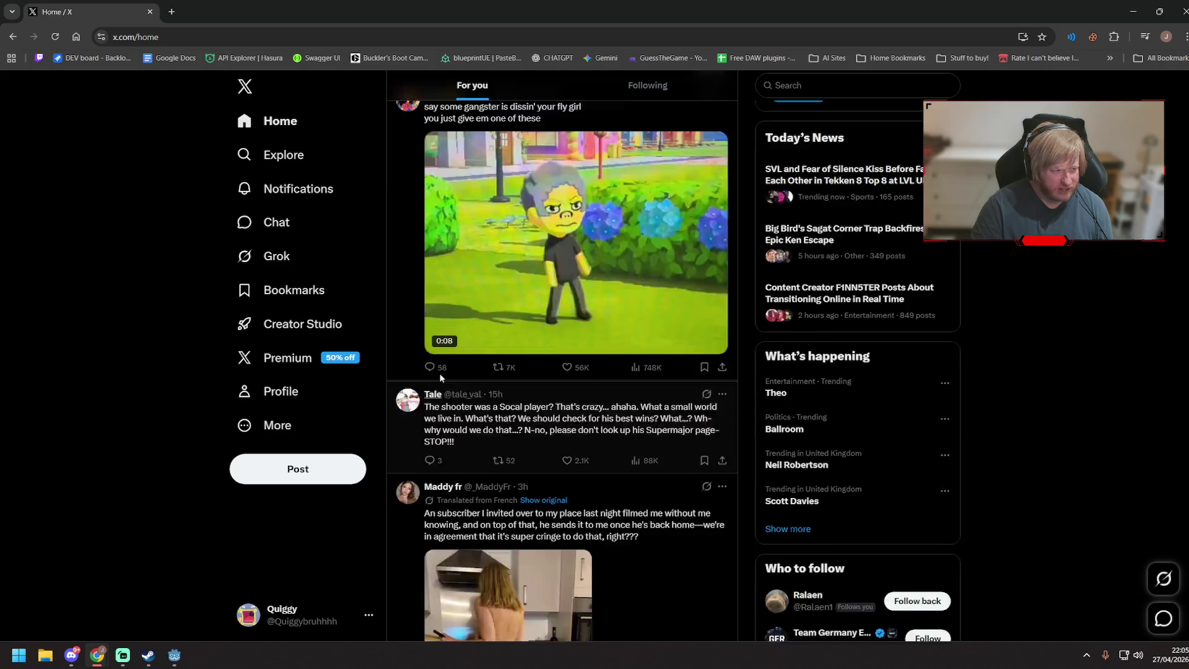
- Scroll the For you feed down to the Ring Magazine post about Usyk's training camp
{"action": "scroll", "coordinate": [440, 378], "scroll_direction": "up", "scroll_amount": 2}
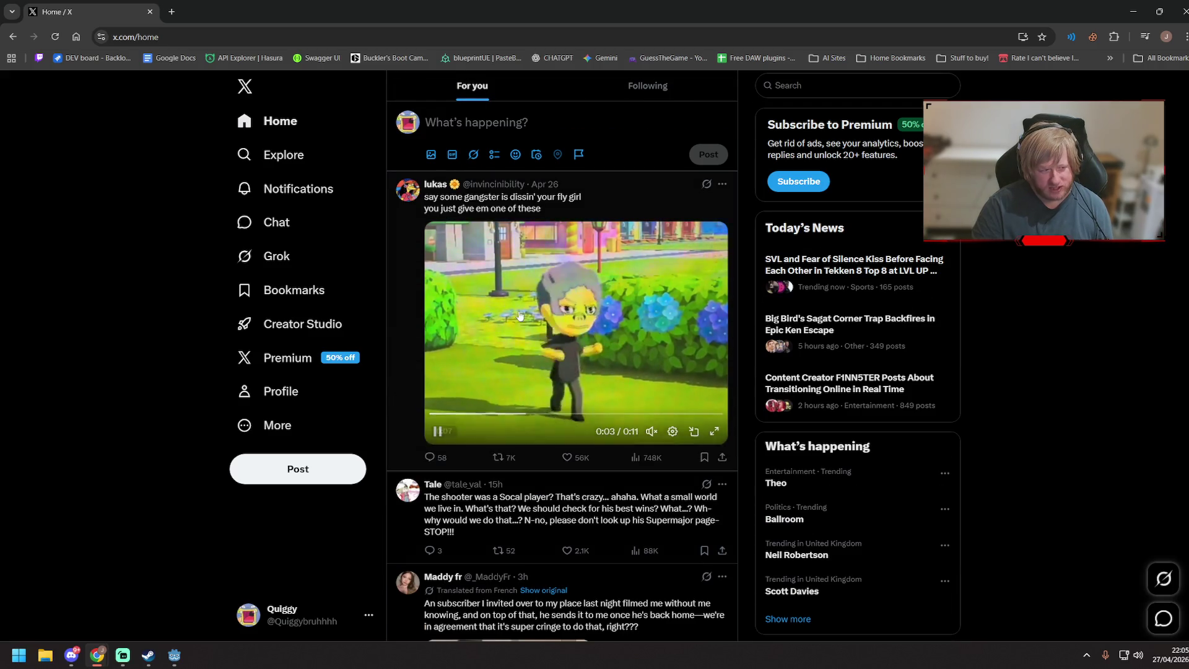
{"action": "scroll", "coordinate": [546, 353], "scroll_direction": "down", "scroll_amount": 5}
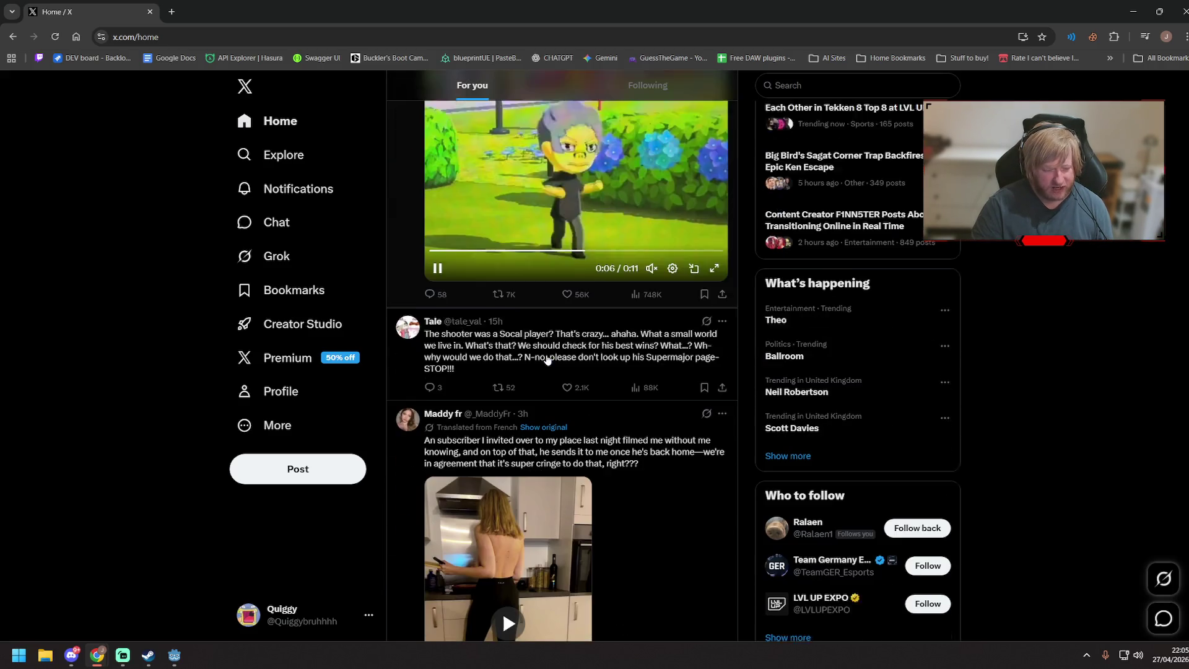
{"action": "scroll", "coordinate": [654, 342], "scroll_direction": "down", "scroll_amount": 5}
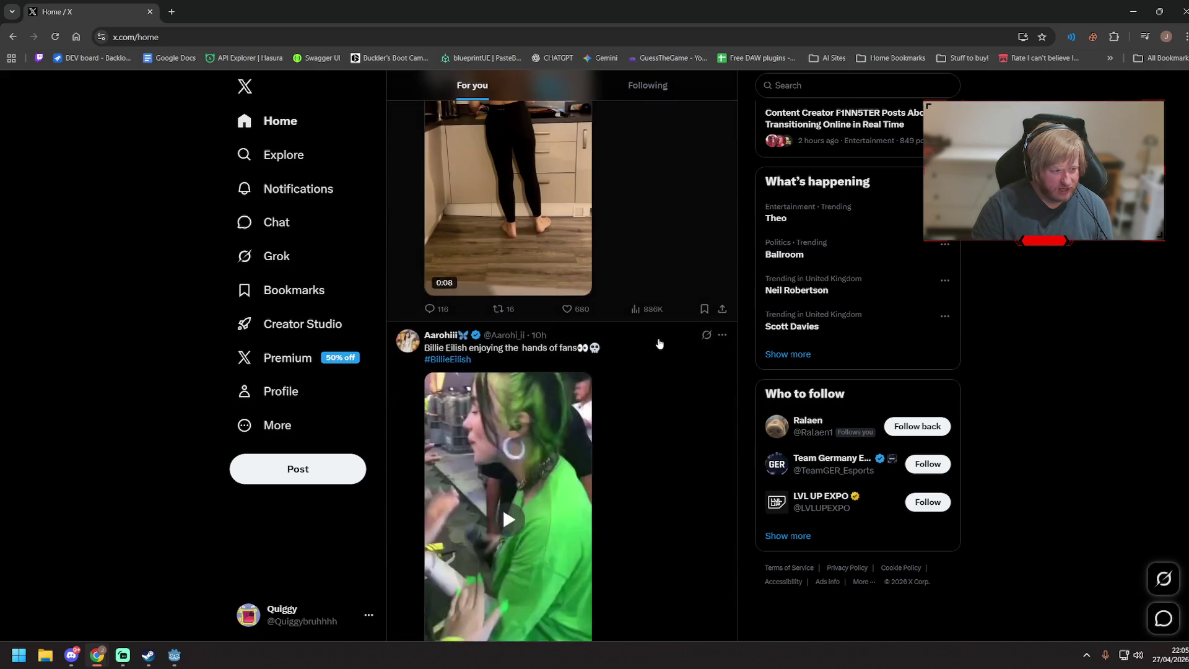
{"action": "scroll", "coordinate": [659, 343], "scroll_direction": "down", "scroll_amount": 5}
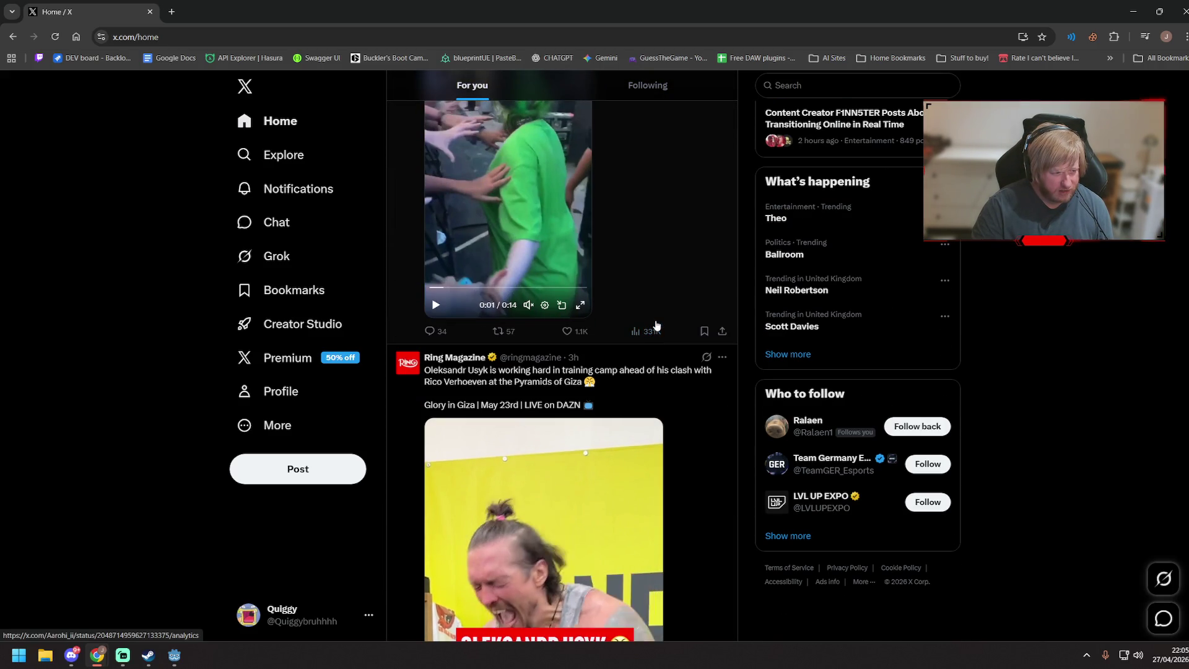
{"action": "scroll", "coordinate": [650, 297], "scroll_direction": "down", "scroll_amount": 2}
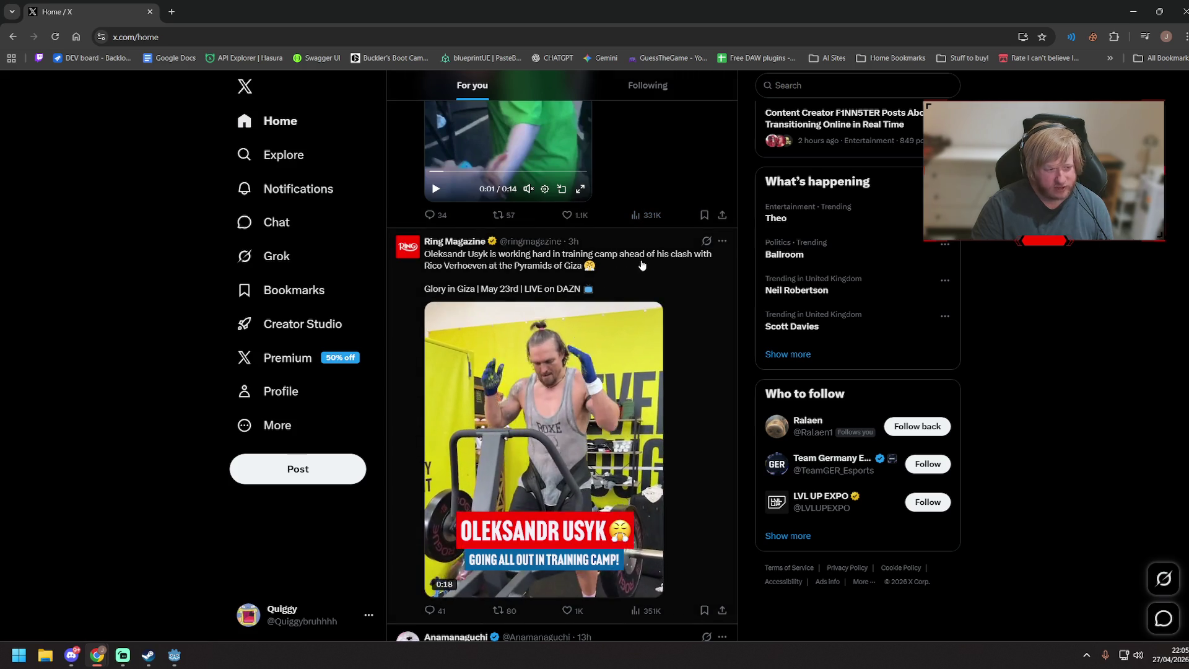
- Open the Ring Magazine training-camp post and start scrolling through its replies
{"action": "left_click", "coordinate": [639, 280]}
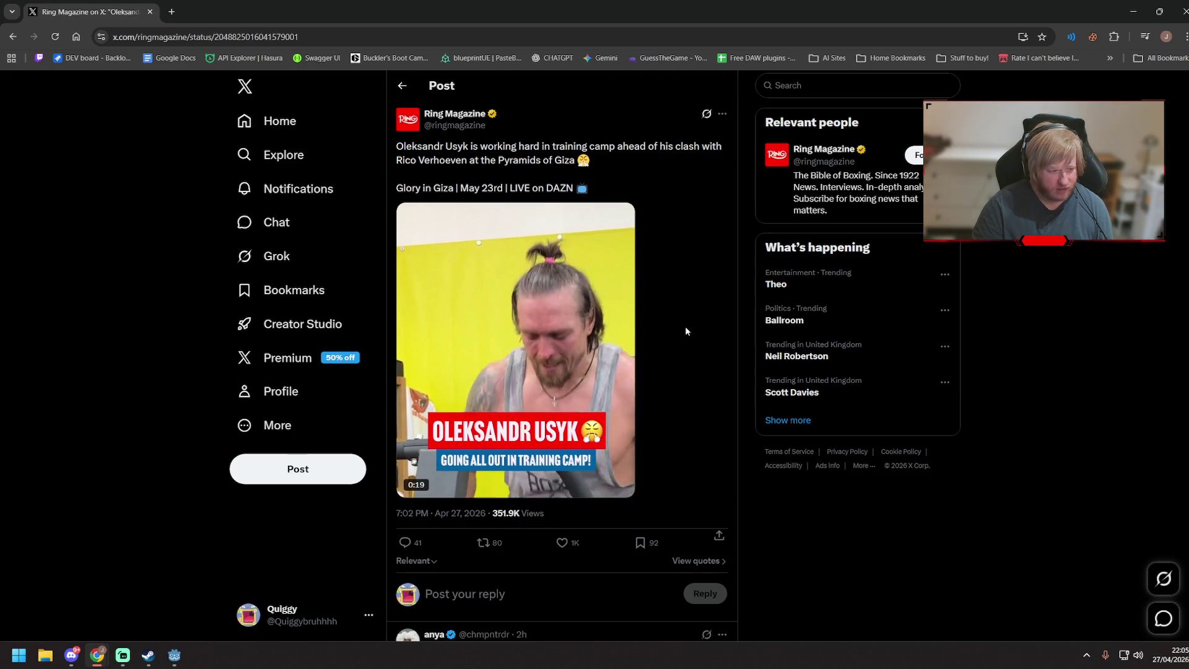
{"action": "scroll", "coordinate": [685, 326], "scroll_direction": "down", "scroll_amount": 4}
{"action": "scroll", "coordinate": [685, 325], "scroll_direction": "down", "scroll_amount": 3}
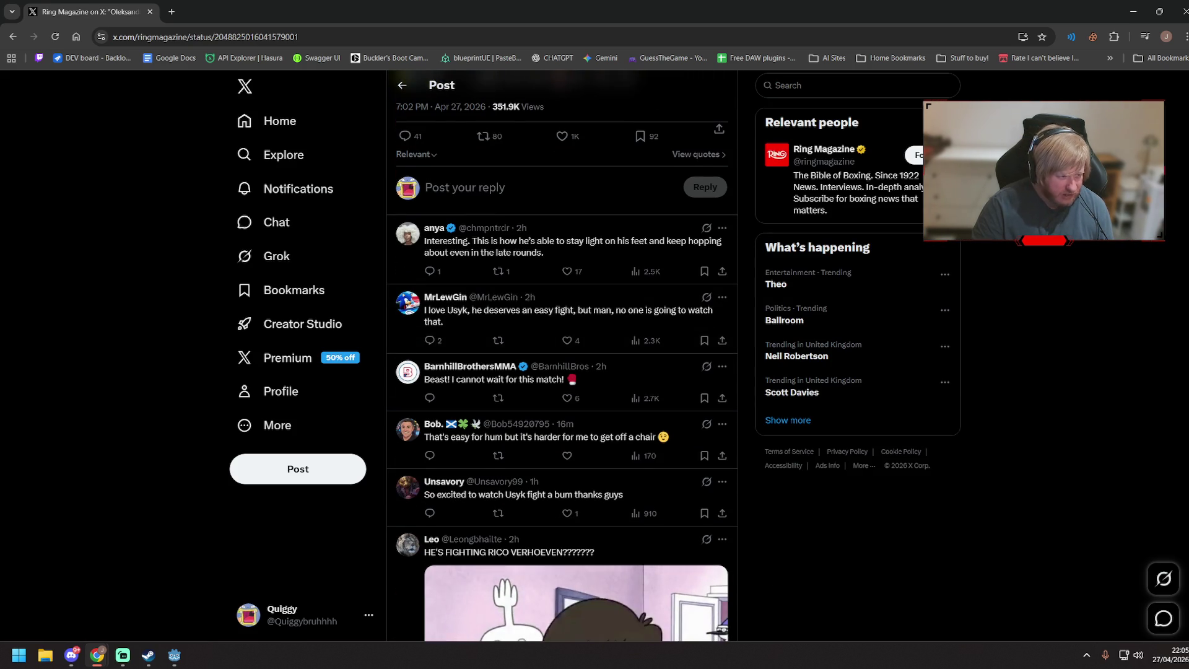
{"action": "scroll", "coordinate": [1003, 285], "scroll_direction": "down", "scroll_amount": 1}
- Keep reading further down the replies, then open the quoted sheep video post
{"action": "key", "text": "alt+Tab"}
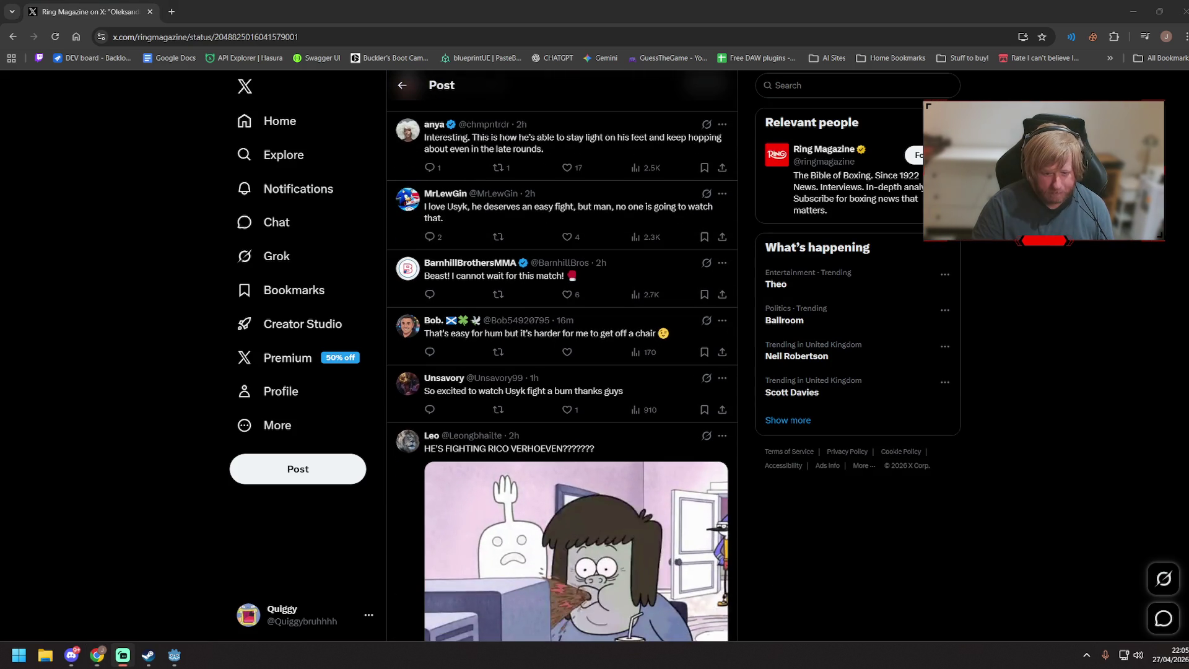
{"action": "key", "text": "alt+Tab"}
{"action": "scroll", "coordinate": [1068, 335], "scroll_direction": "down", "scroll_amount": 5}
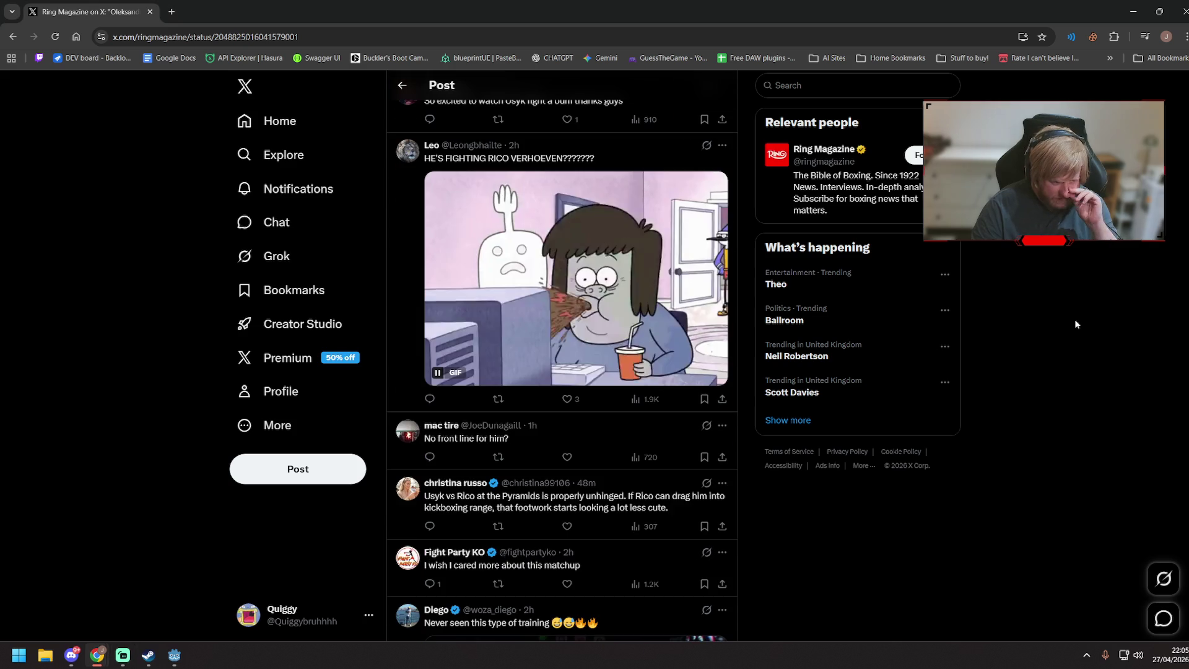
{"action": "middle_click", "coordinate": [1064, 368]}
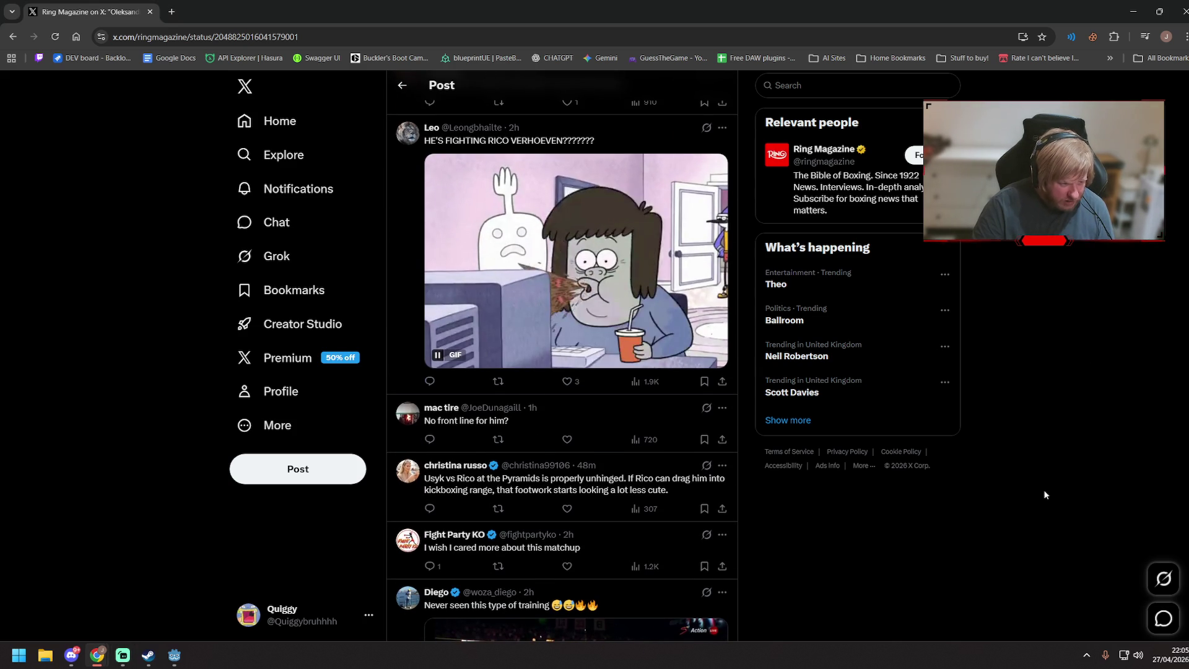
{"action": "middle_click", "coordinate": [1041, 502]}
{"action": "scroll", "coordinate": [1040, 514], "scroll_direction": "down", "scroll_amount": 12}
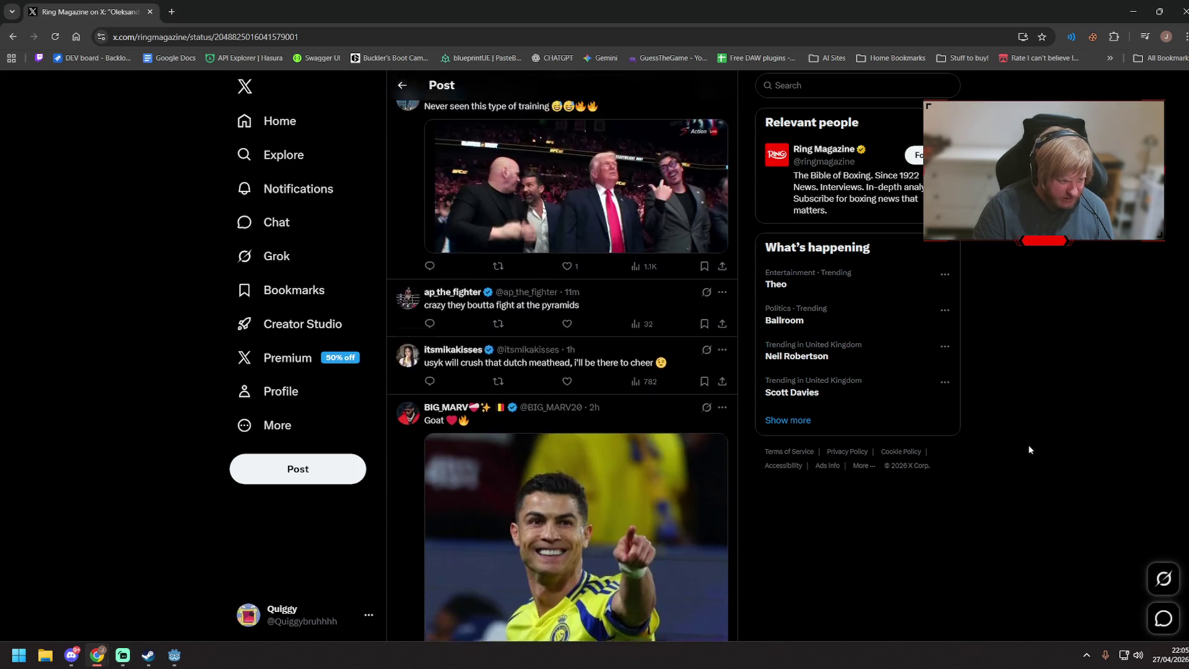
{"action": "scroll", "coordinate": [1031, 437], "scroll_direction": "down", "scroll_amount": 5}
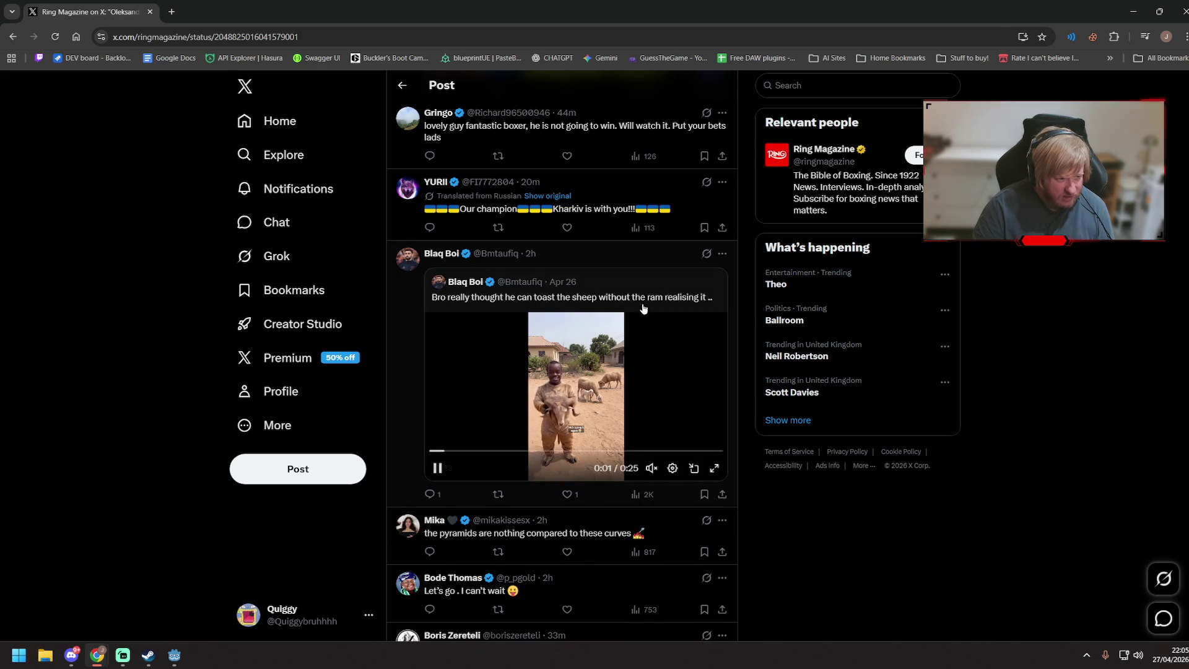
{"action": "left_click", "coordinate": [630, 296]}
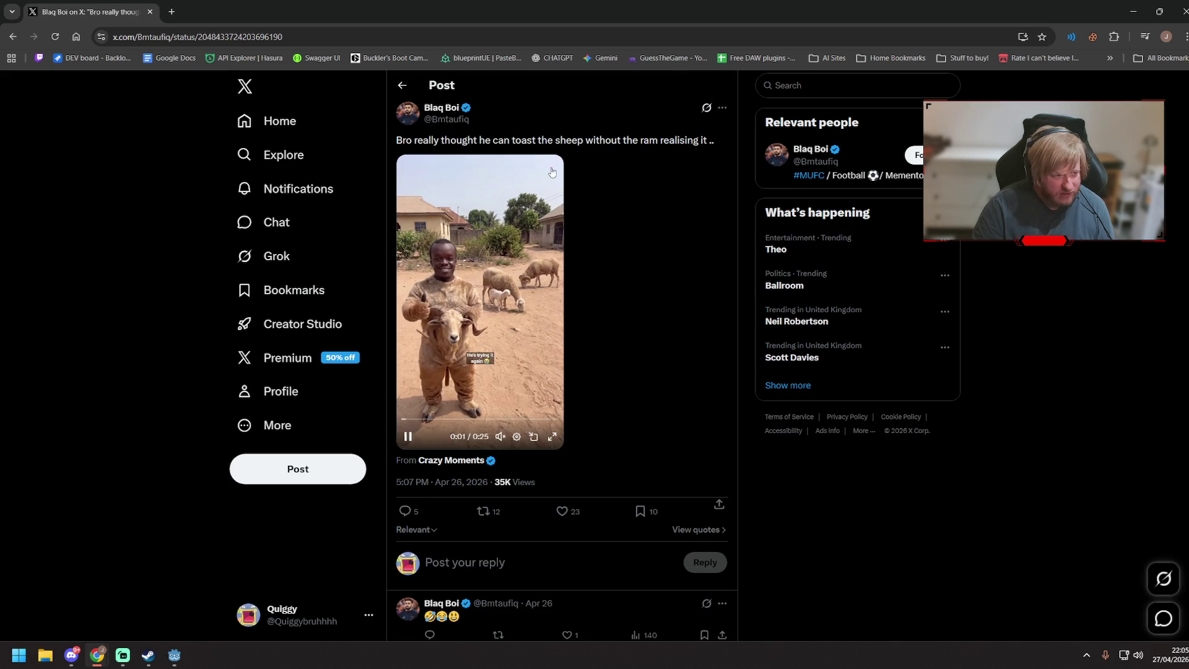
- Scroll the sheep video post's replies, then go back to the home feed
{"action": "scroll", "coordinate": [688, 393], "scroll_direction": "down", "scroll_amount": 5}
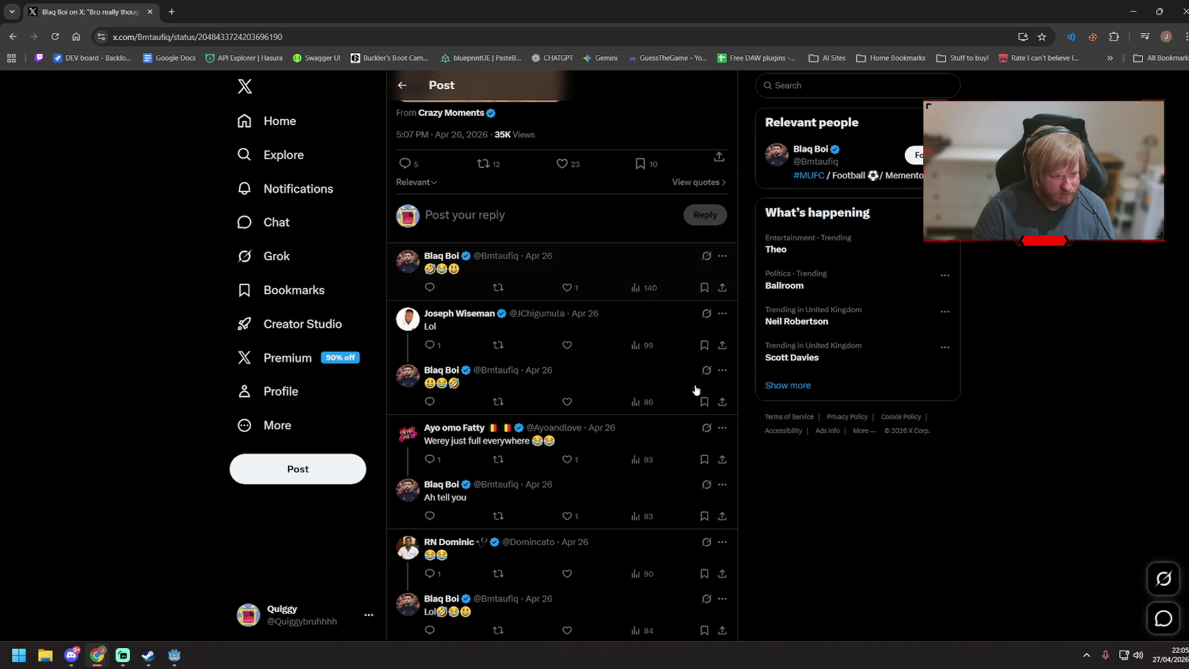
{"action": "scroll", "coordinate": [704, 386], "scroll_direction": "down", "scroll_amount": 5}
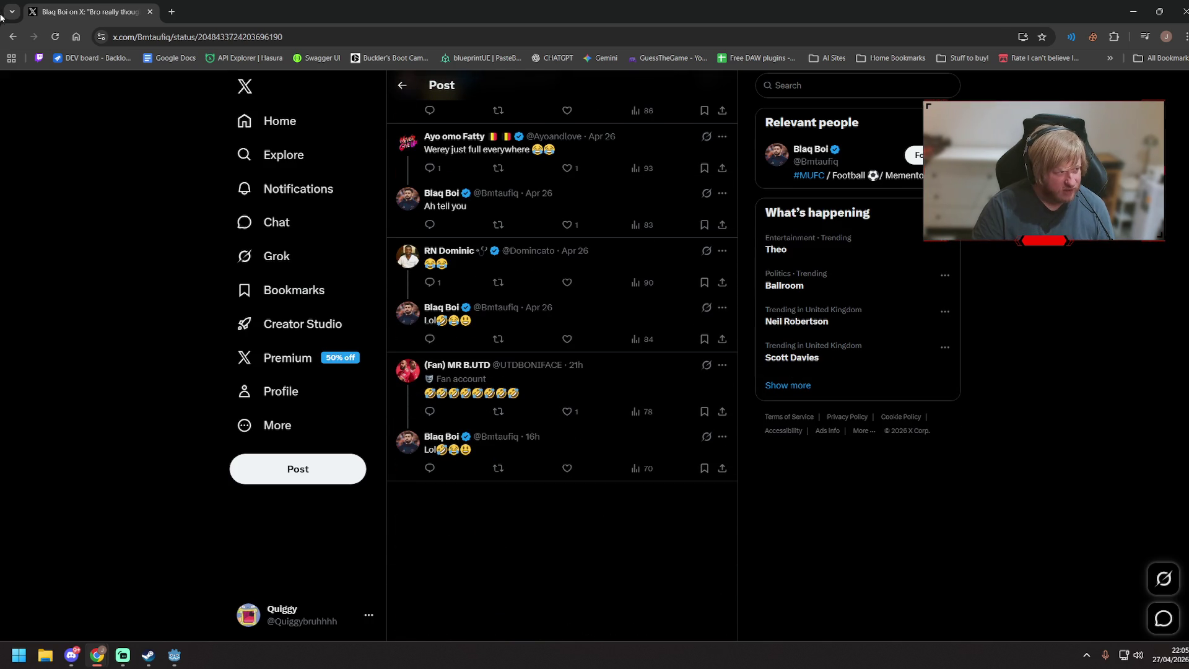
{"action": "left_click", "coordinate": [12, 38]}
- Scroll the home feed and open the “That's not fair, man—it makes me laugh.” post
{"action": "scroll", "coordinate": [566, 342], "scroll_direction": "down", "scroll_amount": 8}
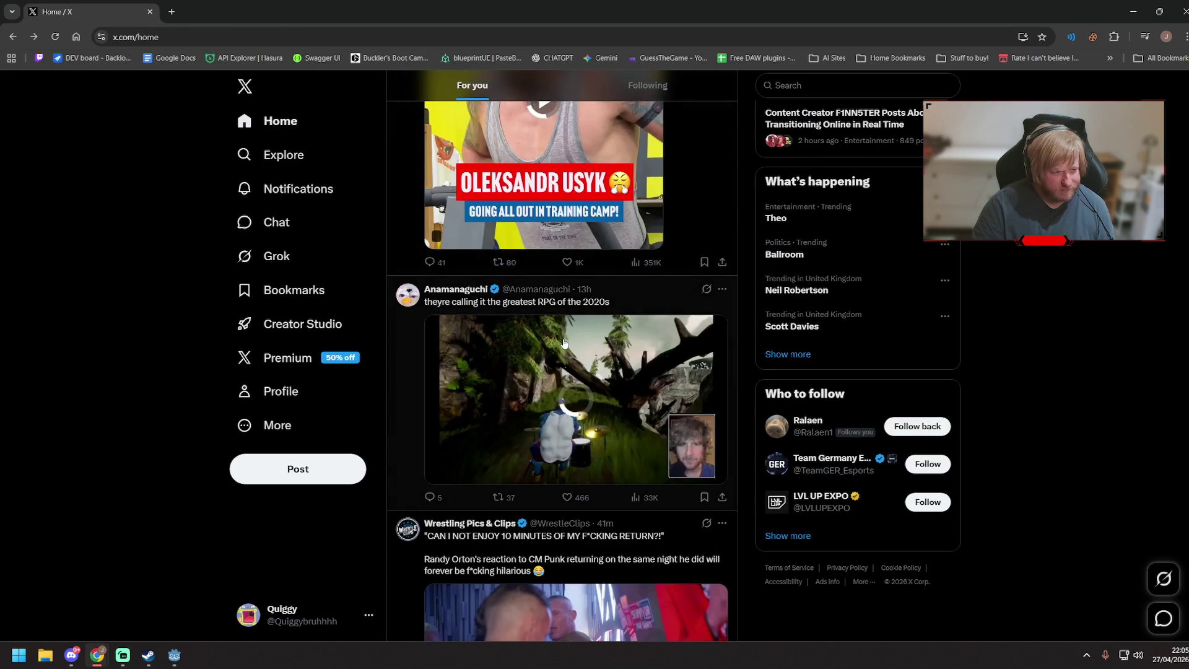
{"action": "scroll", "coordinate": [566, 343], "scroll_direction": "down", "scroll_amount": 2}
{"action": "scroll", "coordinate": [633, 368], "scroll_direction": "down", "scroll_amount": 5}
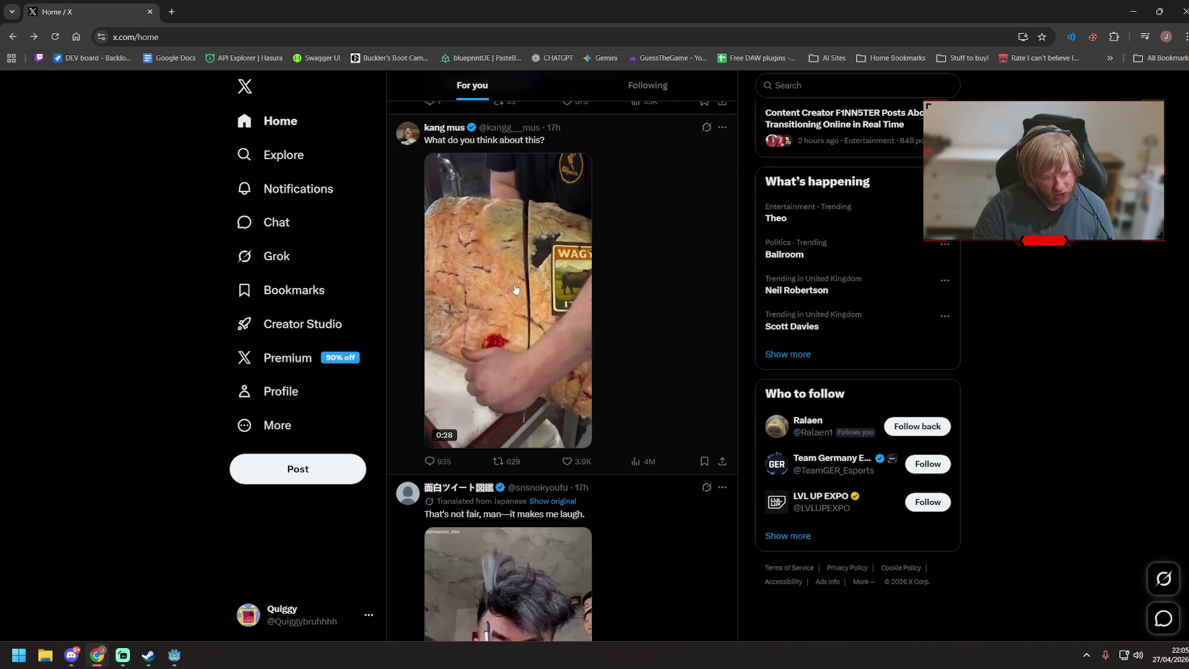
{"action": "scroll", "coordinate": [579, 319], "scroll_direction": "down", "scroll_amount": 3}
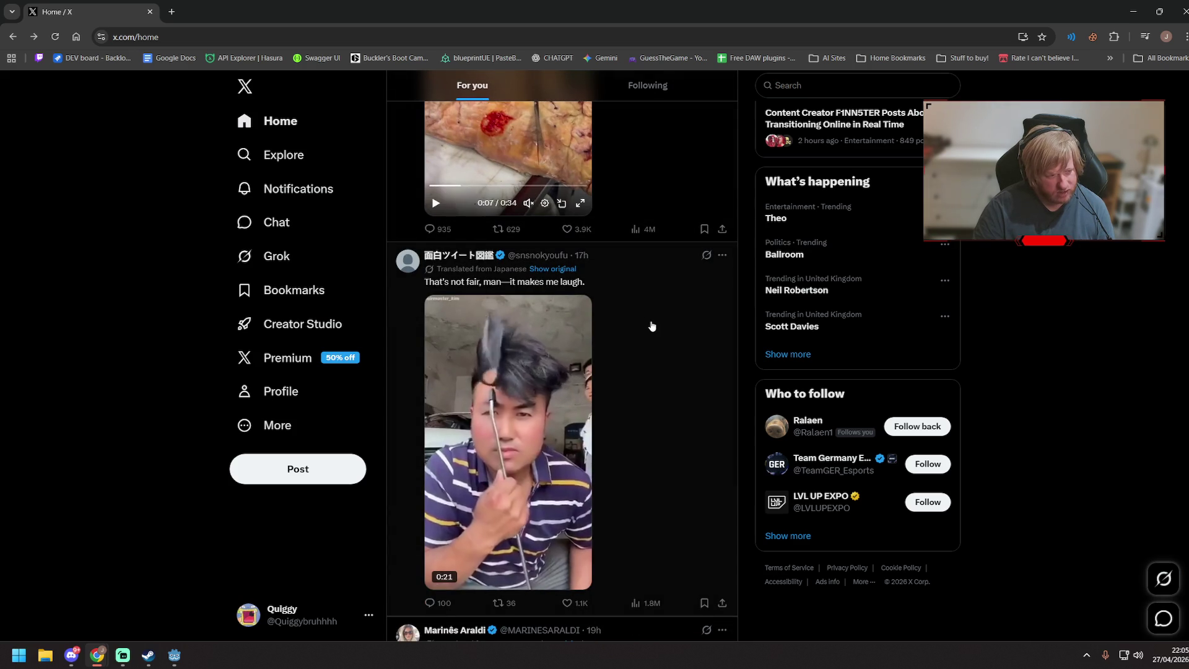
{"action": "left_click", "coordinate": [658, 297]}
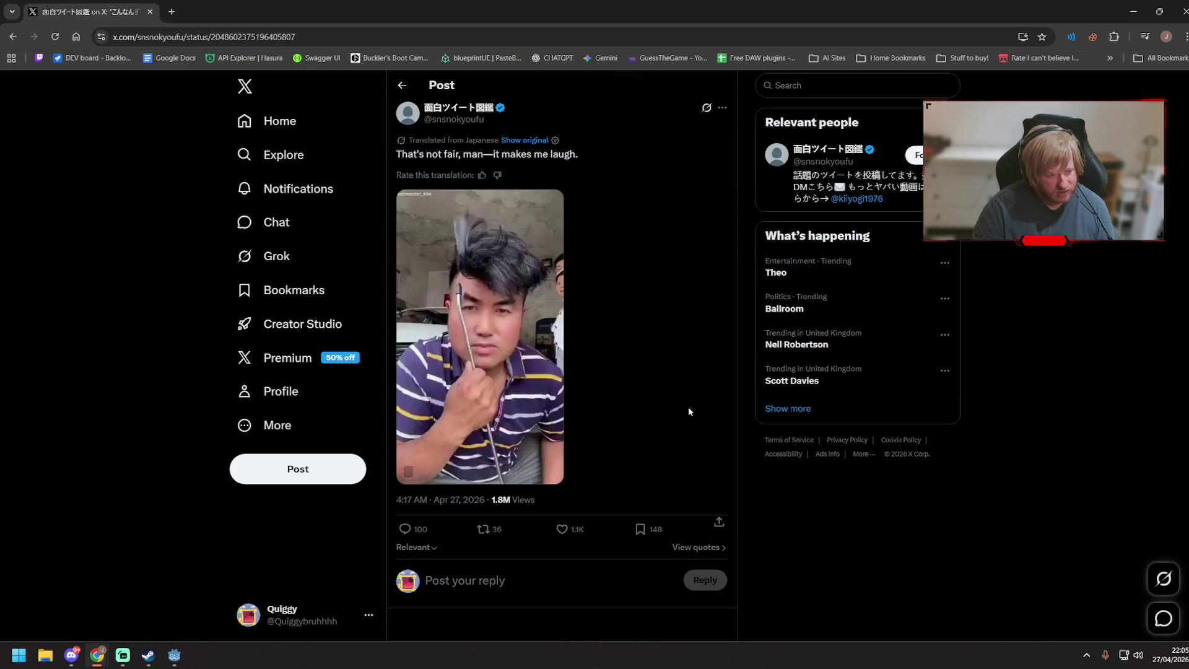
{"action": "scroll", "coordinate": [578, 339], "scroll_direction": "down", "scroll_amount": 1}
{"action": "scroll", "coordinate": [641, 300], "scroll_direction": "down", "scroll_amount": 5}
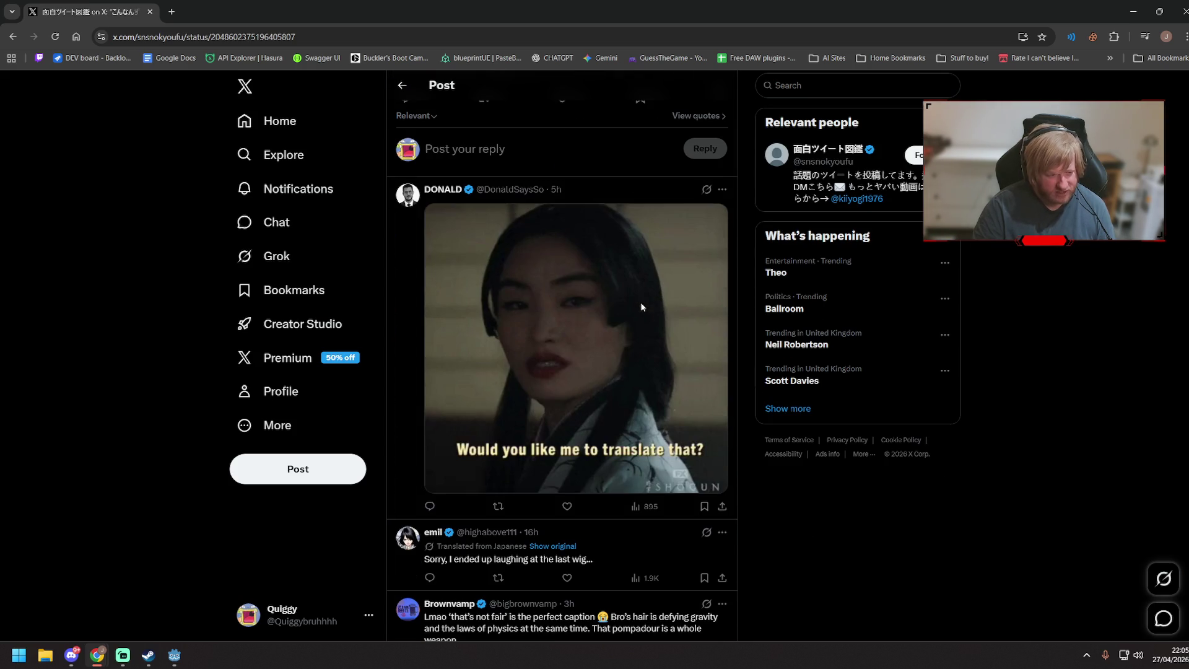
{"action": "scroll", "coordinate": [661, 302], "scroll_direction": "down", "scroll_amount": 4}
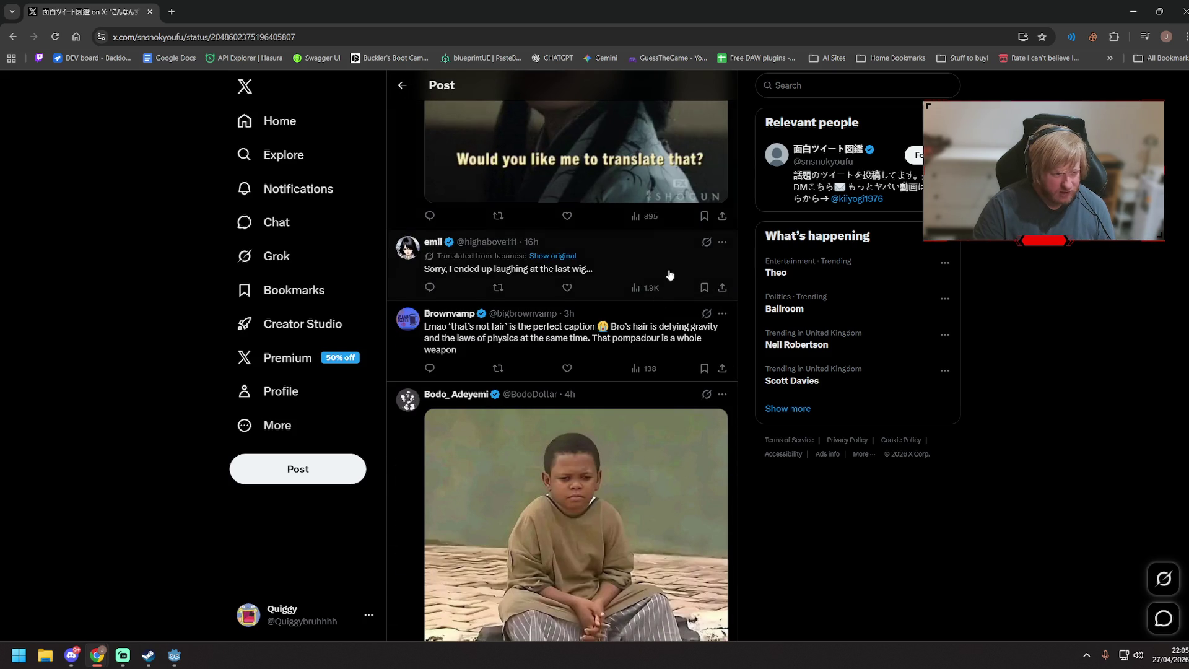
{"action": "scroll", "coordinate": [670, 274], "scroll_direction": "down", "scroll_amount": 2}
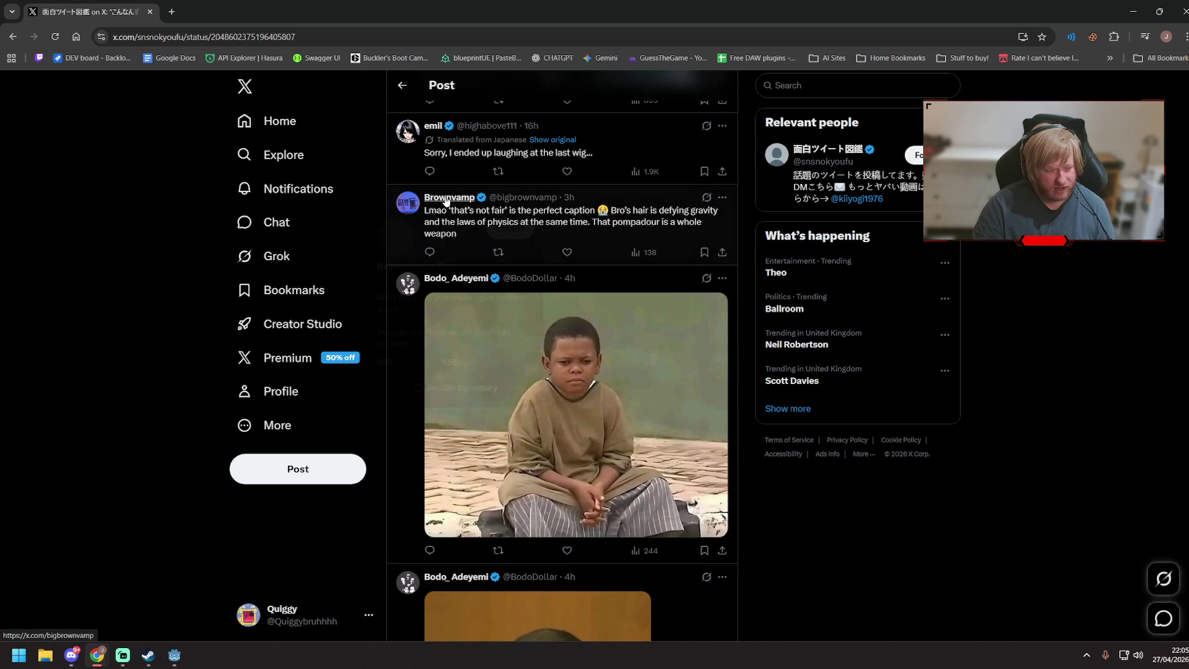
{"action": "mouse_move", "coordinate": [446, 199]}
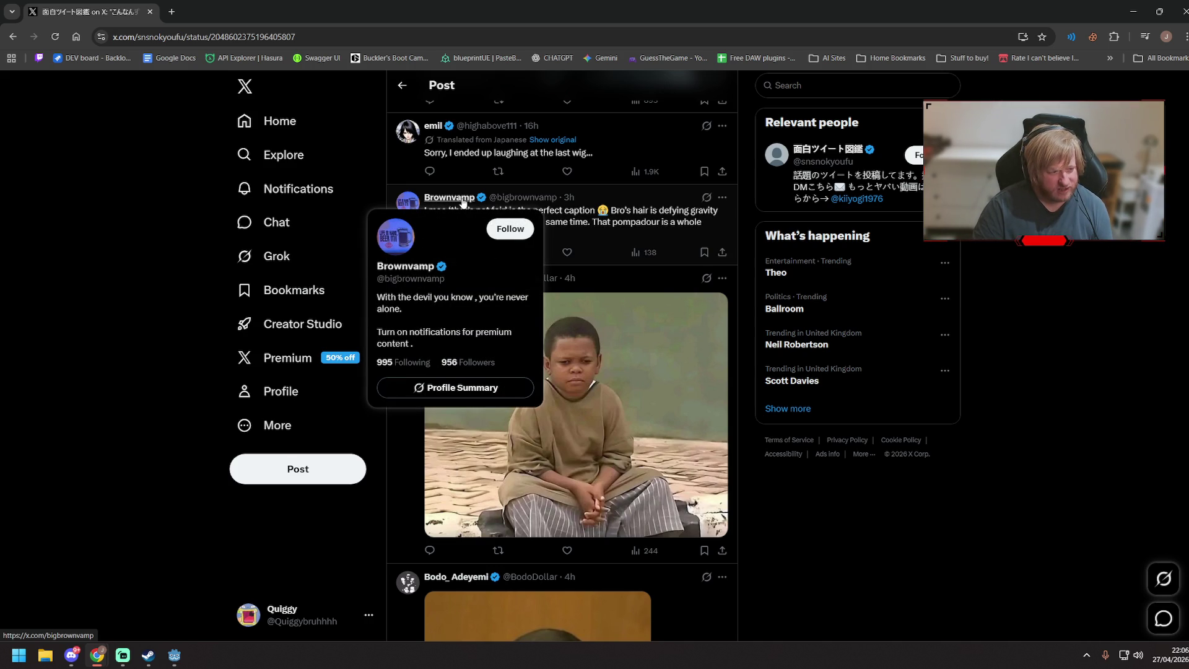
{"action": "scroll", "coordinate": [889, 293], "scroll_direction": "down", "scroll_amount": 9}
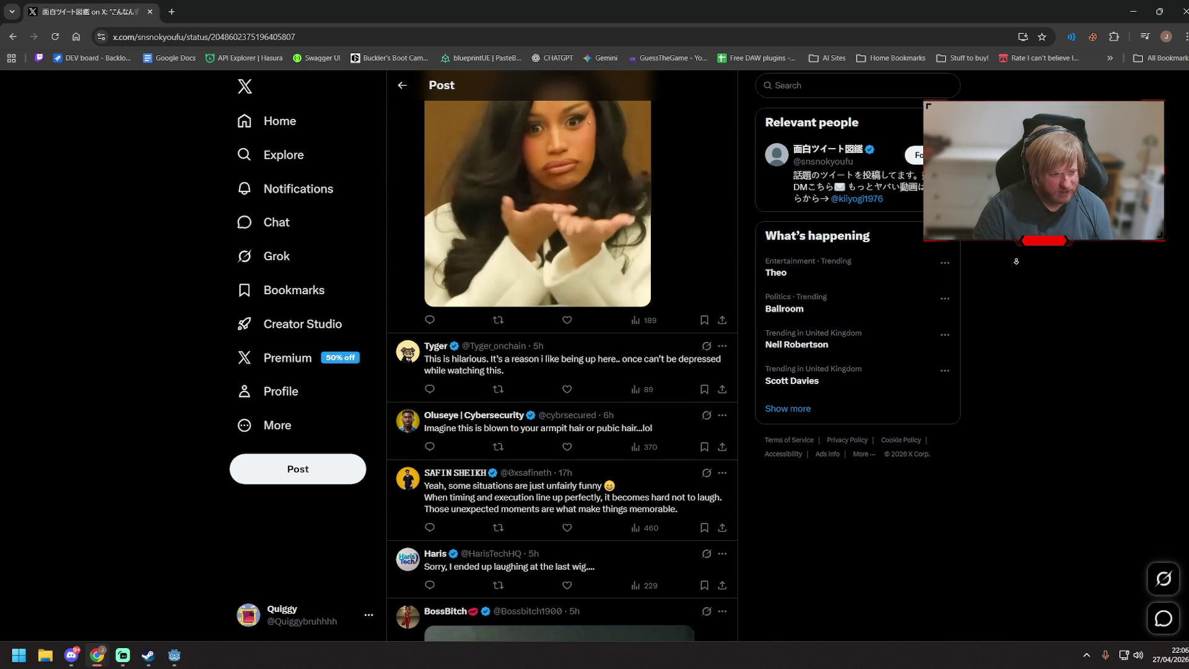
{"action": "scroll", "coordinate": [942, 311], "scroll_direction": "down", "scroll_amount": 2}
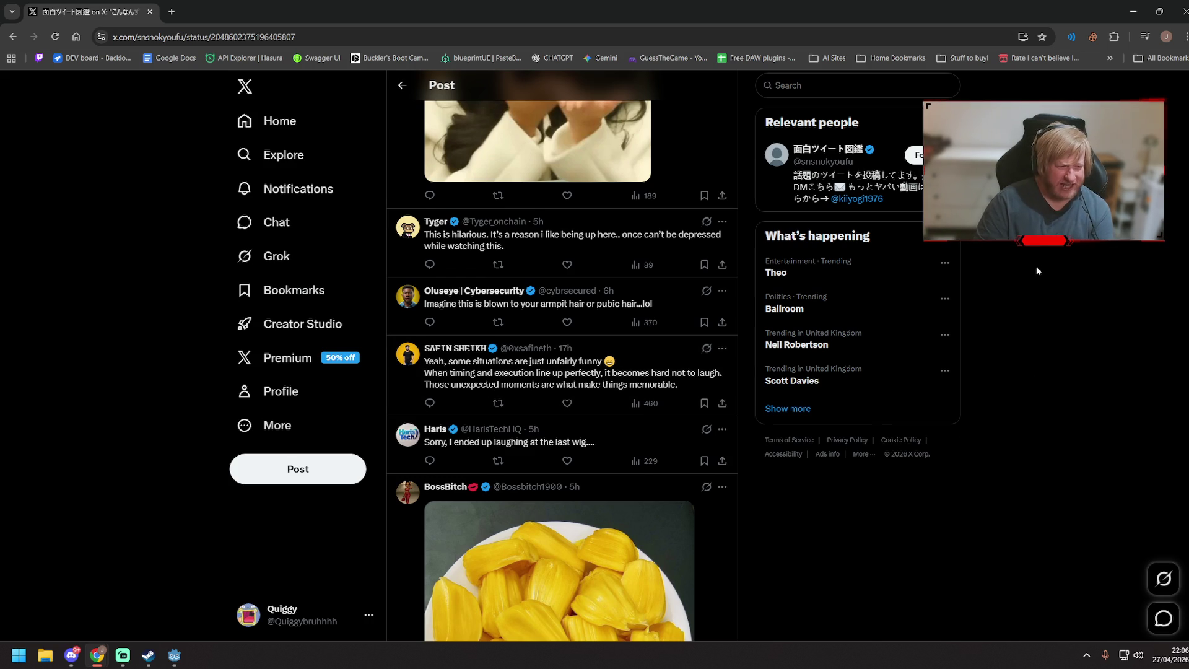
{"action": "scroll", "coordinate": [1046, 313], "scroll_direction": "down", "scroll_amount": 2}
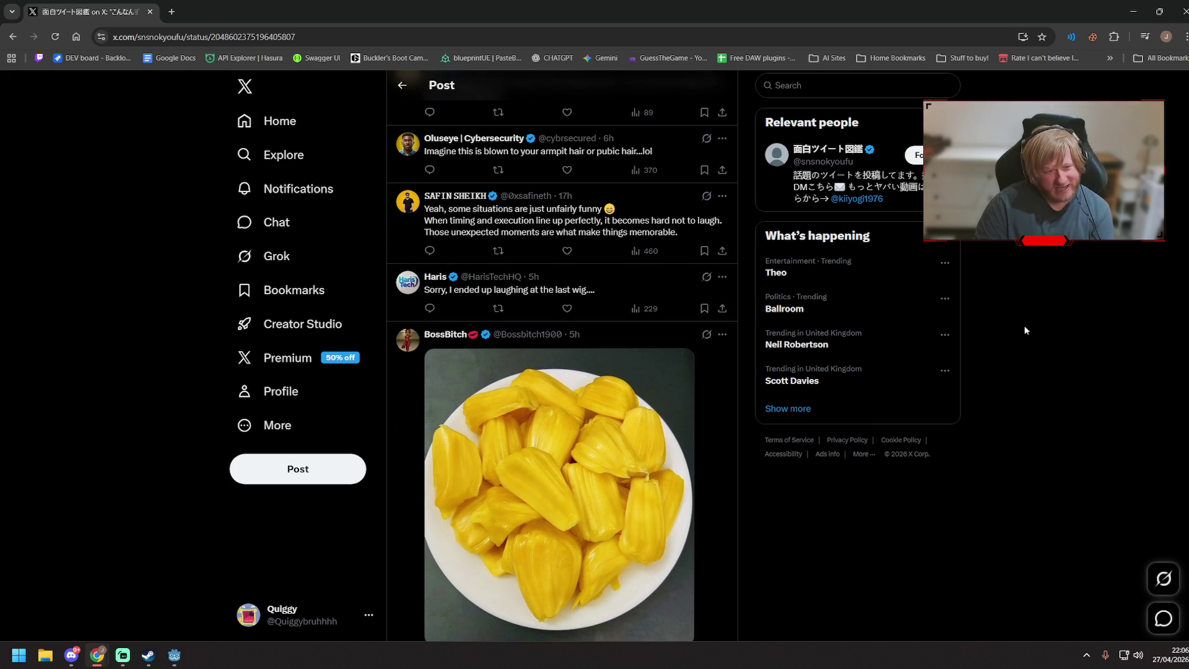
{"action": "scroll", "coordinate": [1025, 330], "scroll_direction": "up", "scroll_amount": 1}
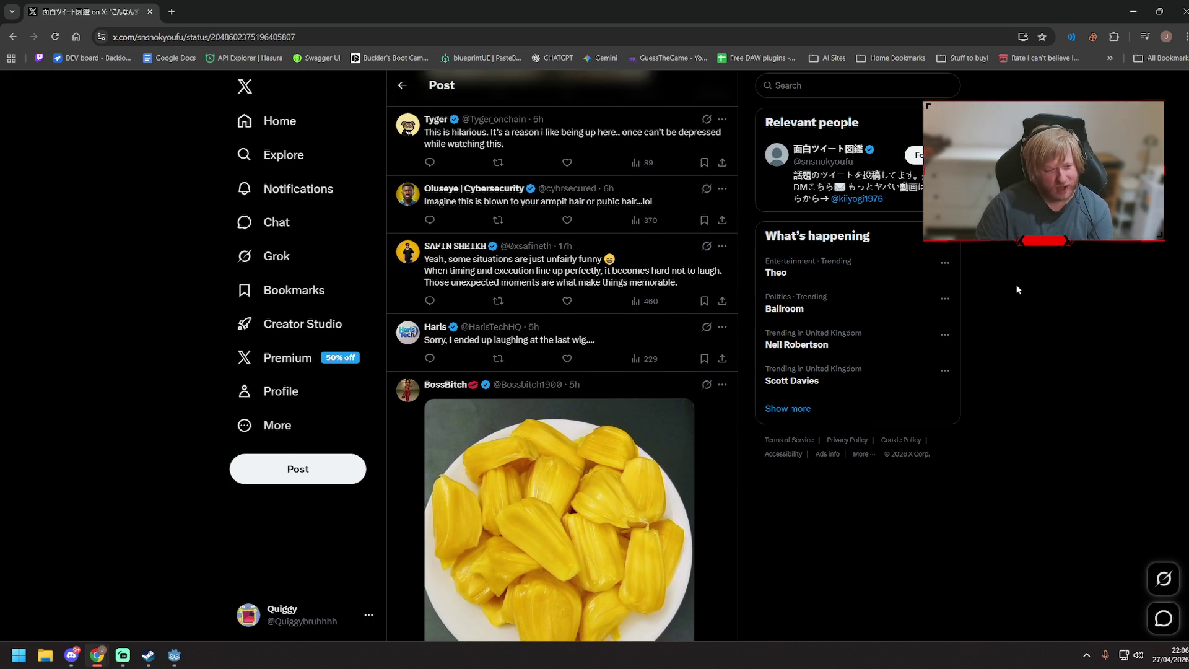
{"action": "scroll", "coordinate": [1018, 289], "scroll_direction": "down", "scroll_amount": 4}
{"action": "scroll", "coordinate": [960, 324], "scroll_direction": "down", "scroll_amount": 2}
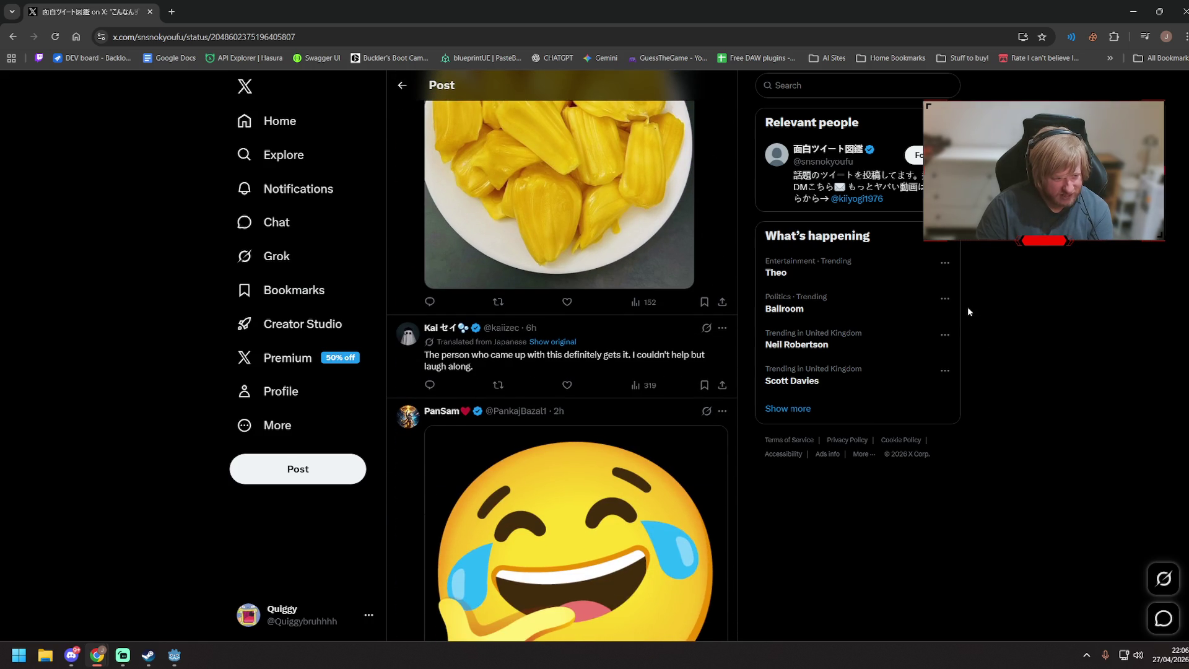
{"action": "scroll", "coordinate": [979, 285], "scroll_direction": "down", "scroll_amount": 5}
{"action": "scroll", "coordinate": [994, 279], "scroll_direction": "down", "scroll_amount": 3}
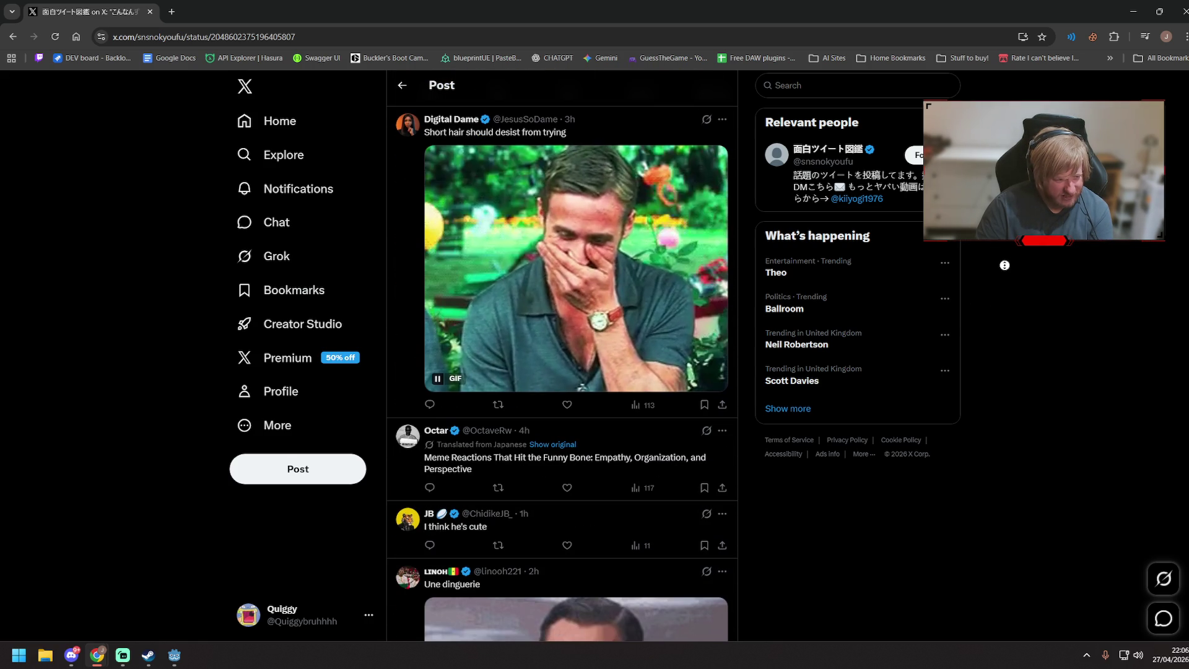
{"action": "scroll", "coordinate": [1010, 310], "scroll_direction": "down", "scroll_amount": 4}
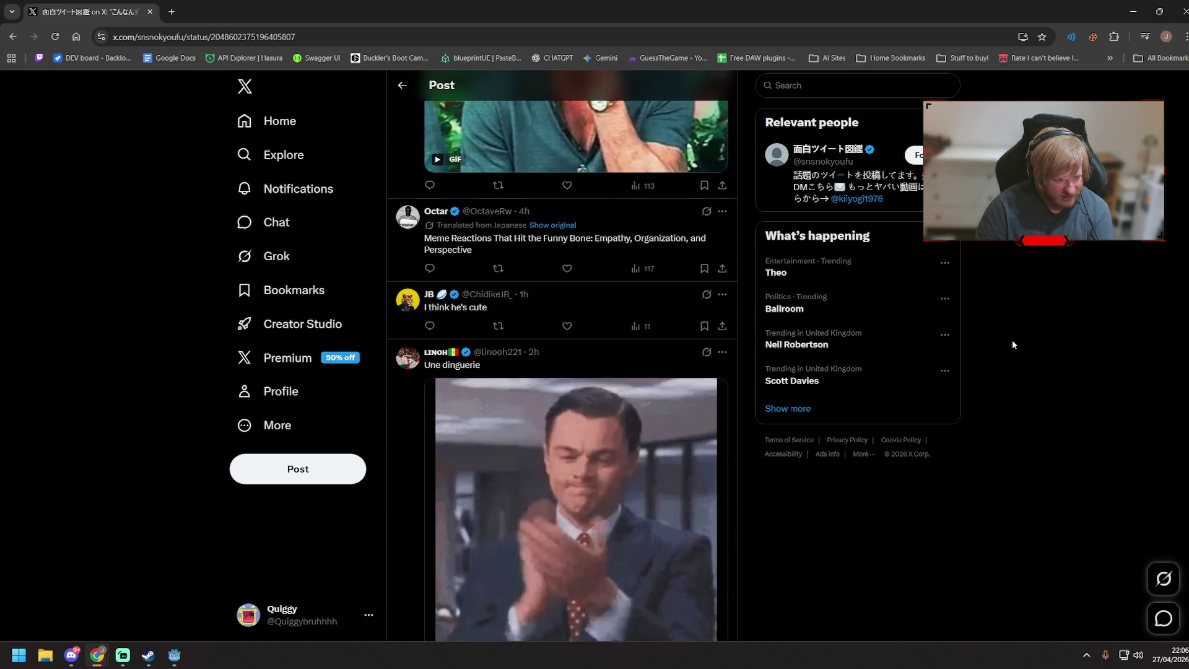
{"action": "scroll", "coordinate": [1012, 340], "scroll_direction": "down", "scroll_amount": 7}
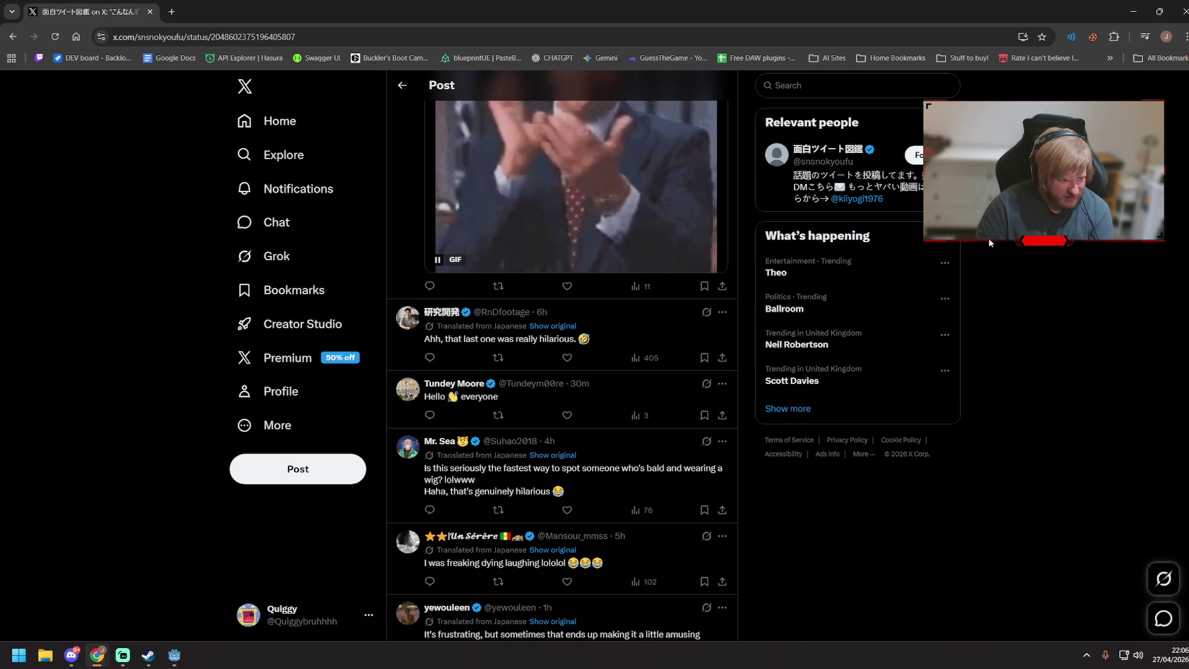
{"action": "scroll", "coordinate": [1004, 301], "scroll_direction": "down", "scroll_amount": 1}
{"action": "scroll", "coordinate": [1005, 303], "scroll_direction": "down", "scroll_amount": 9}
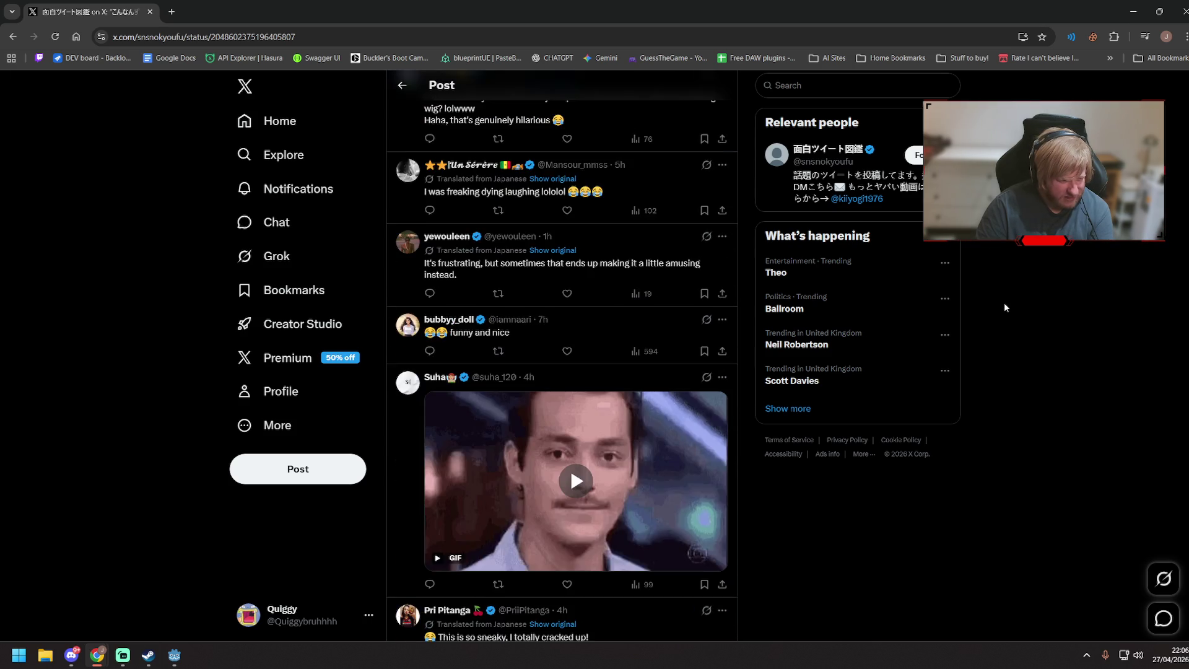
{"action": "scroll", "coordinate": [1004, 303], "scroll_direction": "down", "scroll_amount": 6}
{"action": "scroll", "coordinate": [1004, 303], "scroll_direction": "down", "scroll_amount": 1}
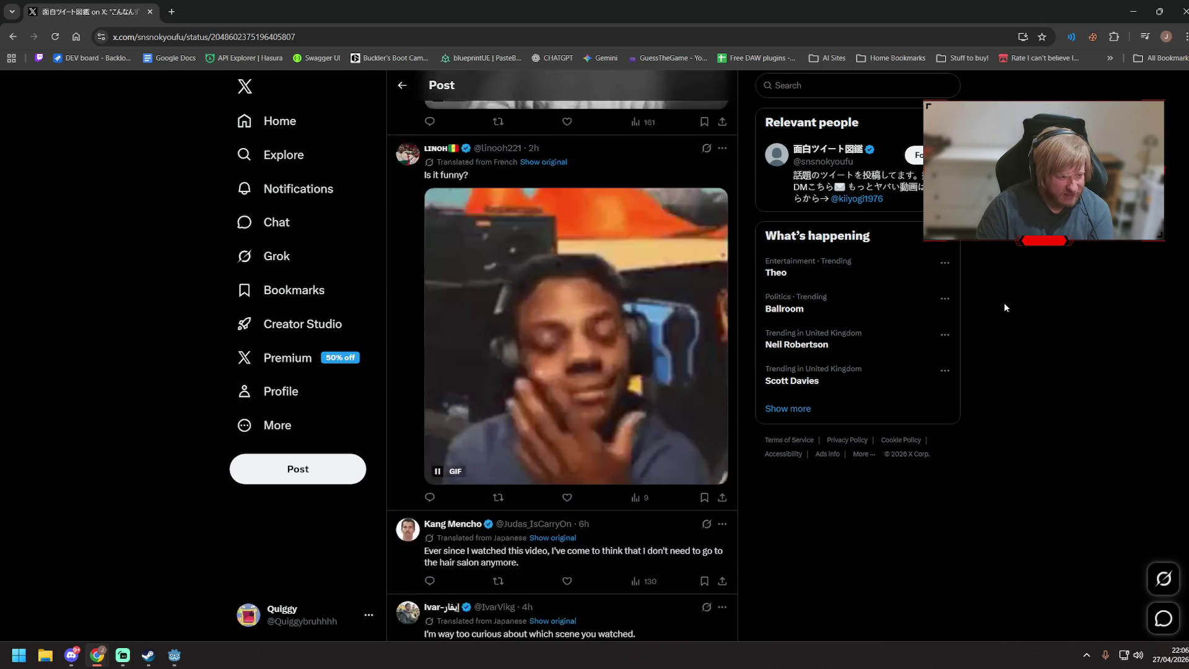
{"action": "scroll", "coordinate": [1005, 308], "scroll_direction": "down", "scroll_amount": 20}
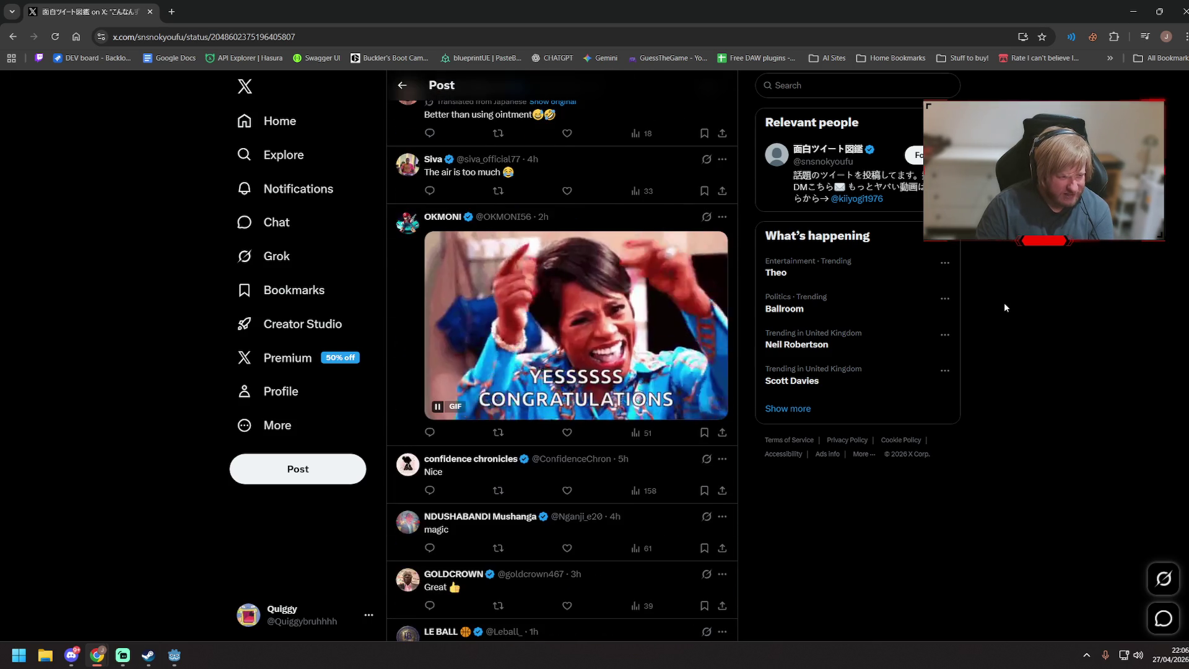
{"action": "scroll", "coordinate": [1005, 306], "scroll_direction": "down", "scroll_amount": 10}
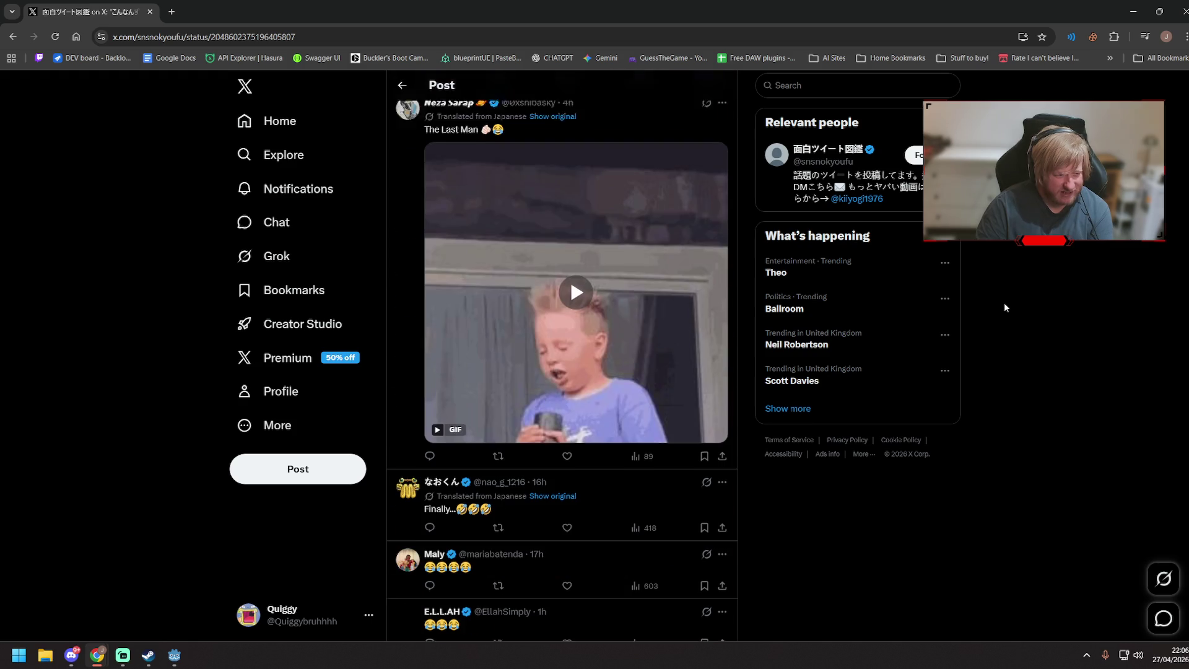
{"action": "scroll", "coordinate": [1004, 304], "scroll_direction": "down", "scroll_amount": 6}
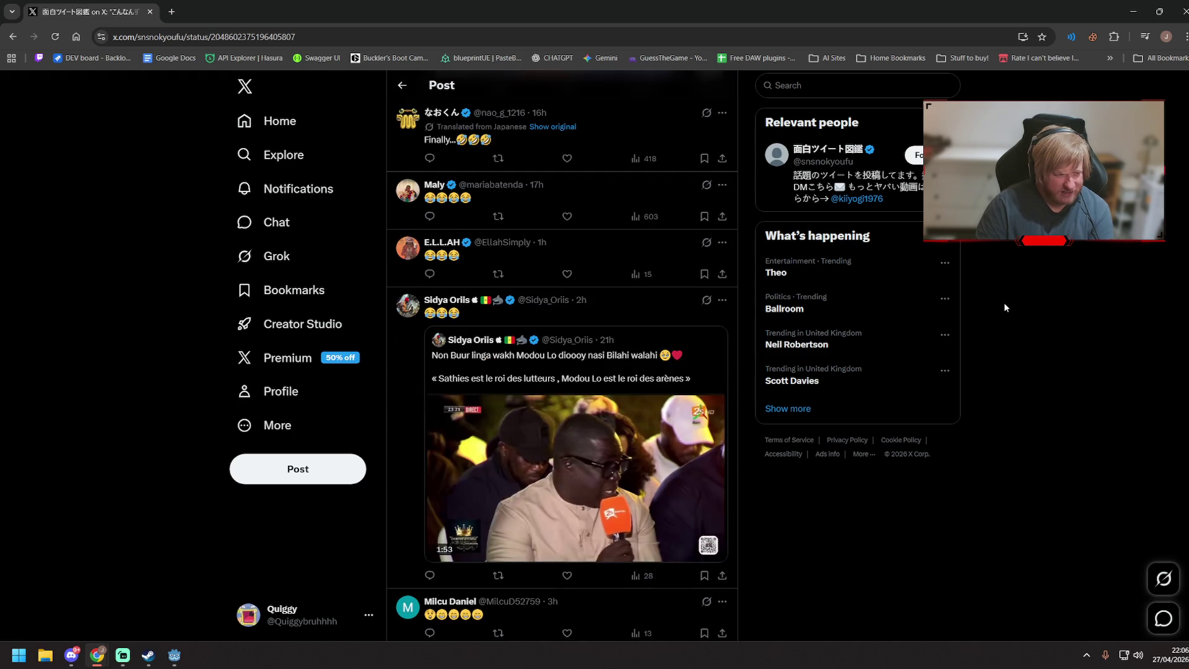
{"action": "scroll", "coordinate": [1005, 302], "scroll_direction": "down", "scroll_amount": 20}
{"action": "scroll", "coordinate": [871, 276], "scroll_direction": "down", "scroll_amount": 20}
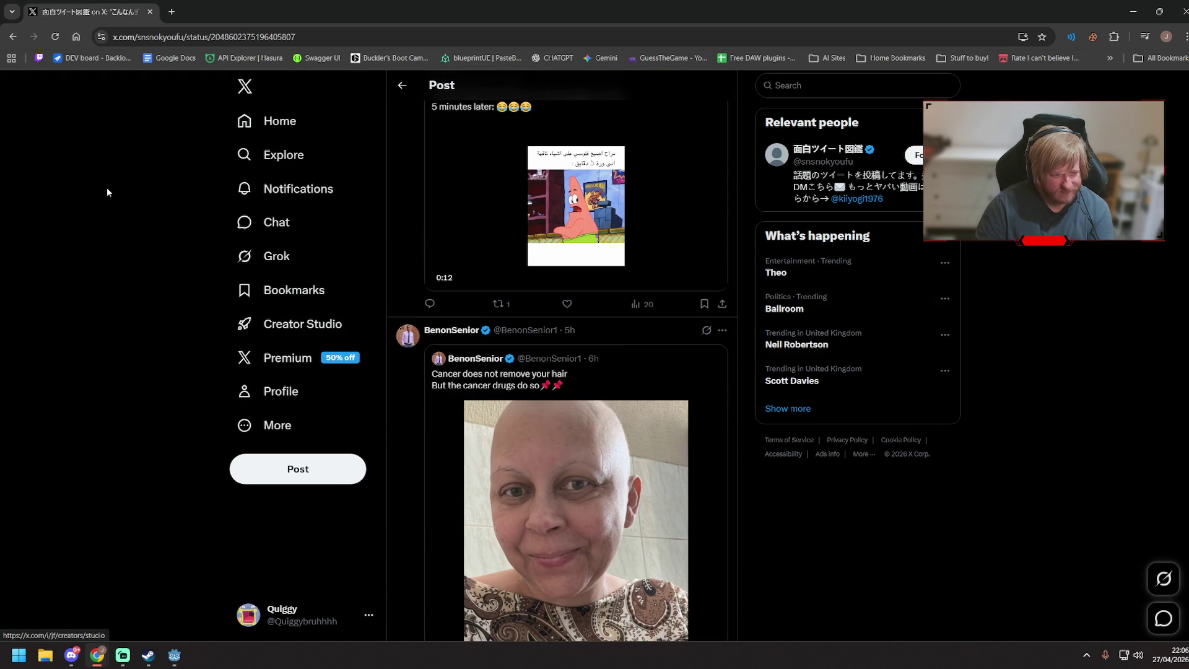
{"action": "left_click", "coordinate": [9, 42]}
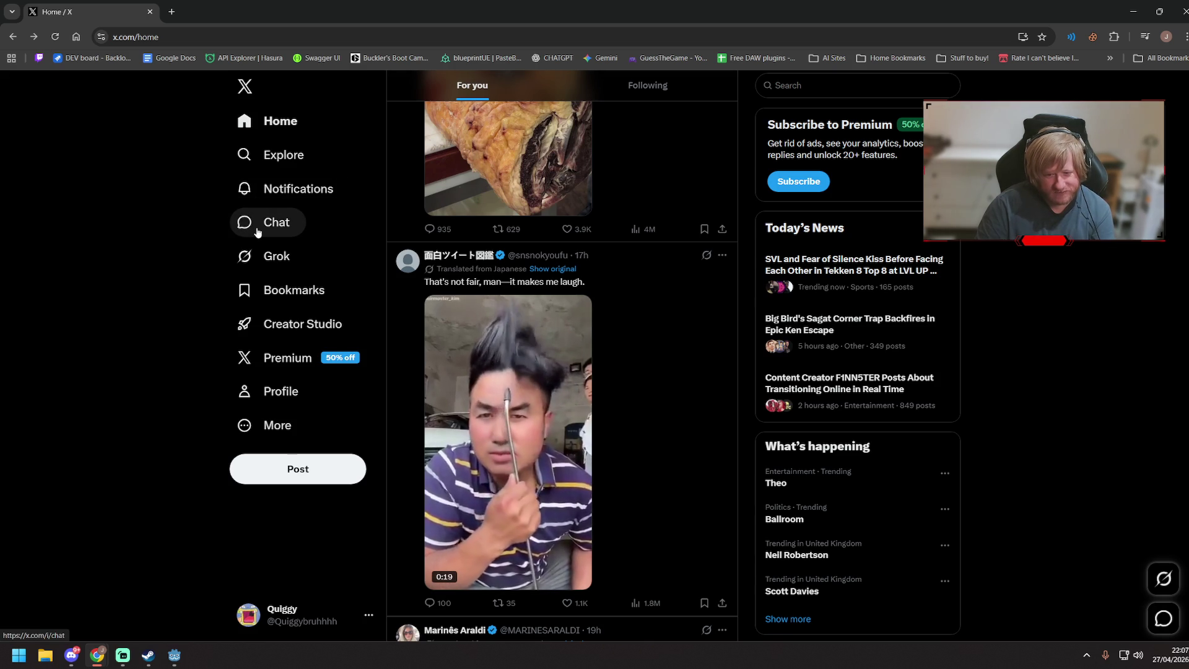
- Scroll the home feed to the Best Indie Games post and play its Oh My Doug! trailer full screen
{"action": "scroll", "coordinate": [638, 275], "scroll_direction": "down", "scroll_amount": 5}
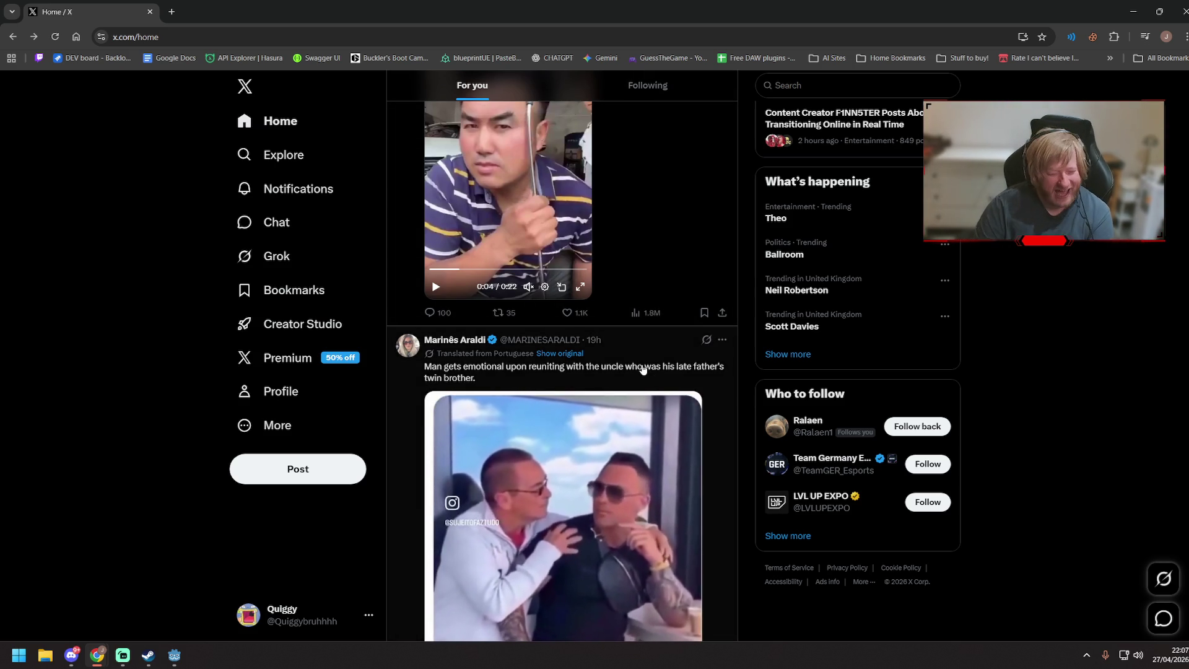
{"action": "scroll", "coordinate": [656, 442], "scroll_direction": "down", "scroll_amount": 3}
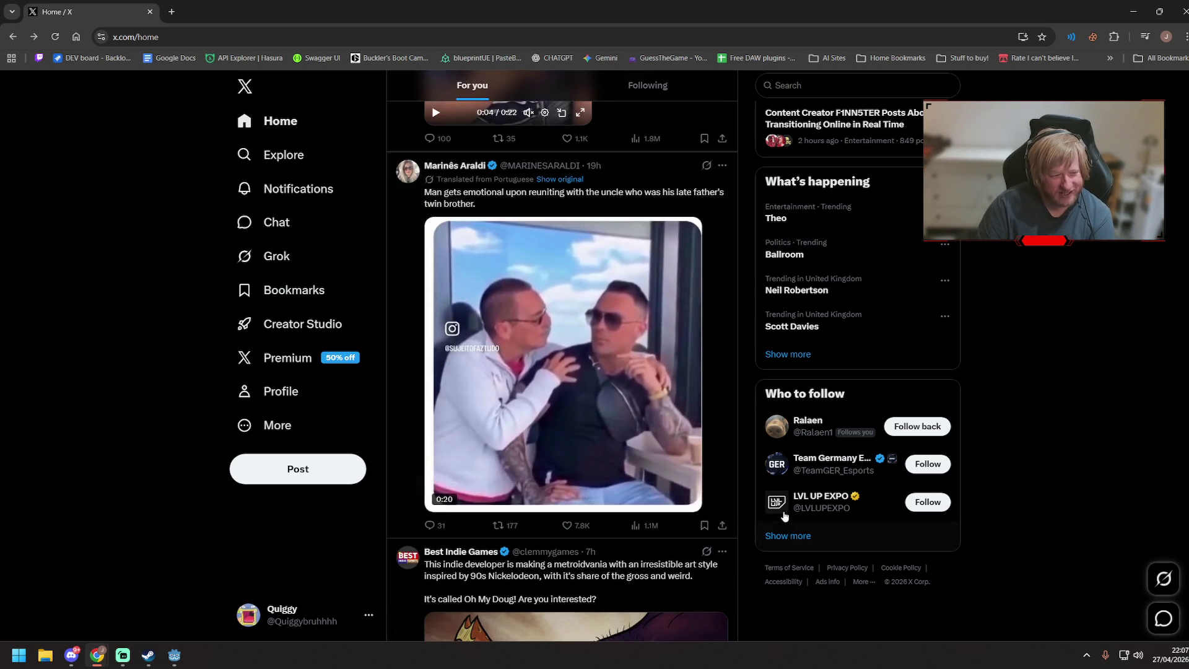
{"action": "scroll", "coordinate": [671, 401], "scroll_direction": "down", "scroll_amount": 5}
{"action": "mouse_move", "coordinate": [784, 501]}
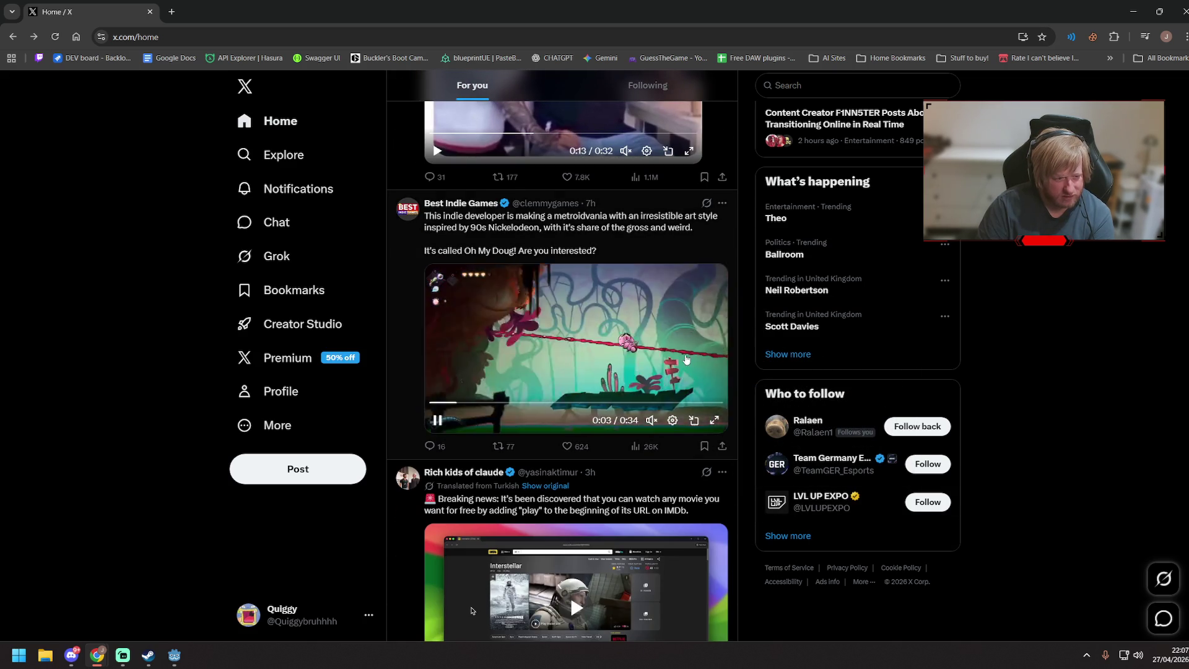
{"action": "left_click", "coordinate": [714, 419]}
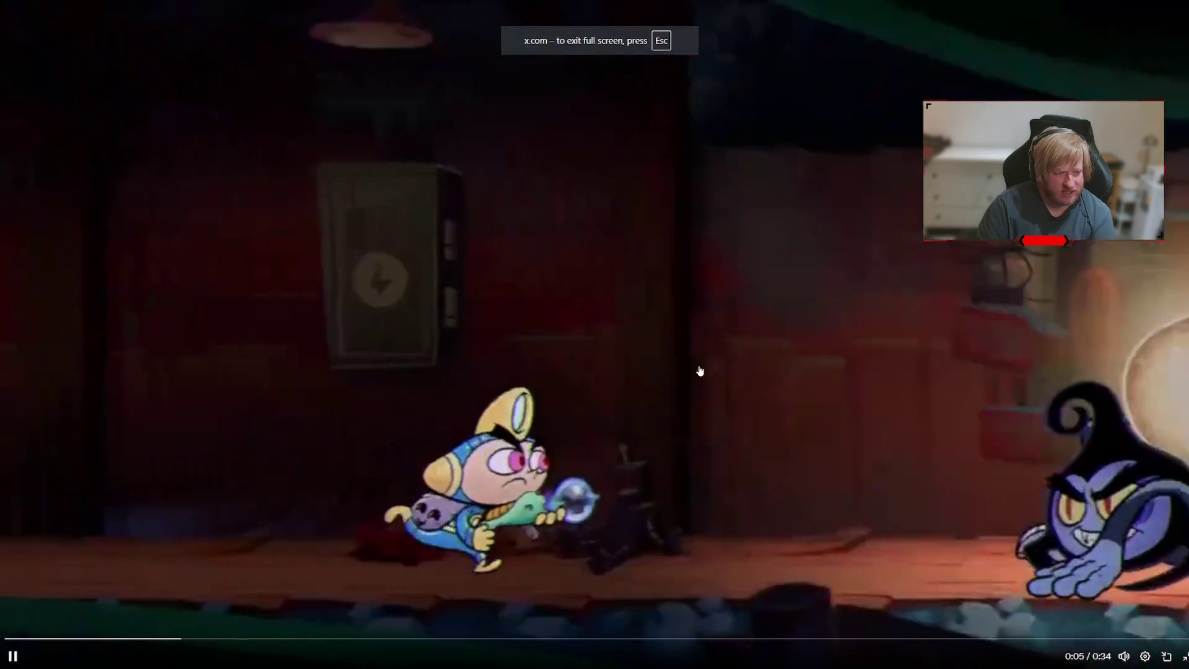
- Watch the Oh My Doug! trailer, rewinding, pausing and resuming playback along the way
{"action": "mouse_move", "coordinate": [1124, 655]}
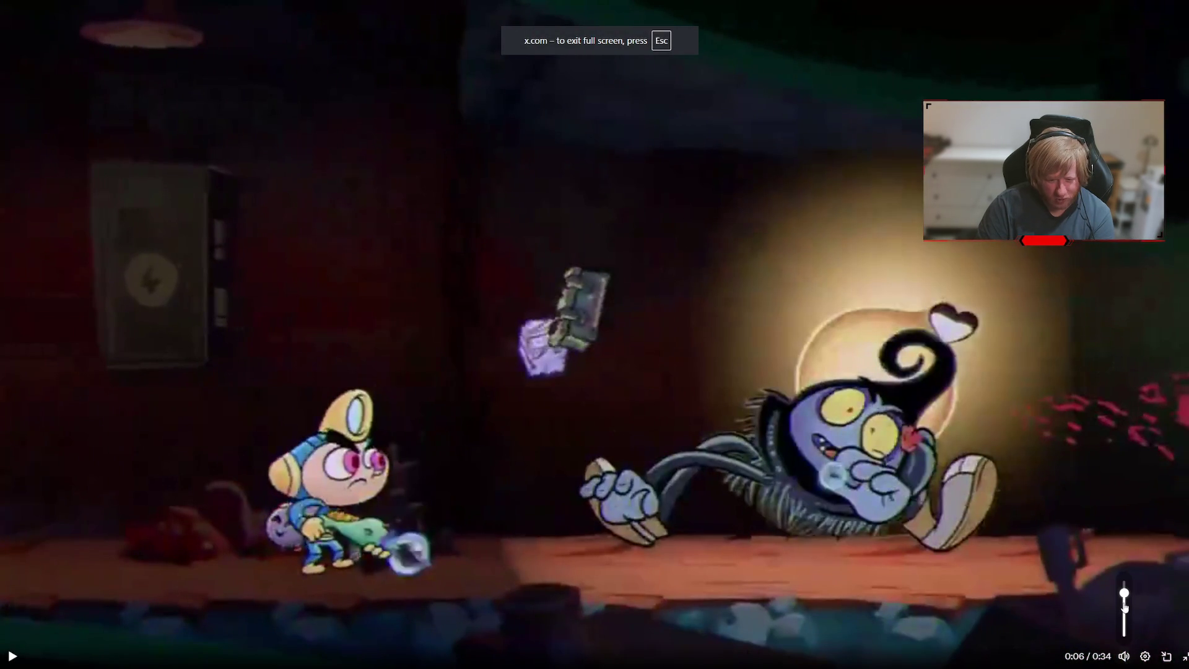
{"action": "left_click", "coordinate": [8, 656]}
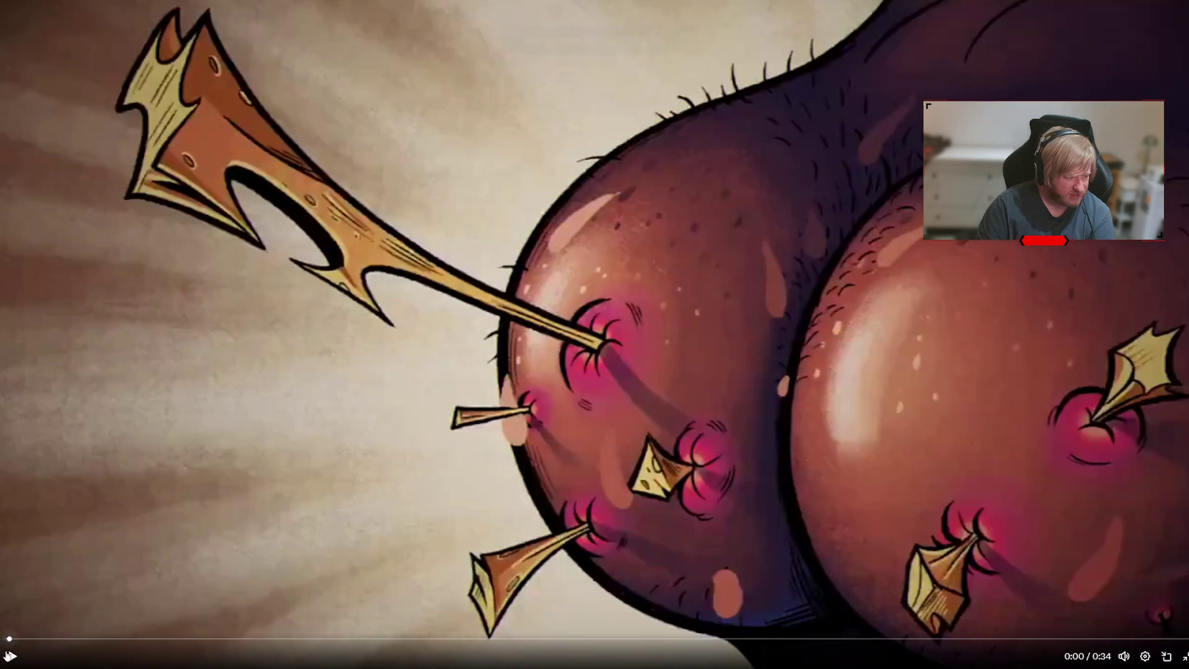
{"action": "left_click", "coordinate": [14, 658]}
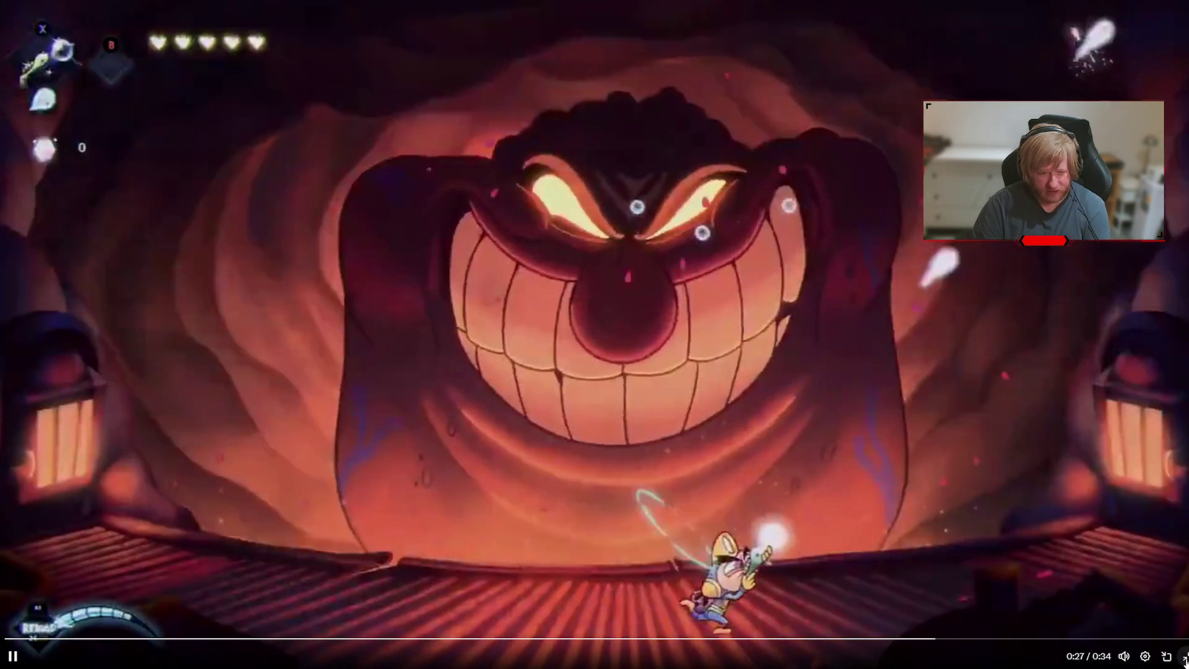
{"action": "mouse_move", "coordinate": [1127, 659]}
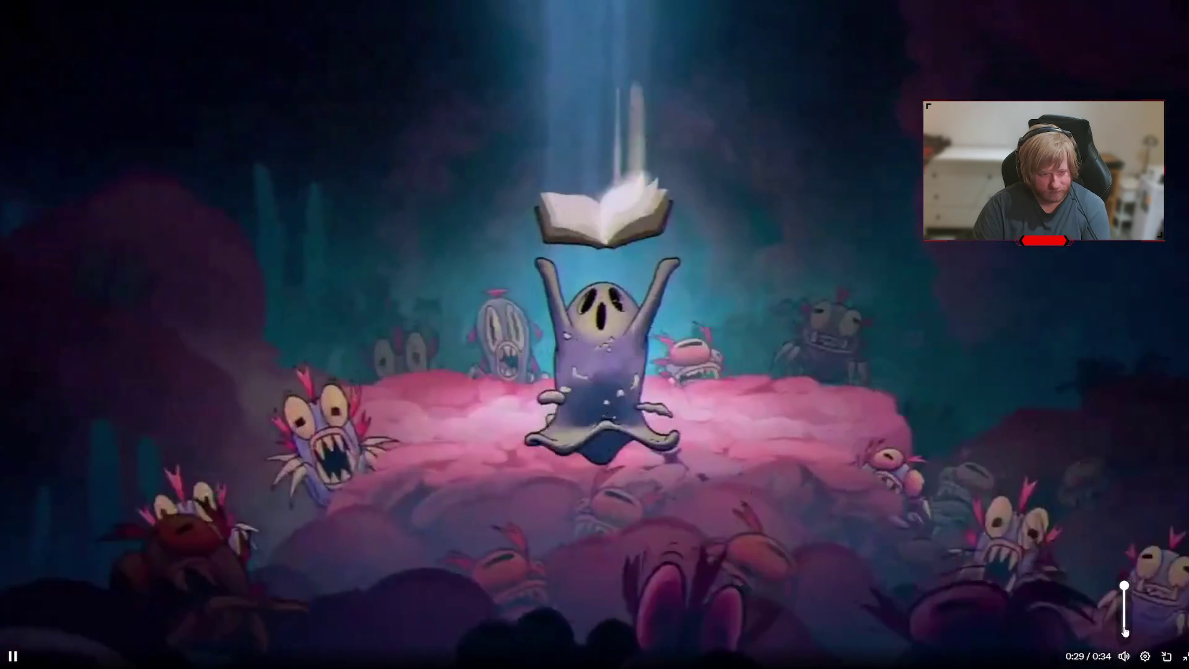
{"action": "left_click", "coordinate": [970, 639]}
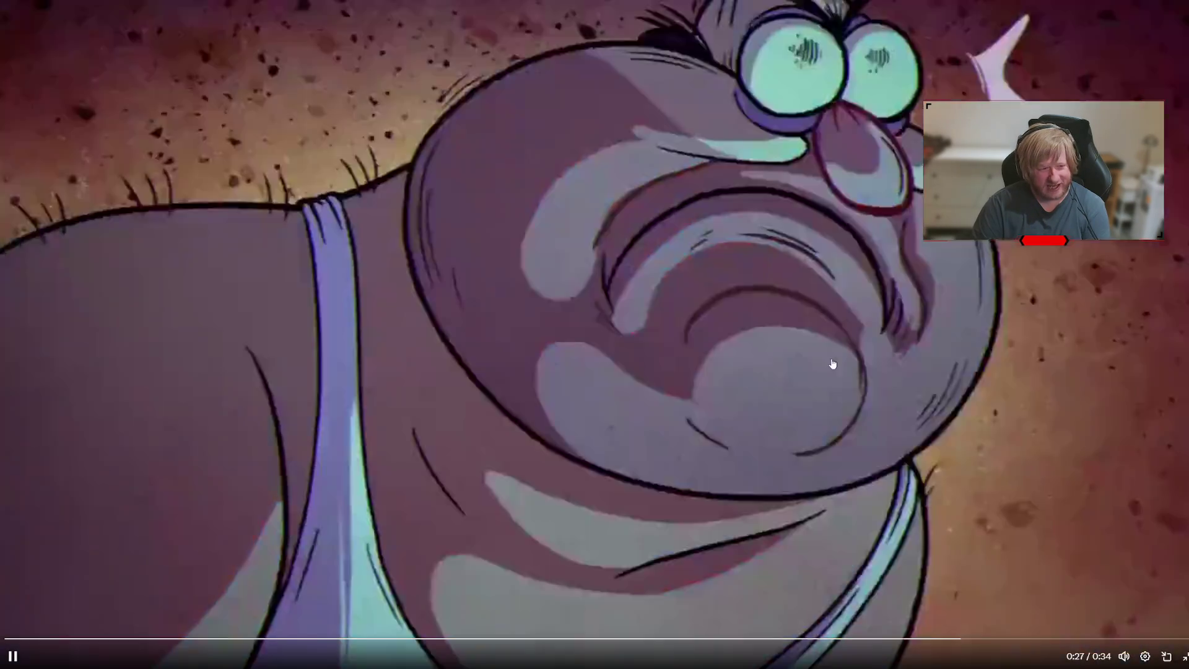
{"action": "left_click", "coordinate": [761, 209]}
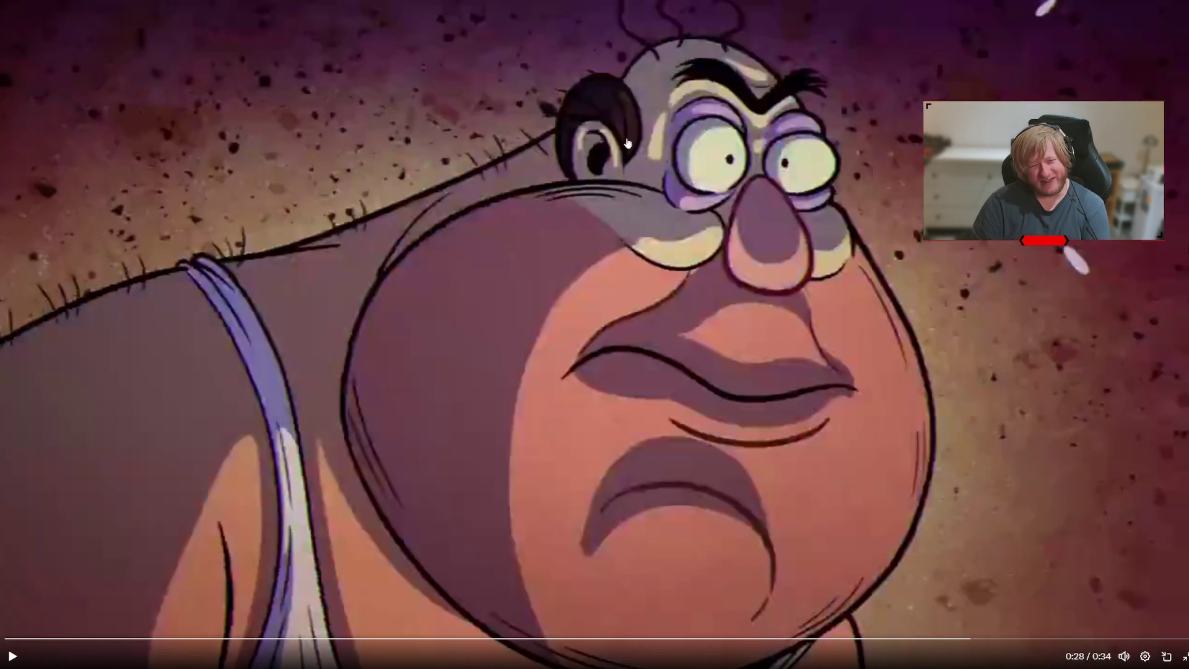
{"action": "left_click", "coordinate": [939, 347]}
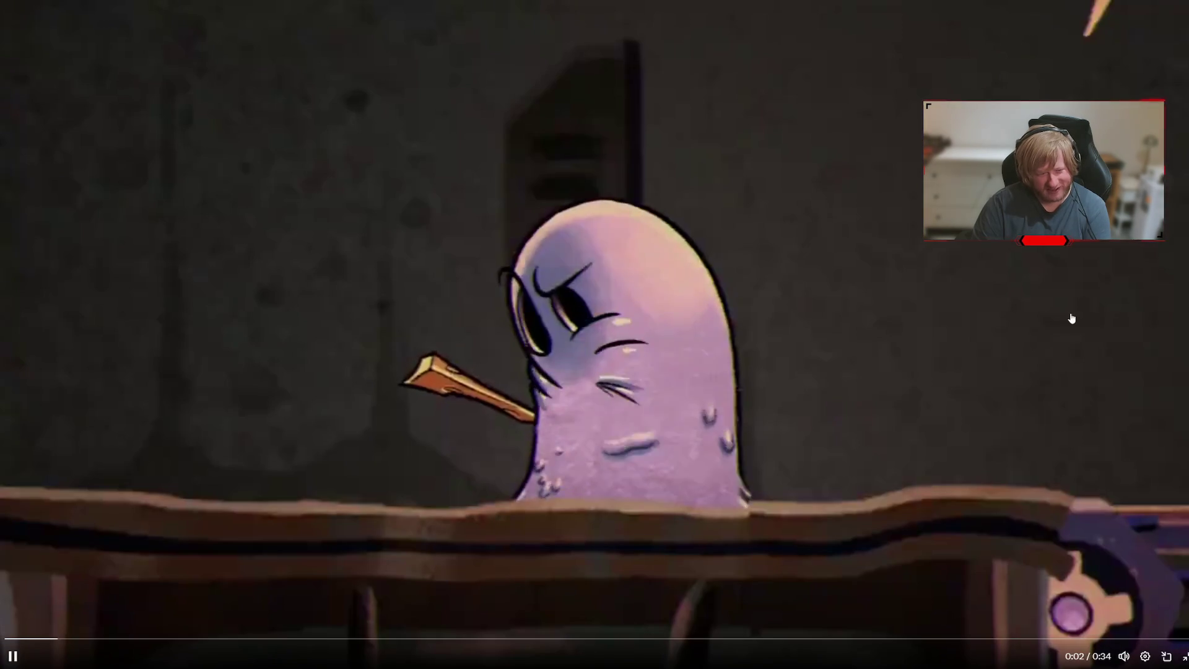
{"action": "left_click", "coordinate": [1072, 318]}
- Leave full screen, search Google for 'Oh My Doug!' and open the official oddmenin.com site
{"action": "left_click", "coordinate": [1184, 658]}
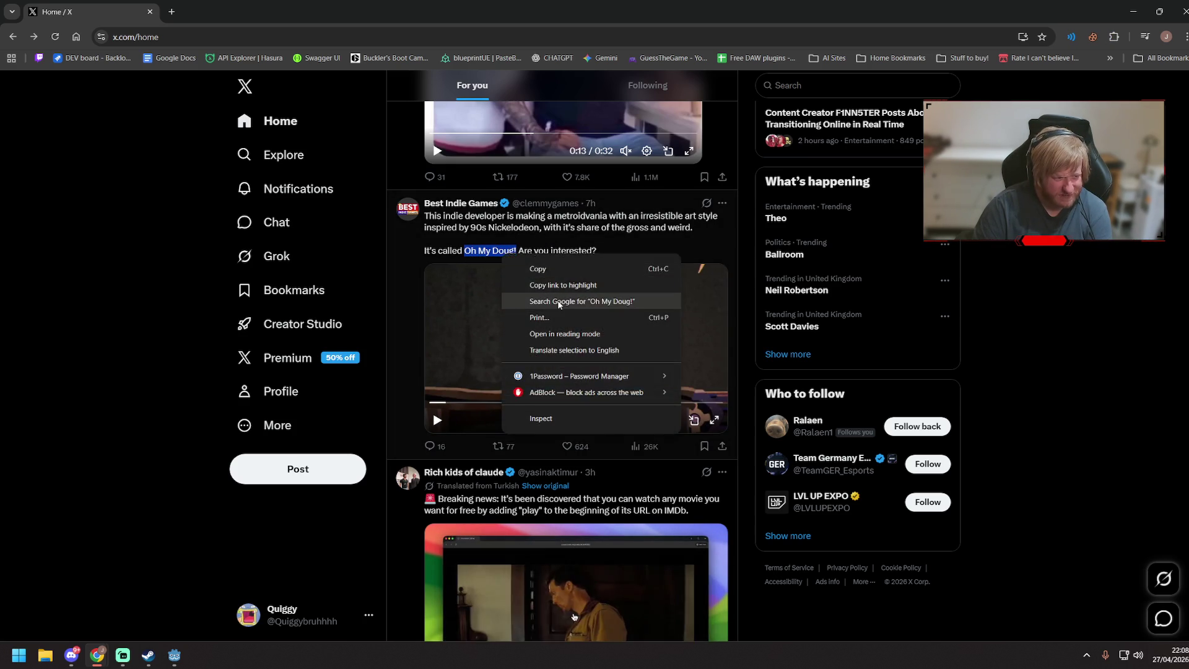
{"action": "left_click", "coordinate": [559, 303]}
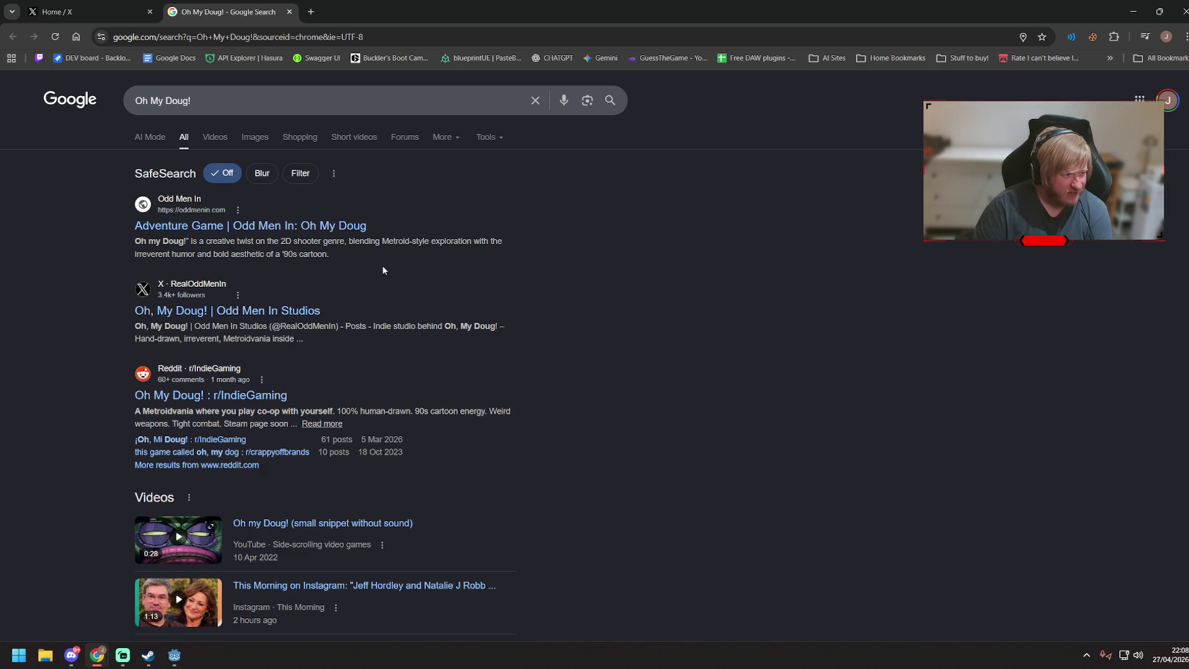
{"action": "left_click", "coordinate": [322, 235]}
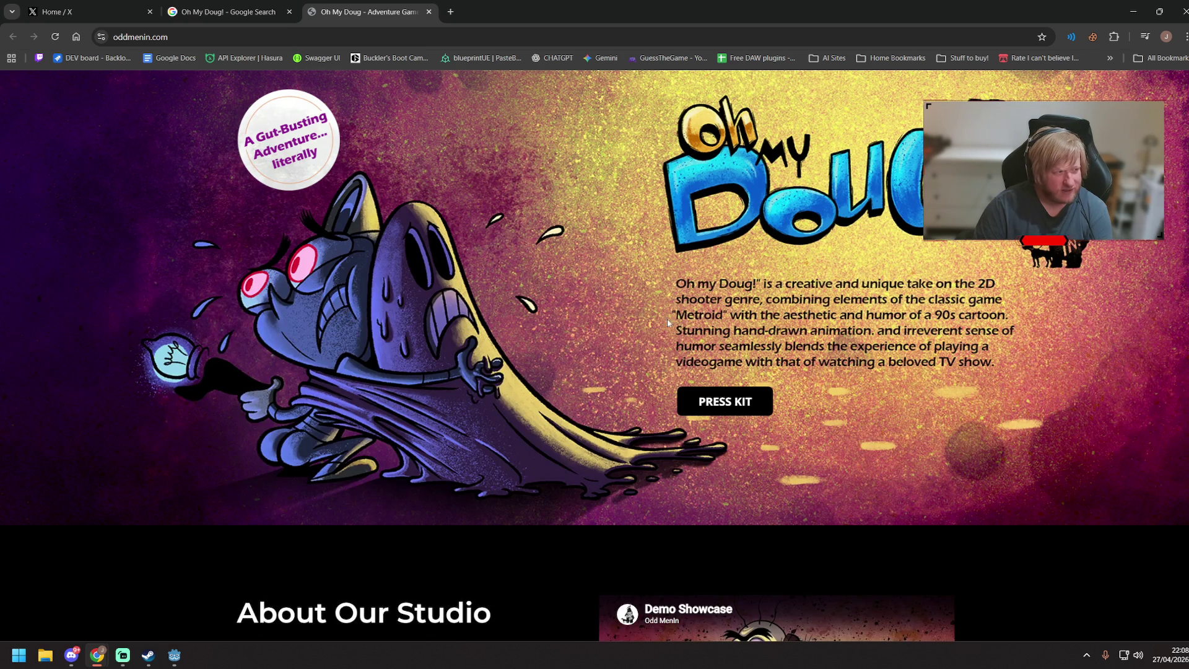
- Look over the Odd Men In site, then return to the Google results for 'Oh My Doug!'
{"action": "scroll", "coordinate": [667, 318], "scroll_direction": "down", "scroll_amount": 5}
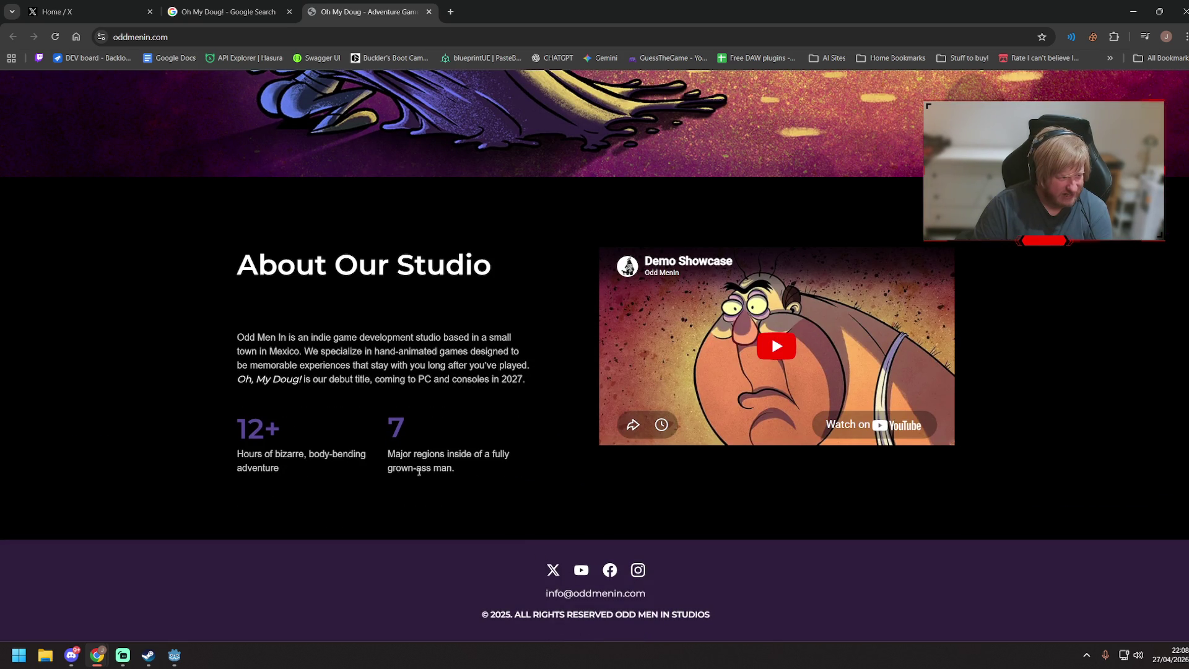
{"action": "scroll", "coordinate": [524, 362], "scroll_direction": "up", "scroll_amount": 5}
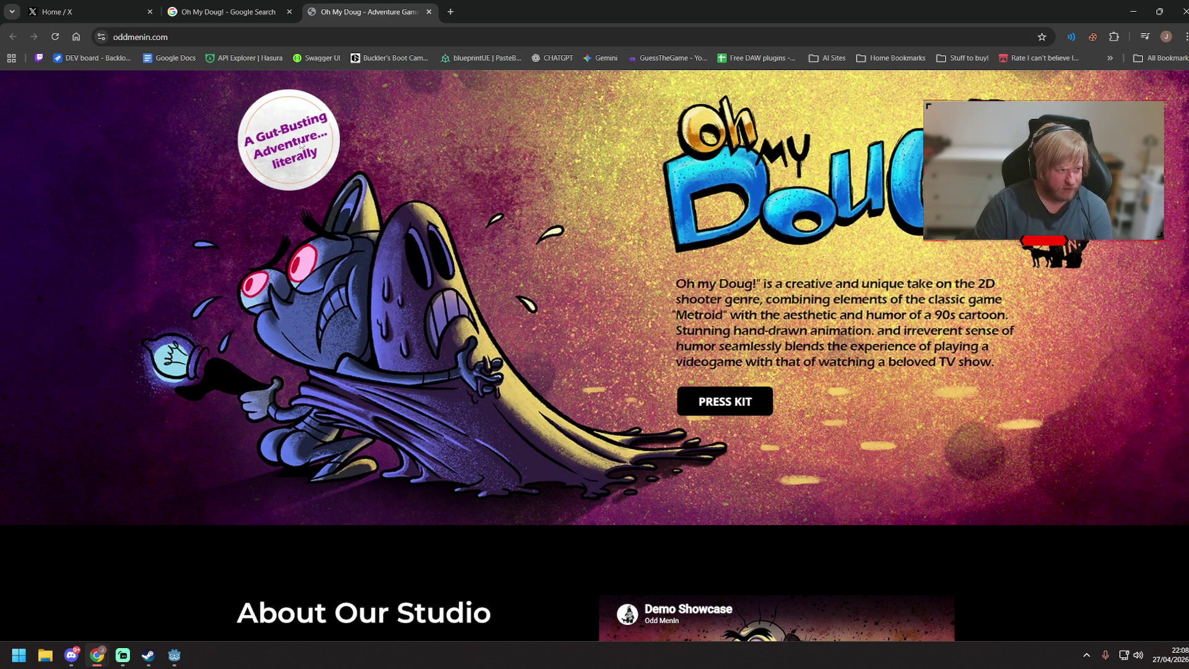
{"action": "scroll", "coordinate": [801, 239], "scroll_direction": "down", "scroll_amount": 5}
{"action": "scroll", "coordinate": [805, 251], "scroll_direction": "up", "scroll_amount": 5}
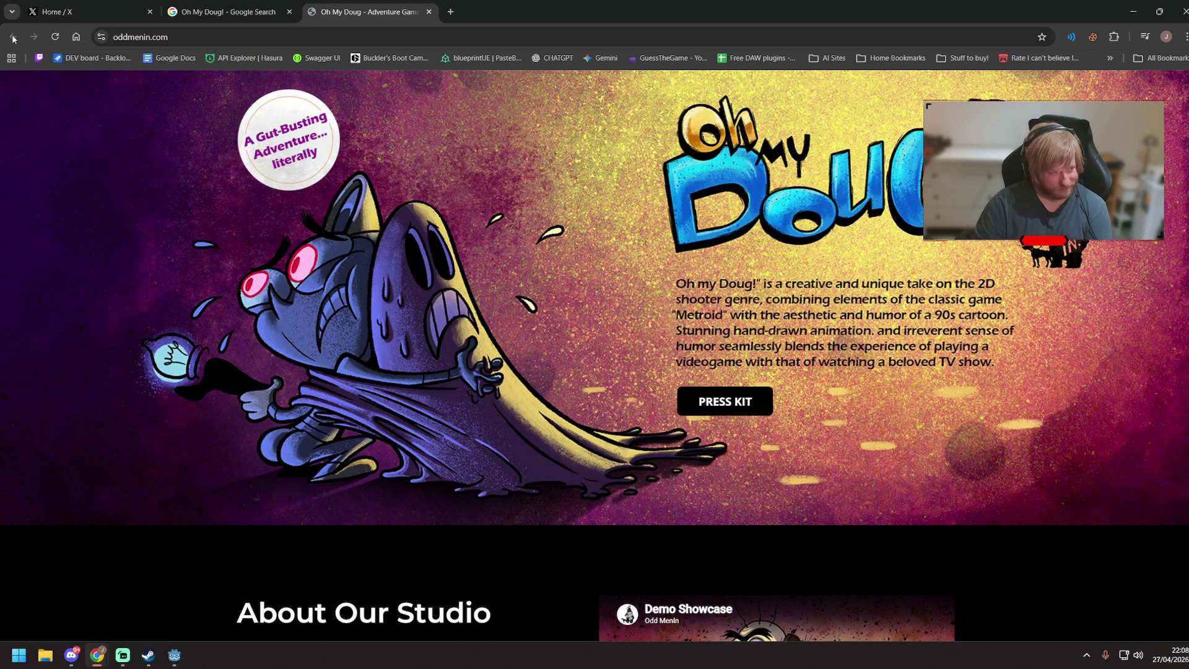
{"action": "left_click", "coordinate": [218, 13]}
{"action": "scroll", "coordinate": [367, 272], "scroll_direction": "down", "scroll_amount": 4}
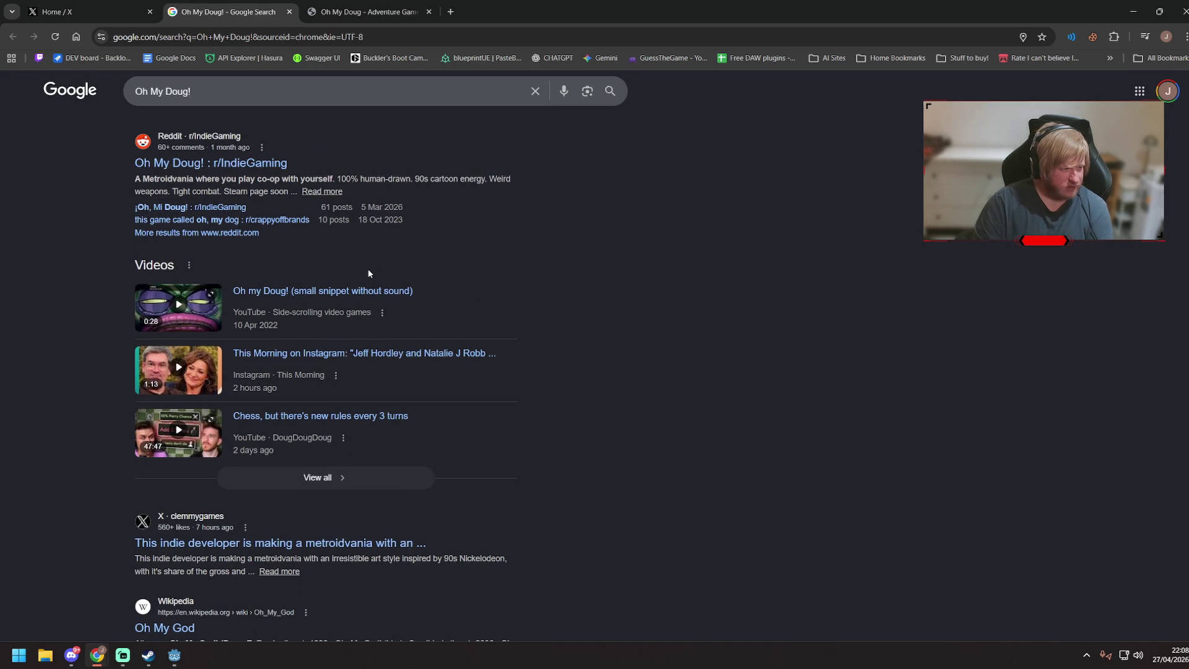
{"action": "left_click", "coordinate": [304, 547]}
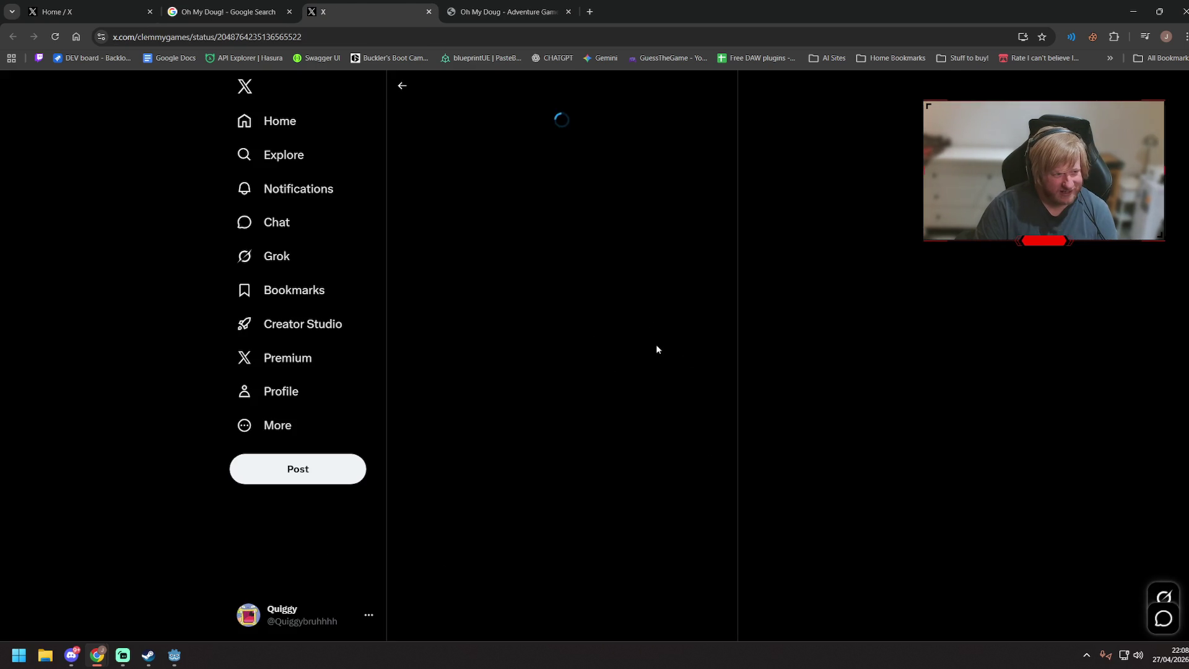
{"action": "scroll", "coordinate": [613, 334], "scroll_direction": "down", "scroll_amount": 3}
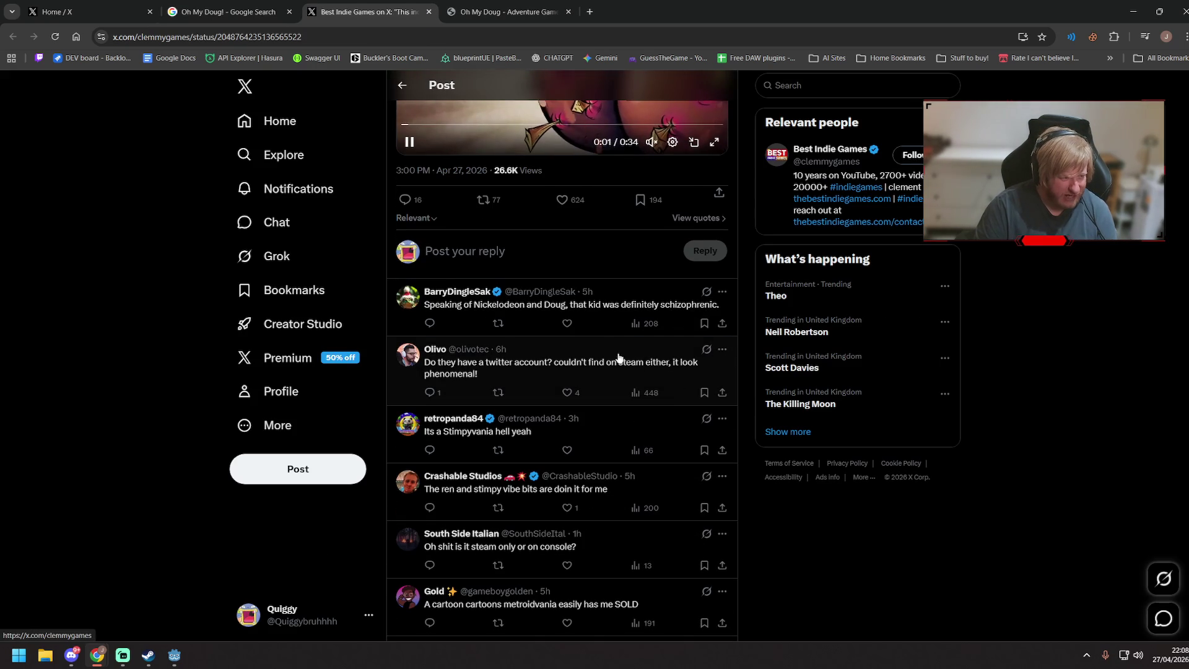
{"action": "scroll", "coordinate": [607, 337], "scroll_direction": "down", "scroll_amount": 7}
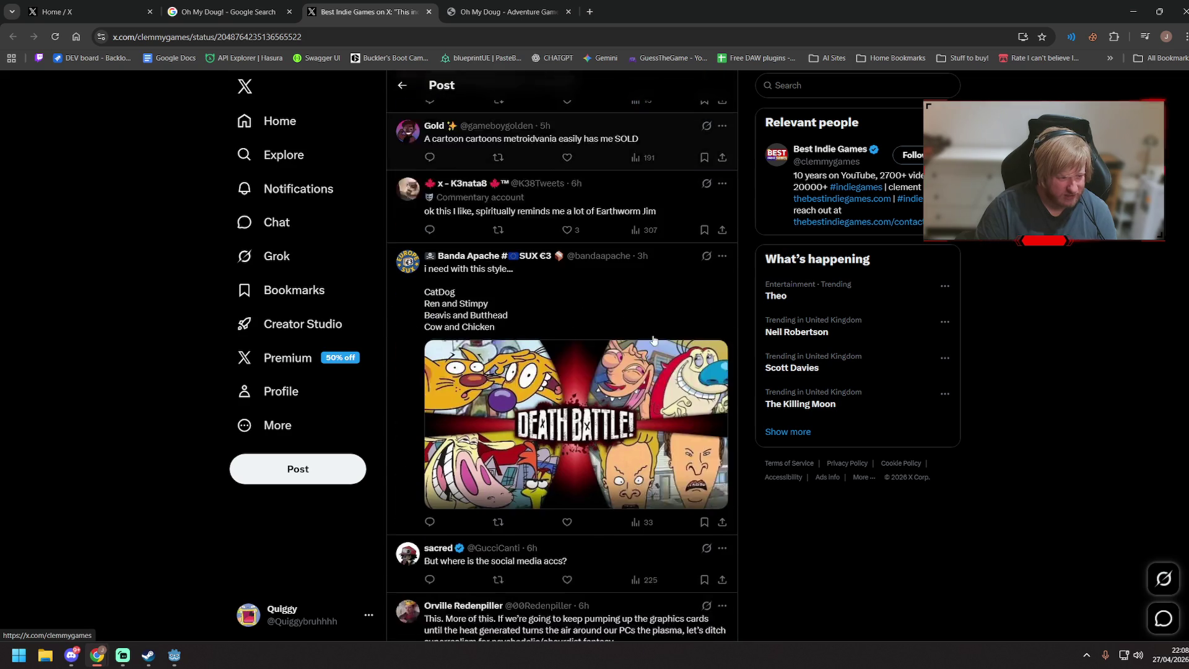
{"action": "scroll", "coordinate": [654, 339], "scroll_direction": "down", "scroll_amount": 10}
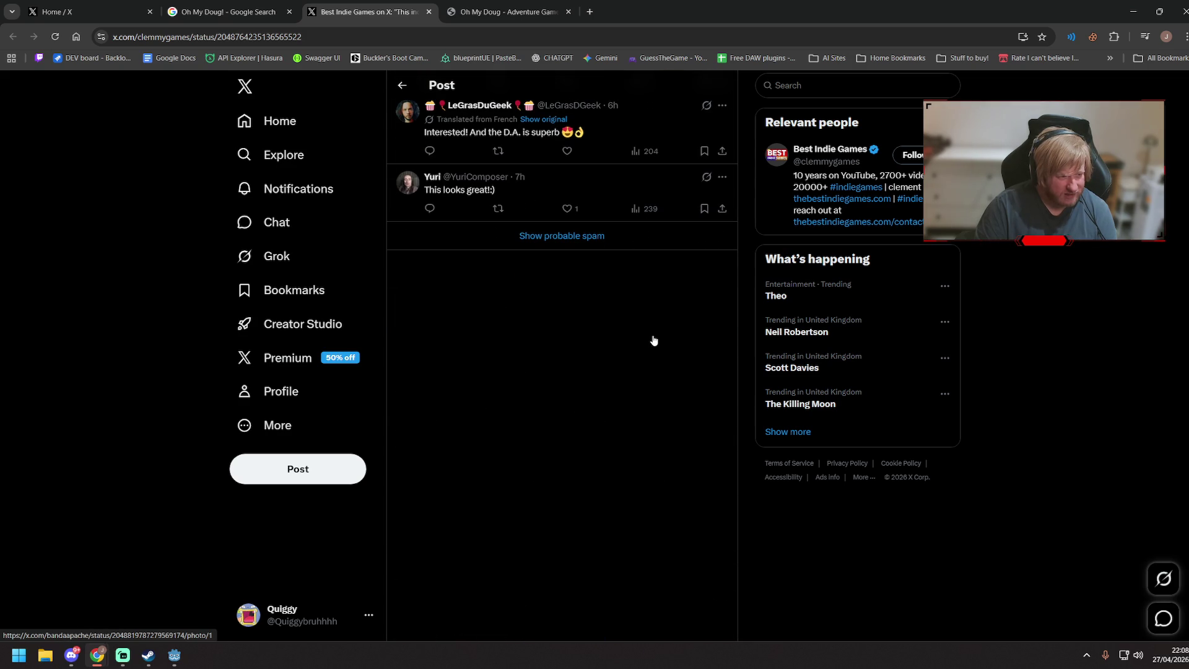
{"action": "key", "text": "ctrl+w"}
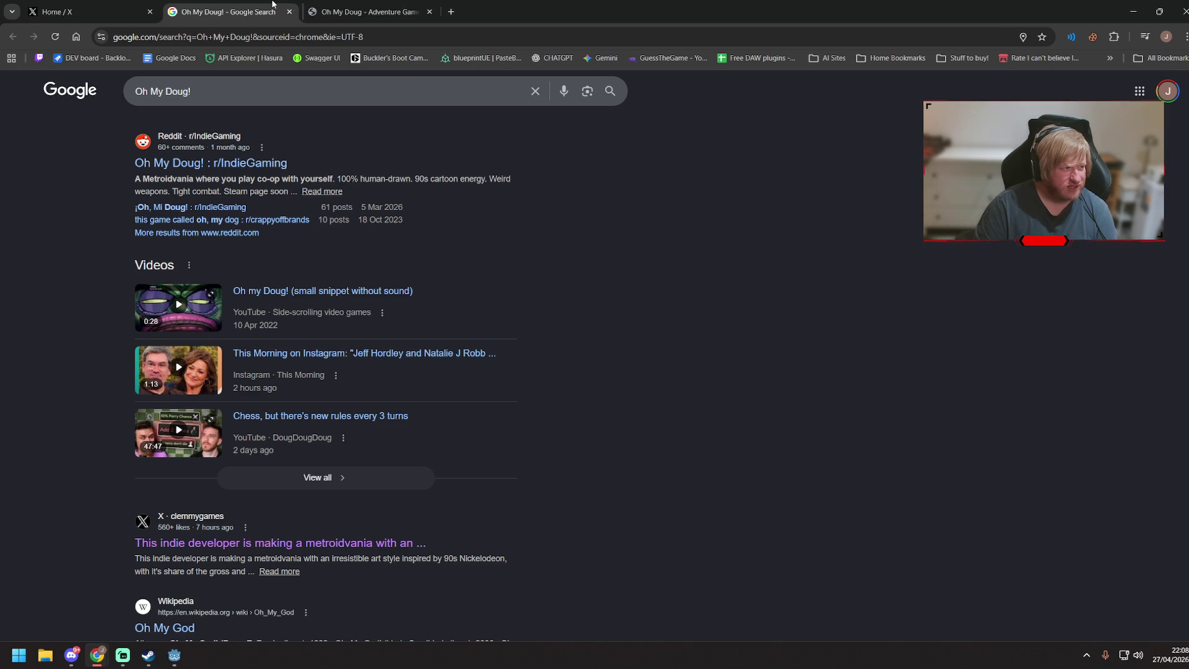
- Search Google for 'Oh My Doug! steam' and scroll through the results
{"action": "scroll", "coordinate": [297, 381], "scroll_direction": "down", "scroll_amount": 4}
{"action": "scroll", "coordinate": [288, 383], "scroll_direction": "down", "scroll_amount": 4}
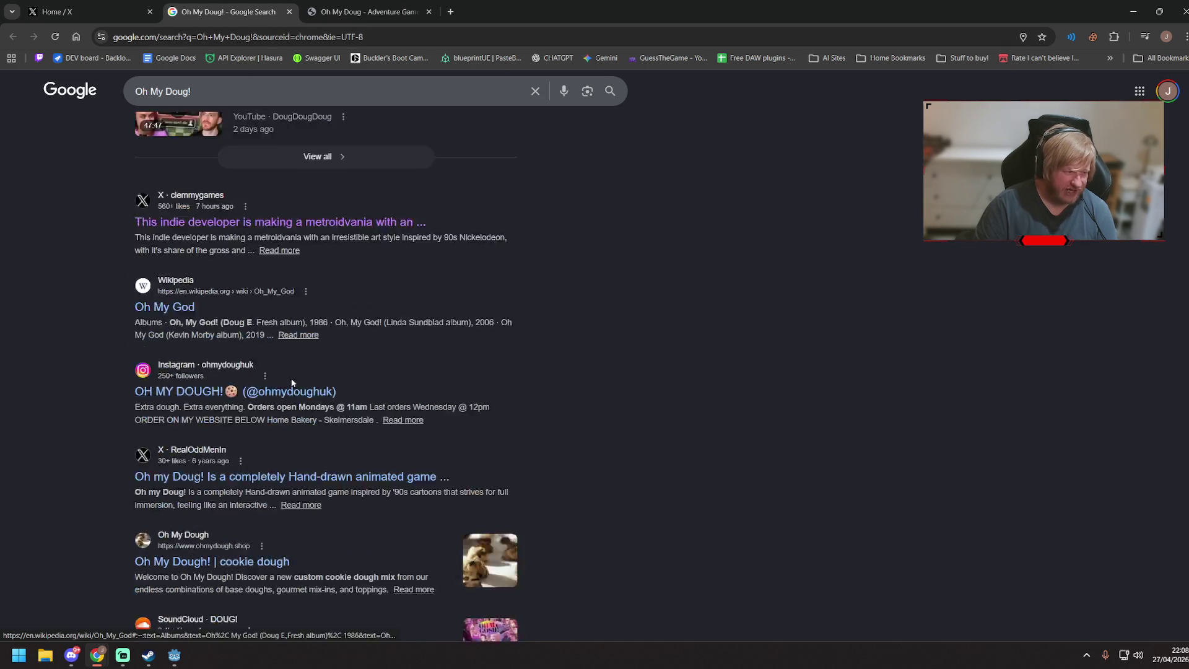
{"action": "scroll", "coordinate": [696, 390], "scroll_direction": "up", "scroll_amount": 12}
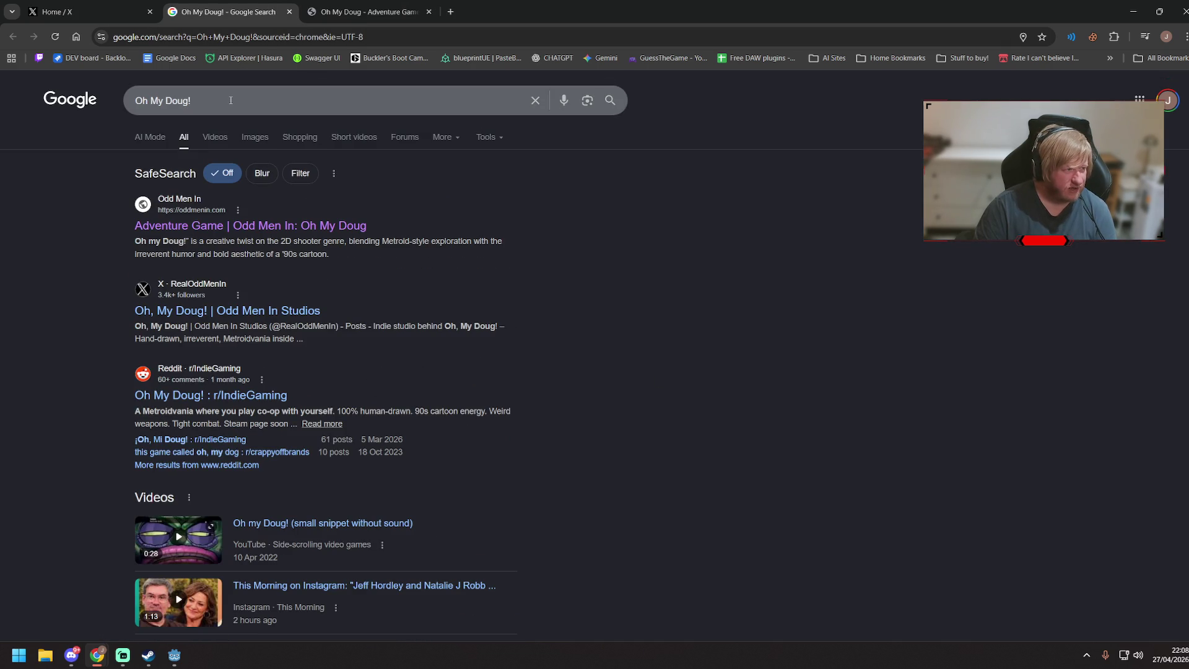
{"action": "type", "text": "steam"}
{"action": "key", "text": "Return"}
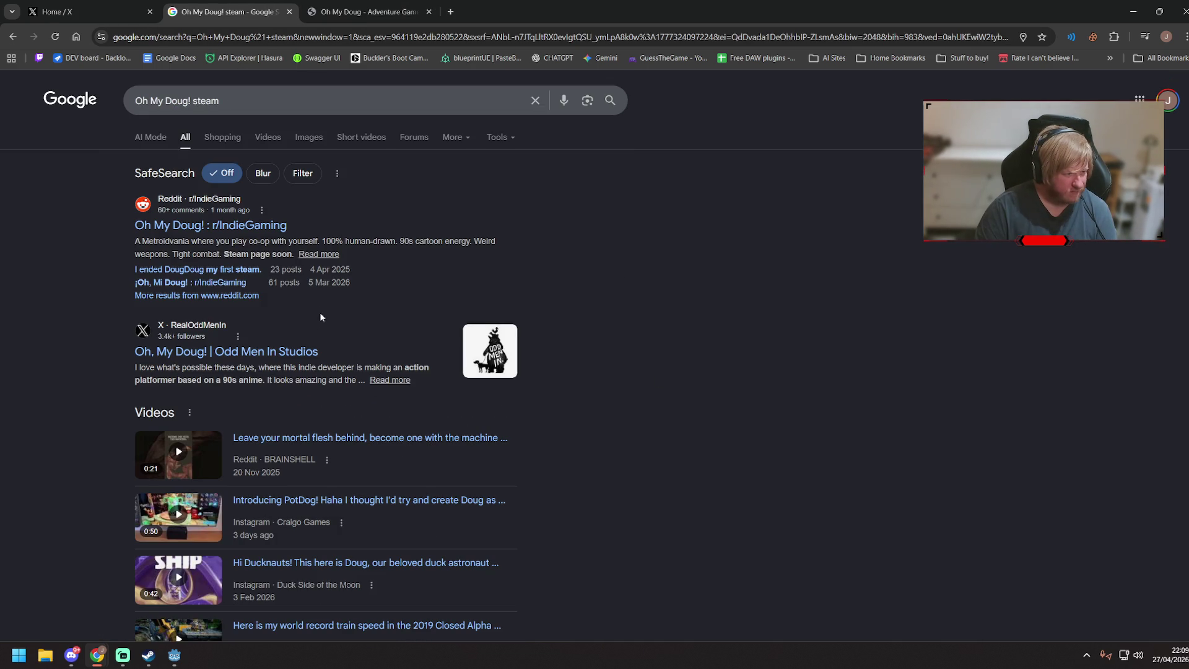
{"action": "scroll", "coordinate": [320, 312], "scroll_direction": "down", "scroll_amount": 7}
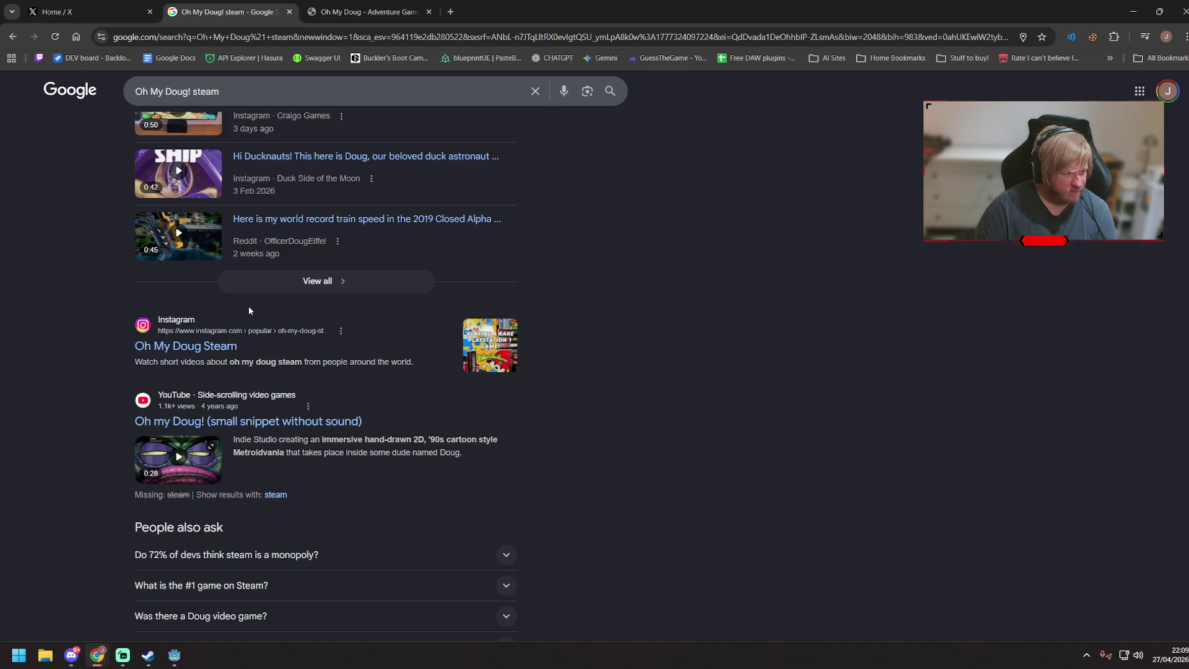
{"action": "scroll", "coordinate": [249, 309], "scroll_direction": "down", "scroll_amount": 1}
{"action": "scroll", "coordinate": [248, 308], "scroll_direction": "down", "scroll_amount": 1}
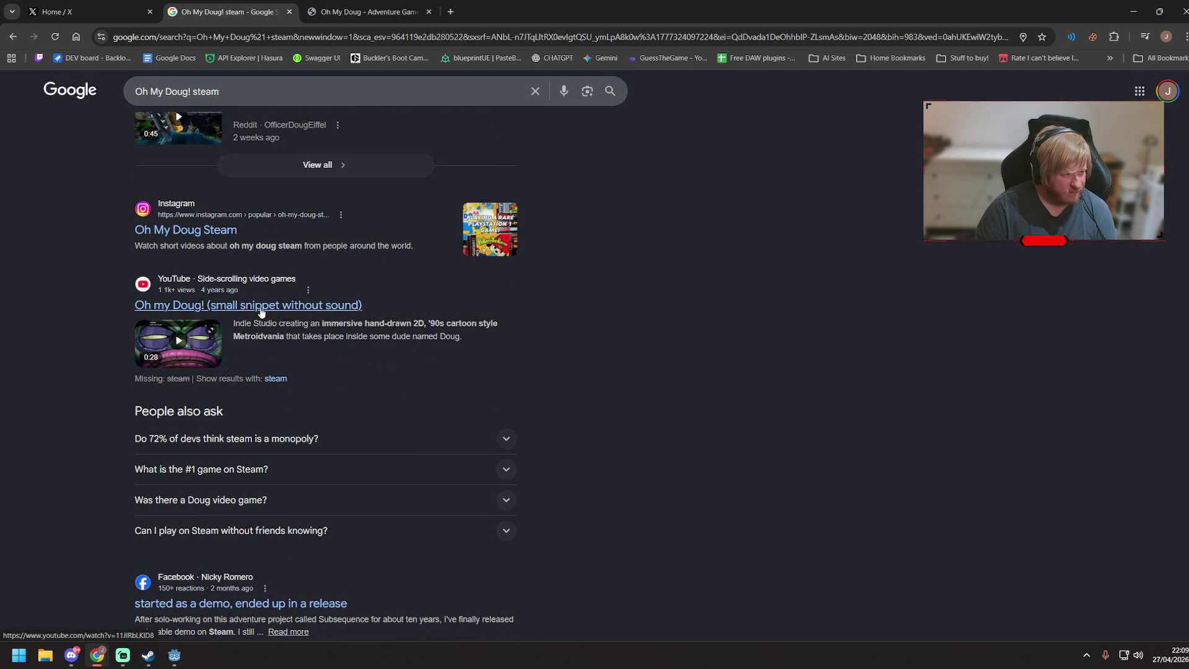
{"action": "scroll", "coordinate": [350, 373], "scroll_direction": "down", "scroll_amount": 4}
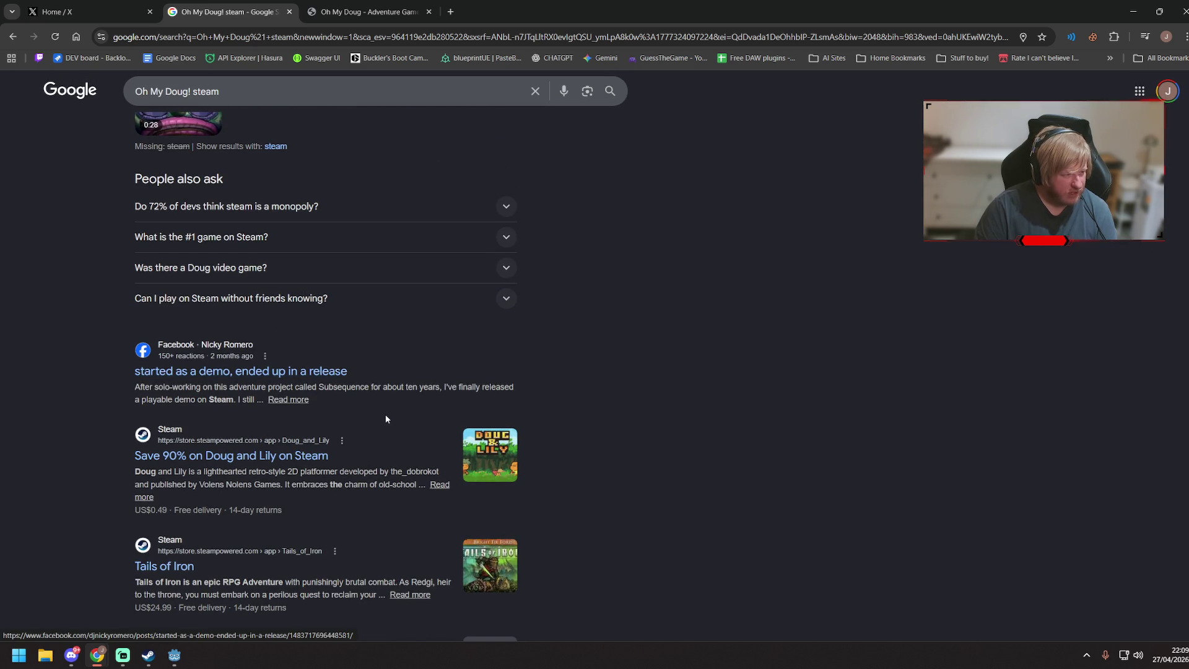
{"action": "scroll", "coordinate": [341, 432], "scroll_direction": "down", "scroll_amount": 5}
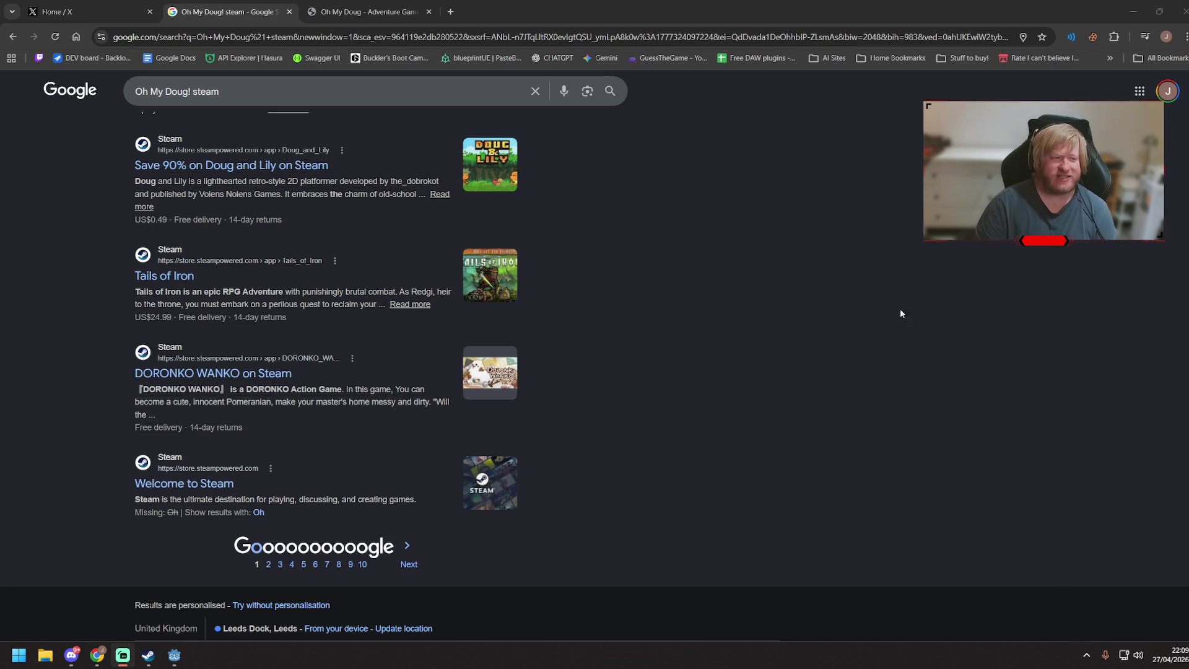
- Move the game site tab forward, close the Google results tab, and return to X's home feed
{"action": "left_click_drag", "start_coordinate": [353, 12], "coordinate": [251, 5]}
{"action": "middle_click", "coordinate": [180, 11]}
{"action": "left_click", "coordinate": [75, 12]}
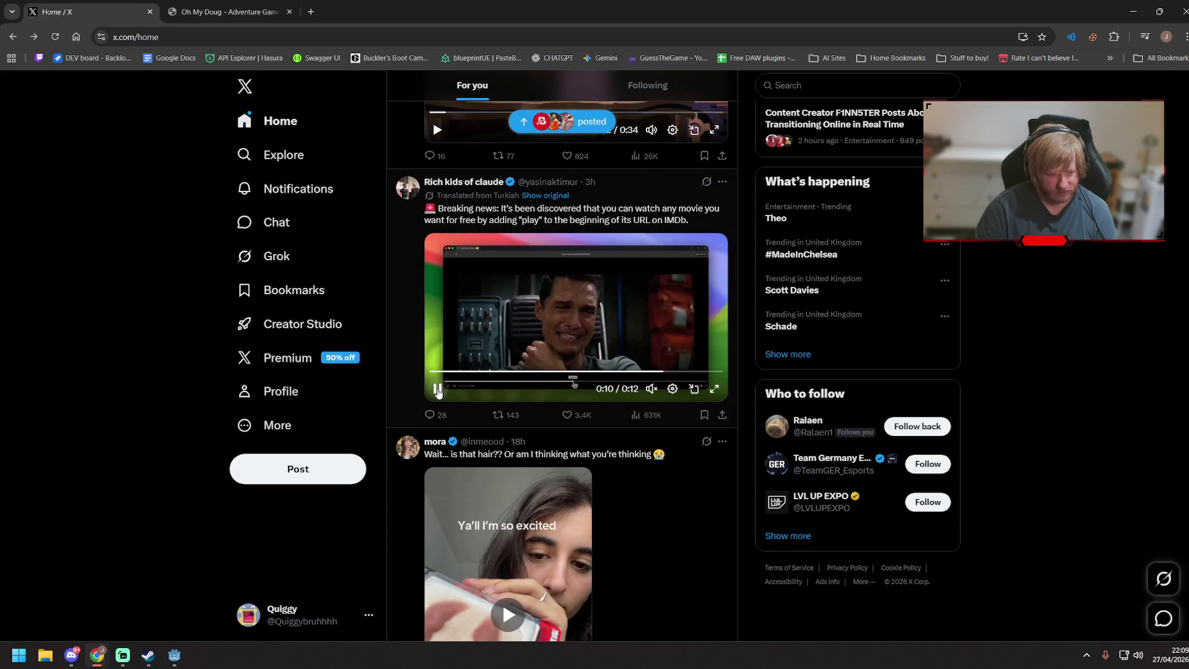
- Pause the video playing in the X home feed and switch back to the Godot editor
{"action": "scroll", "coordinate": [75, 354], "scroll_direction": "down", "scroll_amount": 5}
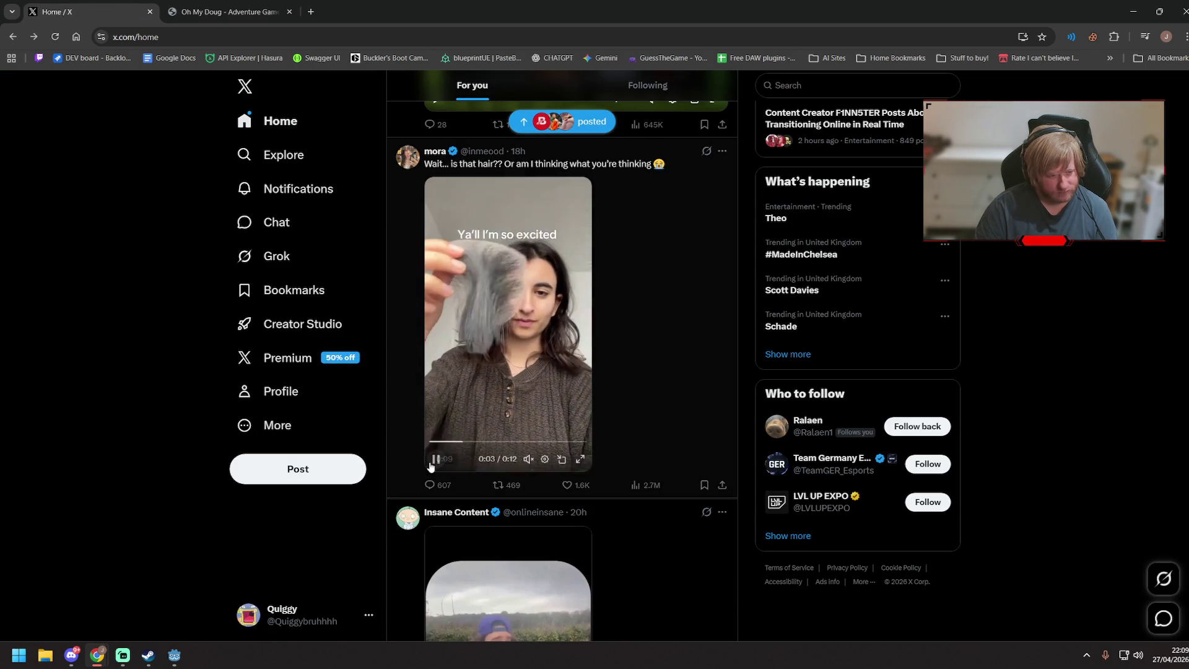
{"action": "left_click", "coordinate": [433, 462]}
{"action": "left_click", "coordinate": [174, 657]}
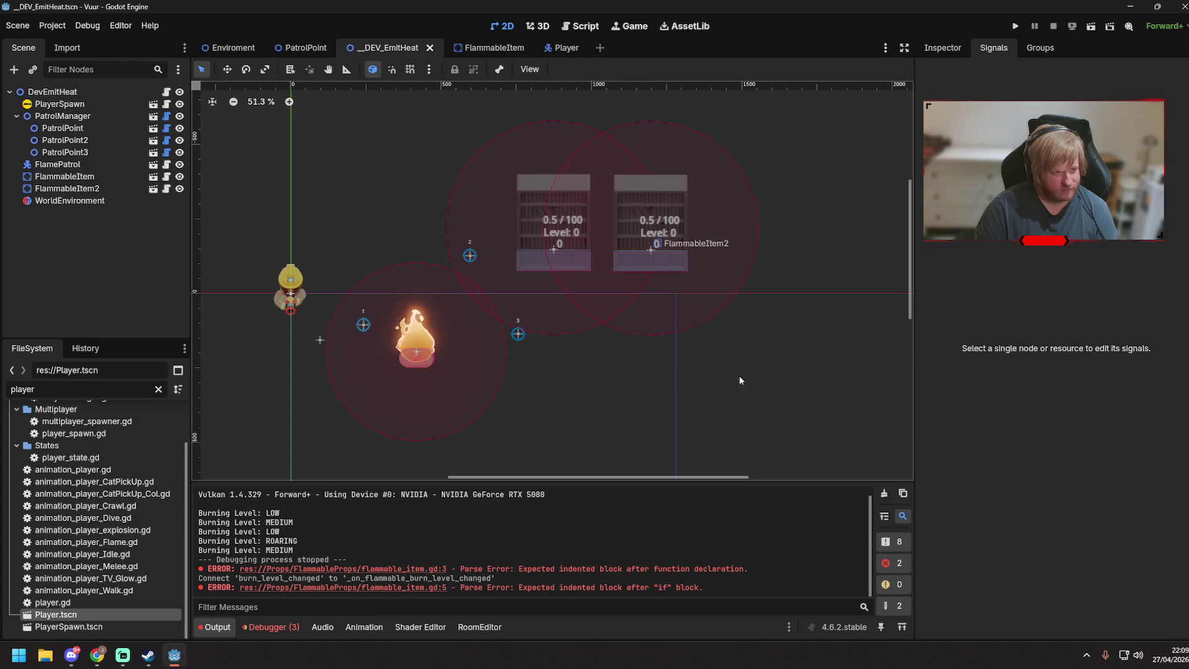
- Save the __DEV_EmitHeat scene, widen and zoom out the 2D view, and run it with F6
{"action": "key", "text": "ctrl+s"}
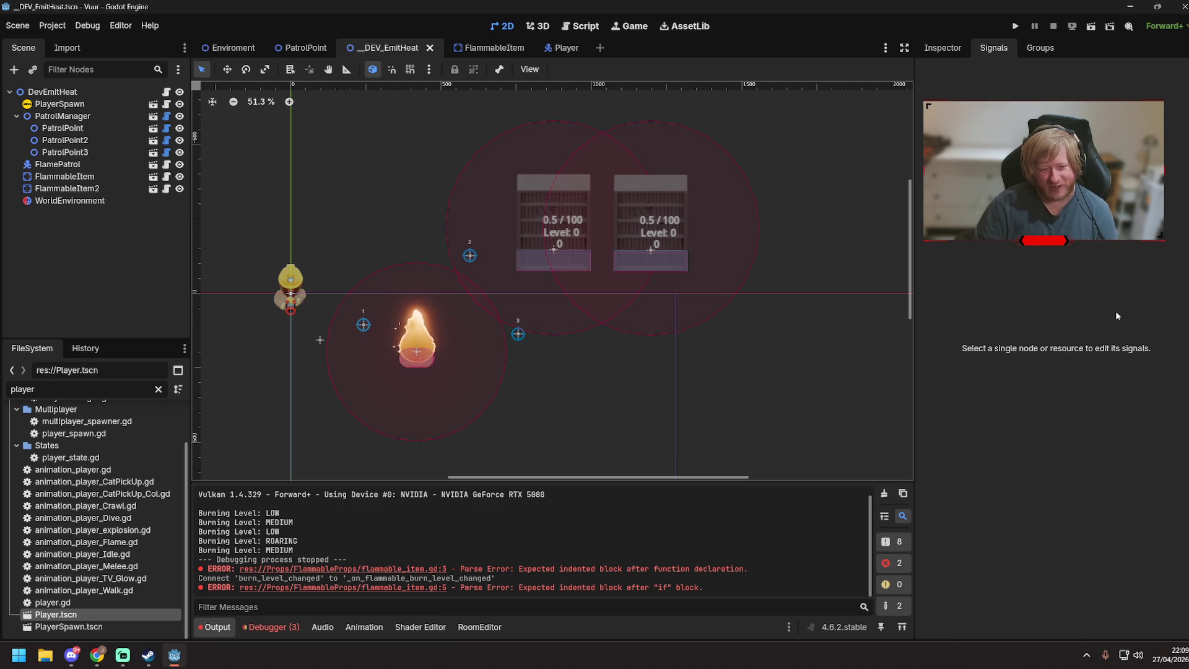
{"action": "left_click_drag", "start_coordinate": [916, 238], "coordinate": [950, 242]}
{"action": "scroll", "coordinate": [801, 277], "scroll_direction": "left", "scroll_amount": 3}
{"action": "scroll", "coordinate": [692, 394], "scroll_direction": "down", "scroll_amount": 1}
{"action": "key", "text": "F6"}
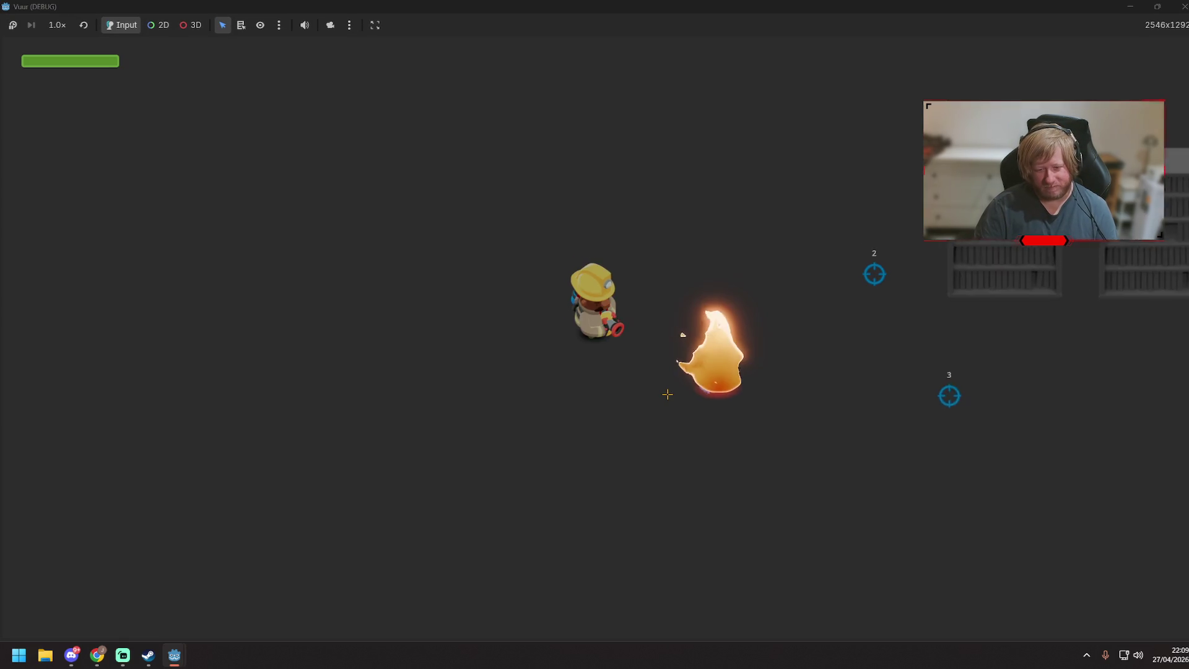
- Walk the firefighter right, spray water until the flame goes out, then stop the game with F8
{"action": "key", "text": "d"}
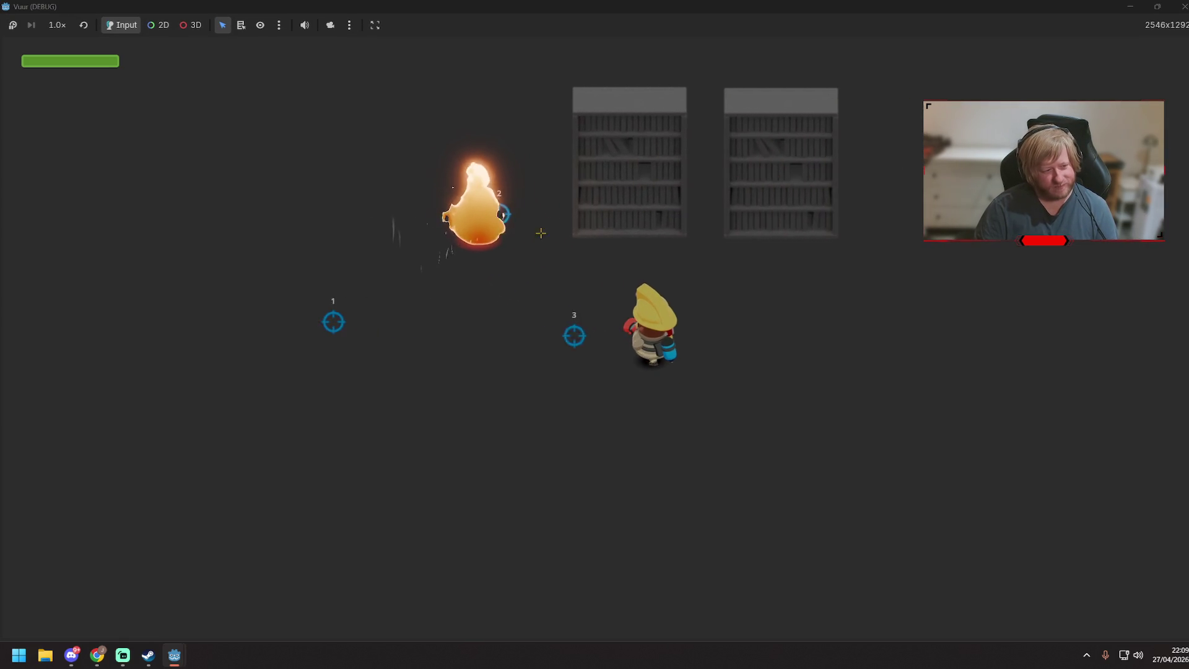
{"action": "mouse_move", "coordinate": [472, 268]}
{"action": "left_mouse_down"}
{"action": "mouse_move", "coordinate": [377, 229]}
{"action": "mouse_move", "coordinate": [367, 253]}
{"action": "mouse_move", "coordinate": [371, 239]}
{"action": "mouse_move", "coordinate": [318, 265]}
{"action": "mouse_move", "coordinate": [341, 369]}
{"action": "left_mouse_up"}
{"action": "key", "text": "w"}
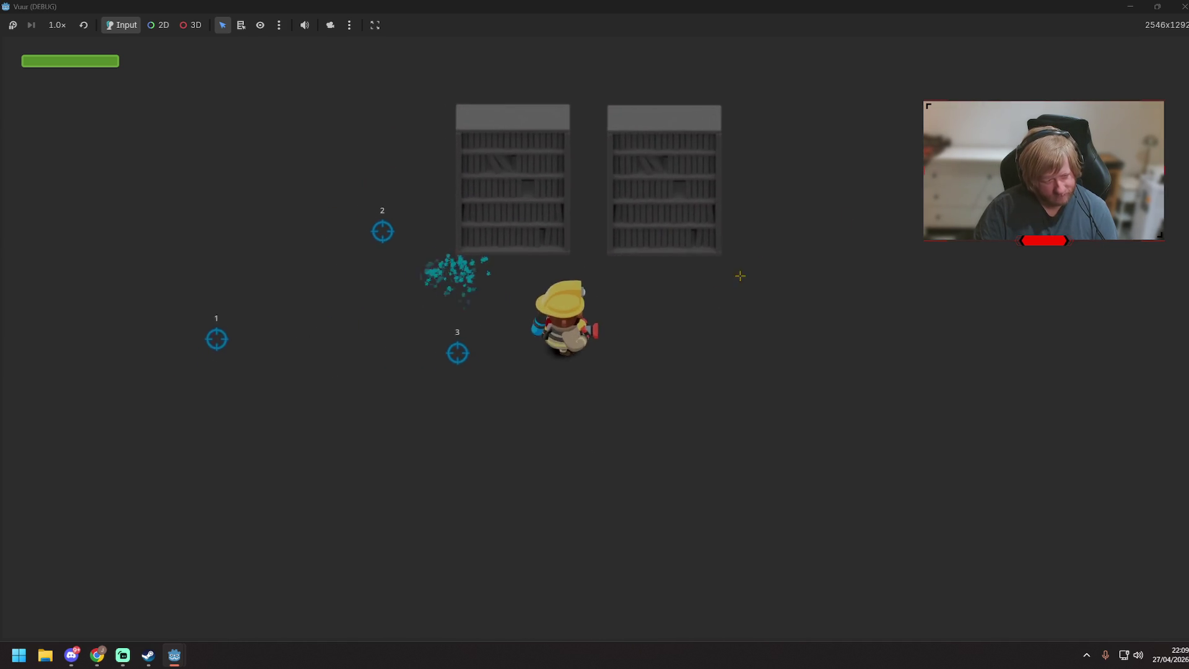
{"action": "key", "text": "F8"}
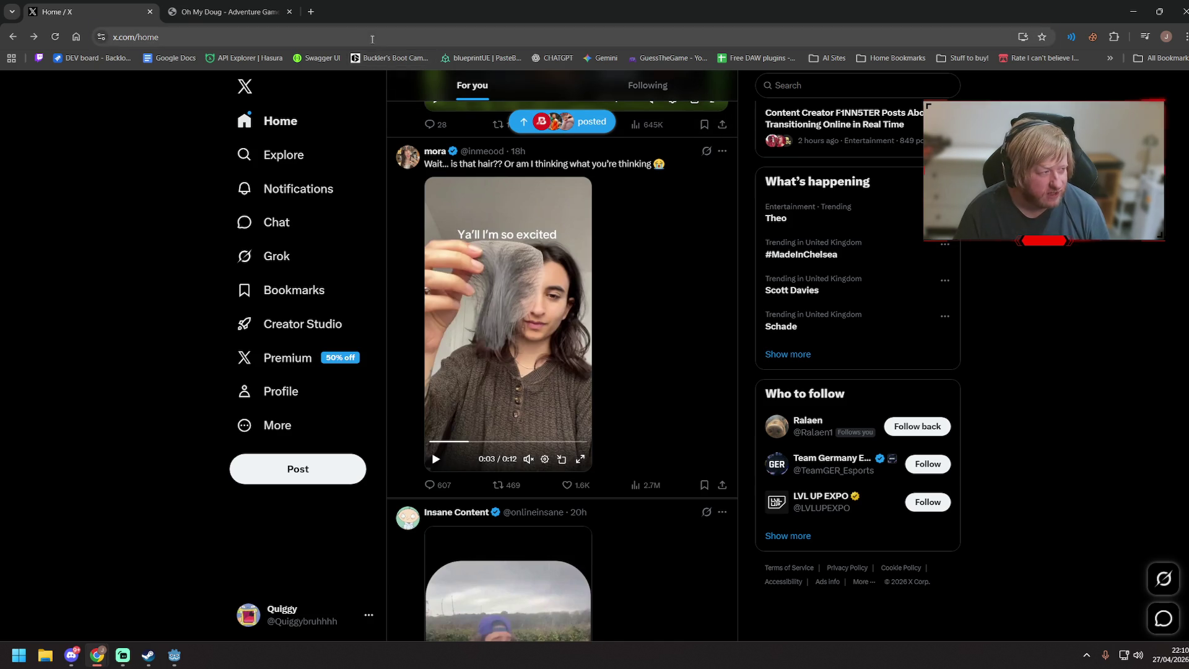
- Search Google for 'kowalski ren and stimpy'
{"action": "left_click", "coordinate": [372, 39]}
{"action": "type", "text": "kowalski"}
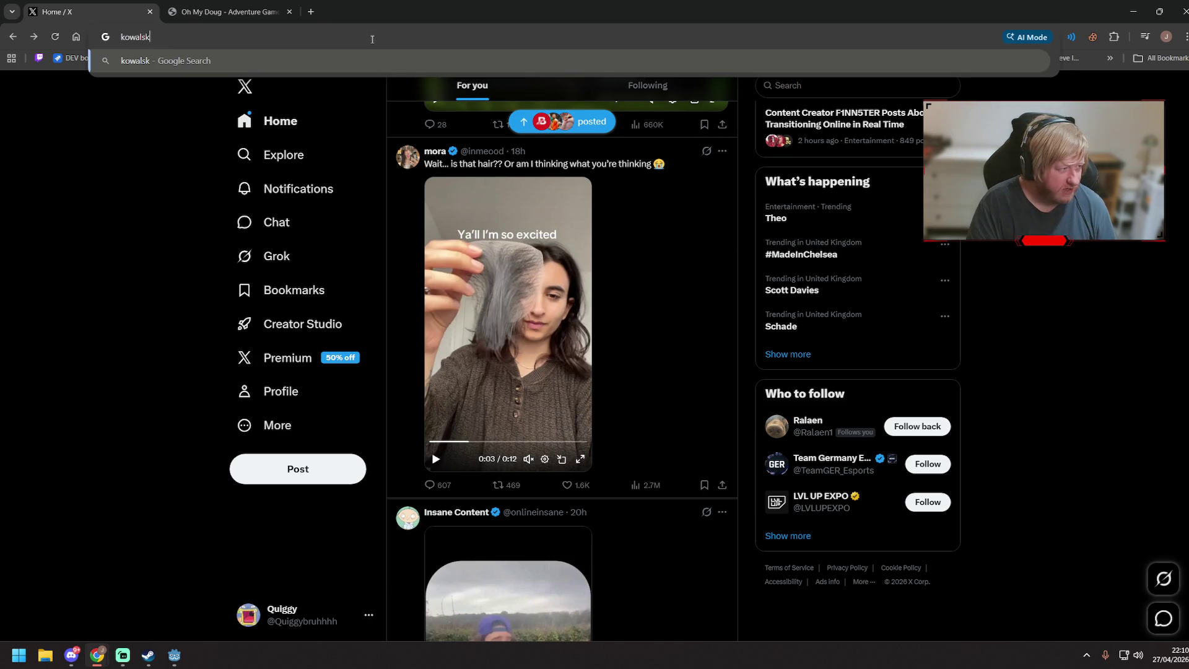
{"action": "type", "text": " ren and stimpy"}
{"action": "key", "text": "Return"}
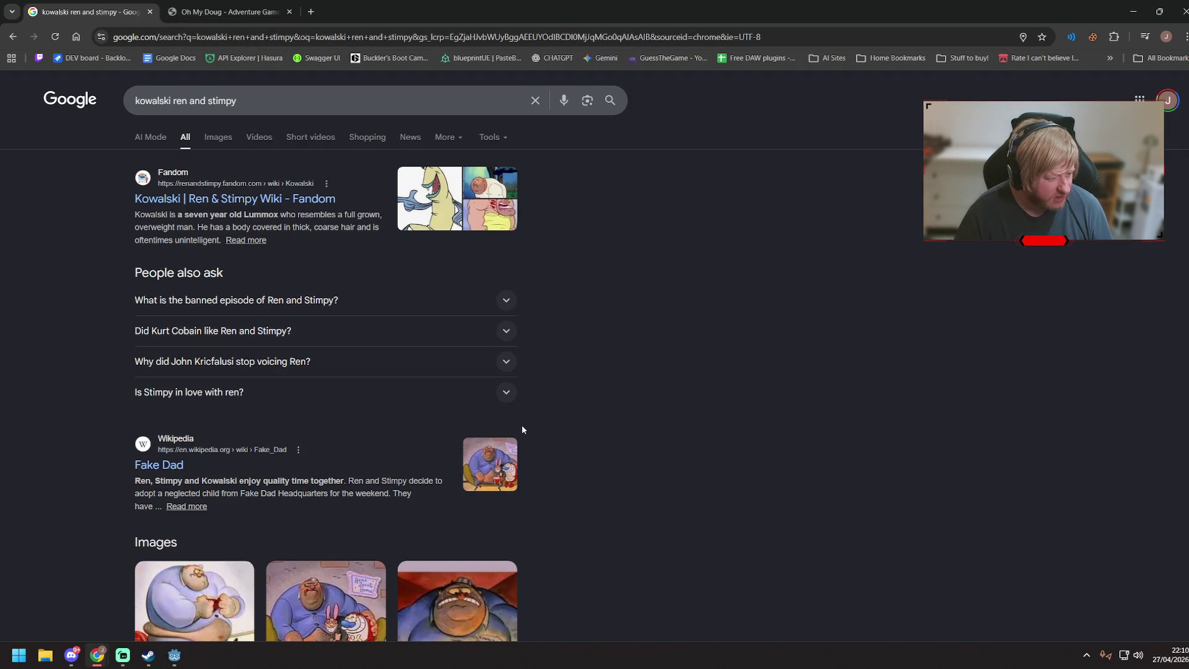
- Preview the Kowalski images: TikTok, Fake Dad, Instagram, wiki, blue-shirt, top-hat, Rik's Cel Collection
{"action": "scroll", "coordinate": [521, 425], "scroll_direction": "down", "scroll_amount": 2}
{"action": "left_click", "coordinate": [489, 483]}
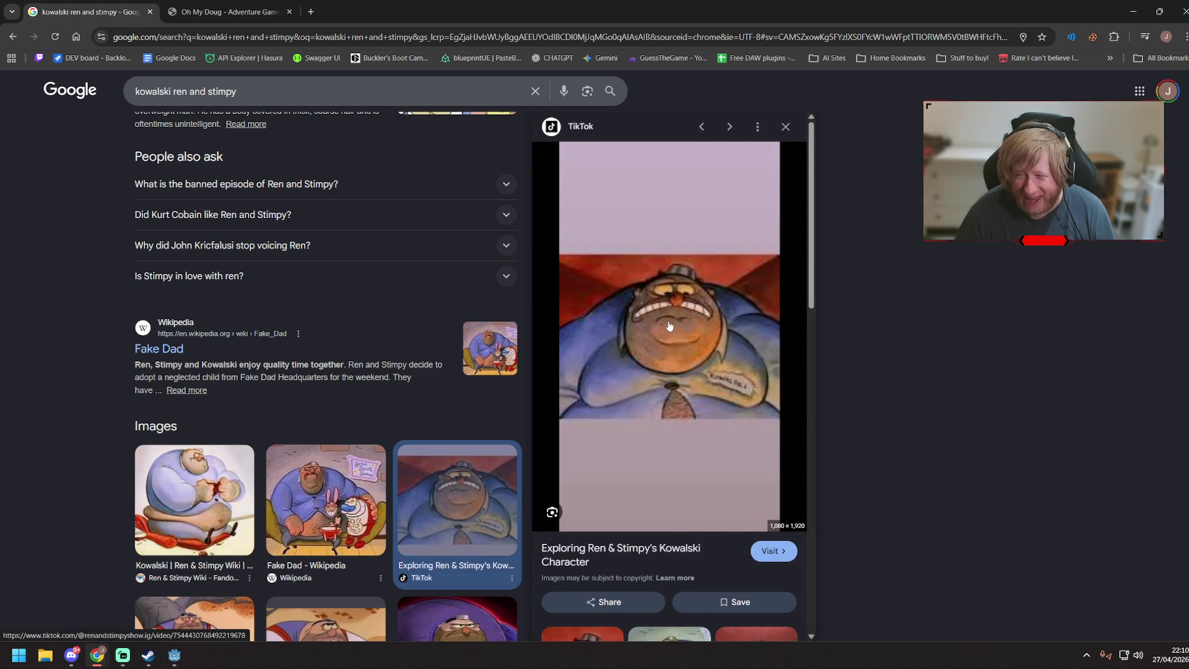
{"action": "scroll", "coordinate": [289, 378], "scroll_direction": "down", "scroll_amount": 2}
{"action": "left_click", "coordinate": [289, 377]}
{"action": "left_click", "coordinate": [470, 518]}
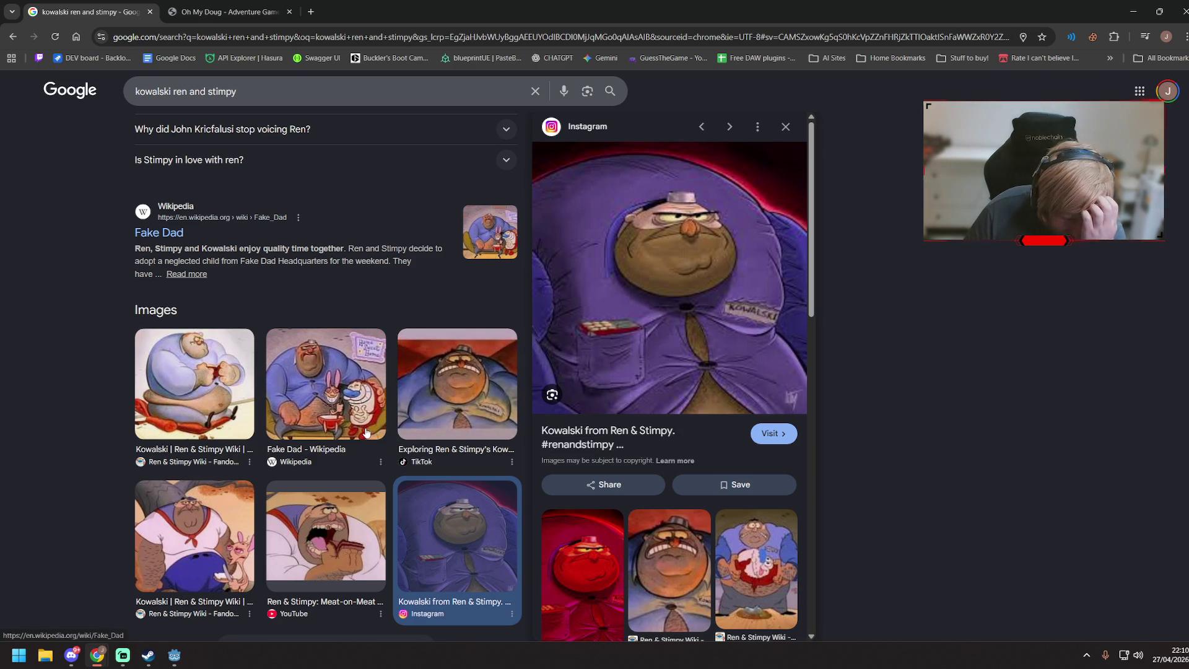
{"action": "scroll", "coordinate": [215, 469], "scroll_direction": "down", "scroll_amount": 2}
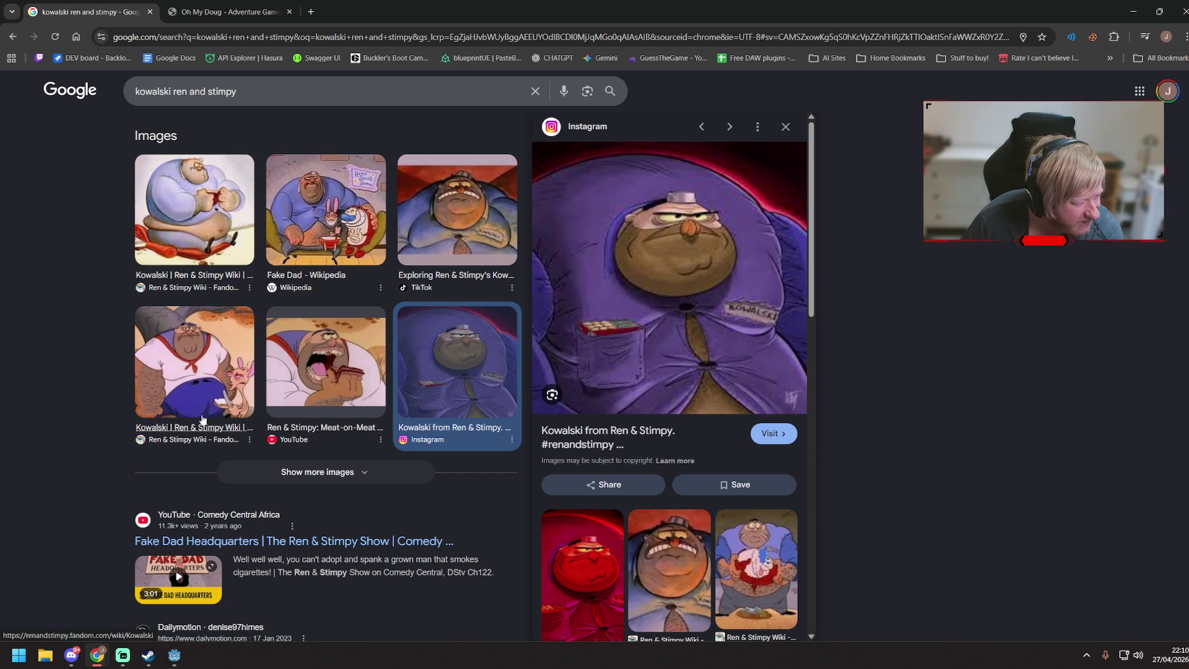
{"action": "left_click", "coordinate": [203, 364]}
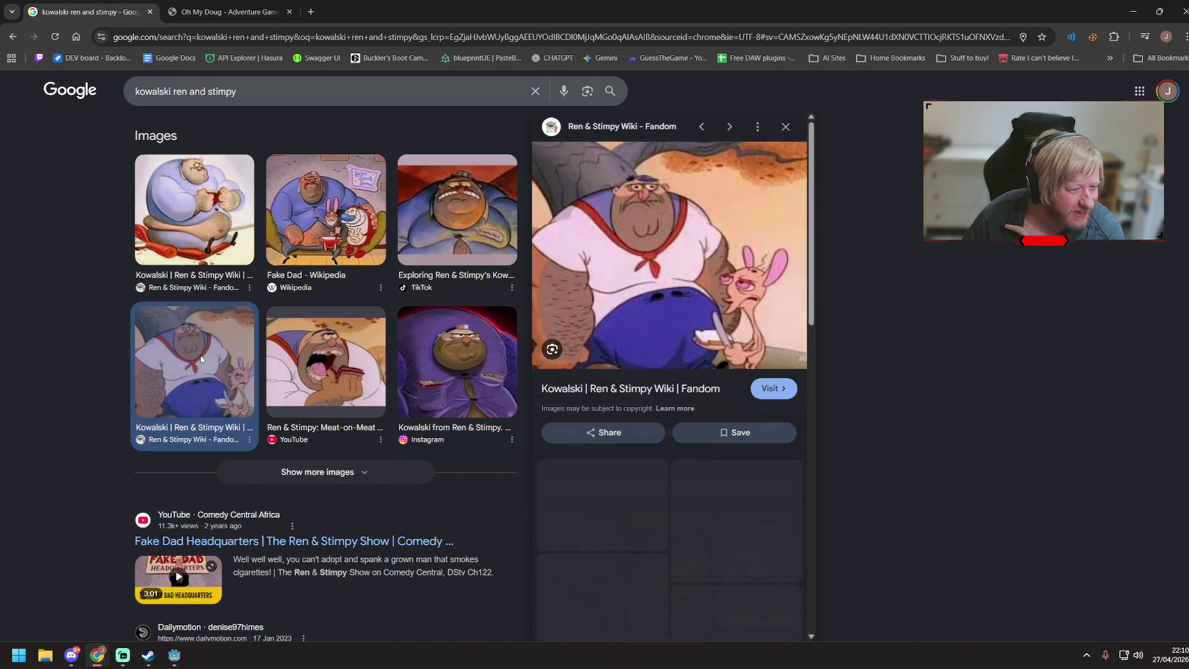
{"action": "left_click", "coordinate": [724, 502]}
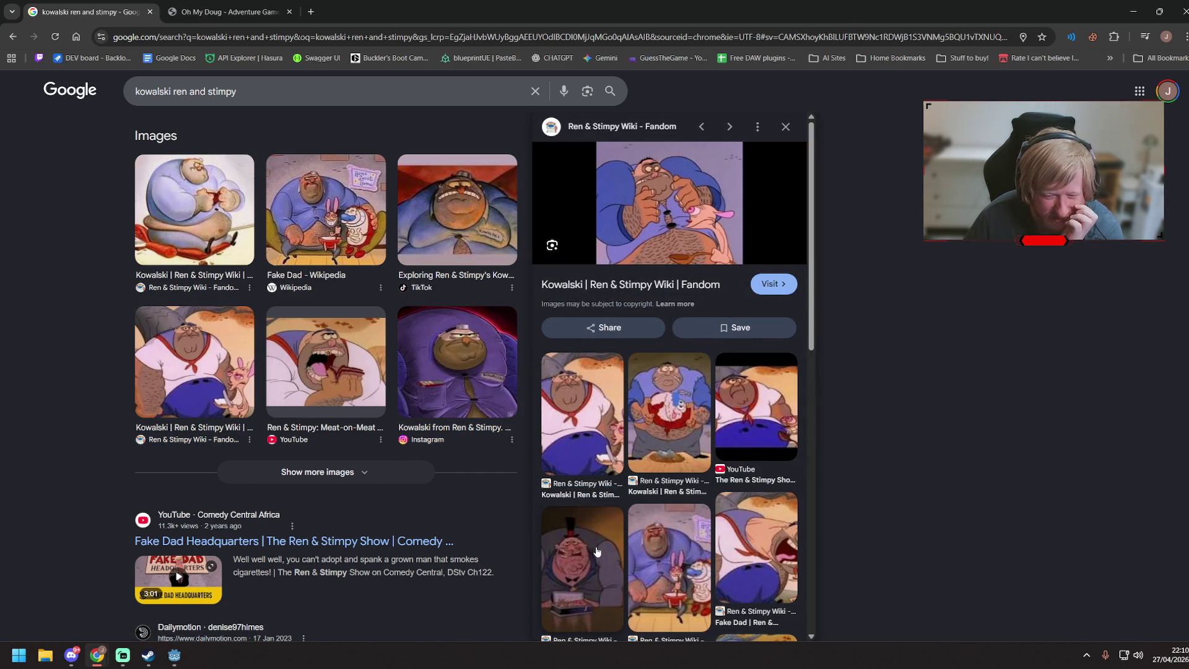
{"action": "left_click", "coordinate": [597, 551]}
{"action": "left_click", "coordinate": [657, 440]}
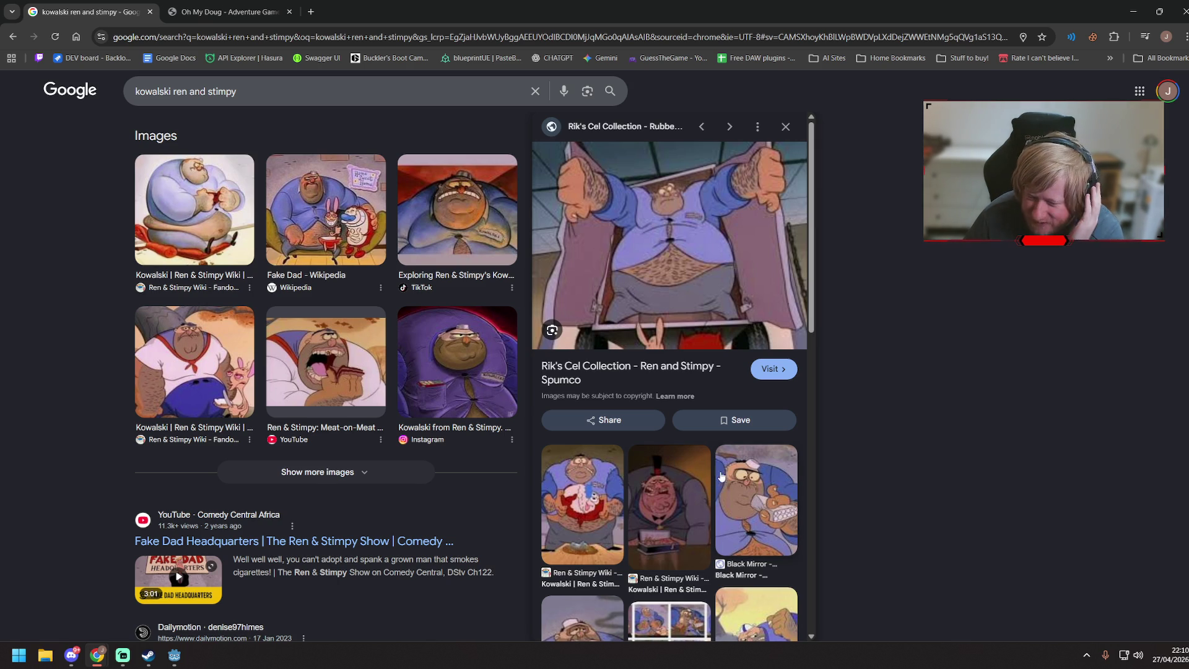
- Preview the Meat-on-Meat Sandwich and GlassOfMeat images, then play the Meat-on-Meat Sandwich video
{"action": "scroll", "coordinate": [666, 511], "scroll_direction": "down", "scroll_amount": 10}
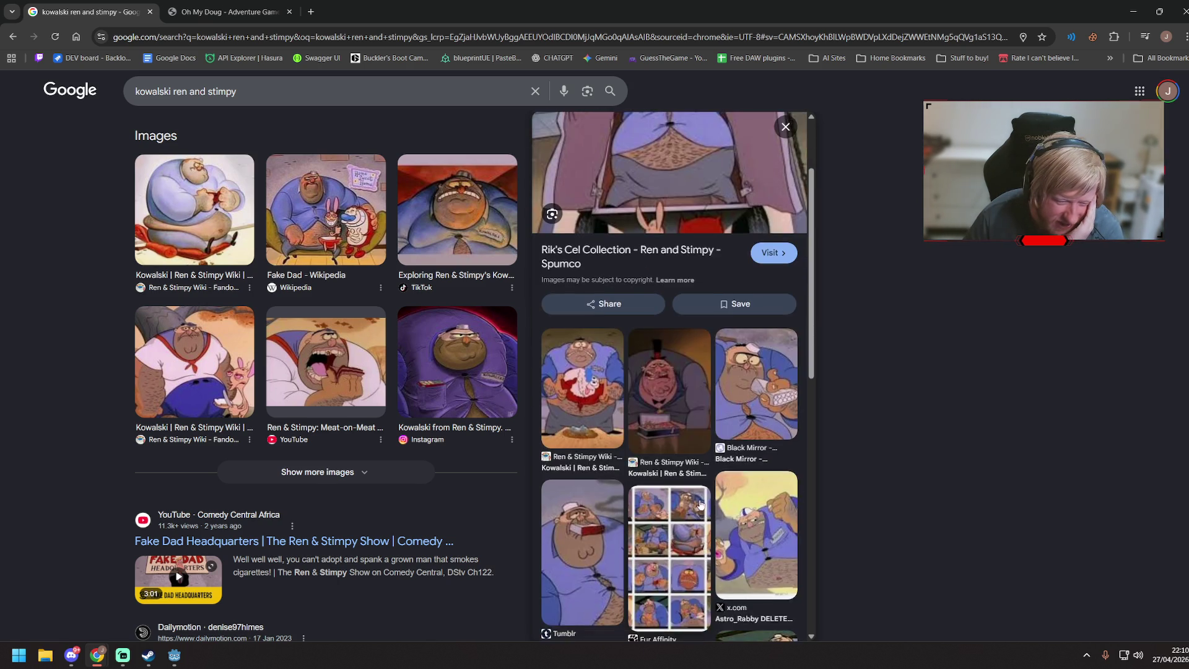
{"action": "left_click", "coordinate": [590, 306]}
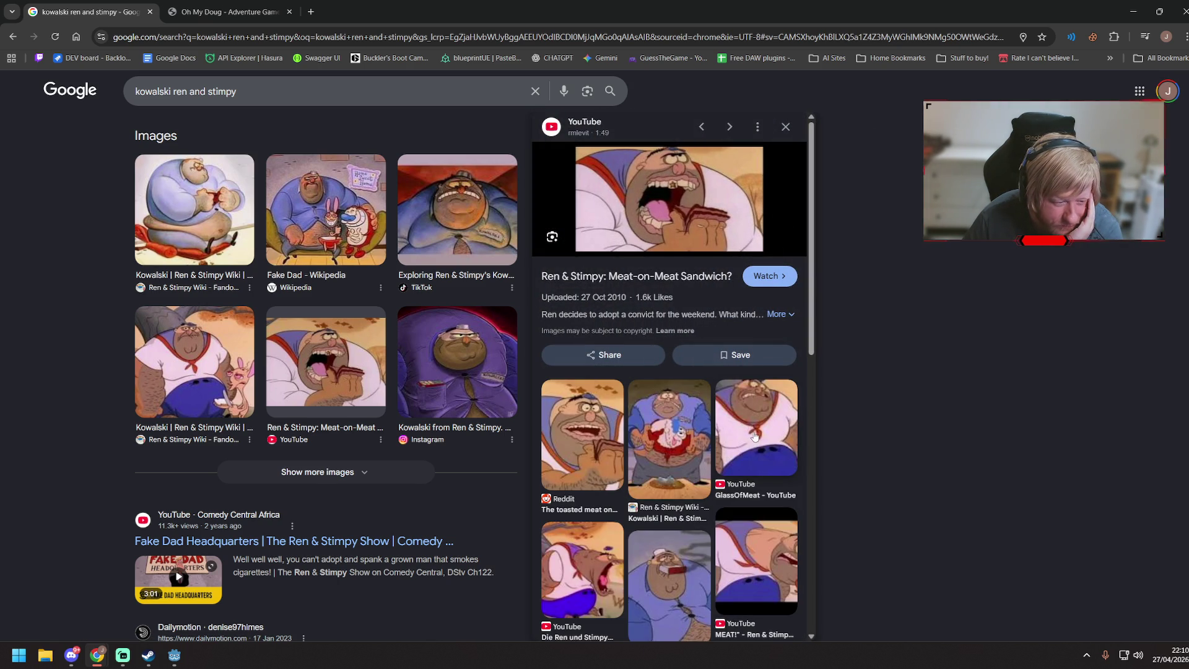
{"action": "left_click", "coordinate": [754, 437]}
{"action": "scroll", "coordinate": [337, 446], "scroll_direction": "down", "scroll_amount": 5}
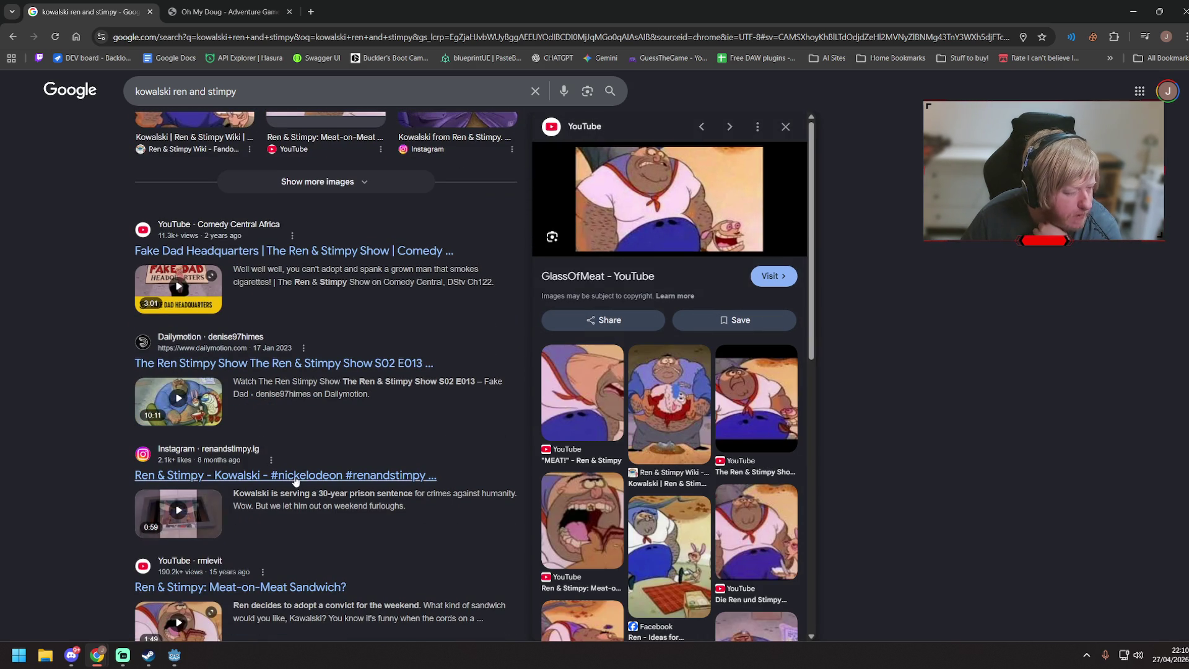
{"action": "scroll", "coordinate": [296, 481], "scroll_direction": "down", "scroll_amount": 2}
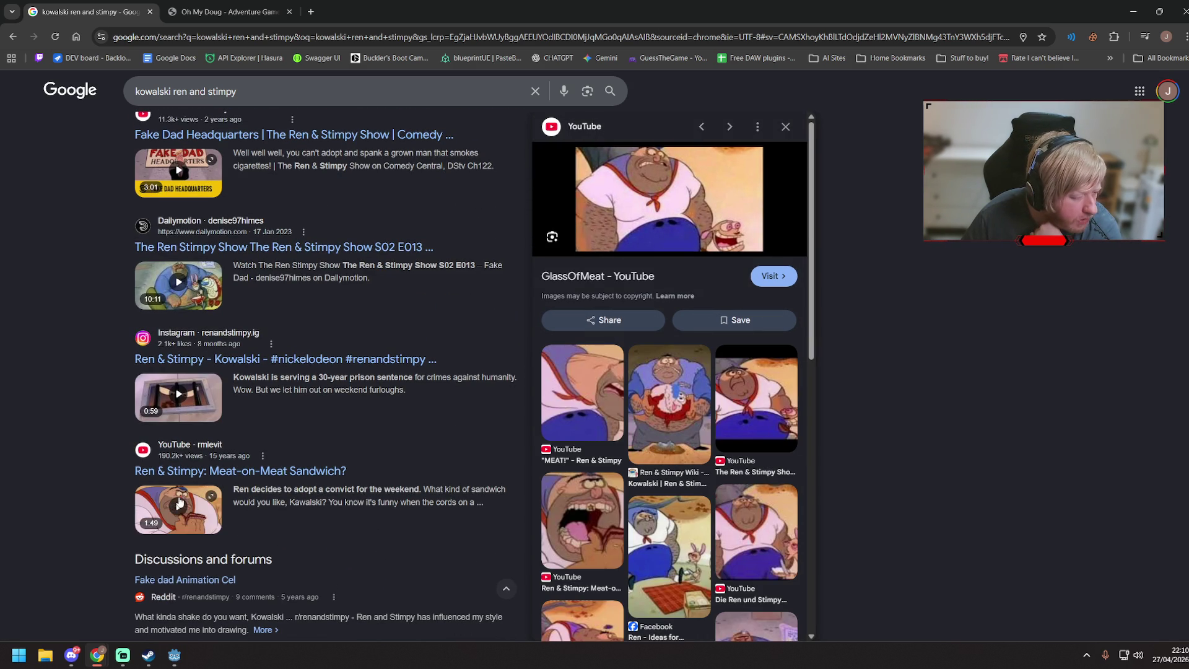
{"action": "left_click", "coordinate": [179, 502]}
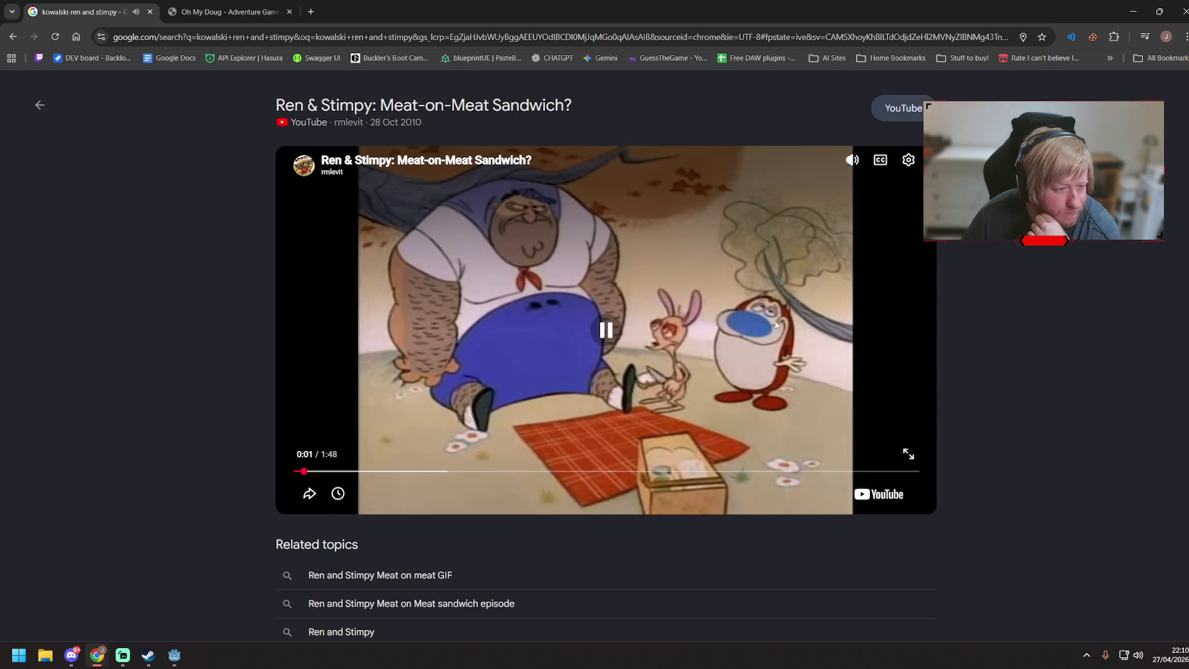
- Lower the video's volume, let it play to the end, then return to Godot
{"action": "left_click_drag", "start_coordinate": [853, 227], "coordinate": [854, 252]}
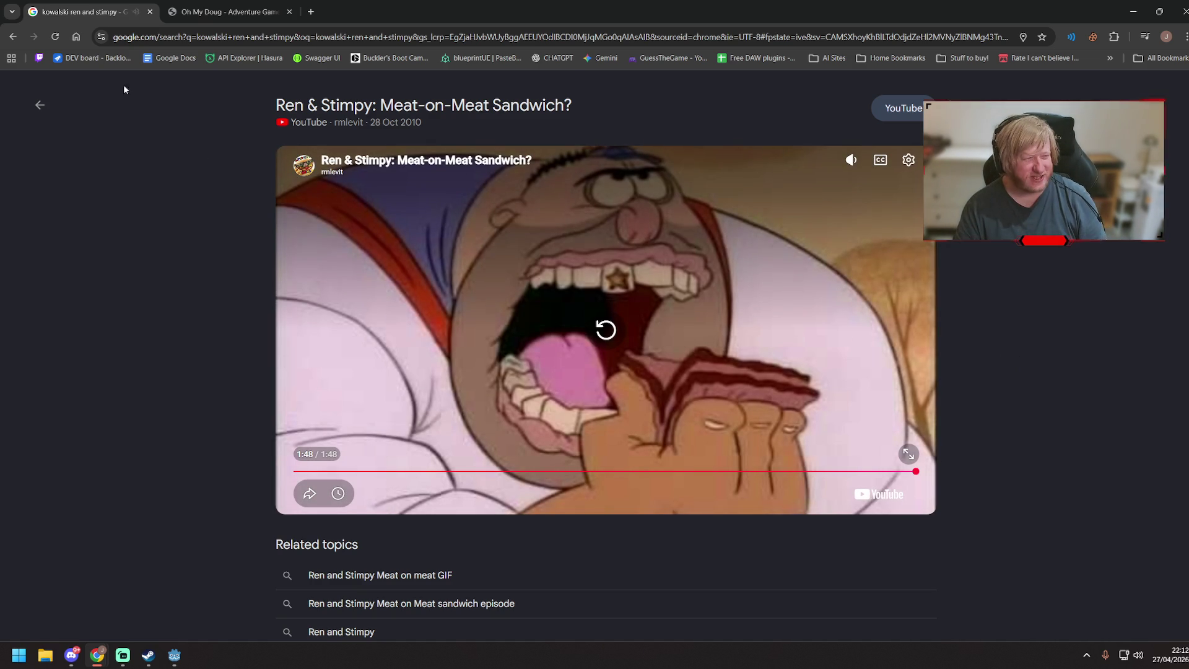
{"action": "key", "text": "alt+Tab"}
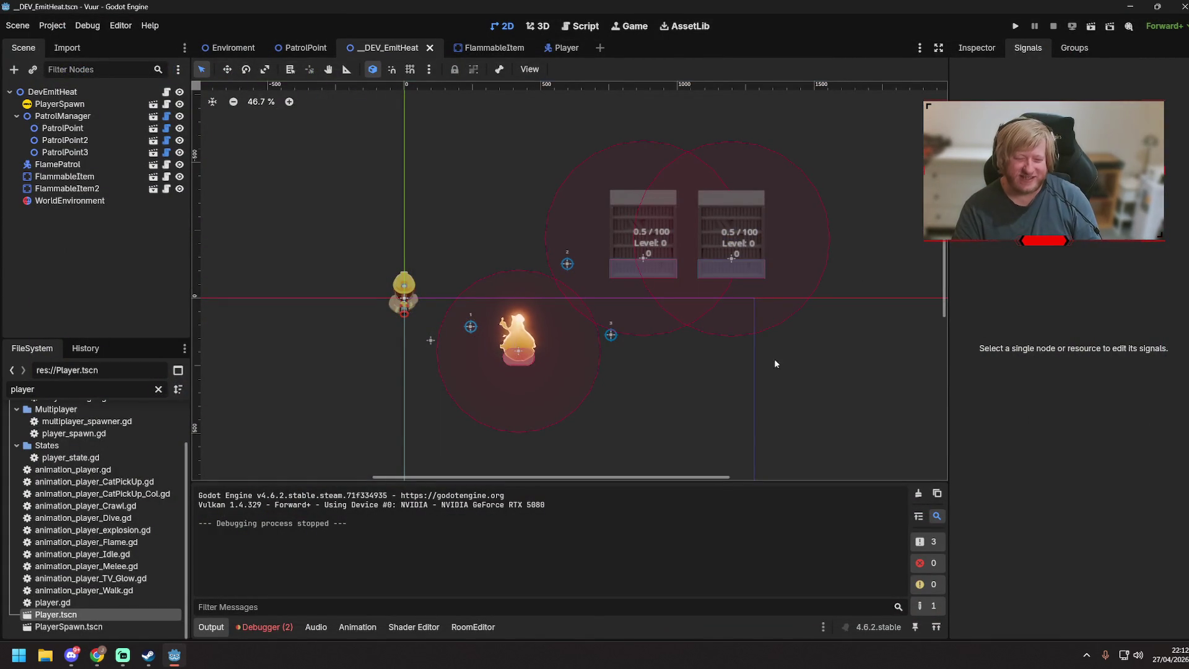
{"action": "scroll", "coordinate": [647, 342], "scroll_direction": "up", "scroll_amount": 1}
{"action": "scroll", "coordinate": [647, 341], "scroll_direction": "up", "scroll_amount": 4}
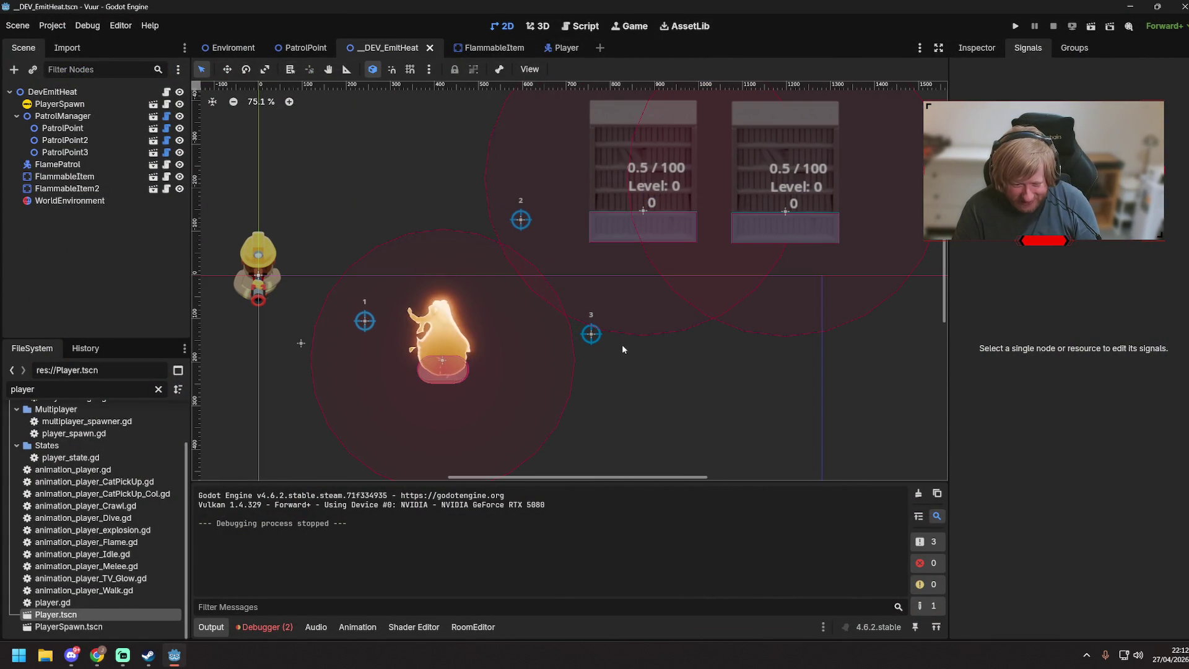
{"action": "scroll", "coordinate": [619, 344], "scroll_direction": "down", "scroll_amount": 2}
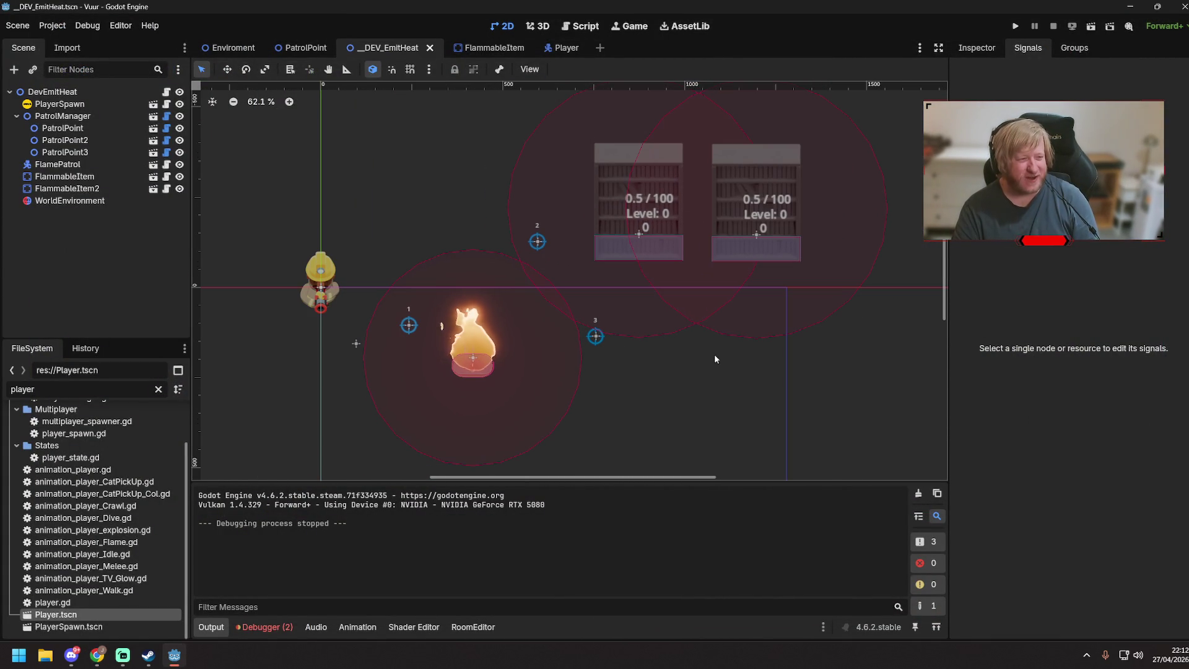
{"action": "left_click_drag", "start_coordinate": [705, 366], "coordinate": [670, 404]}
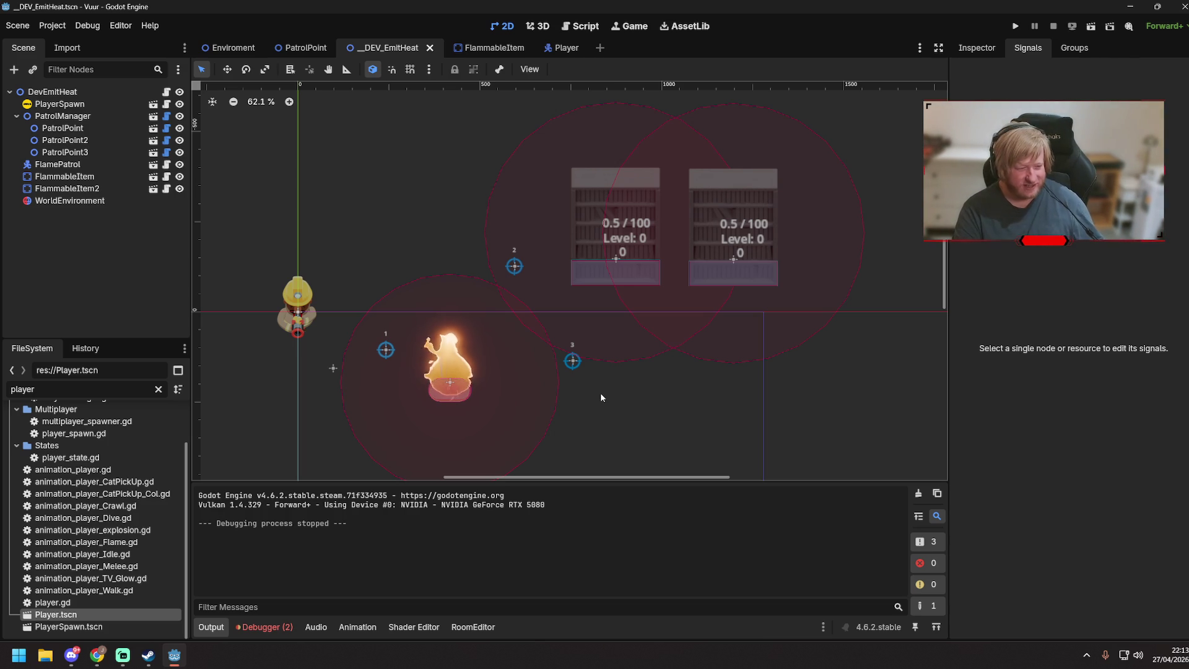
{"action": "left_click_drag", "start_coordinate": [674, 394], "coordinate": [649, 386]}
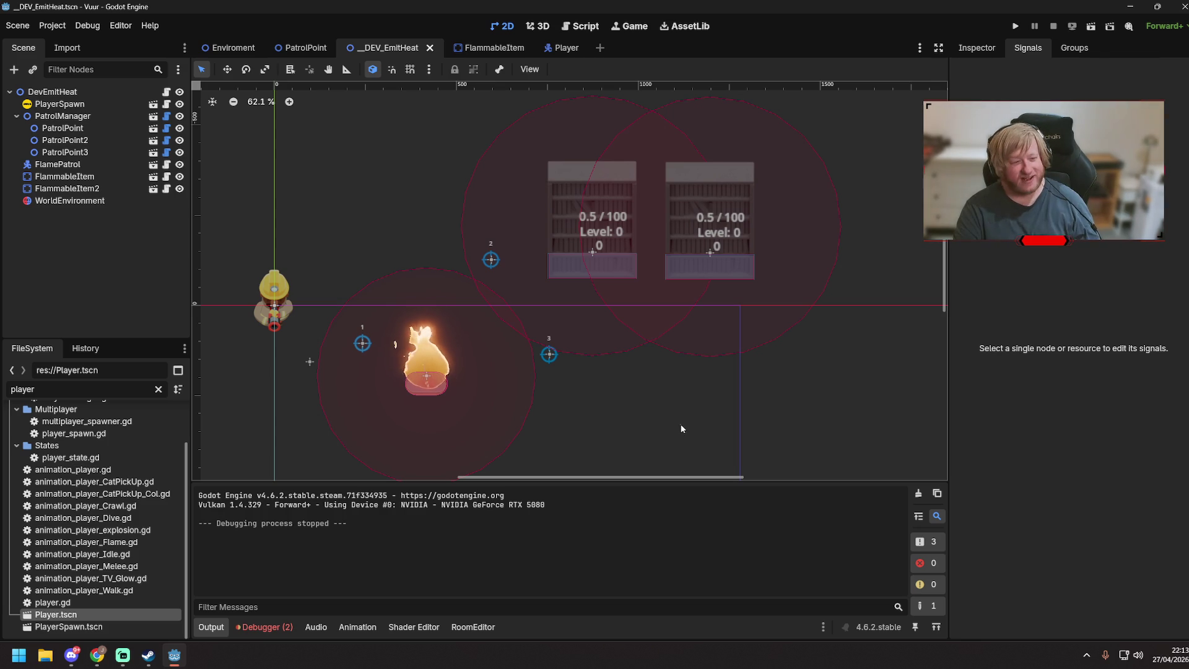
{"action": "left_click", "coordinate": [734, 295]}
- Check FlammableItem2 and FlammableItem in the Scene dock, then save the DEV_EmitHeat scene
{"action": "left_click", "coordinate": [752, 426]}
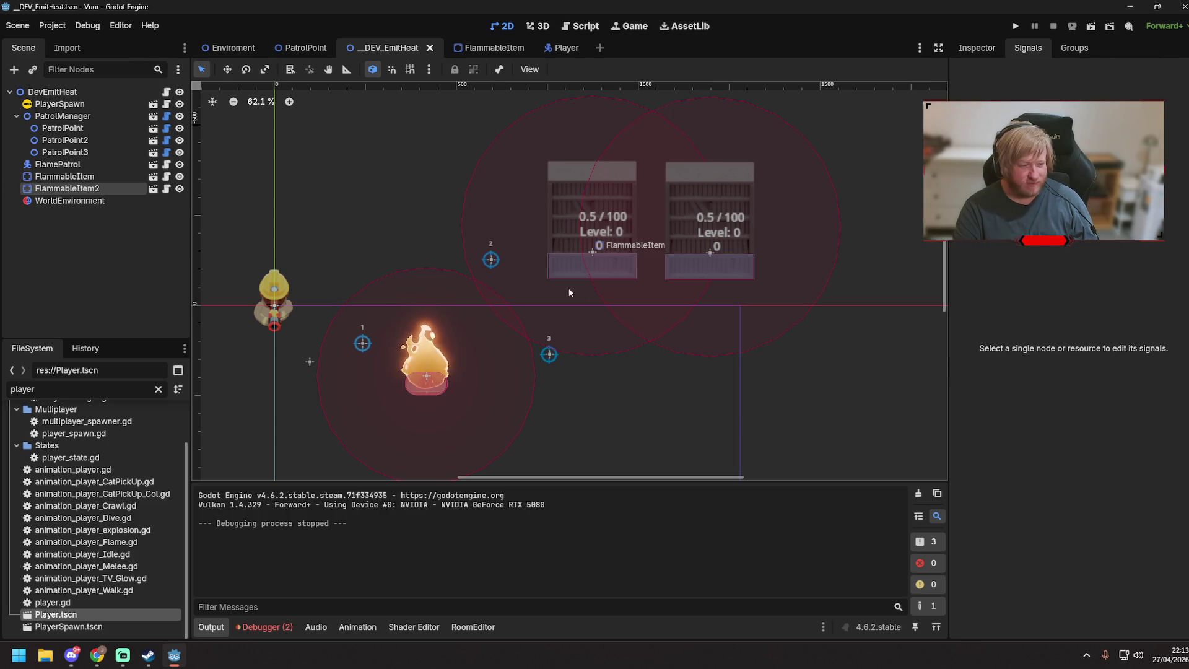
{"action": "left_click", "coordinate": [559, 282]}
{"action": "left_click", "coordinate": [384, 145]}
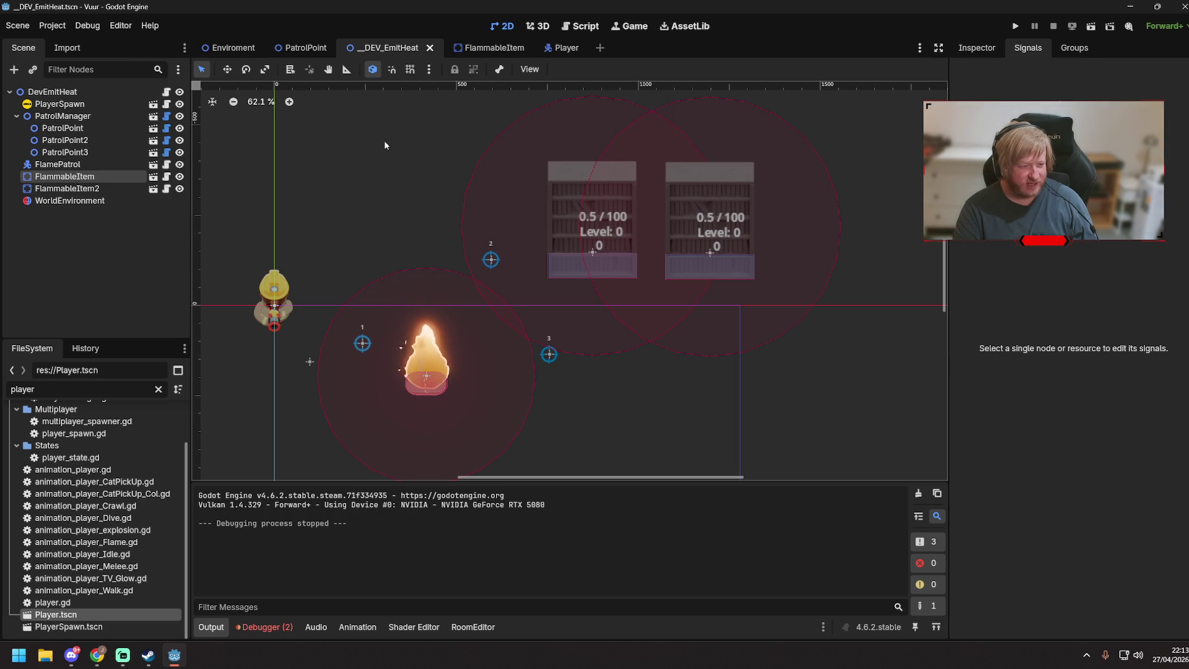
{"action": "key", "text": "ctrl+s"}
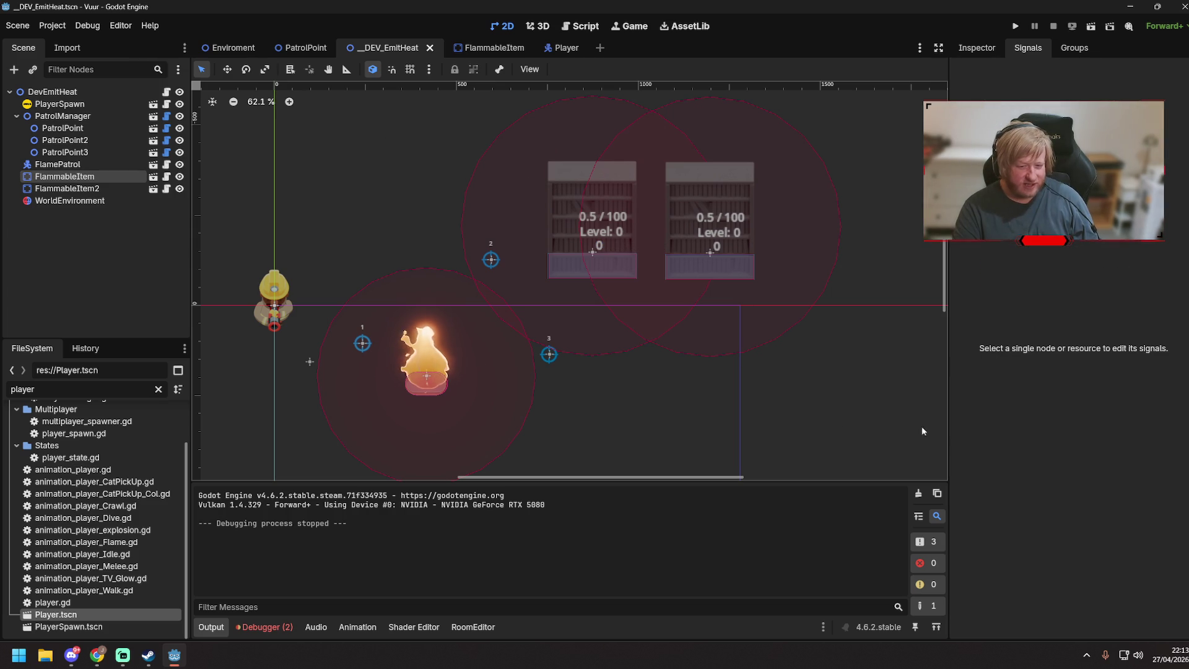
- Briefly switch to the browser and back to Godot, then save the scene again
{"action": "key", "text": "alt+Tab"}
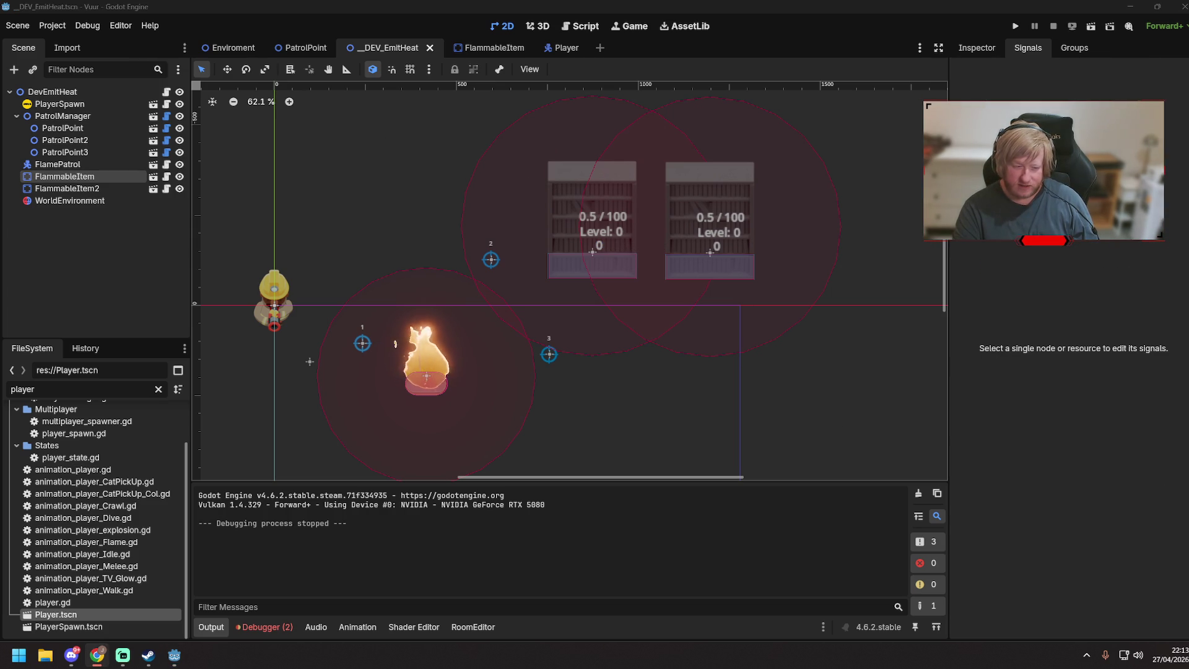
{"action": "left_click", "coordinate": [776, 413]}
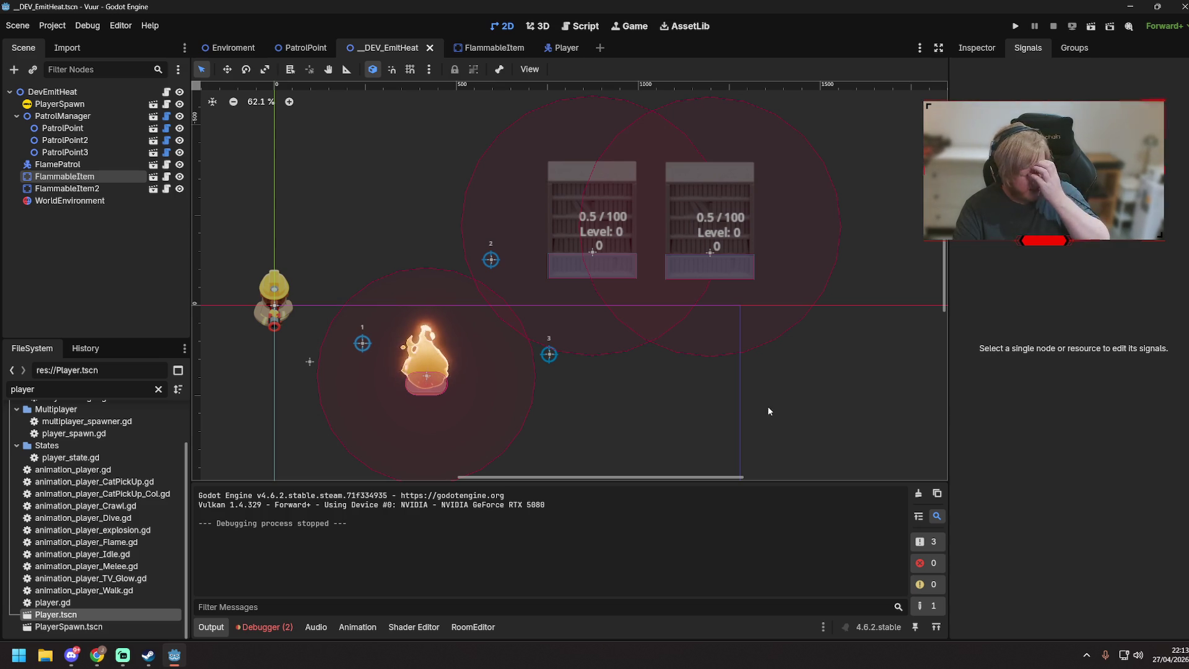
{"action": "key", "text": "alt+Tab"}
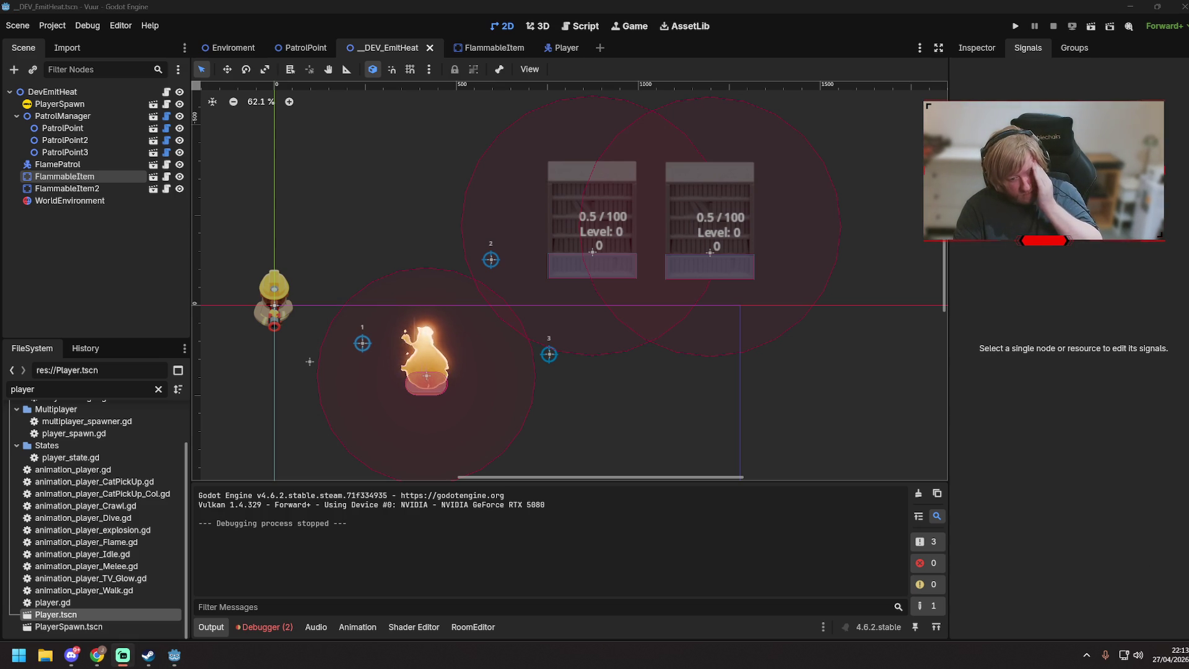
{"action": "key", "text": "alt+Tab"}
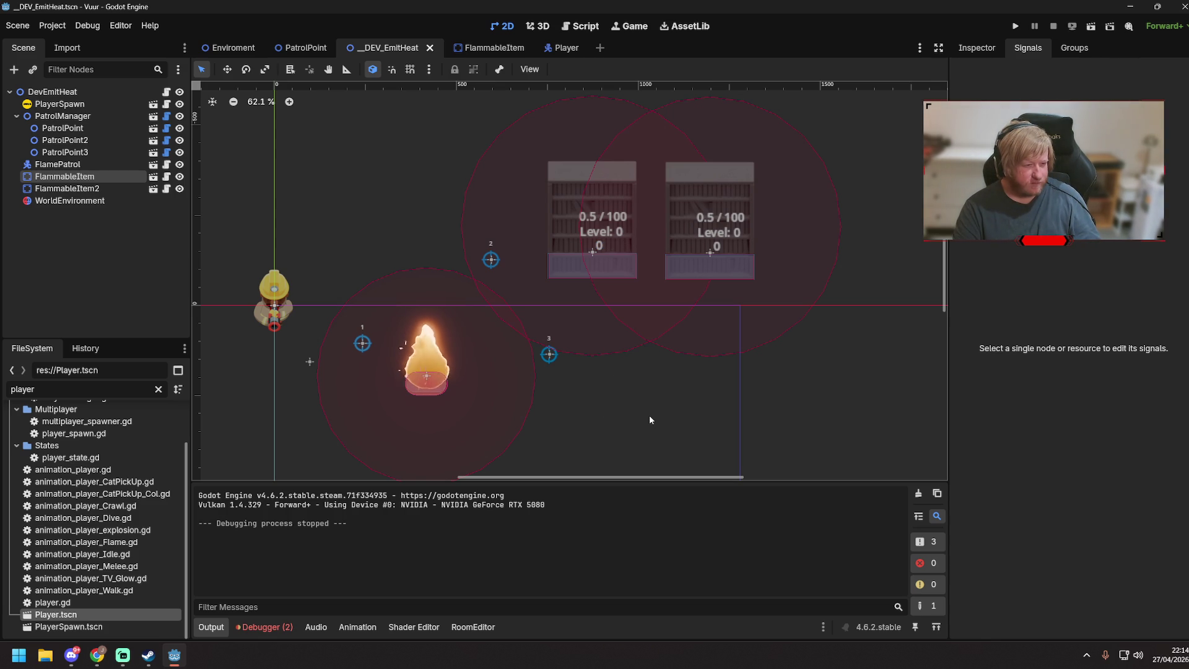
{"action": "key", "text": "ctrl+s"}
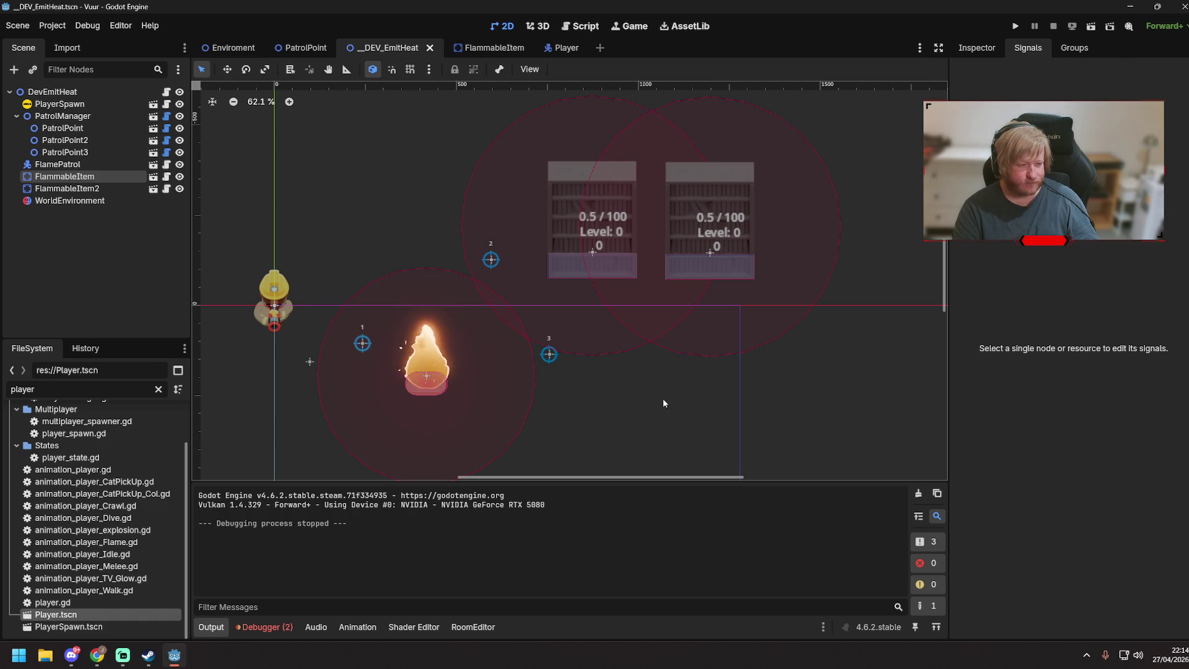
{"action": "scroll", "coordinate": [663, 403], "scroll_direction": "right", "scroll_amount": 2}
{"action": "scroll", "coordinate": [663, 403], "scroll_direction": "down", "scroll_amount": 1}
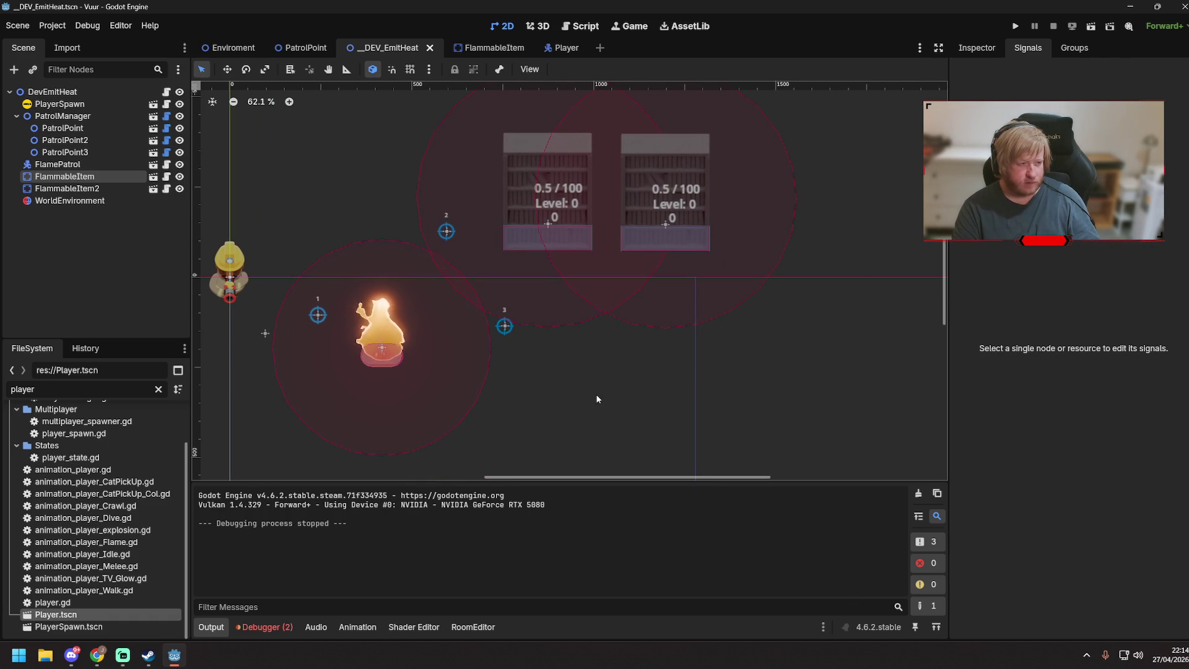
{"action": "left_click_drag", "start_coordinate": [588, 370], "coordinate": [646, 371]}
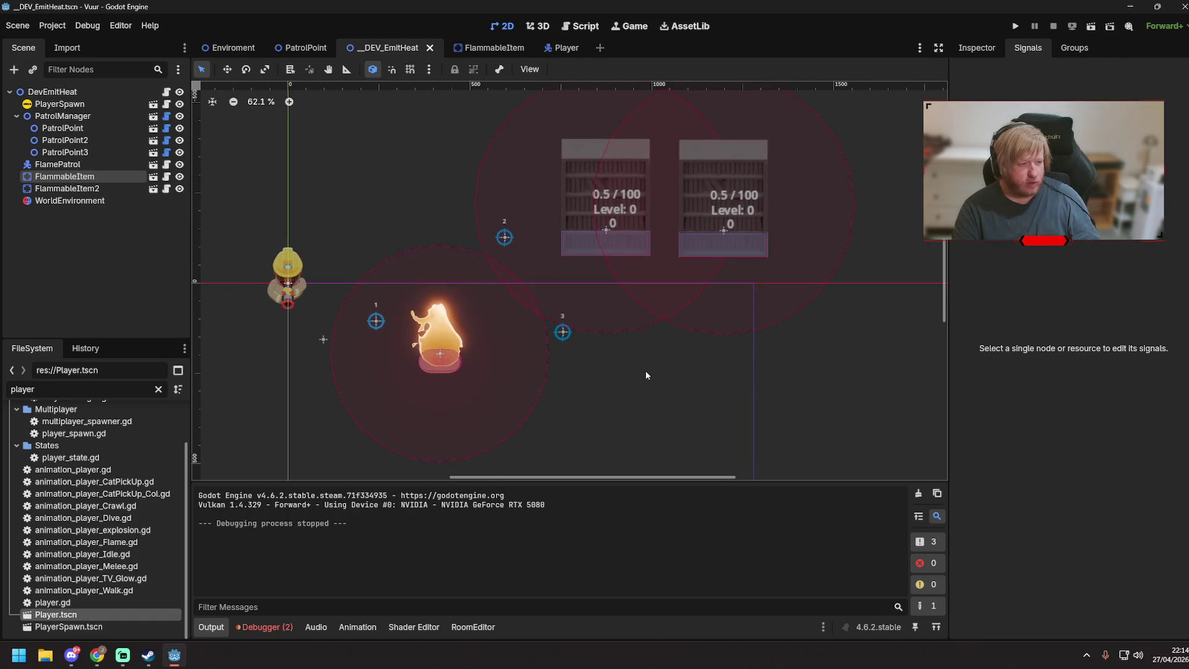
{"action": "scroll", "coordinate": [646, 375], "scroll_direction": "down", "scroll_amount": 1}
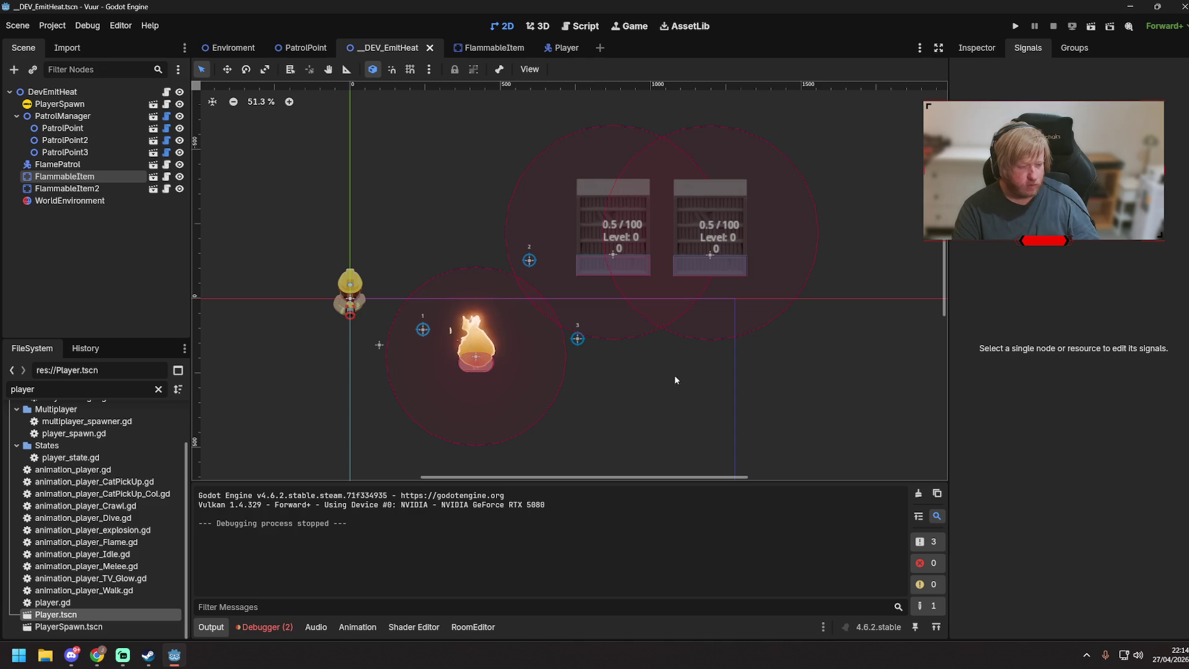
{"action": "mouse_move", "coordinate": [675, 379]}
{"action": "left_mouse_down"}
{"action": "mouse_move", "coordinate": [629, 361]}
{"action": "mouse_move", "coordinate": [678, 385]}
{"action": "left_mouse_up"}
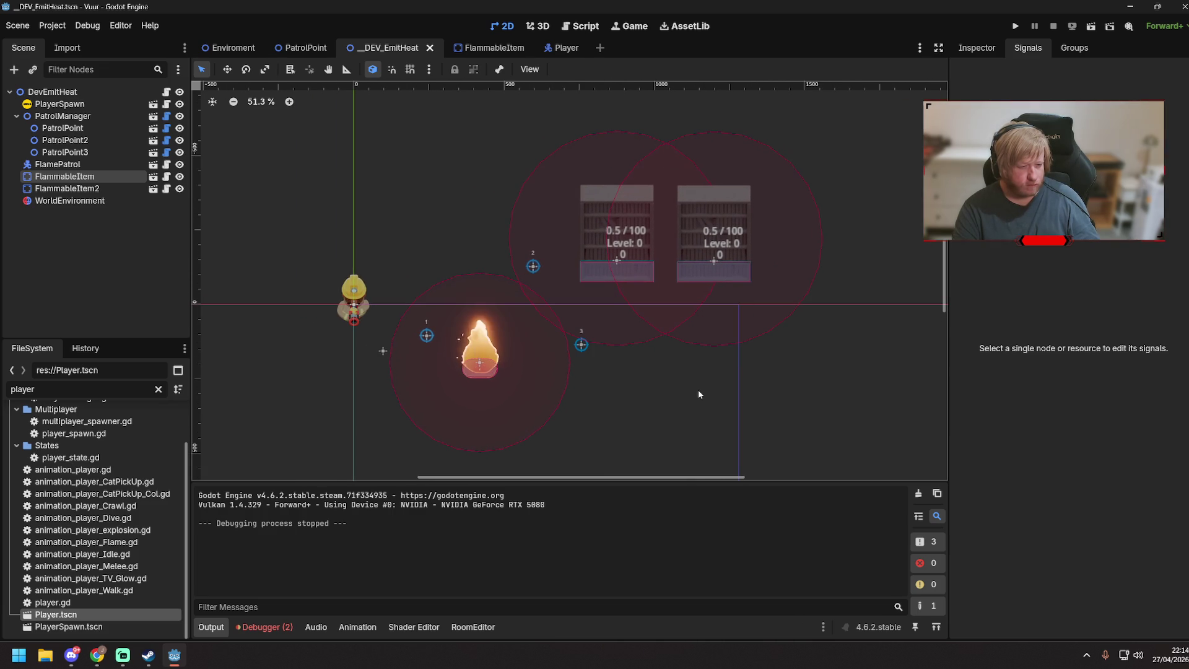
{"action": "key", "text": "alt+Tab"}
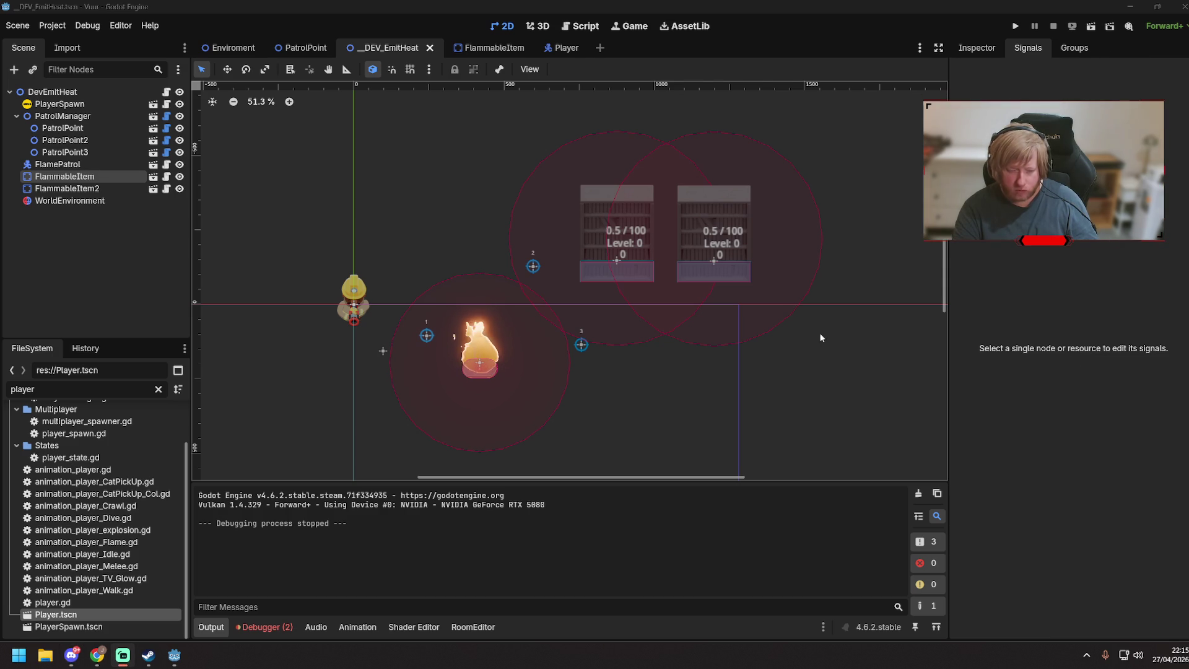
{"action": "left_click_drag", "start_coordinate": [746, 393], "coordinate": [652, 364]}
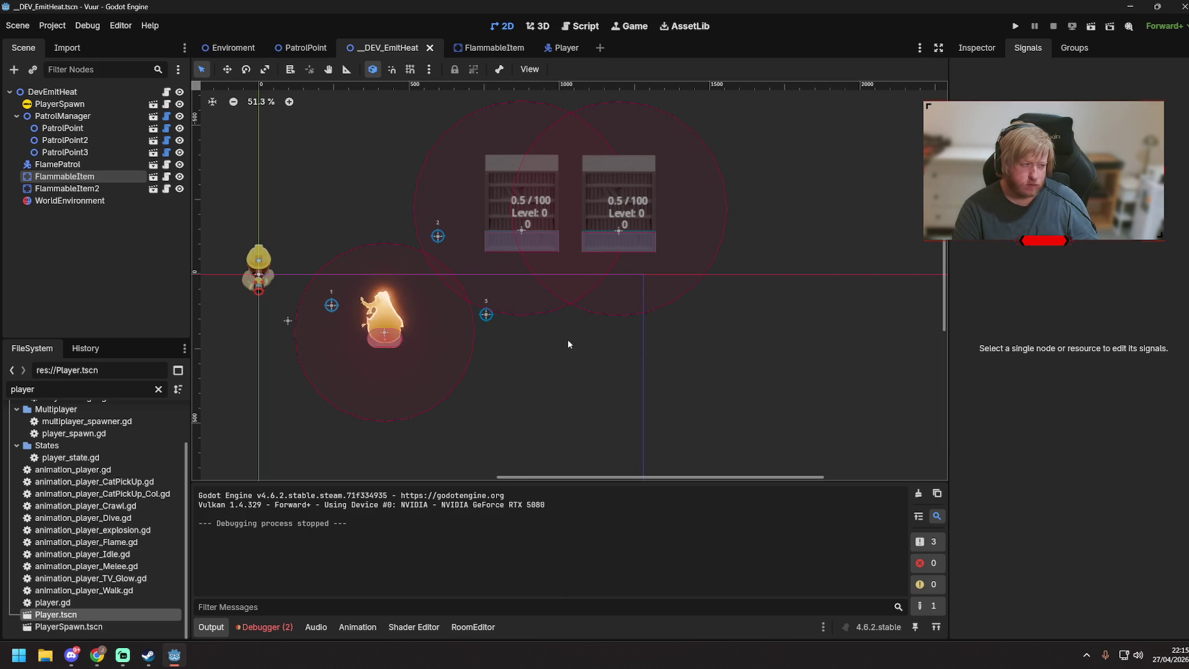
- Select the FlammableItem bookcase and view its properties and attached script
{"action": "left_click", "coordinate": [496, 165]}
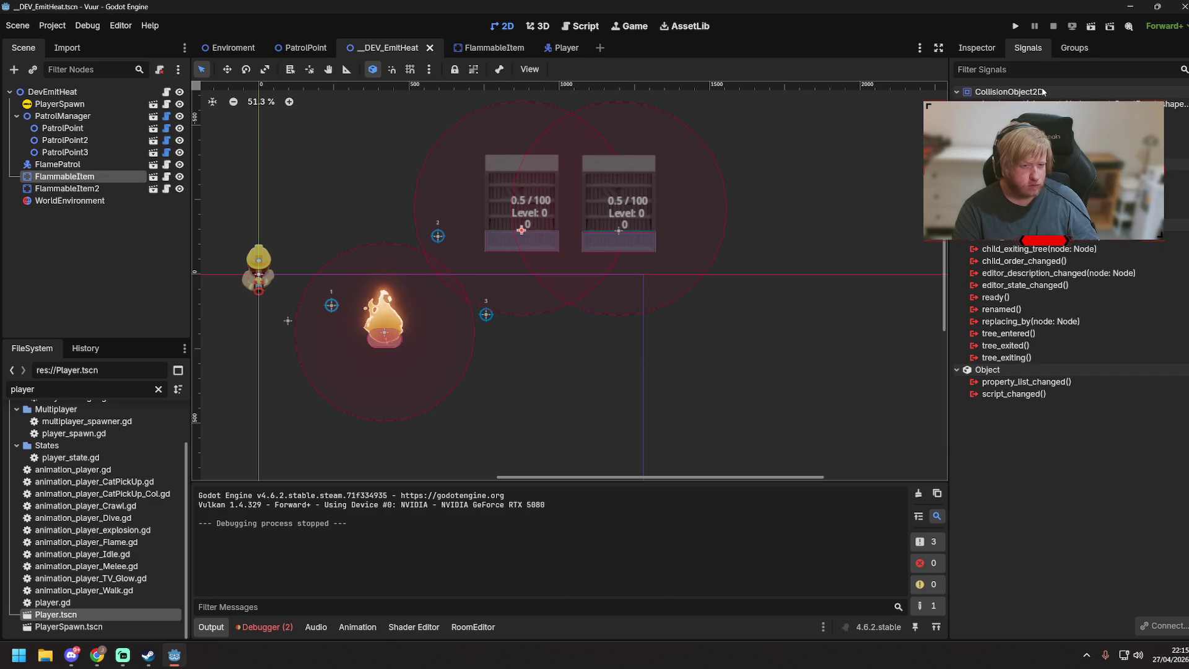
{"action": "left_click", "coordinate": [976, 48]}
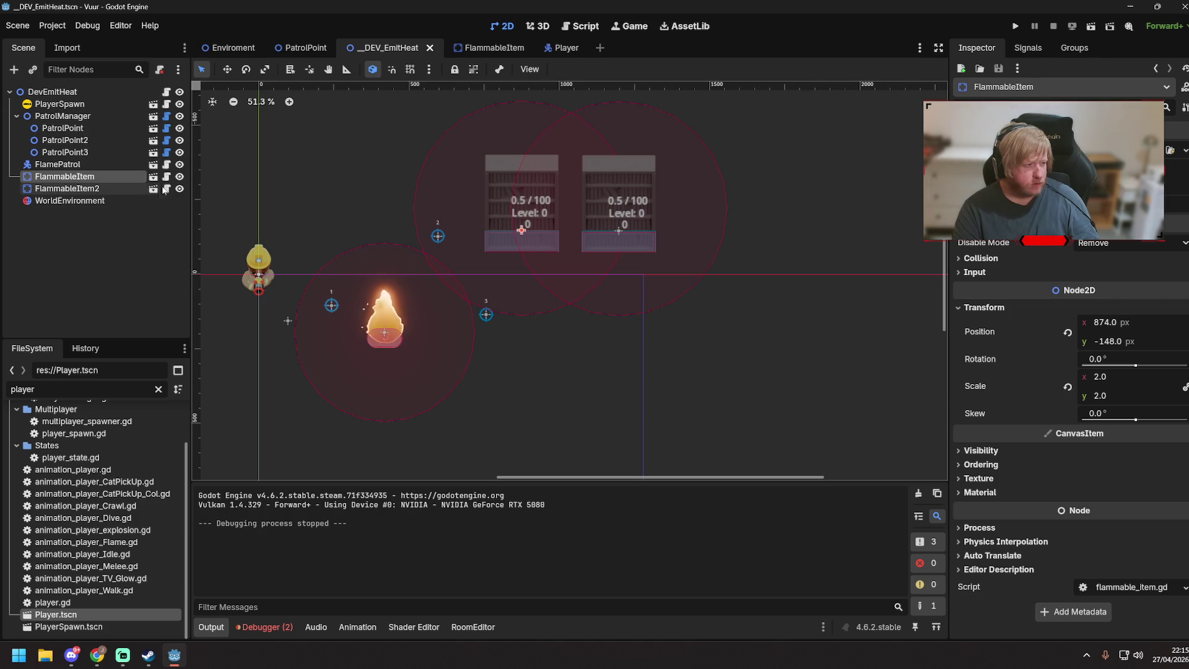
{"action": "left_click", "coordinate": [166, 176]}
{"action": "left_click", "coordinate": [375, 214]}
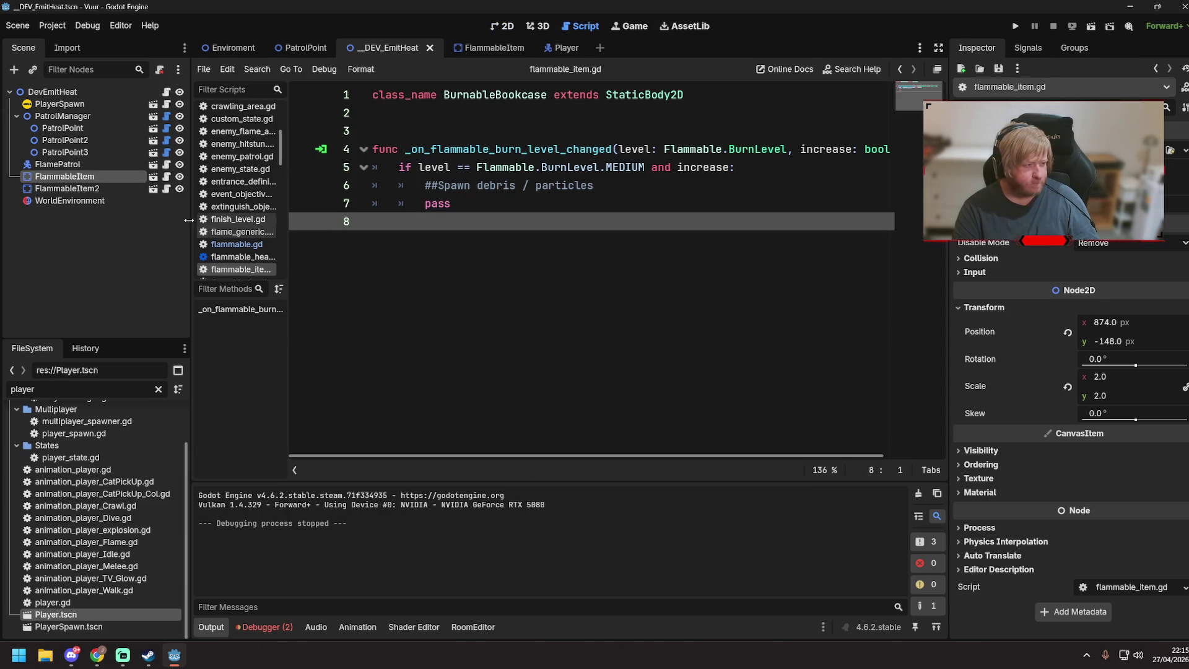
- Open the FlammableItem scene, bring up flammable.gd showing burn_level_changed, and save
{"action": "left_click", "coordinate": [153, 177]}
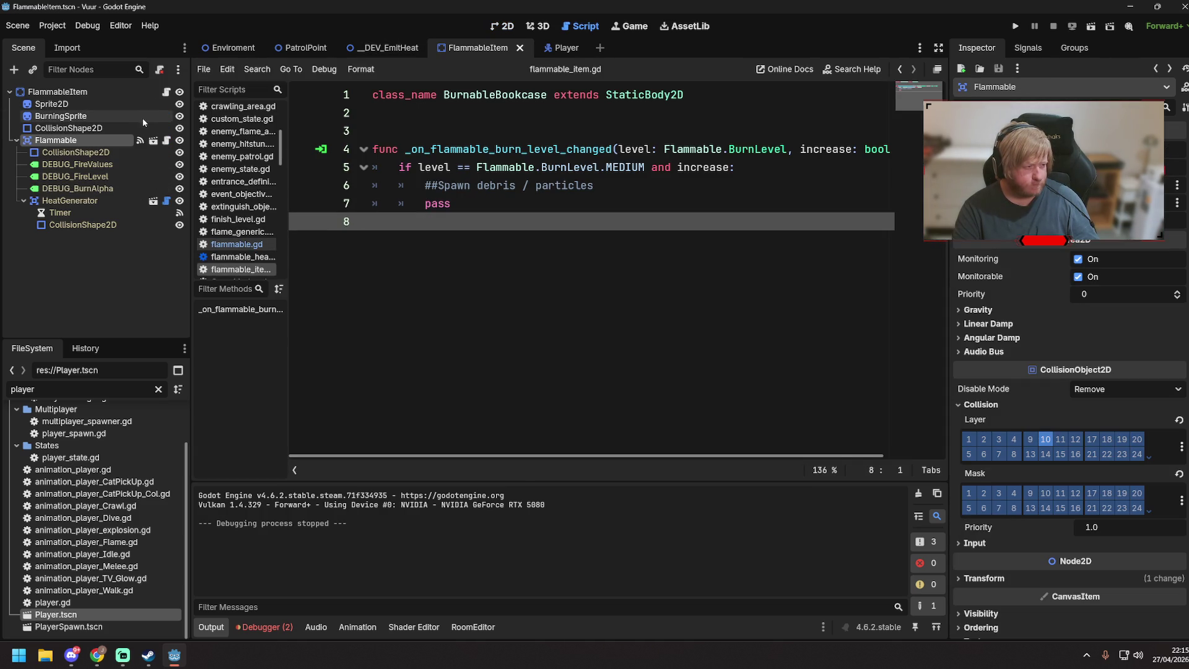
{"action": "left_click", "coordinate": [168, 143]}
{"action": "key", "text": "ctrl+s"}
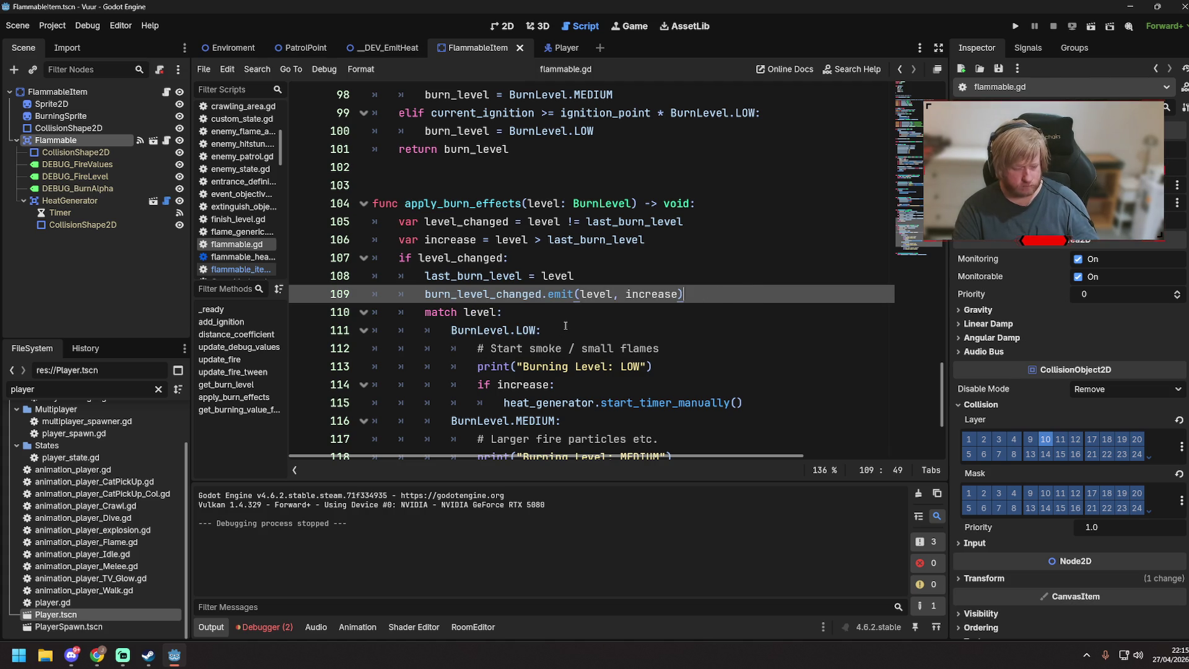
{"action": "scroll", "coordinate": [564, 327], "scroll_direction": "down", "scroll_amount": 3}
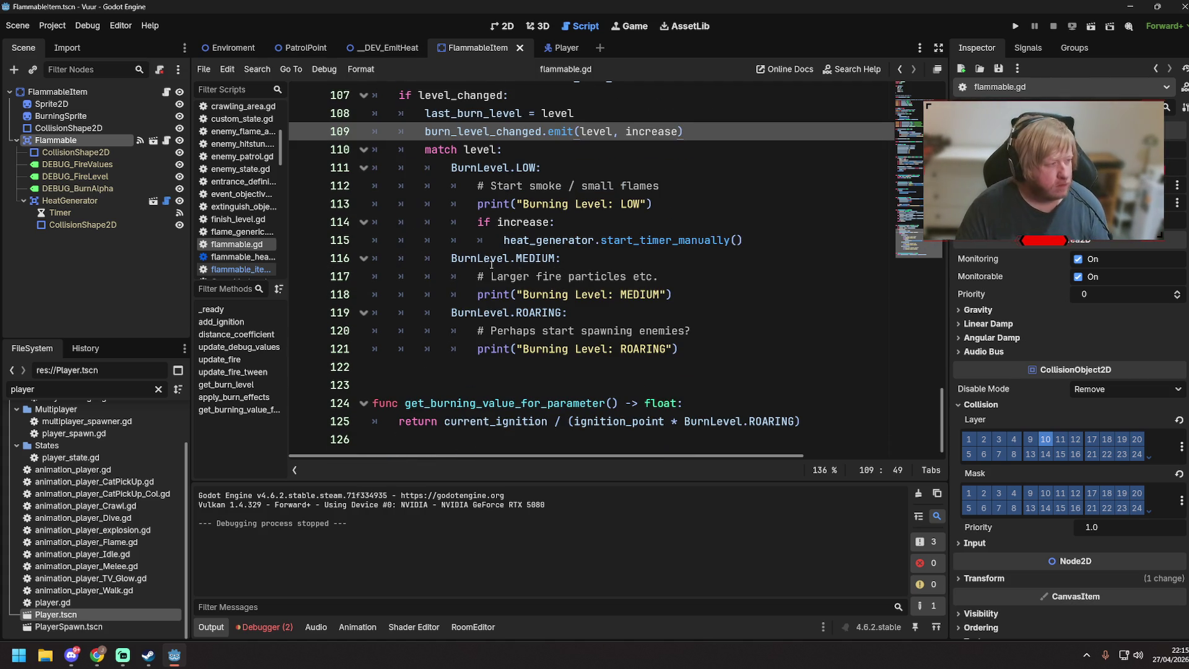
{"action": "left_click", "coordinate": [51, 103]}
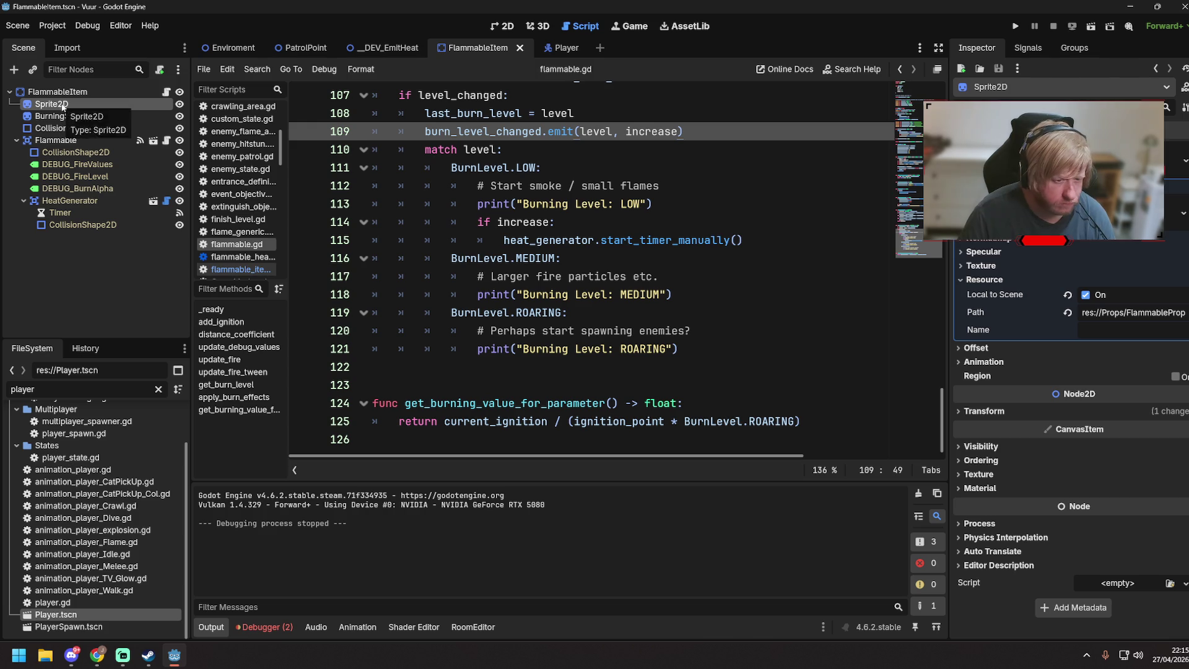
- Hide the Flammable node and darken the Sprite2D's Self Modulate colour to grey
{"action": "left_click", "coordinate": [507, 26]}
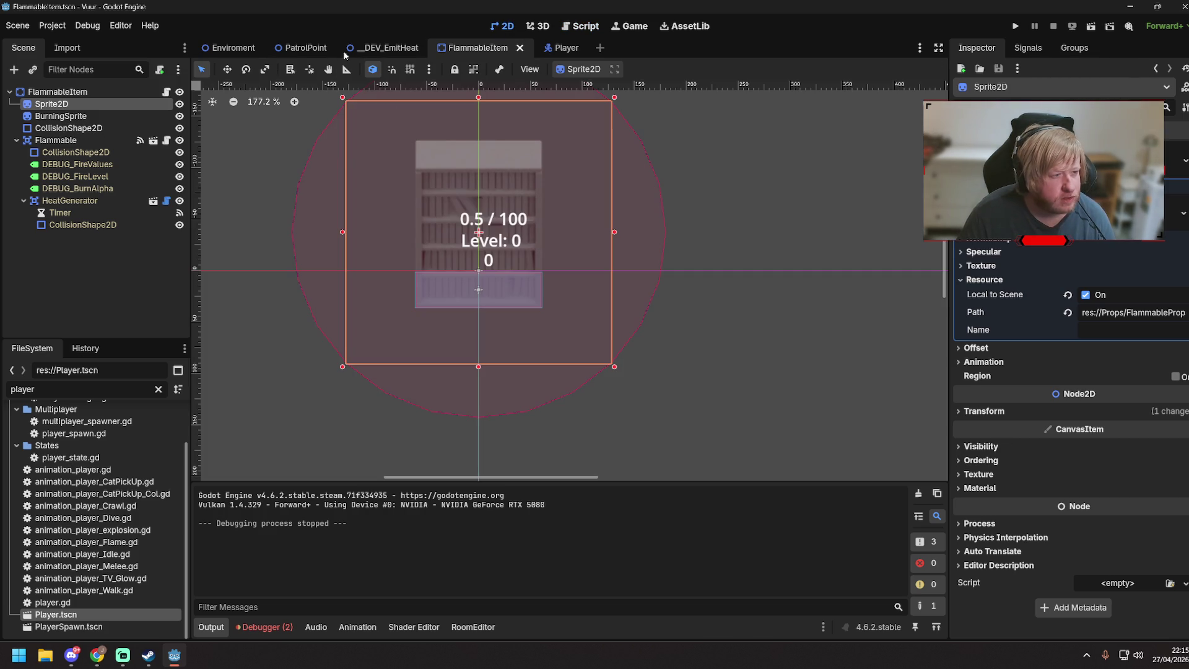
{"action": "left_click", "coordinate": [180, 140]}
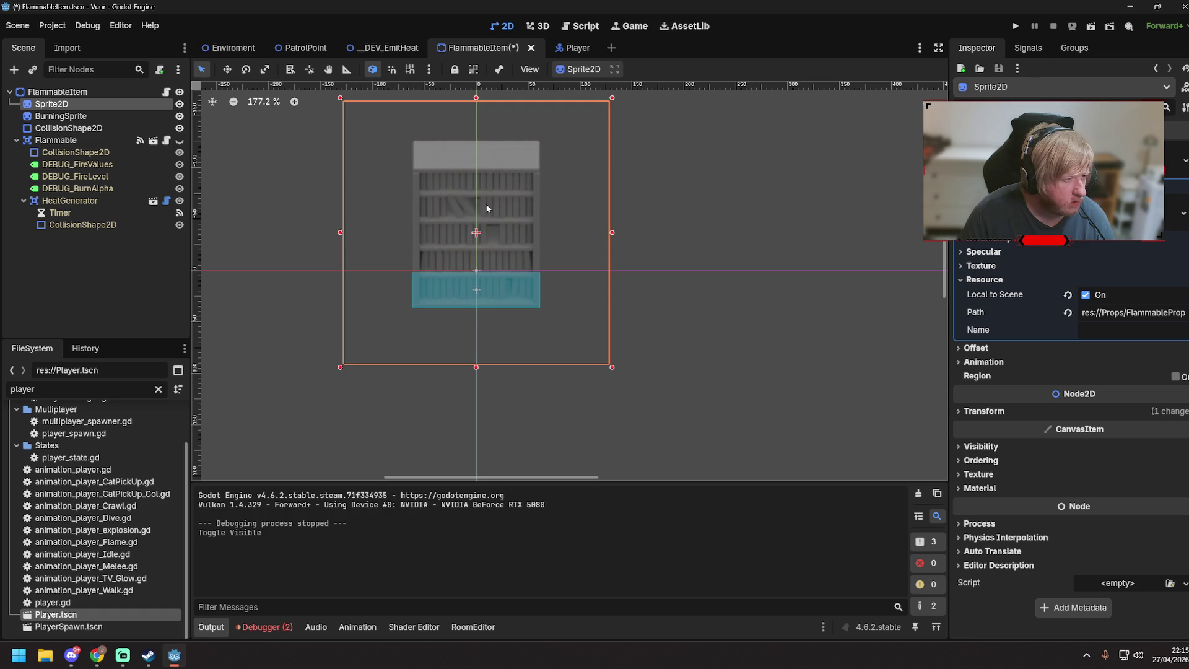
{"action": "left_click", "coordinate": [960, 451]}
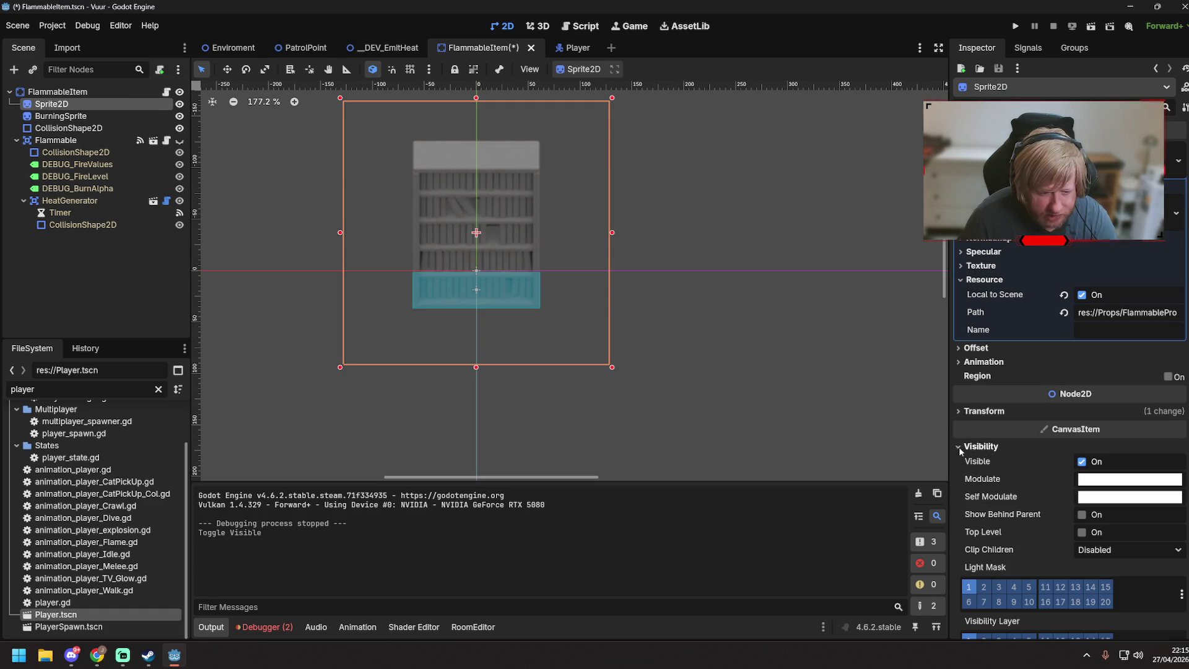
{"action": "left_click", "coordinate": [1101, 498]}
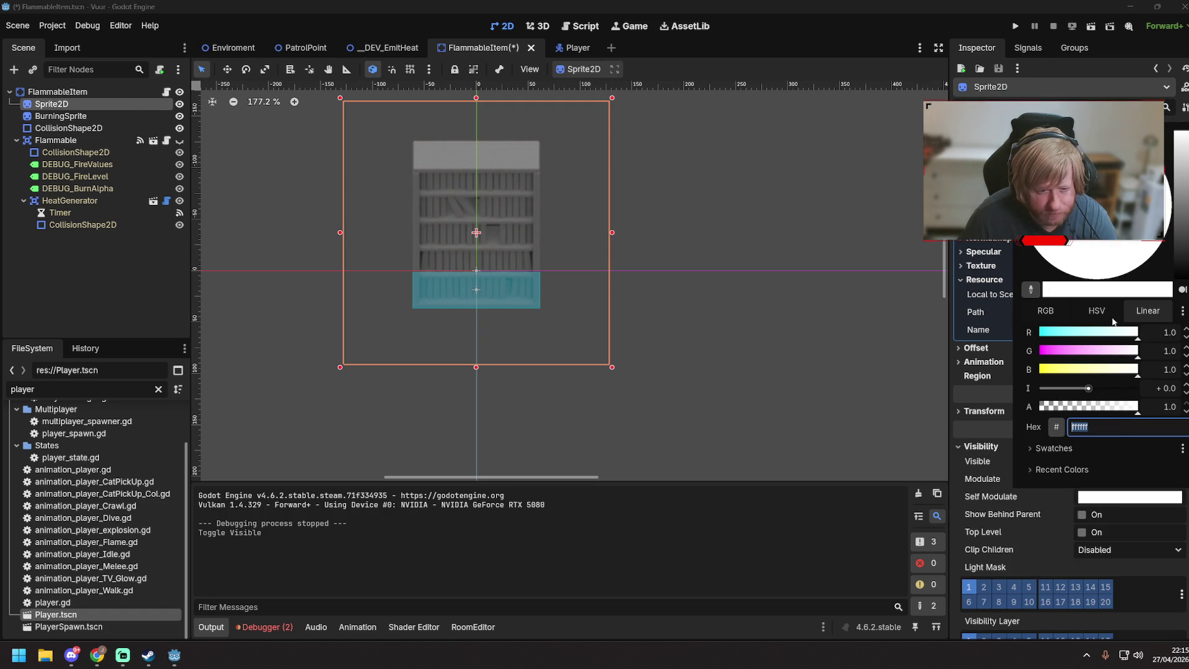
{"action": "mouse_move", "coordinate": [1186, 191]}
{"action": "left_mouse_down"}
{"action": "mouse_move", "coordinate": [1185, 222]}
{"action": "mouse_move", "coordinate": [1184, 131]}
{"action": "mouse_move", "coordinate": [1165, 212]}
{"action": "mouse_move", "coordinate": [1180, 139]}
{"action": "mouse_move", "coordinate": [1180, 211]}
{"action": "mouse_move", "coordinate": [1139, 51]}
{"action": "left_mouse_up"}
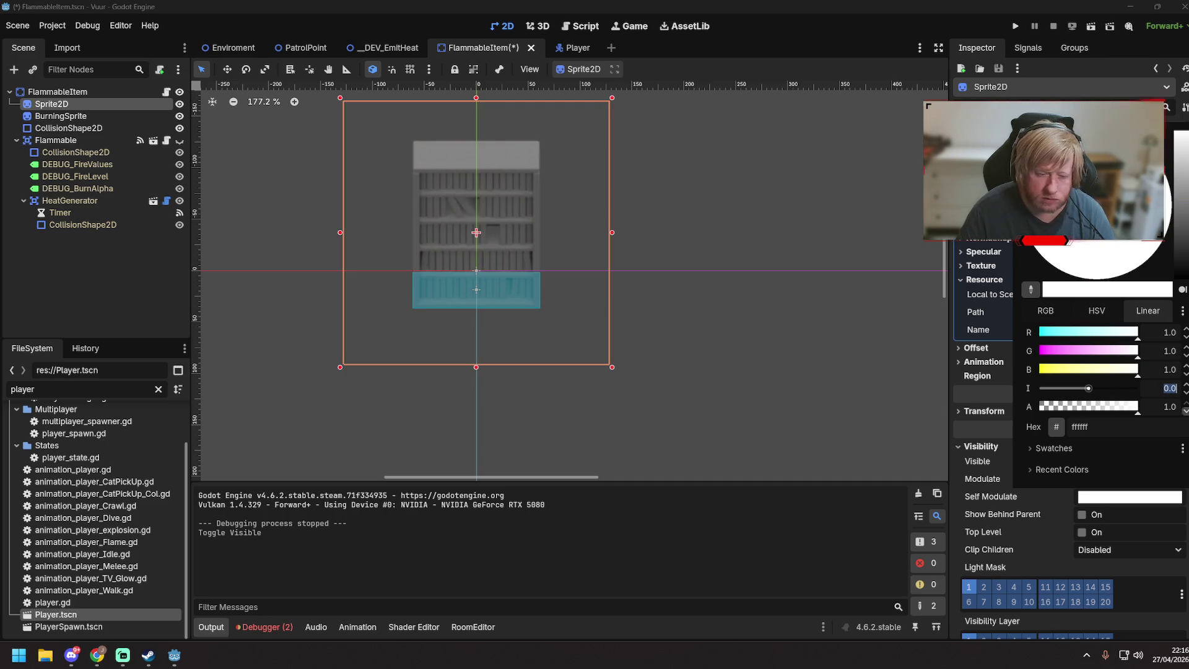
{"action": "left_click", "coordinate": [1188, 434]}
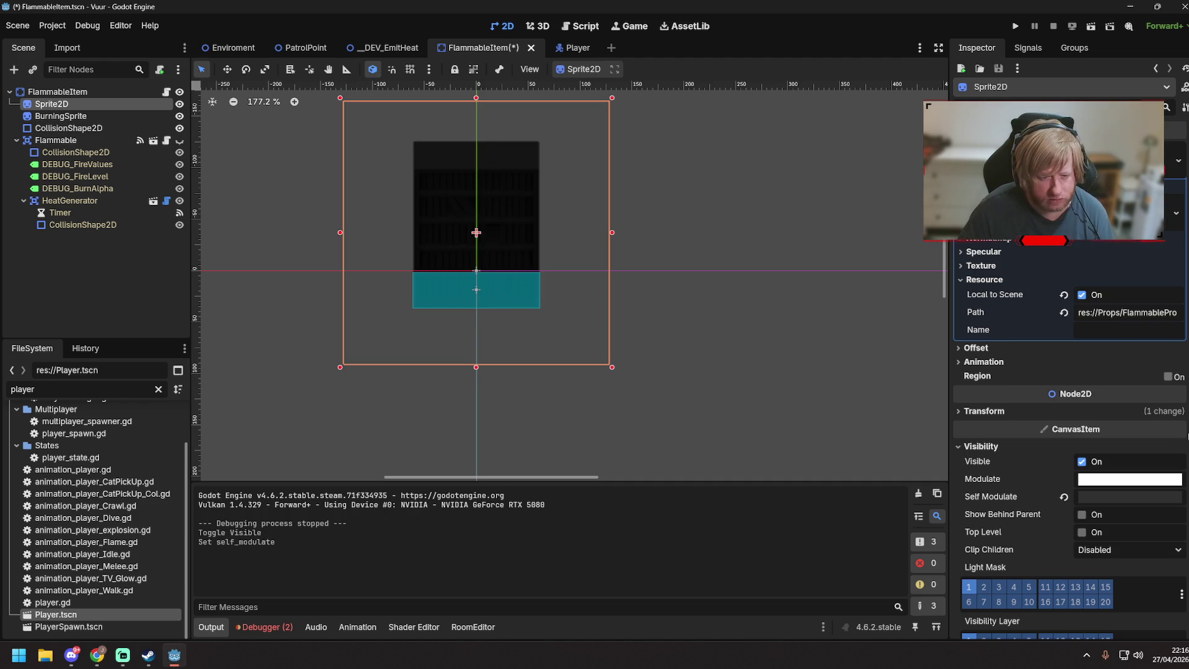
- Set the Self Modulate colour's intensity value to 0
{"action": "left_click", "coordinate": [1136, 498]}
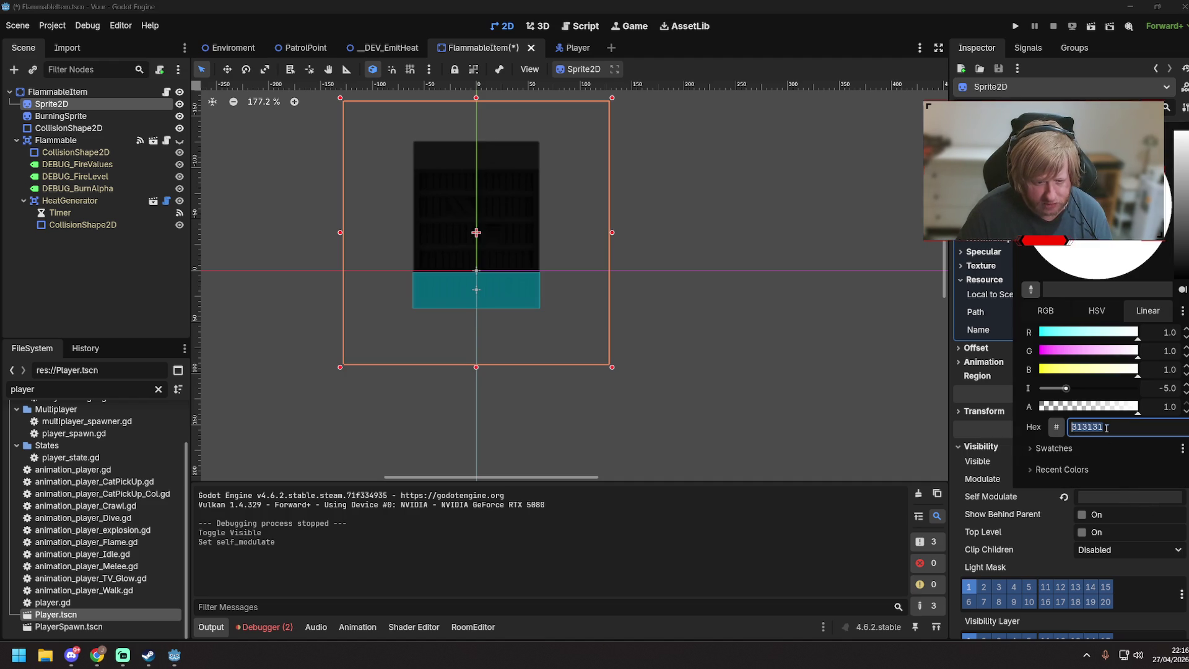
{"action": "left_click", "coordinate": [1171, 388]}
{"action": "type", "text": "0"}
{"action": "key", "text": "Return"}
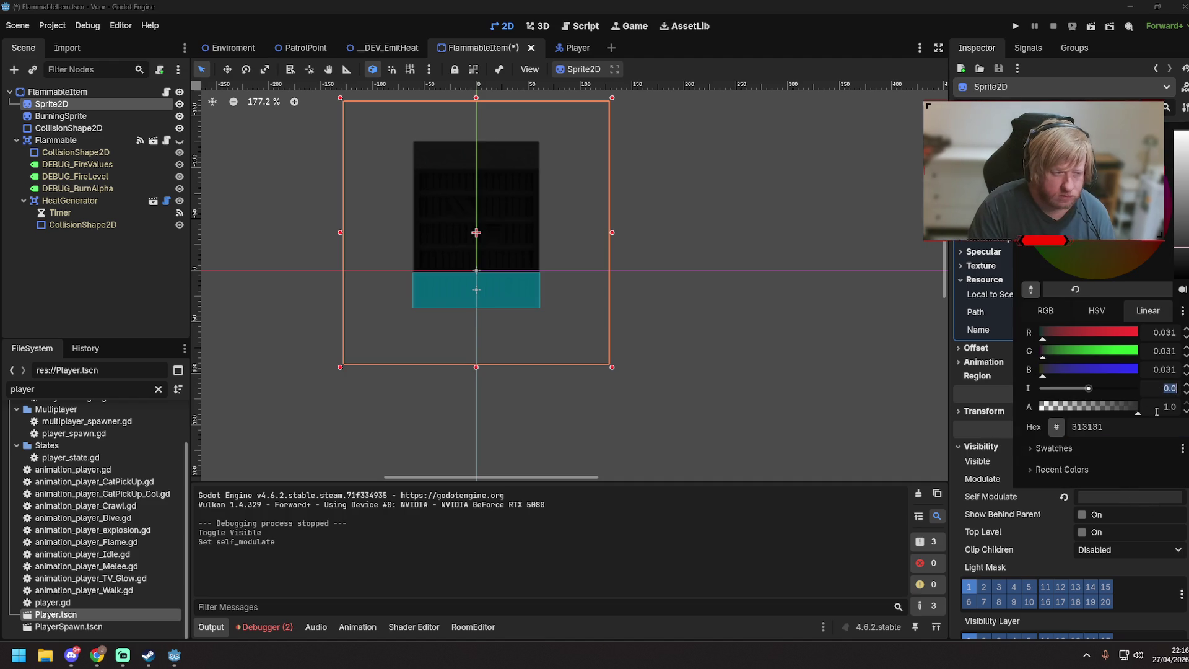
{"action": "key", "text": "Escape"}
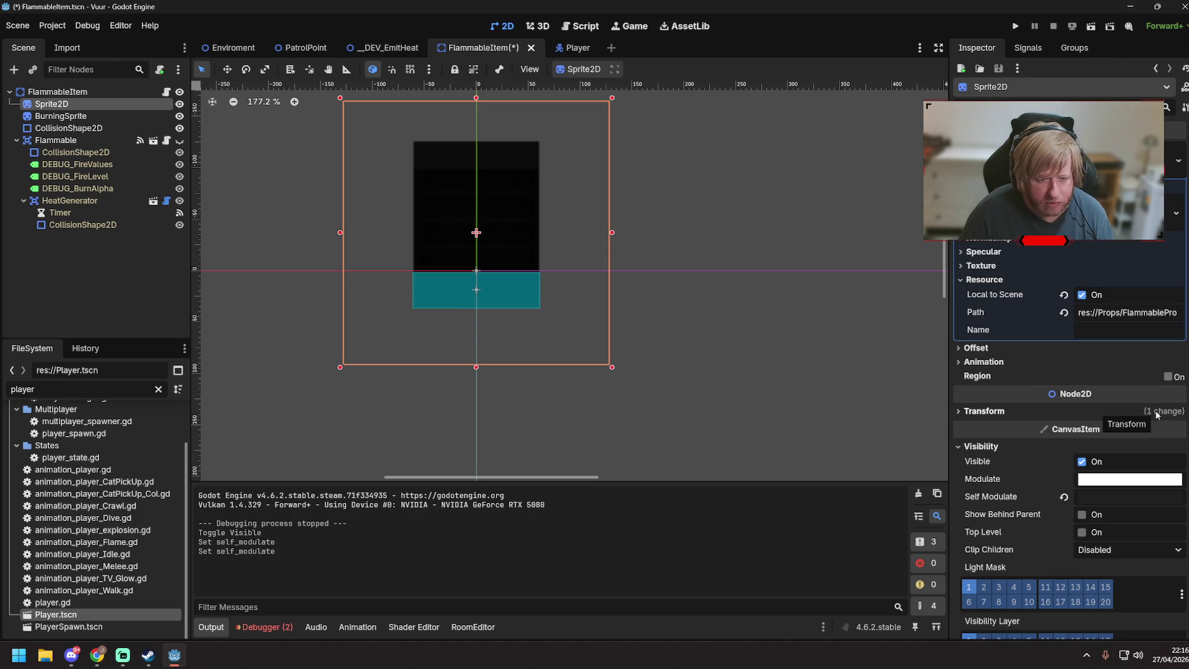
- Try a white tint with lower intensity, then undo the changes and save FlammableItem
{"action": "left_click", "coordinate": [1104, 495]}
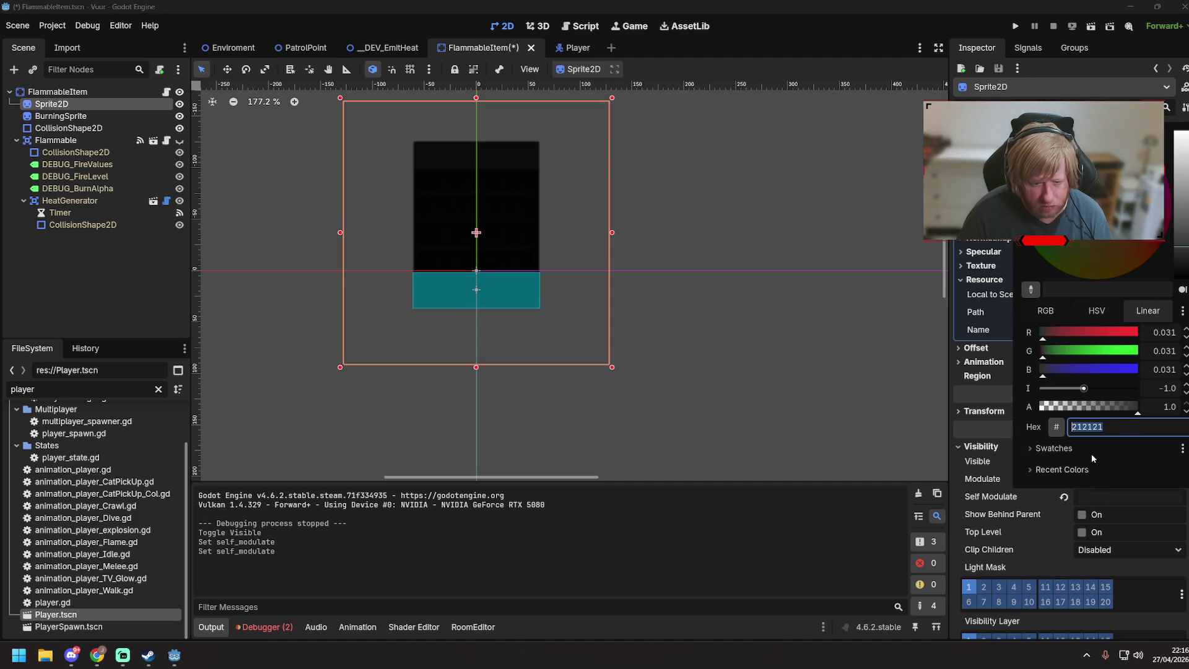
{"action": "left_click_drag", "start_coordinate": [1160, 261], "coordinate": [1168, 155]}
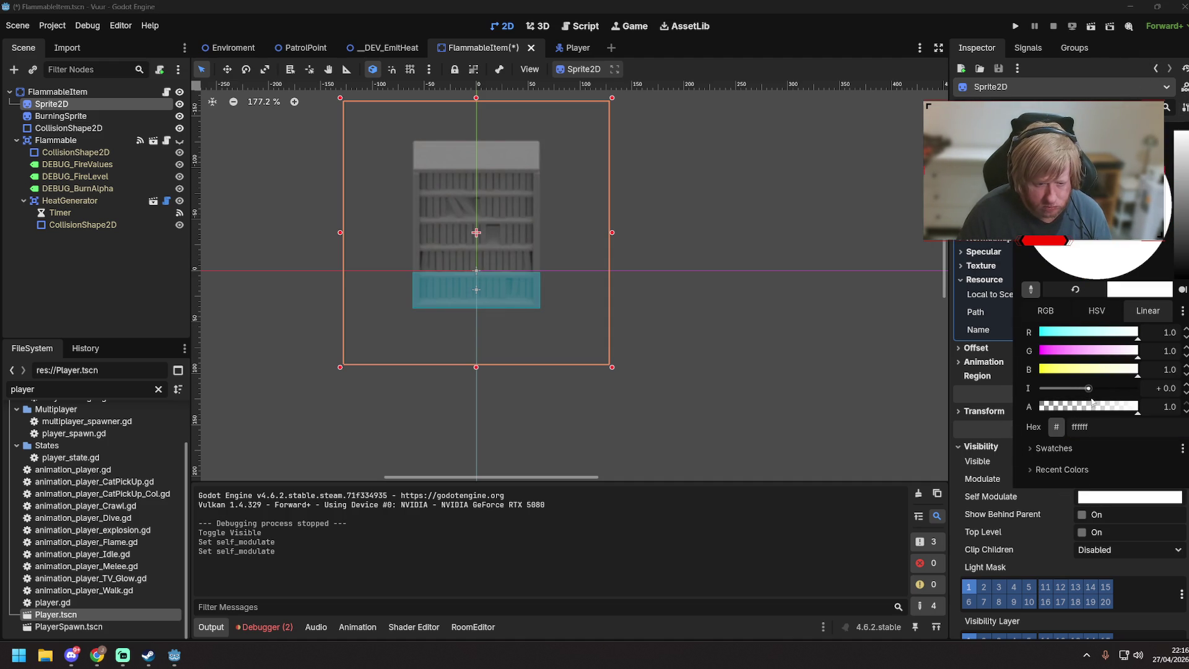
{"action": "left_click_drag", "start_coordinate": [1088, 388], "coordinate": [1084, 393]}
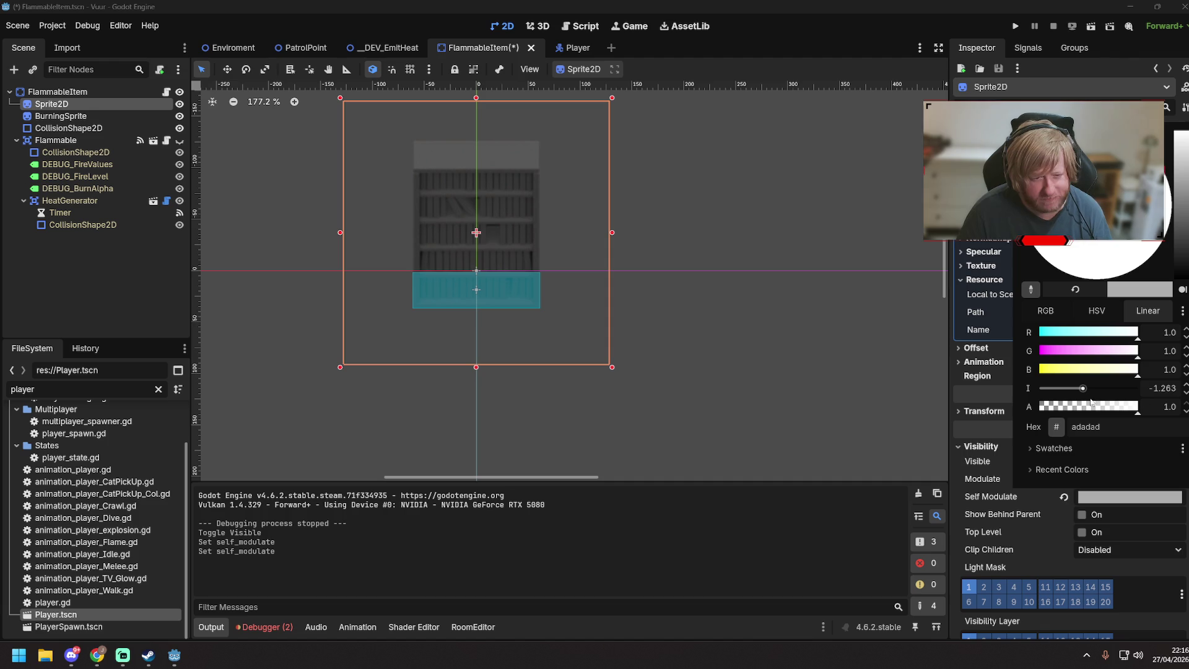
{"action": "left_click", "coordinate": [837, 361]}
{"action": "key", "text": "ctrl+z"}
{"action": "key", "text": "ctrl+z"}
{"action": "key", "text": "ctrl+z"}
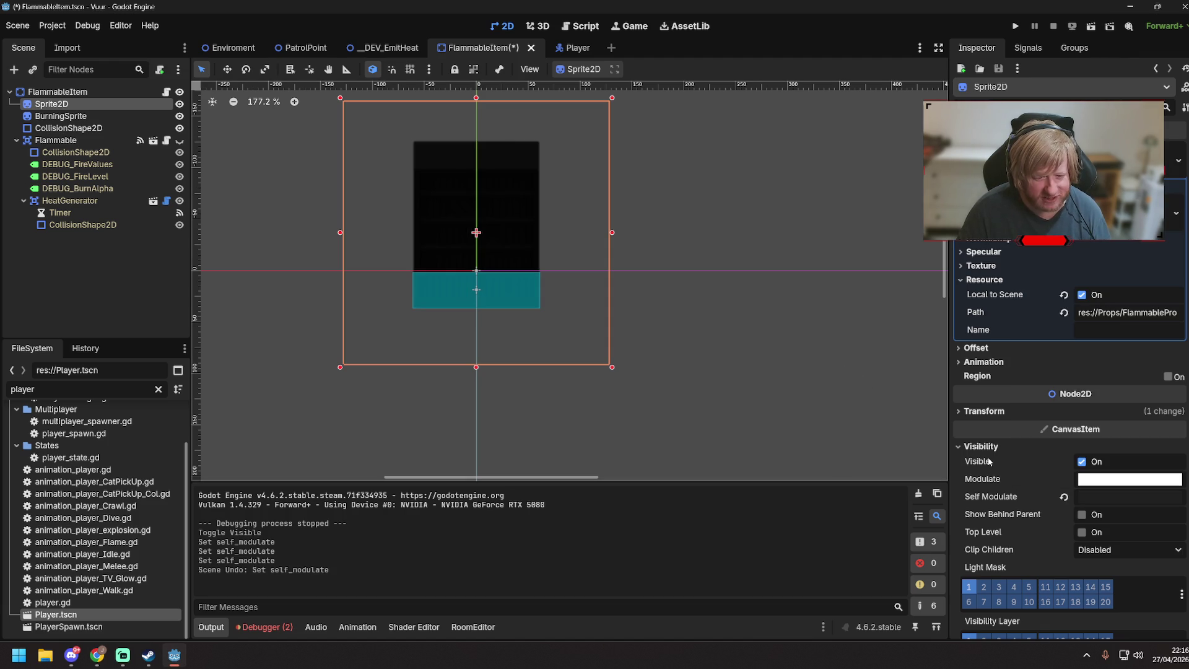
{"action": "key", "text": "ctrl+s"}
- Switch to _DEV_EmitHeat, clear the file filter, save, and open DevEmitHeat's level.gd script
{"action": "left_click", "coordinate": [379, 49]}
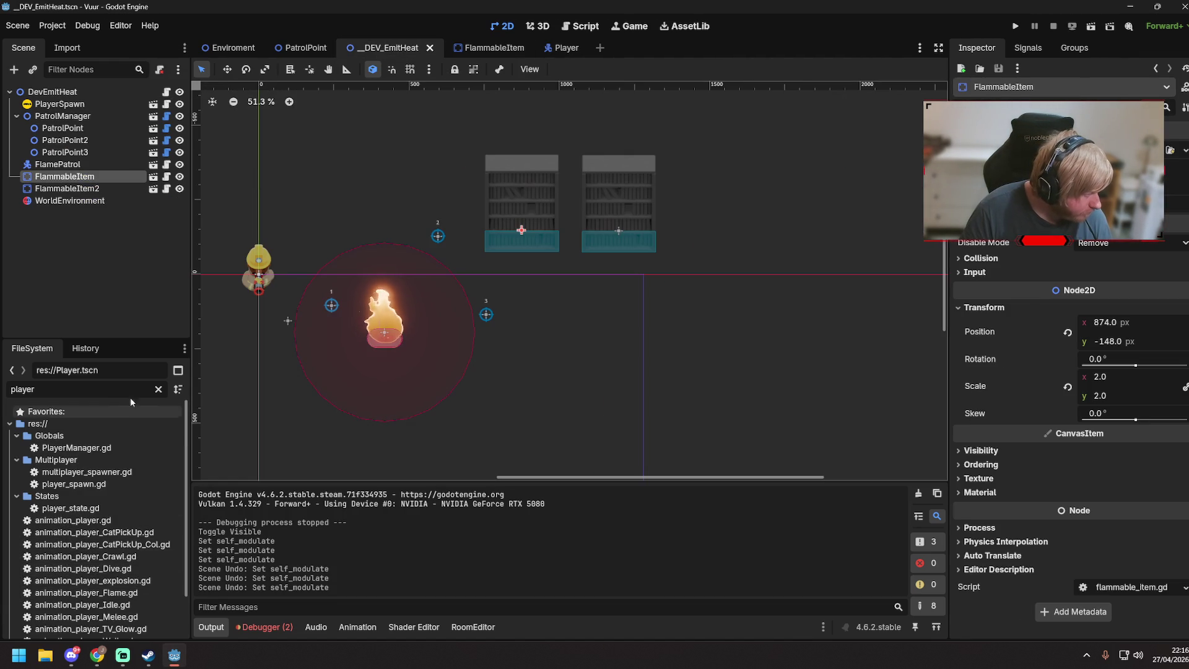
{"action": "left_click", "coordinate": [158, 389]}
{"action": "scroll", "coordinate": [69, 582], "scroll_direction": "down", "scroll_amount": 15}
{"action": "scroll", "coordinate": [67, 610], "scroll_direction": "down", "scroll_amount": 2}
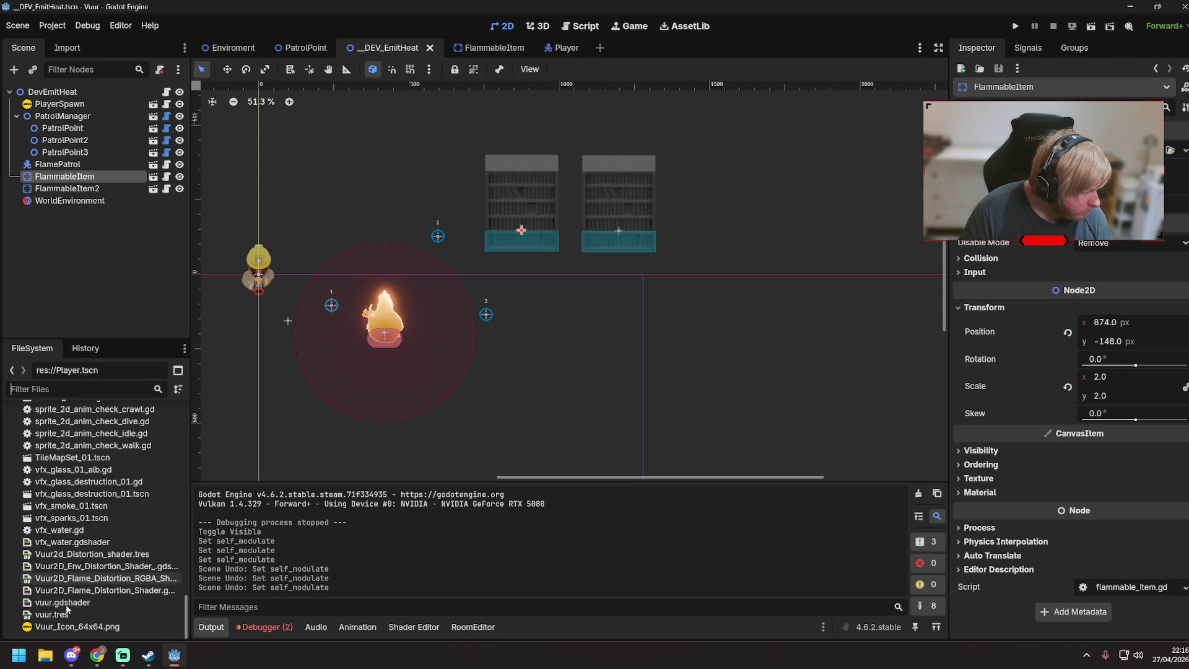
{"action": "key", "text": "ctrl+s"}
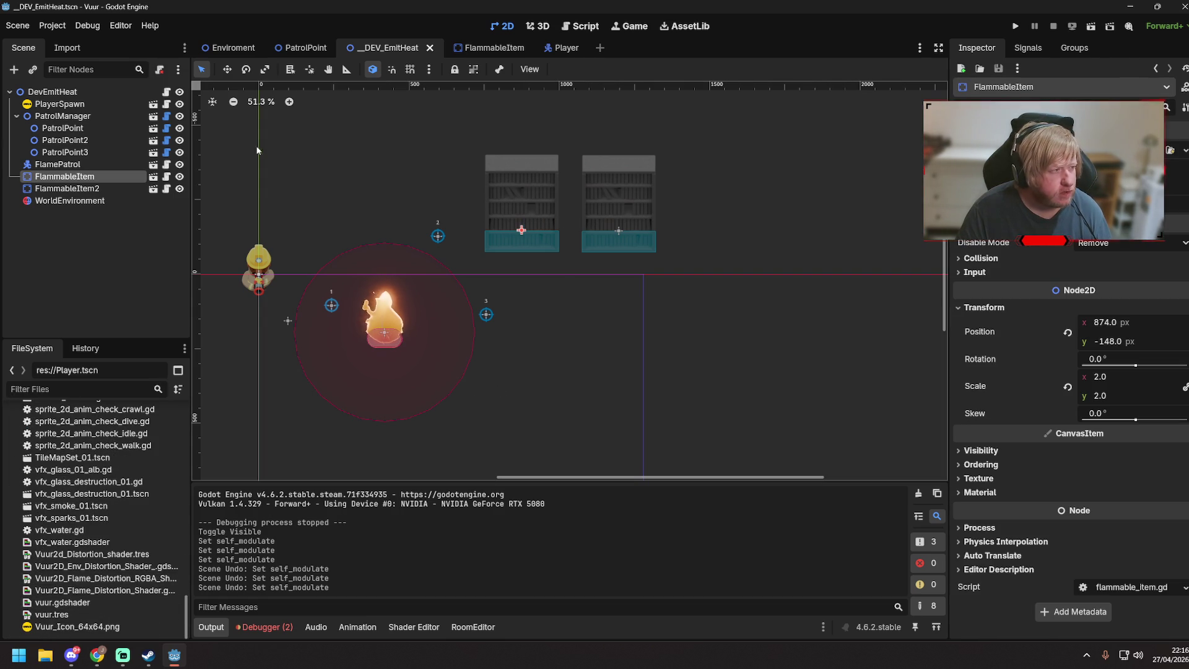
{"action": "left_click", "coordinate": [169, 92]}
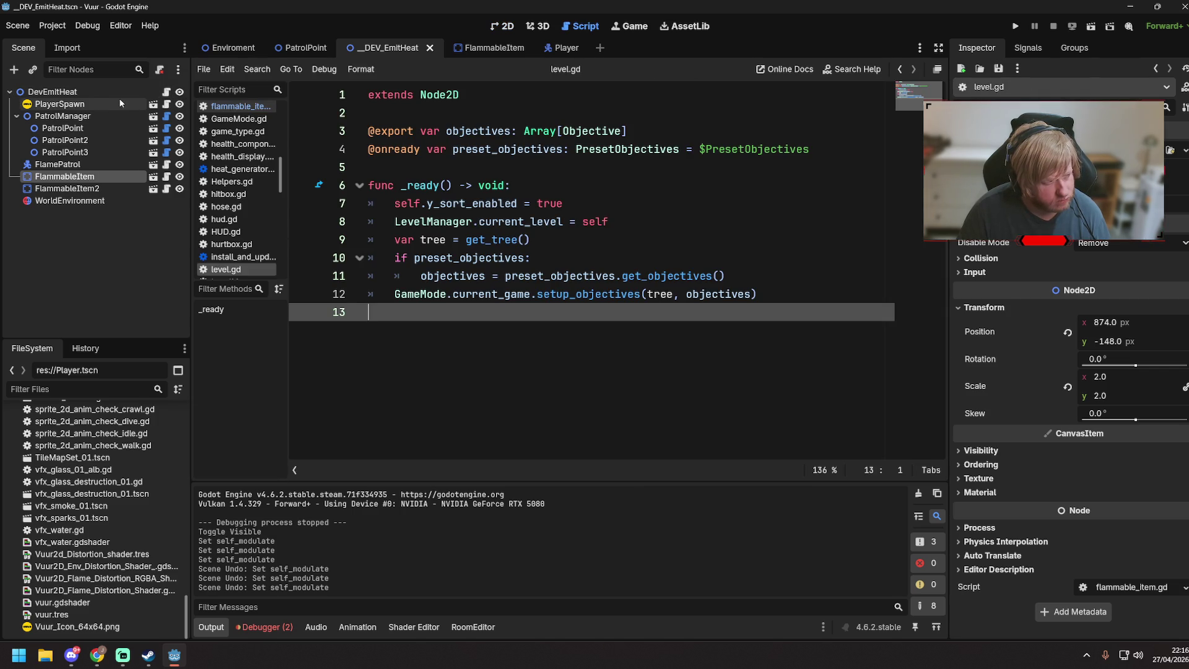
{"action": "scroll", "coordinate": [221, 214], "scroll_direction": "up", "scroll_amount": 4}
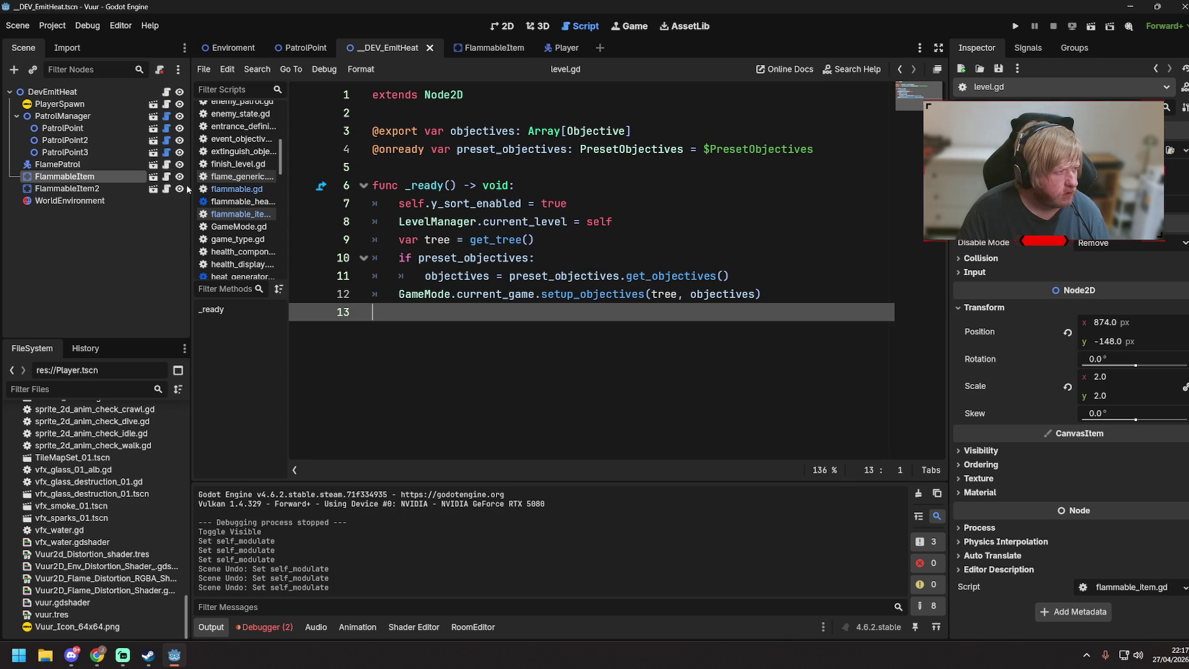
{"action": "left_click", "coordinate": [90, 93]}
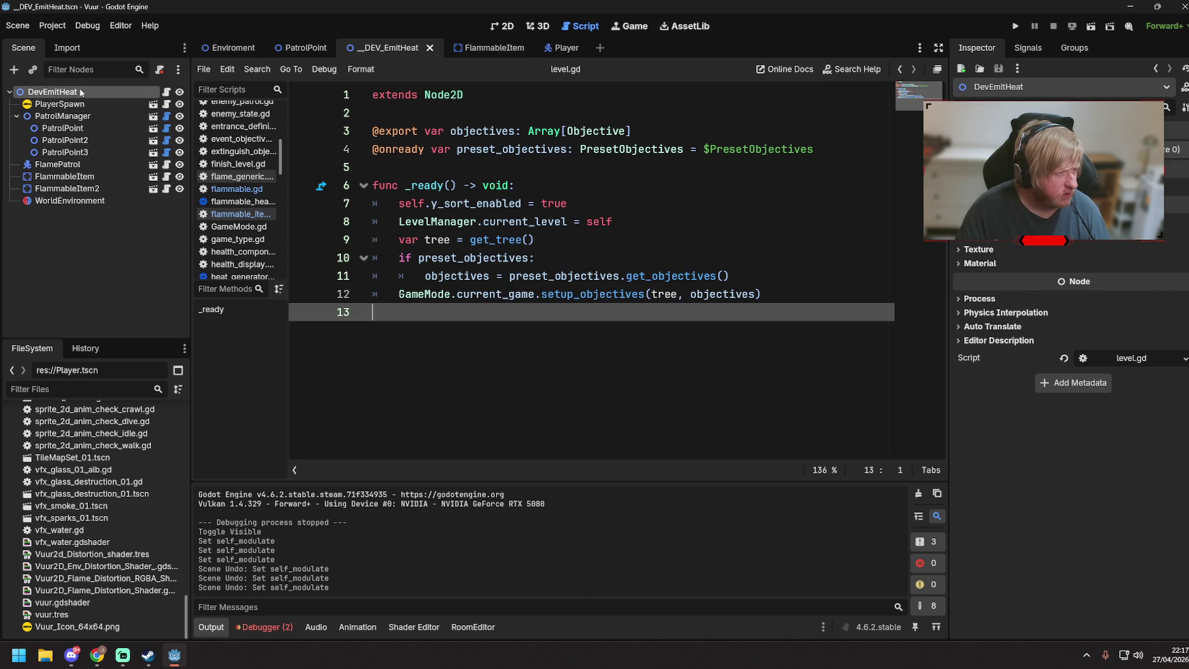
- Add a MultiplayerSynchronizer child to the FlammableItem root via a 'Network' search and save
{"action": "right_click", "coordinate": [81, 92]}
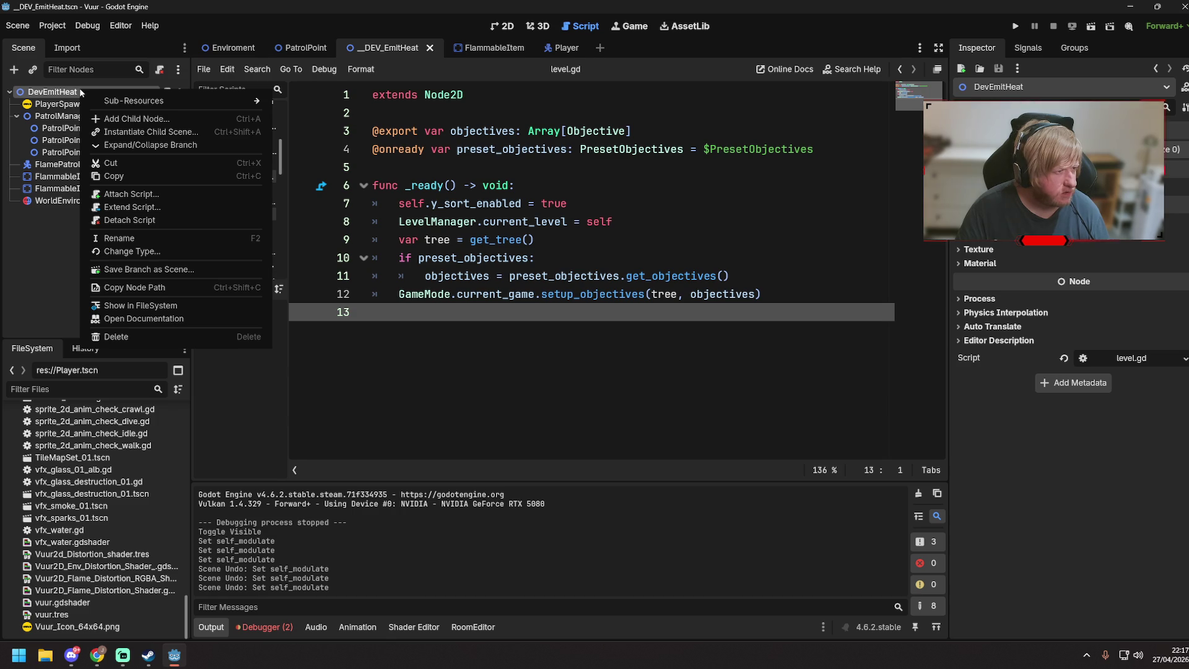
{"action": "left_click", "coordinate": [473, 42]}
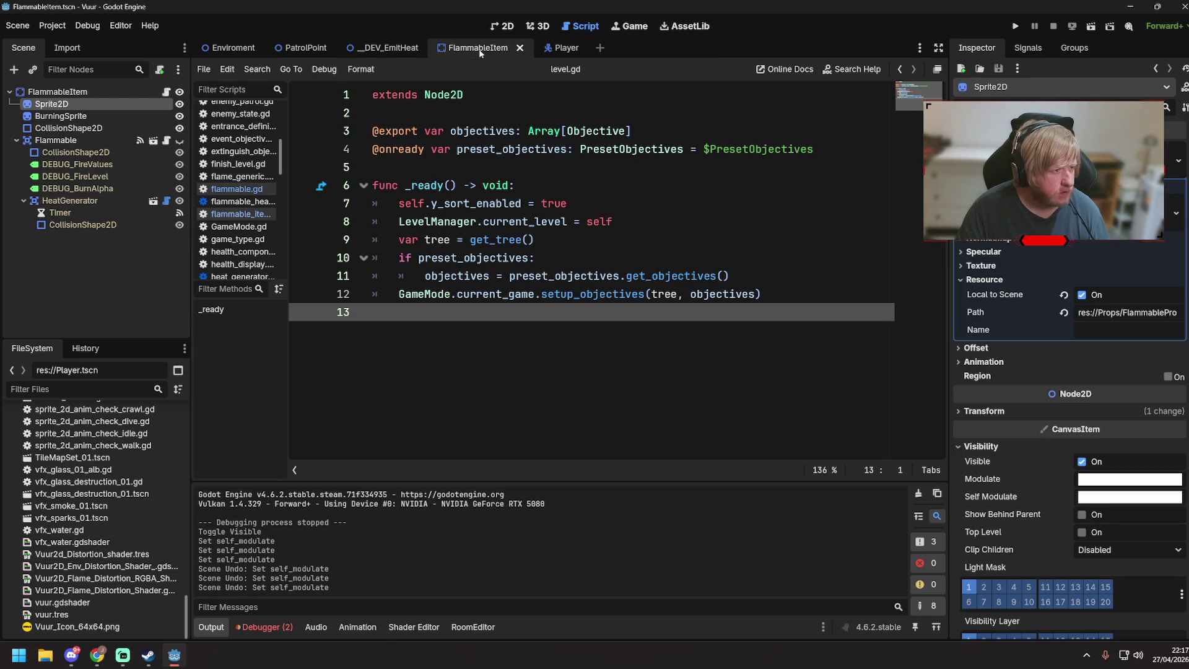
{"action": "right_click", "coordinate": [109, 91]}
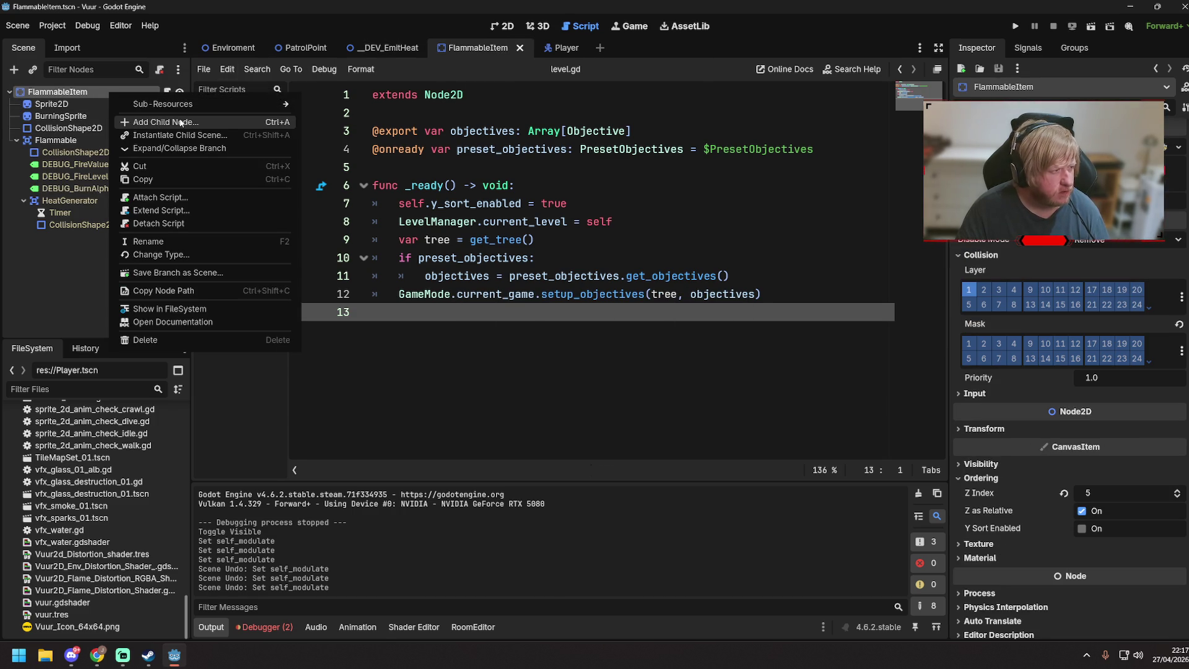
{"action": "left_click", "coordinate": [180, 122]}
{"action": "type", "text": "Netwo"}
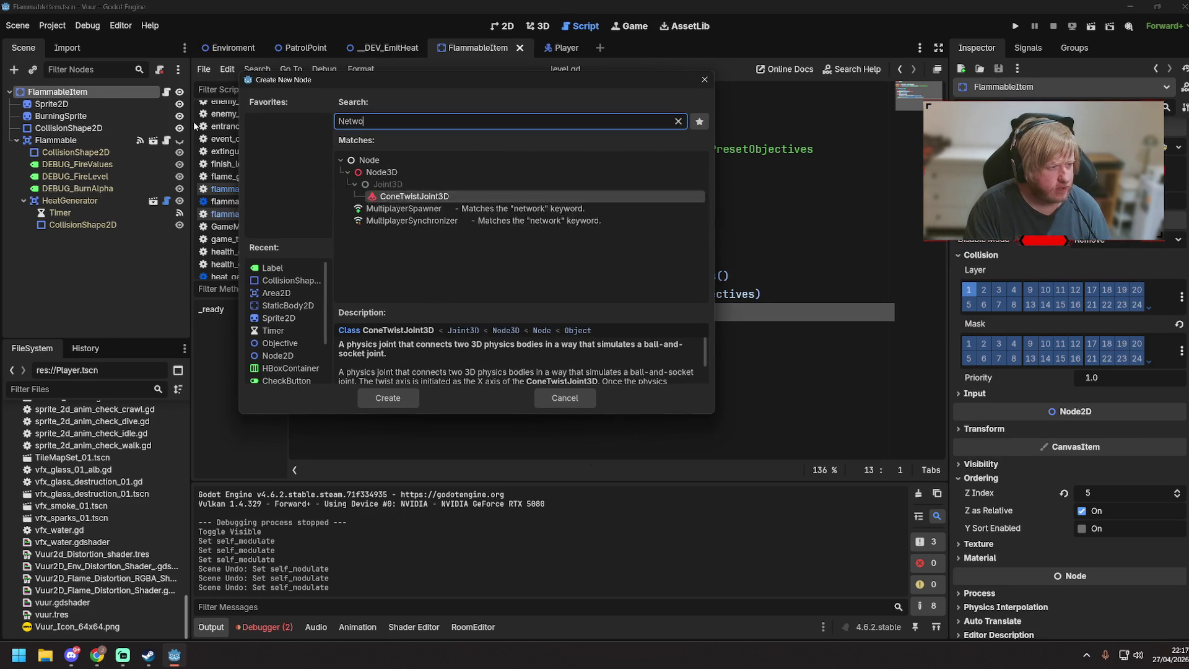
{"action": "type", "text": "rk"}
{"action": "key", "text": "Down"}
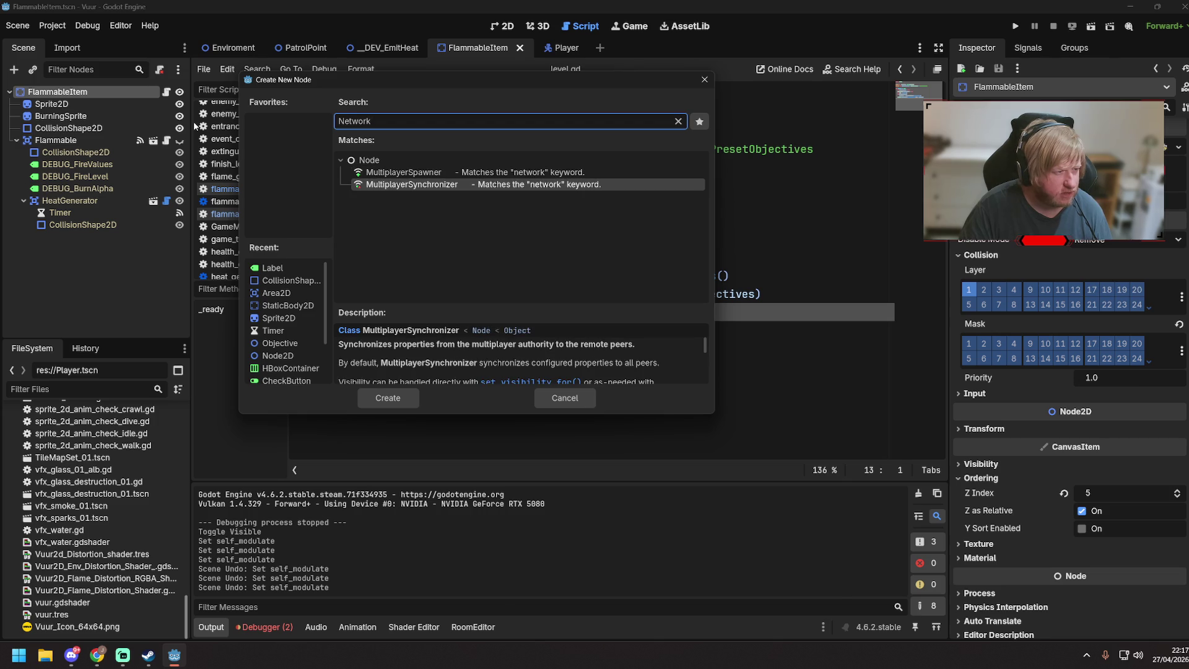
{"action": "key", "text": "Return"}
{"action": "key", "text": "ctrl+s"}
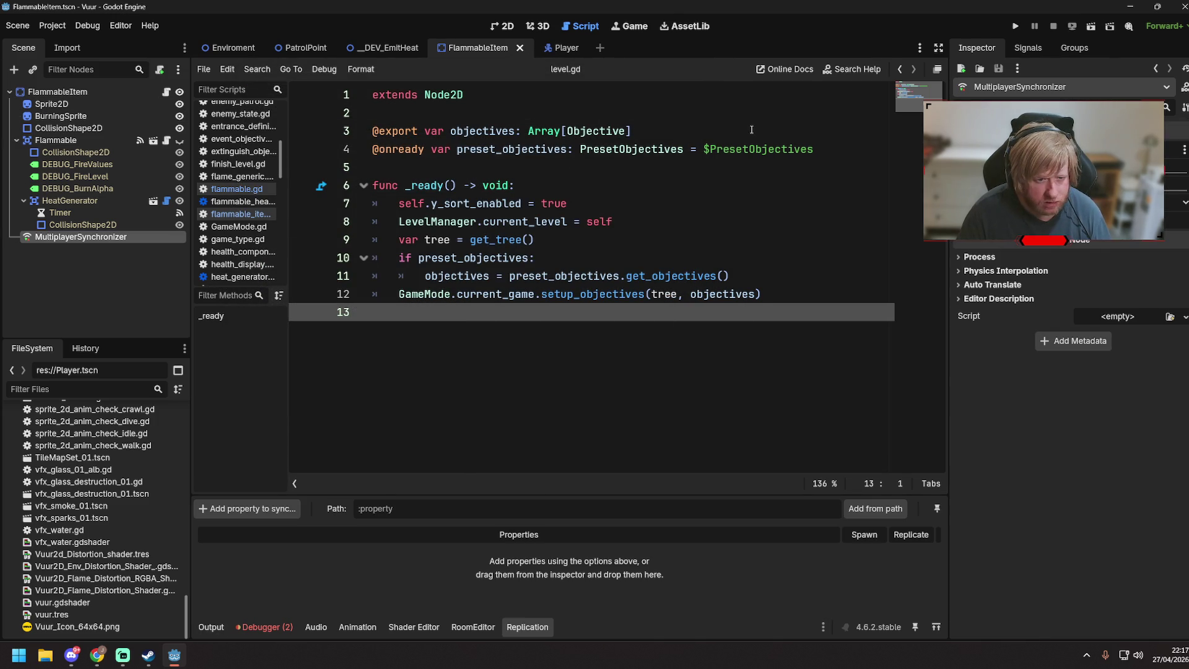
- Enlarge the replication panel and browse the Flammable node's sync properties, cancelling without adding any
{"action": "mouse_move", "coordinate": [448, 495]}
{"action": "left_mouse_down"}
{"action": "mouse_move", "coordinate": [403, 338]}
{"action": "mouse_move", "coordinate": [346, 406]}
{"action": "left_mouse_up"}
{"action": "left_click", "coordinate": [247, 420]}
{"action": "left_click", "coordinate": [556, 371]}
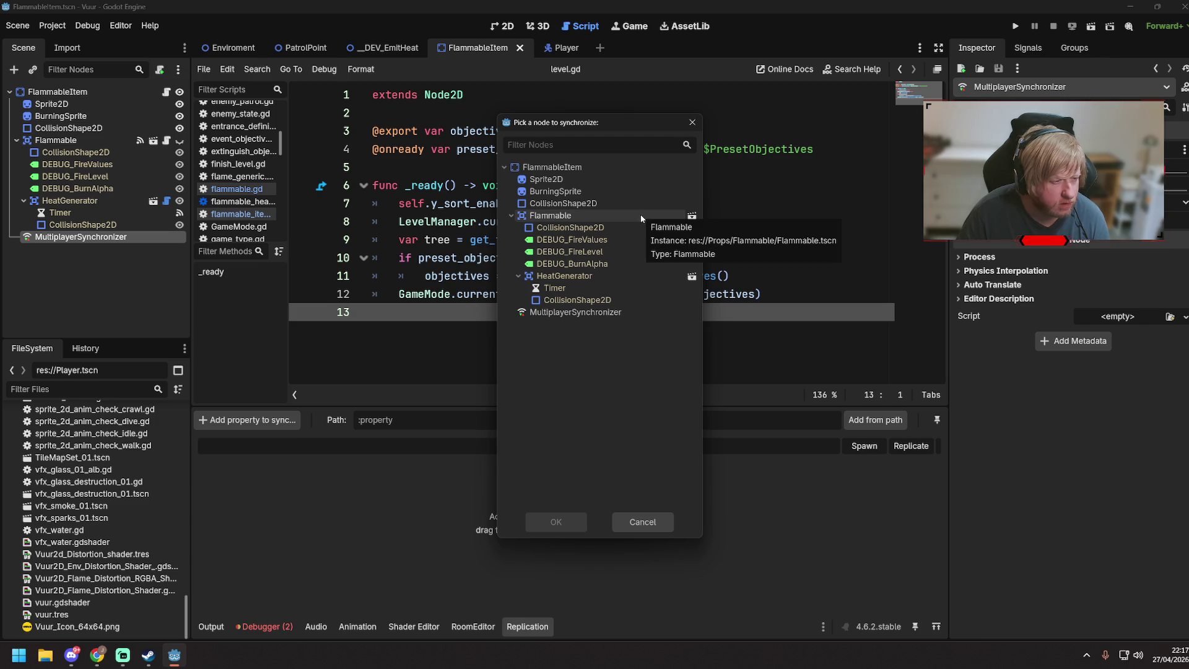
{"action": "double_click", "coordinate": [587, 217]}
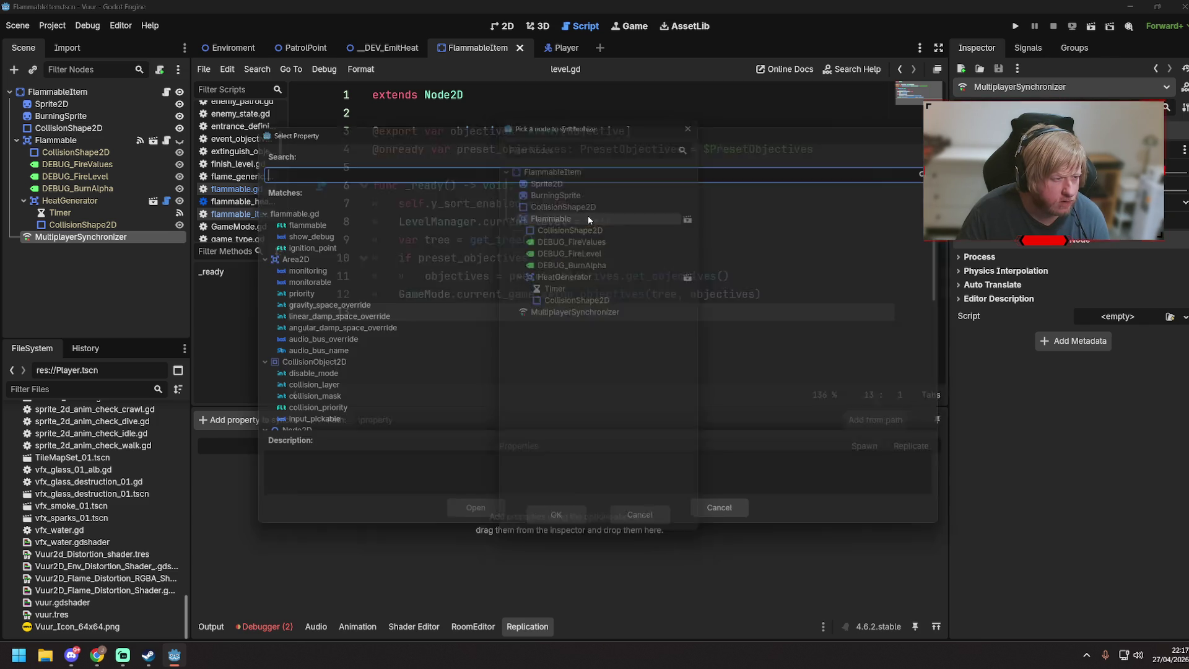
{"action": "left_click", "coordinate": [300, 221]}
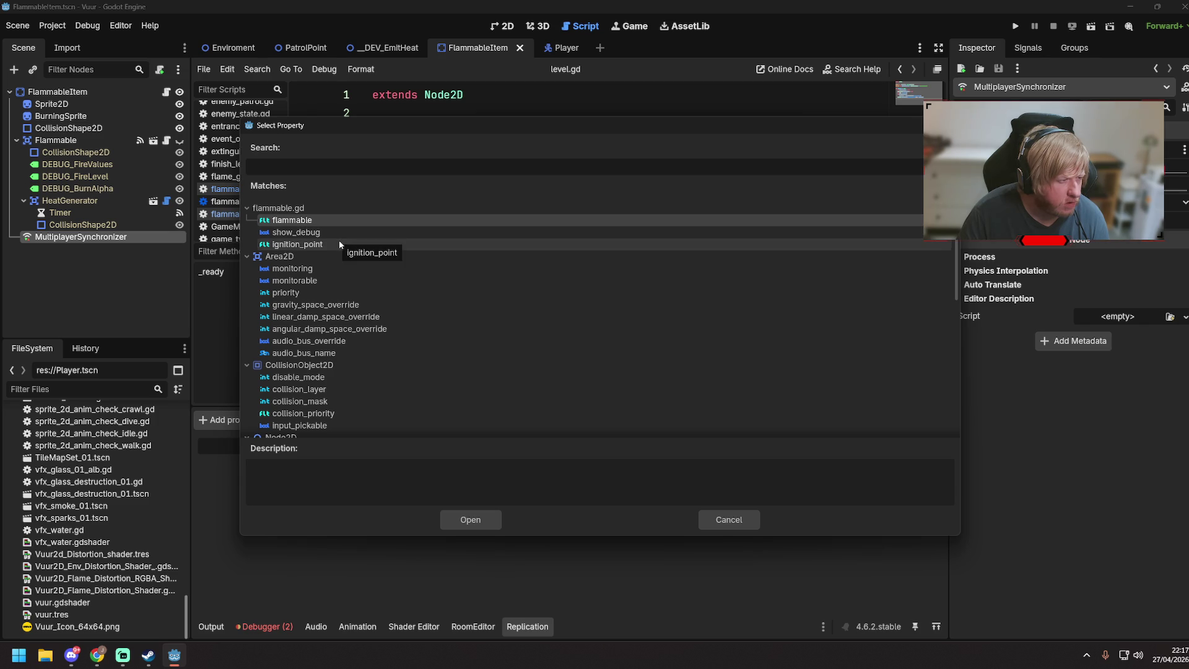
{"action": "scroll", "coordinate": [339, 245], "scroll_direction": "down", "scroll_amount": 8}
{"action": "scroll", "coordinate": [339, 248], "scroll_direction": "up", "scroll_amount": 8}
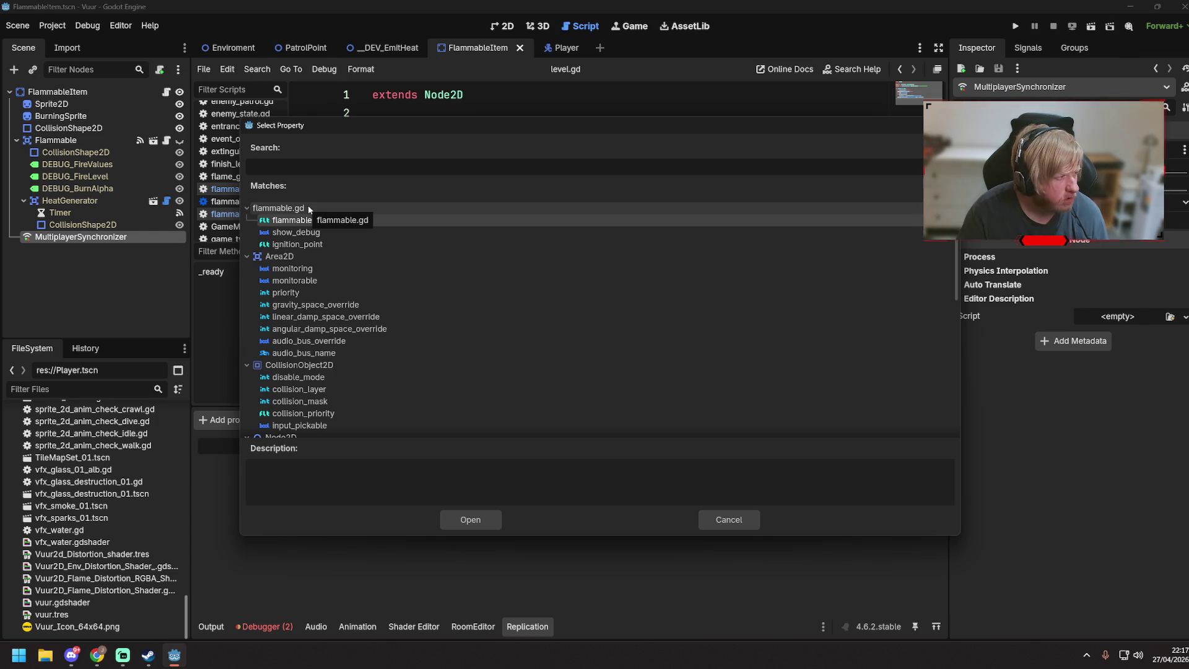
{"action": "left_click", "coordinate": [728, 520]}
{"action": "left_click", "coordinate": [56, 140]}
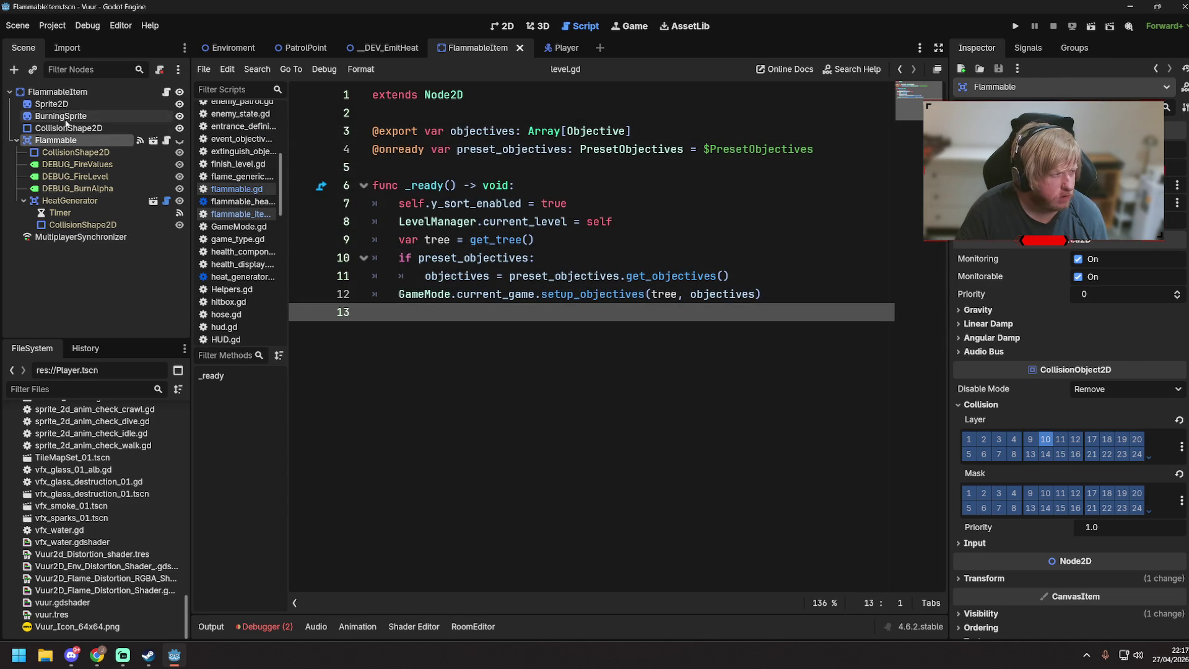
- Open flammable.gd and review its exported variables at the top
{"action": "left_click", "coordinate": [86, 152]}
{"action": "left_click", "coordinate": [87, 141]}
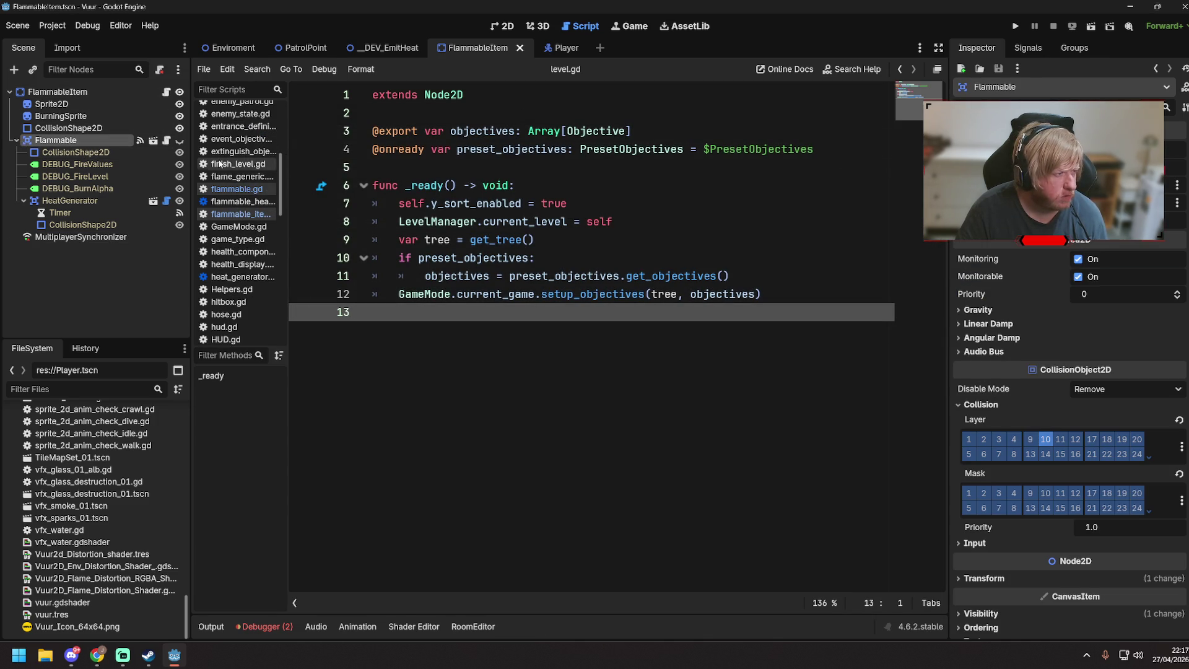
{"action": "left_click", "coordinate": [256, 195]}
{"action": "scroll", "coordinate": [573, 296], "scroll_direction": "up", "scroll_amount": 15}
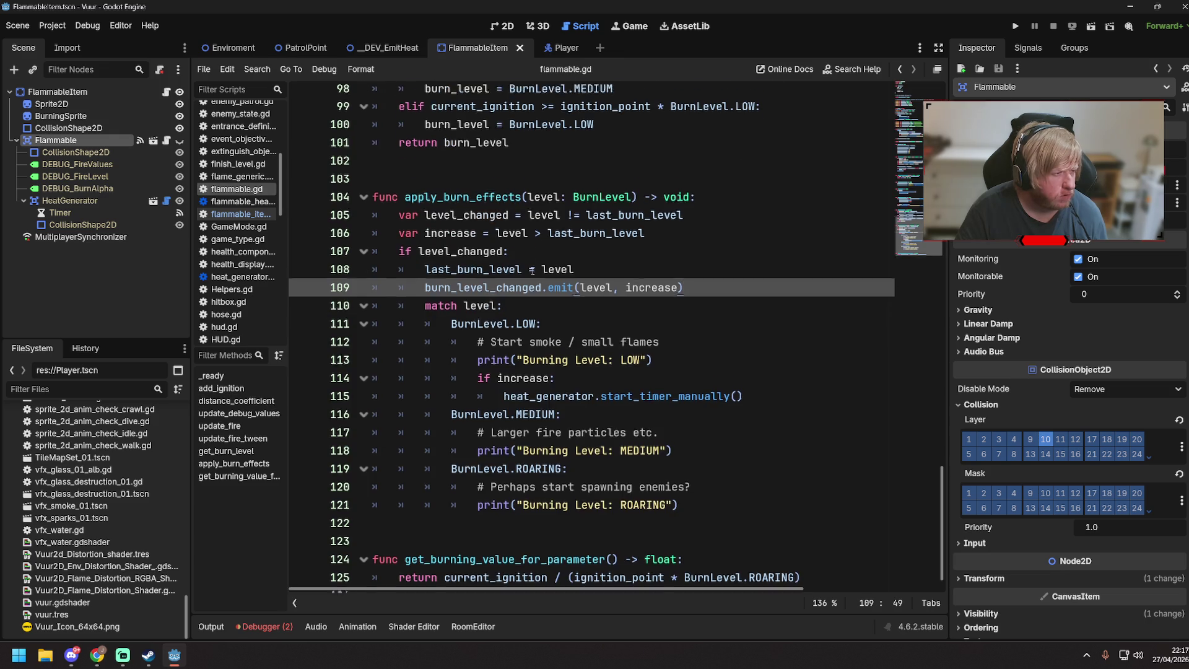
{"action": "scroll", "coordinate": [572, 297], "scroll_direction": "up", "scroll_amount": 10}
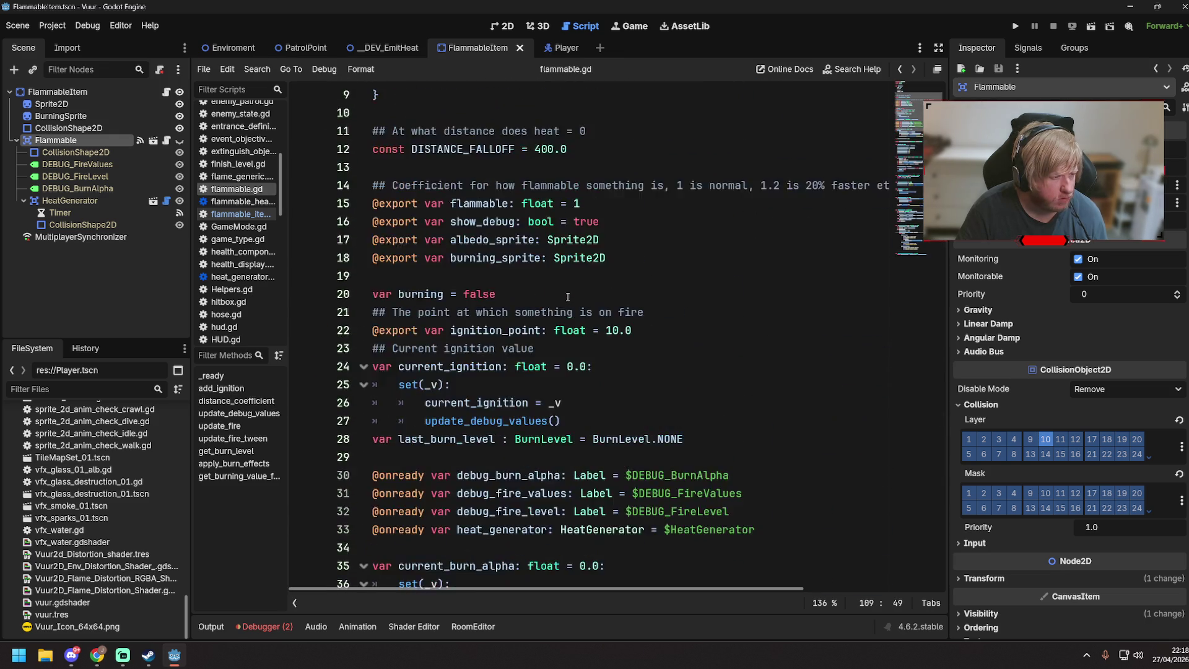
{"action": "scroll", "coordinate": [606, 281], "scroll_direction": "down", "scroll_amount": 1}
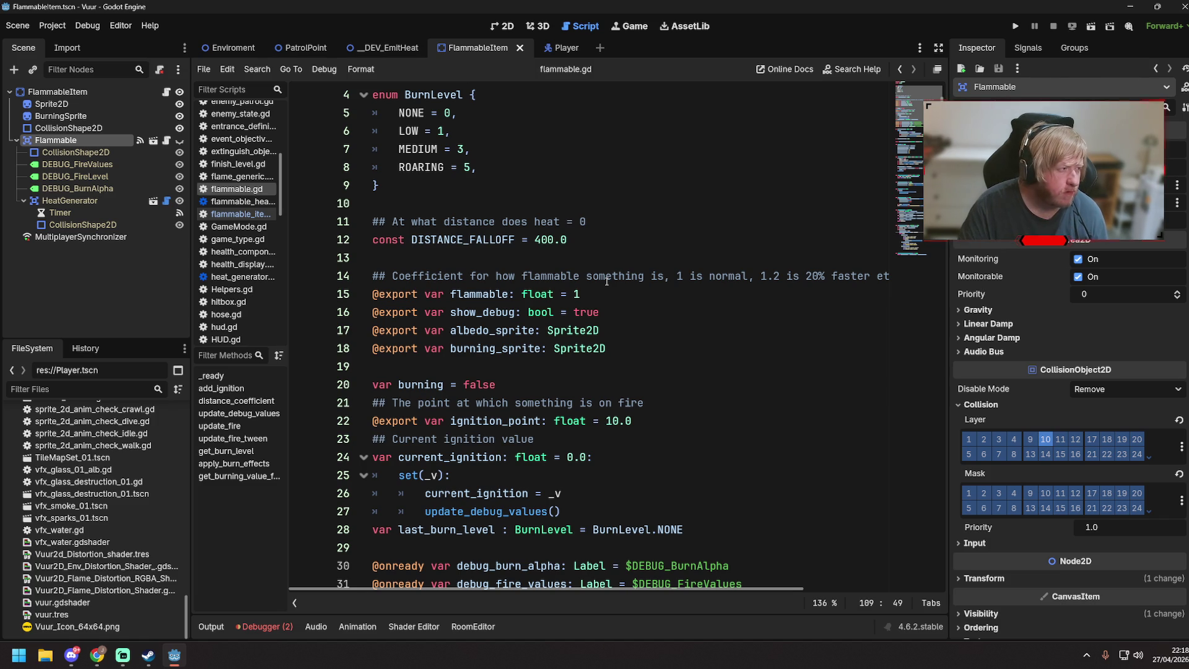
- Delete the MultiplayerSynchronizer node and open the HeatGenerator's script
{"action": "left_click", "coordinate": [103, 239]}
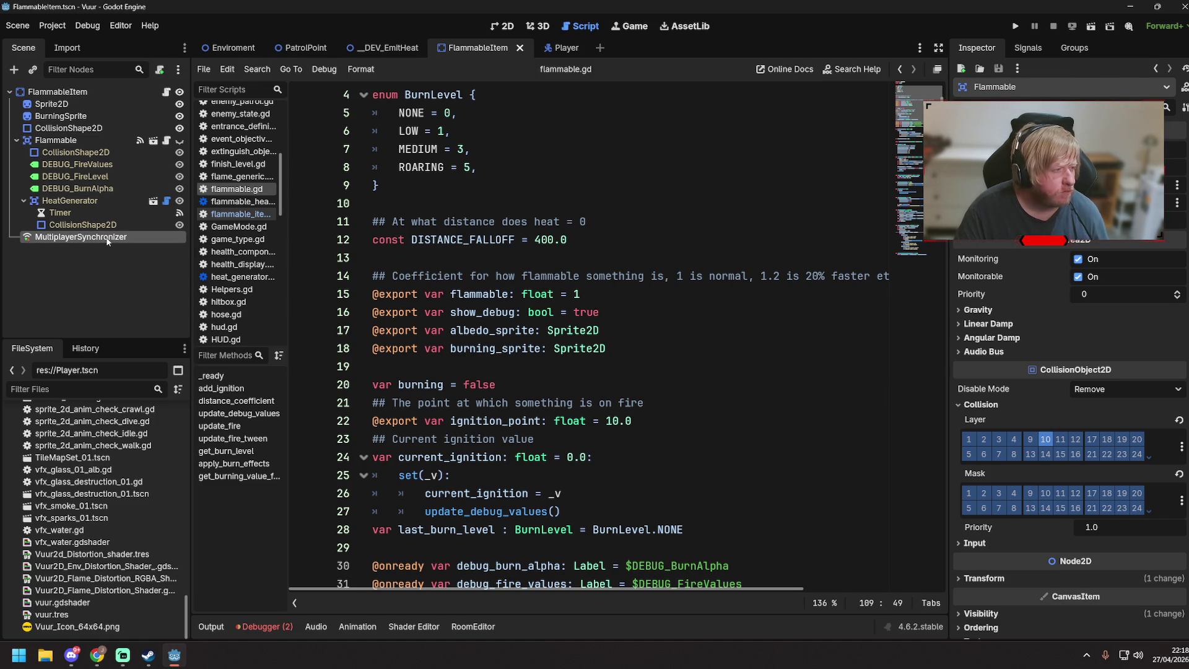
{"action": "key", "text": "Delete"}
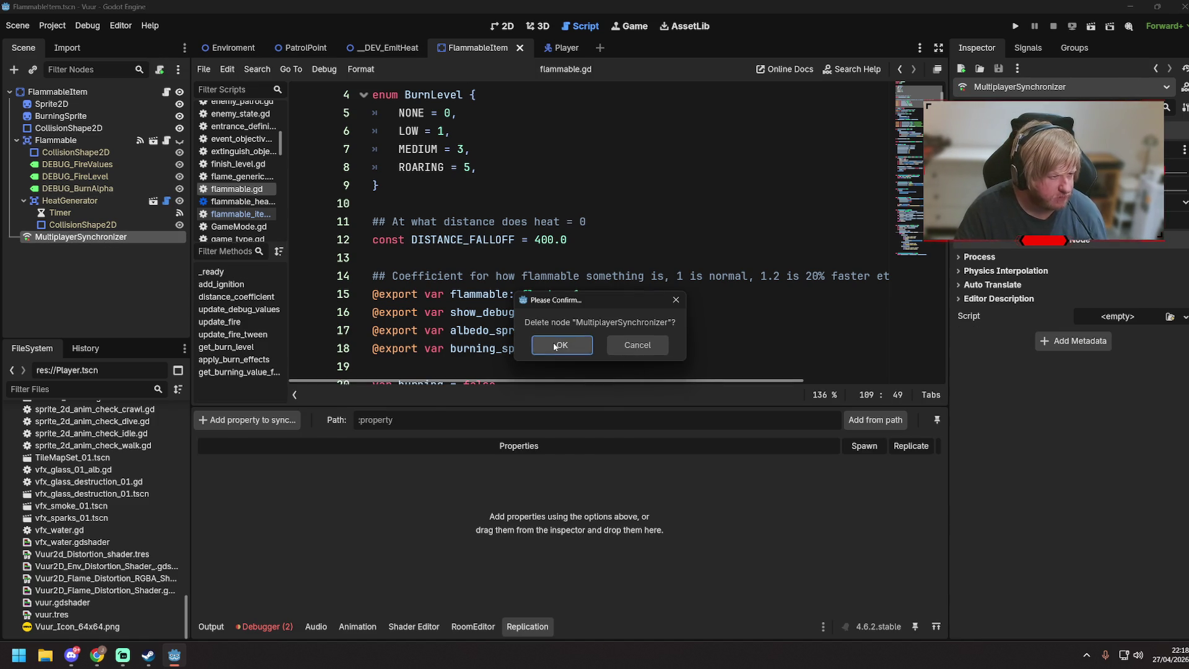
{"action": "key", "text": "Return"}
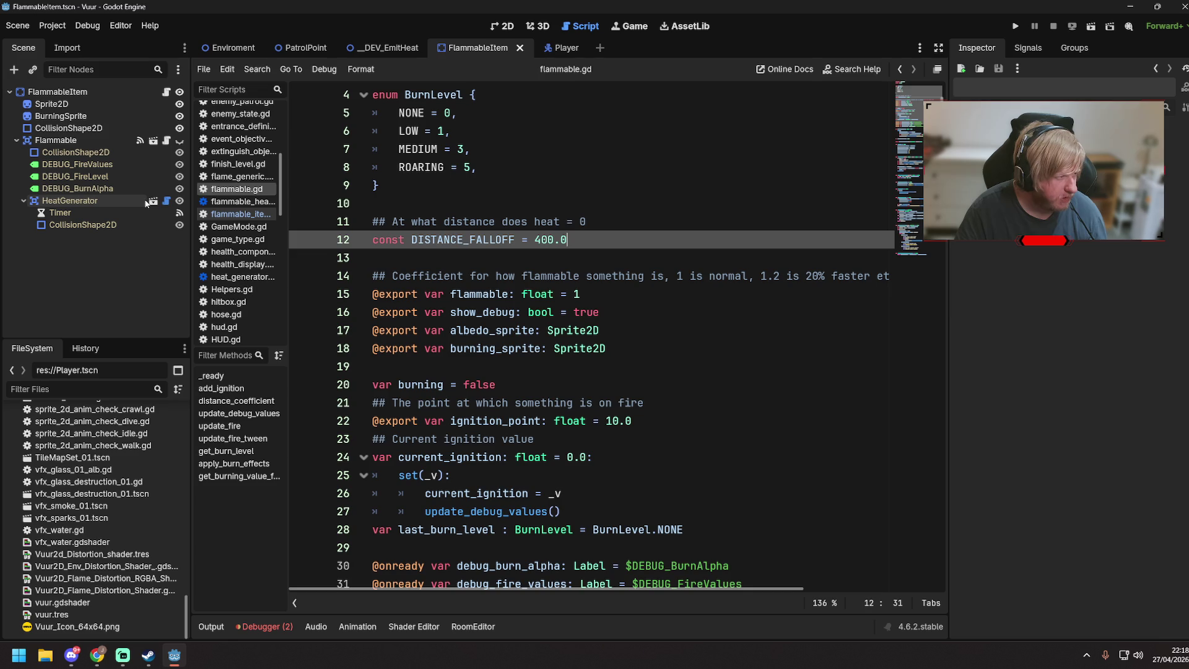
{"action": "left_click", "coordinate": [167, 202]}
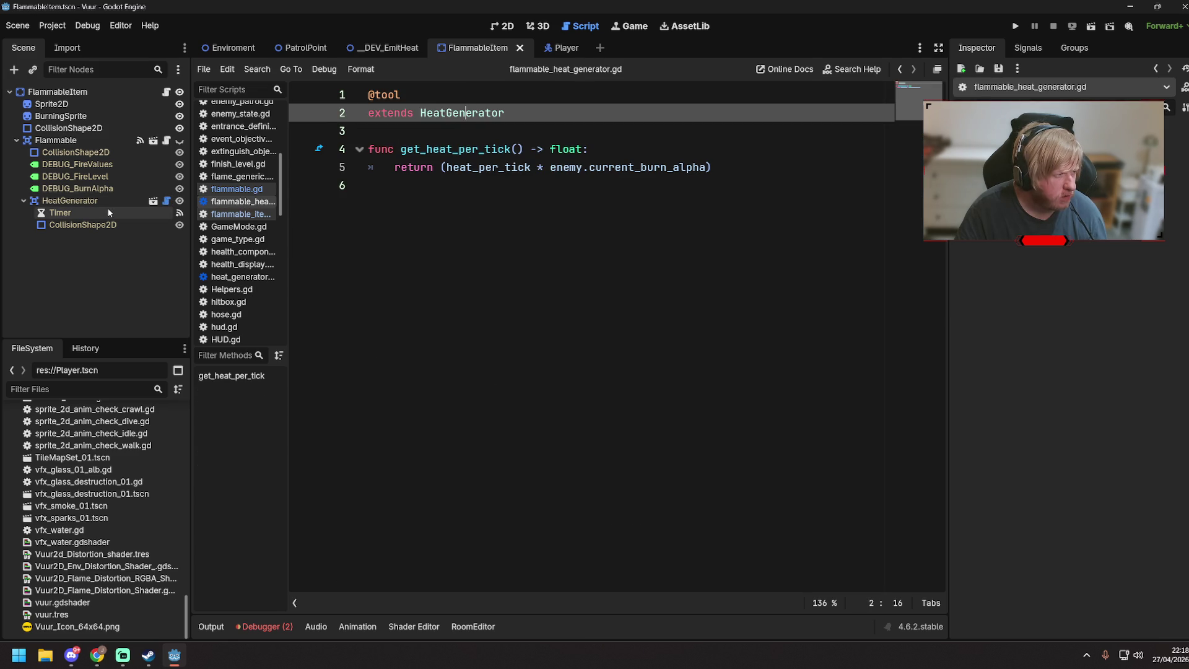
- Review heat_generator.gd's HeatGenerator class, heat_per_tick export and timer declaration
{"action": "left_click", "coordinate": [488, 114], "text": "ctrl"}
{"action": "scroll", "coordinate": [545, 211], "scroll_direction": "up", "scroll_amount": 3}
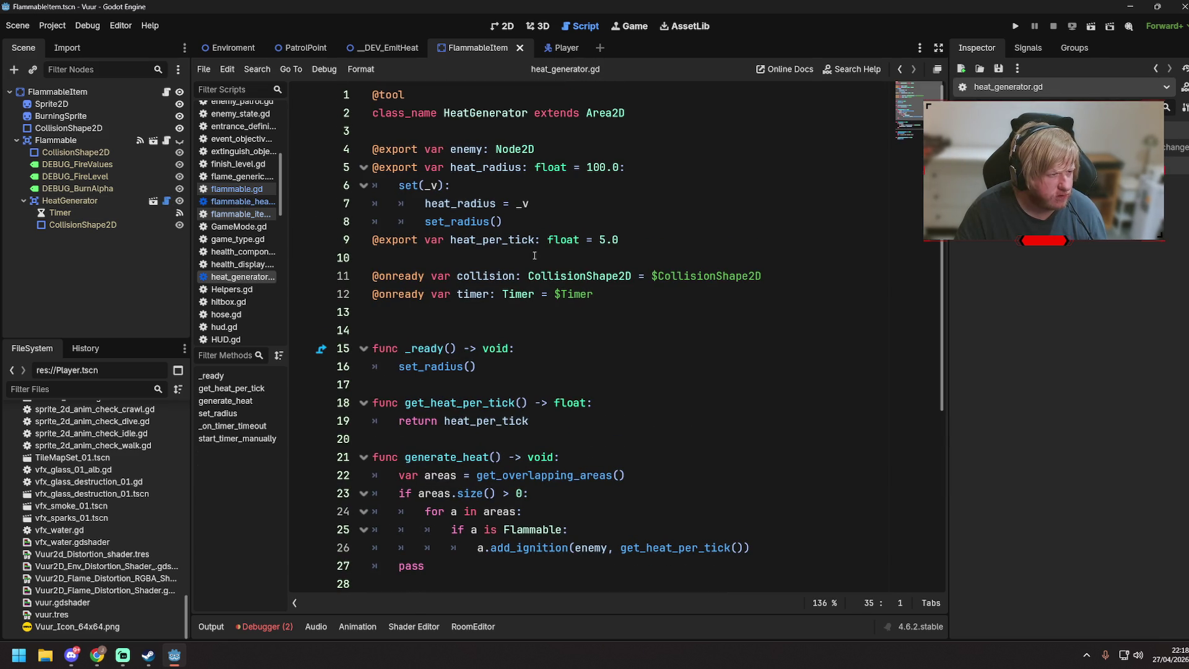
{"action": "left_click", "coordinate": [672, 239]}
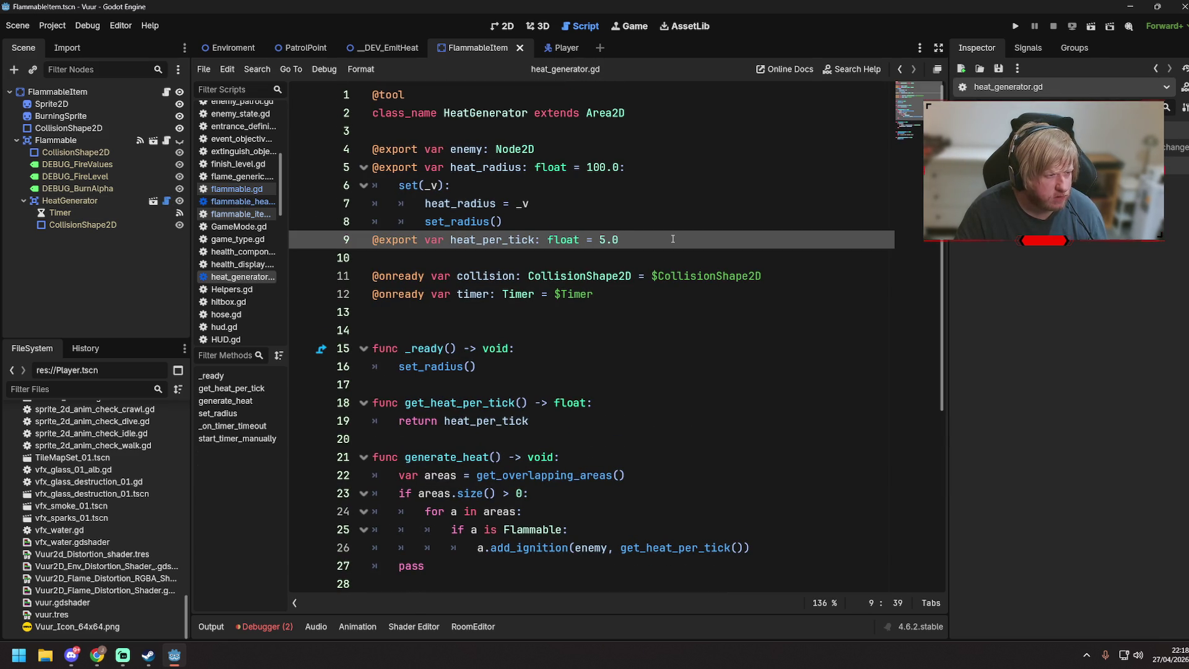
{"action": "left_click", "coordinate": [625, 295]}
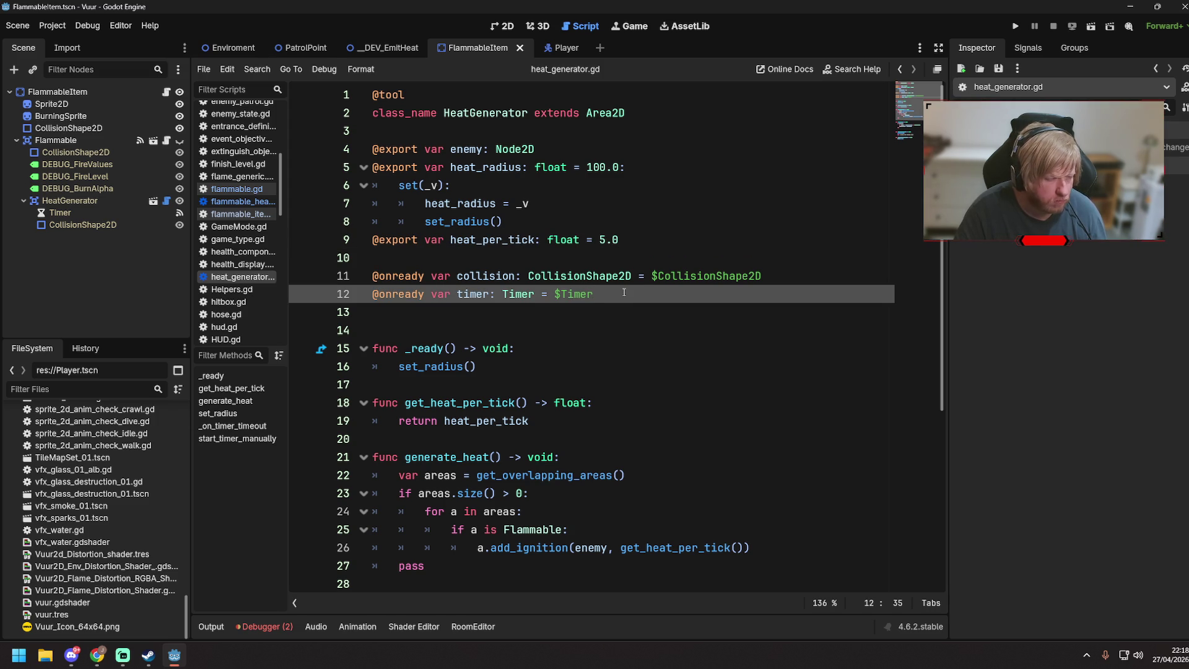
{"action": "scroll", "coordinate": [624, 293], "scroll_direction": "down", "scroll_amount": 3}
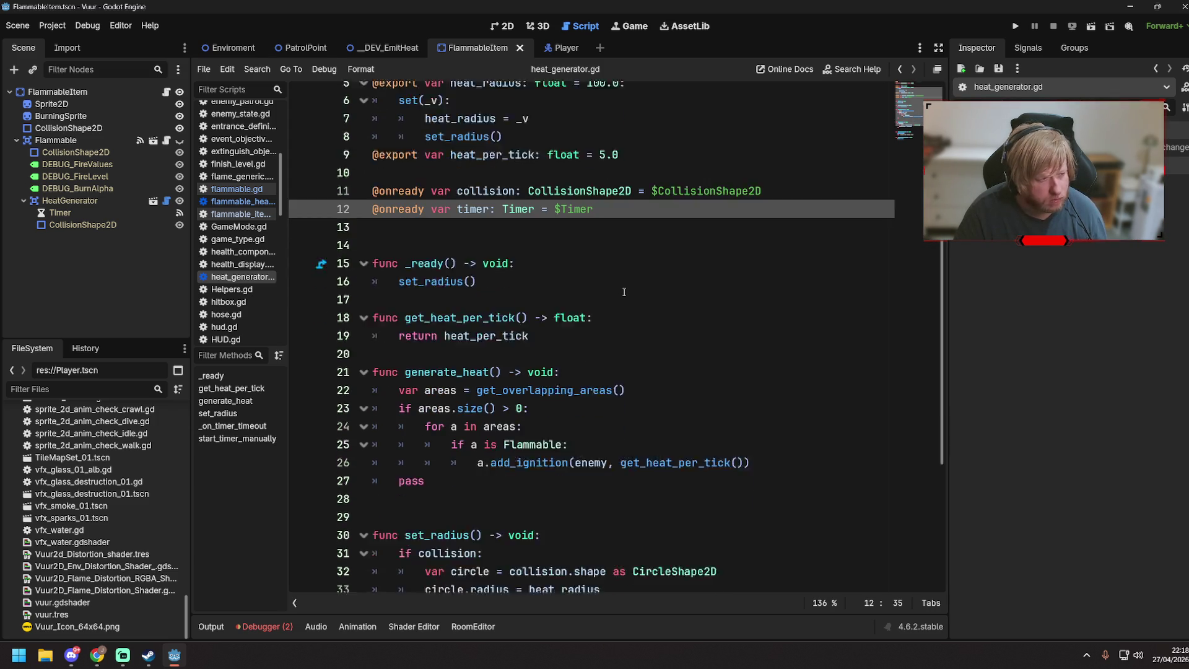
{"action": "scroll", "coordinate": [624, 295], "scroll_direction": "up", "scroll_amount": 3}
- Save the FlammableItem scene and open the Flammable scene in its own tab
{"action": "key", "text": "ctrl+s"}
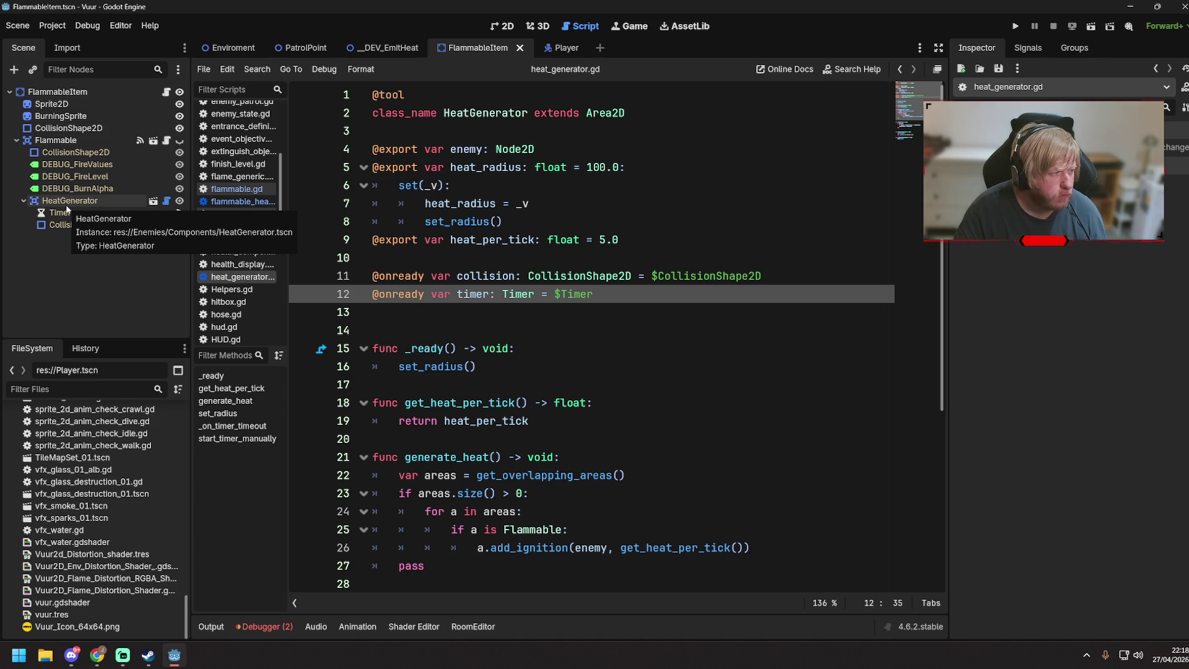
{"action": "left_click", "coordinate": [106, 140]}
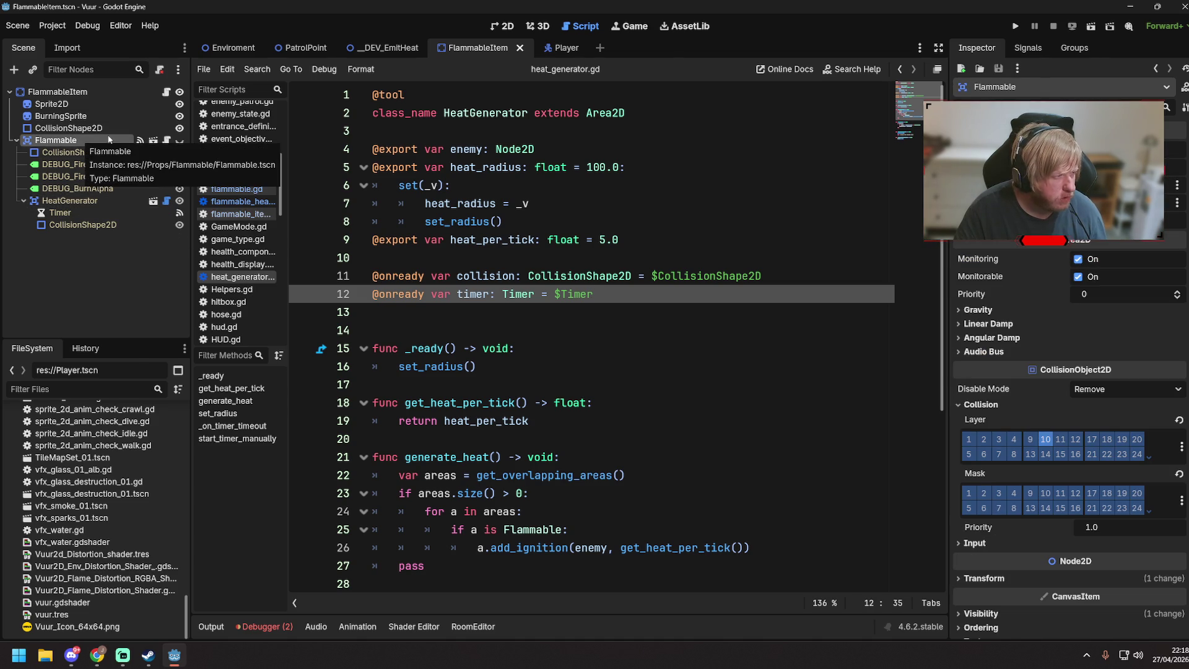
{"action": "left_click", "coordinate": [153, 140]}
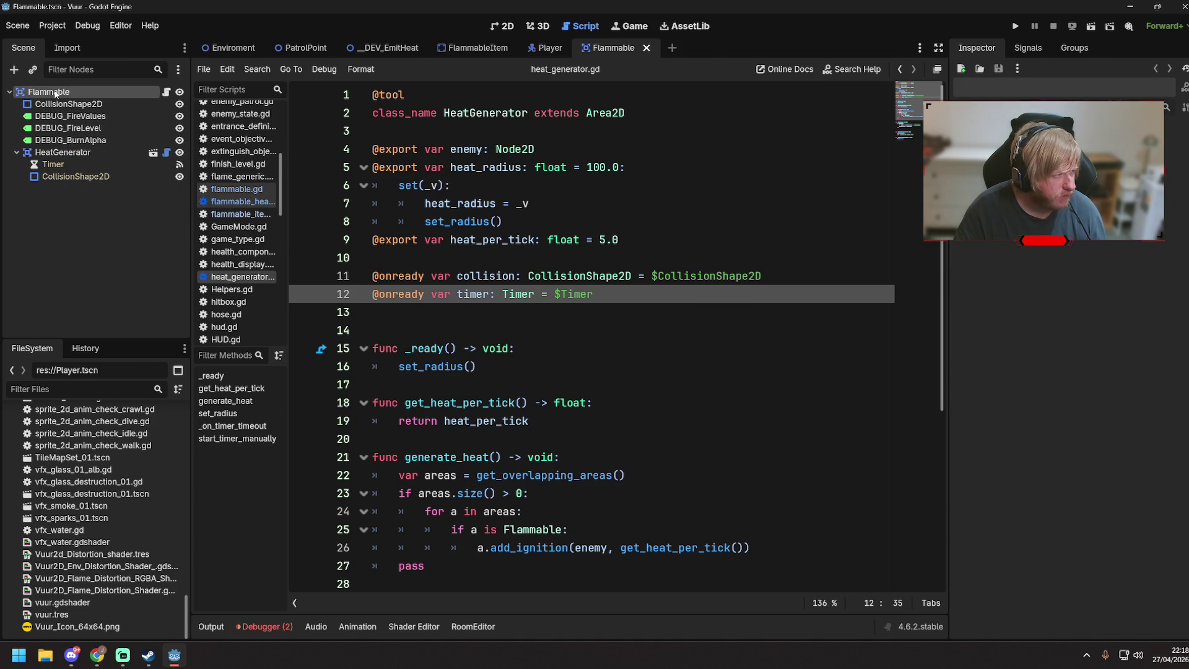
- Add a MultiplayerSynchronizer child under the Flammable root, save, and select it
{"action": "right_click", "coordinate": [55, 93]}
{"action": "left_click", "coordinate": [102, 127]}
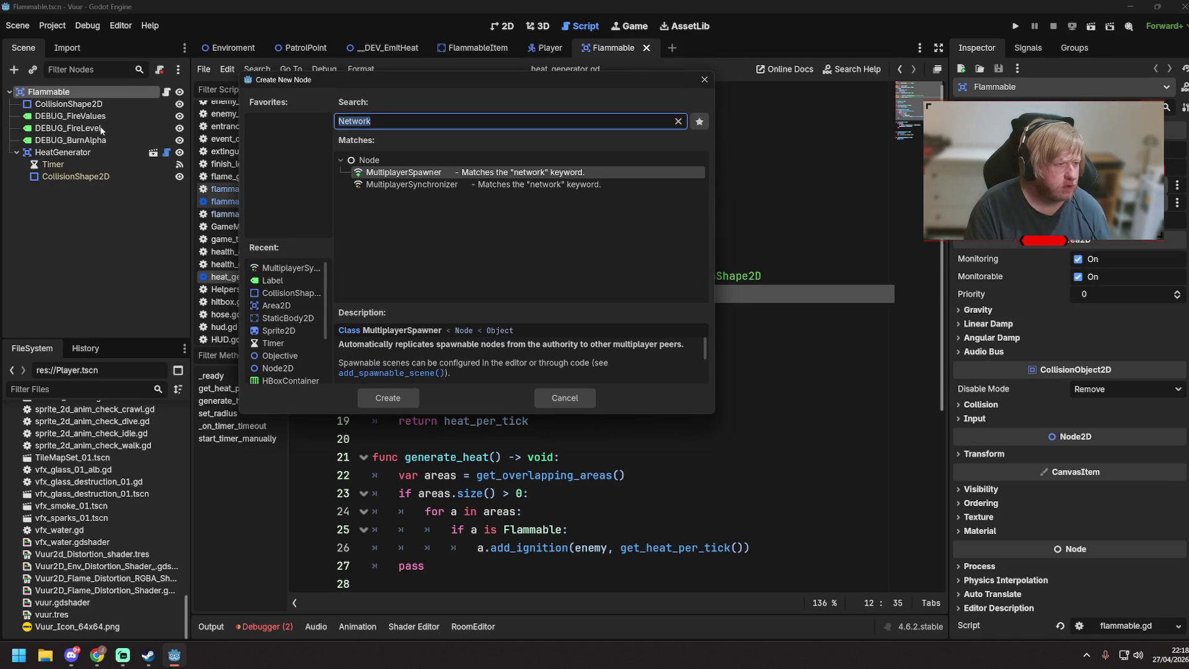
{"action": "key", "text": "Down"}
{"action": "key", "text": "Return"}
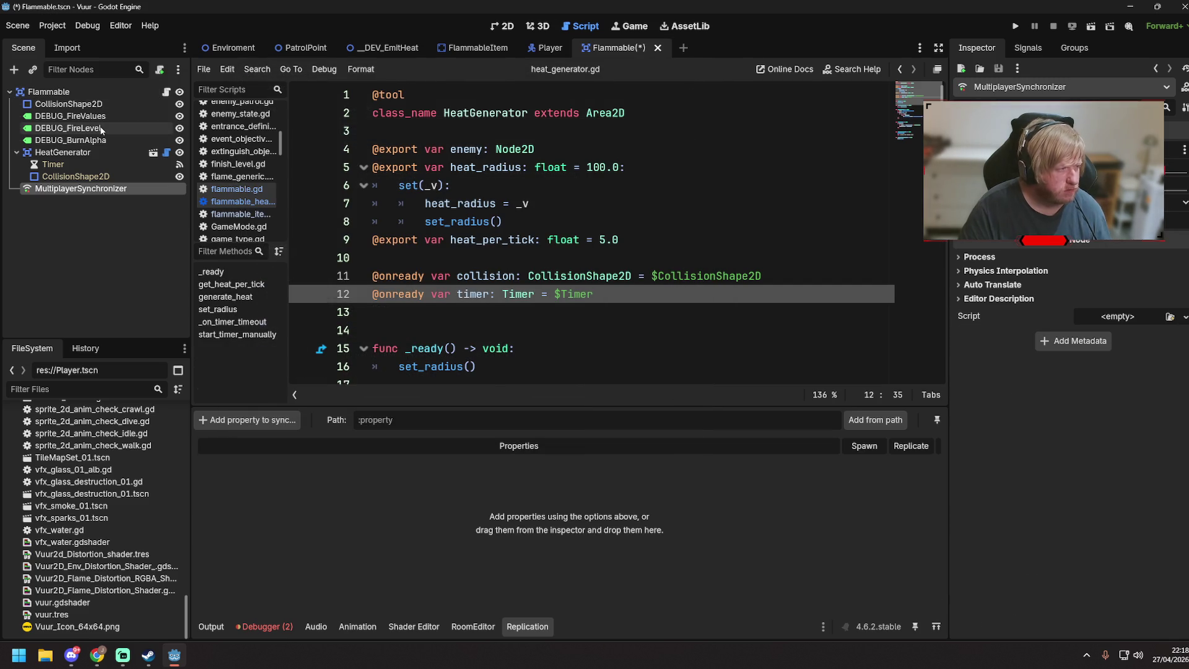
{"action": "key", "text": "ctrl+s"}
{"action": "left_click", "coordinate": [114, 196]}
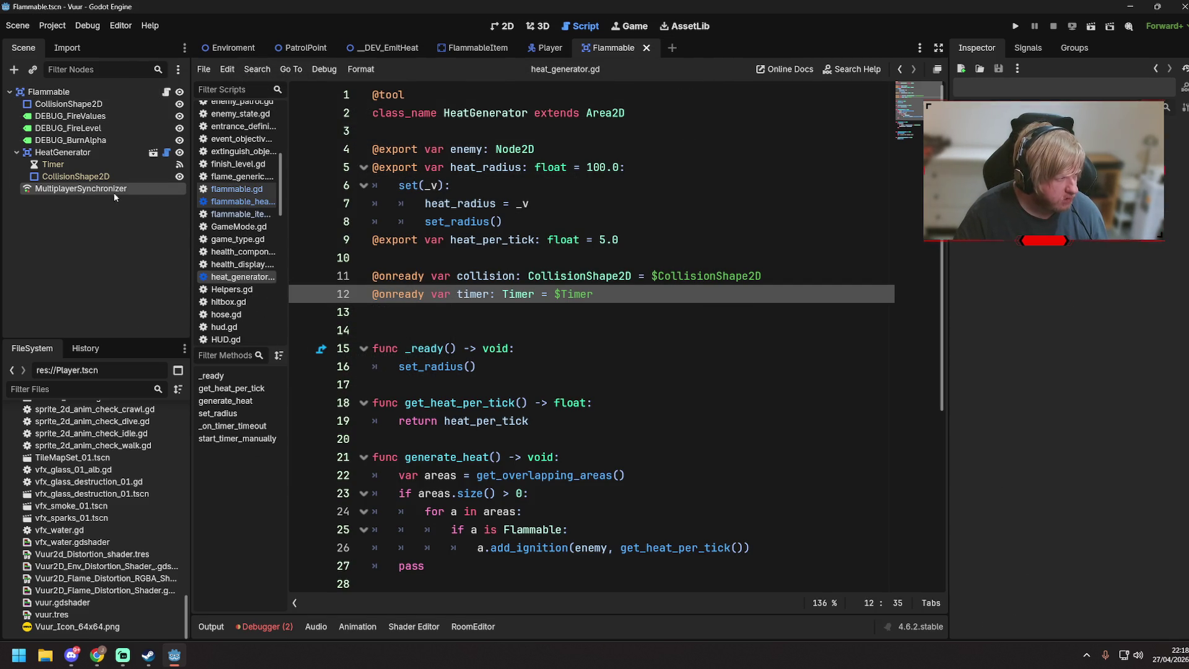
{"action": "left_click", "coordinate": [113, 189]}
- Browse Flammable's sync properties such as top_level and show_debug, then cancel without adding any
{"action": "left_click", "coordinate": [276, 420]}
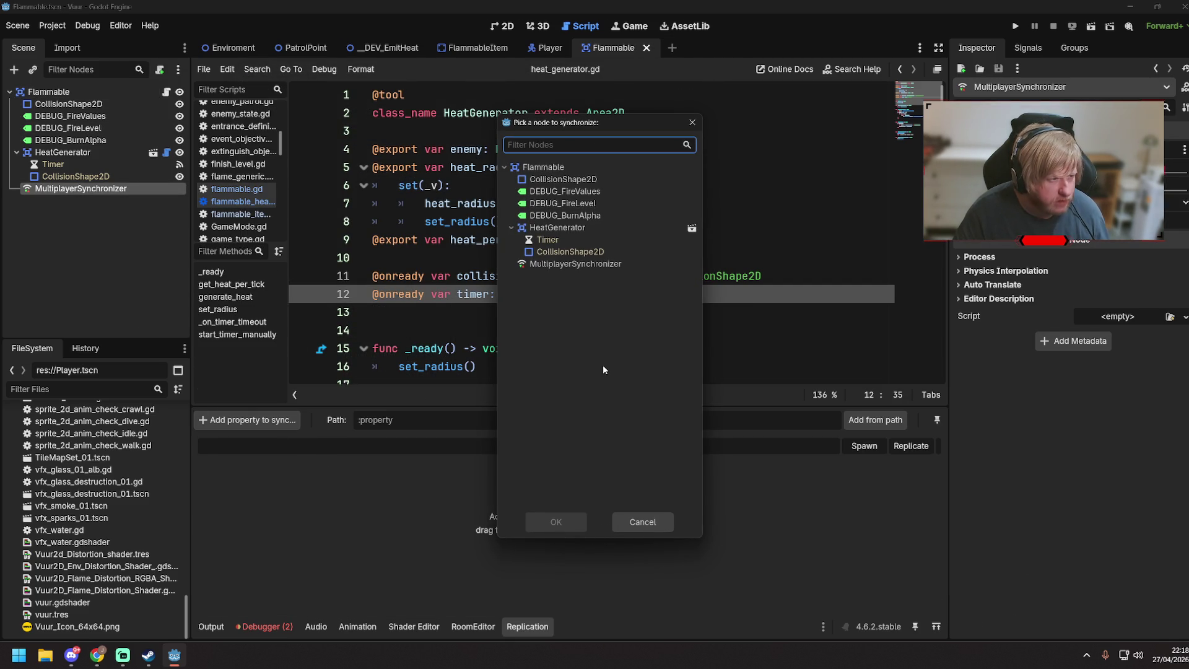
{"action": "left_click", "coordinate": [582, 171]}
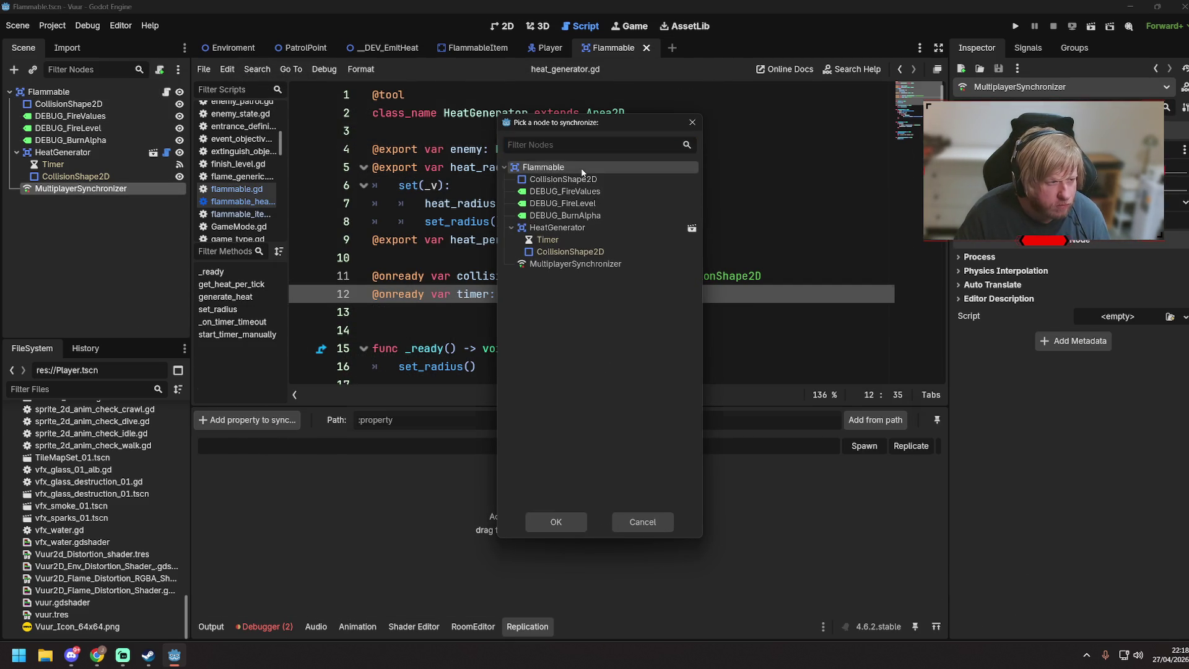
{"action": "double_click", "coordinate": [582, 171]}
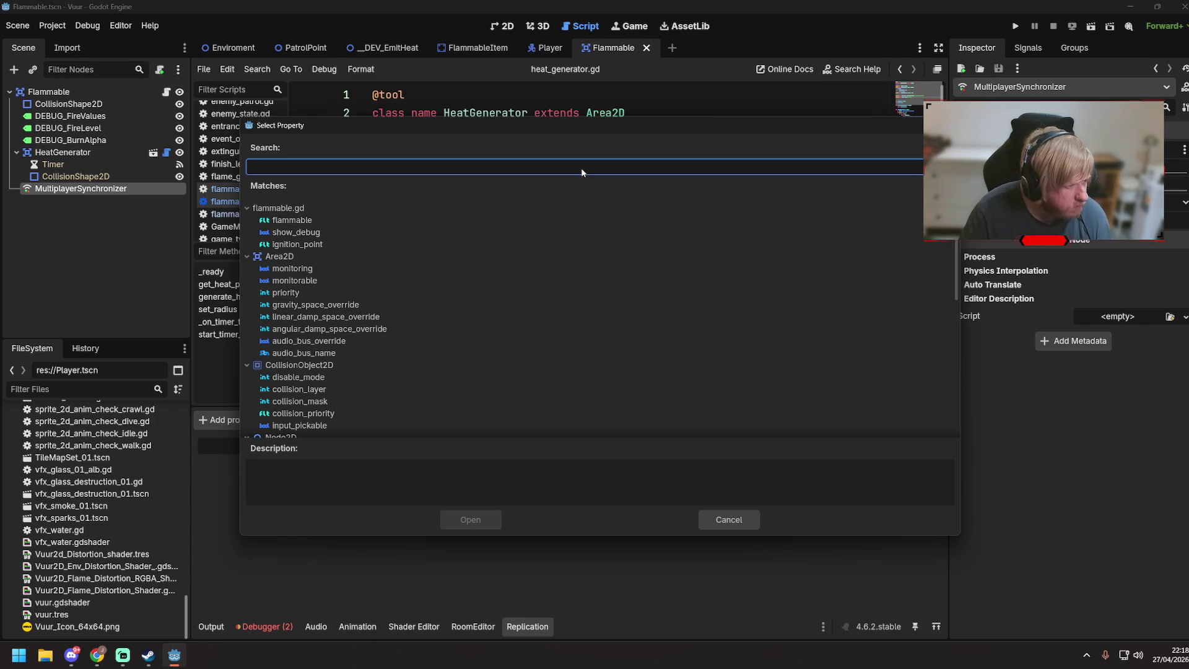
{"action": "scroll", "coordinate": [630, 261], "scroll_direction": "down", "scroll_amount": 5}
{"action": "scroll", "coordinate": [600, 272], "scroll_direction": "down", "scroll_amount": 3}
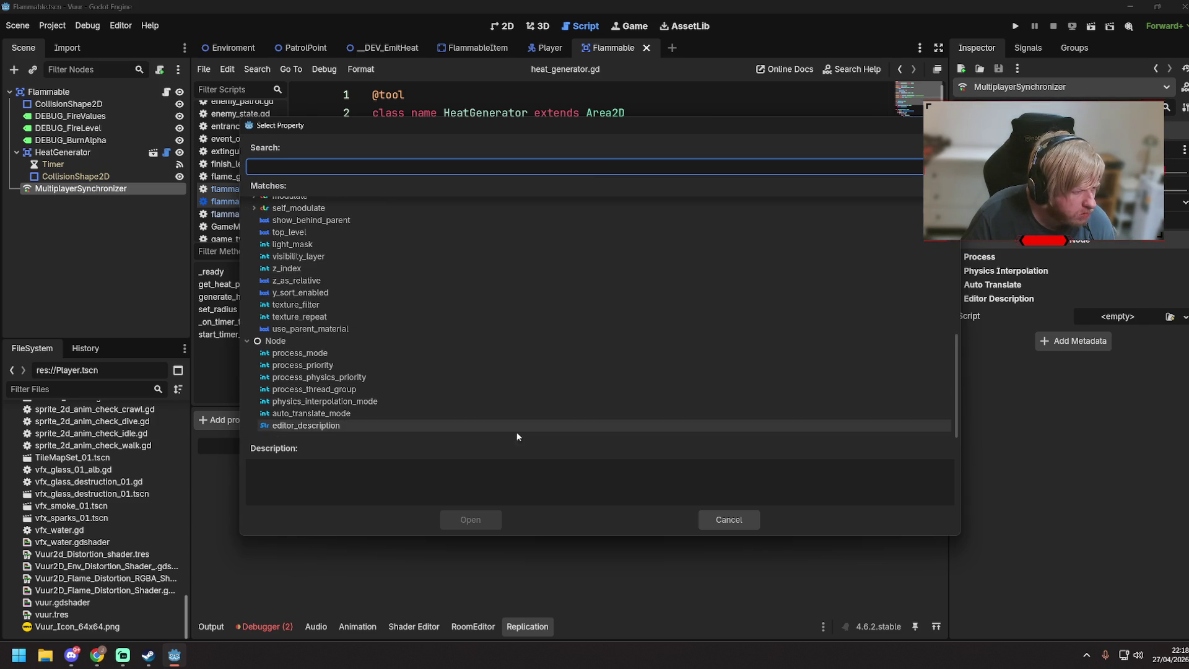
{"action": "left_click", "coordinate": [627, 460]}
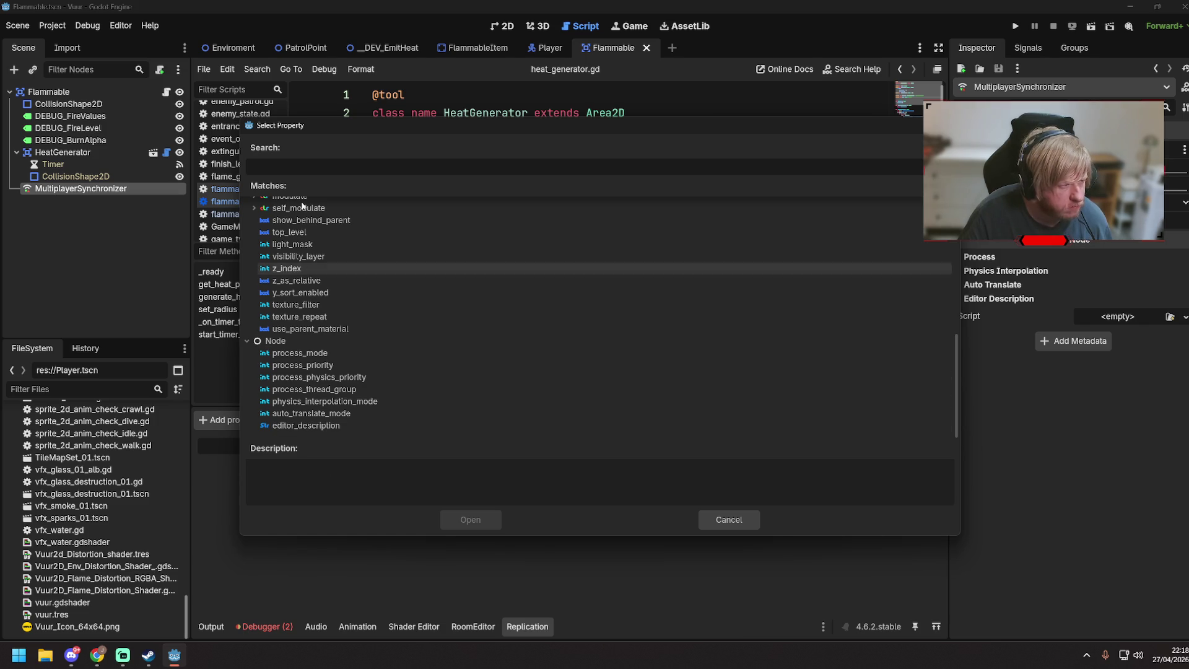
{"action": "left_click", "coordinate": [310, 232]}
{"action": "scroll", "coordinate": [325, 260], "scroll_direction": "up", "scroll_amount": 4}
{"action": "scroll", "coordinate": [314, 247], "scroll_direction": "up", "scroll_amount": 4}
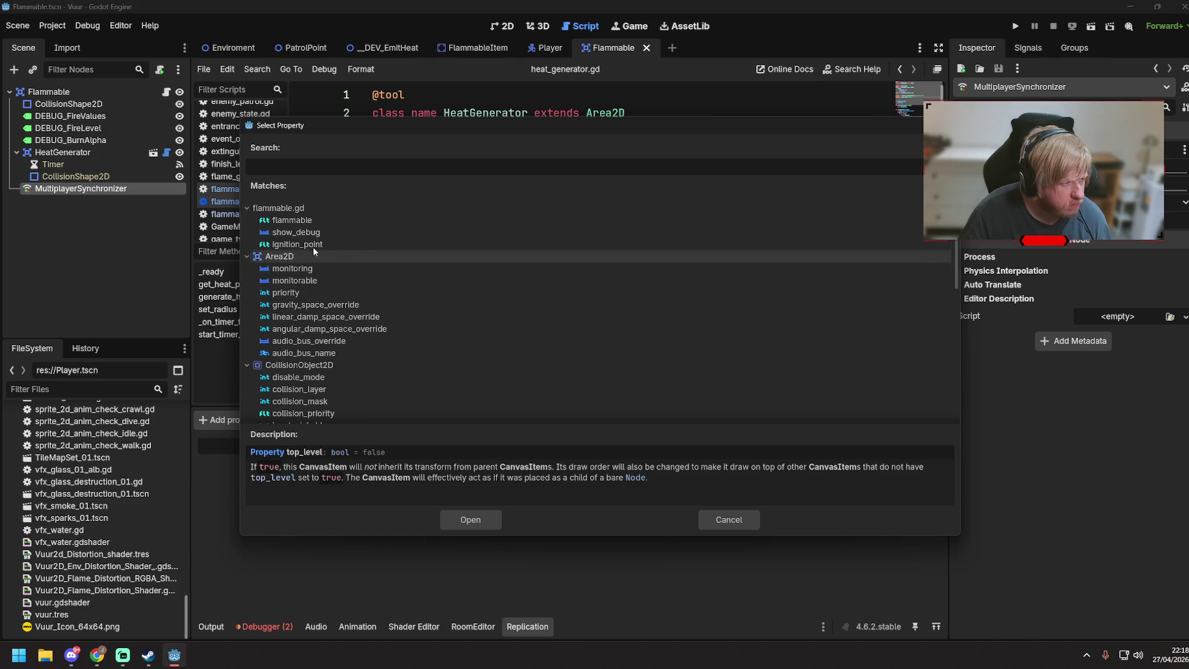
{"action": "left_click", "coordinate": [296, 233]}
{"action": "left_click", "coordinate": [722, 519]}
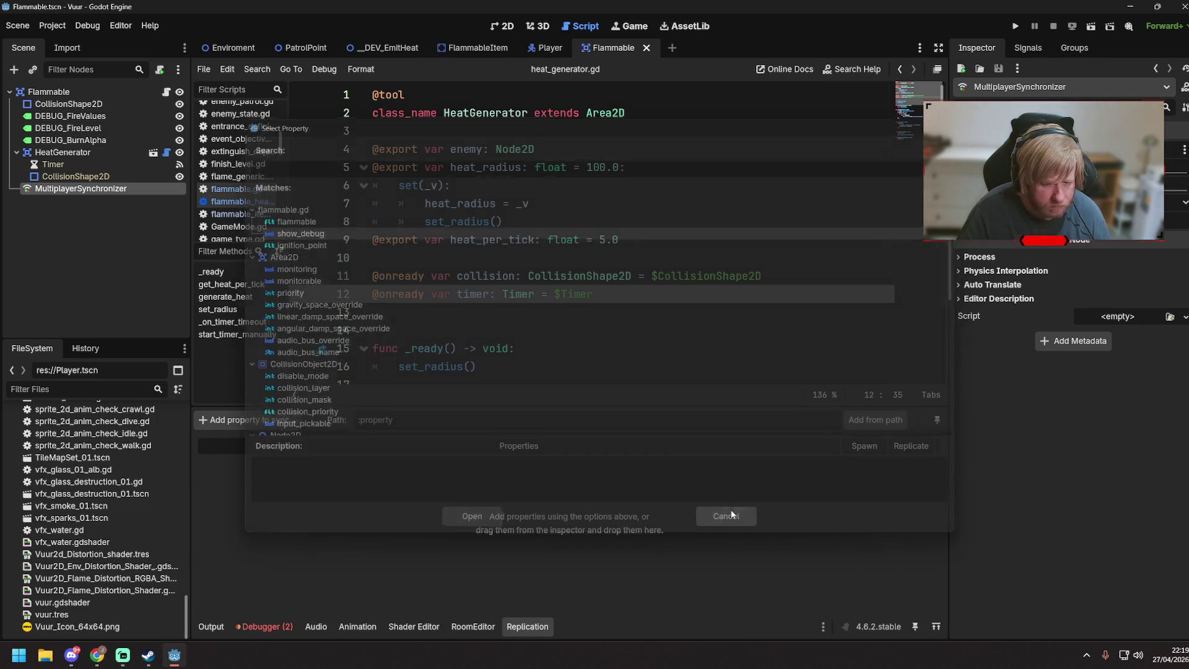
{"action": "left_click", "coordinate": [576, 242]}
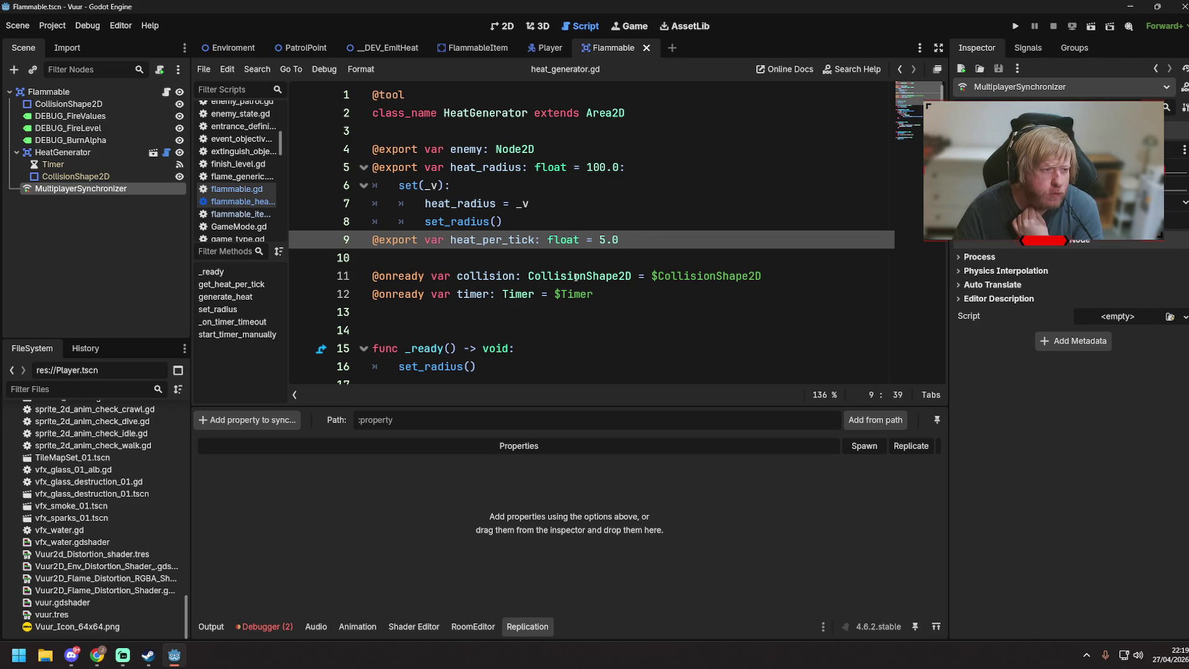
- Open flammable.gd in the script editor from the Flammable scene
{"action": "mouse_move", "coordinate": [573, 277]}
{"action": "scroll", "coordinate": [606, 256], "scroll_direction": "down", "scroll_amount": 3}
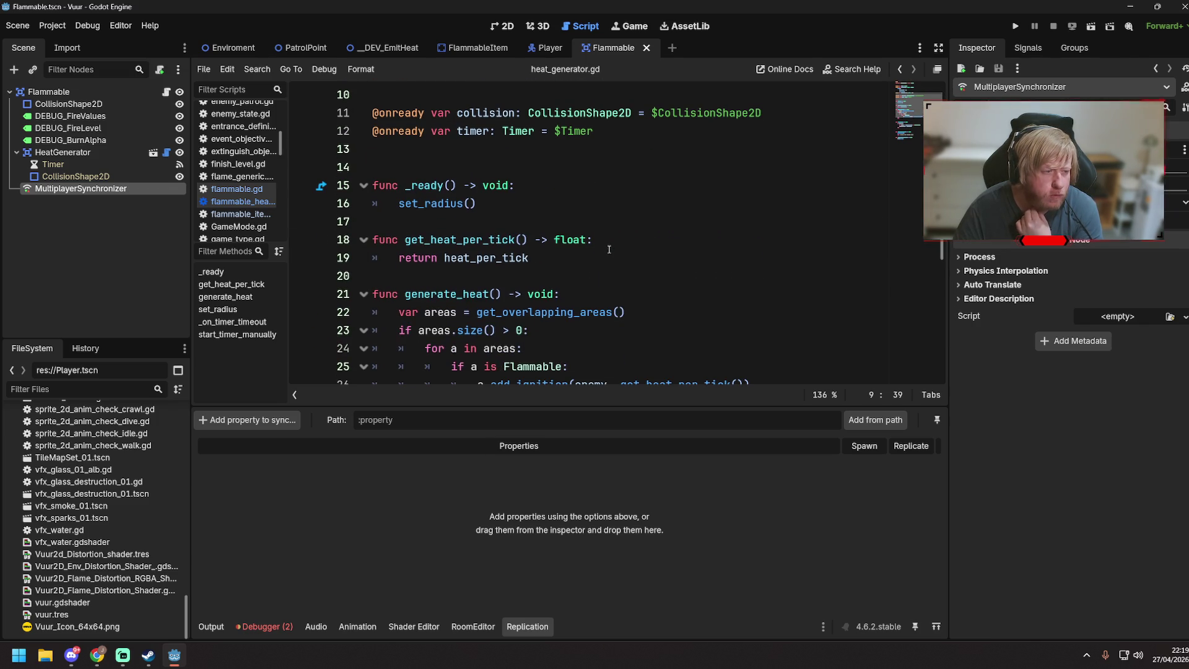
{"action": "scroll", "coordinate": [609, 249], "scroll_direction": "down", "scroll_amount": 6}
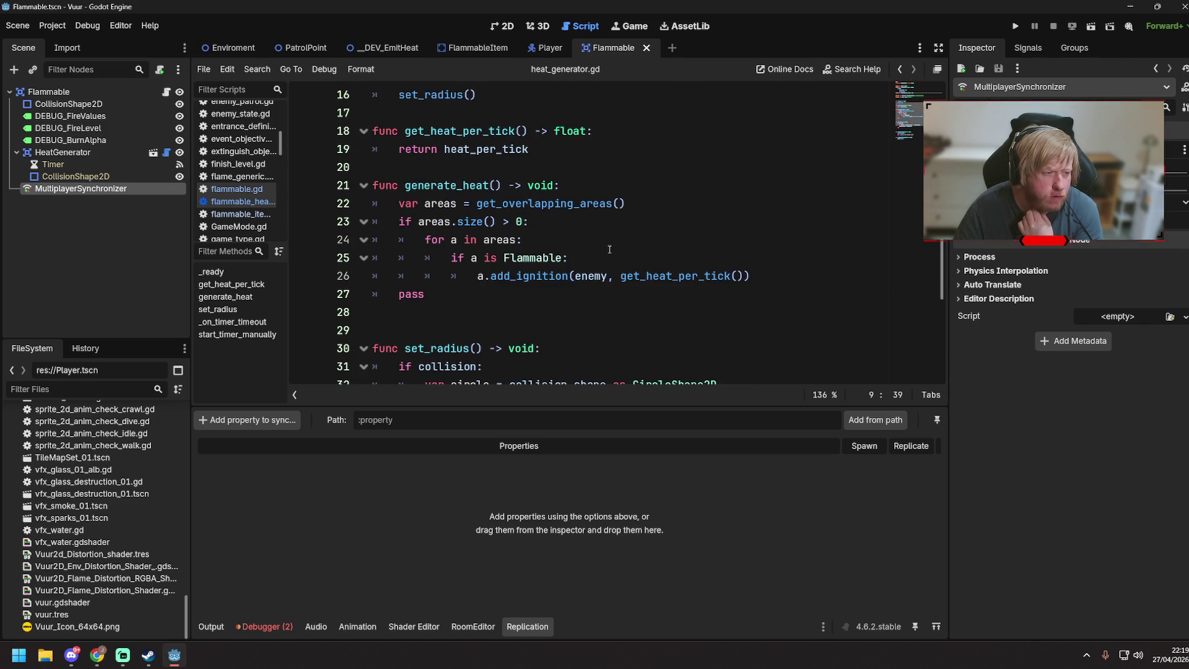
{"action": "scroll", "coordinate": [610, 249], "scroll_direction": "up", "scroll_amount": 8}
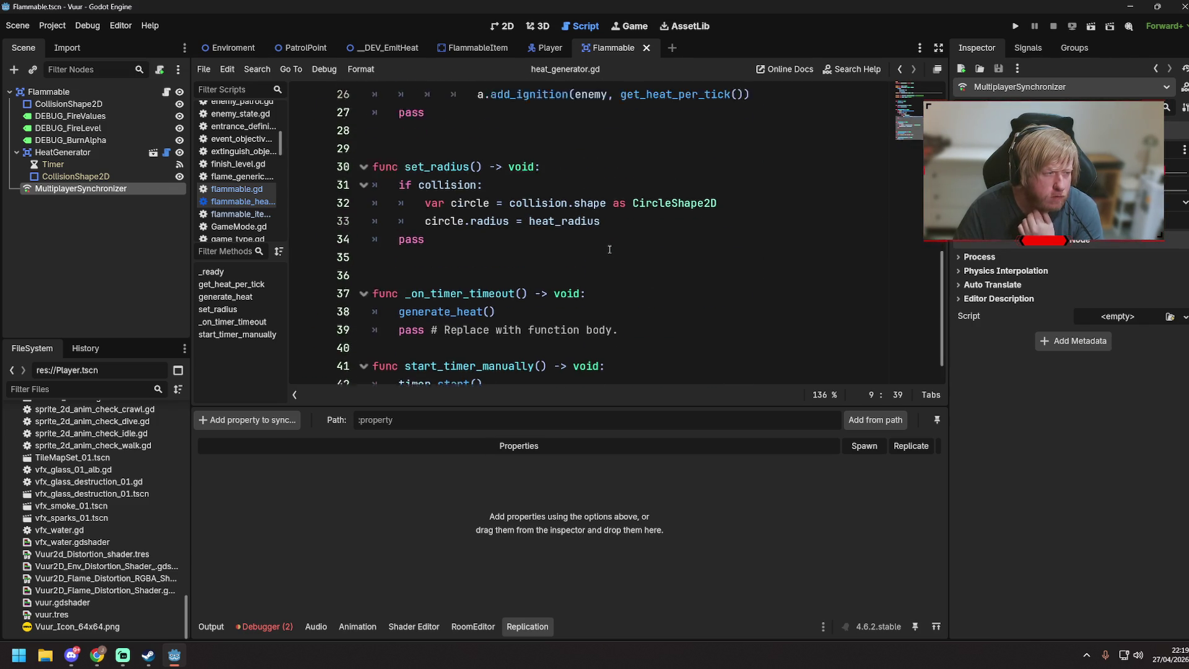
{"action": "left_click", "coordinate": [166, 91]}
{"action": "scroll", "coordinate": [633, 276], "scroll_direction": "down", "scroll_amount": 6}
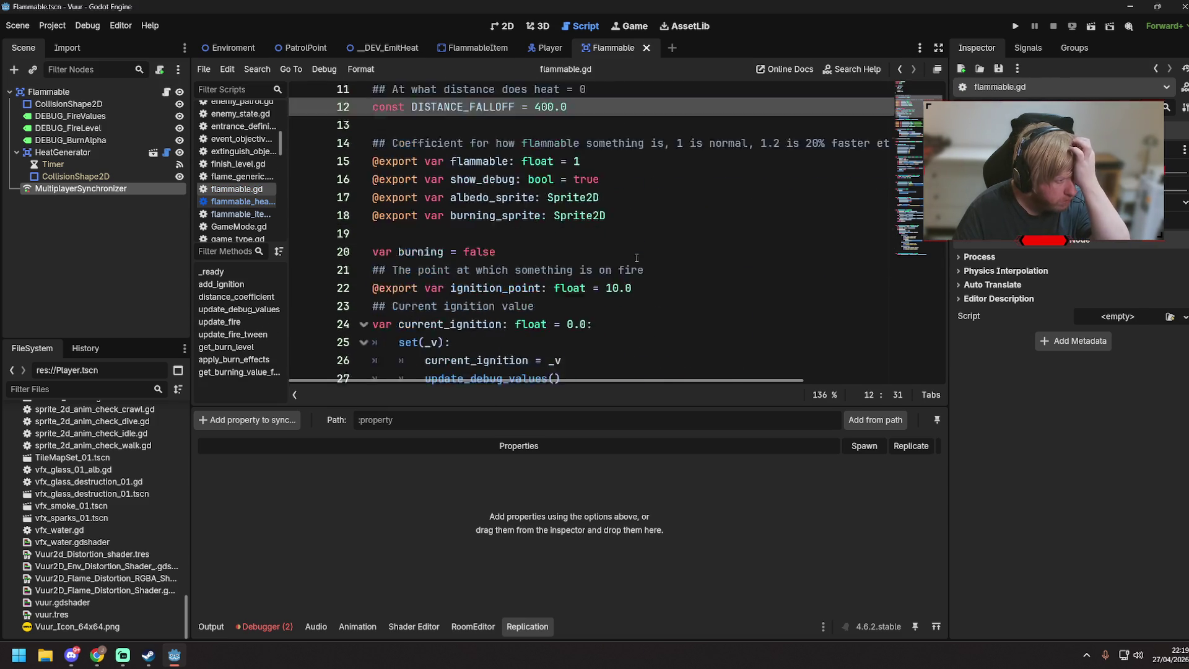
{"action": "scroll", "coordinate": [686, 253], "scroll_direction": "up", "scroll_amount": 1}
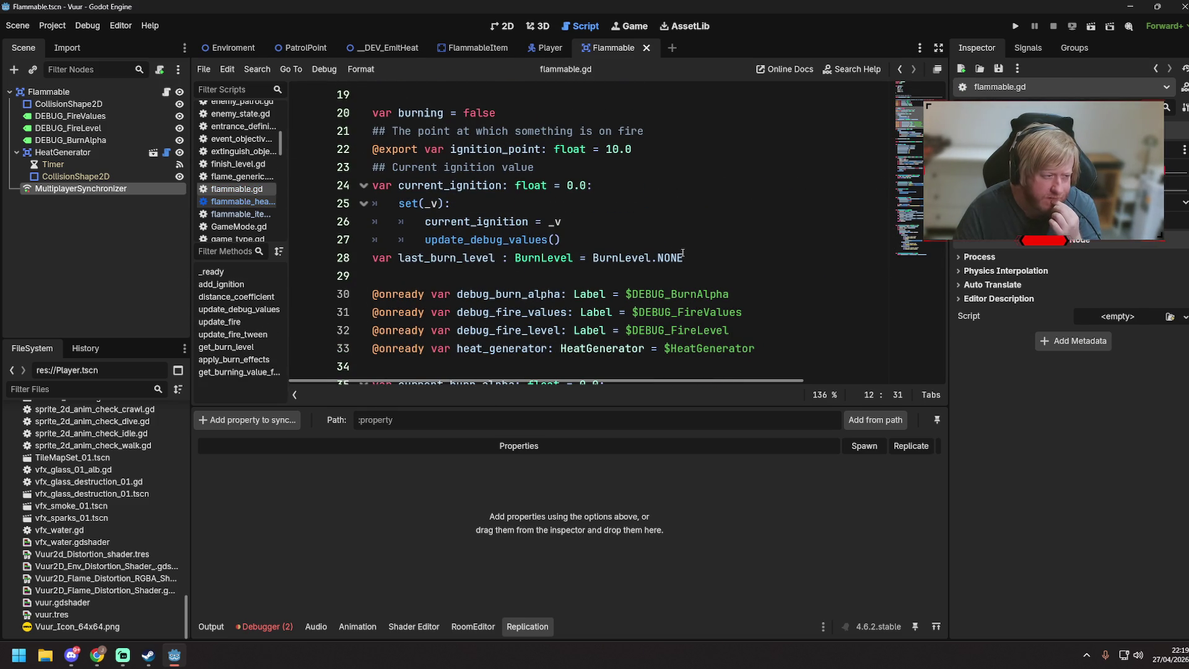
- Locate the current_burn_alpha variable and its setter in flammable.gd
{"action": "mouse_move", "coordinate": [679, 258]}
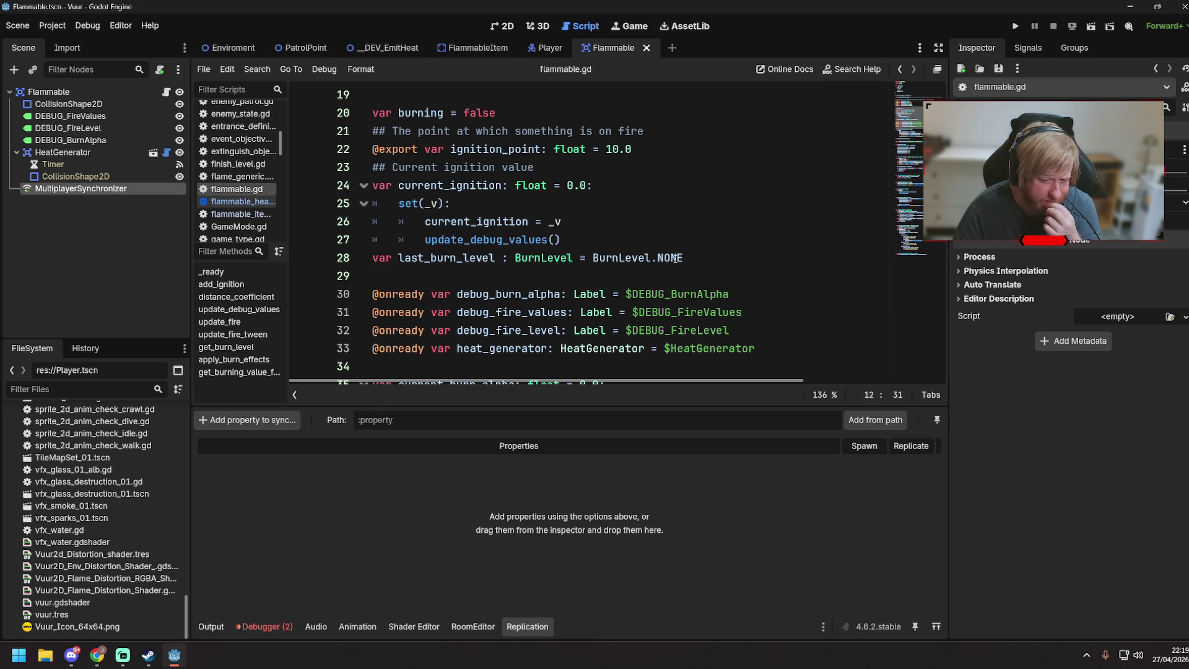
{"action": "scroll", "coordinate": [646, 256], "scroll_direction": "up", "scroll_amount": 2}
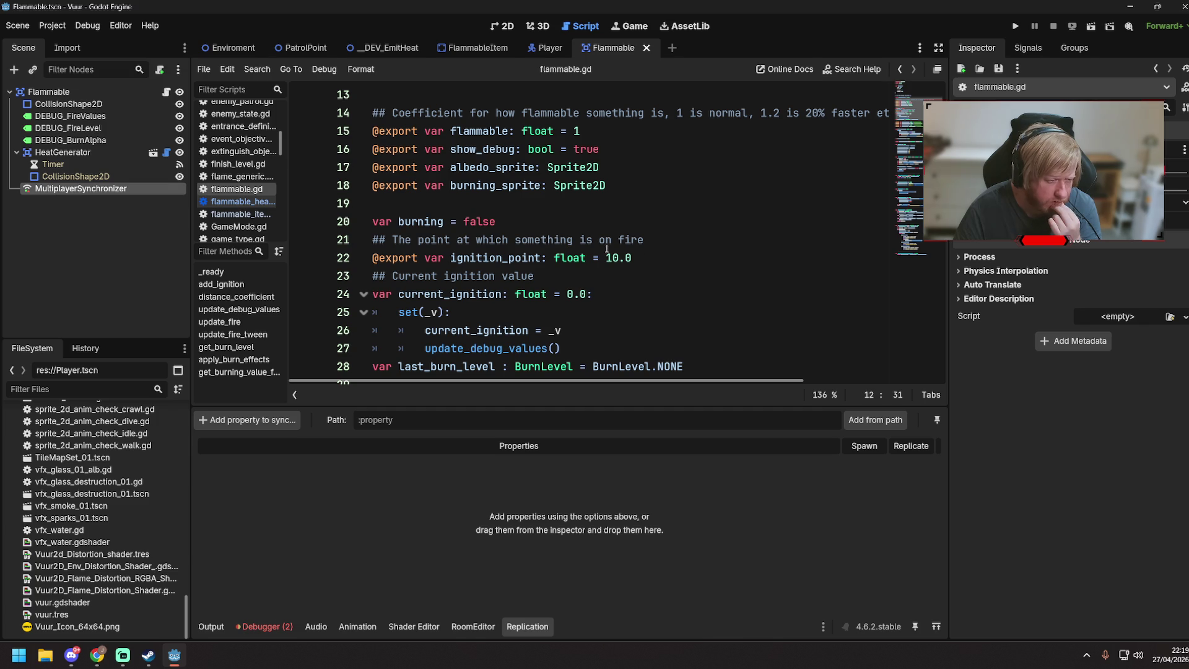
{"action": "scroll", "coordinate": [604, 248], "scroll_direction": "up", "scroll_amount": 4}
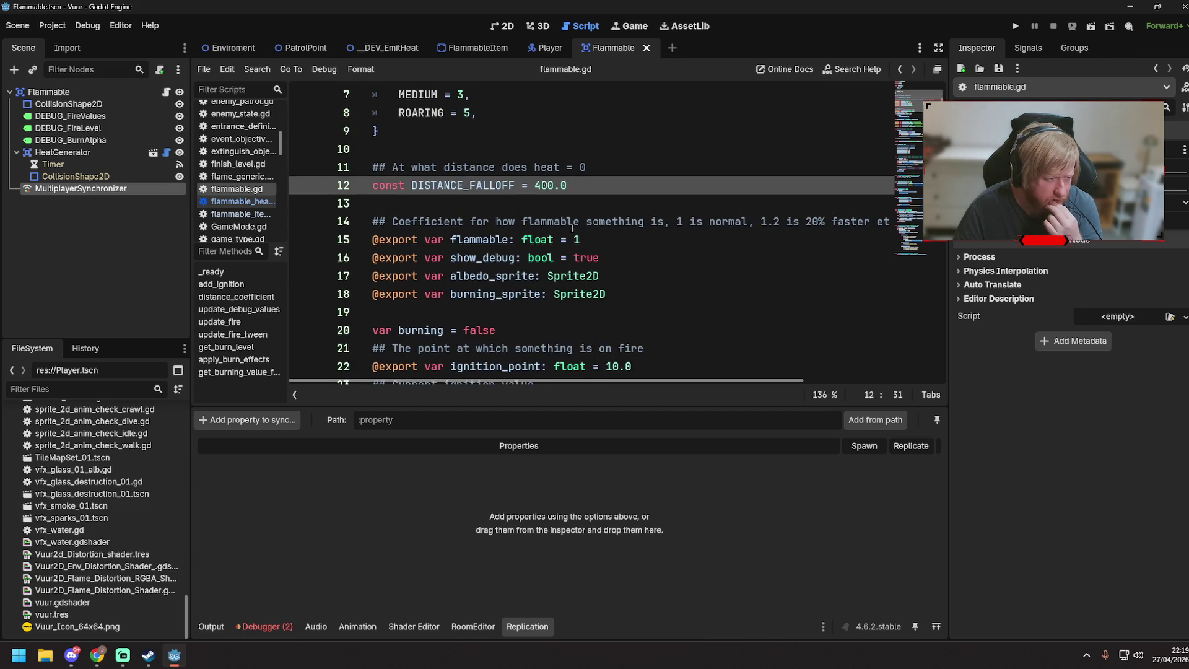
{"action": "scroll", "coordinate": [612, 246], "scroll_direction": "down", "scroll_amount": 7}
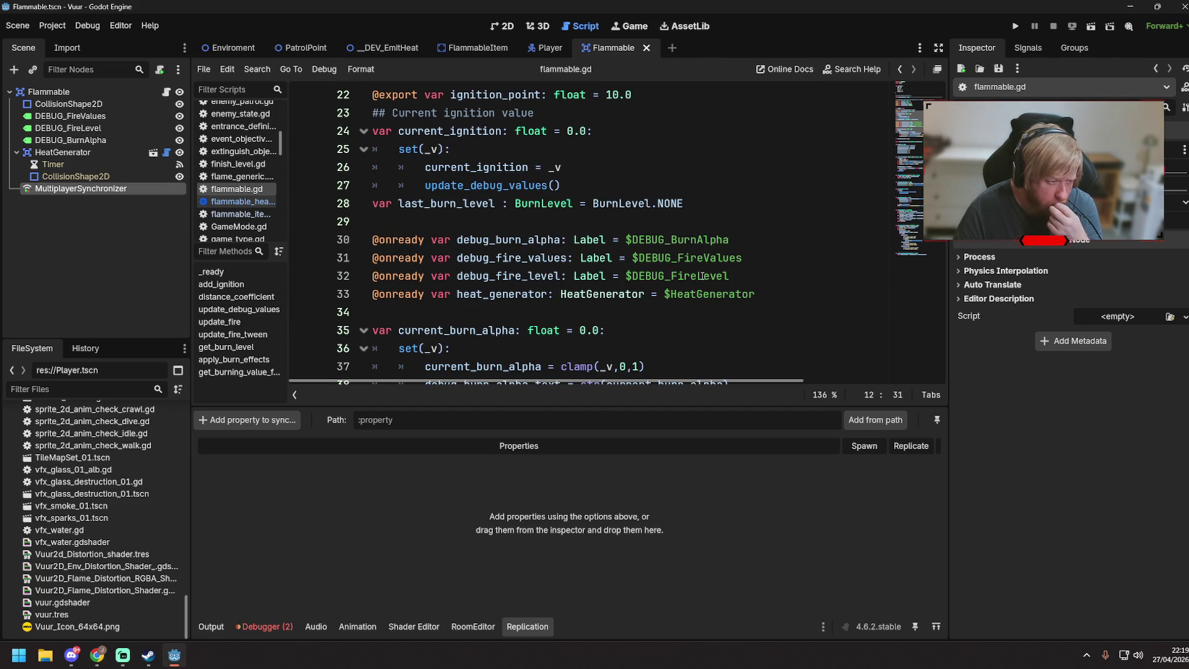
{"action": "scroll", "coordinate": [703, 276], "scroll_direction": "down", "scroll_amount": 4}
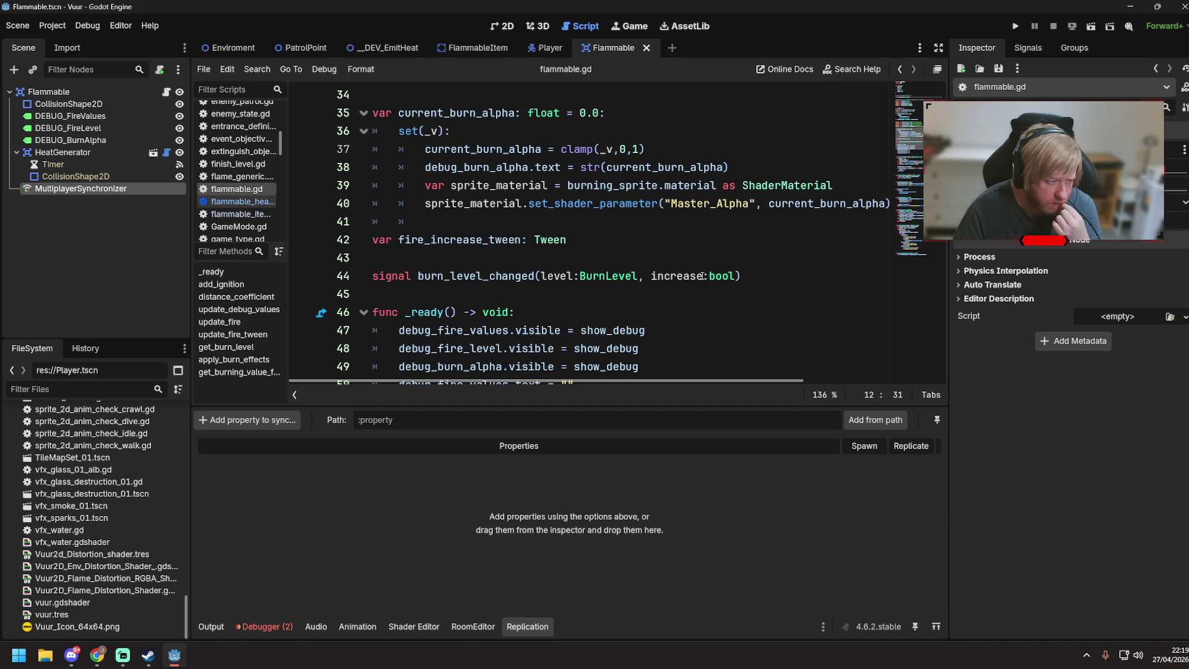
{"action": "scroll", "coordinate": [702, 277], "scroll_direction": "down", "scroll_amount": 2}
{"action": "scroll", "coordinate": [685, 276], "scroll_direction": "up", "scroll_amount": 4}
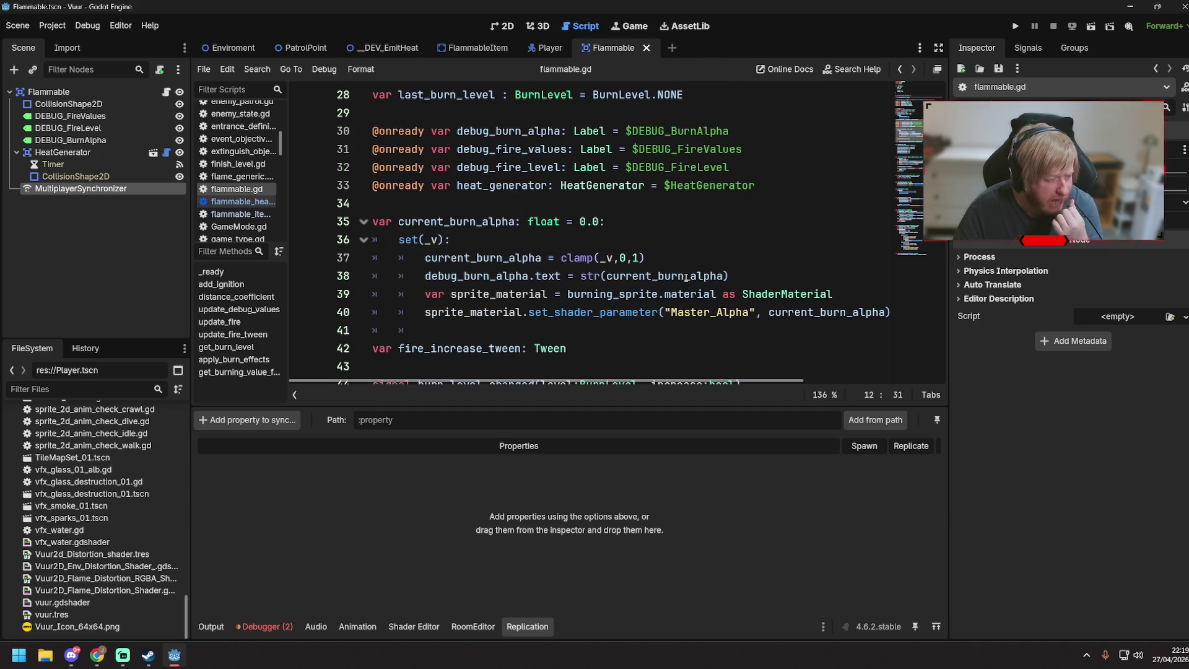
{"action": "double_click", "coordinate": [401, 221]}
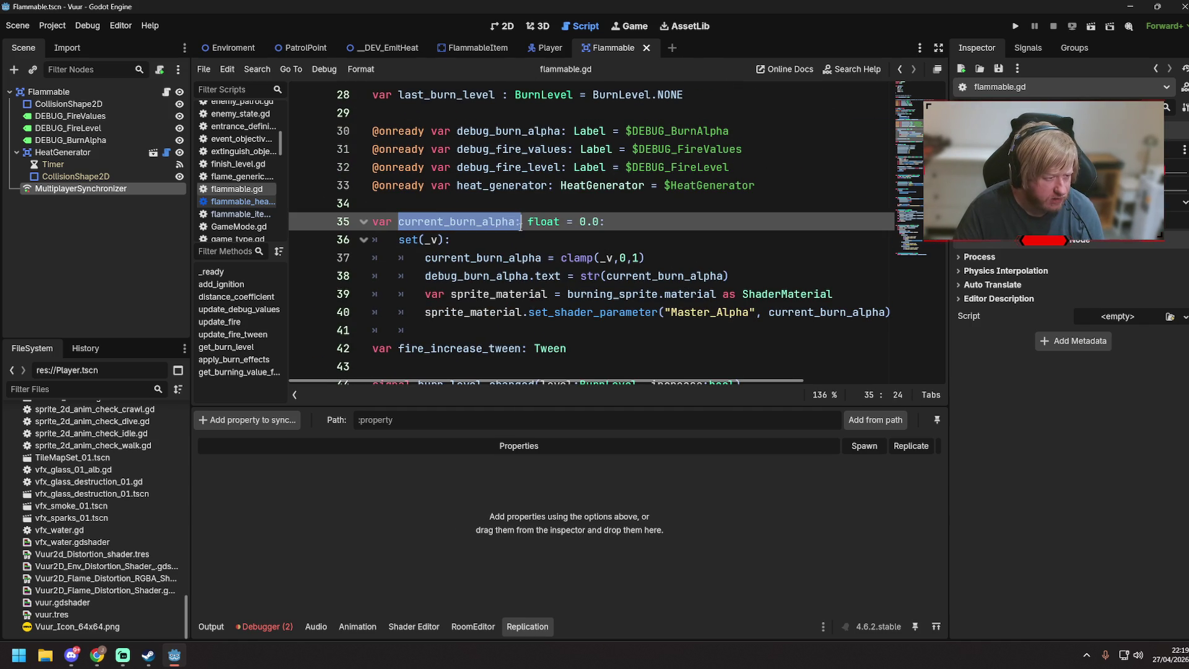
{"action": "left_click", "coordinate": [673, 232]}
{"action": "left_click", "coordinate": [674, 224]}
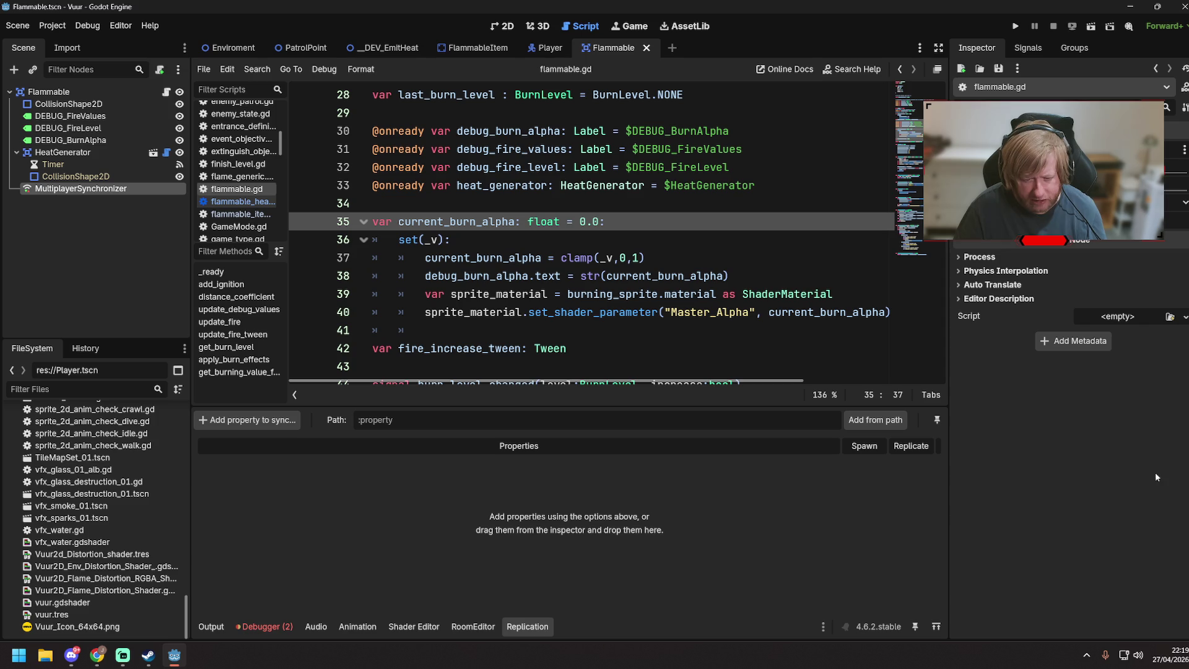
{"action": "key", "text": "alt+Tab"}
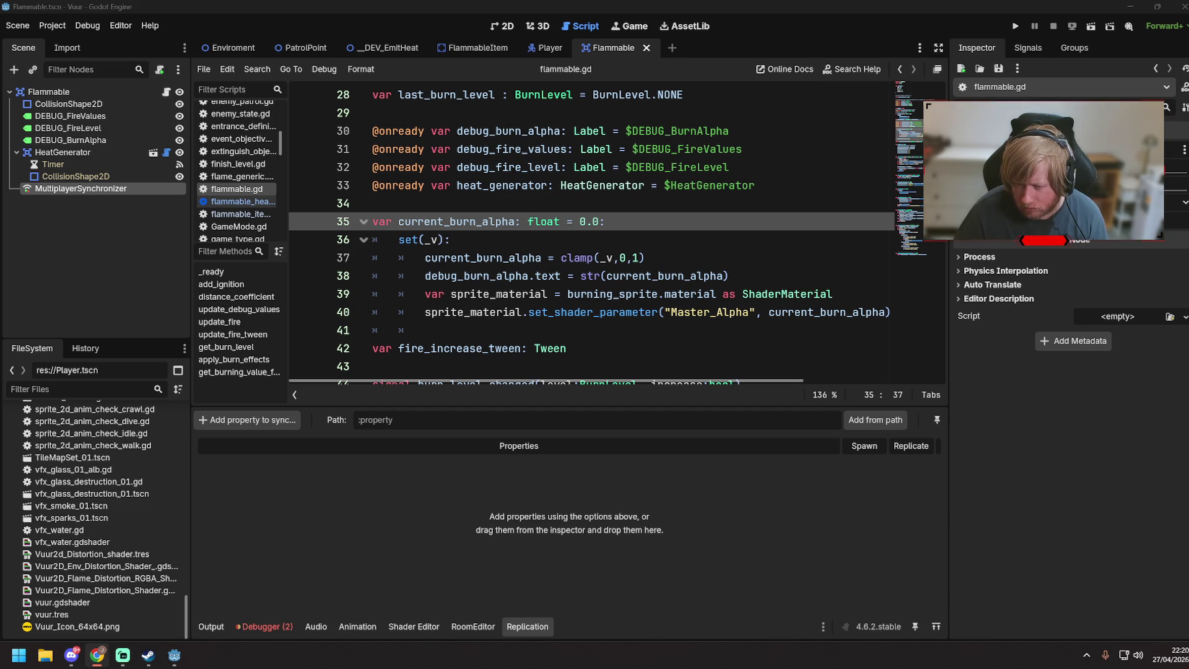
{"action": "left_click", "coordinate": [481, 205]}
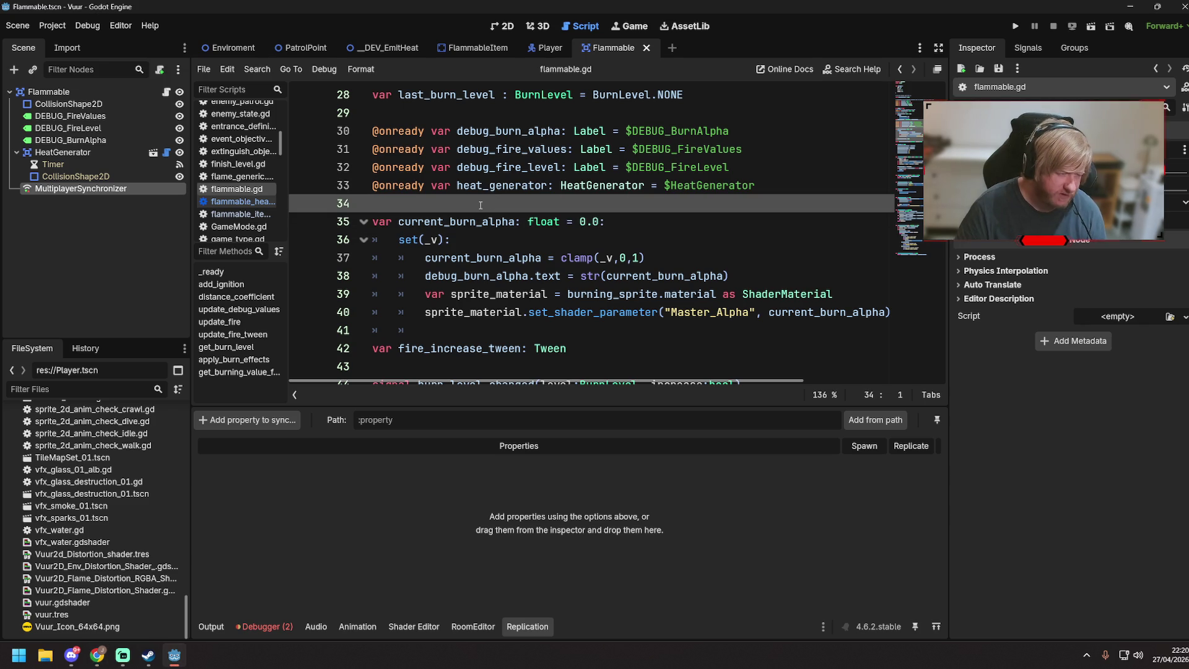
{"action": "key", "text": "Return"}
{"action": "type", "text": "@export"}
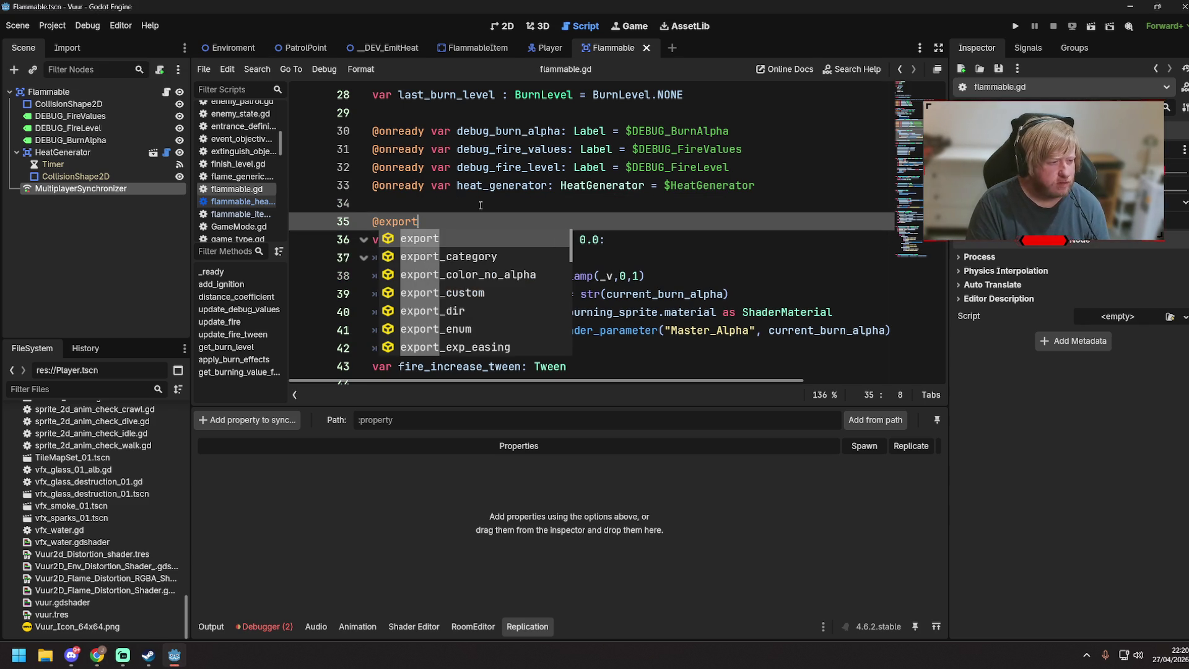
{"action": "key", "text": "Down"}
{"action": "key", "text": "Down"}
{"action": "key", "text": "Down"}
{"action": "key", "text": "Down"}
{"action": "type", "text": "_group"}
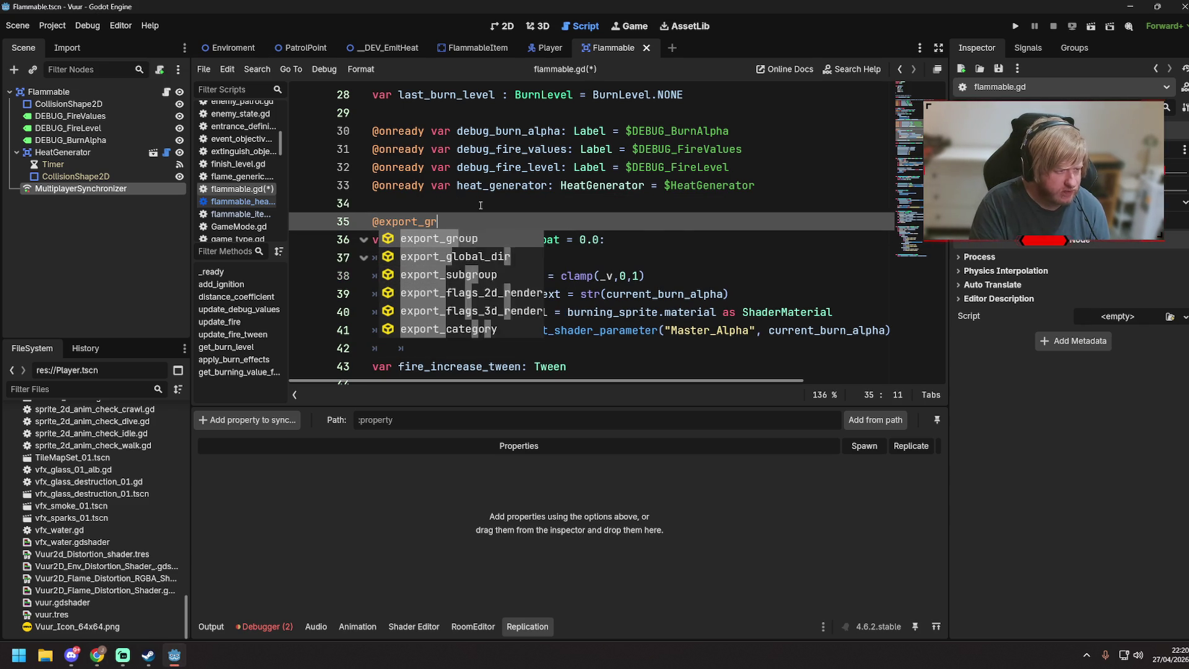
{"action": "key", "text": "Return"}
{"action": "type", "text": "\"Replicate"}
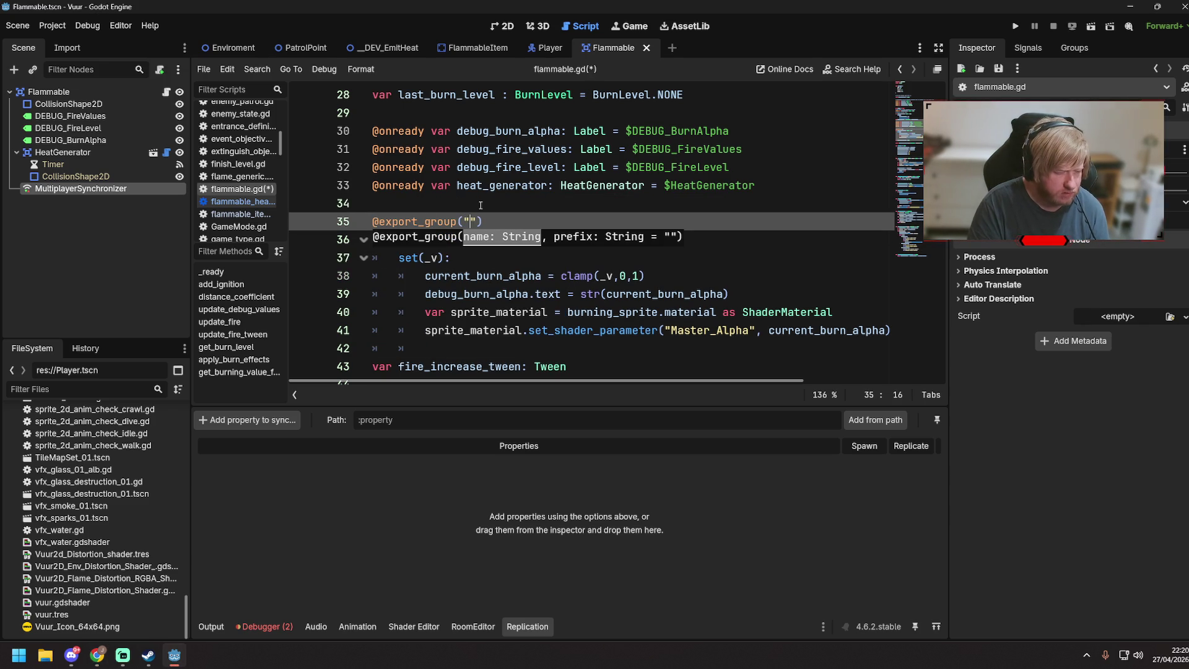
{"action": "type", "text": "d"}
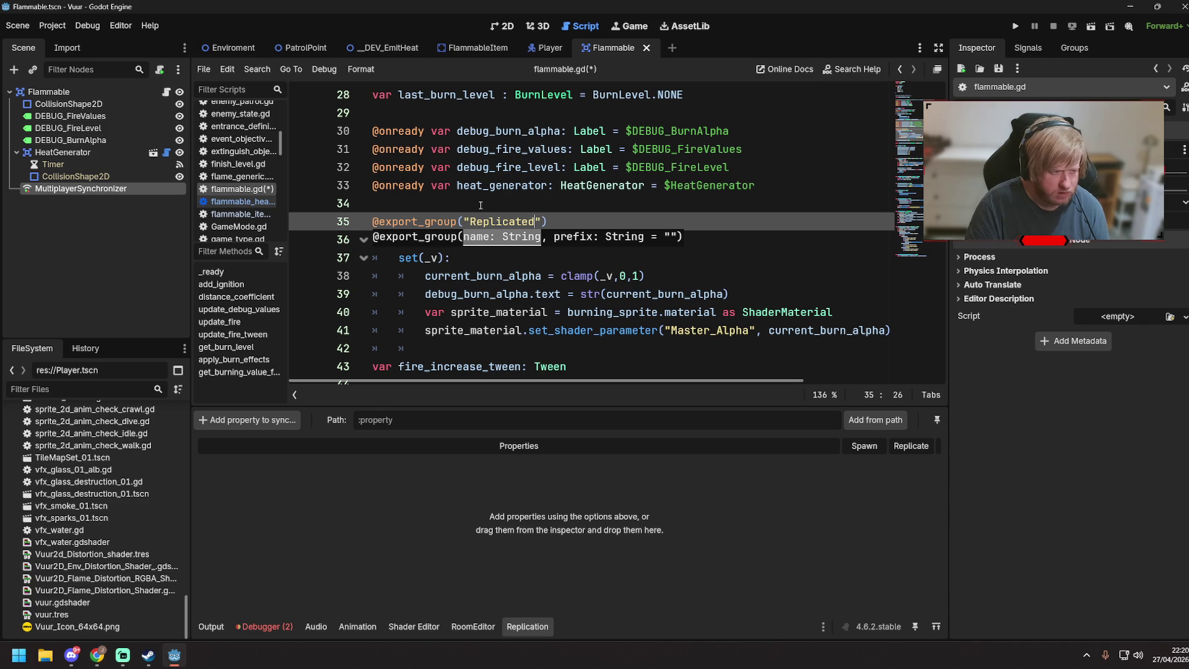
{"action": "key", "text": "BackSpace"}
{"action": "key", "text": "BackSpace"}
{"action": "type", "text": "ion ONLy"}
{"action": "key", "text": "BackSpace"}
{"action": "key", "text": "BackSpace"}
{"action": "key", "text": "BackSpace"}
{"action": "type", "text": "nly"}
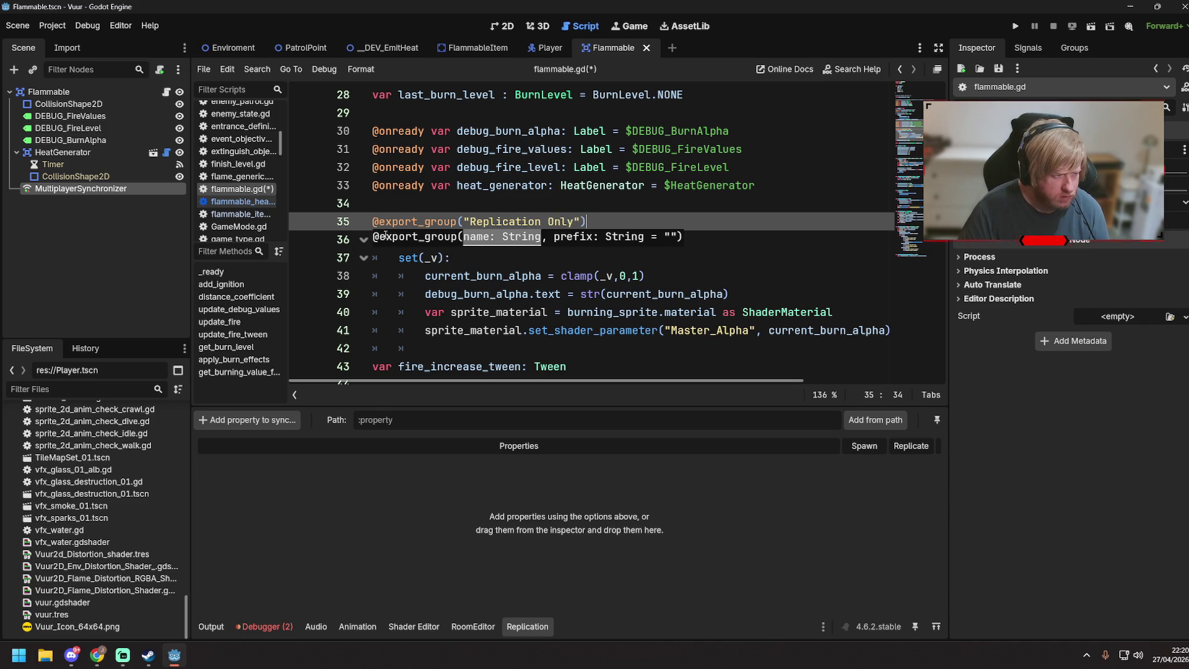
{"action": "left_click", "coordinate": [374, 239]}
{"action": "key", "text": "Down"}
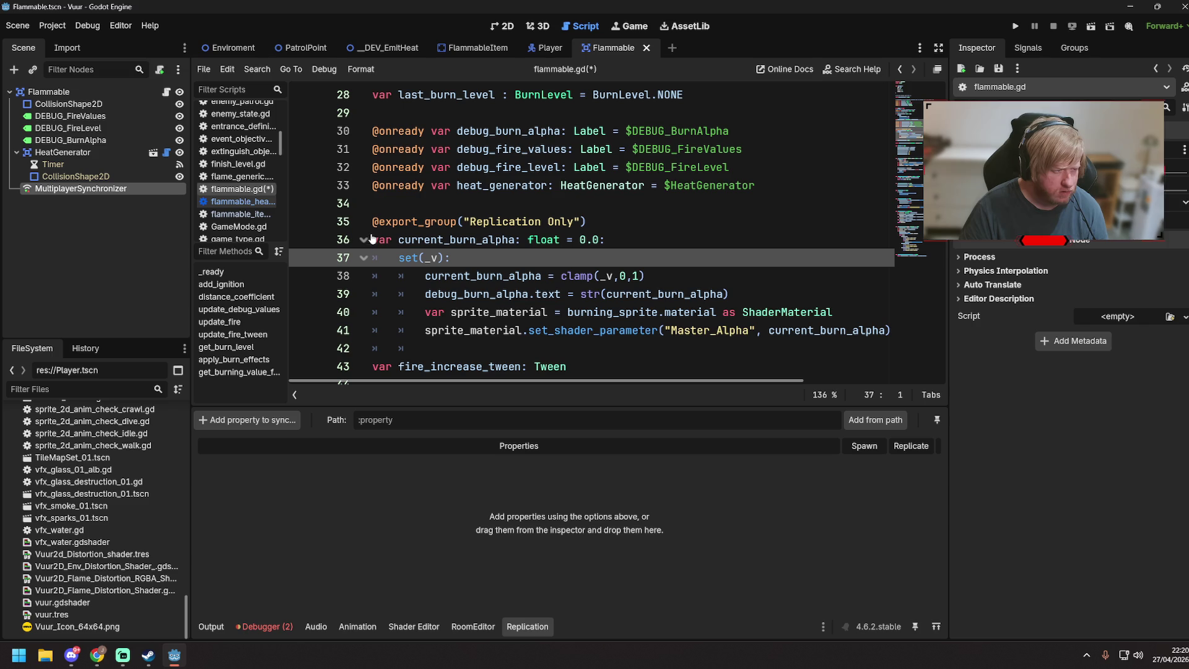
{"action": "key", "text": "Up"}
{"action": "type", "text": "@export"}
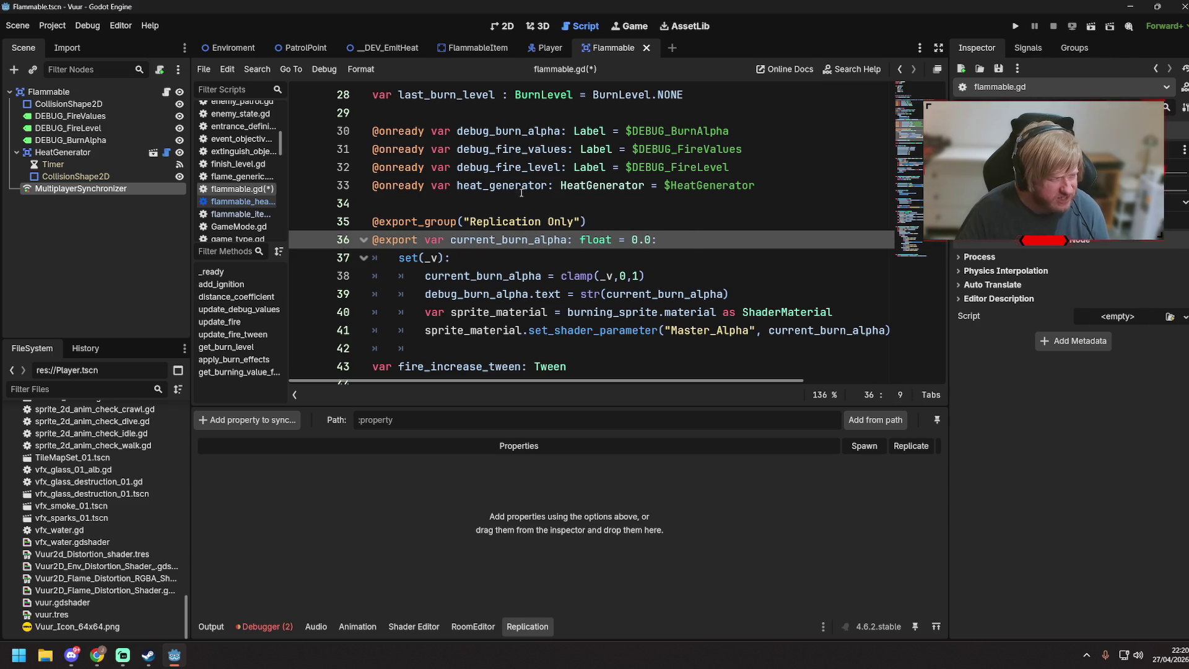
{"action": "left_click", "coordinate": [587, 221]}
{"action": "key", "text": "ctrl+s"}
{"action": "scroll", "coordinate": [586, 251], "scroll_direction": "down", "scroll_amount": 2}
{"action": "scroll", "coordinate": [586, 252], "scroll_direction": "down", "scroll_amount": 1}
{"action": "scroll", "coordinate": [586, 251], "scroll_direction": "up", "scroll_amount": 2}
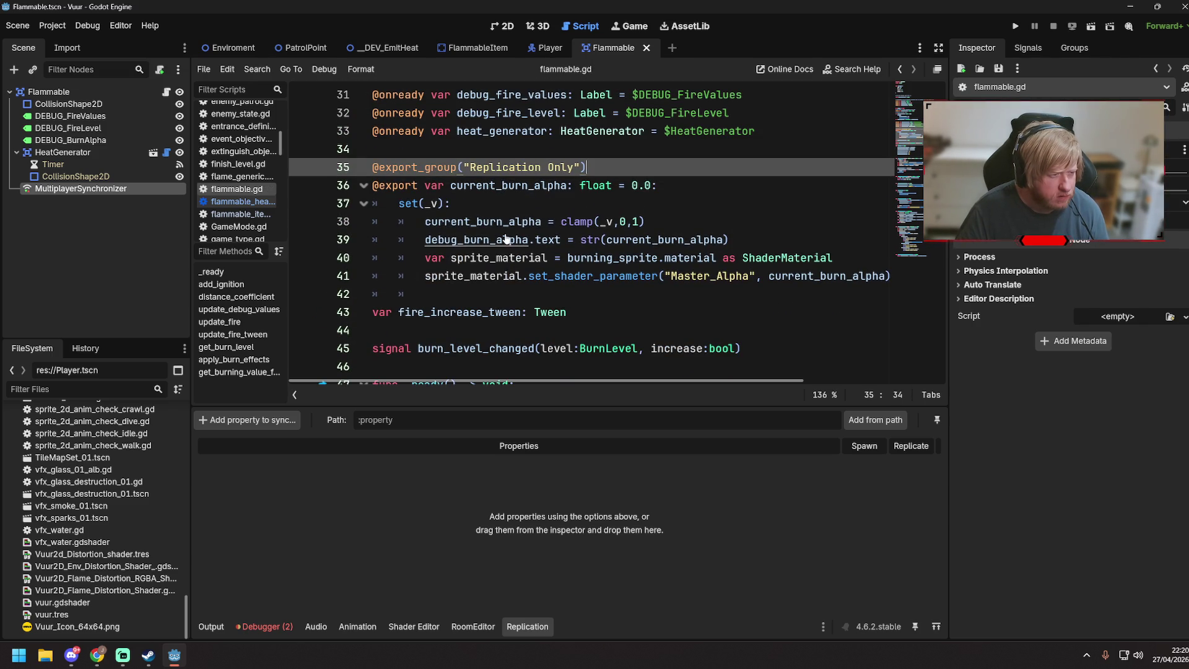
{"action": "scroll", "coordinate": [470, 281], "scroll_direction": "up", "scroll_amount": 4}
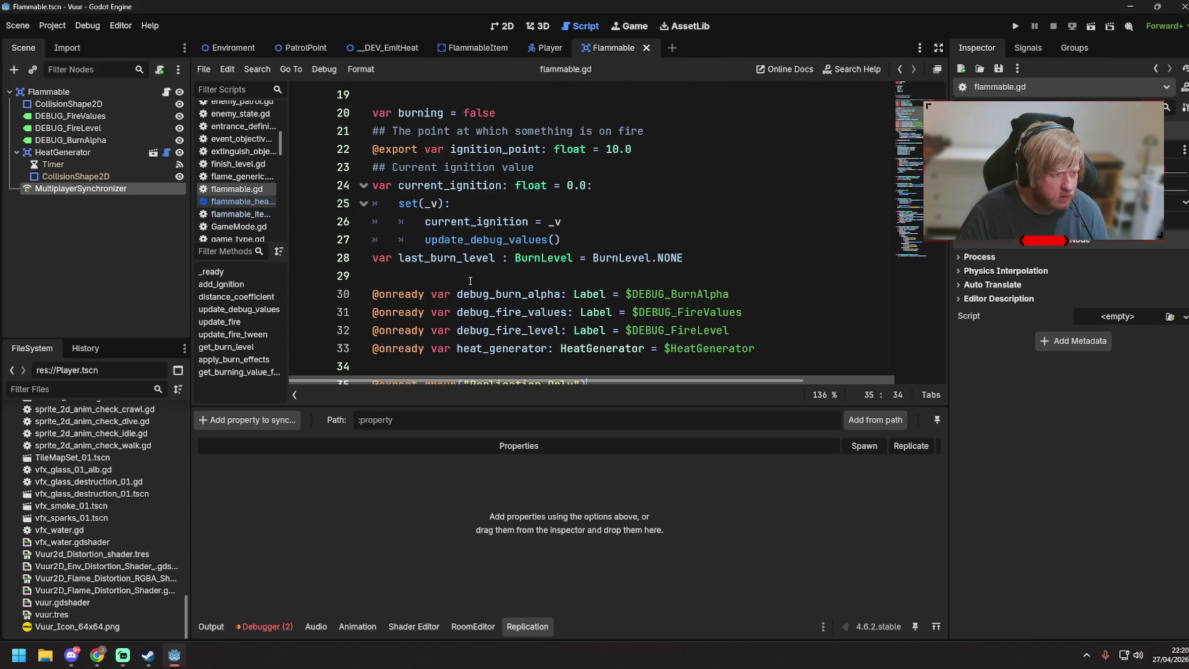
{"action": "left_click", "coordinate": [578, 247]}
- Move the burning declaration down into the ignition block, below update_debug_values
{"action": "left_click_drag", "start_coordinate": [374, 258], "coordinate": [684, 258]}
{"action": "key", "text": "BackSpace"}
{"action": "scroll", "coordinate": [505, 289], "scroll_direction": "down", "scroll_amount": 2}
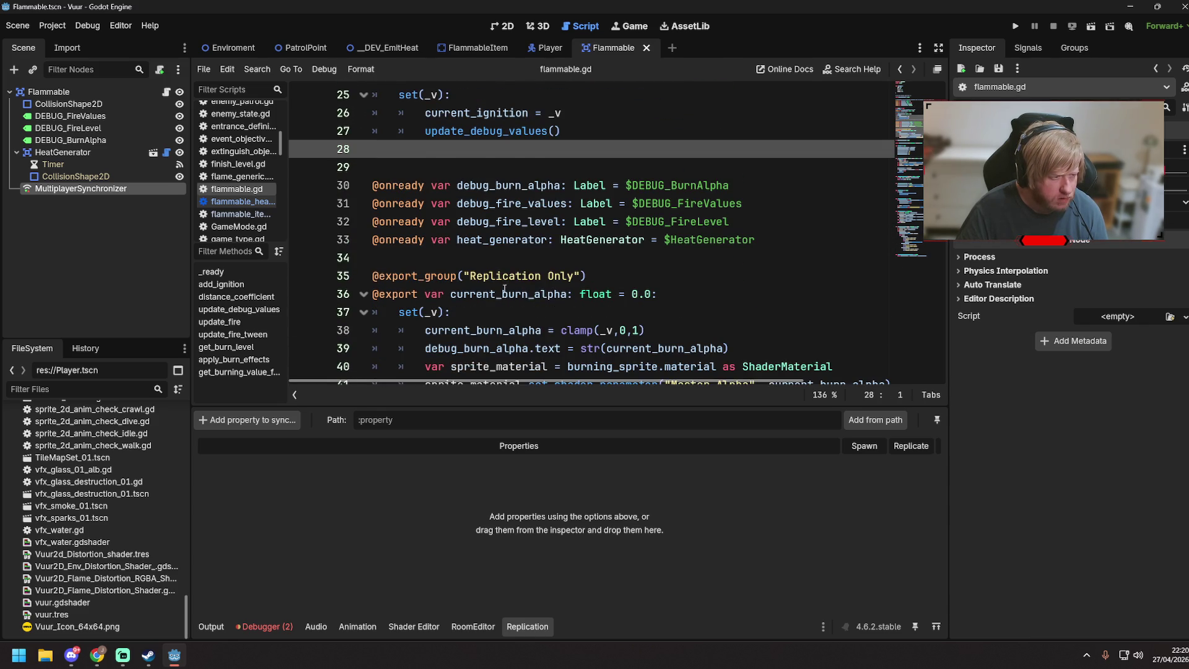
{"action": "scroll", "coordinate": [505, 289], "scroll_direction": "up", "scroll_amount": 3}
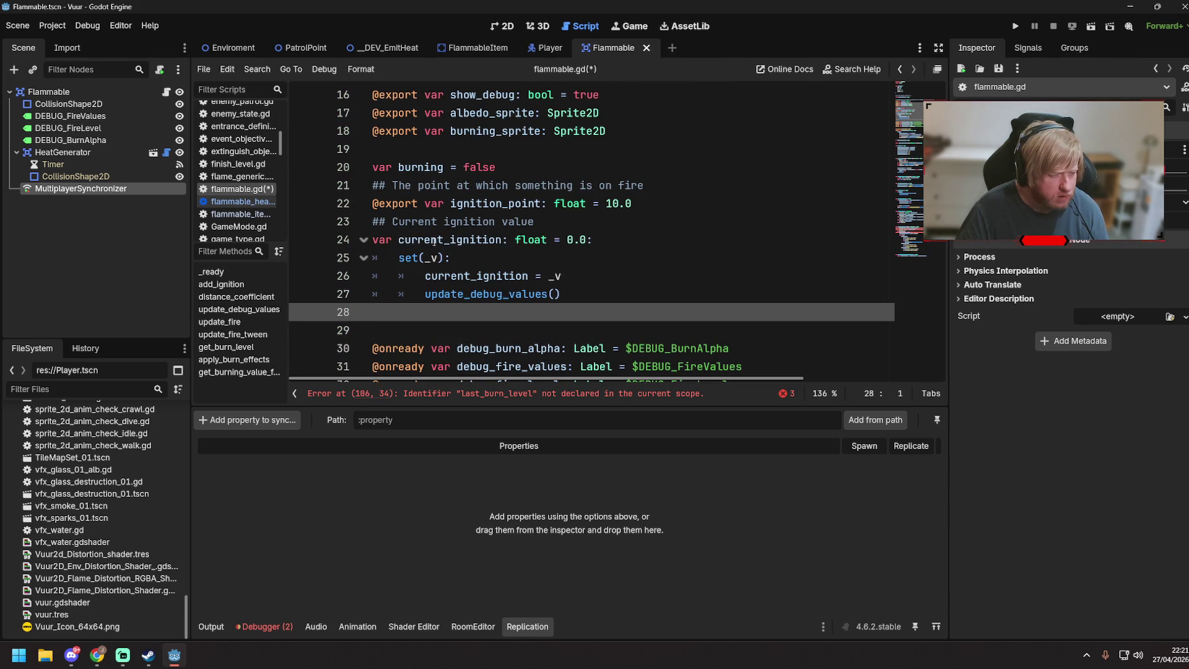
{"action": "key", "text": "ctrl+z"}
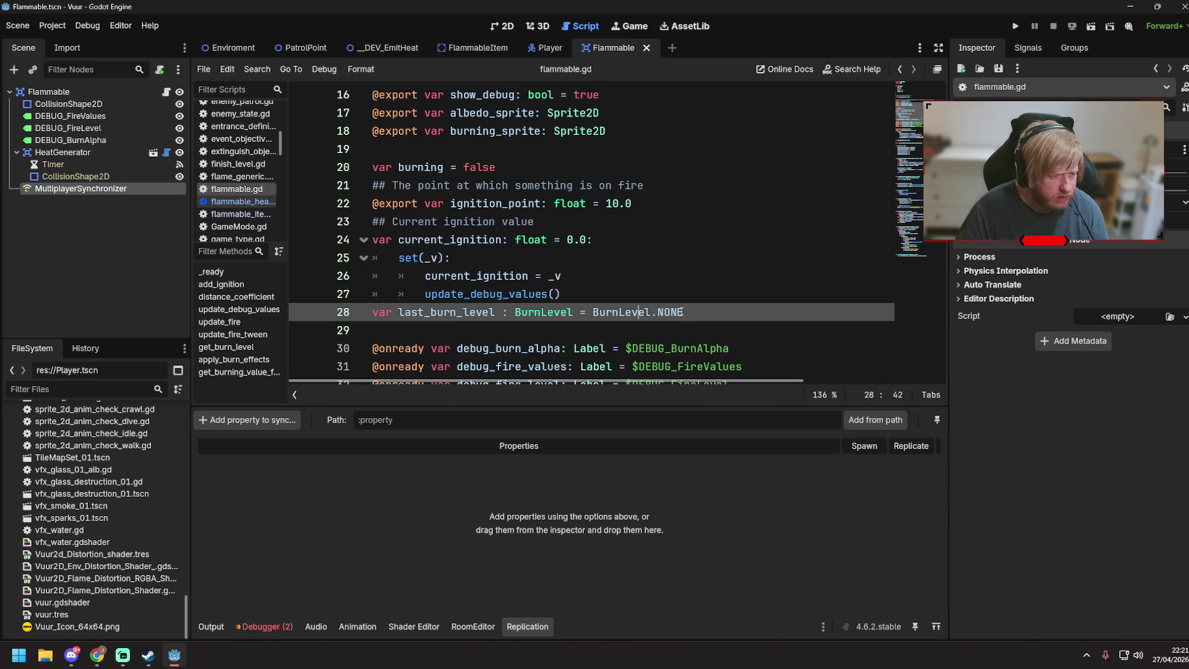
{"action": "left_click_drag", "start_coordinate": [686, 312], "coordinate": [324, 242]}
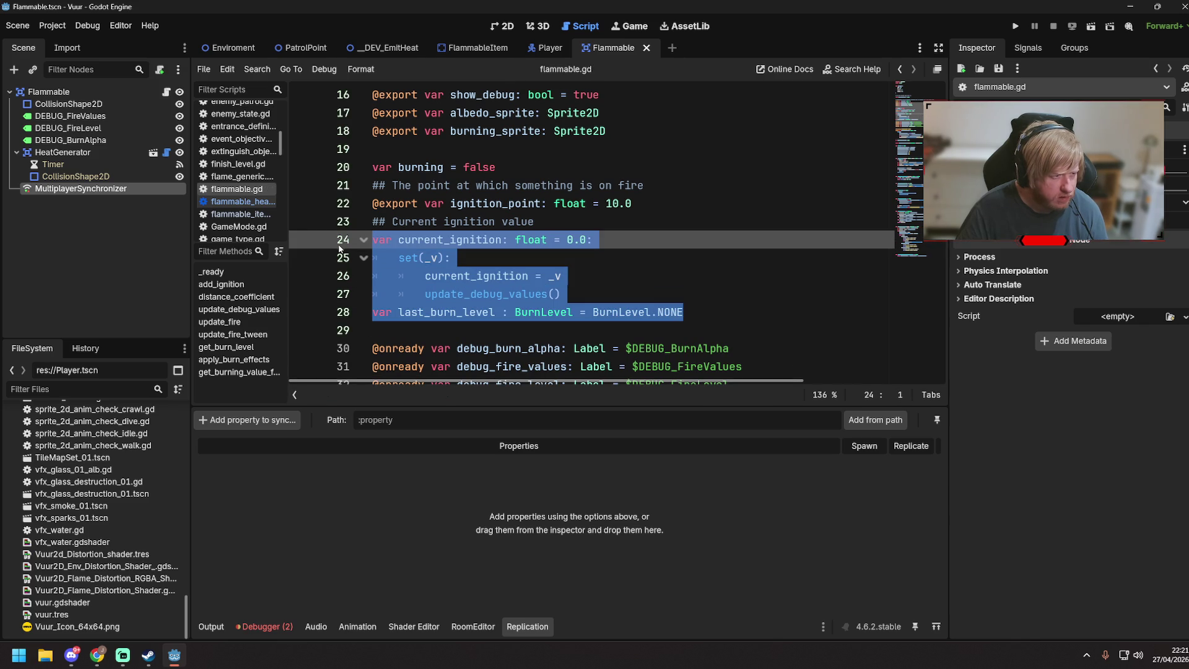
{"action": "left_click_drag", "start_coordinate": [372, 167], "coordinate": [519, 165]}
{"action": "key", "text": "ctrl+c"}
{"action": "key", "text": "BackSpace"}
{"action": "left_click", "coordinate": [580, 223]}
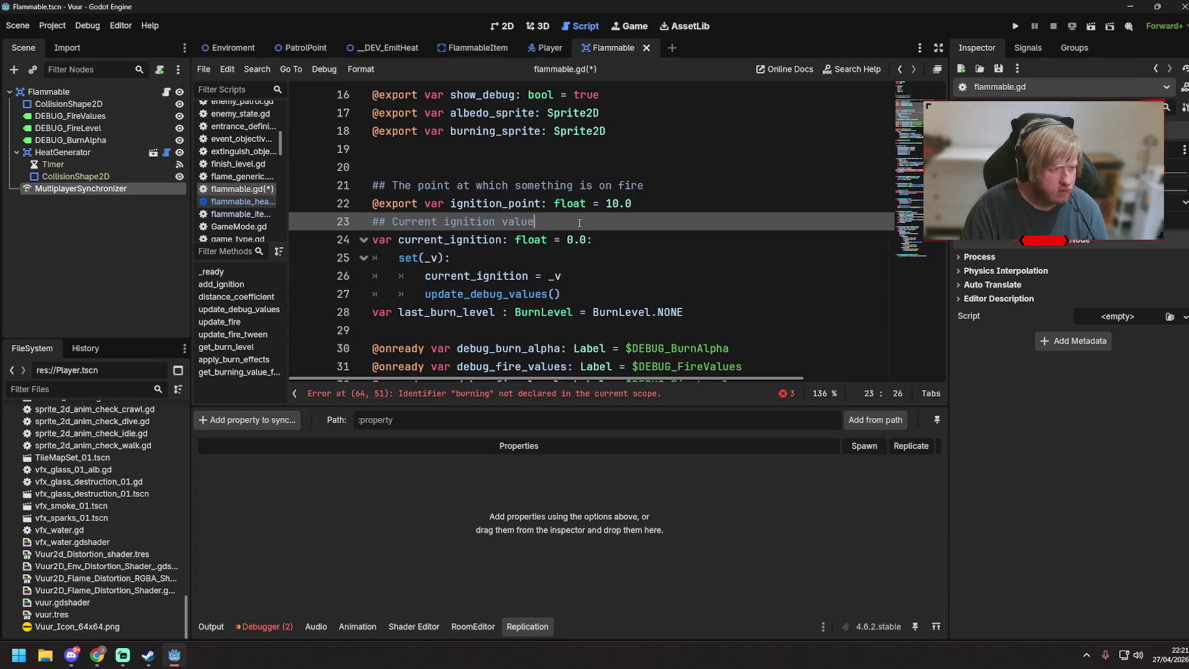
{"action": "key", "text": "Down"}
{"action": "key", "text": "Down"}
{"action": "key", "text": "Down"}
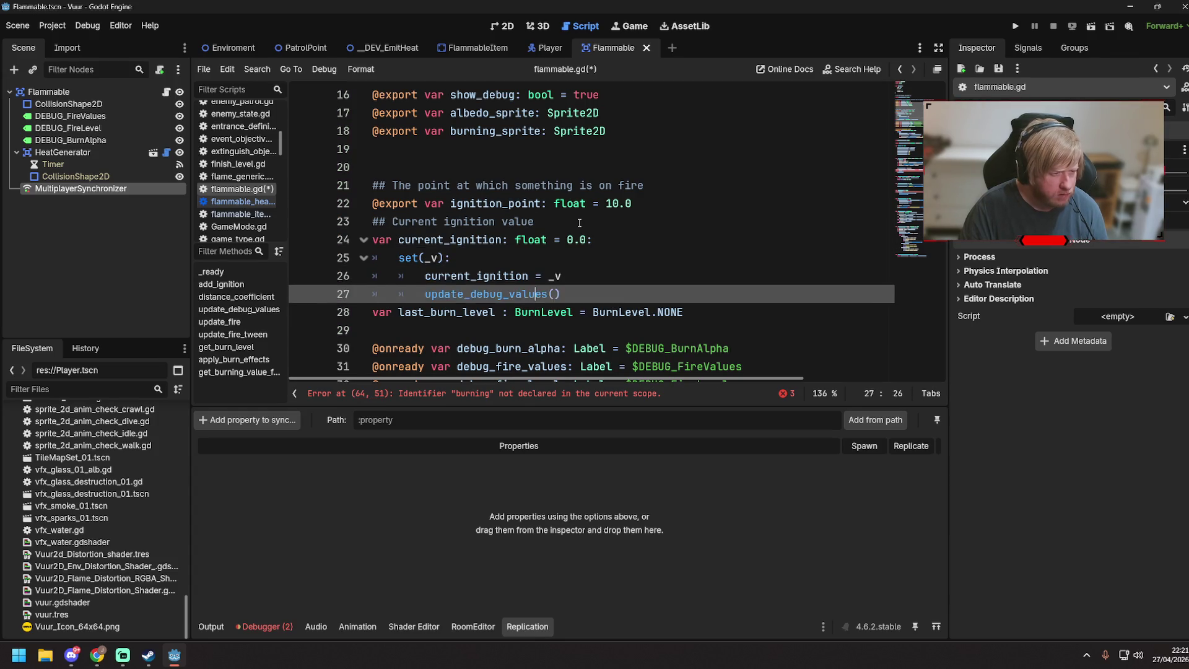
{"action": "key", "text": "End"}
{"action": "key", "text": "Return"}
{"action": "key", "text": "ctrl+v"}
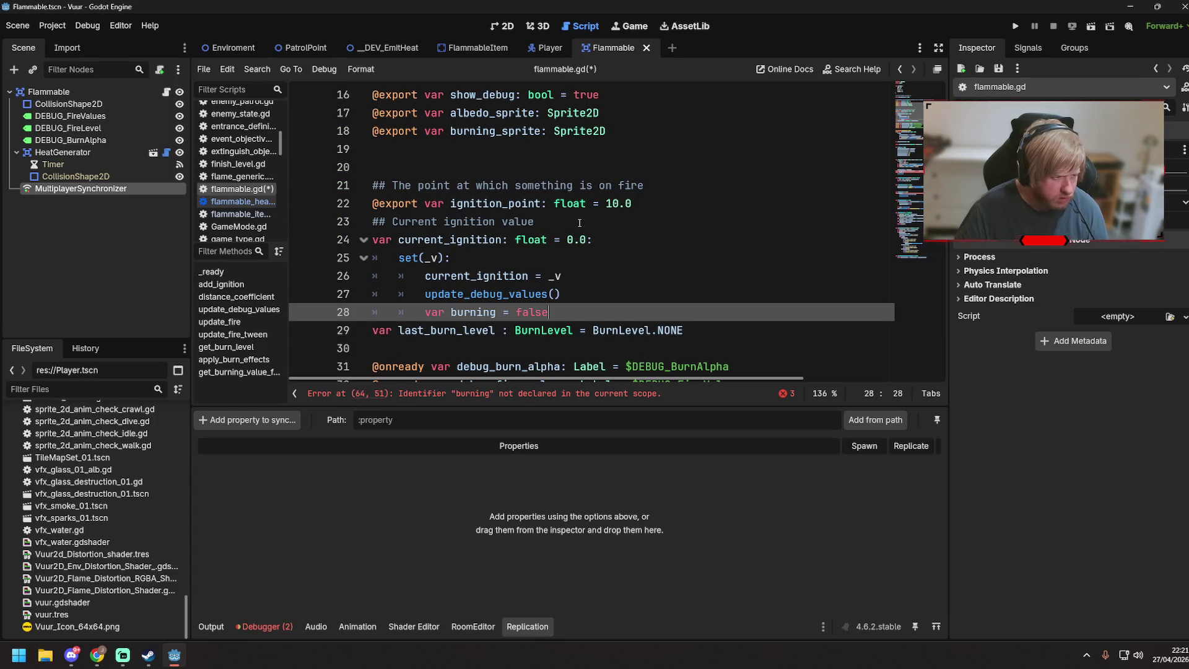
{"action": "key", "text": "shift+Tab"}
{"action": "key", "text": "shift+Tab"}
- Move the current_ignition, burning and last_burn_level lines below current_burn_alpha's setter
{"action": "mouse_move", "coordinate": [684, 330]}
{"action": "left_mouse_down"}
{"action": "mouse_move", "coordinate": [533, 322]}
{"action": "mouse_move", "coordinate": [362, 255]}
{"action": "mouse_move", "coordinate": [355, 223]}
{"action": "left_mouse_up"}
{"action": "key", "text": "ctrl+x"}
{"action": "key", "text": "BackSpace"}
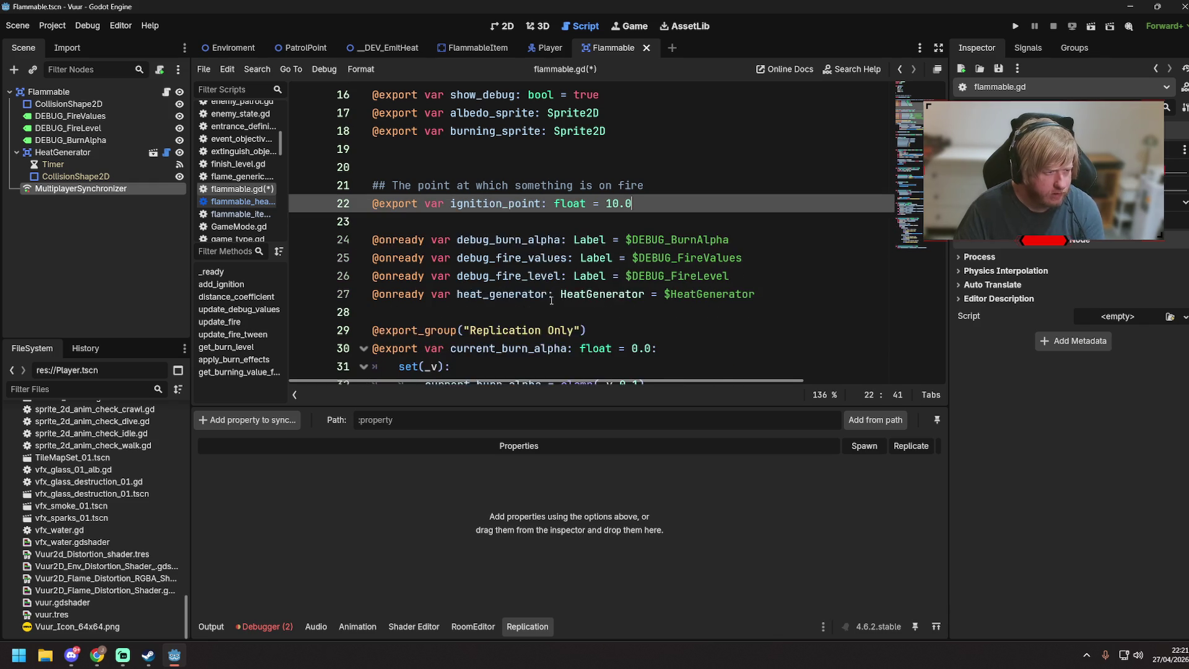
{"action": "scroll", "coordinate": [535, 275], "scroll_direction": "down", "scroll_amount": 5}
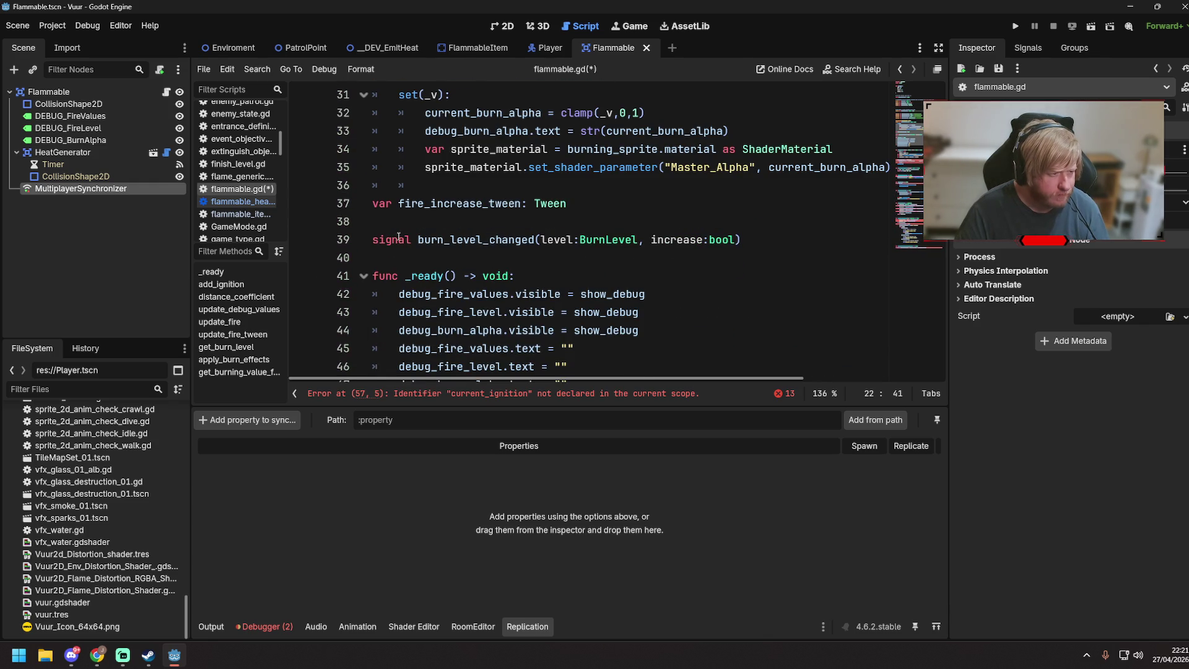
{"action": "scroll", "coordinate": [398, 237], "scroll_direction": "up", "scroll_amount": 3}
{"action": "scroll", "coordinate": [434, 260], "scroll_direction": "down", "scroll_amount": 1}
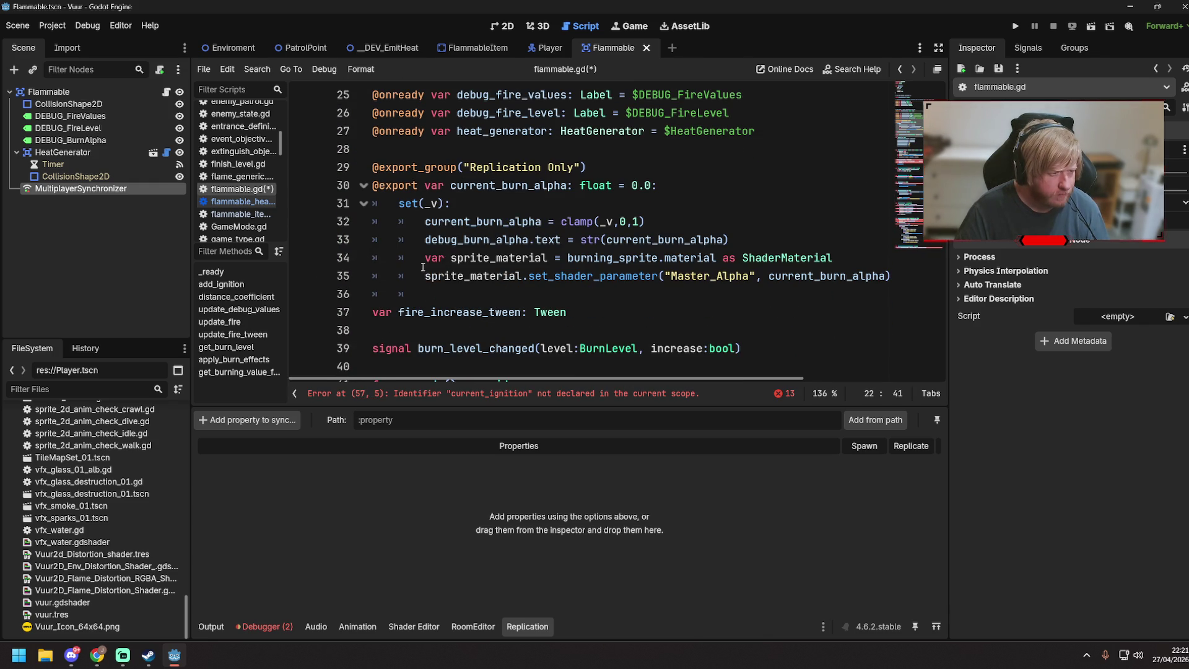
{"action": "left_click", "coordinate": [389, 292]}
{"action": "key", "text": "ctrl+v"}
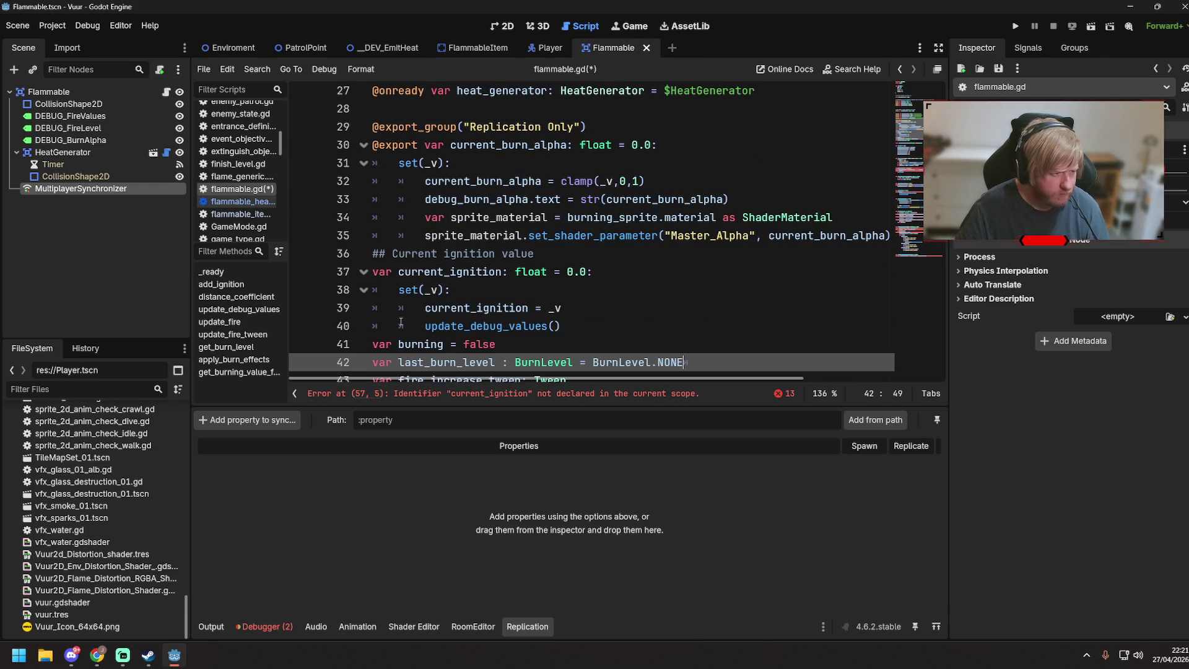
{"action": "left_click", "coordinate": [373, 276]}
{"action": "type", "text": "@export"}
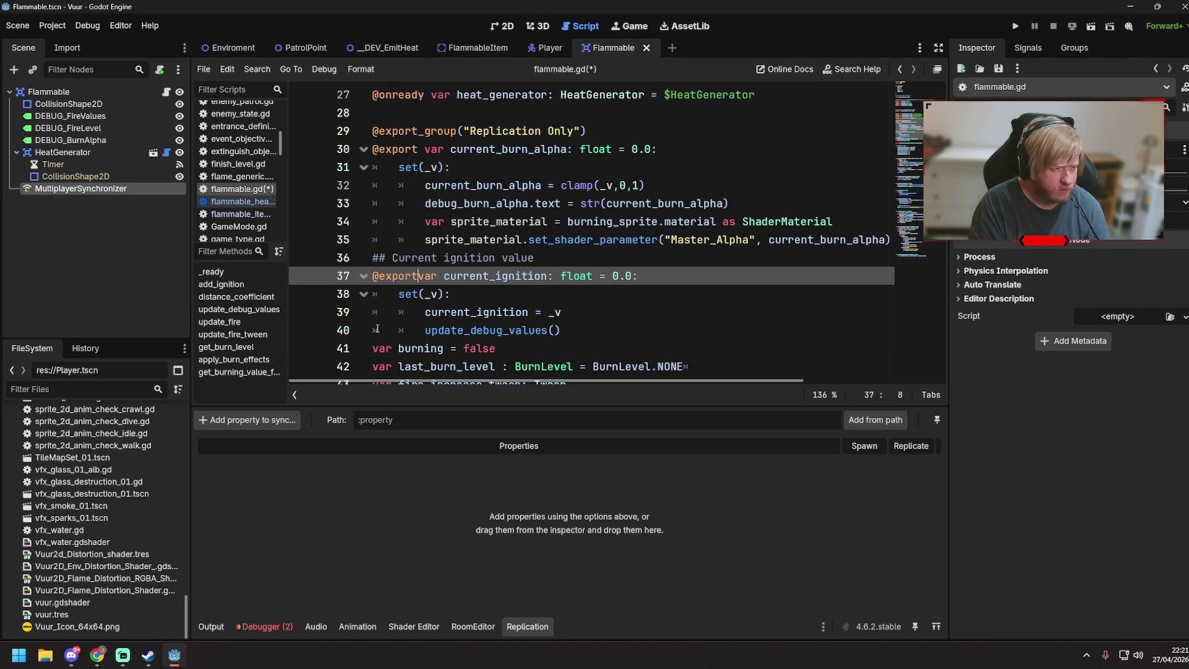
{"action": "key", "text": "shift+Home"}
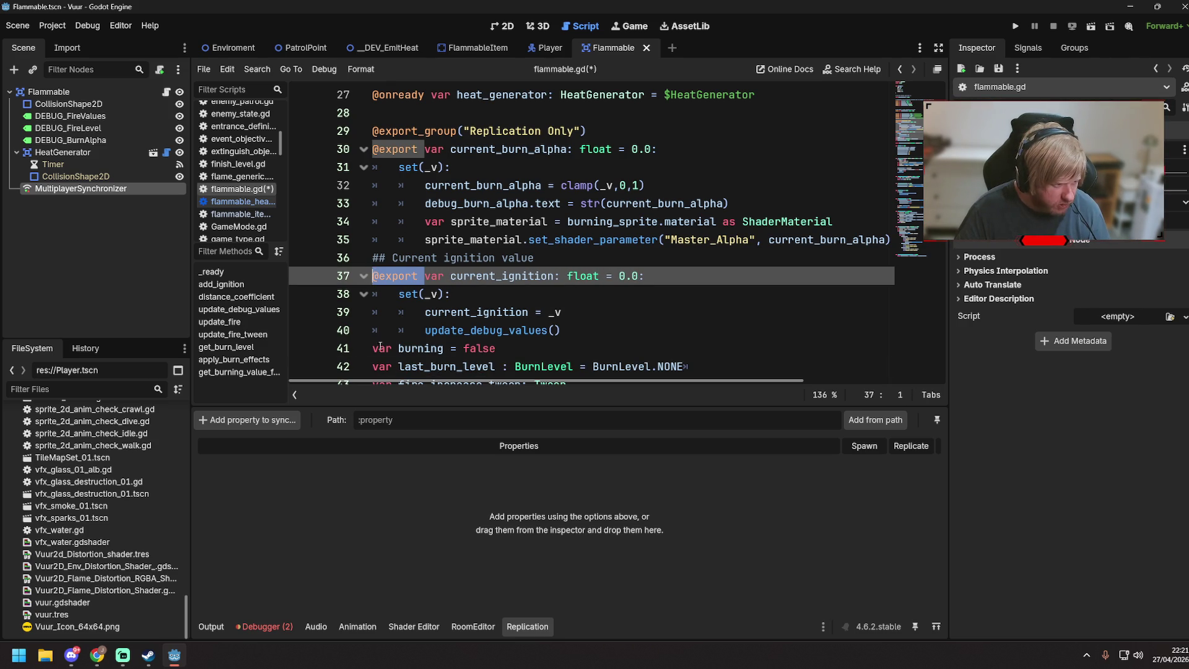
{"action": "key", "text": "ctrl+c"}
{"action": "left_click", "coordinate": [371, 348]}
{"action": "key", "text": "ctrl+v"}
{"action": "left_click", "coordinate": [372, 367]}
{"action": "key", "text": "ctrl+v"}
{"action": "scroll", "coordinate": [423, 317], "scroll_direction": "down", "scroll_amount": 2}
{"action": "scroll", "coordinate": [423, 317], "scroll_direction": "down", "scroll_amount": 2}
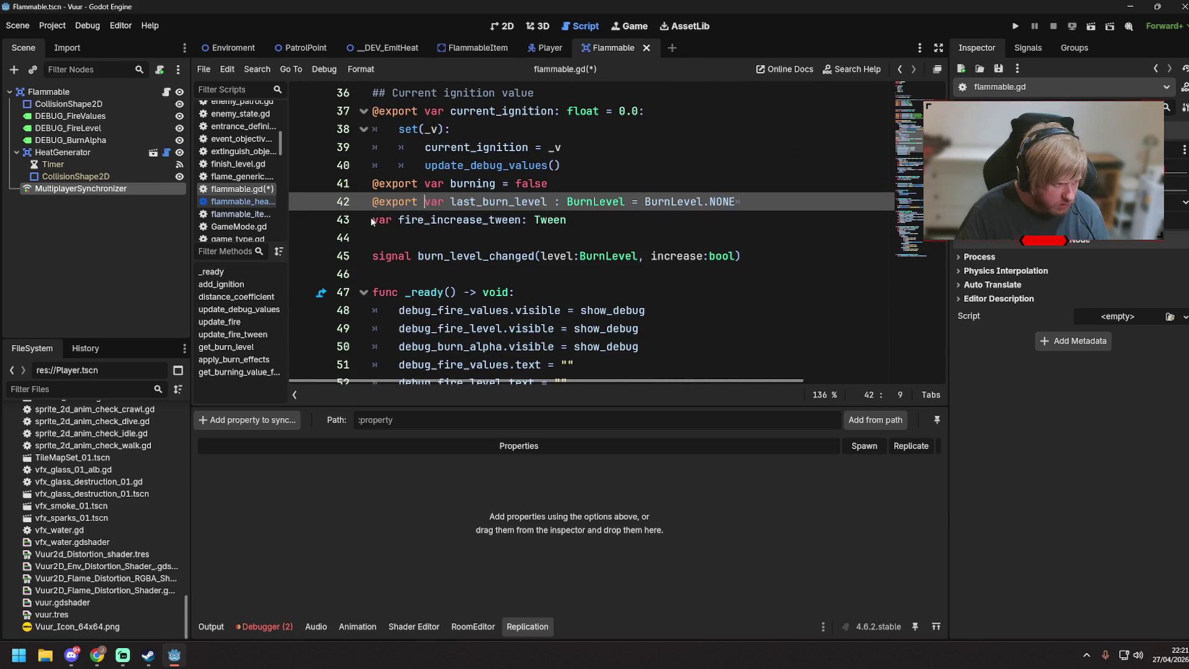
{"action": "left_click", "coordinate": [370, 219]}
{"action": "key", "text": "ctrl+v"}
{"action": "key", "text": "shift+Home"}
{"action": "key", "text": "BackSpace"}
{"action": "left_click", "coordinate": [606, 201]}
{"action": "key", "text": "ctrl+s"}
- Add a blank line after last_burn_level and collapse the replication property list
{"action": "key", "text": "alt+Tab"}
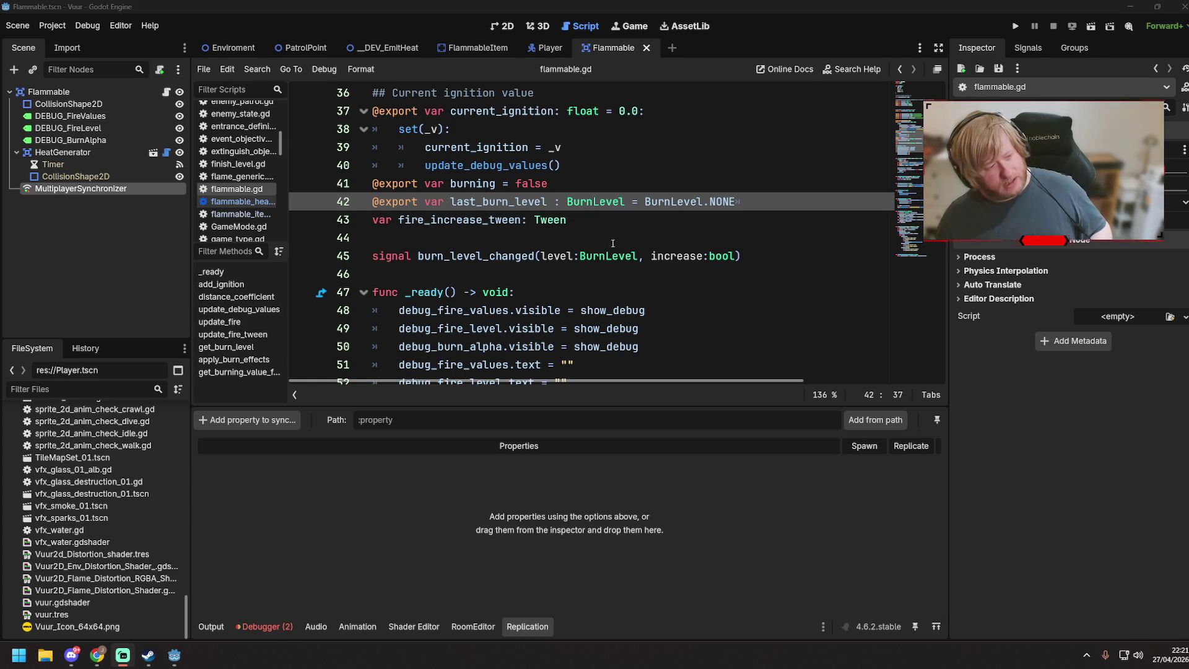
{"action": "left_click", "coordinate": [760, 201]}
{"action": "key", "text": "Return"}
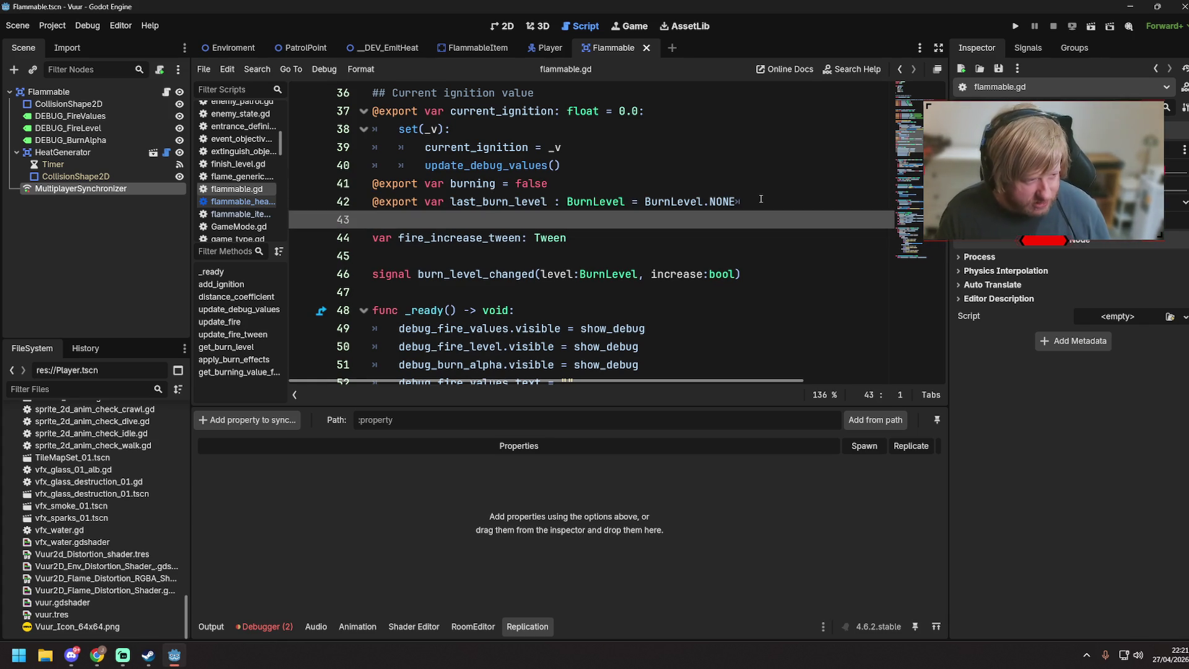
{"action": "left_click", "coordinate": [760, 200]}
{"action": "scroll", "coordinate": [750, 198], "scroll_direction": "up", "scroll_amount": 2}
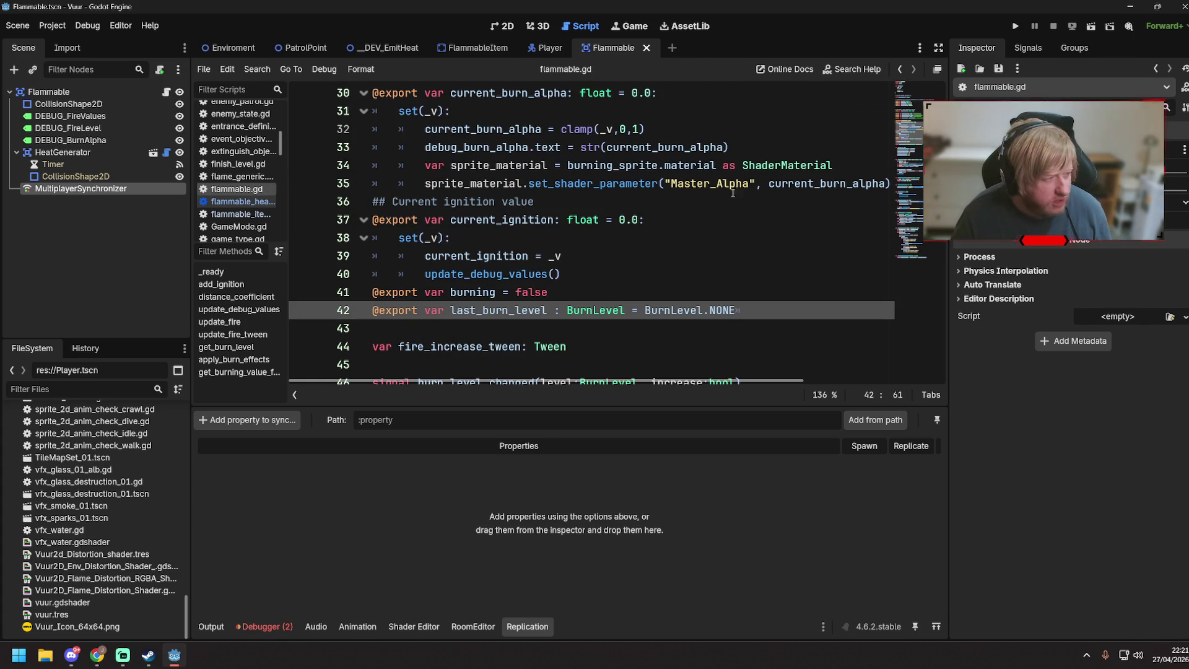
{"action": "left_click", "coordinate": [7, 206]}
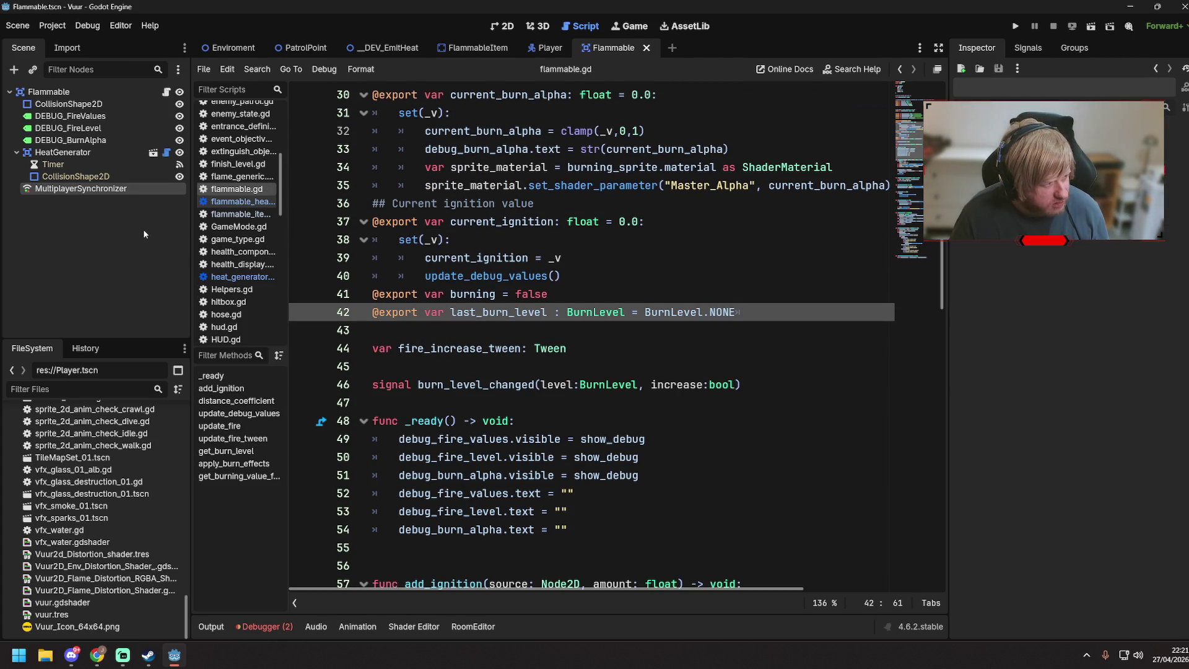
- Add Flammable's last_burn_level and burning to the MultiplayerSynchronizer's synced properties
{"action": "left_click", "coordinate": [103, 91]}
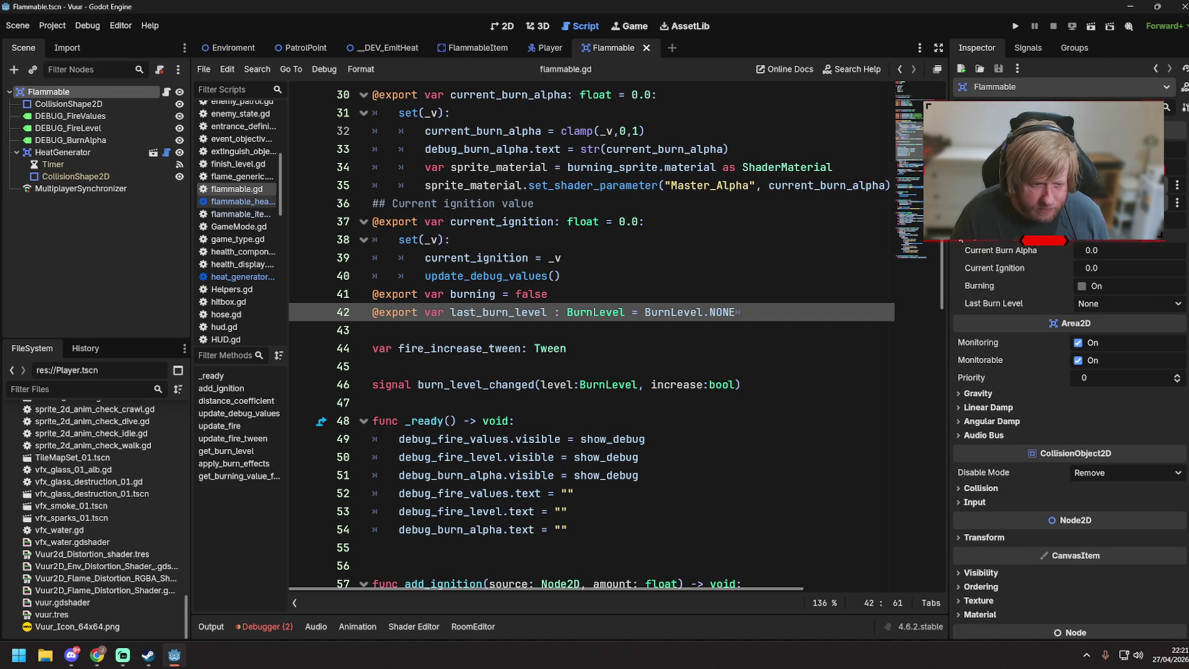
{"action": "left_click", "coordinate": [462, 278]}
{"action": "key", "text": "ctrl+s"}
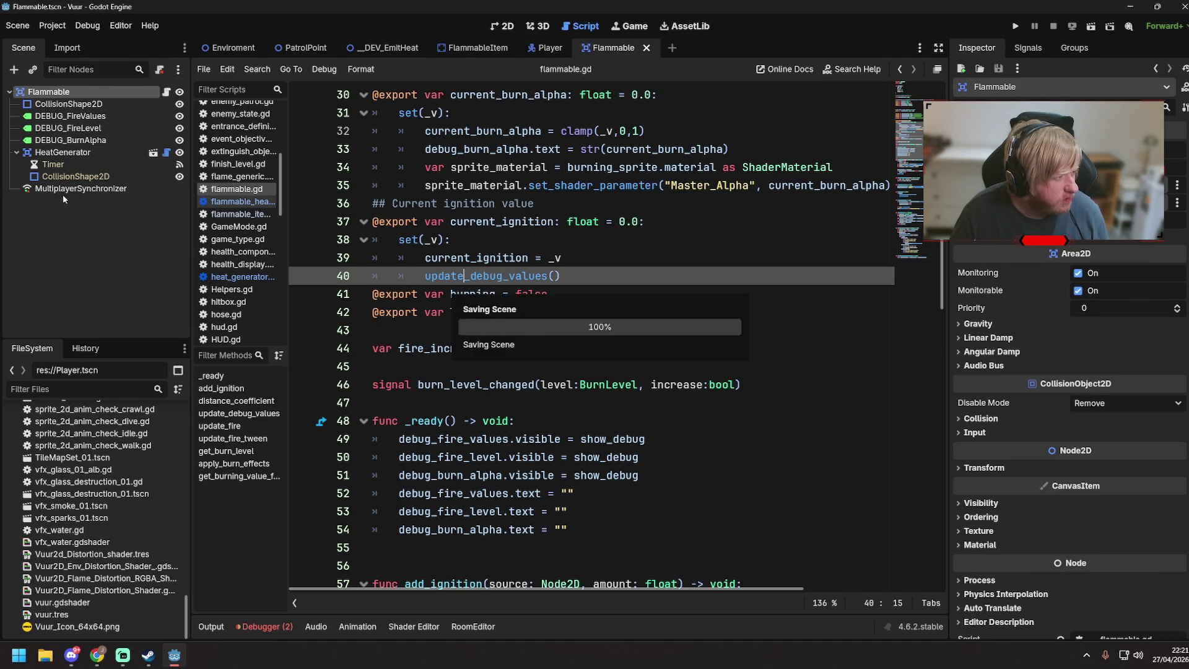
{"action": "left_click", "coordinate": [62, 188]}
{"action": "left_click", "coordinate": [247, 419]}
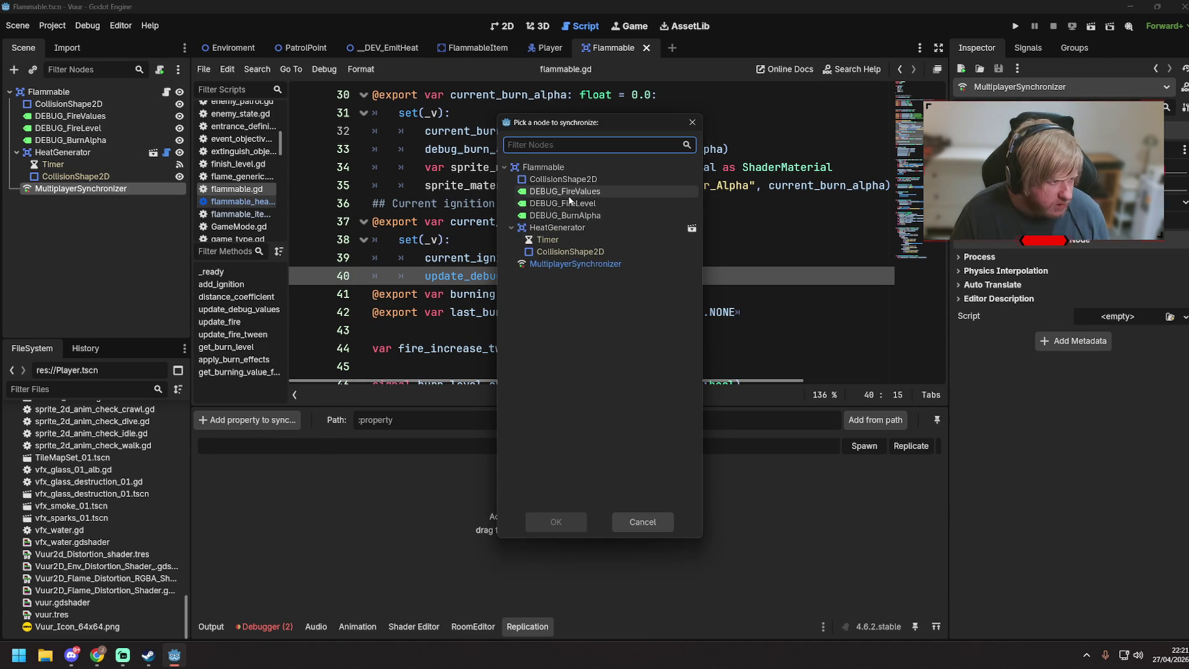
{"action": "double_click", "coordinate": [539, 168]}
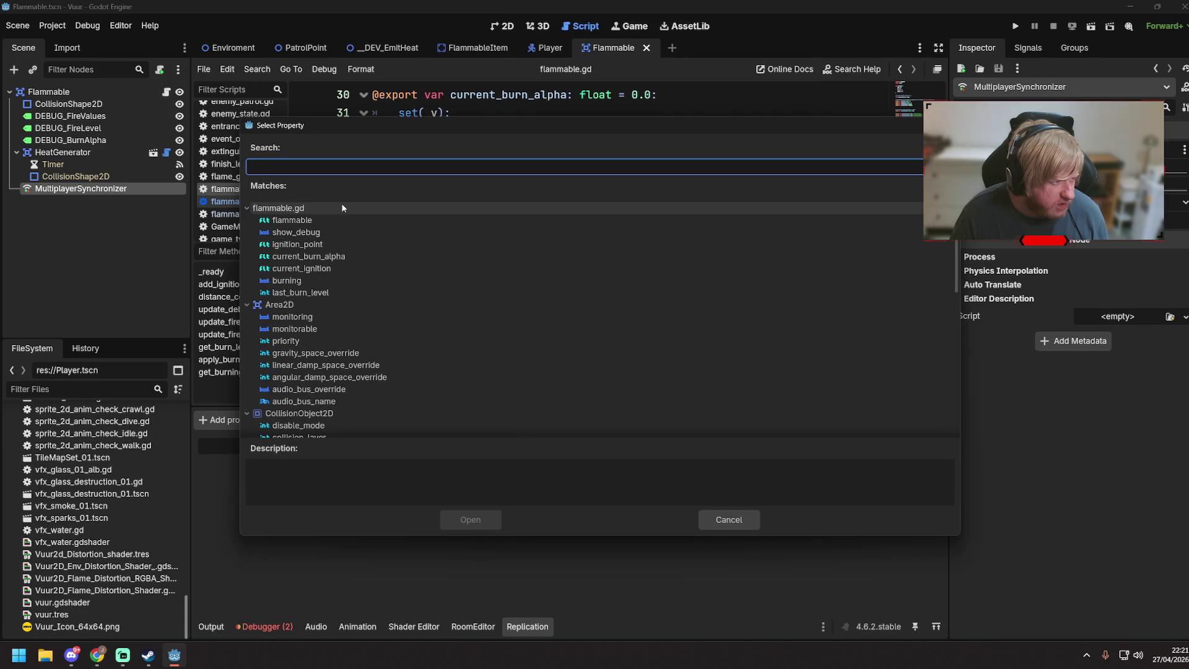
{"action": "double_click", "coordinate": [314, 291]}
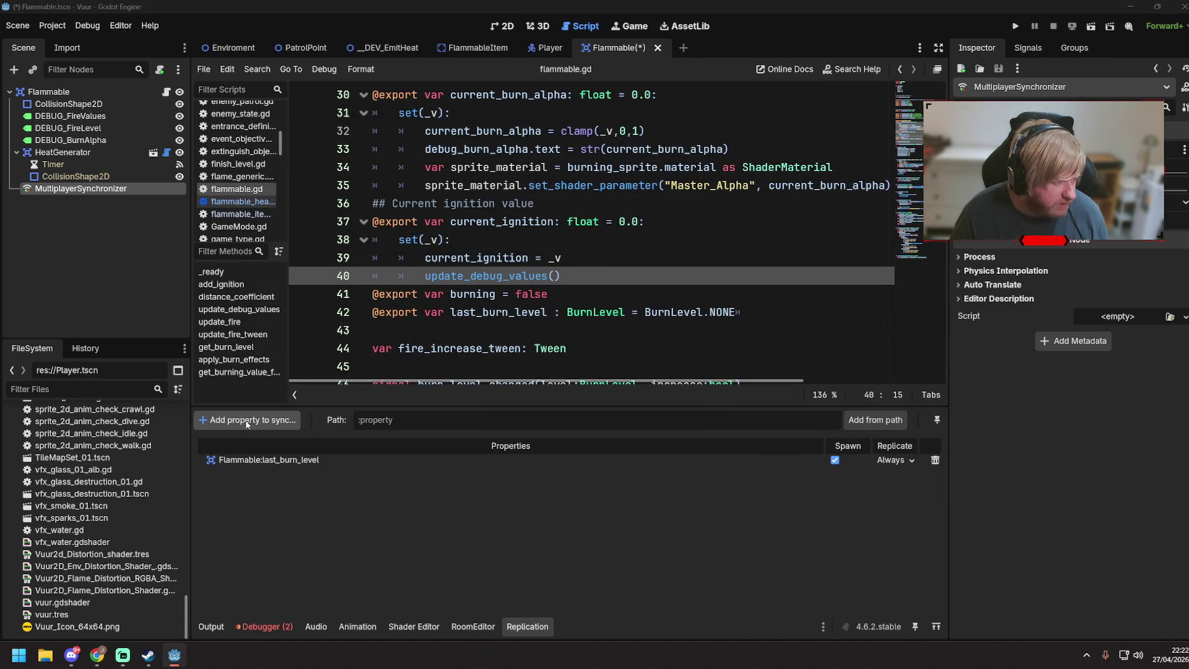
{"action": "left_click", "coordinate": [243, 420]}
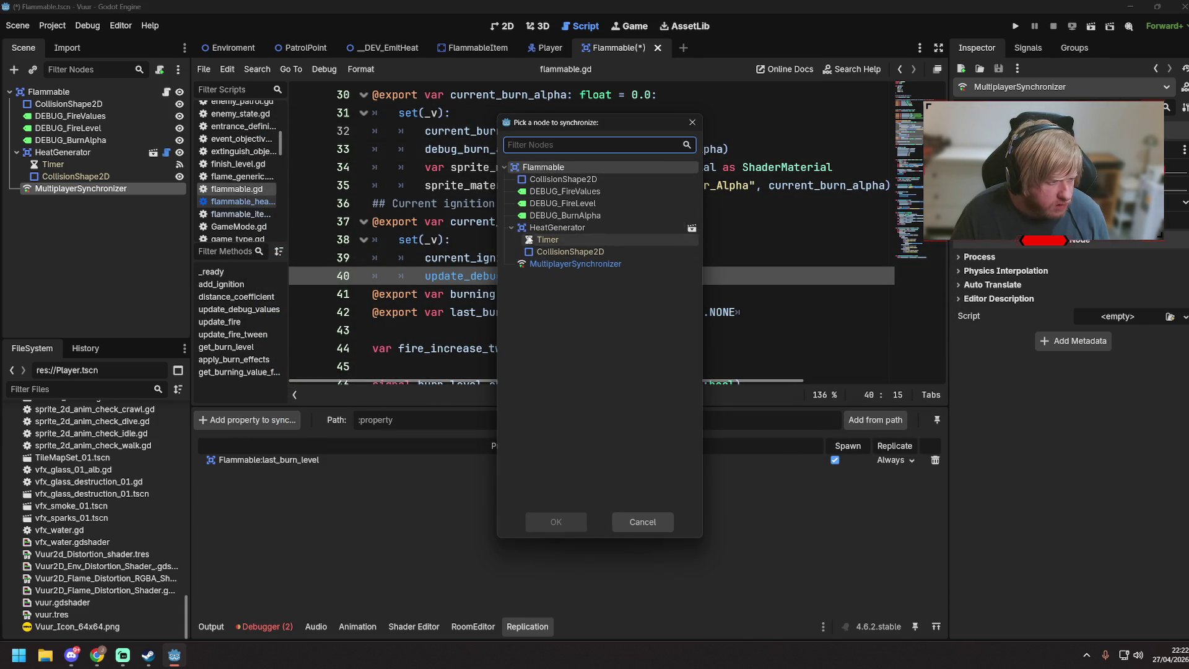
{"action": "double_click", "coordinate": [530, 167]}
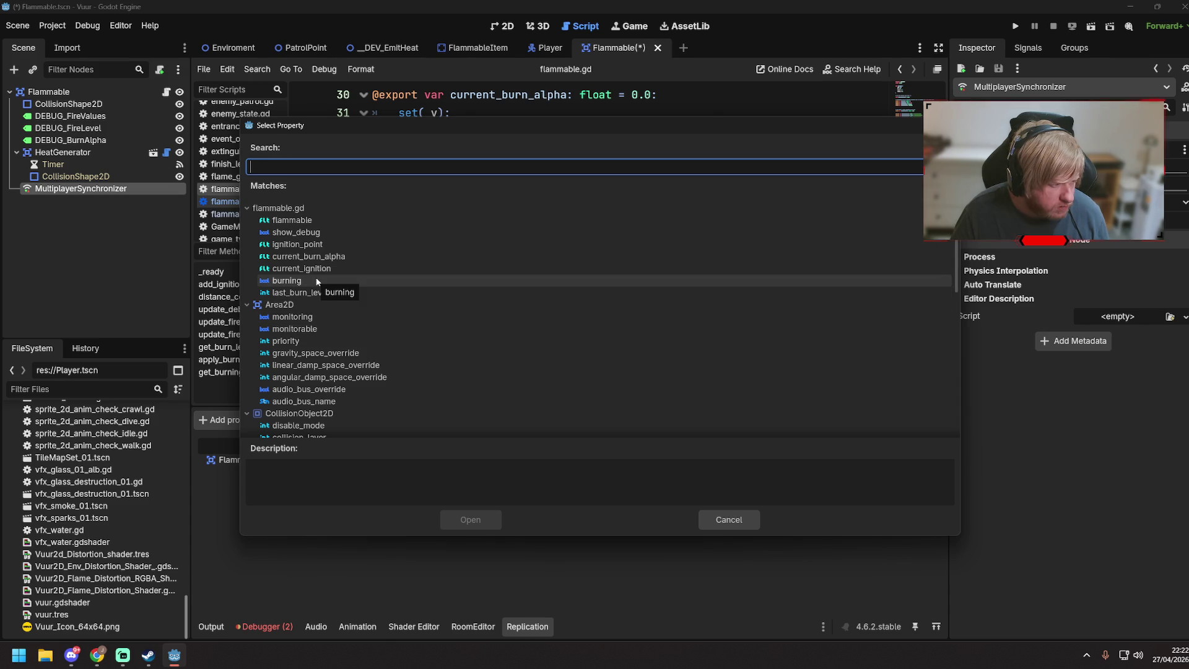
{"action": "double_click", "coordinate": [286, 281]}
- Add Flammable's current_ignition and current_burn_alpha to the synced properties
{"action": "left_click", "coordinate": [220, 420]}
{"action": "left_click", "coordinate": [554, 167]}
{"action": "double_click", "coordinate": [554, 167]}
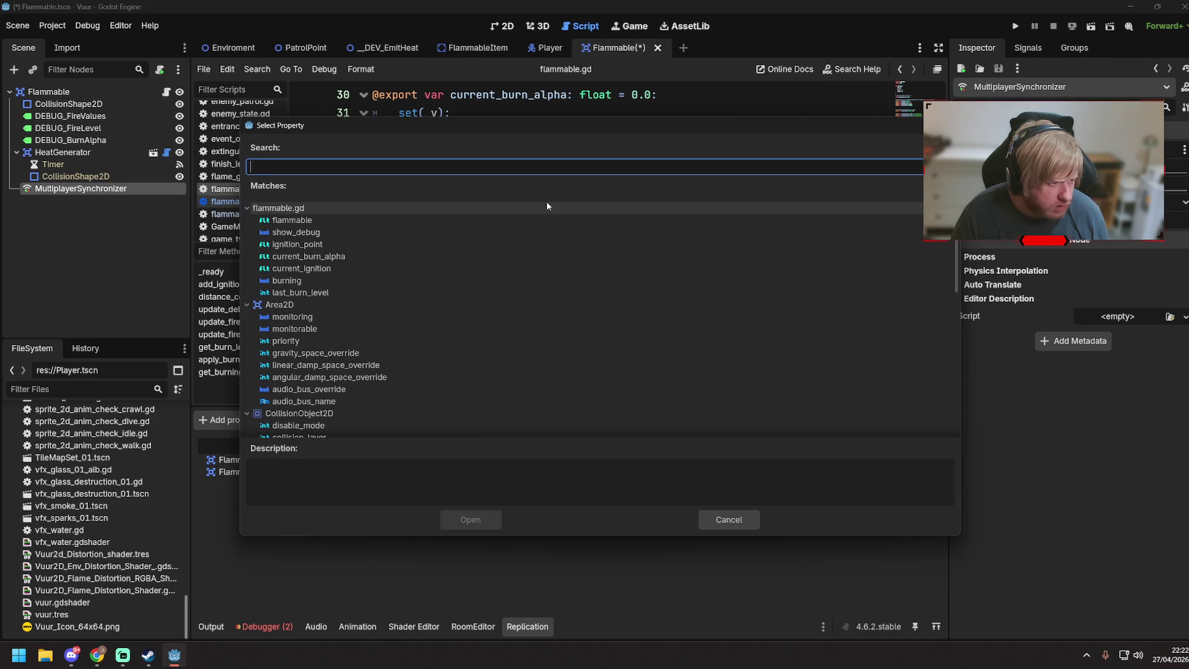
{"action": "double_click", "coordinate": [324, 270]}
{"action": "left_click", "coordinate": [234, 420]}
{"action": "left_click", "coordinate": [574, 165]}
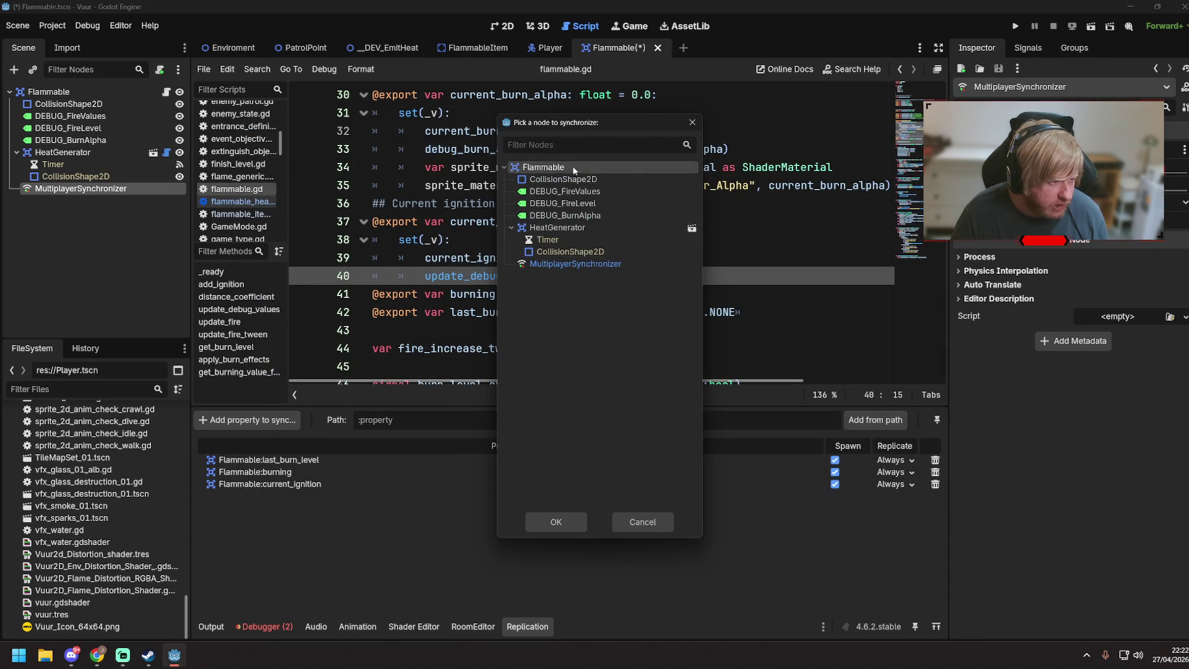
{"action": "double_click", "coordinate": [575, 165]}
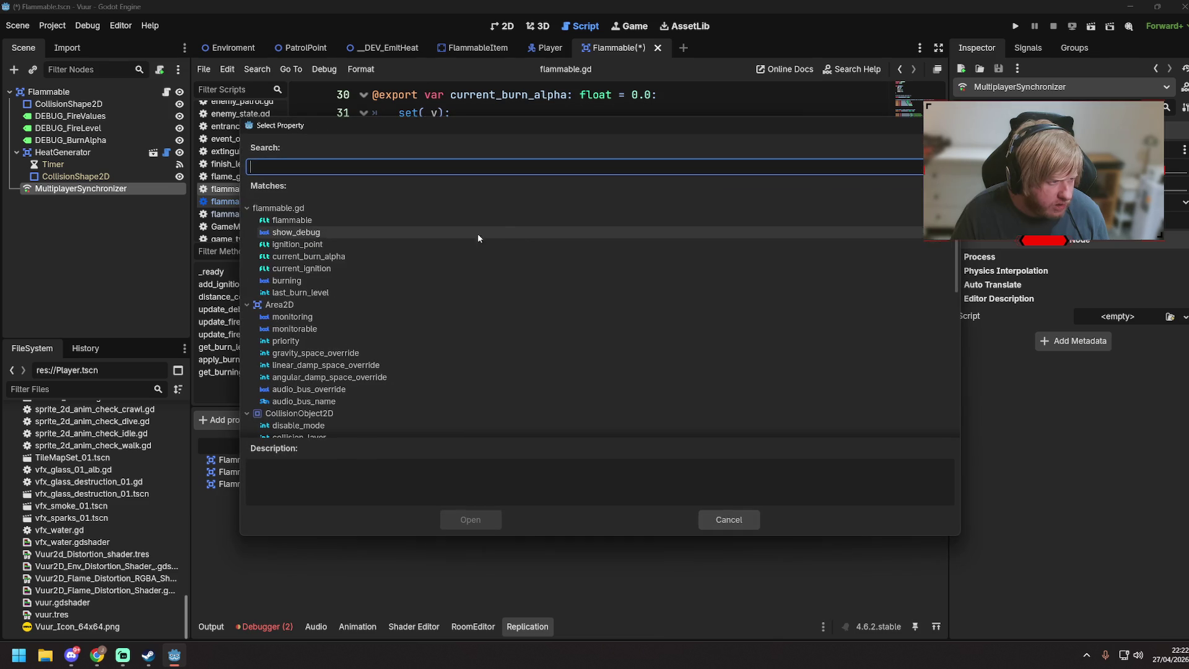
{"action": "double_click", "coordinate": [331, 258]}
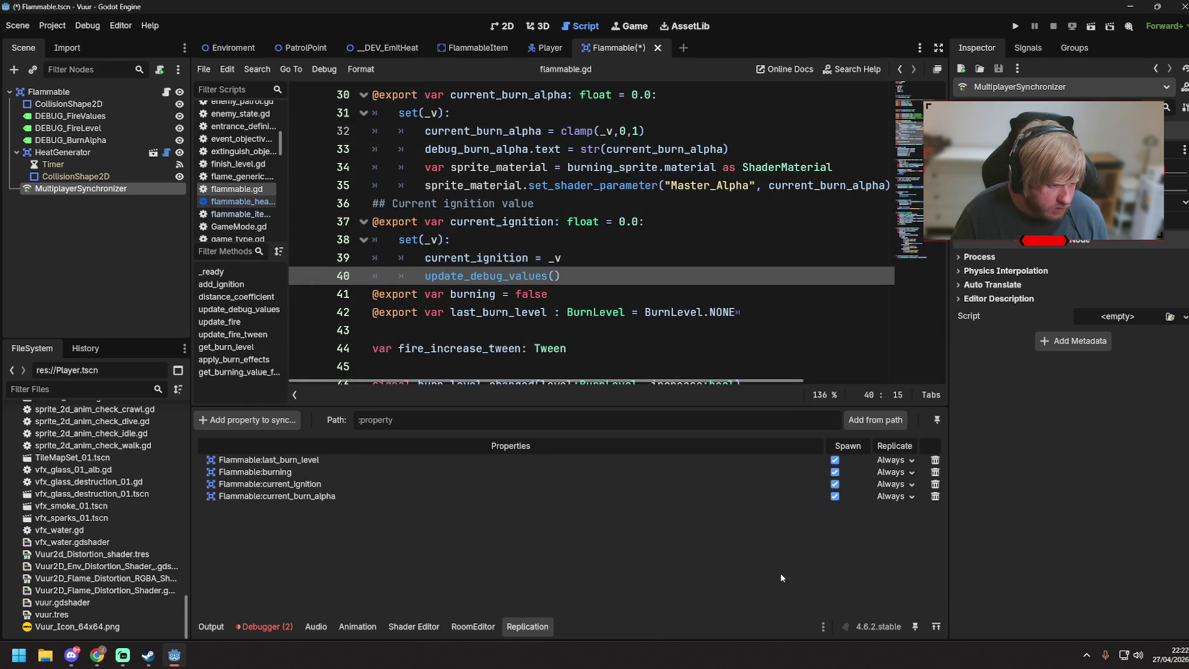
- Set all four synced properties to replicate On Change and save the scene
{"action": "left_click", "coordinate": [894, 460]}
{"action": "left_click", "coordinate": [897, 505]}
{"action": "left_click", "coordinate": [895, 472]}
{"action": "left_click", "coordinate": [905, 516]}
{"action": "left_click", "coordinate": [895, 484]}
{"action": "left_click", "coordinate": [904, 527]}
{"action": "left_click", "coordinate": [891, 496]}
{"action": "left_click", "coordinate": [904, 540]}
{"action": "left_click", "coordinate": [622, 224]}
{"action": "key", "text": "ctrl+s"}
{"action": "left_click", "coordinate": [593, 168]}
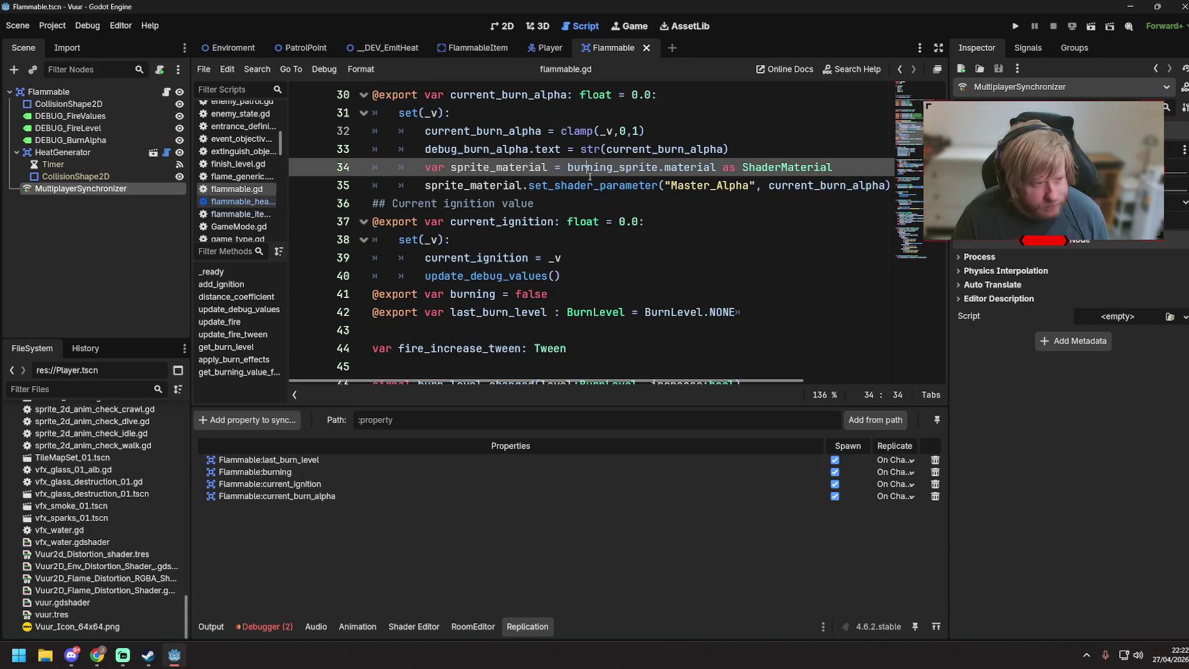
- In Customize Run Instances, enable multiple instances (2) and override the first instance's main run args
{"action": "scroll", "coordinate": [577, 235], "scroll_direction": "up", "scroll_amount": 1}
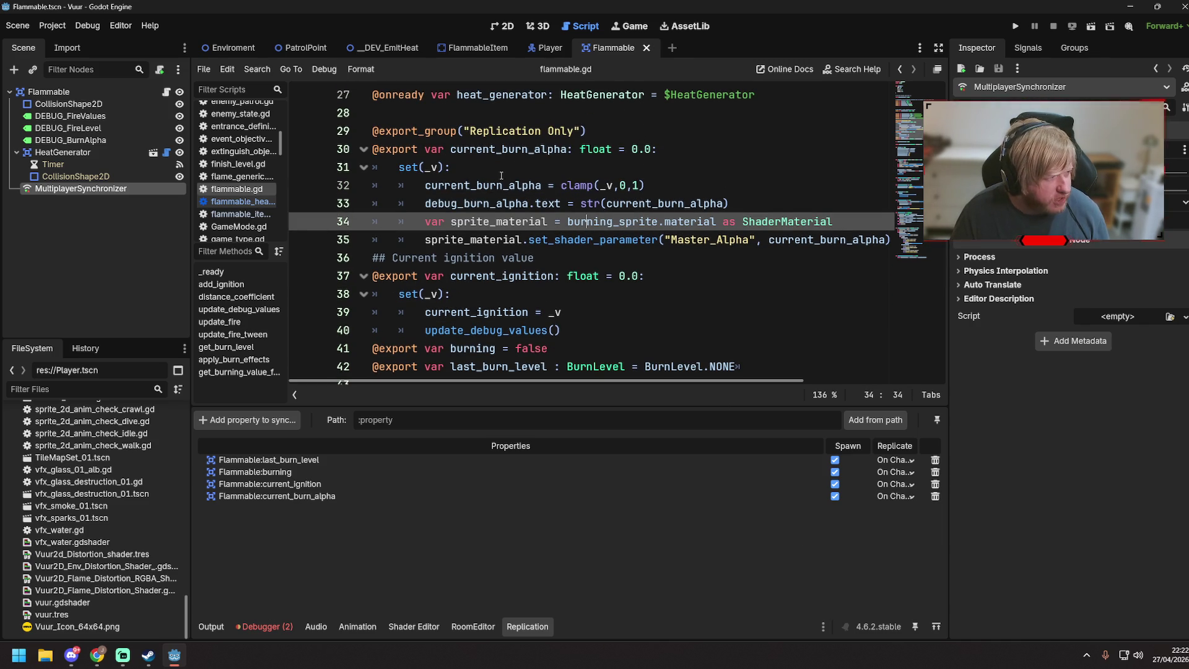
{"action": "scroll", "coordinate": [519, 161], "scroll_direction": "down", "scroll_amount": 1}
{"action": "scroll", "coordinate": [519, 161], "scroll_direction": "down", "scroll_amount": 1}
{"action": "left_click", "coordinate": [522, 167]}
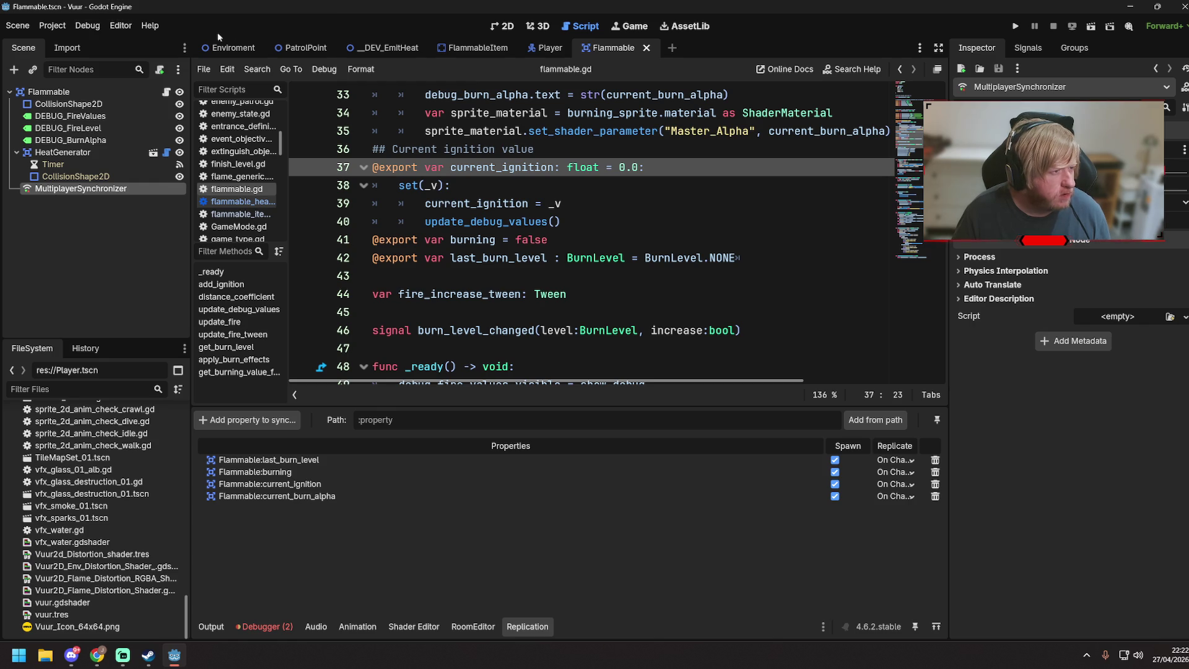
{"action": "left_click", "coordinate": [88, 25]}
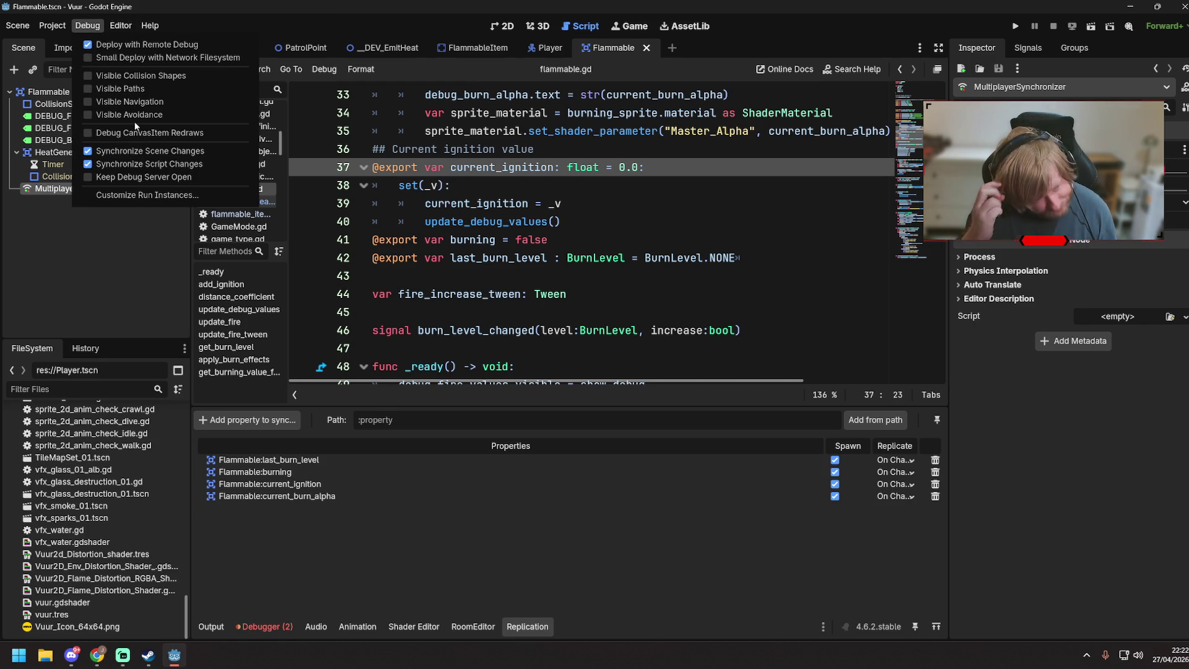
{"action": "left_click", "coordinate": [149, 195]}
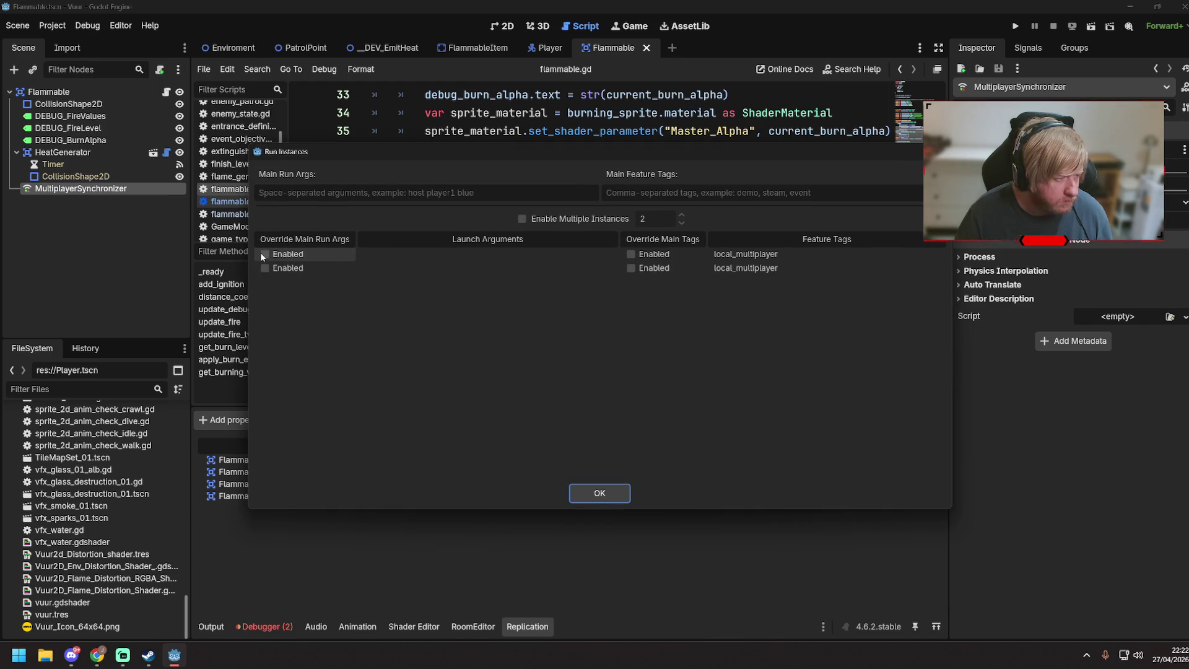
{"action": "left_click", "coordinate": [523, 220]}
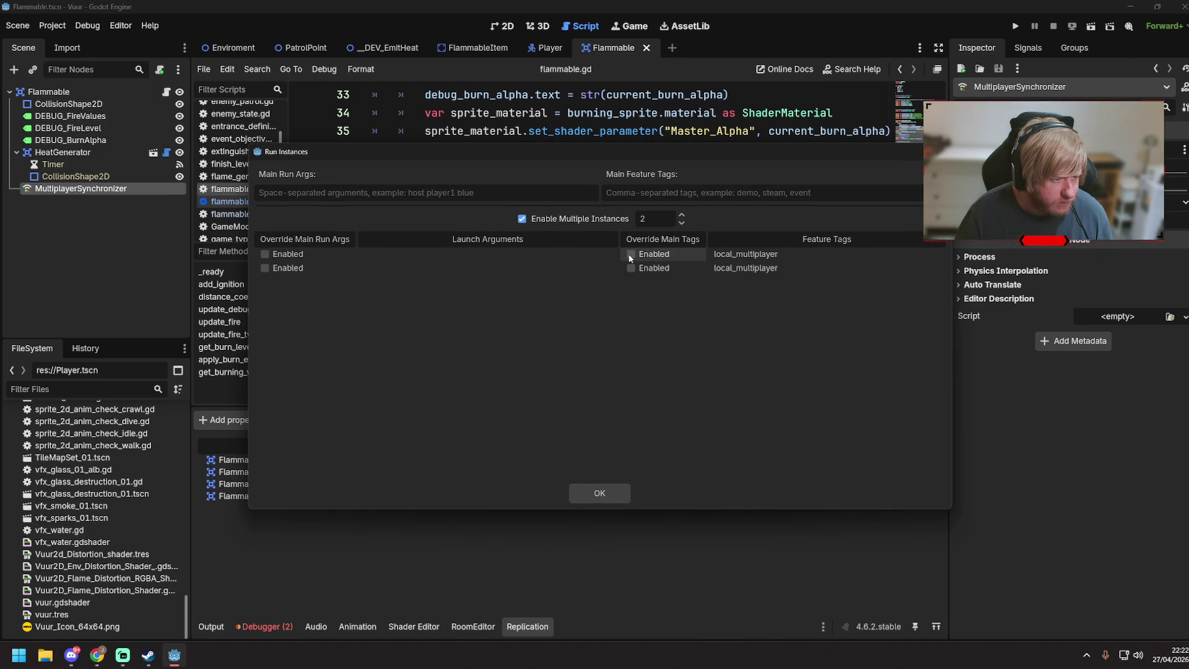
{"action": "left_click", "coordinate": [265, 254]}
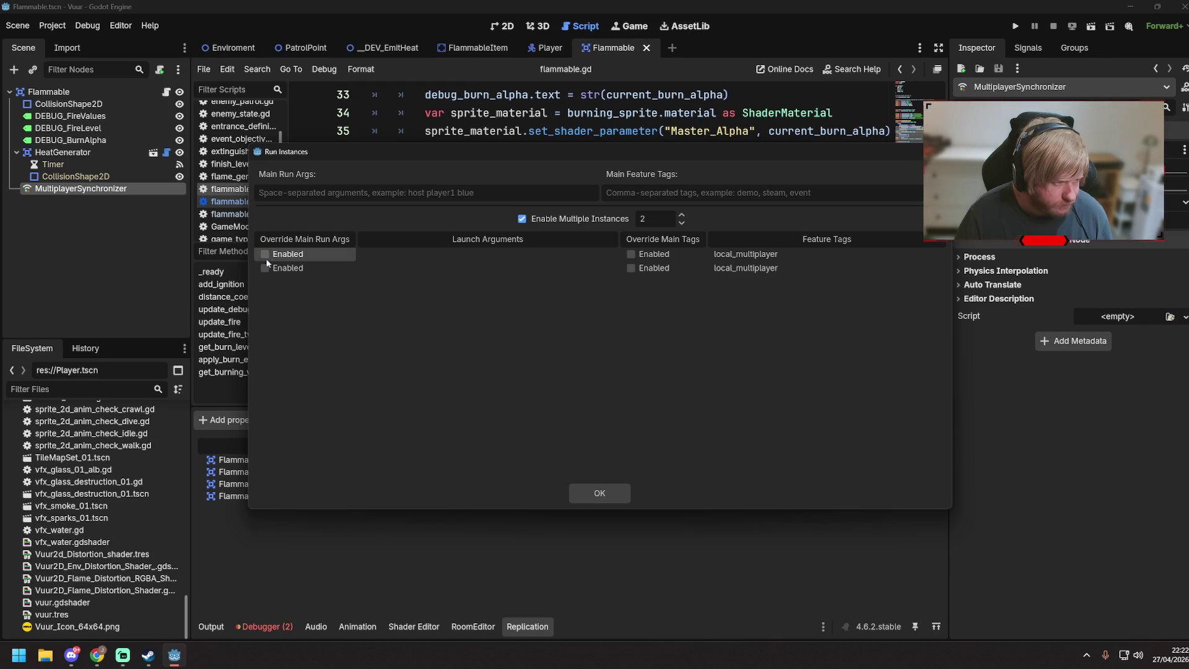
{"action": "left_click", "coordinate": [607, 493]}
{"action": "left_click", "coordinate": [632, 208]}
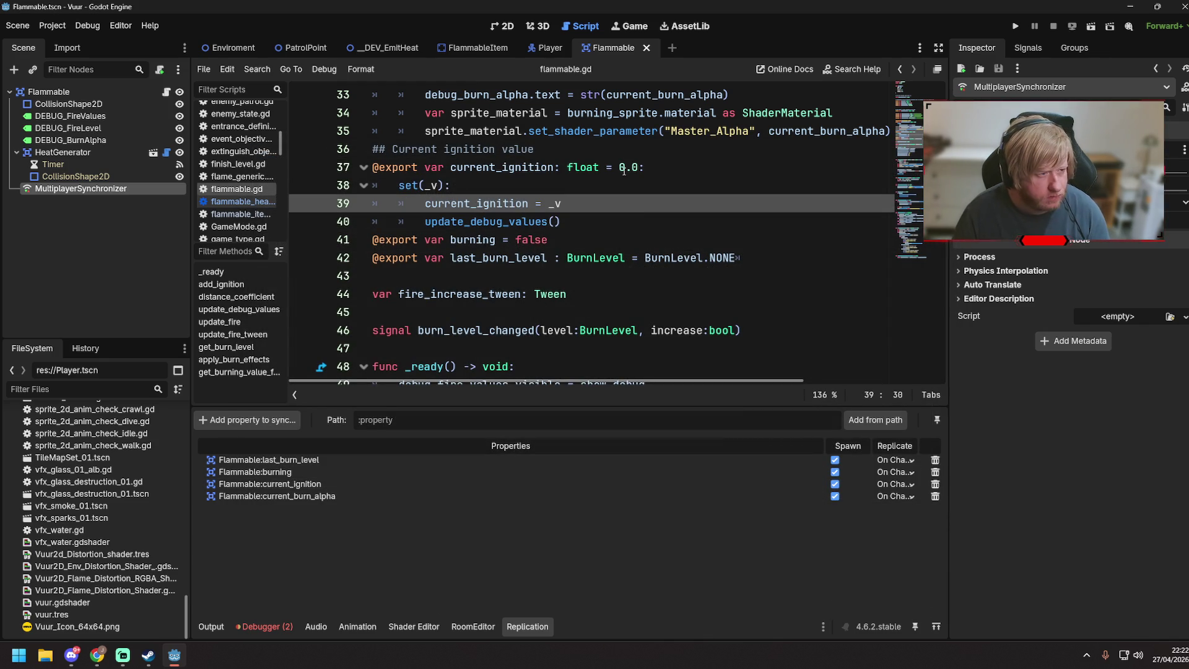
{"action": "key", "text": "F5"}
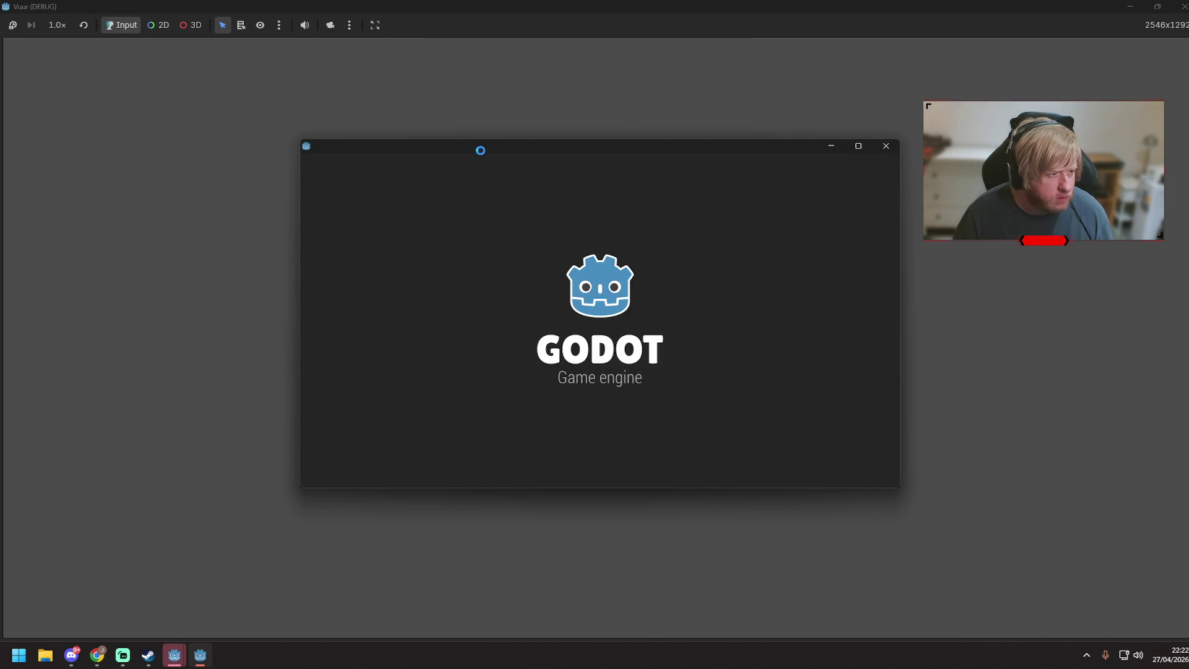
- Place the two Vuur (DEBUG) windows side by side and resume after the 'heal' error break
{"action": "left_click_drag", "start_coordinate": [467, 149], "coordinate": [754, 228]}
{"action": "left_click", "coordinate": [603, 7]}
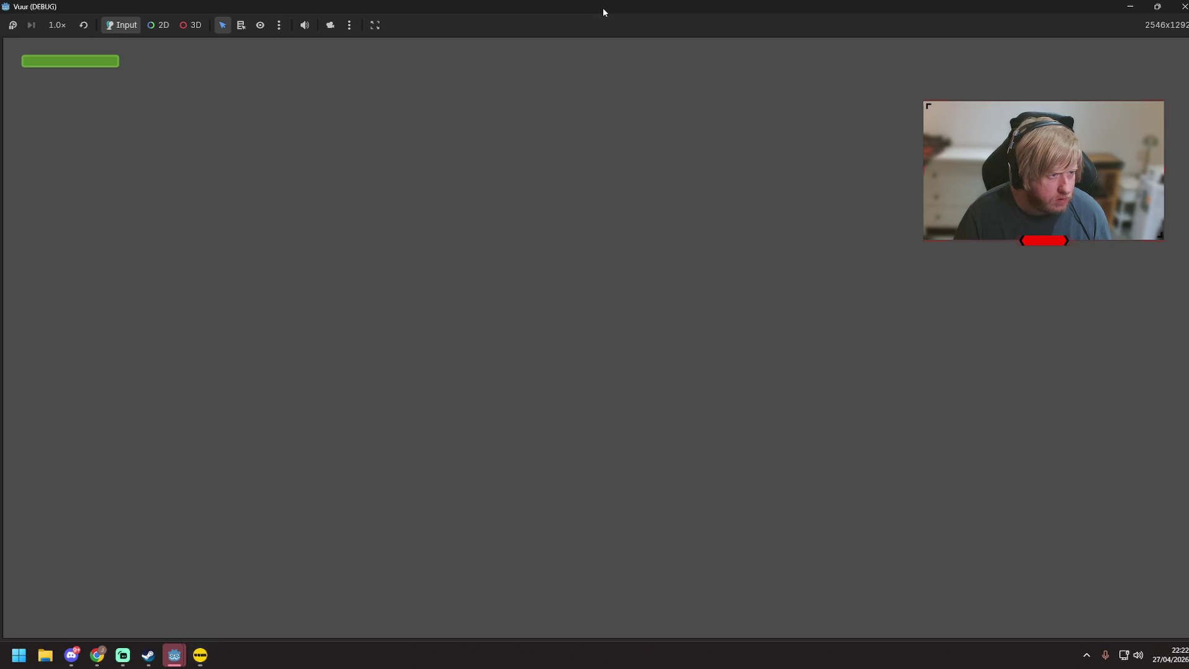
{"action": "double_click", "coordinate": [603, 8]}
{"action": "mouse_move", "coordinate": [607, 114]}
{"action": "left_mouse_down"}
{"action": "mouse_move", "coordinate": [375, 69]}
{"action": "mouse_move", "coordinate": [417, 81]}
{"action": "left_mouse_up"}
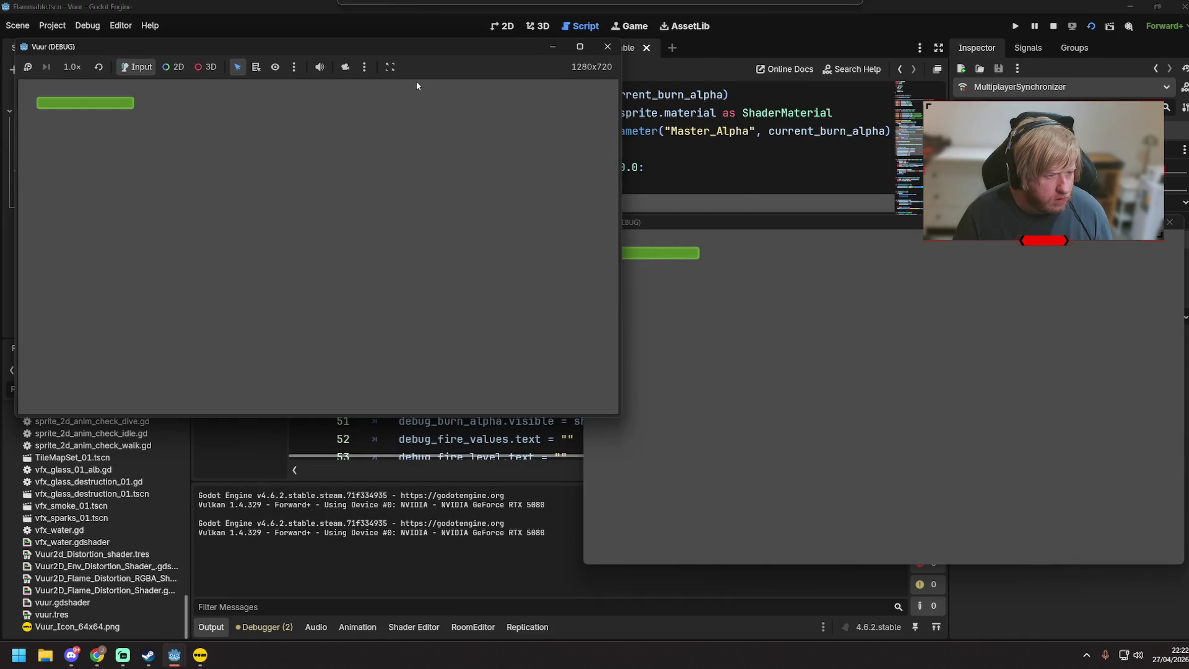
{"action": "left_click_drag", "start_coordinate": [791, 223], "coordinate": [580, 173]}
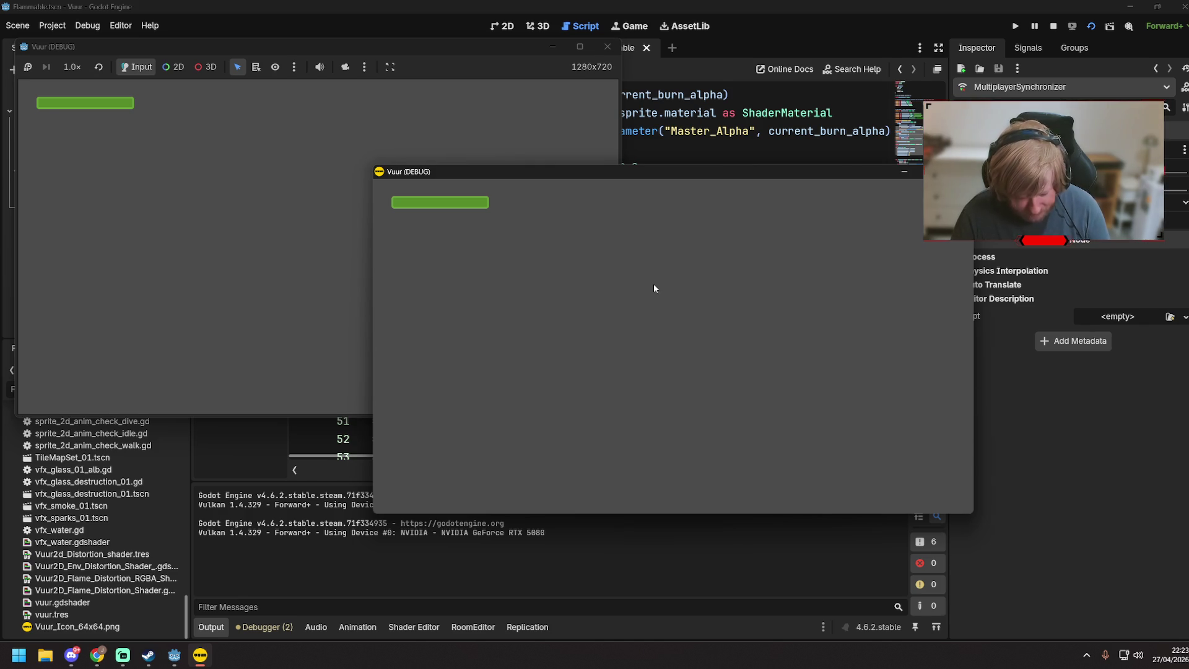
{"action": "type", "text": "h"}
{"action": "type", "text": "'"}
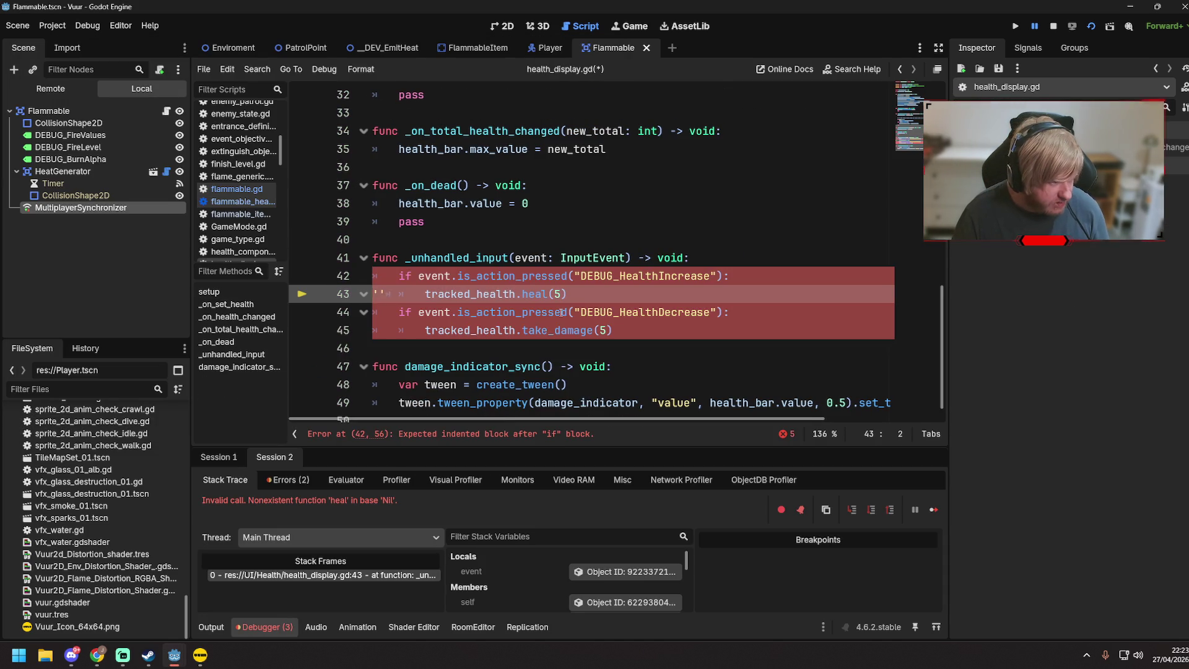
{"action": "key", "text": "ctrl+z"}
{"action": "left_click", "coordinate": [739, 219]}
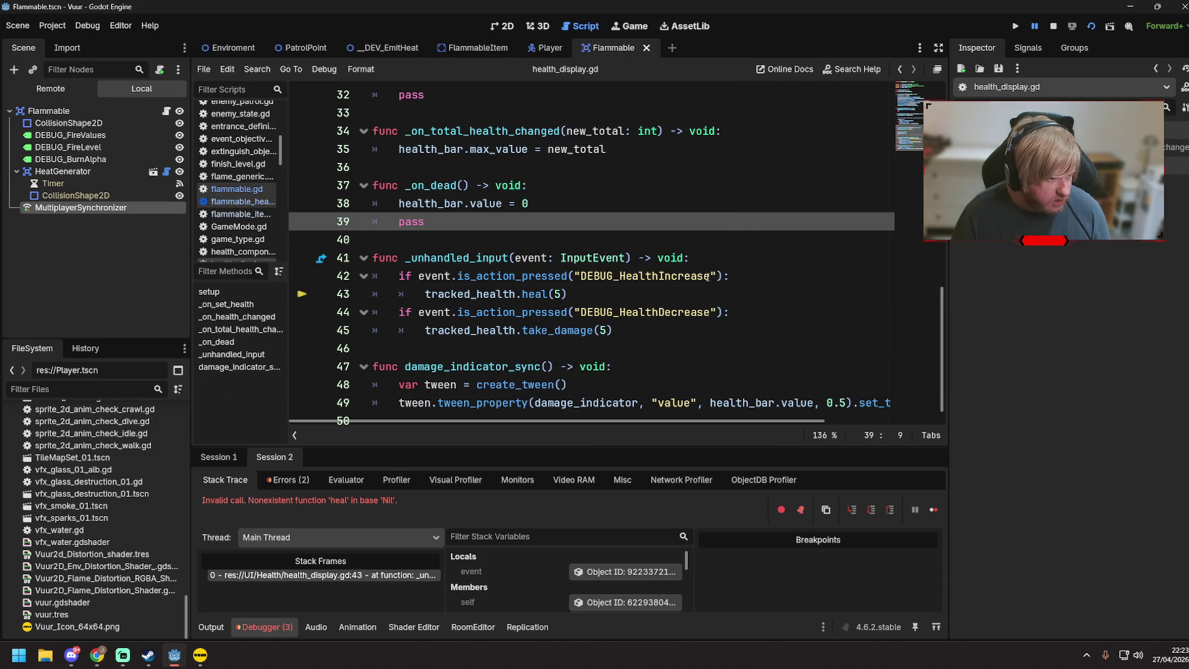
{"action": "key", "text": "alt+Tab"}
{"action": "key", "text": "alt+Tab"}
{"action": "key", "text": "alt+Tab"}
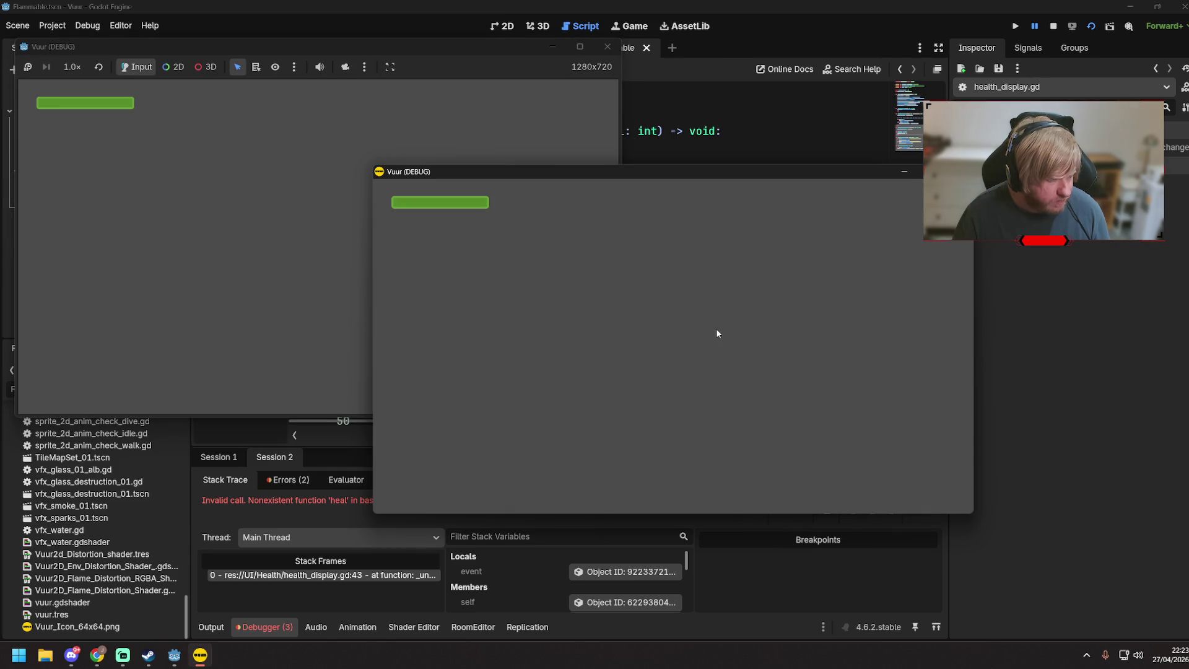
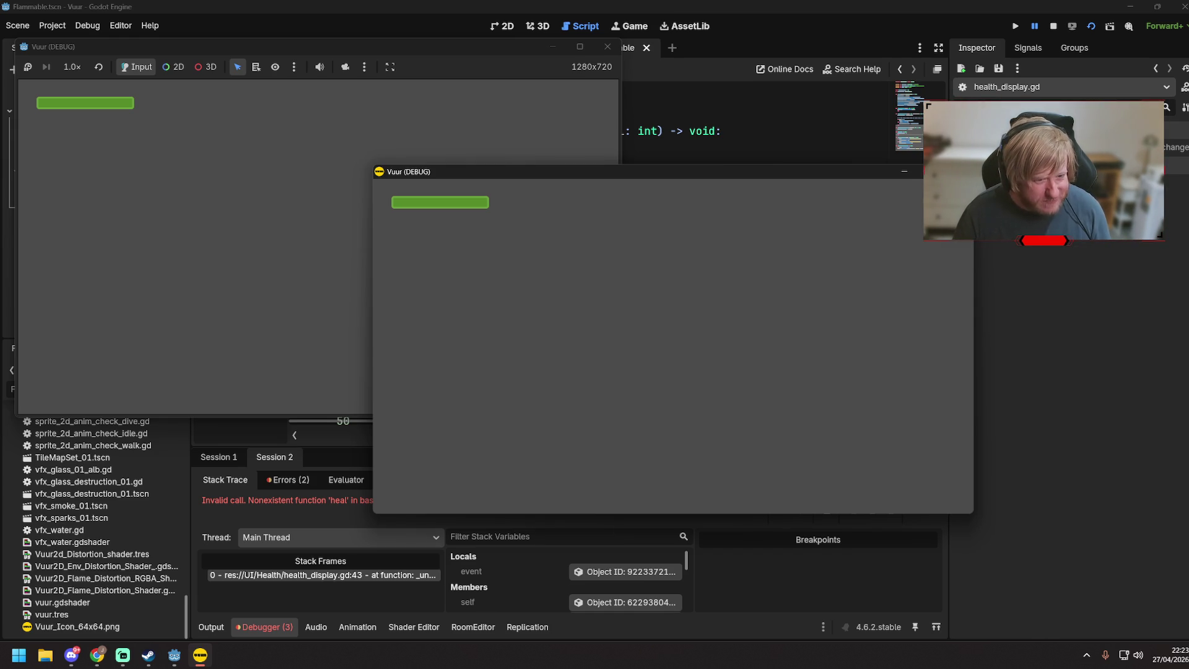
- Close both game instances and find the DEBUG_ServerScreen action in Project Settings' Input Map
{"action": "left_click", "coordinate": [960, 171]}
{"action": "left_click", "coordinate": [607, 46]}
{"action": "left_click", "coordinate": [46, 26]}
{"action": "left_click", "coordinate": [68, 41]}
{"action": "left_click", "coordinate": [231, 66]}
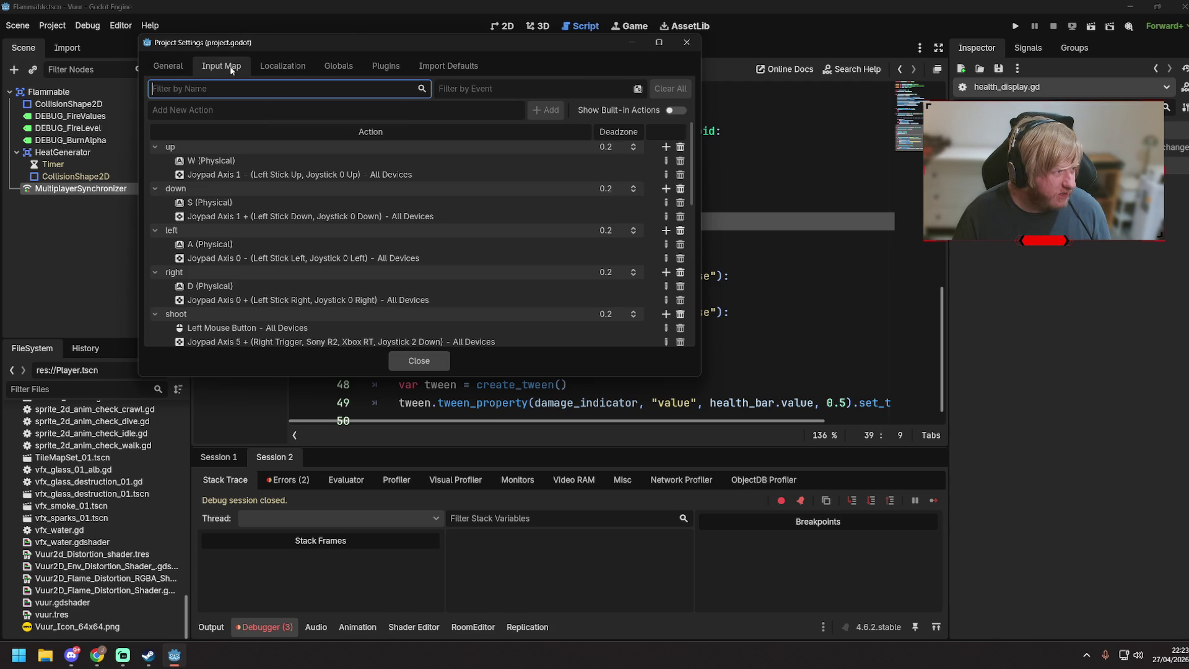
{"action": "scroll", "coordinate": [326, 217], "scroll_direction": "down", "scroll_amount": 6}
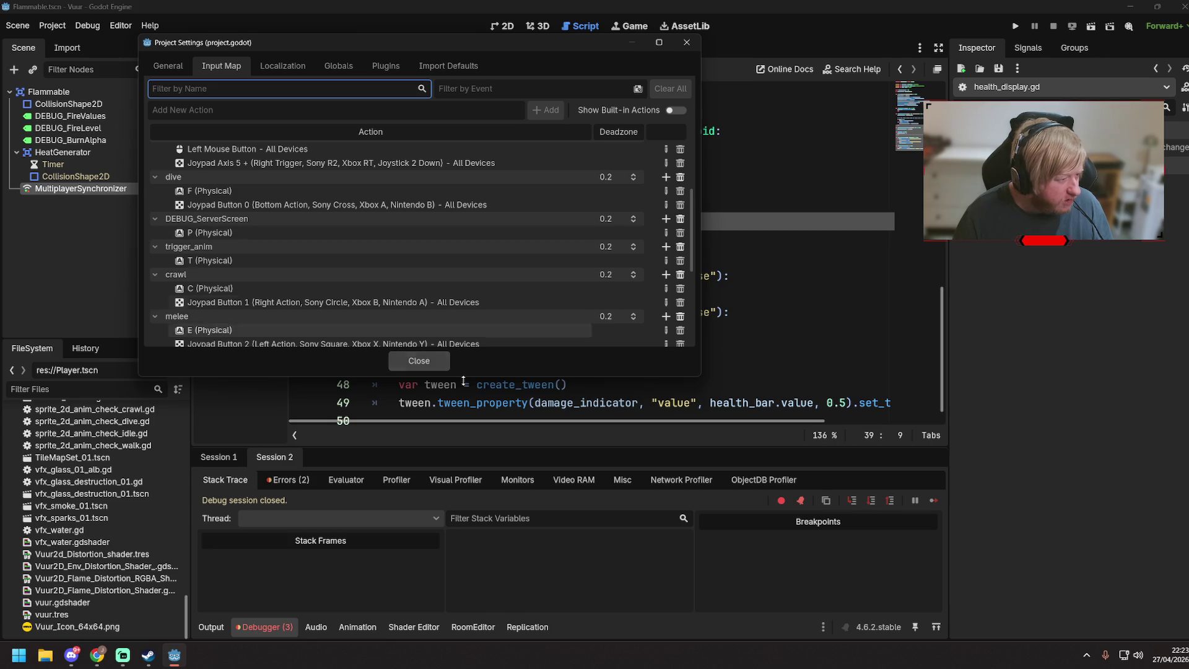
{"action": "left_click", "coordinate": [419, 361]}
{"action": "left_click", "coordinate": [248, 68]}
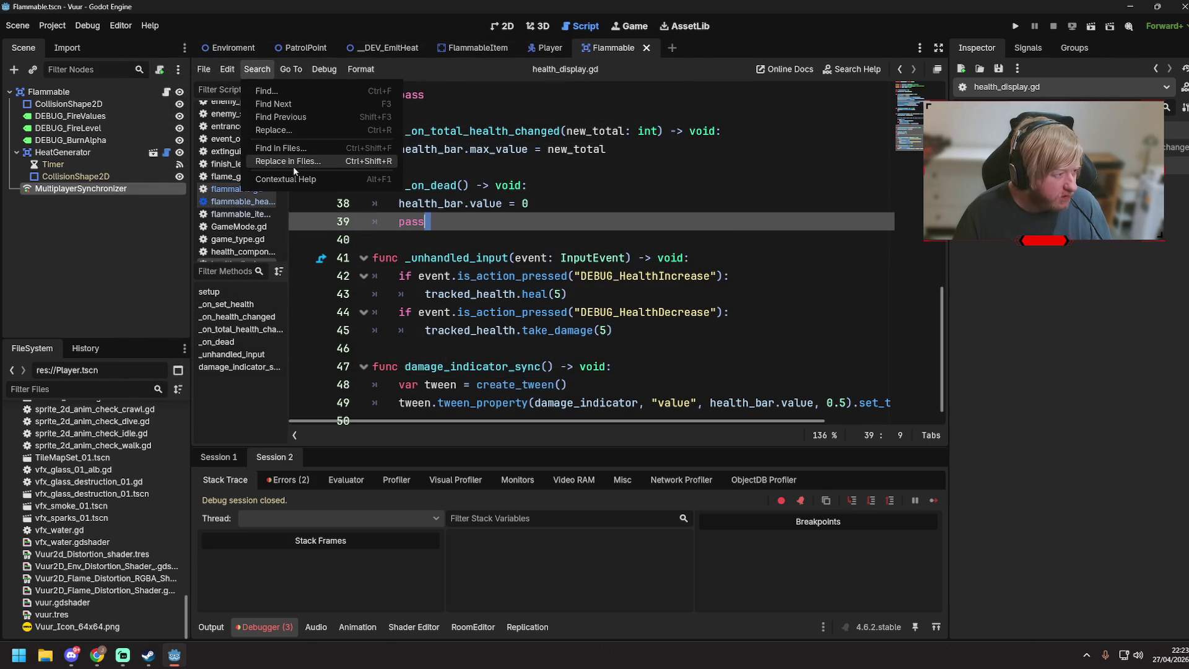
- Find DEBUG_ServerScreen in all project files and open its match in multiplayer_spawner.gd
{"action": "left_click", "coordinate": [296, 149]}
{"action": "type", "text": "DEBUG_"}
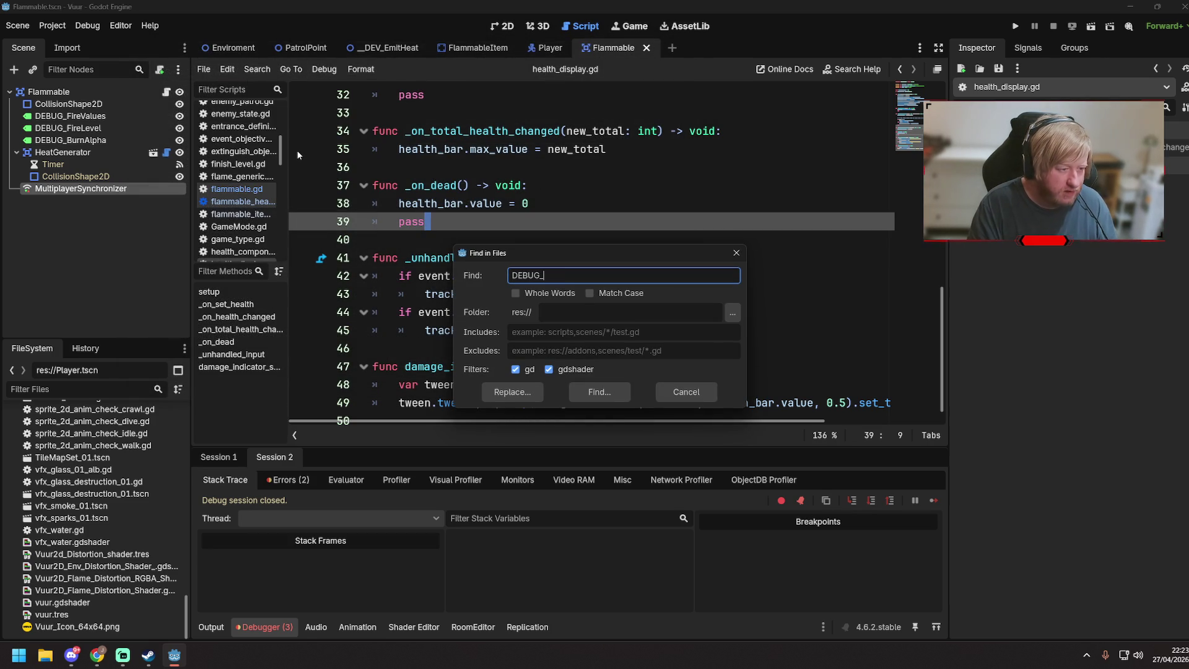
{"action": "type", "text": "en"}
{"action": "key", "text": "Return"}
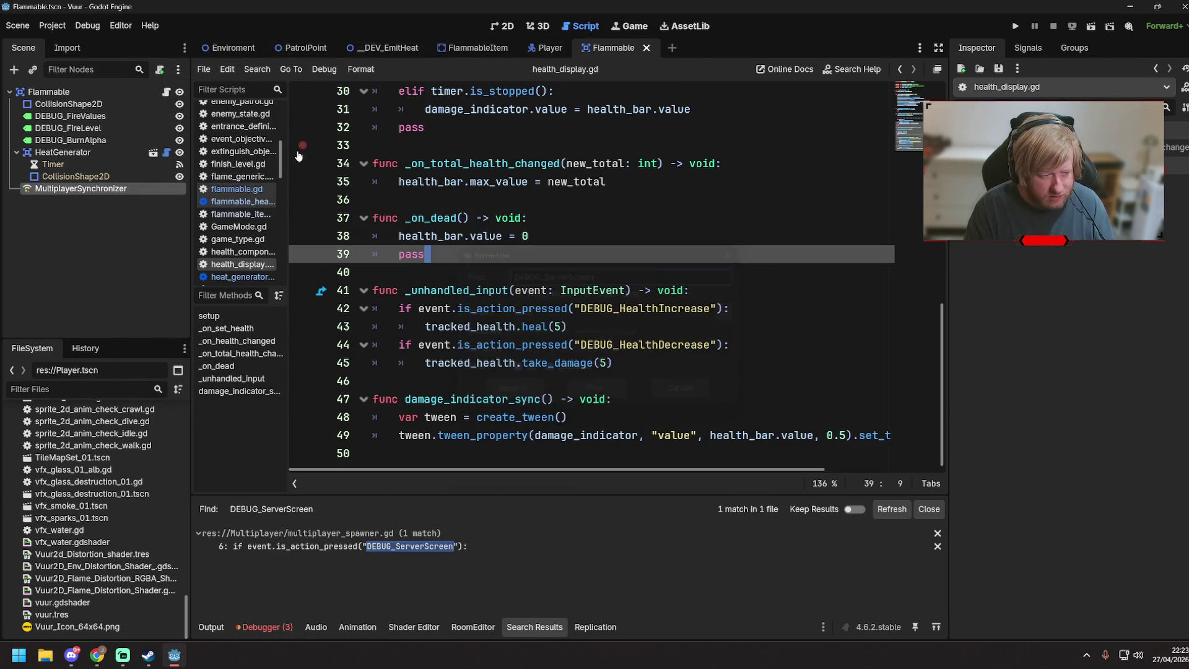
{"action": "left_click", "coordinate": [389, 547]}
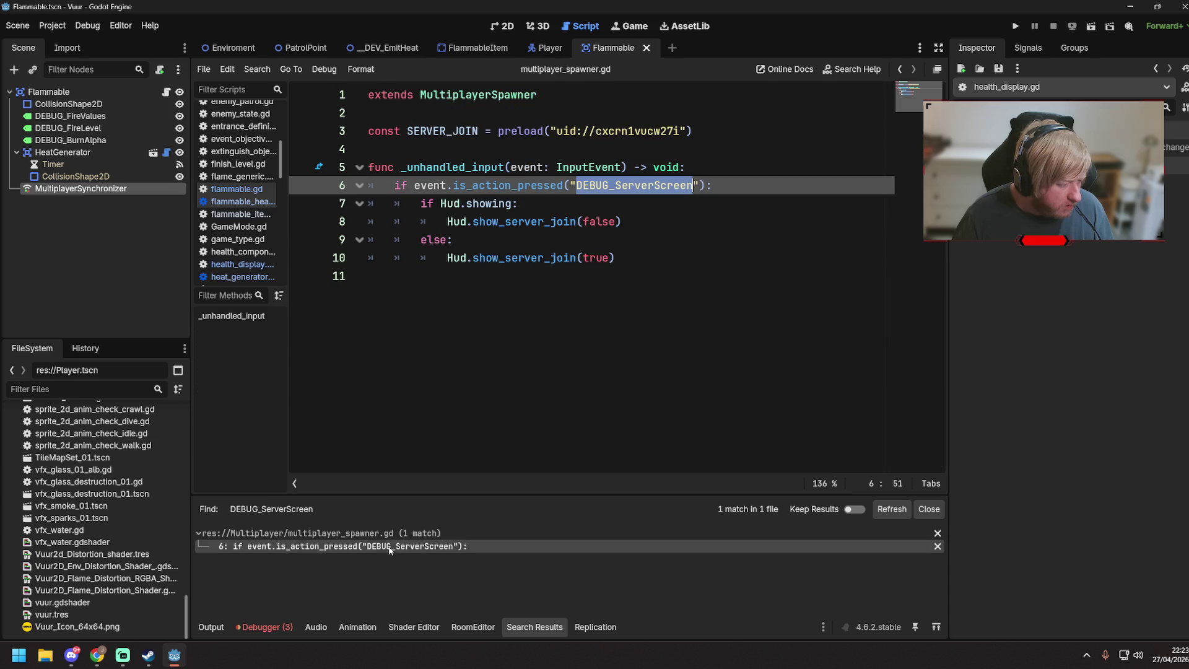
- Look over lines 10–11 of multiplayer_spawner.gd, then switch to the DEV_EmitHeat scene
{"action": "left_click", "coordinate": [545, 340]}
{"action": "left_click", "coordinate": [712, 233]}
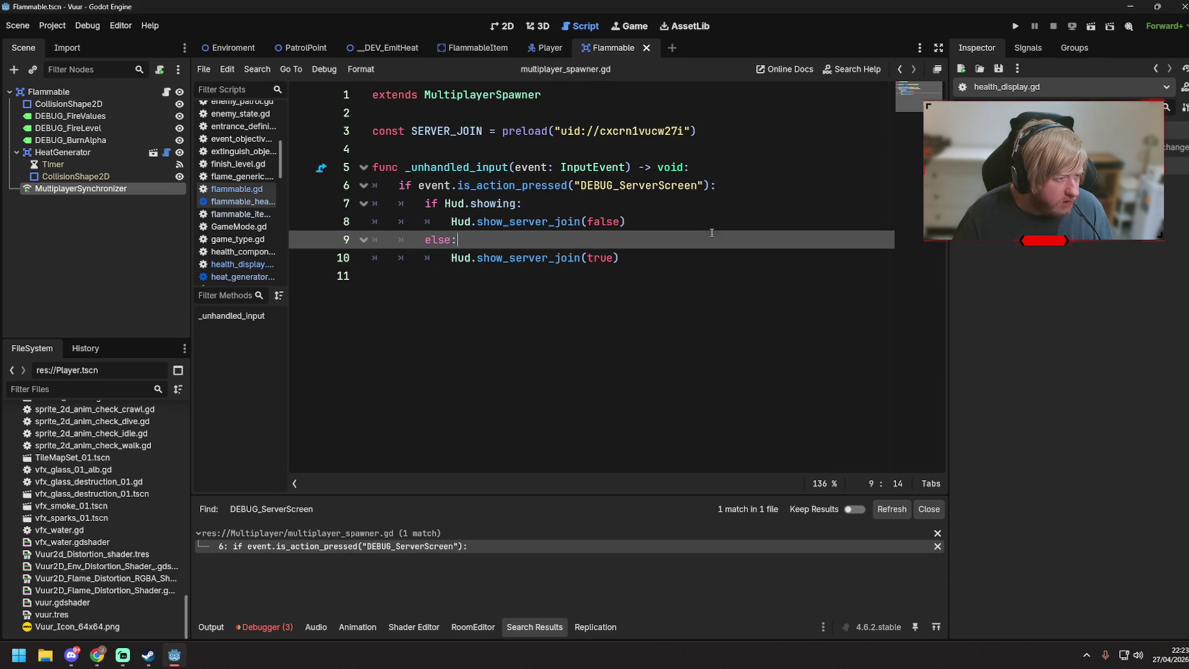
{"action": "left_click", "coordinate": [657, 286]}
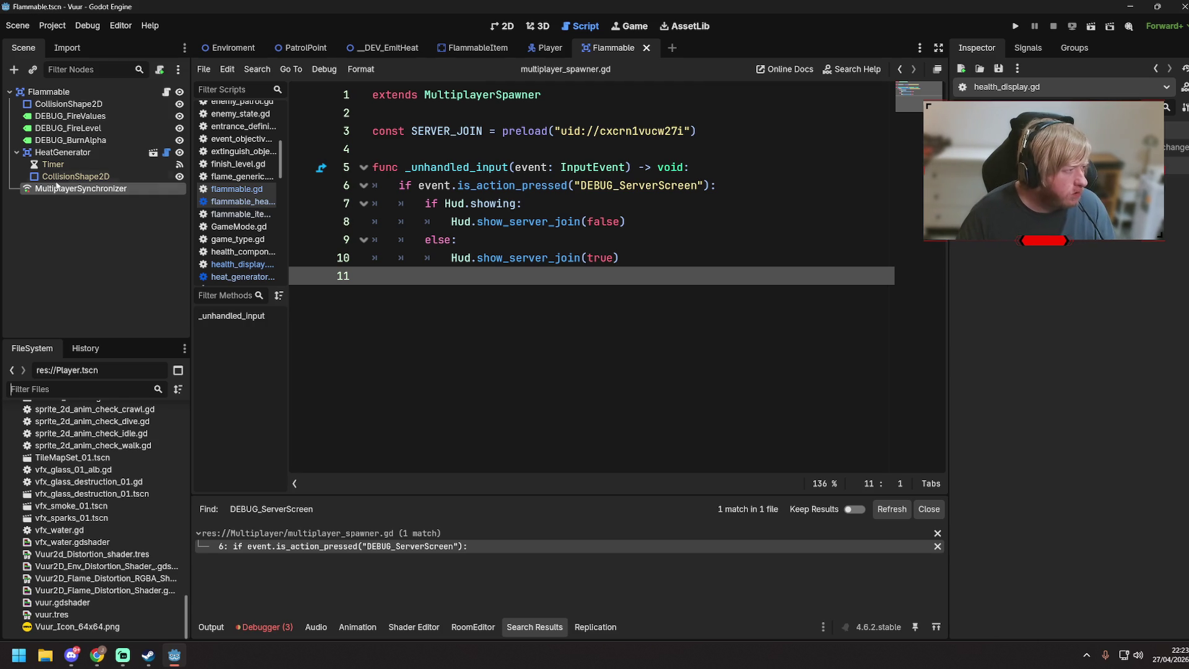
{"action": "left_click", "coordinate": [393, 48]}
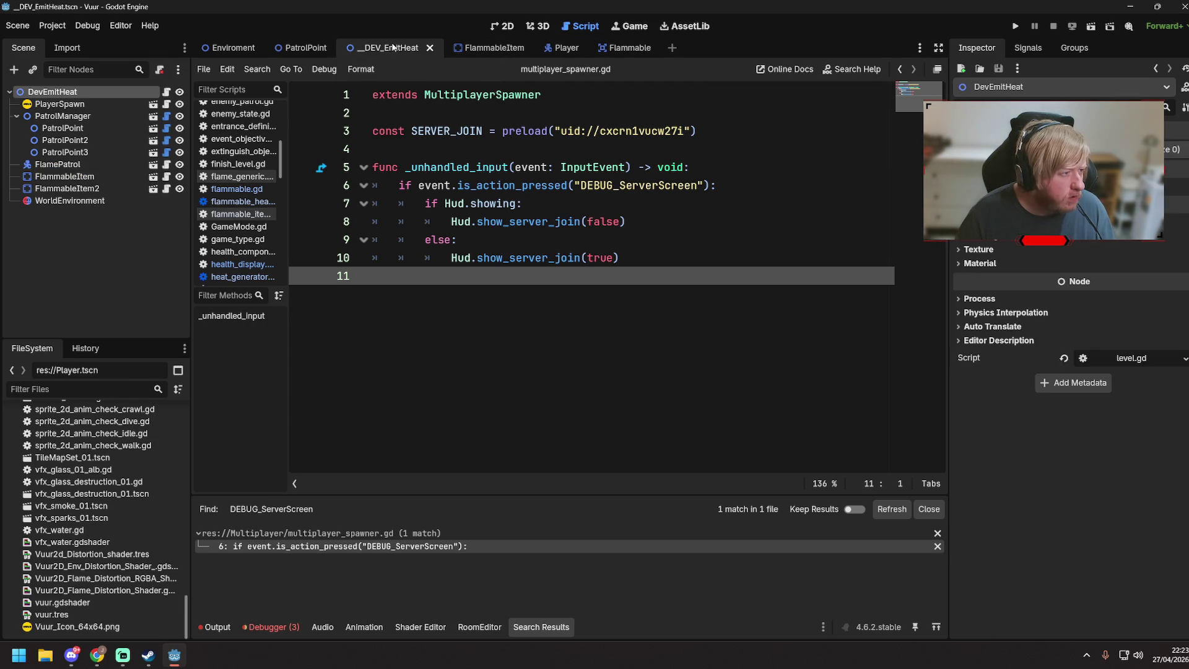
- Run DEV_EmitHeat with F6, compare the two game windows side by side, then close them and return to the script
{"action": "left_click", "coordinate": [59, 104]}
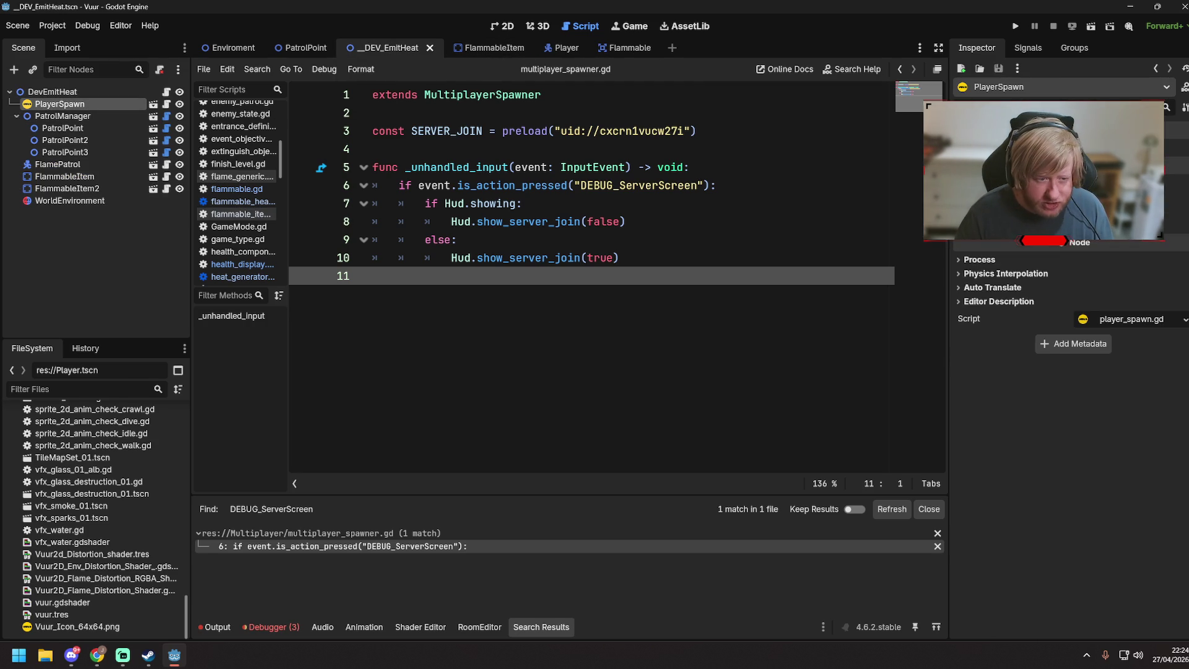
{"action": "key", "text": "Up"}
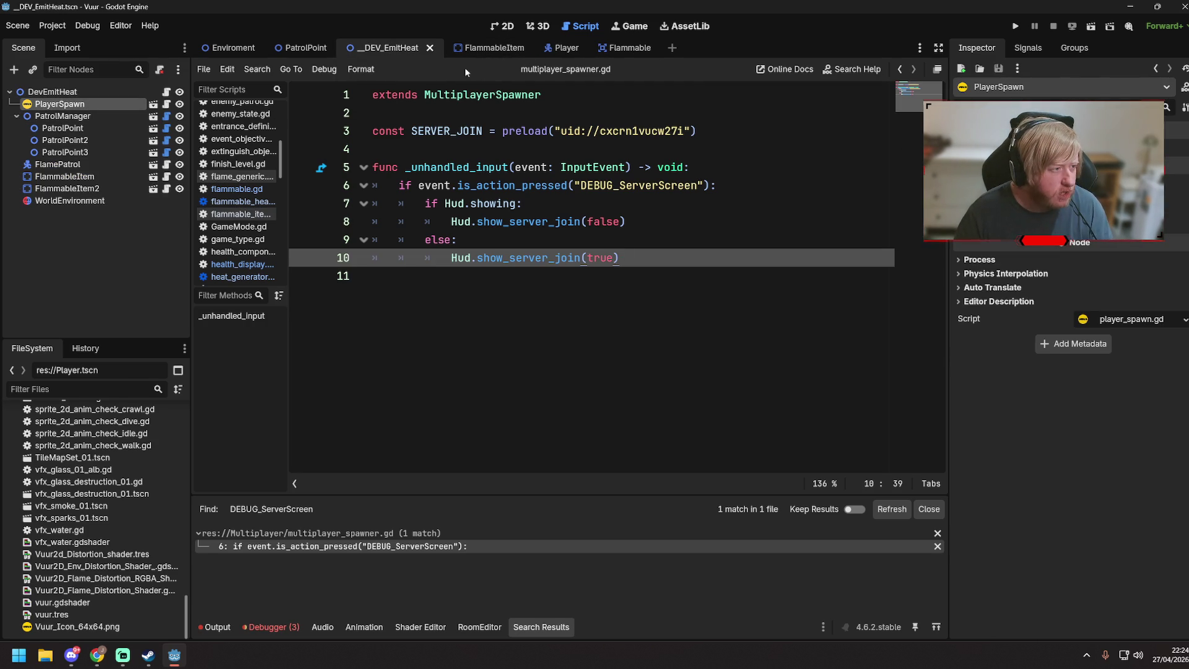
{"action": "key", "text": "F6"}
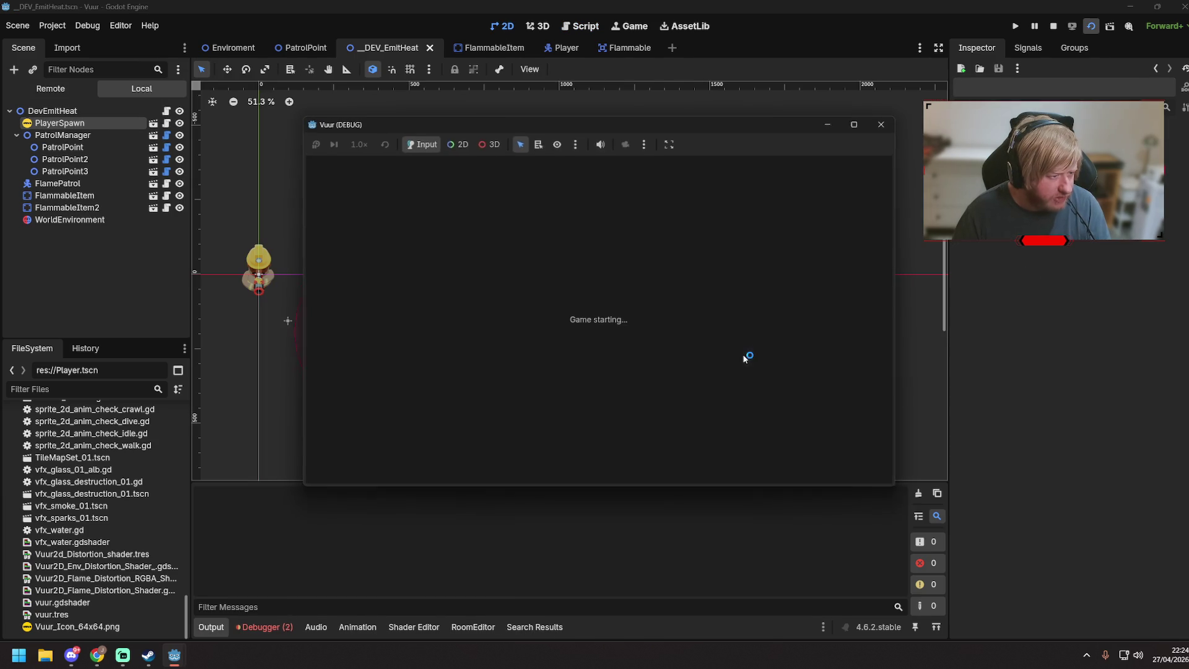
{"action": "left_click_drag", "start_coordinate": [567, 153], "coordinate": [755, 251]}
{"action": "left_click_drag", "start_coordinate": [557, 121], "coordinate": [324, 84]}
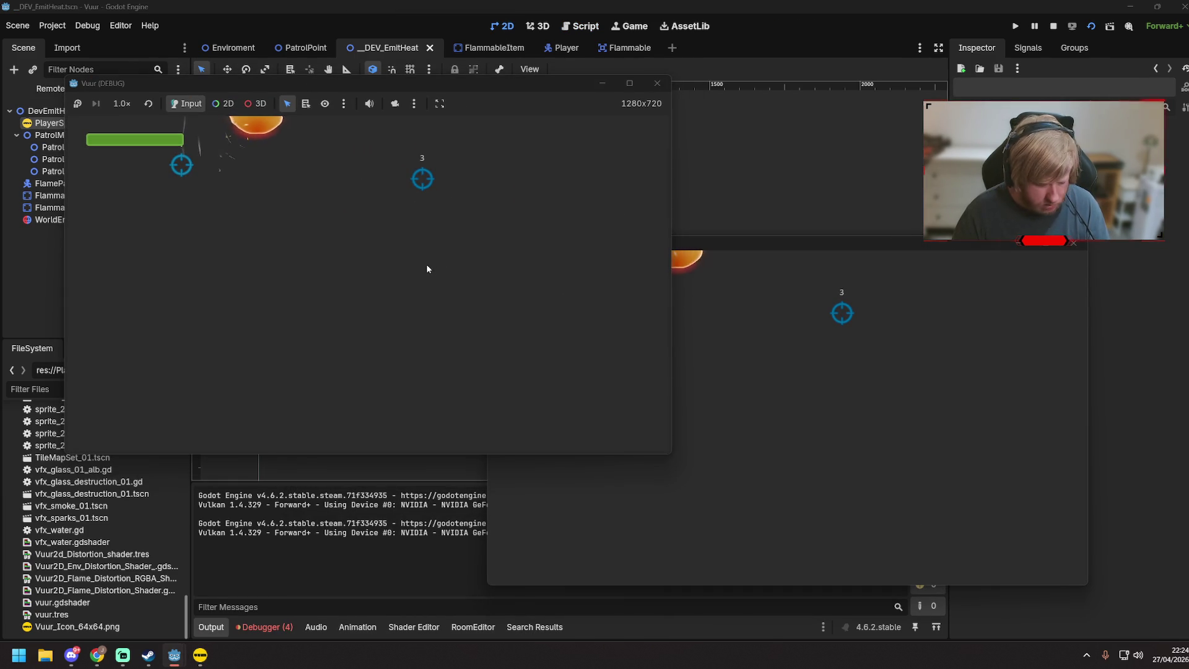
{"action": "left_click", "coordinate": [805, 406]}
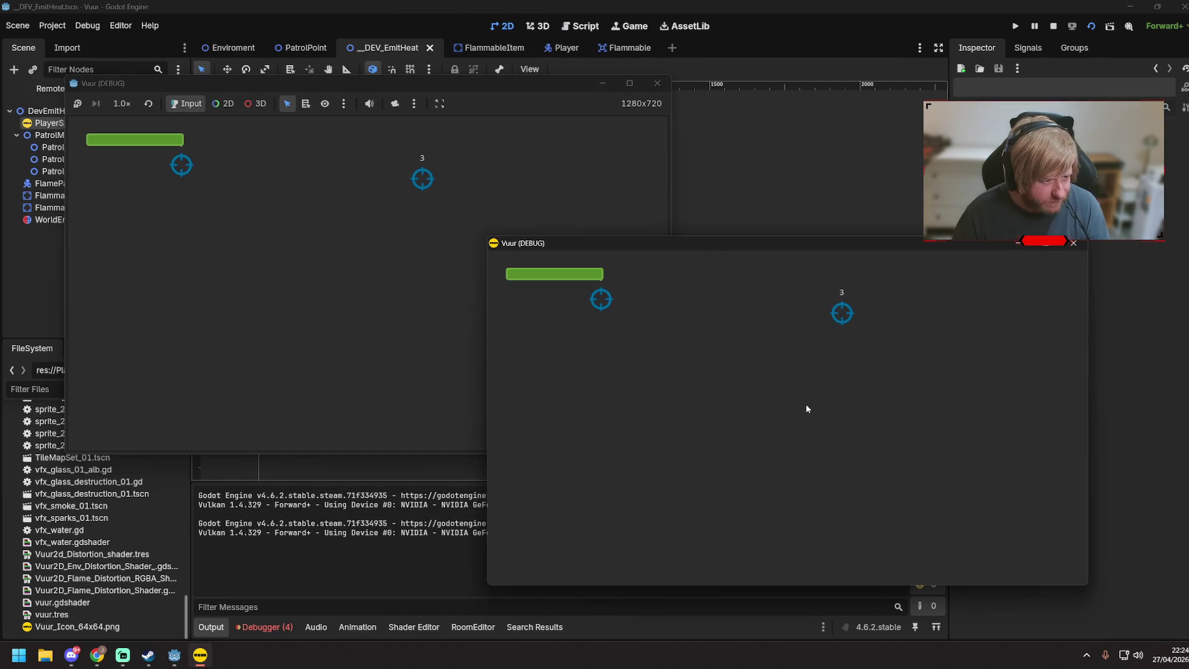
{"action": "left_click", "coordinate": [455, 328]}
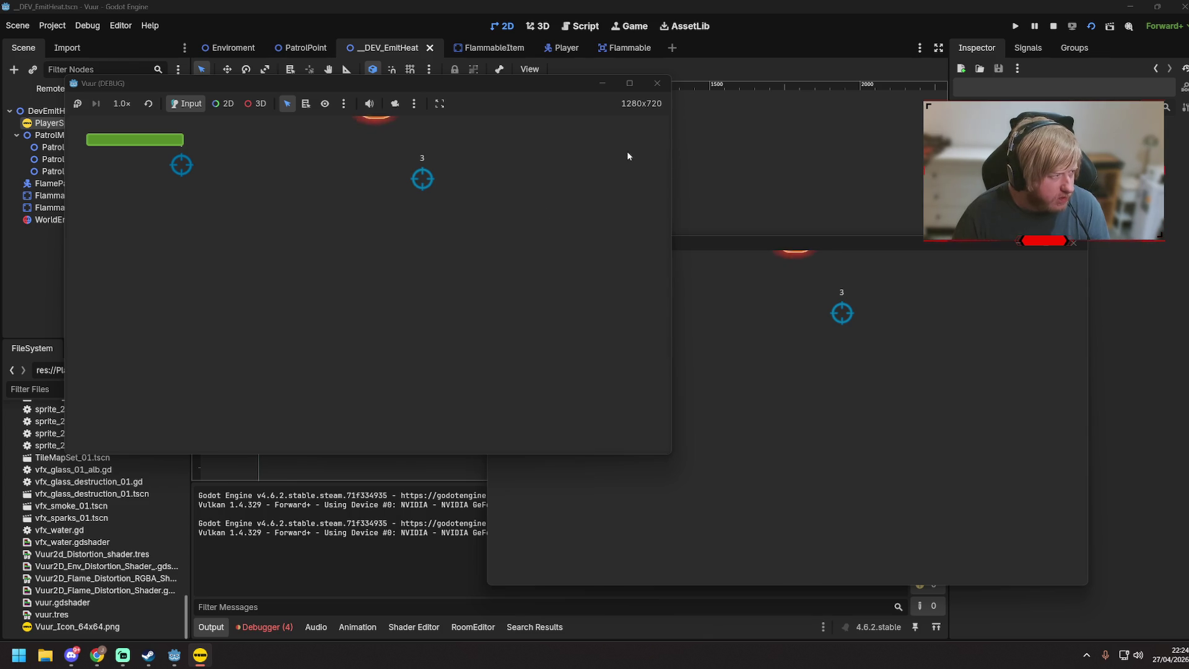
{"action": "left_click", "coordinate": [658, 83]}
{"action": "left_click", "coordinate": [1073, 243]}
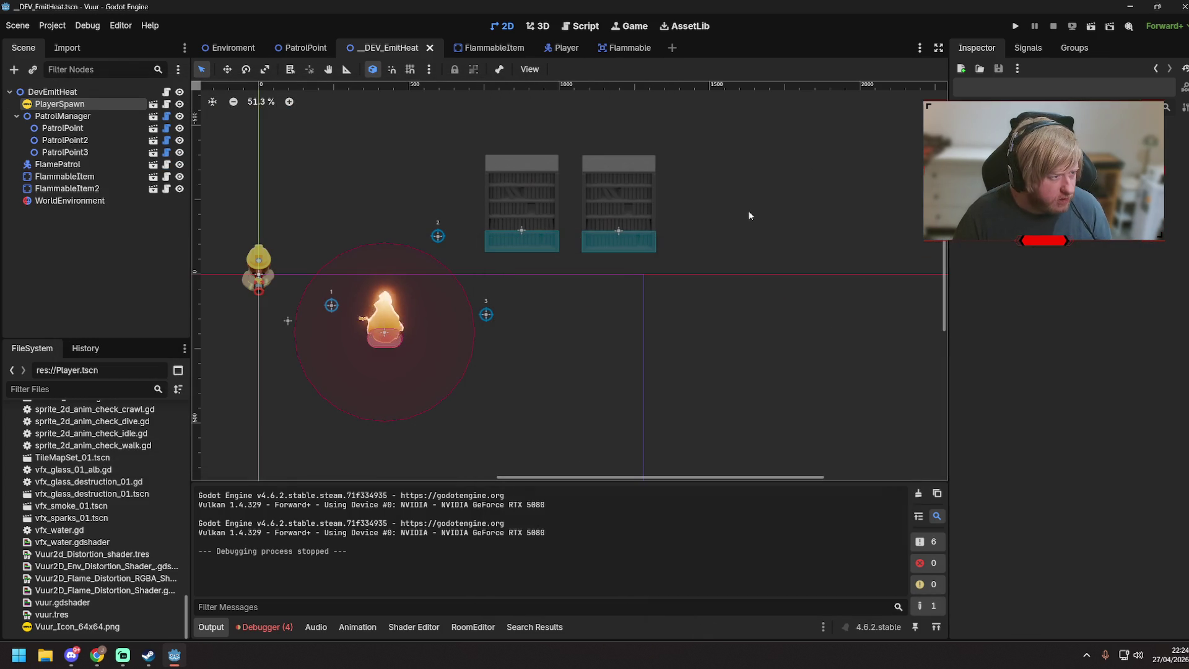
{"action": "left_click", "coordinate": [584, 27]}
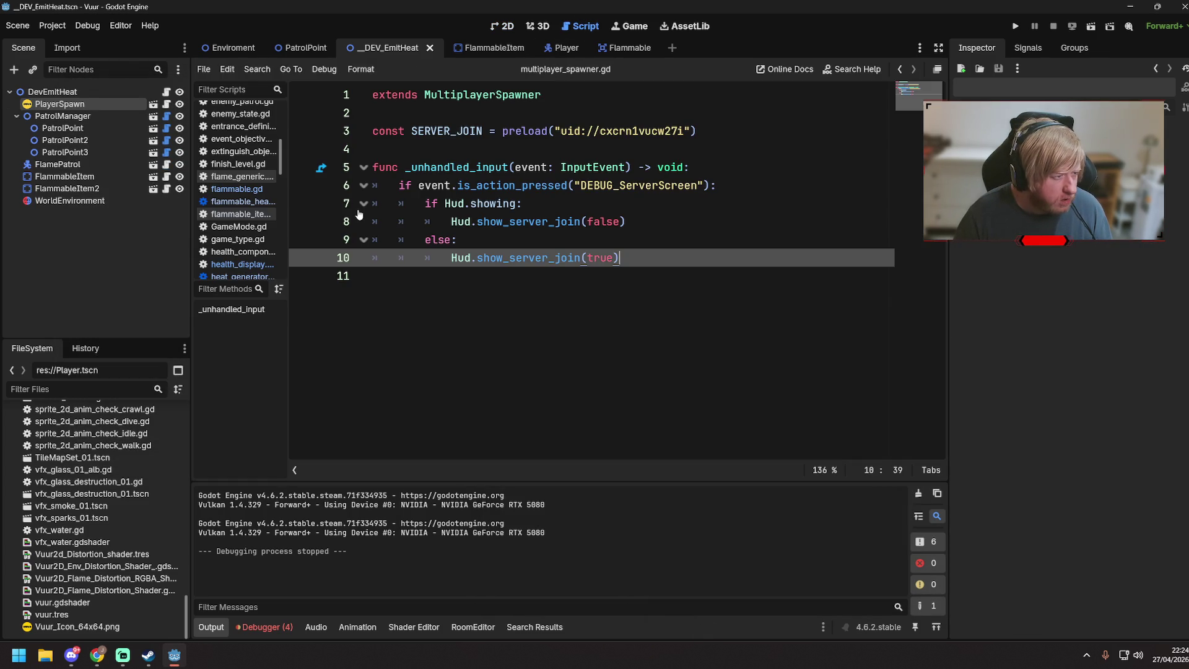
- Set a breakpoint on line 6, test-run the scene once, stop it and save
{"action": "left_click", "coordinate": [300, 187]}
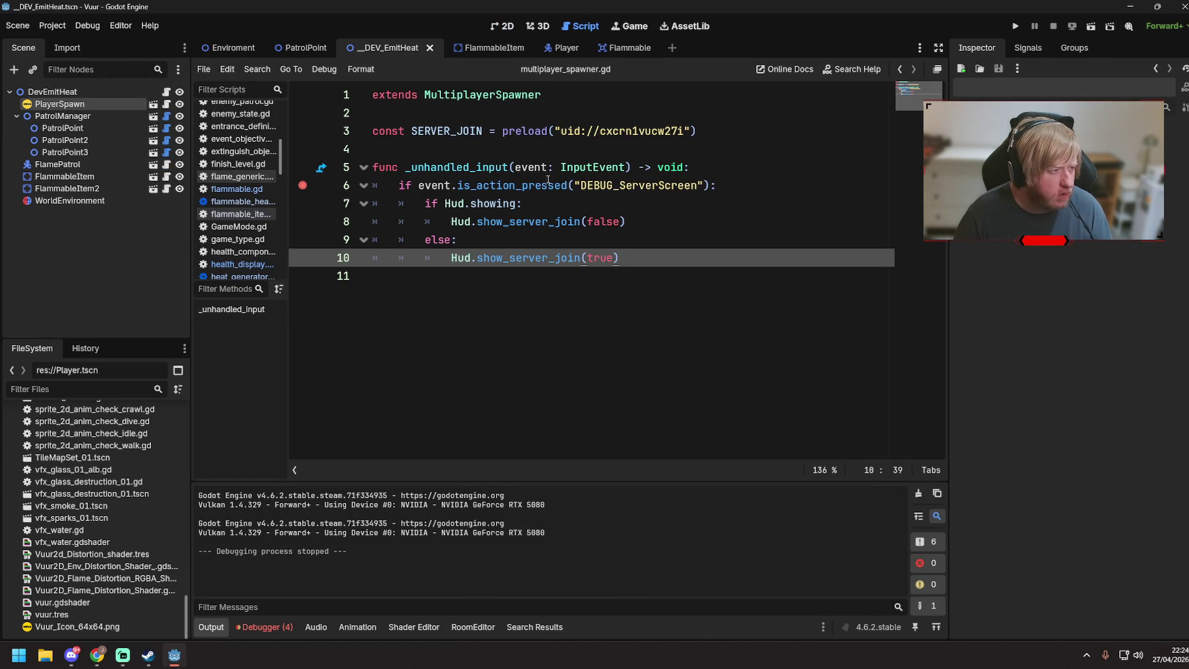
{"action": "key", "text": "F6"}
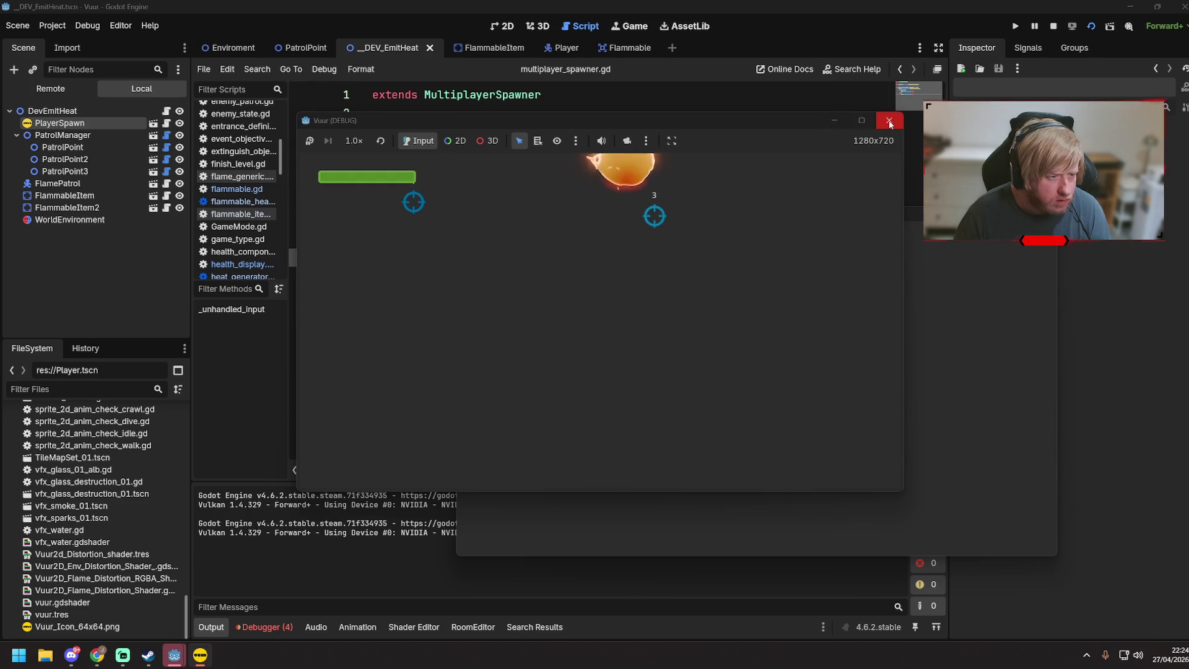
{"action": "key", "text": "F8"}
{"action": "left_click", "coordinate": [624, 185]}
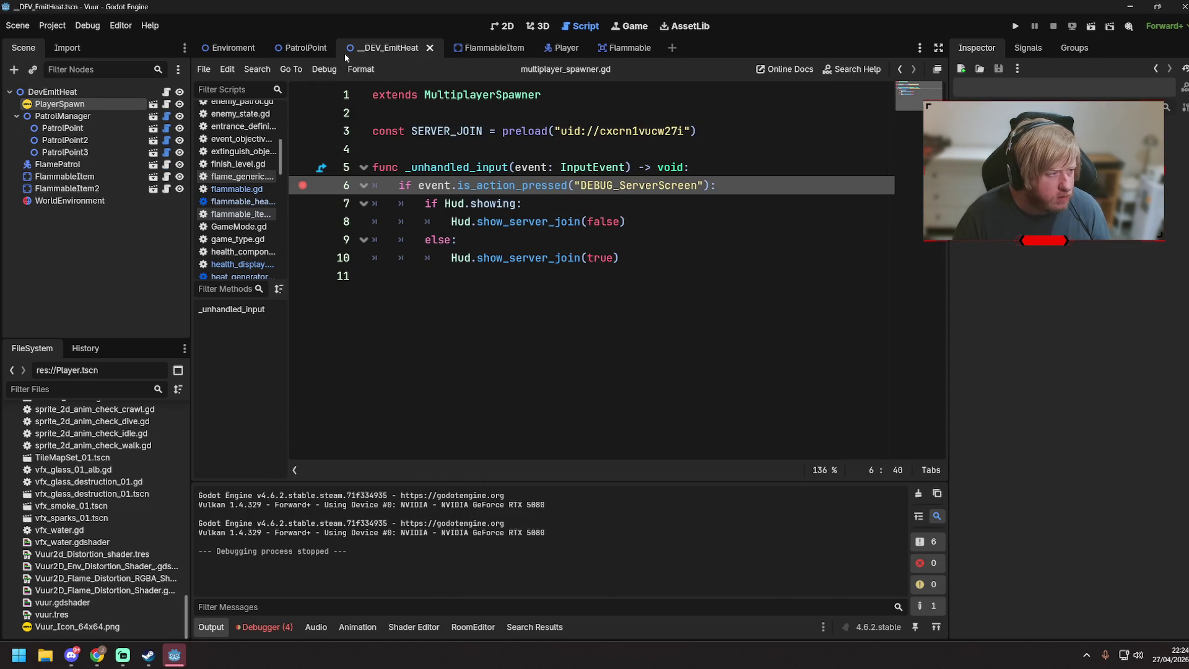
{"action": "key", "text": "ctrl+s"}
- Confirm Run Instances is set to 2 instances tagged local_multiplayer, then save
{"action": "left_click", "coordinate": [87, 25]}
{"action": "left_click", "coordinate": [136, 195]}
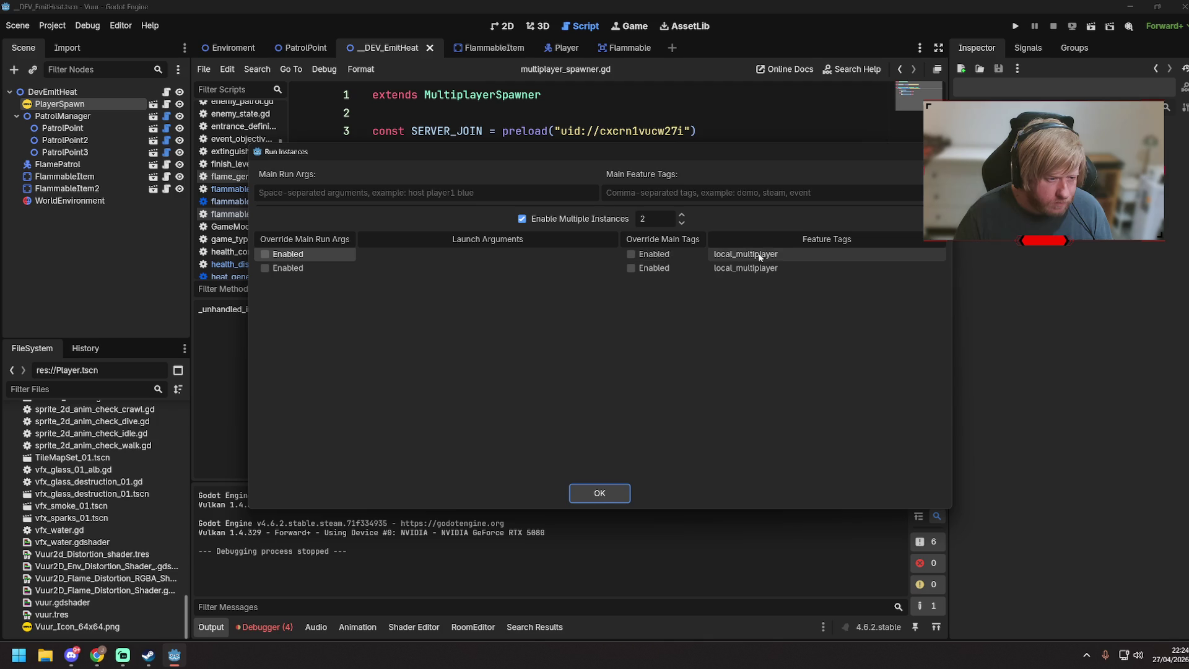
{"action": "left_click", "coordinate": [536, 362]}
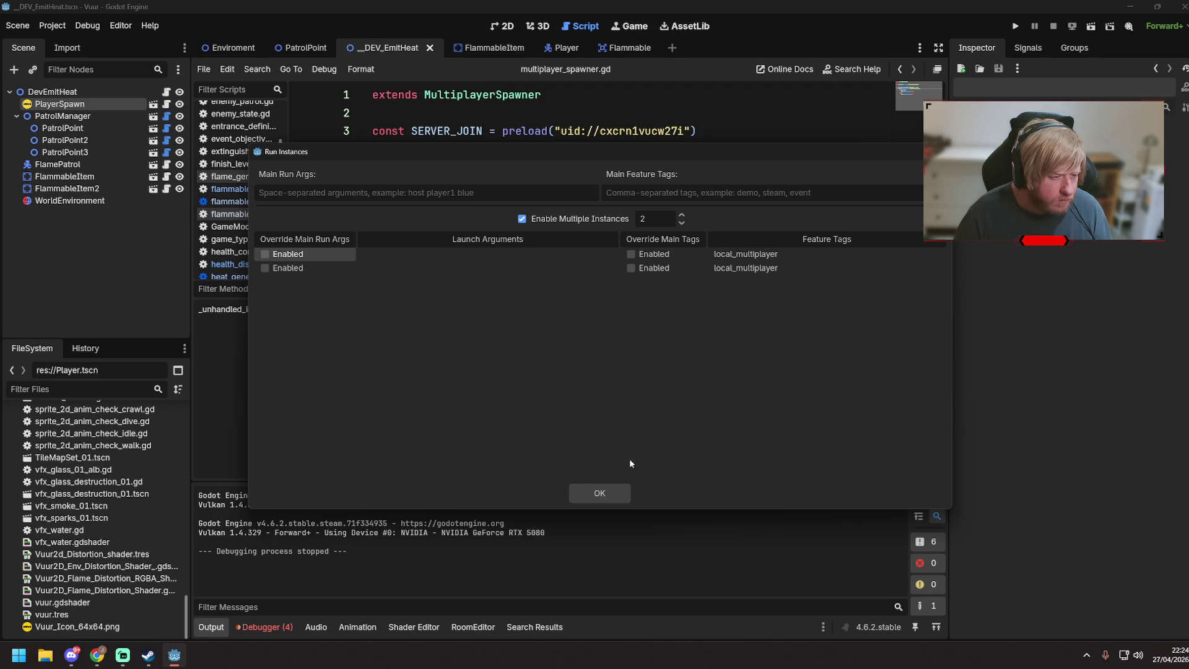
{"action": "left_click", "coordinate": [600, 493]}
{"action": "key", "text": "ctrl+s"}
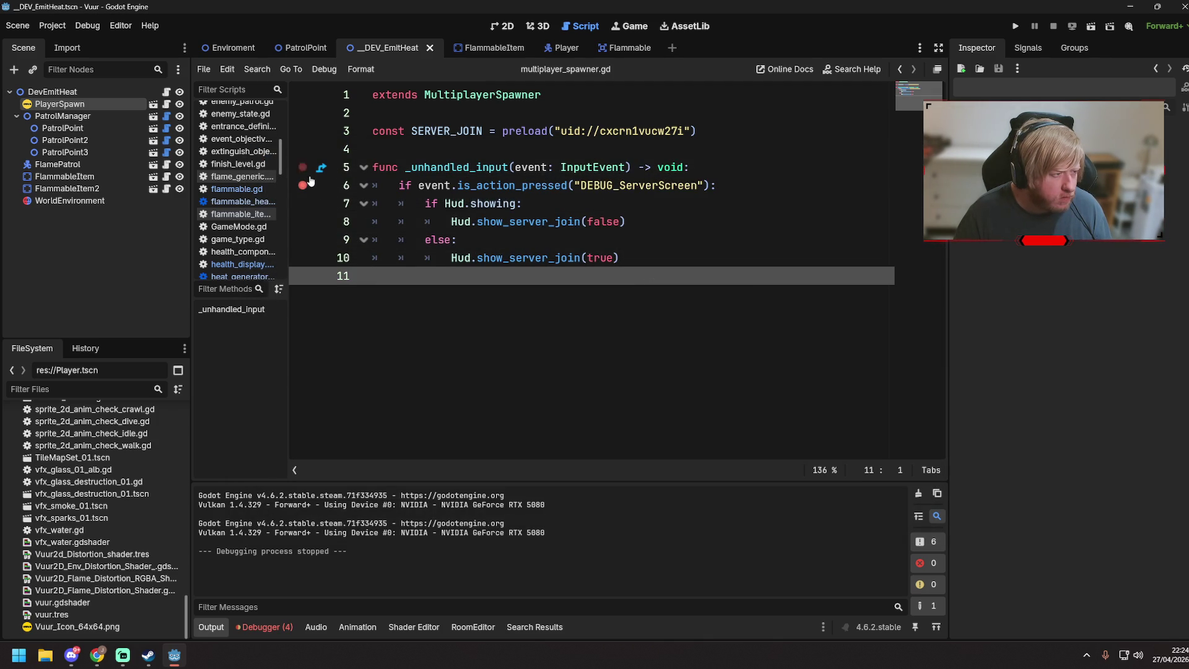
- Copy the name MultiplayerSpawner and try it in the file filter, then clear the filter
{"action": "left_click", "coordinate": [558, 197]}
{"action": "double_click", "coordinate": [471, 94]}
{"action": "key", "text": "ctrl+c"}
{"action": "left_click", "coordinate": [81, 390]}
{"action": "key", "text": "ctrl+v"}
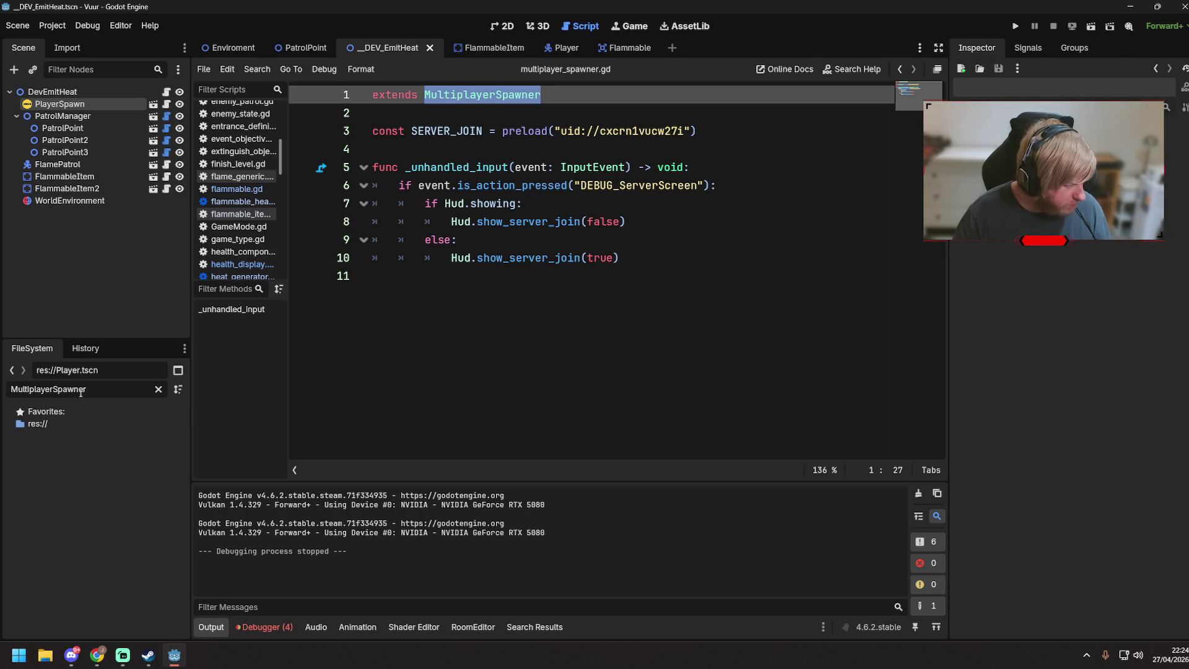
{"action": "left_click", "coordinate": [158, 389]}
- Find in Files for MultiplayerSpawner, confirm multiplayer_spawner.gd is the only match, then open the Enviroment scene
{"action": "left_click", "coordinate": [257, 69]}
{"action": "left_click", "coordinate": [303, 162]}
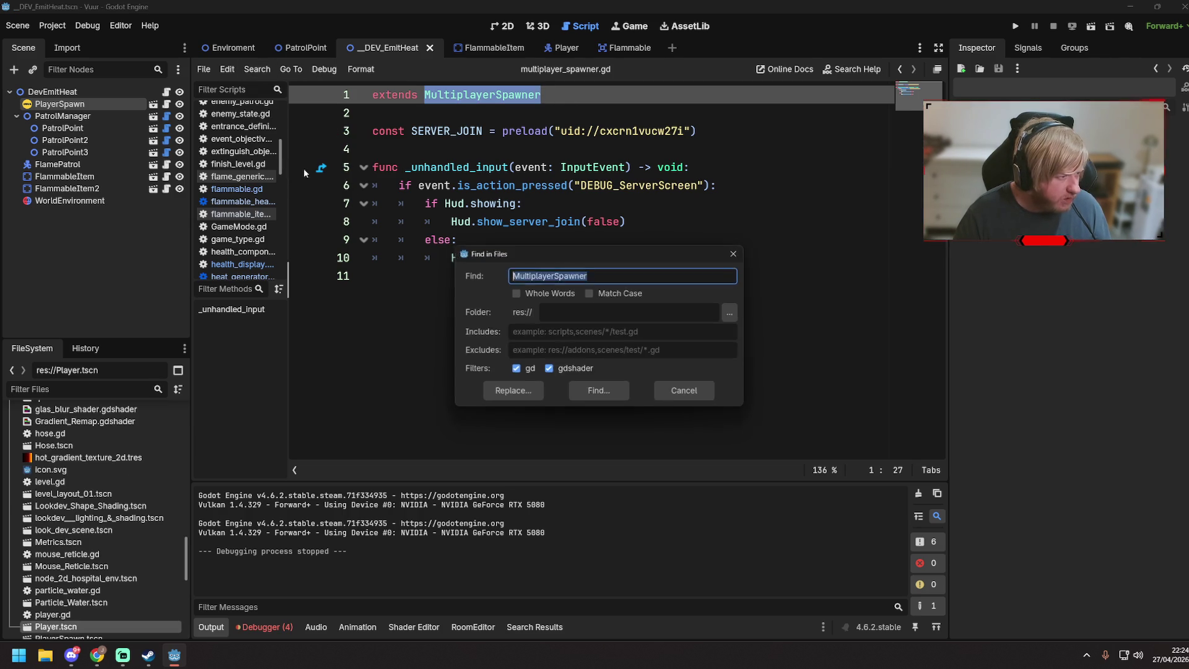
{"action": "left_click", "coordinate": [599, 390]}
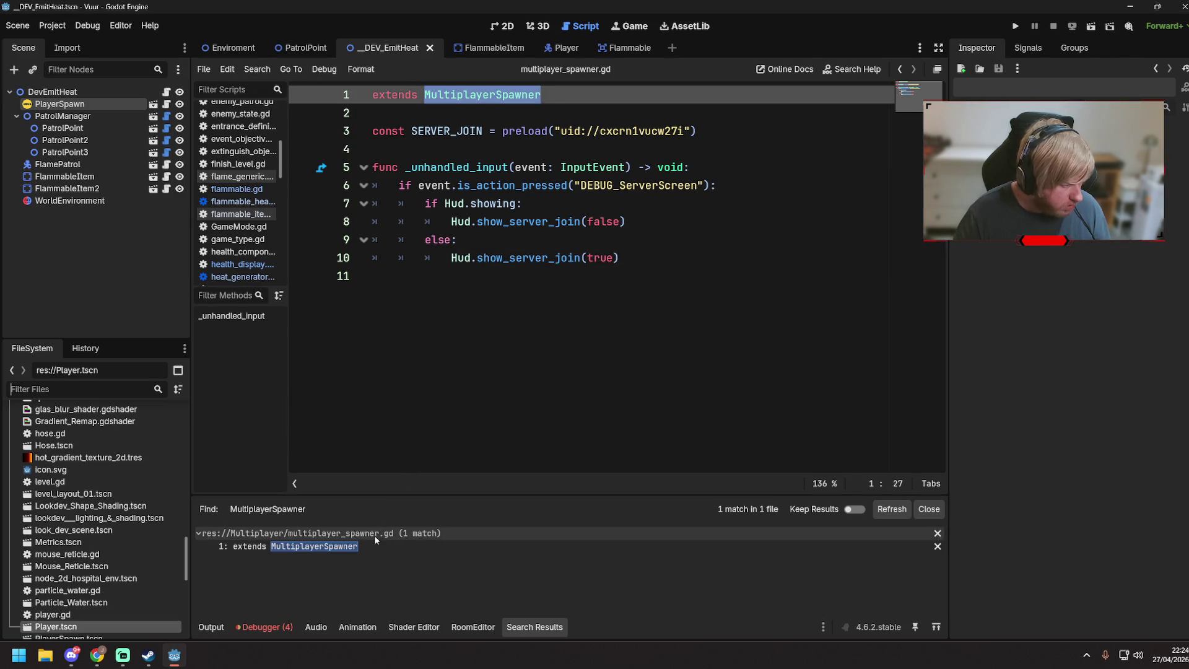
{"action": "left_click", "coordinate": [362, 547]}
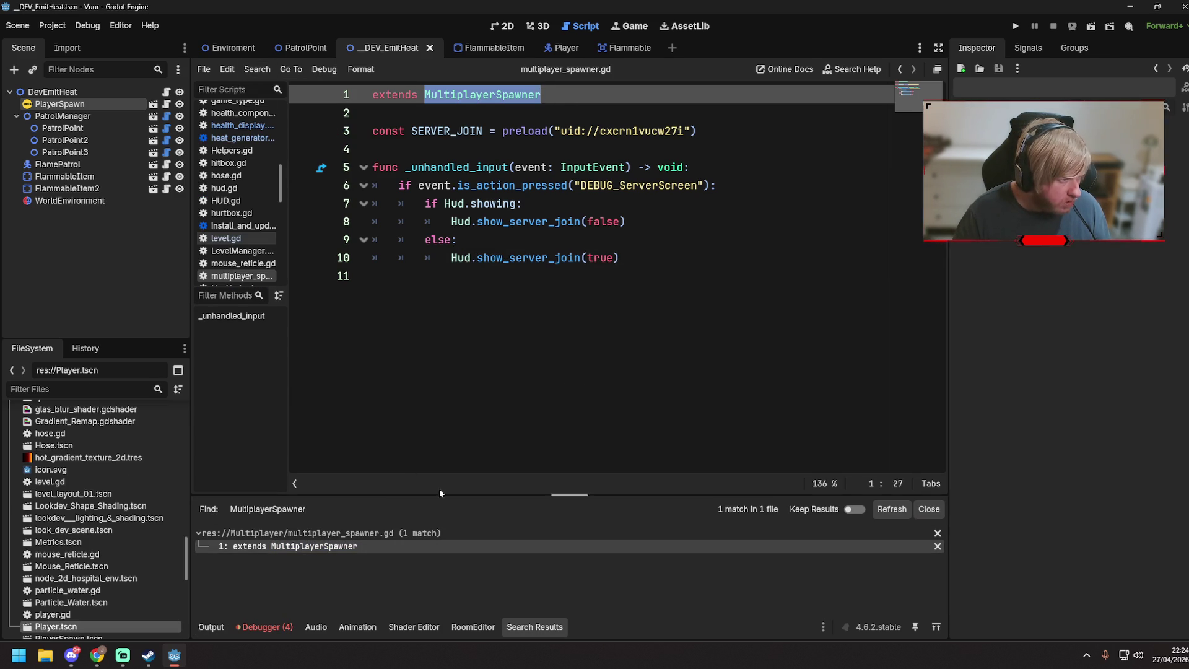
{"action": "left_click", "coordinate": [575, 362]}
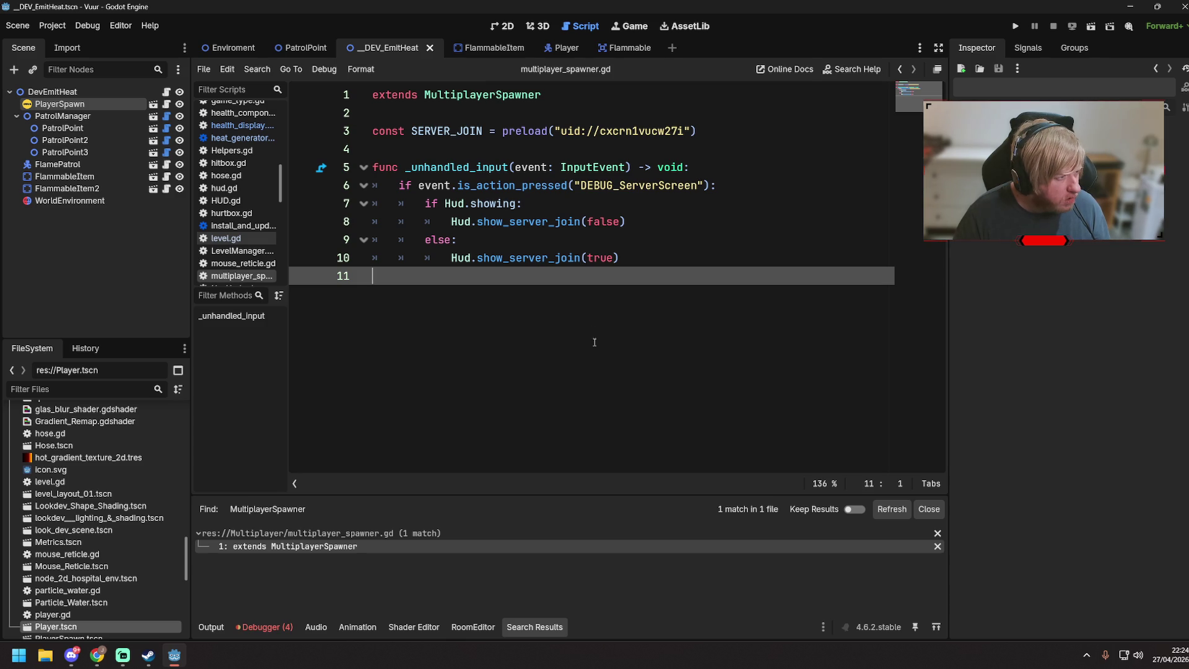
{"action": "left_click", "coordinate": [232, 48]}
{"action": "left_click", "coordinate": [499, 27]}
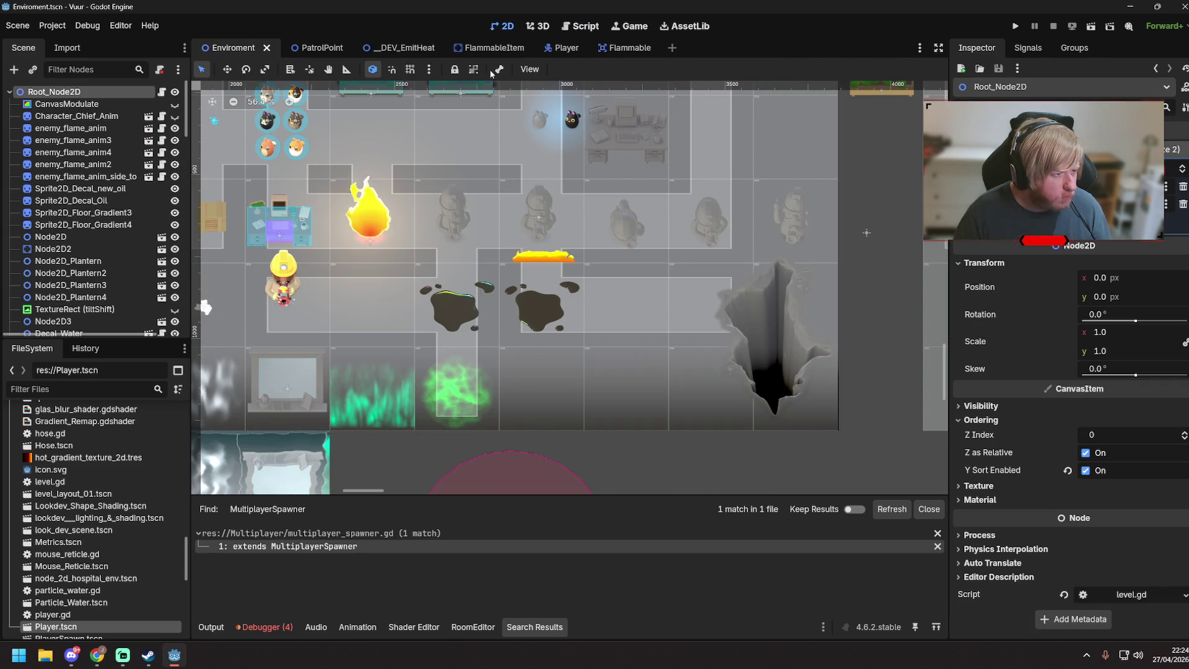
- Launch two game instances, host a server in one and join it from the other
{"action": "key", "text": "F6"}
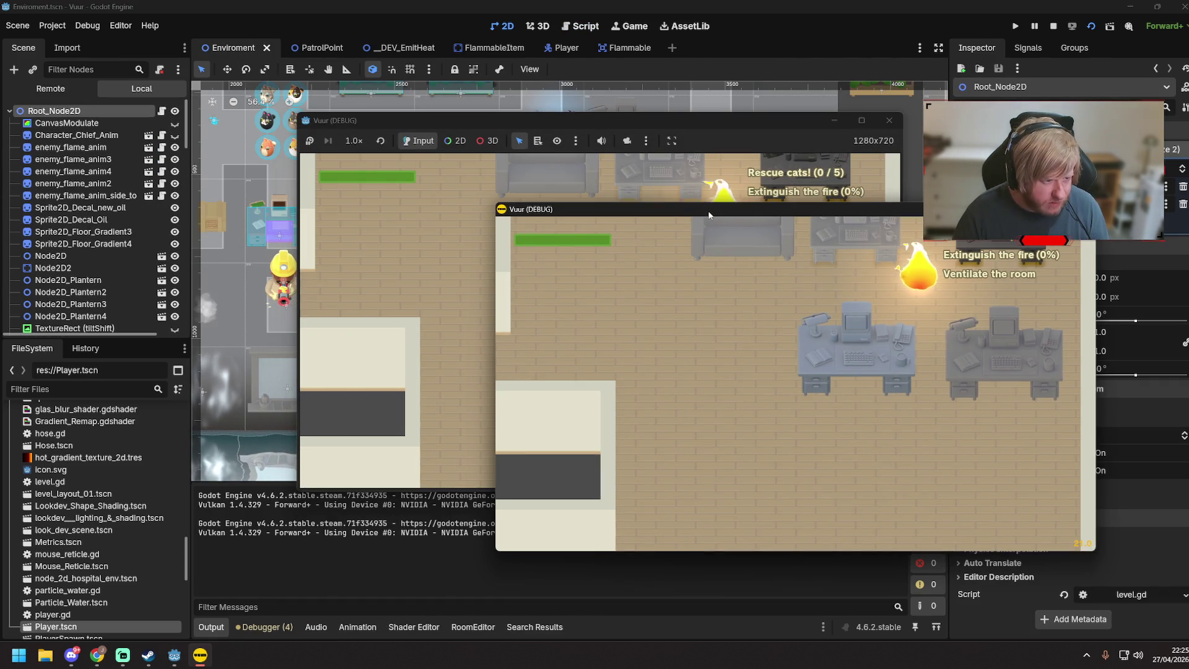
{"action": "left_click_drag", "start_coordinate": [584, 123], "coordinate": [410, 90]}
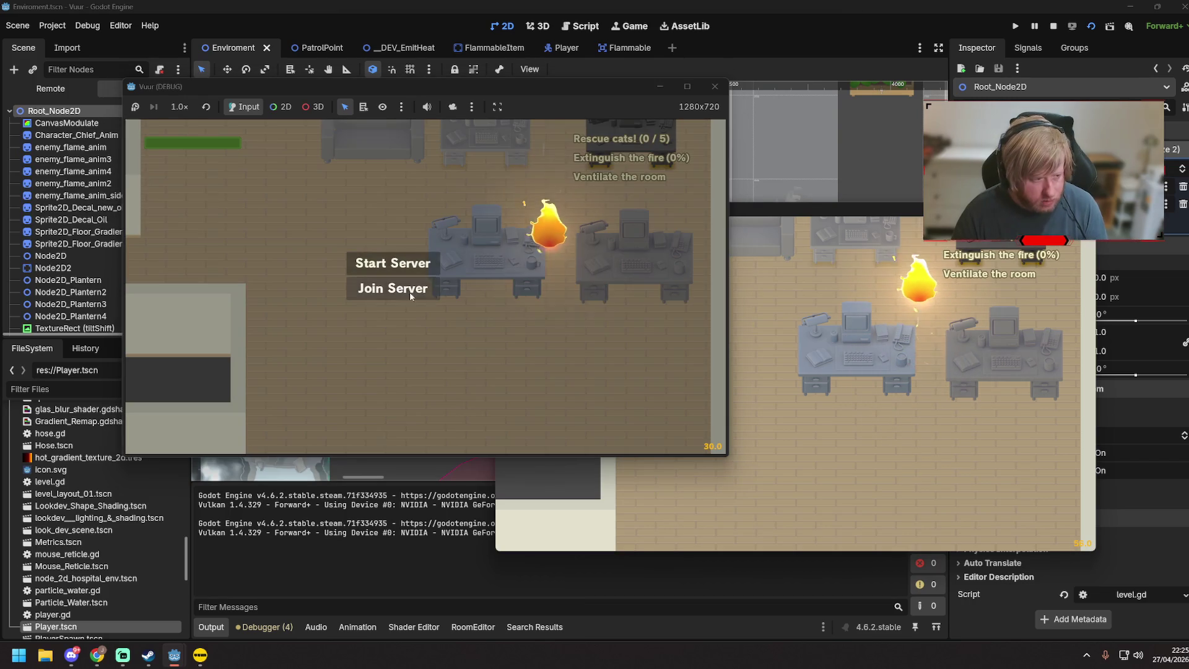
{"action": "left_click", "coordinate": [409, 290]}
{"action": "left_click", "coordinate": [750, 374]}
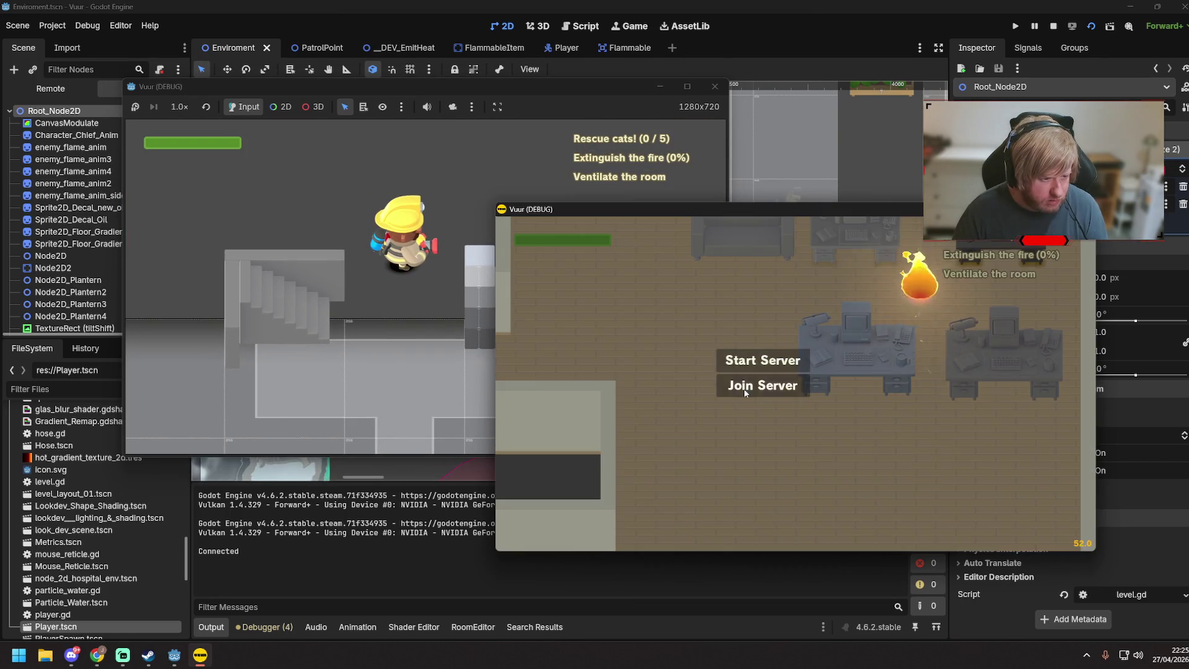
{"action": "left_click", "coordinate": [757, 382]}
- Walk the firefighter around and spray the hose to confirm sync, then close both windows
{"action": "key", "text": "d"}
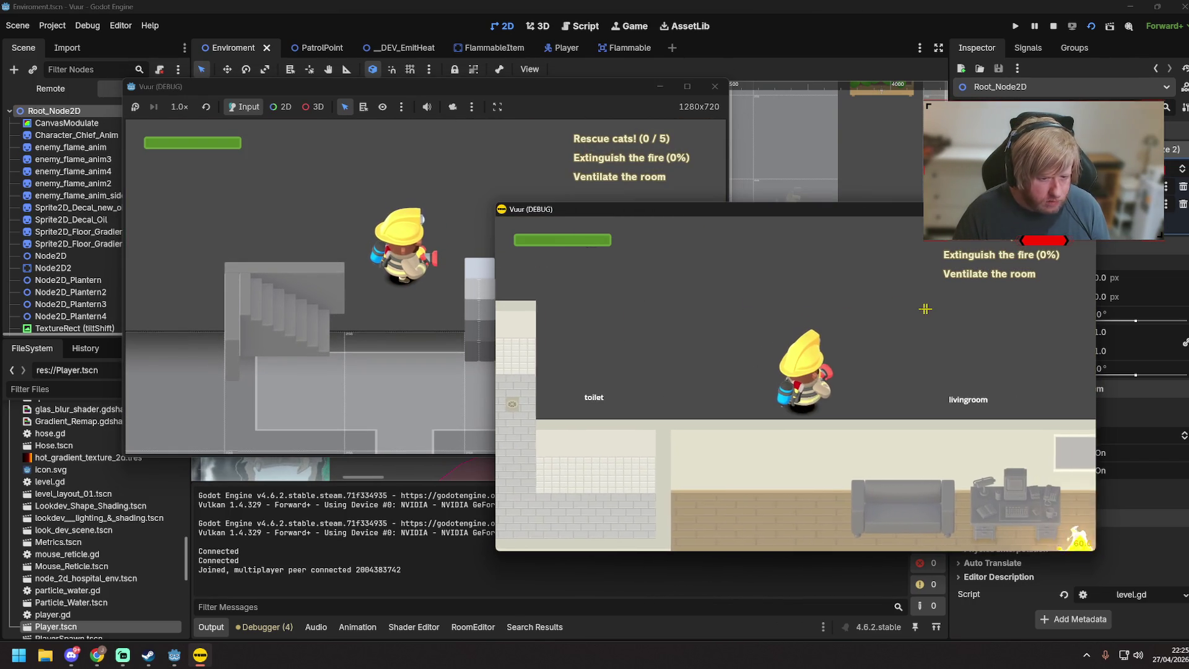
{"action": "key", "text": "d"}
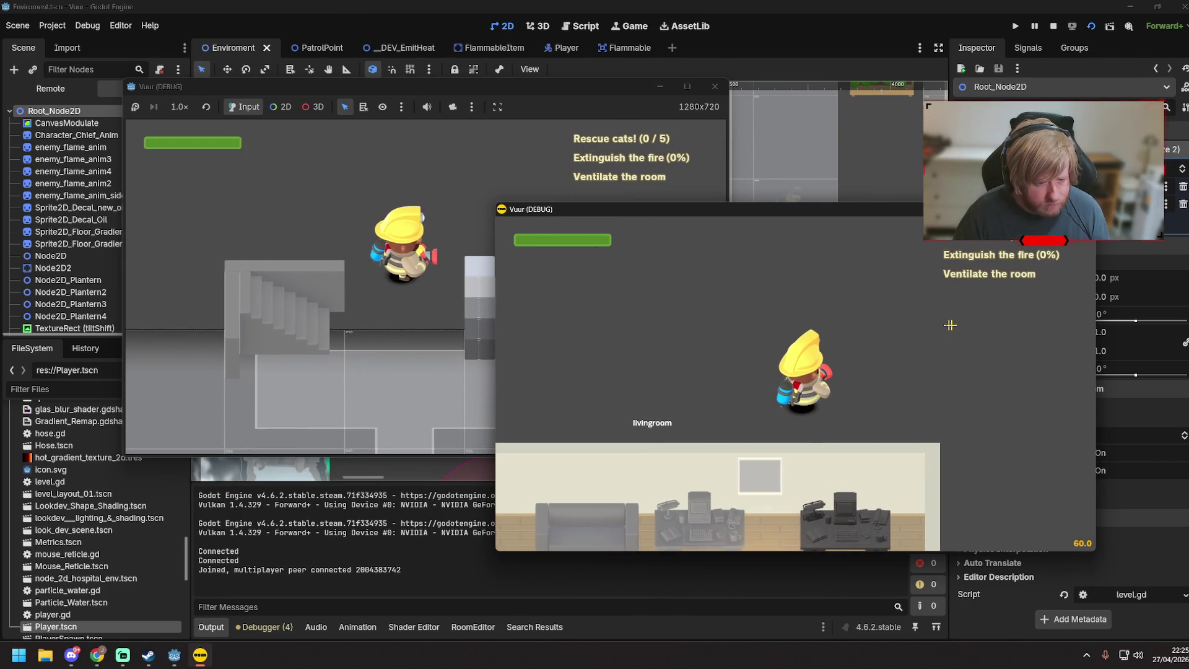
{"action": "key", "text": "a"}
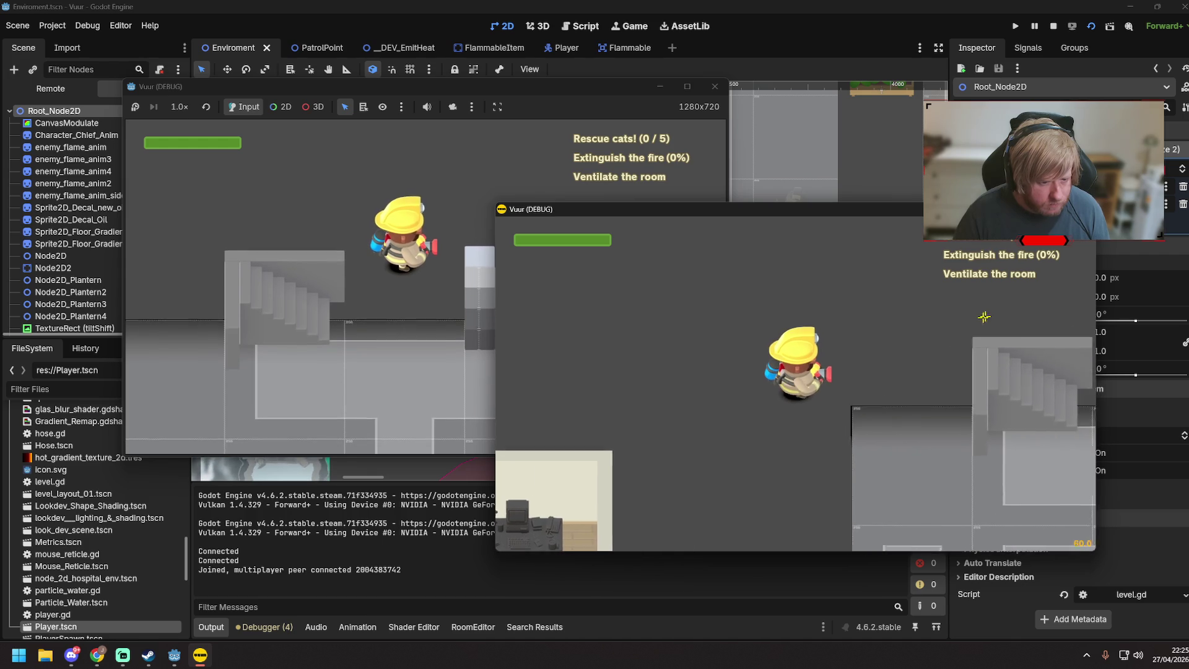
{"action": "mouse_move", "coordinate": [904, 359]}
{"action": "left_mouse_down"}
{"action": "mouse_move", "coordinate": [869, 455]}
{"action": "mouse_move", "coordinate": [820, 452]}
{"action": "left_mouse_up"}
{"action": "key", "text": "s"}
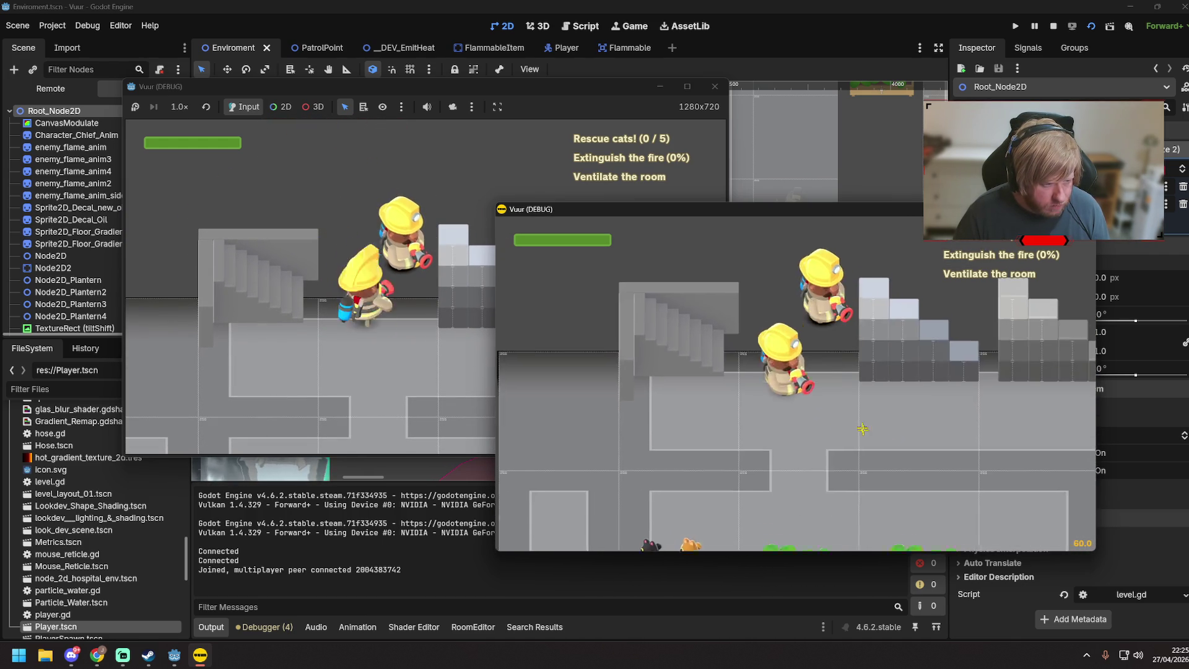
{"action": "key", "text": "w"}
{"action": "key", "text": "a"}
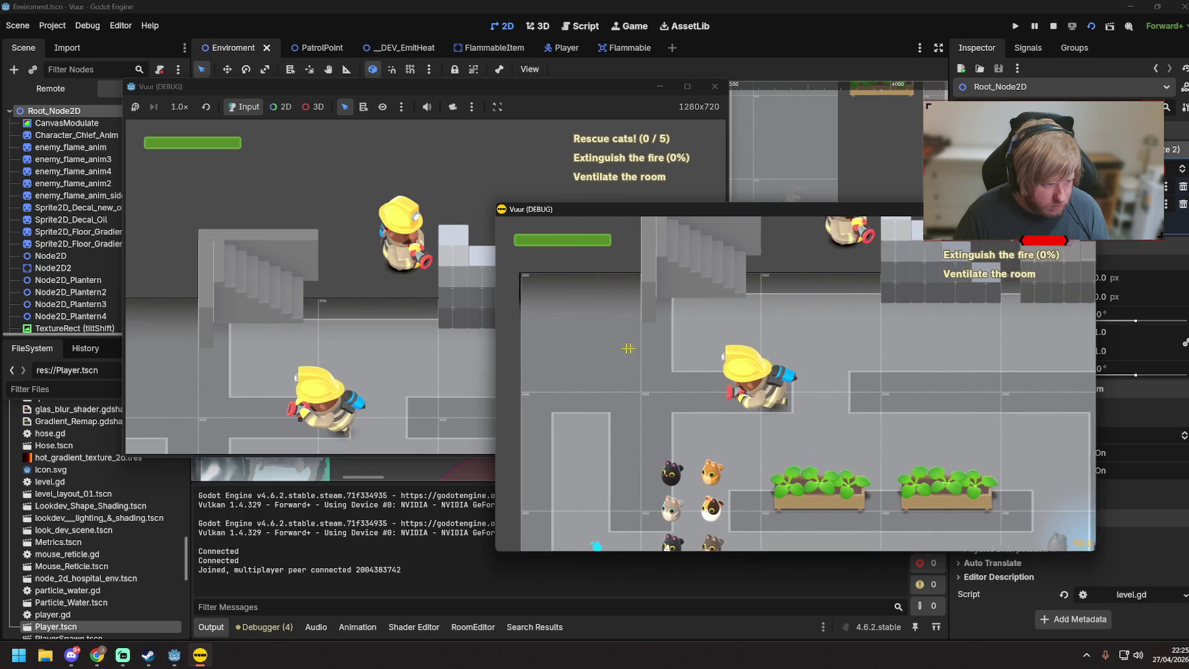
{"action": "key", "text": "d"}
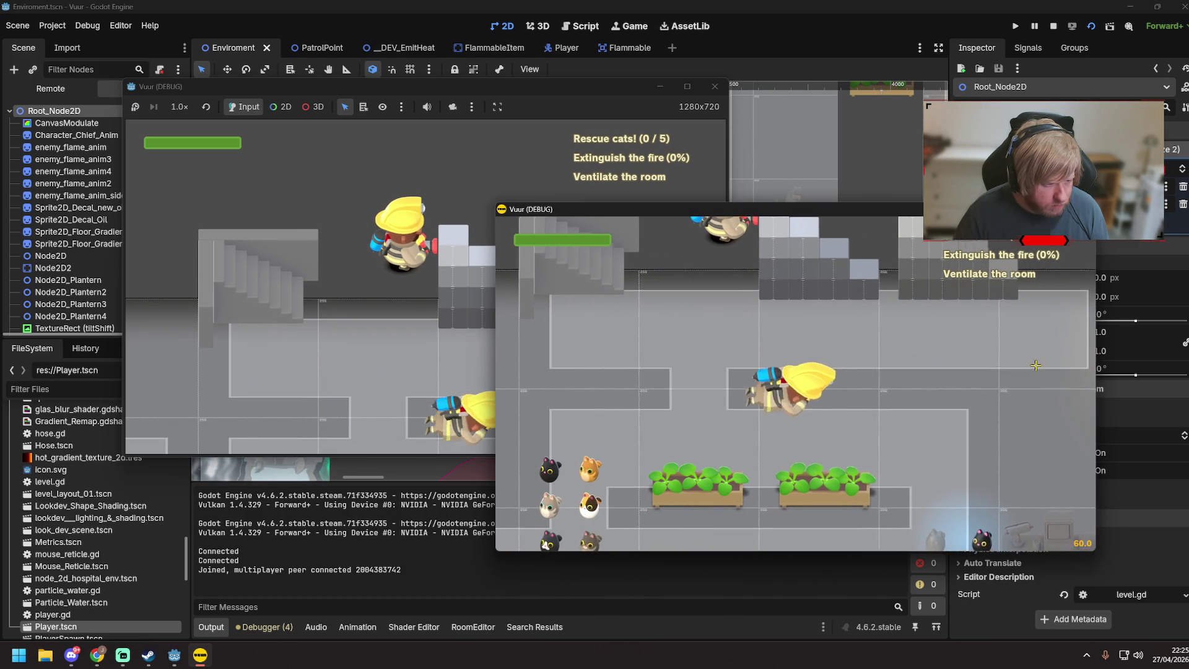
{"action": "key", "text": "w"}
{"action": "key", "text": "a"}
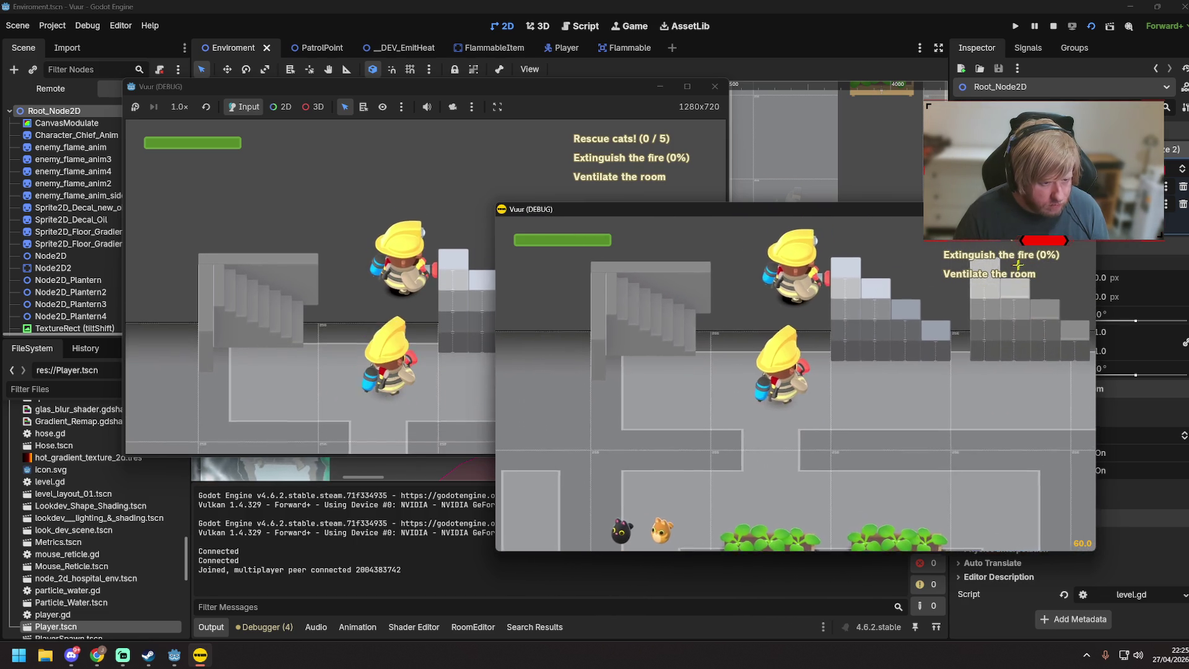
{"action": "key", "text": "alt+F4"}
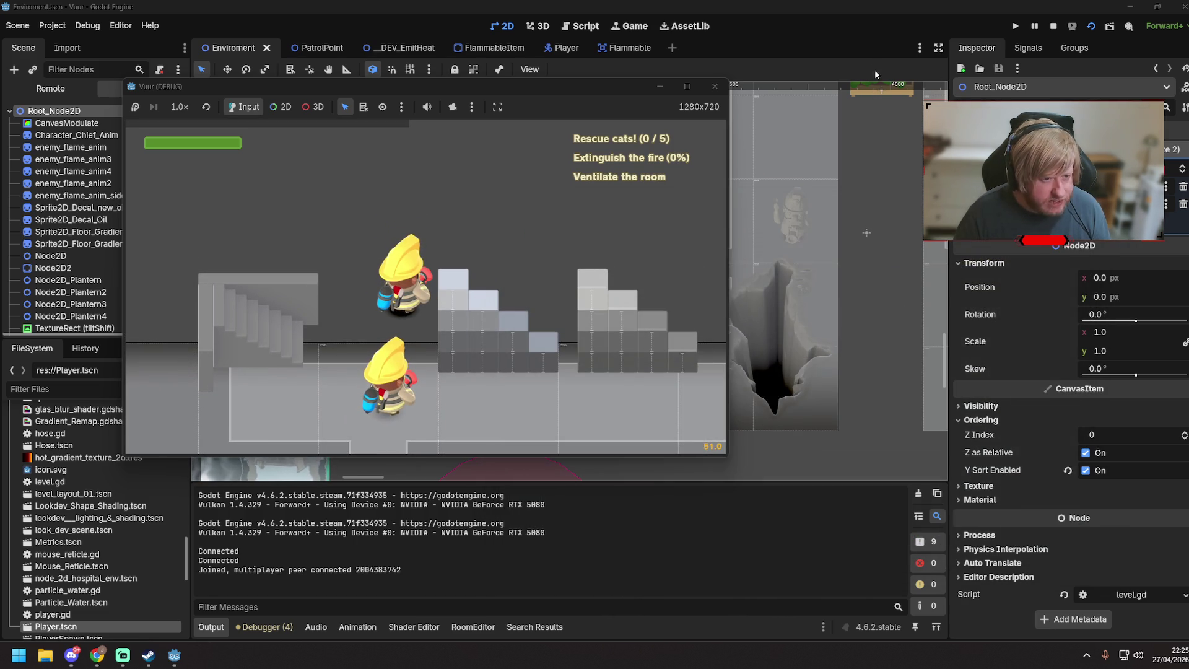
{"action": "left_click", "coordinate": [715, 86]}
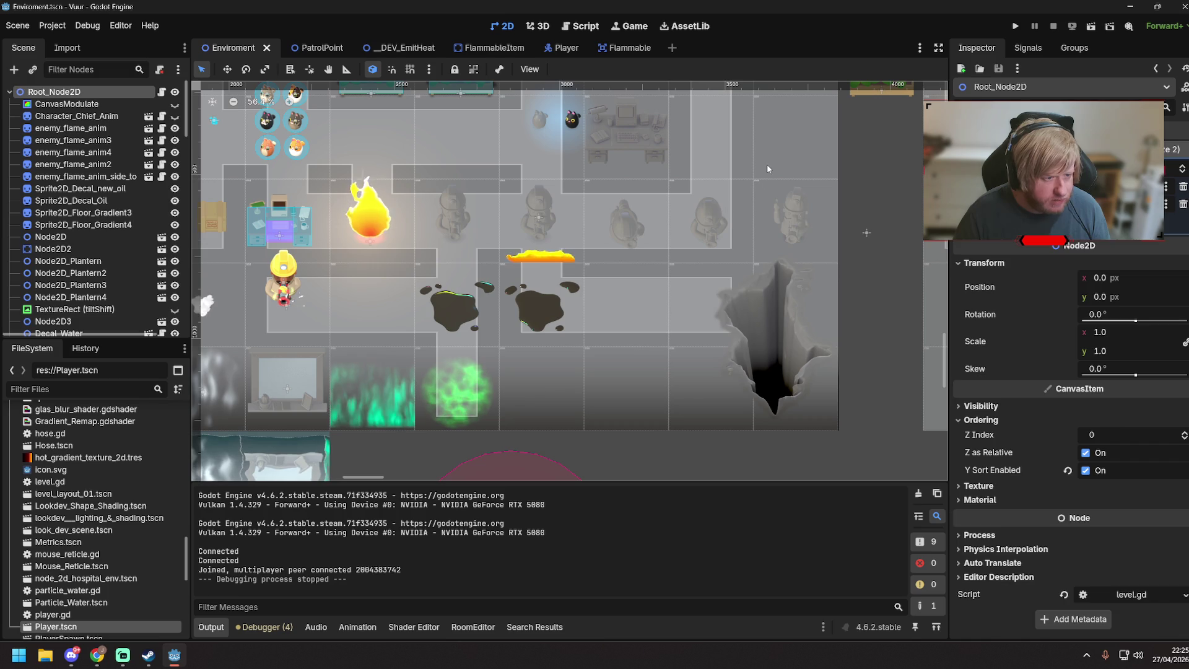
- Select the MultiplayerSpawner node in the Enviroment scene and check its type without changing it
{"action": "key", "text": "ctrl+s"}
{"action": "scroll", "coordinate": [87, 252], "scroll_direction": "down", "scroll_amount": 5}
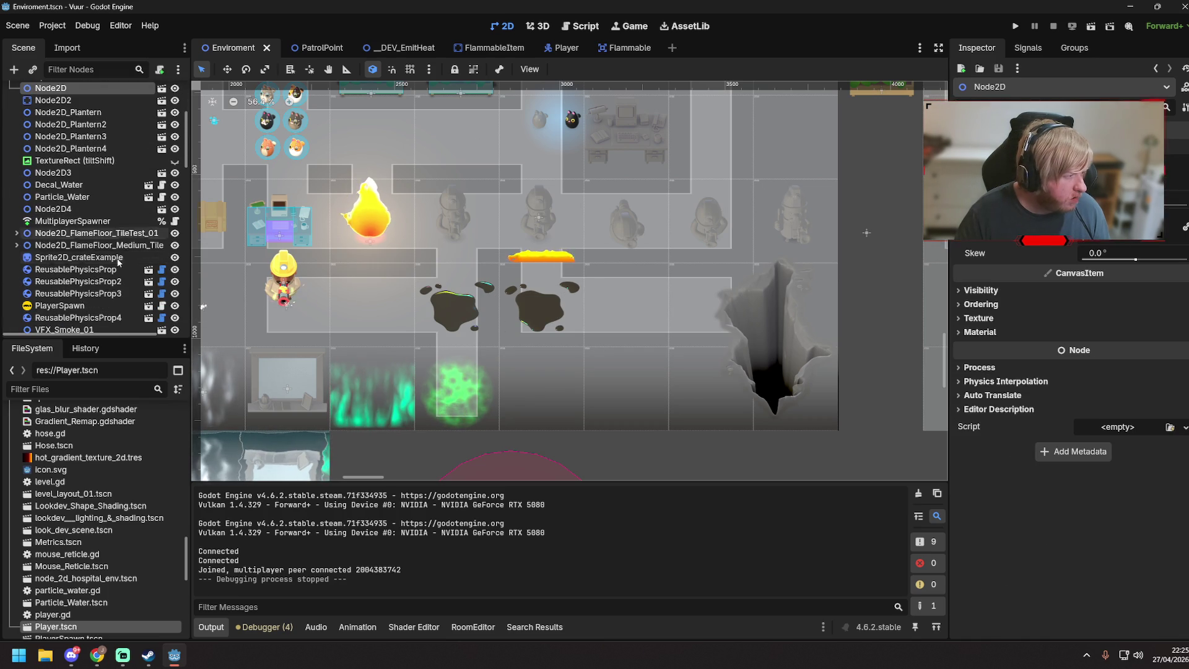
{"action": "left_click", "coordinate": [89, 223]}
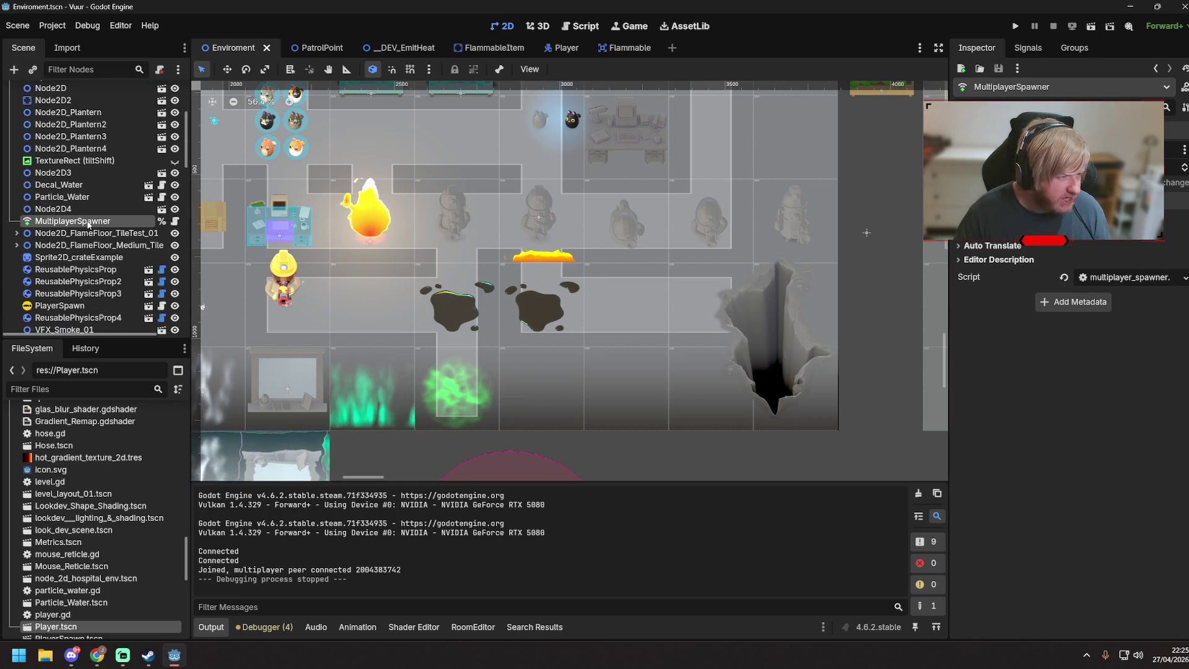
{"action": "left_click", "coordinate": [77, 233]}
{"action": "left_click", "coordinate": [75, 221]}
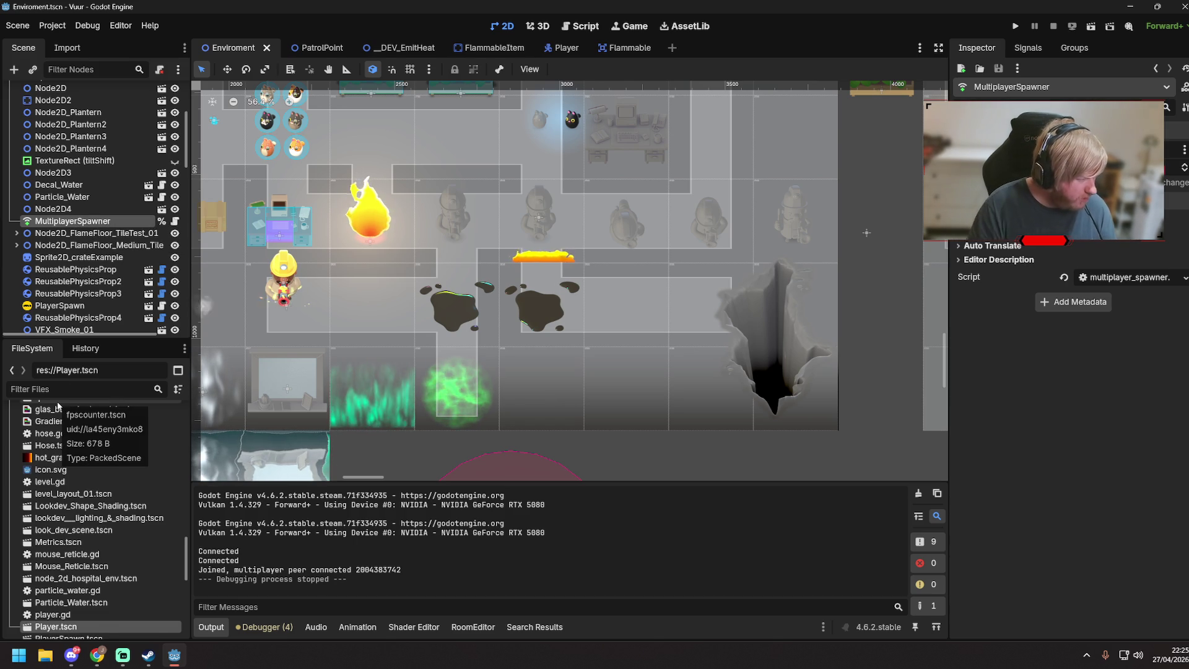
{"action": "type", "text": "Multi"}
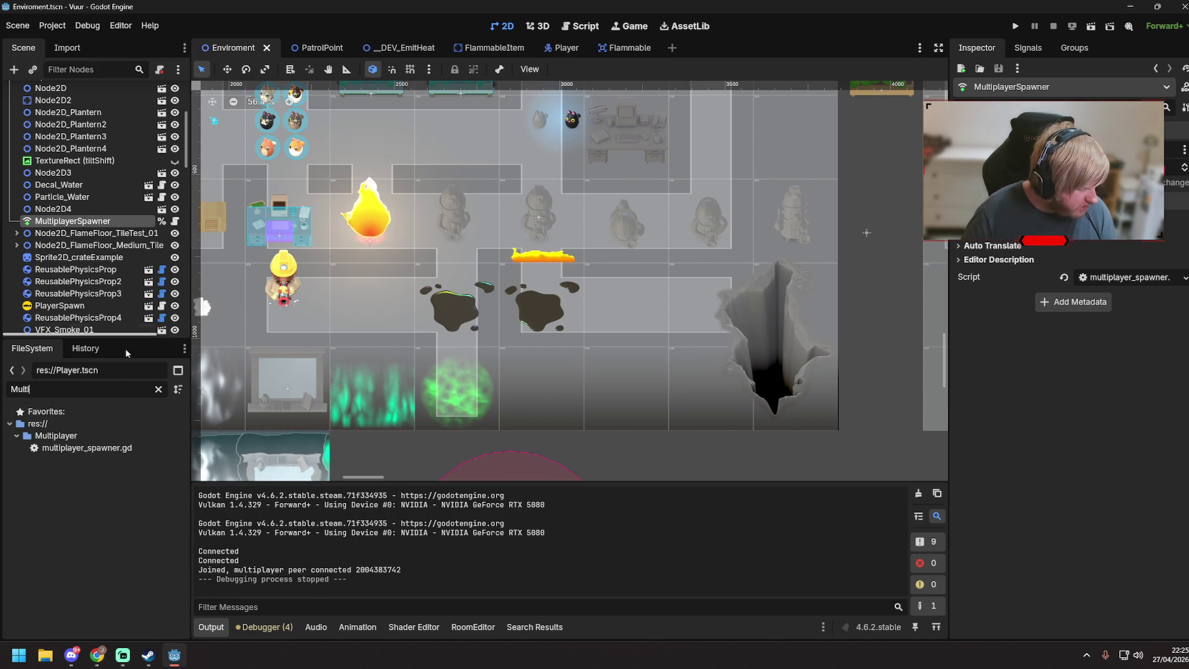
{"action": "left_click", "coordinate": [160, 390]}
{"action": "right_click", "coordinate": [54, 228]}
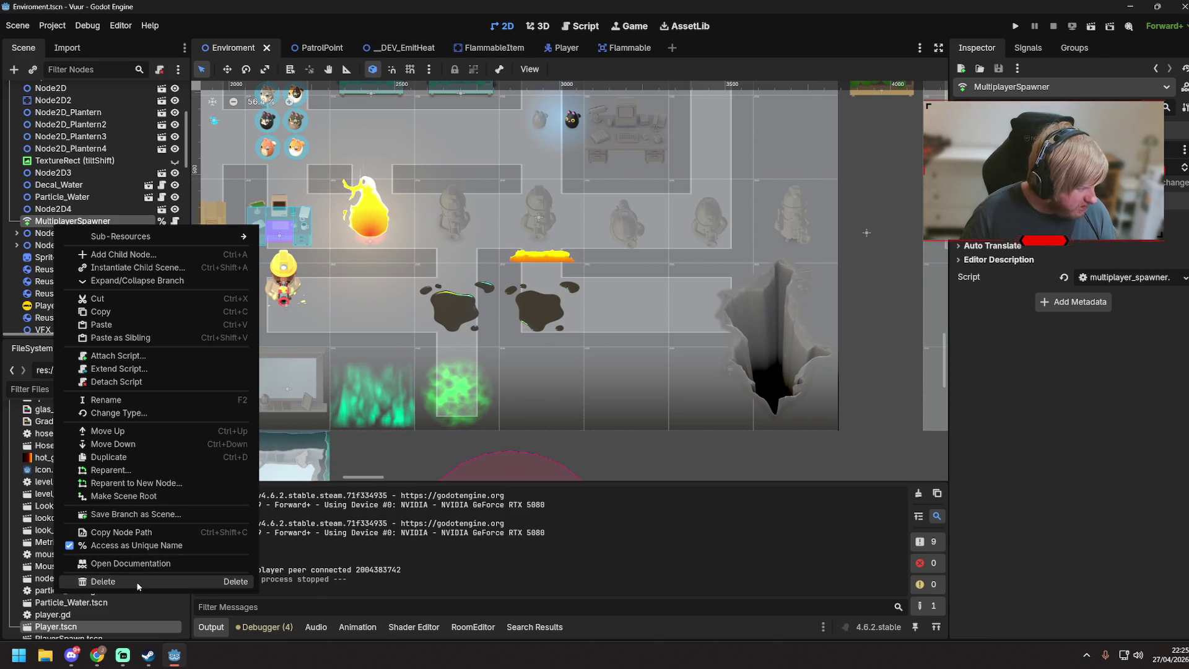
{"action": "left_click", "coordinate": [133, 411]}
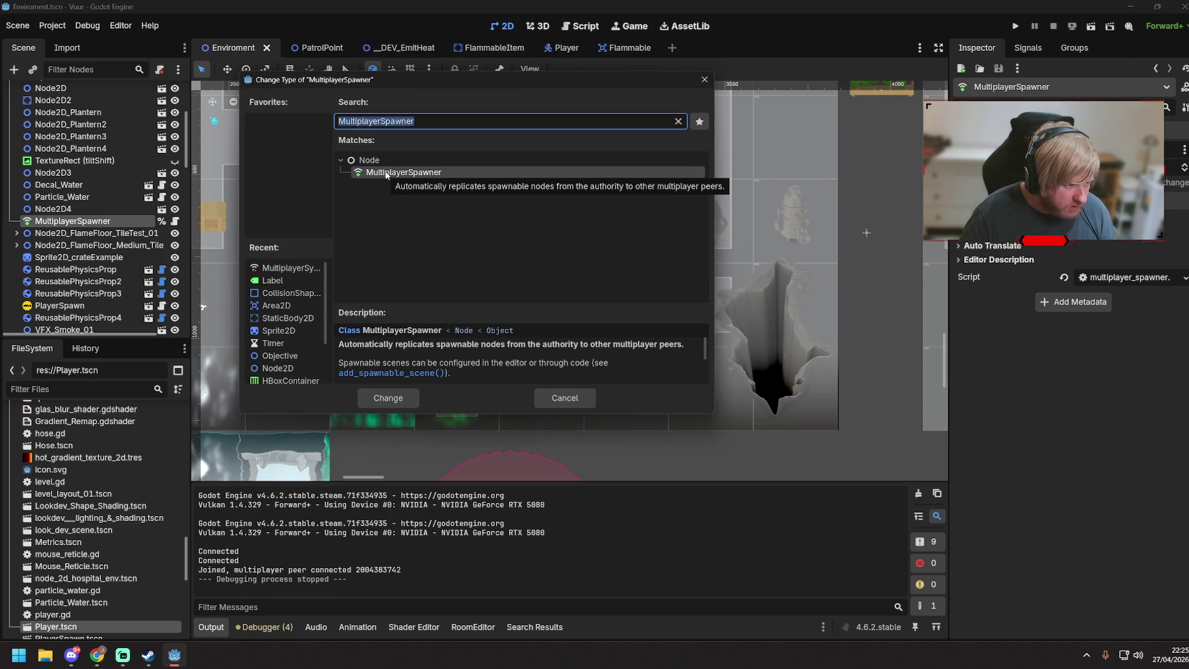
{"action": "left_click", "coordinate": [584, 402]}
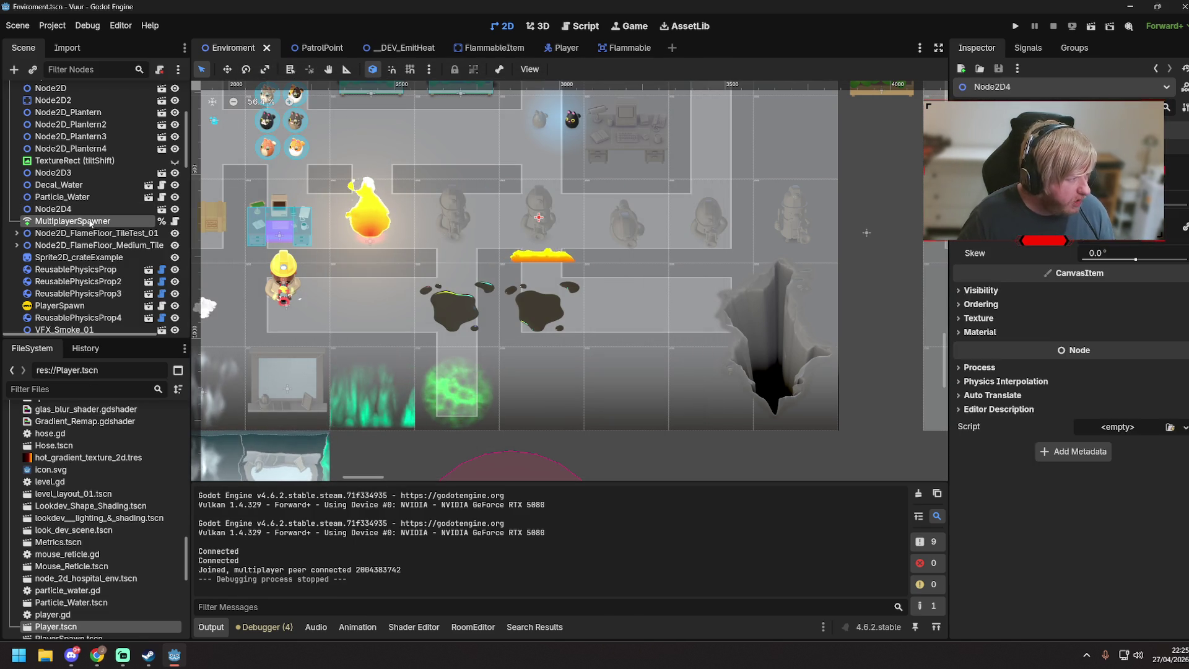
- Paste the MultiplayerSpawner under DevEmitHeat in __DEV_EmitHeat and run the scene with F6
{"action": "left_click", "coordinate": [406, 47]}
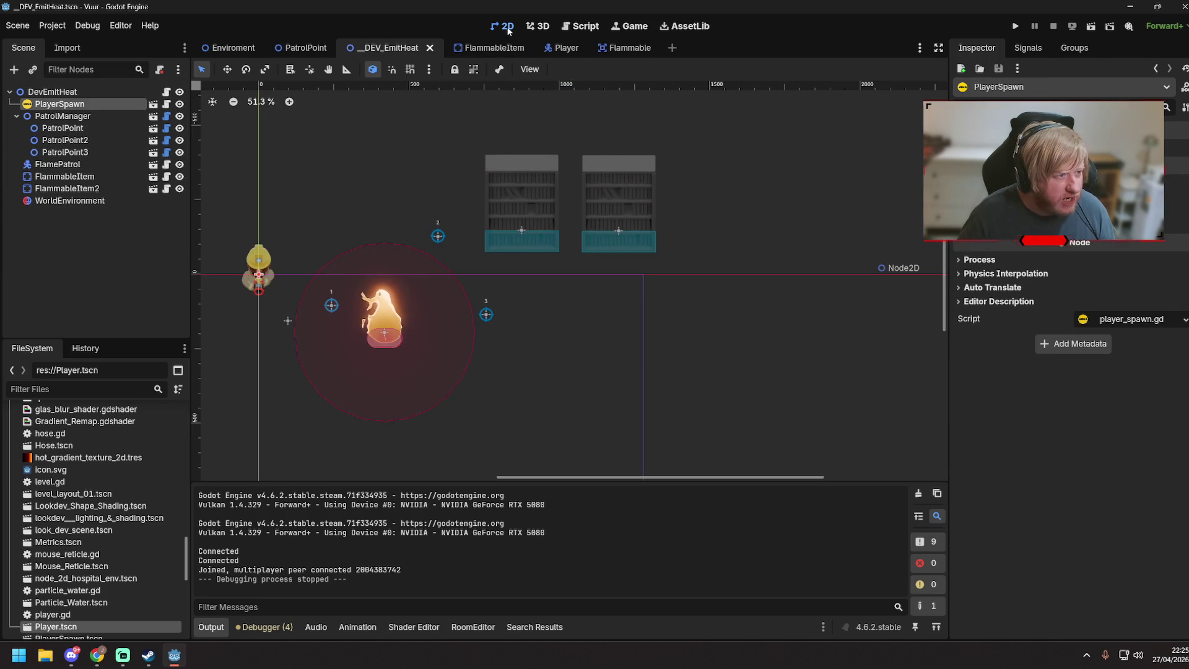
{"action": "key", "text": "ctrl+v"}
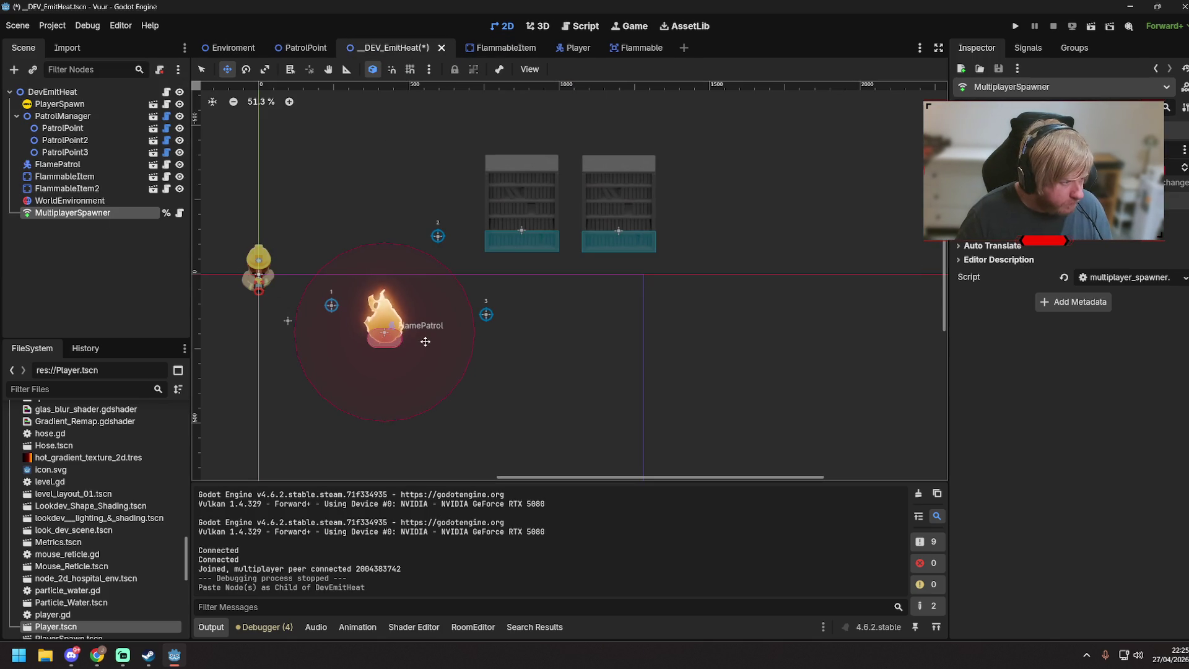
{"action": "key", "text": "F6"}
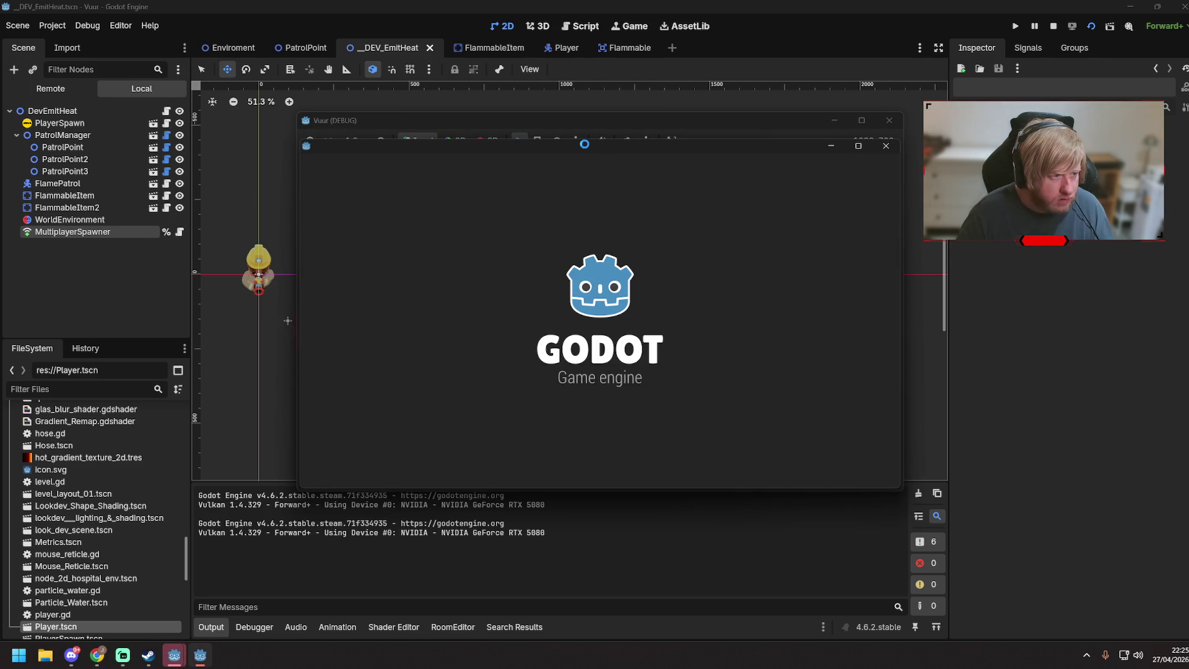
- Arrange the two game windows apart, host a server in one and join from the other
{"action": "left_click_drag", "start_coordinate": [790, 214], "coordinate": [802, 218]}
{"action": "left_click_drag", "start_coordinate": [595, 126], "coordinate": [435, 102]}
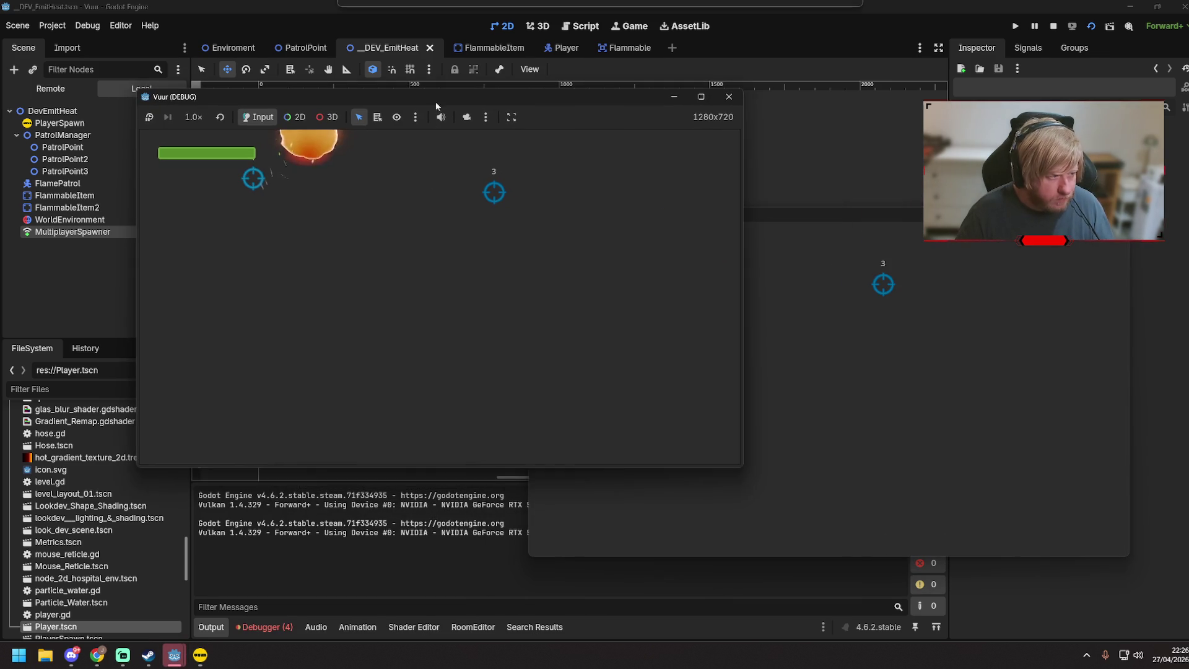
{"action": "left_click", "coordinate": [407, 298]}
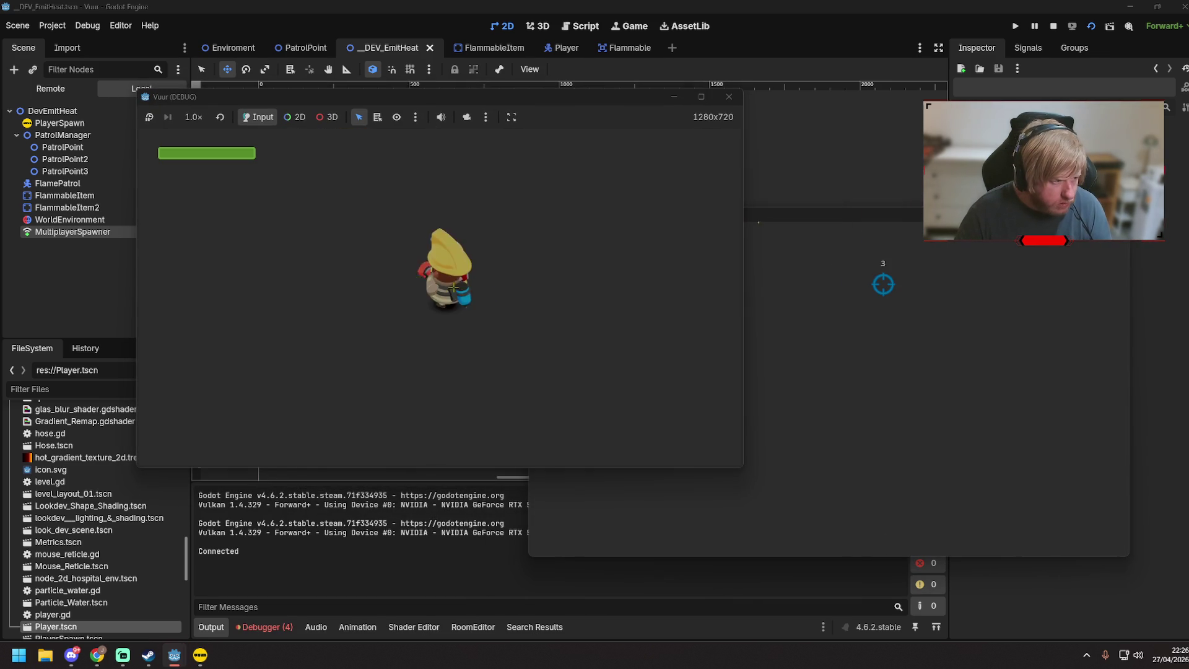
{"action": "left_click", "coordinate": [878, 352]}
{"action": "left_click", "coordinate": [754, 397]}
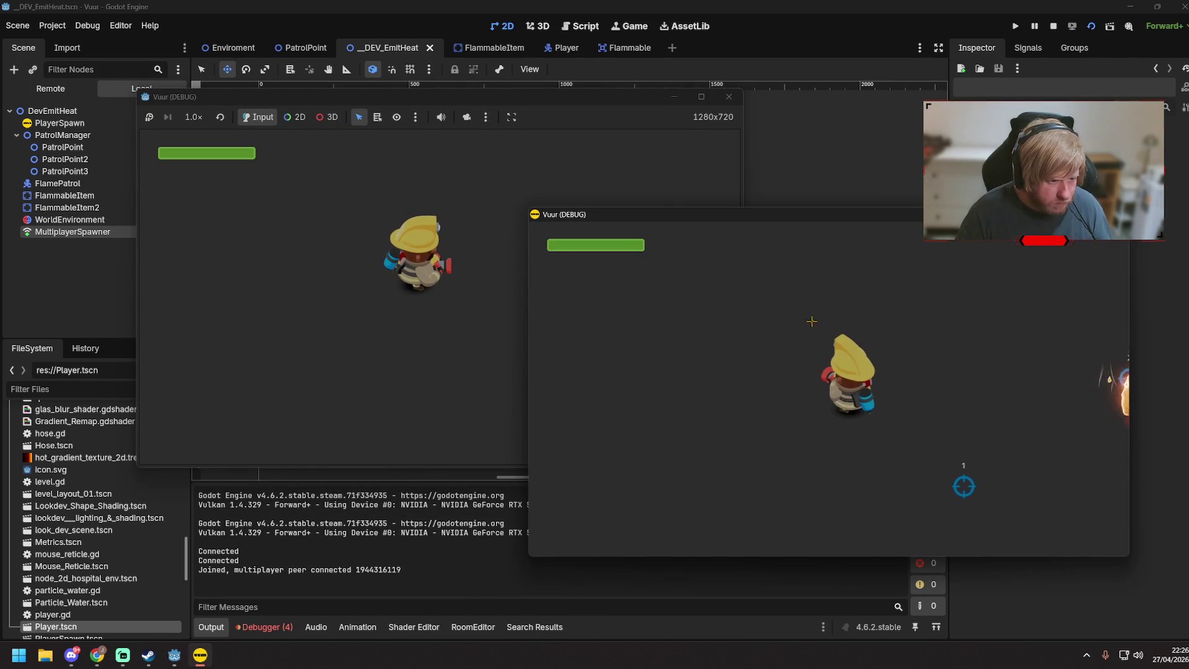
- Walk both players toward the bookshelves with WASD, switching between the two windows
{"action": "key", "text": "d"}
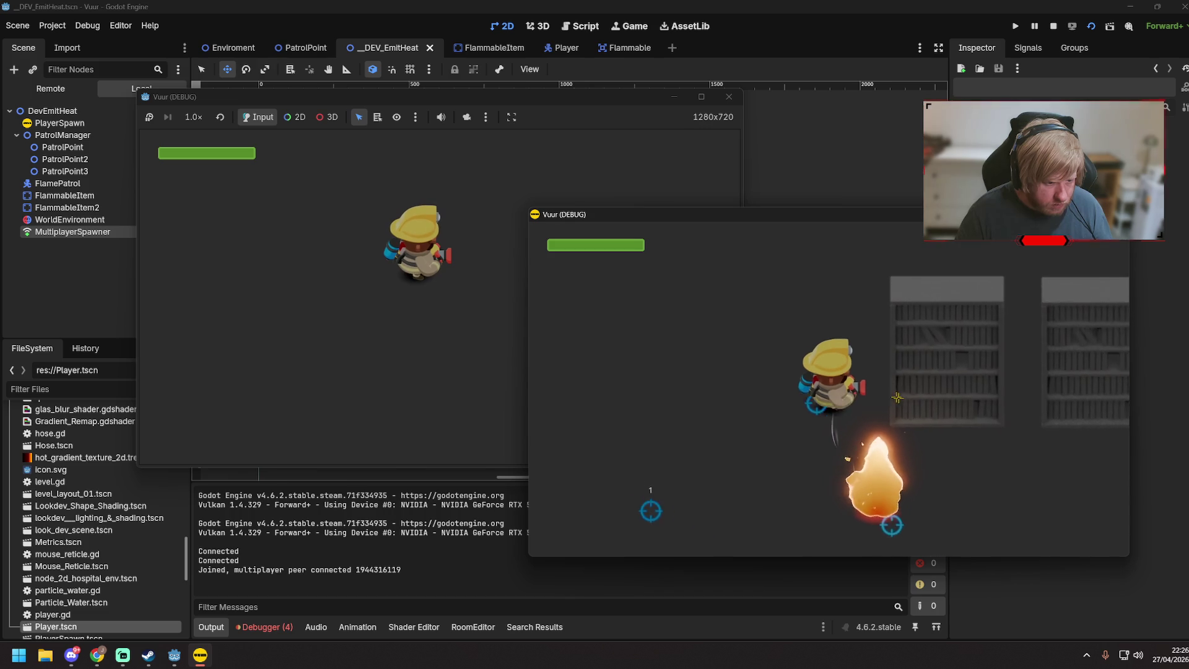
{"action": "left_click", "coordinate": [424, 296]}
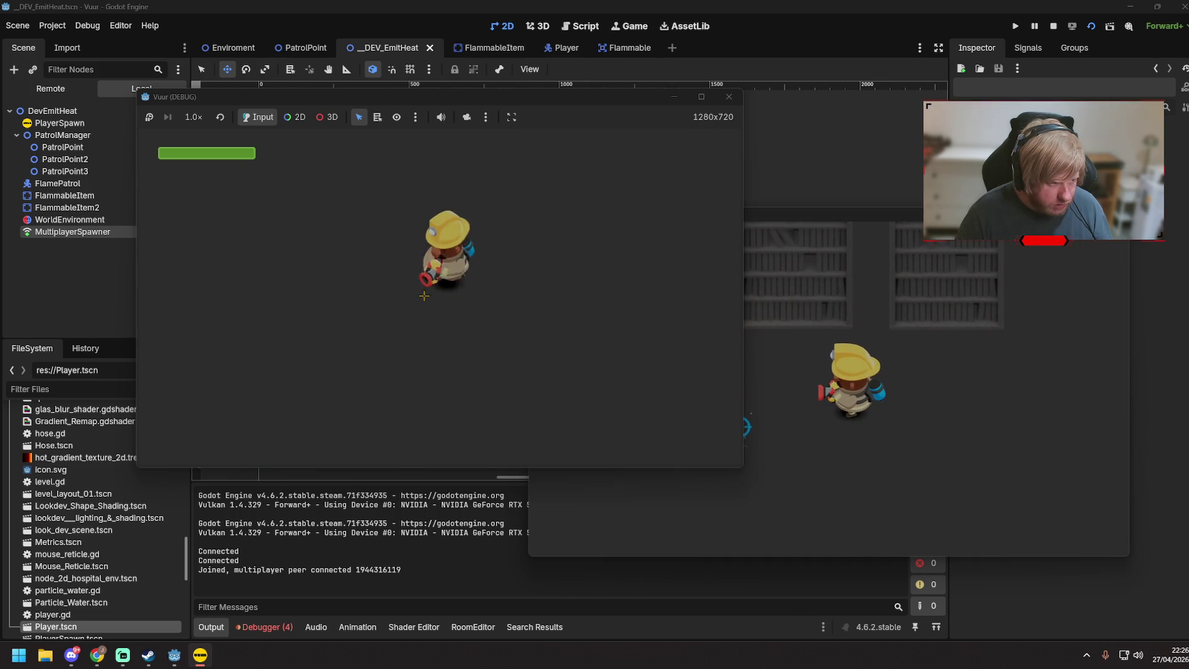
{"action": "key", "text": "s"}
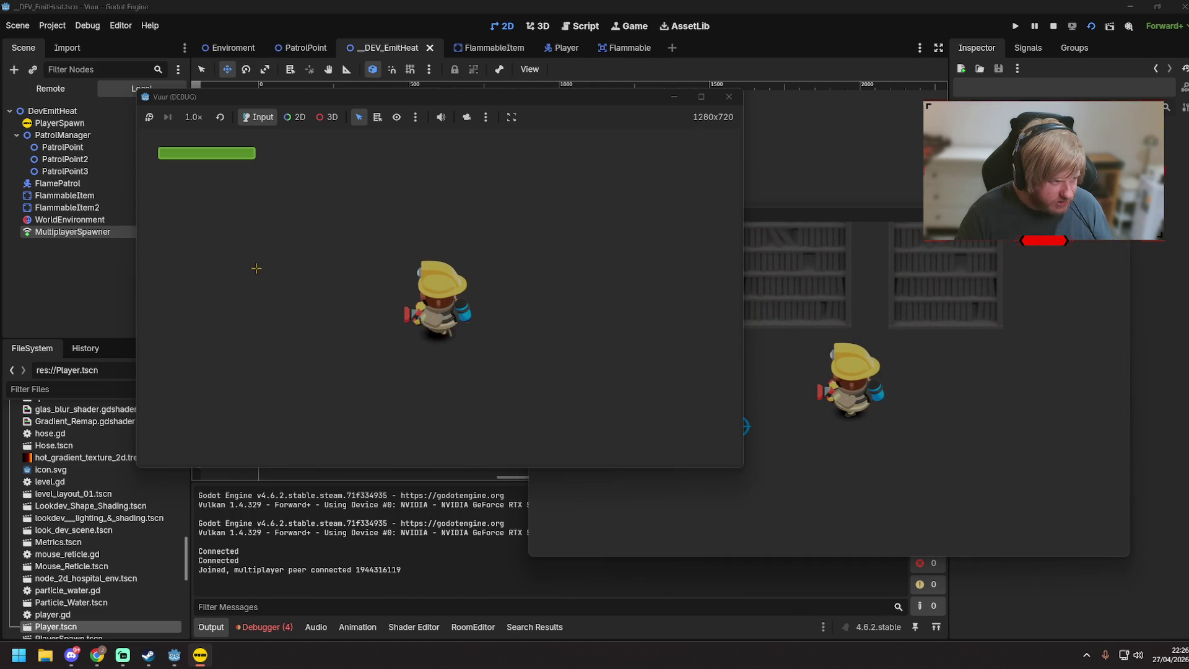
{"action": "key", "text": "a"}
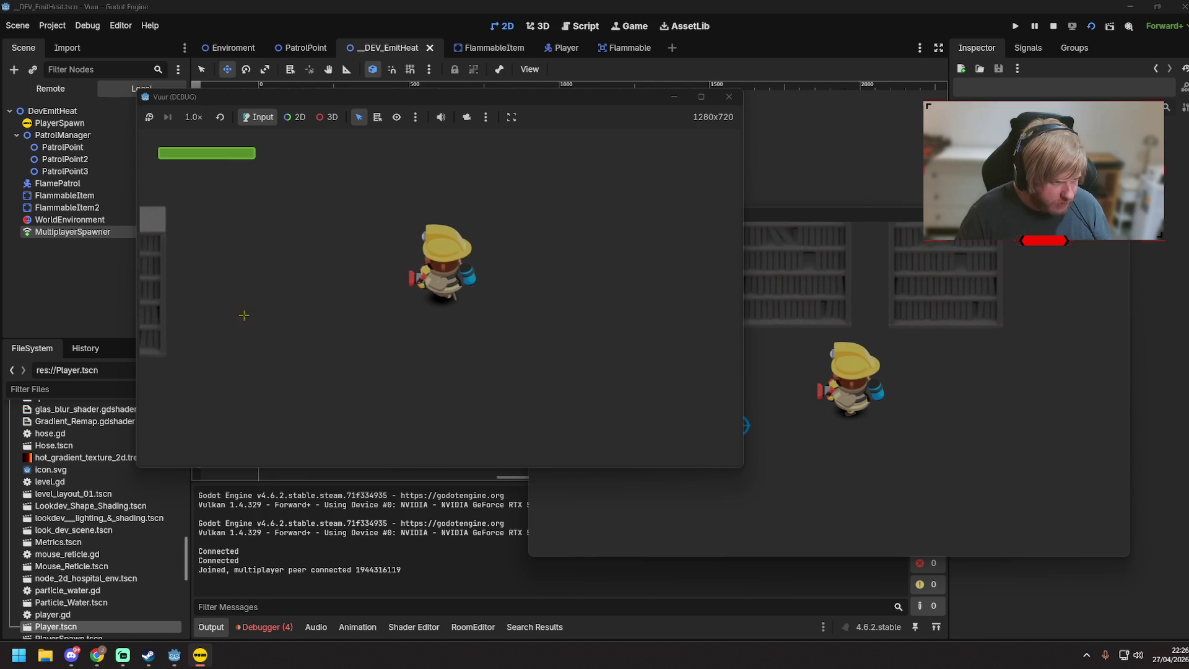
{"action": "key", "text": "s"}
{"action": "key", "text": "a"}
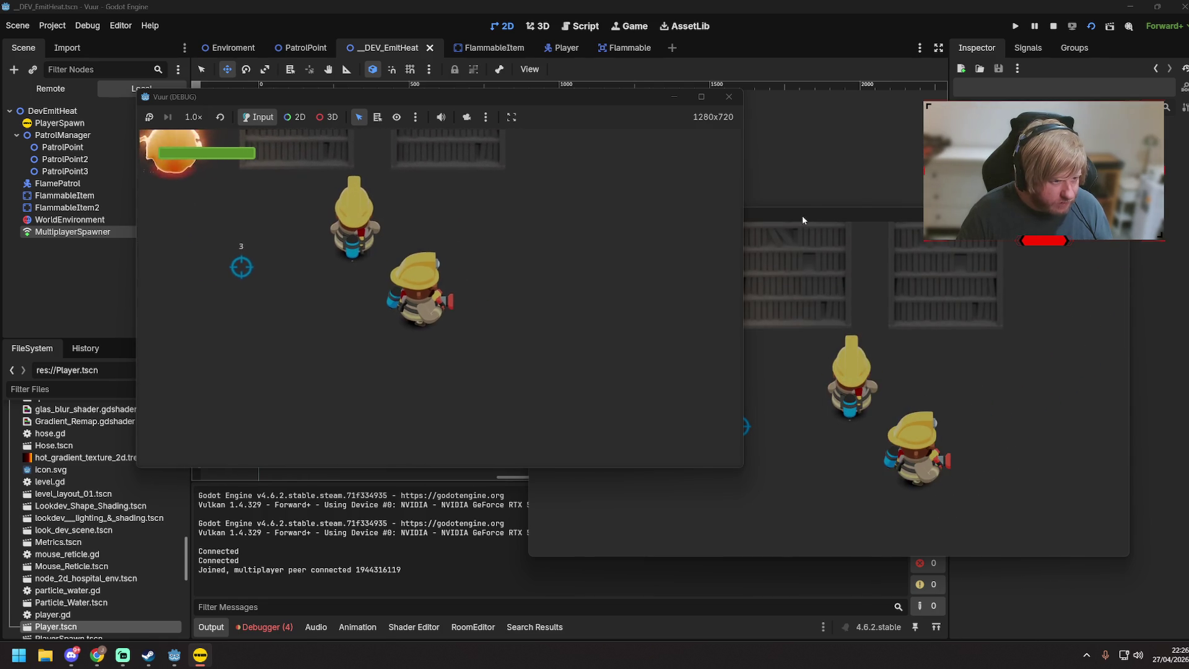
{"action": "left_click", "coordinate": [697, 336]}
{"action": "left_click_drag", "start_coordinate": [380, 96], "coordinate": [263, 54]}
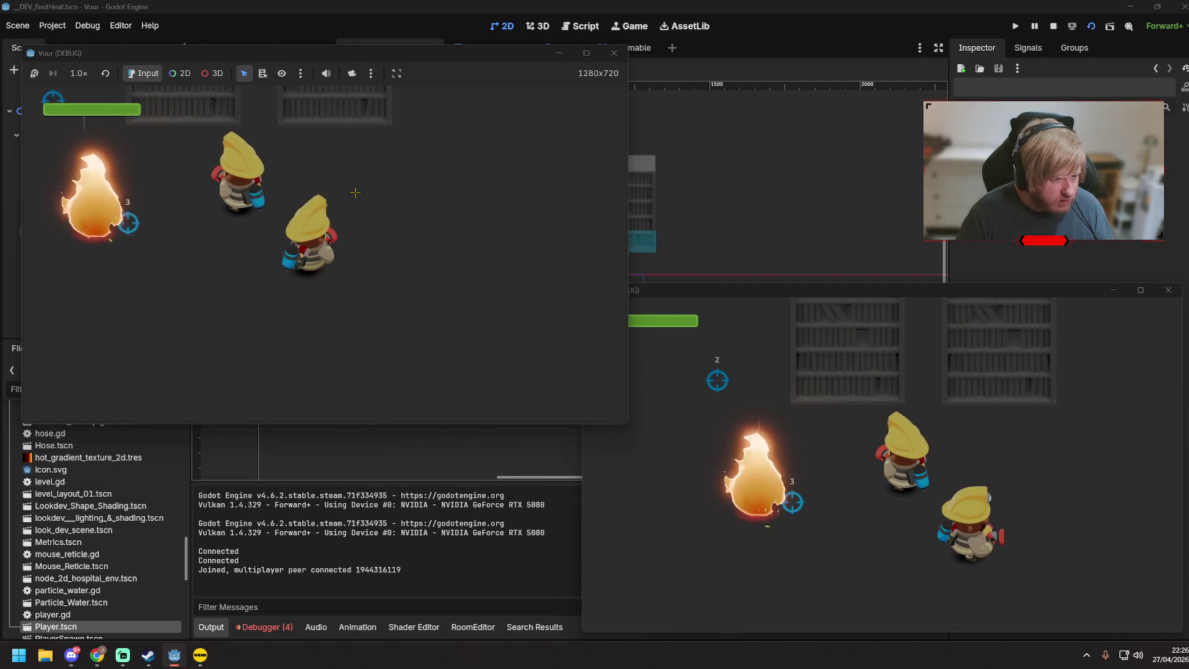
{"action": "key", "text": "w+a"}
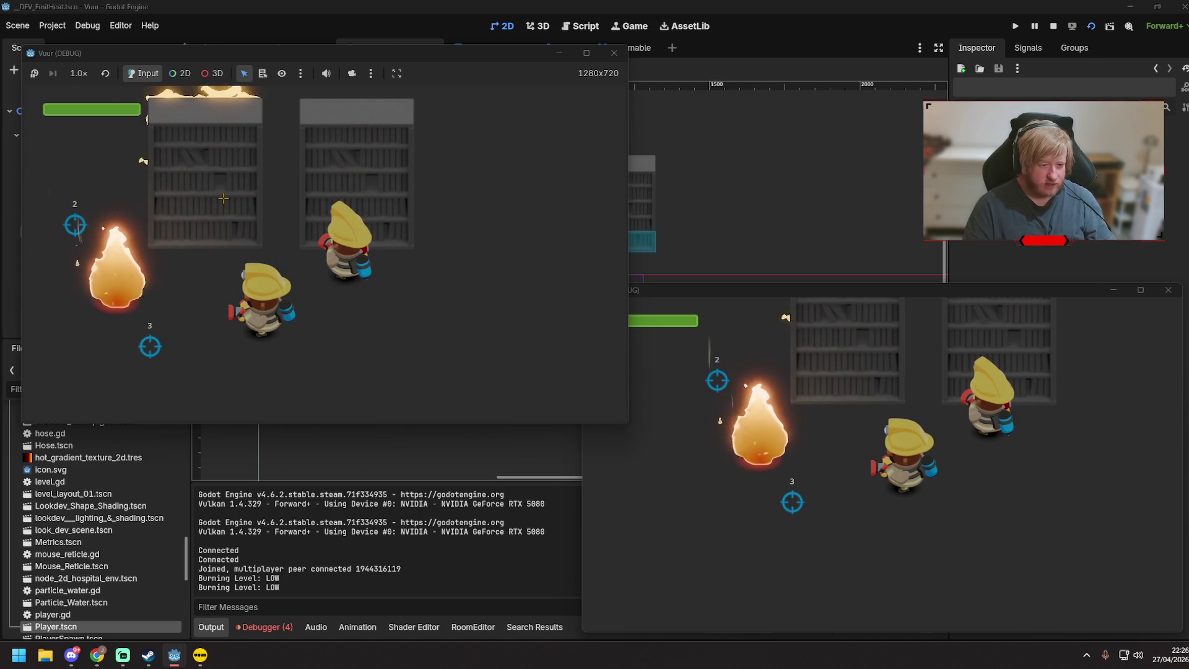
- Move the players around the bookshelves until both burn to ROARING in sync
{"action": "key", "text": "d"}
{"action": "key", "text": "w"}
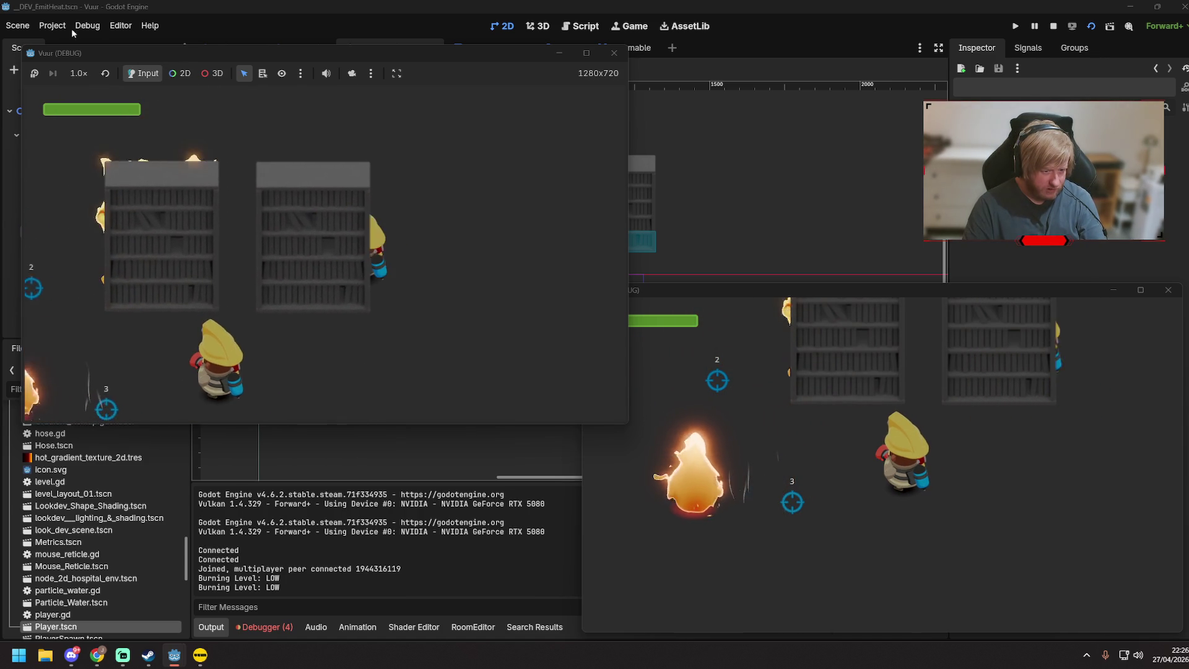
{"action": "key", "text": "w"}
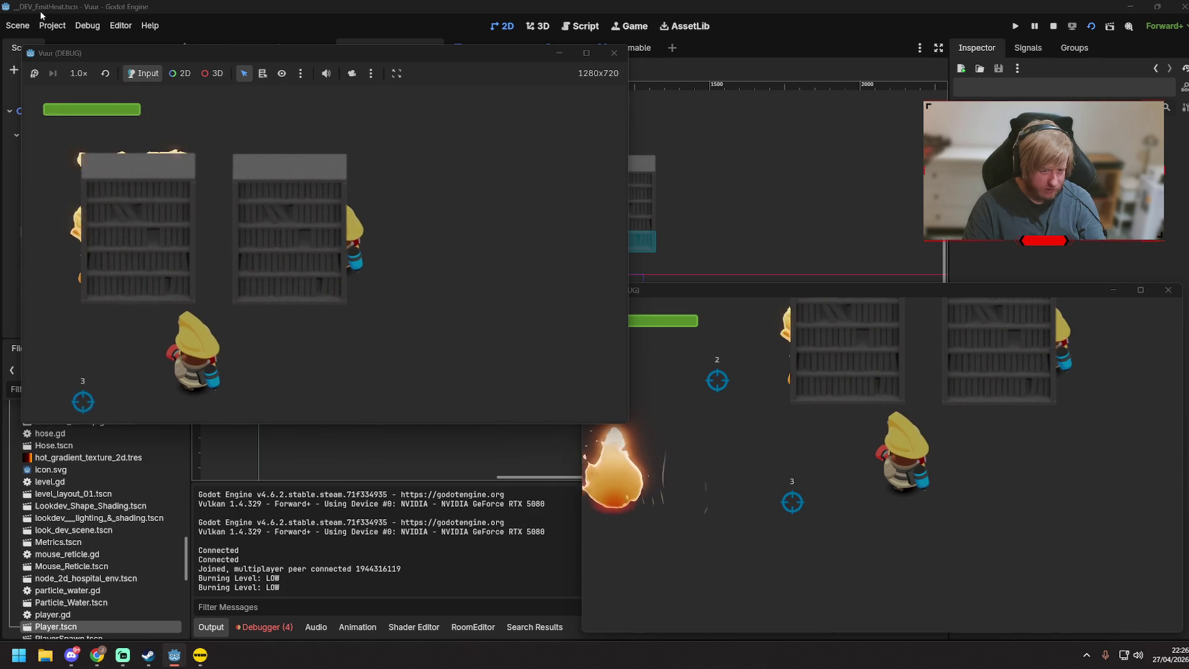
{"action": "key", "text": "a"}
{"action": "key", "text": "s"}
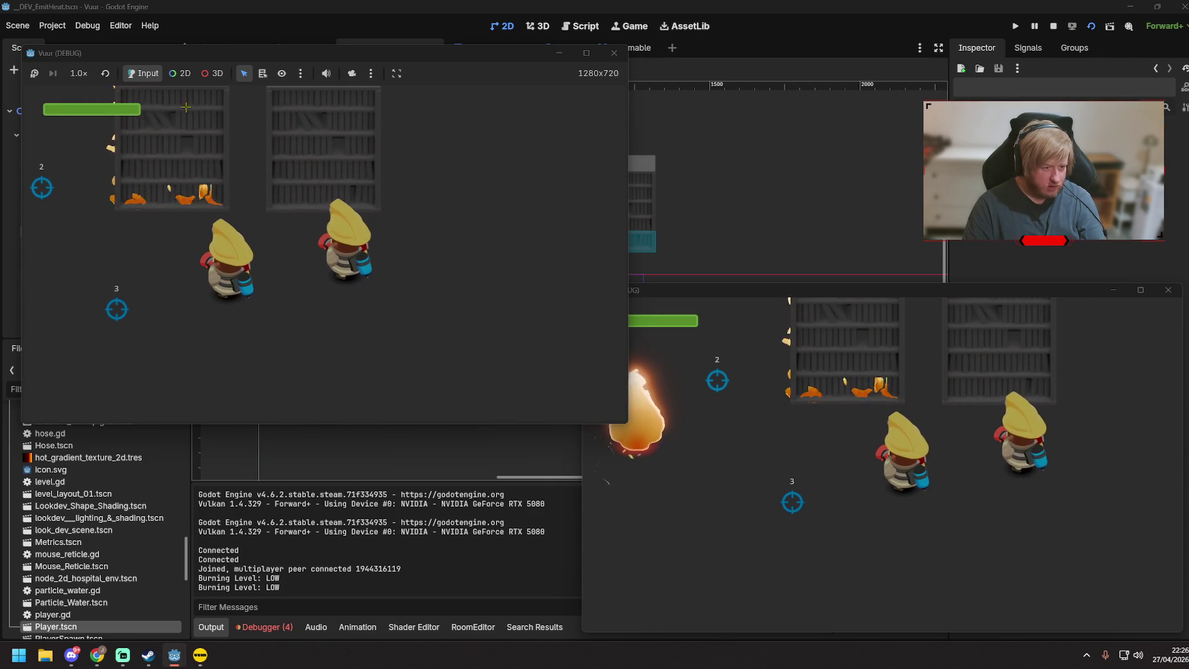
{"action": "key", "text": "w"}
{"action": "key", "text": "s"}
{"action": "key", "text": "d"}
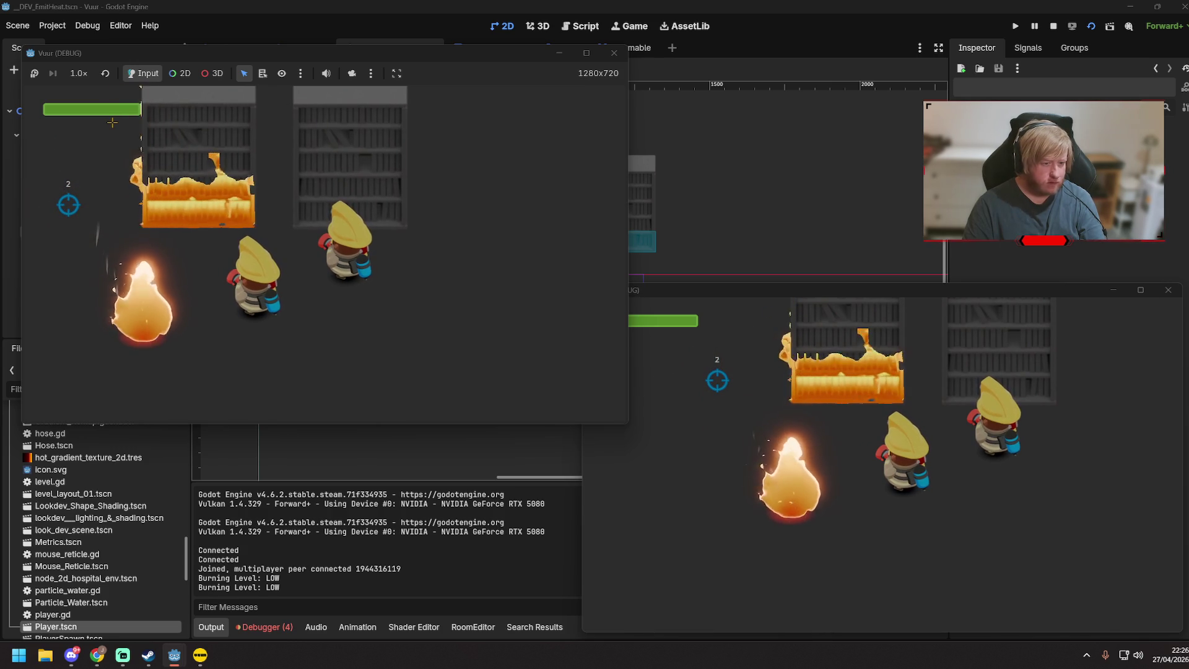
{"action": "key", "text": "a"}
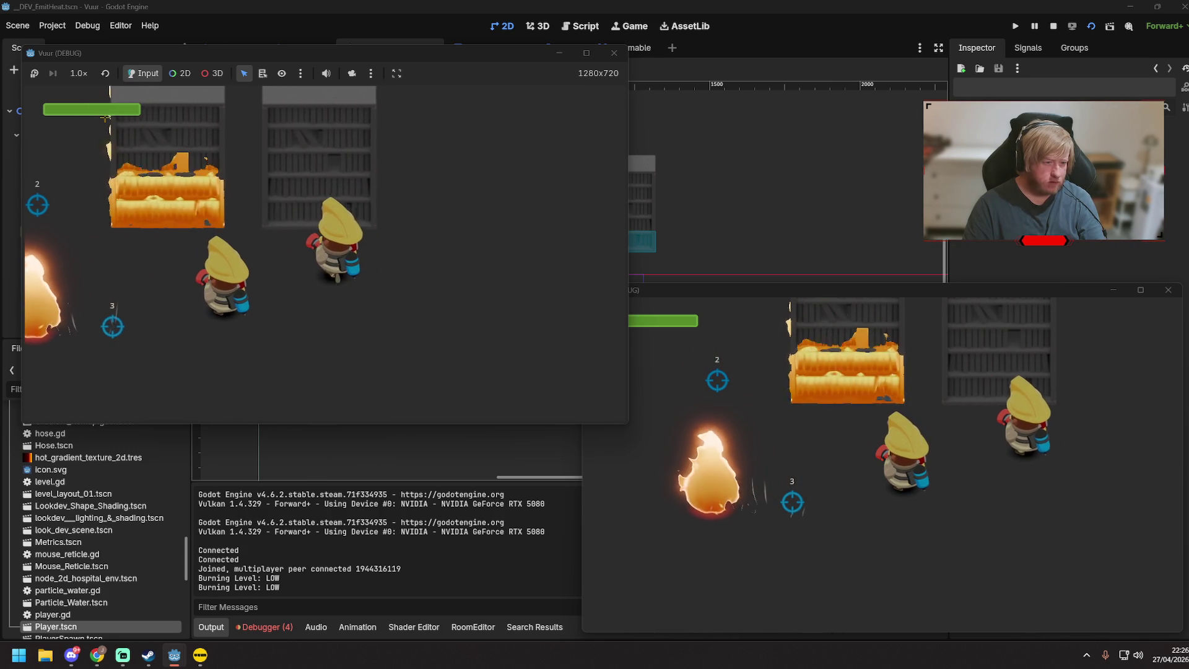
{"action": "key", "text": "a"}
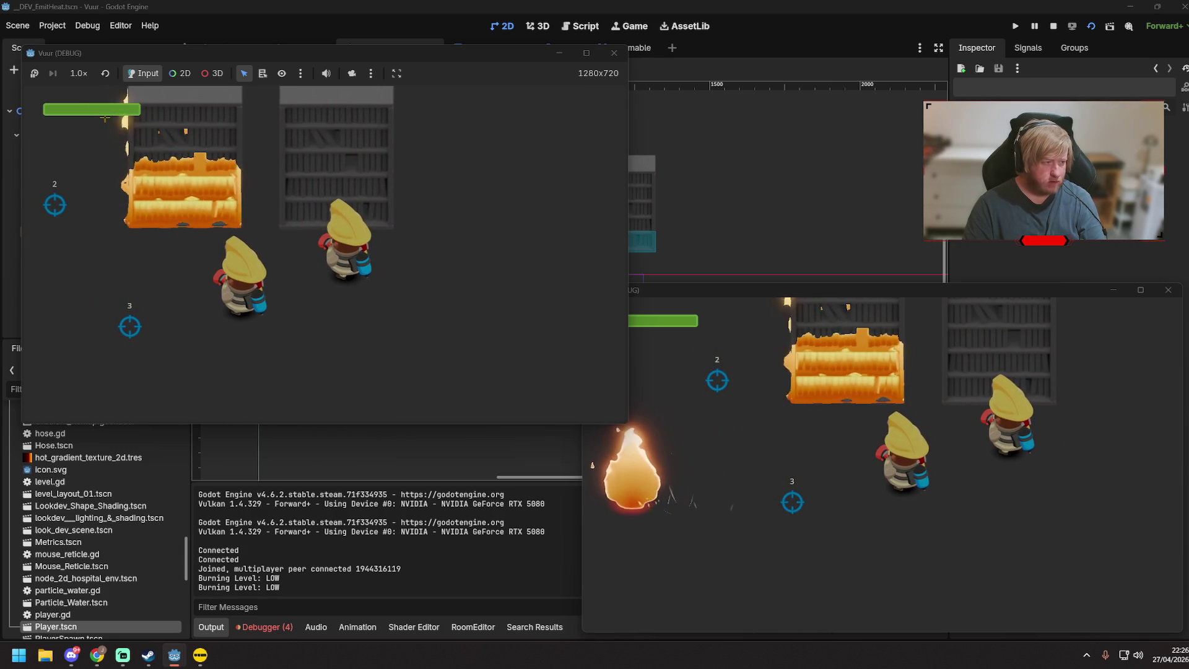
{"action": "key", "text": "a"}
{"action": "key", "text": "w"}
{"action": "key", "text": "d"}
{"action": "key", "text": "w"}
{"action": "key", "text": "d"}
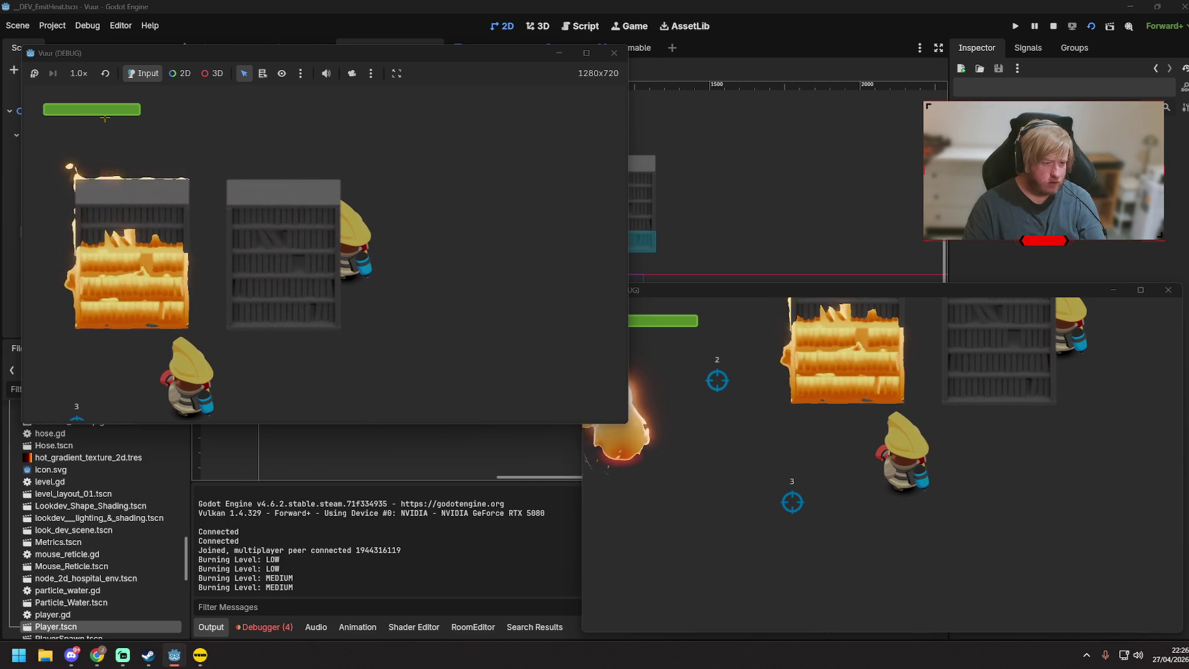
{"action": "key", "text": "d"}
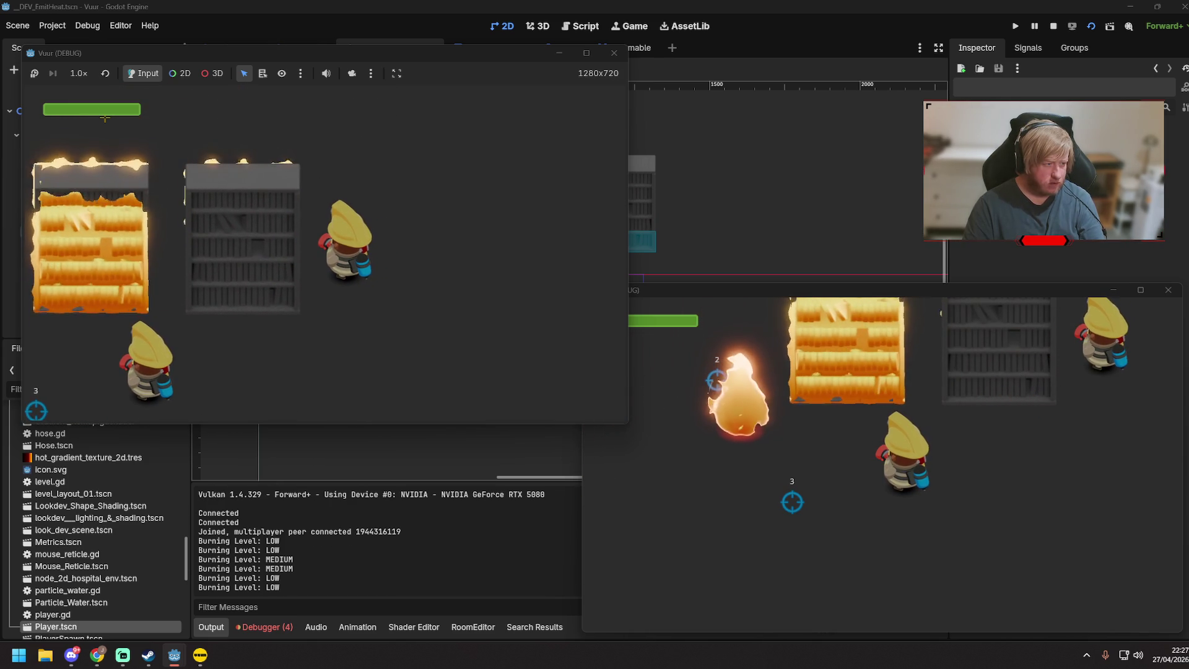
{"action": "key", "text": "w"}
{"action": "key", "text": "a"}
- In the second window, spray water on the small fire, walk beside the bookshelves, then close the first window
{"action": "key", "text": "a"}
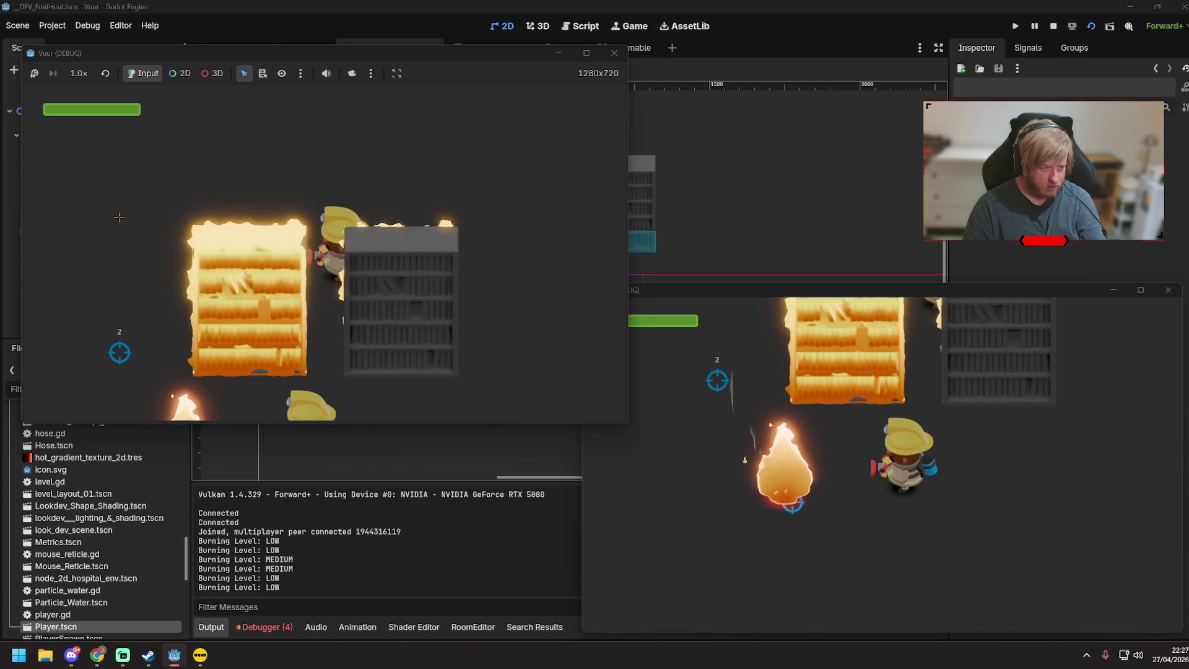
{"action": "key", "text": "s"}
{"action": "left_click", "coordinate": [787, 443]}
{"action": "key", "text": "s"}
{"action": "key", "text": "a"}
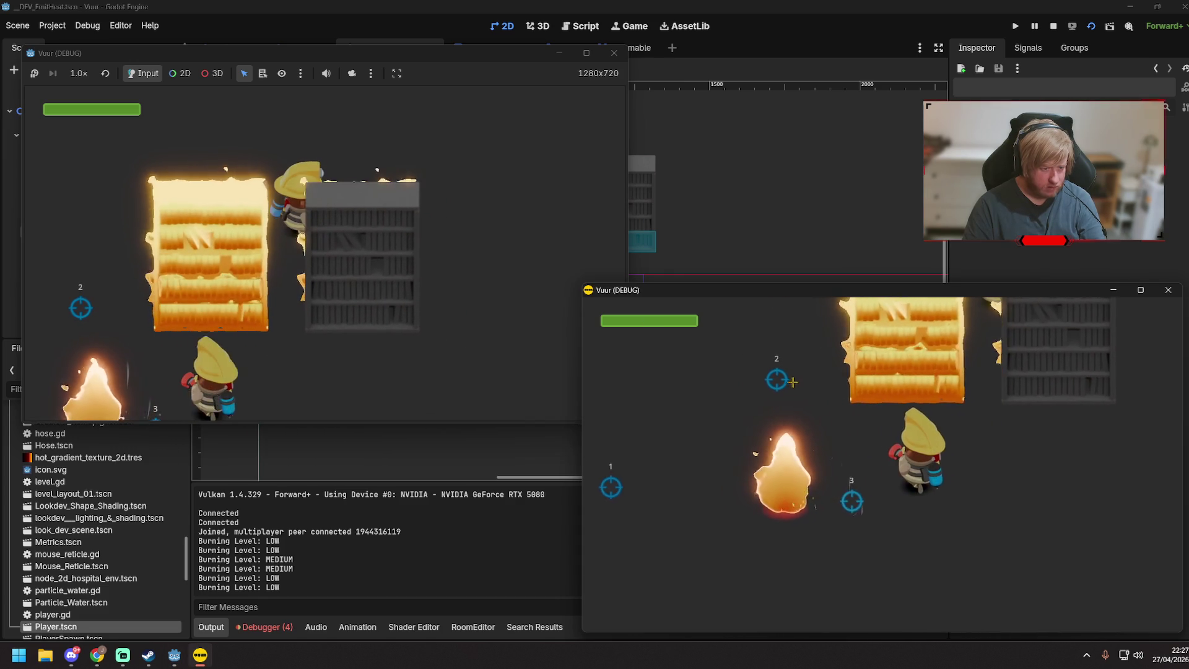
{"action": "left_click_drag", "start_coordinate": [709, 471], "coordinate": [703, 458]}
{"action": "key", "text": "w"}
{"action": "key", "text": "d"}
{"action": "key", "text": "a"}
{"action": "key", "text": "w"}
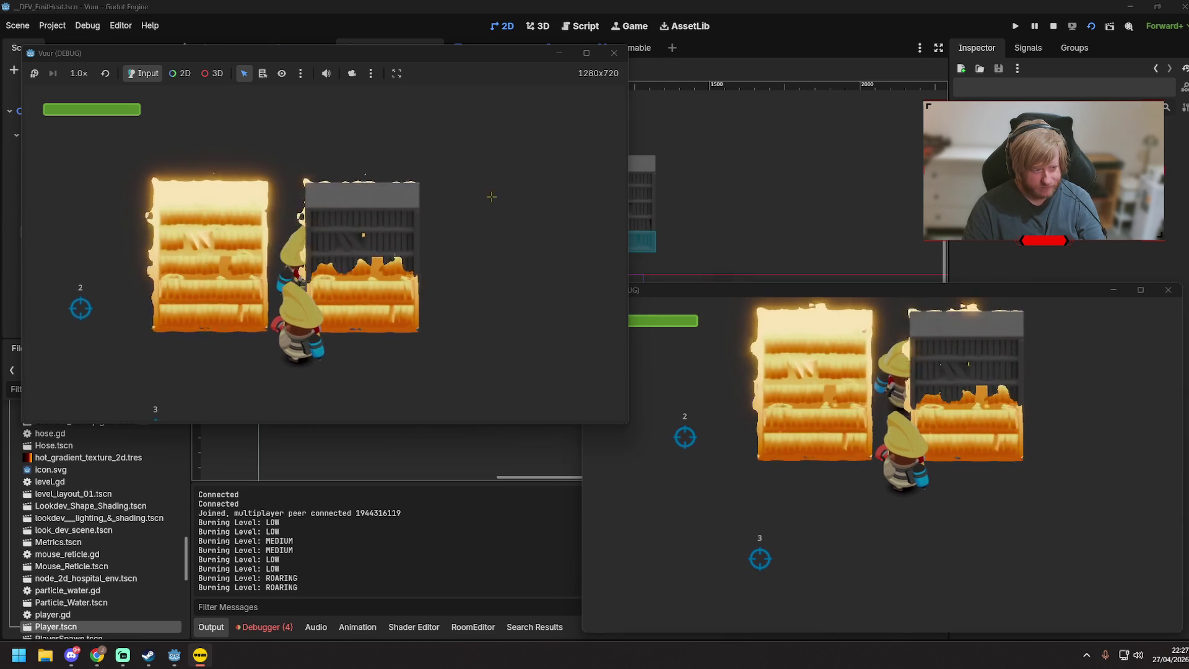
{"action": "left_click", "coordinate": [614, 53]}
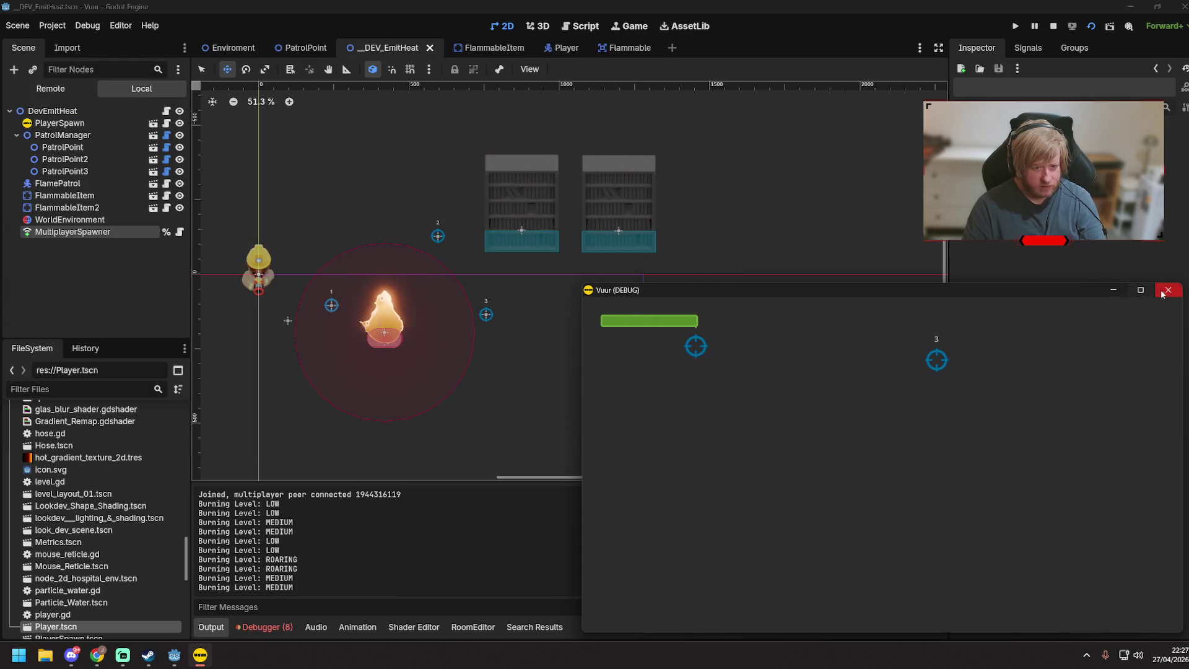
- Close the remaining game window and confirm the Run Instances settings unchanged
{"action": "left_click", "coordinate": [1163, 294]}
{"action": "left_click", "coordinate": [90, 29]}
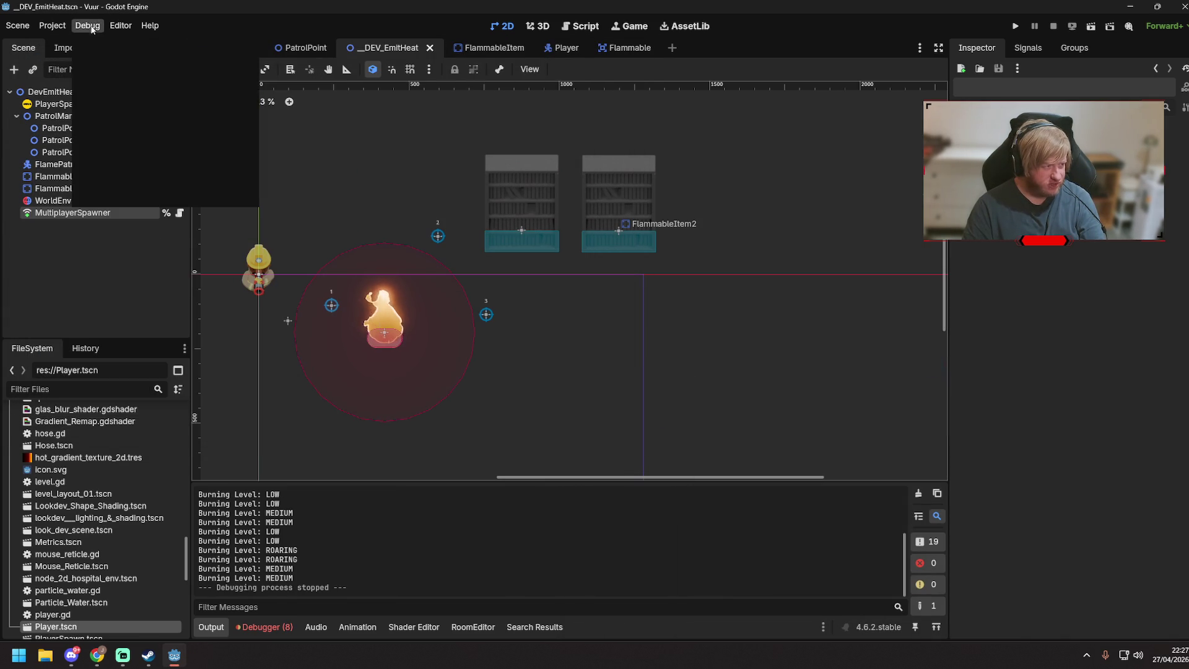
{"action": "left_click", "coordinate": [124, 196]}
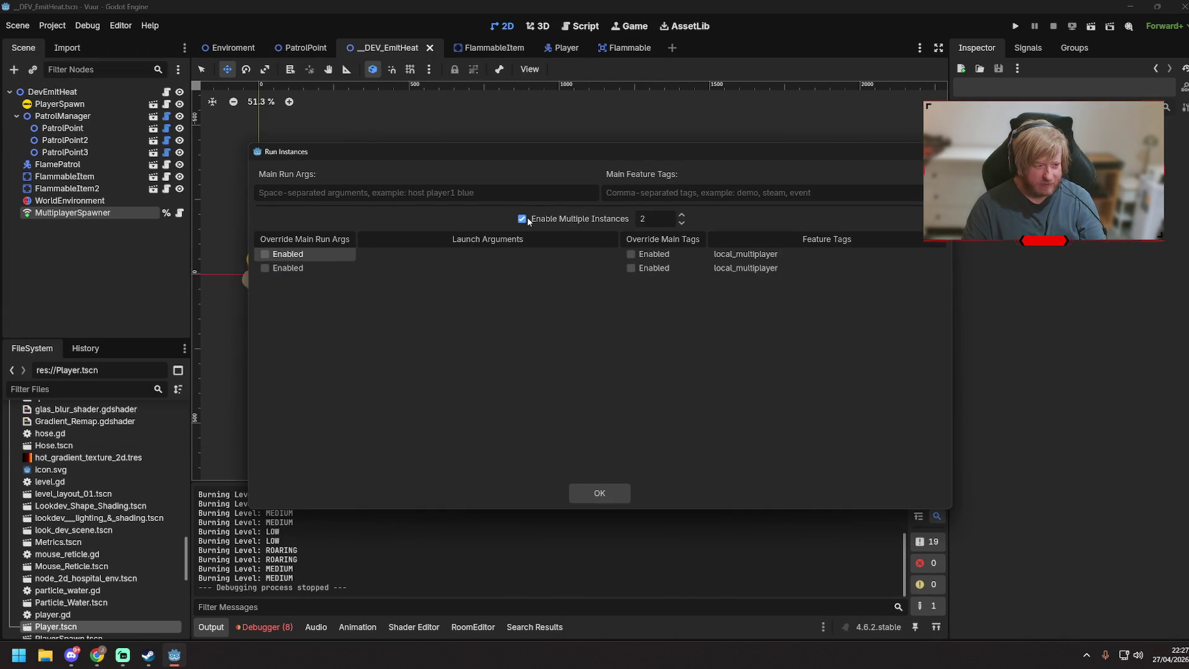
{"action": "left_click", "coordinate": [630, 498]}
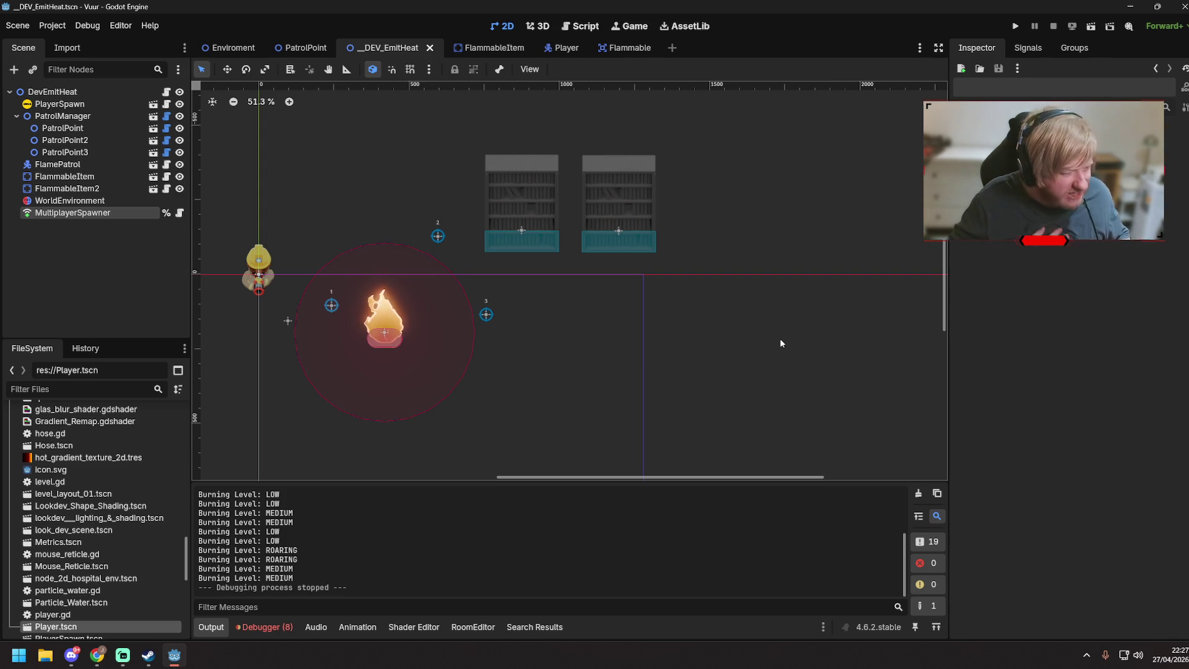
- Delete the MultiplayerSpawner node from the __DEV_EmitHeat scene
{"action": "left_click", "coordinate": [104, 211]}
{"action": "key", "text": "Delete"}
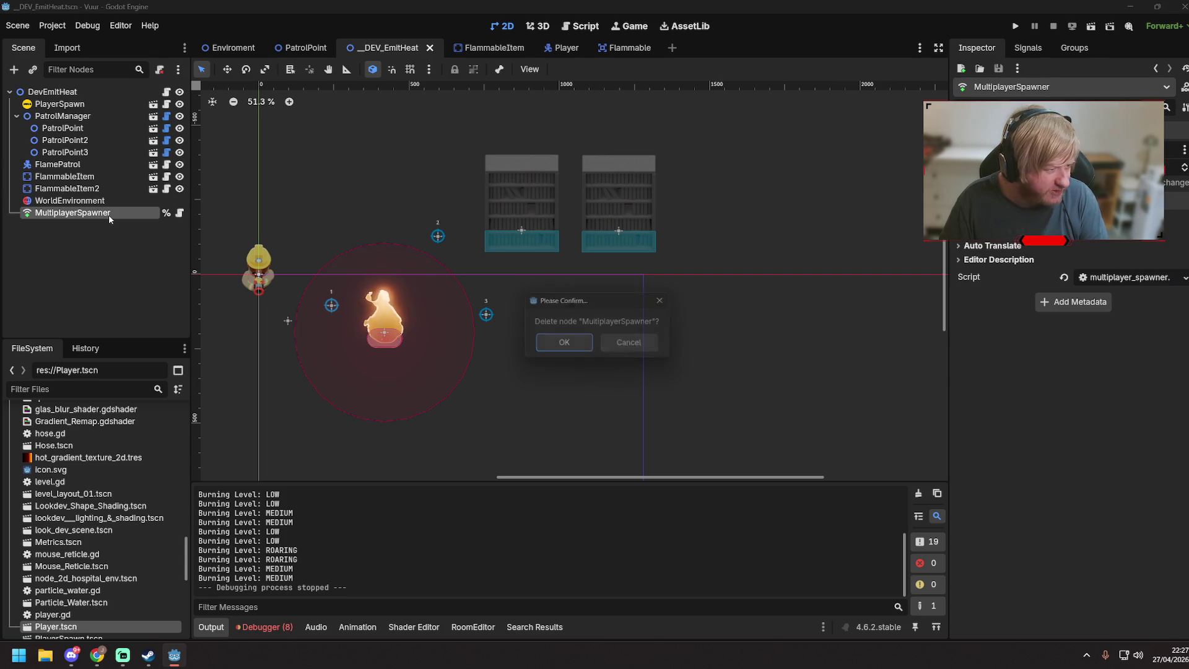
{"action": "left_click", "coordinate": [574, 345]}
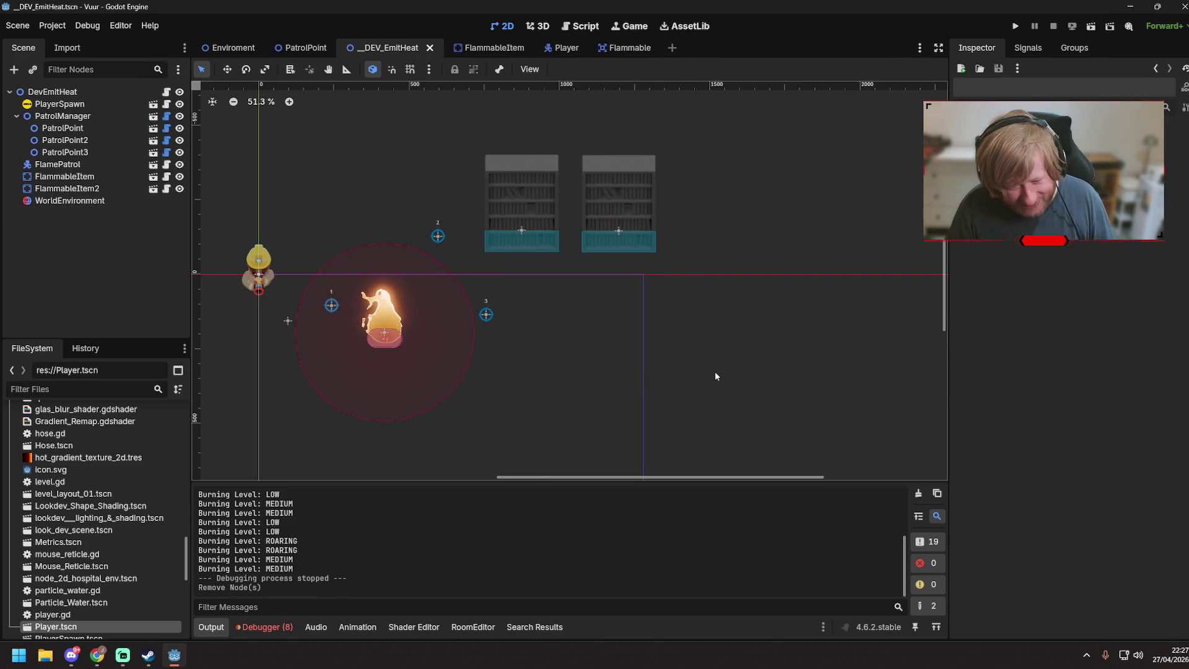
- Recheck the Run Instances settings and save the __DEV_EmitHeat scene
{"action": "left_click", "coordinate": [87, 26]}
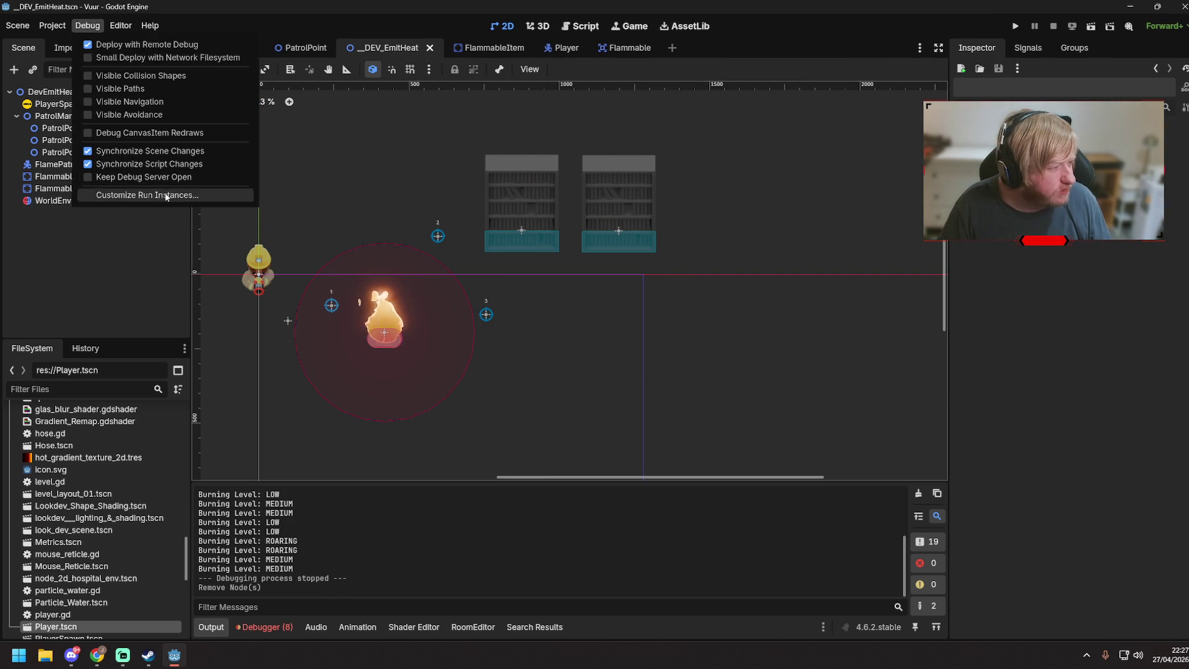
{"action": "left_click", "coordinate": [166, 196]}
{"action": "left_click", "coordinate": [616, 496]}
{"action": "key", "text": "ctrl+s"}
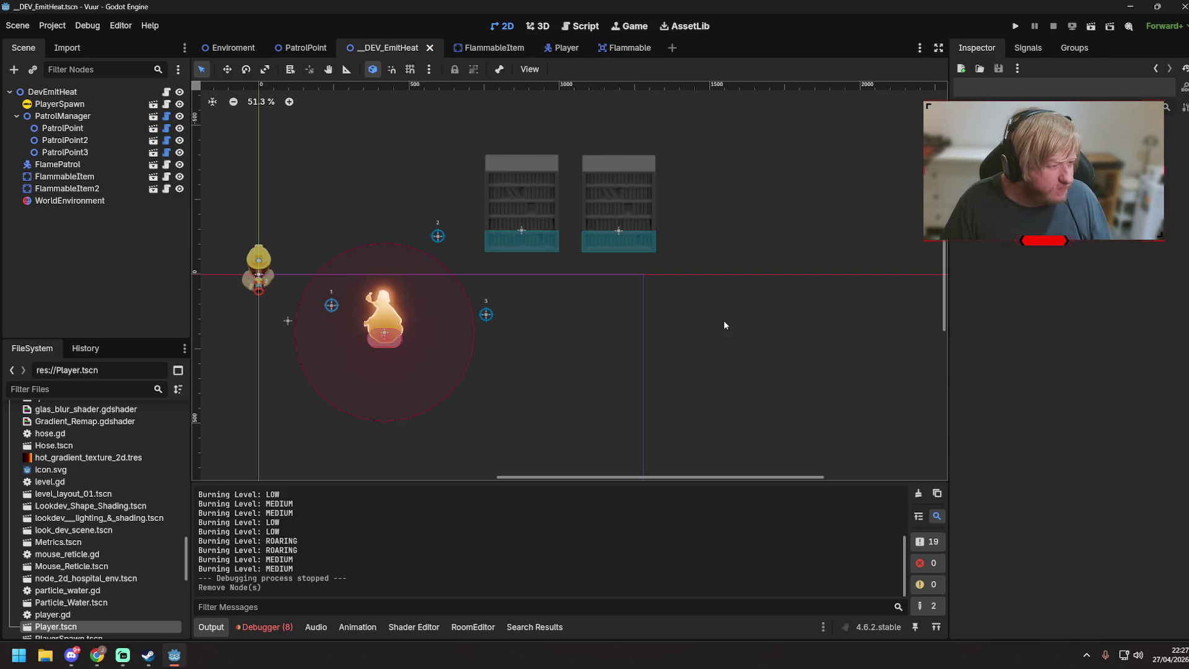
{"action": "left_click", "coordinate": [377, 330]}
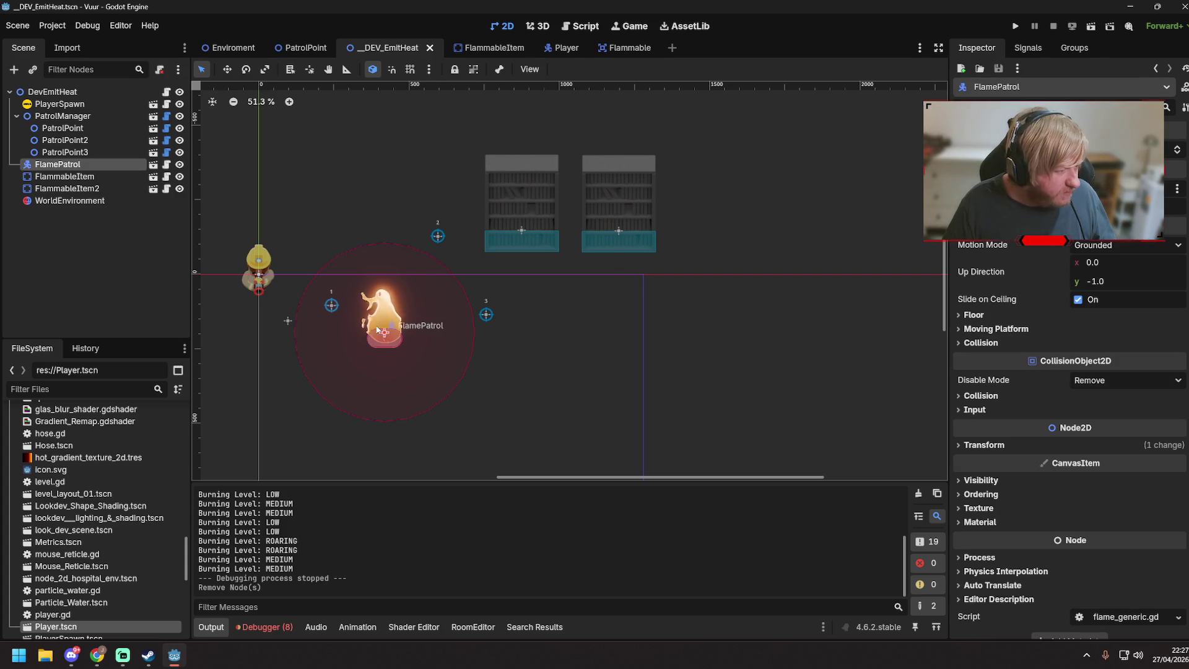
- Open and save the FlamePatrol scene, then add and delete an unwanted MultiplayerSpawner child
{"action": "left_click", "coordinate": [153, 165]}
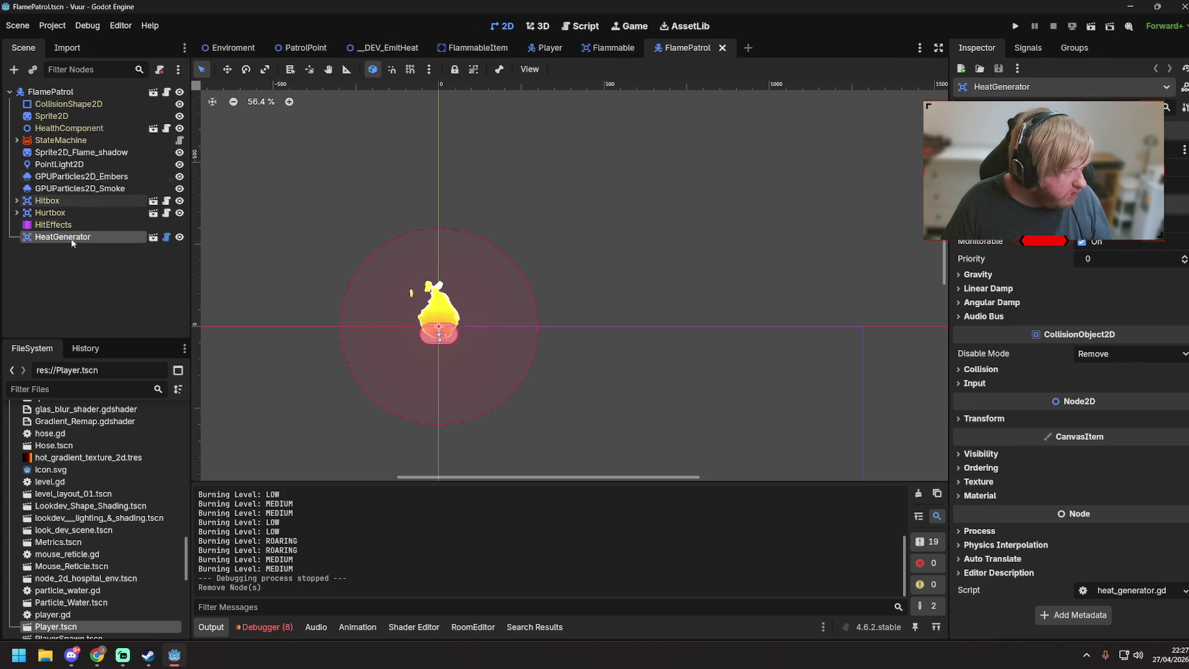
{"action": "key", "text": "ctrl+s"}
{"action": "left_click", "coordinate": [70, 93]}
{"action": "right_click", "coordinate": [70, 93]}
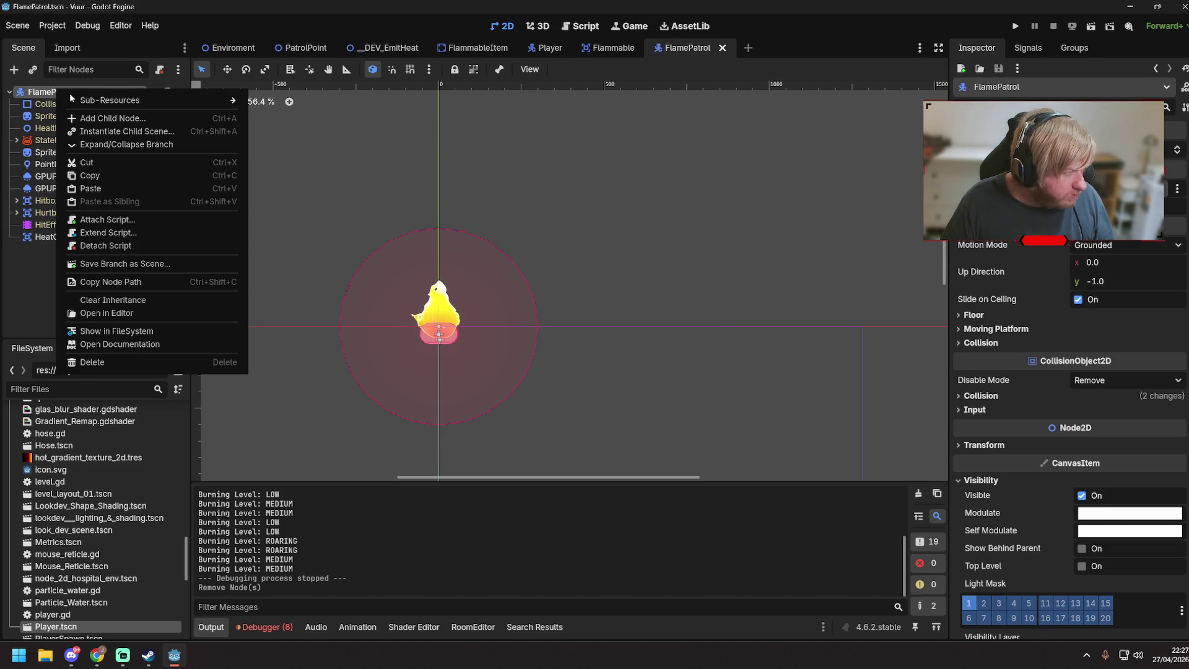
{"action": "left_click", "coordinate": [104, 117]}
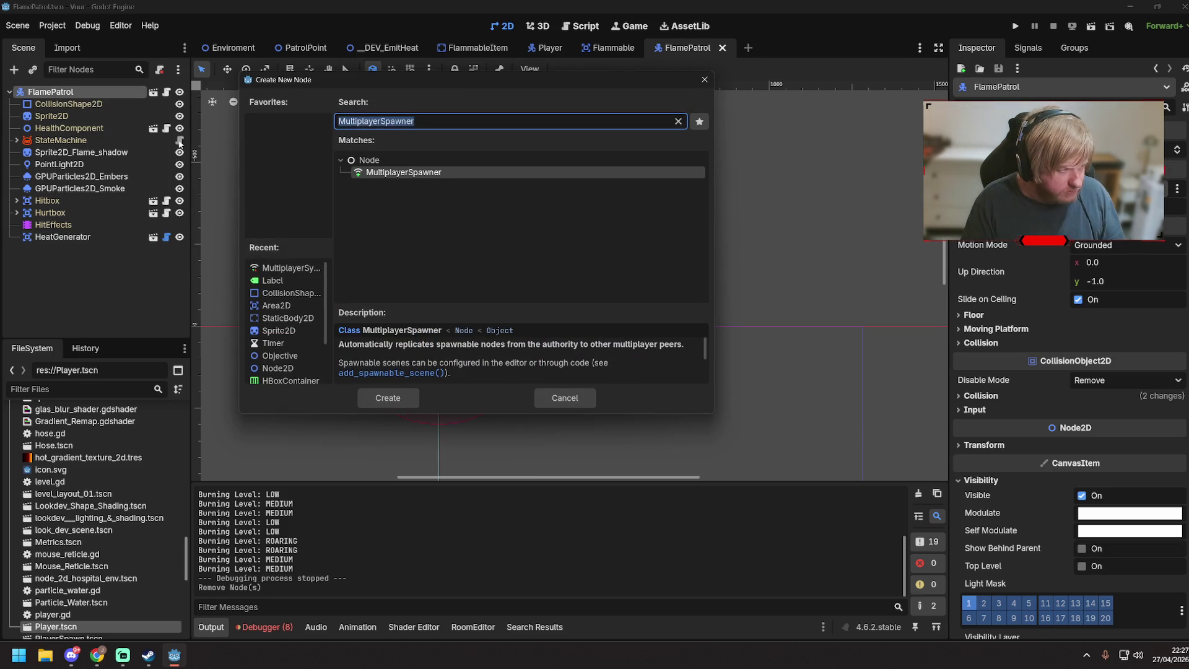
{"action": "key", "text": "Return"}
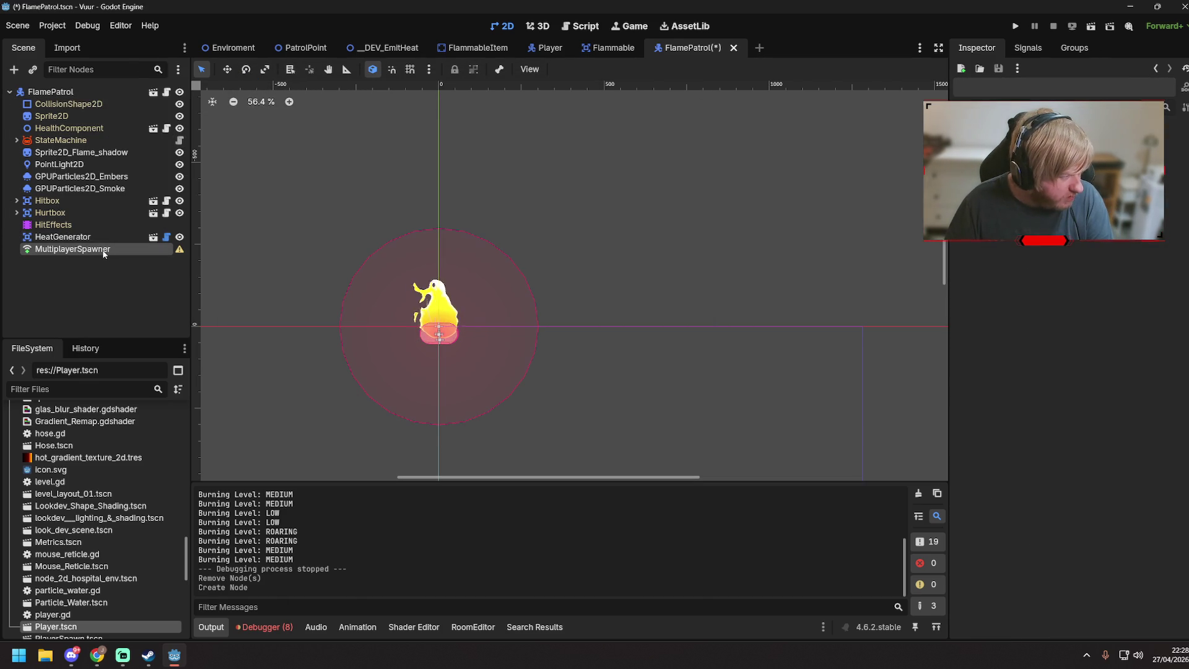
{"action": "key", "text": "Delete"}
{"action": "left_click", "coordinate": [556, 355]}
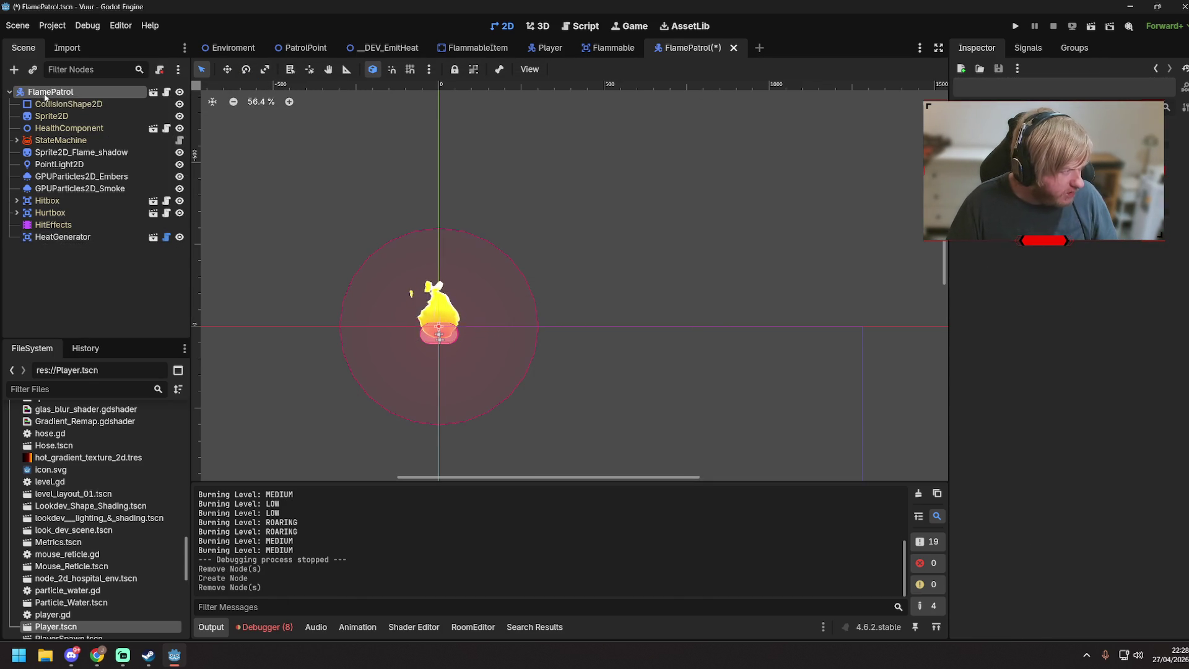
- Add a MultiplayerSynchronizer child under FlamePatrol by searching 'Sync'
{"action": "right_click", "coordinate": [45, 94]}
{"action": "left_click", "coordinate": [121, 122]}
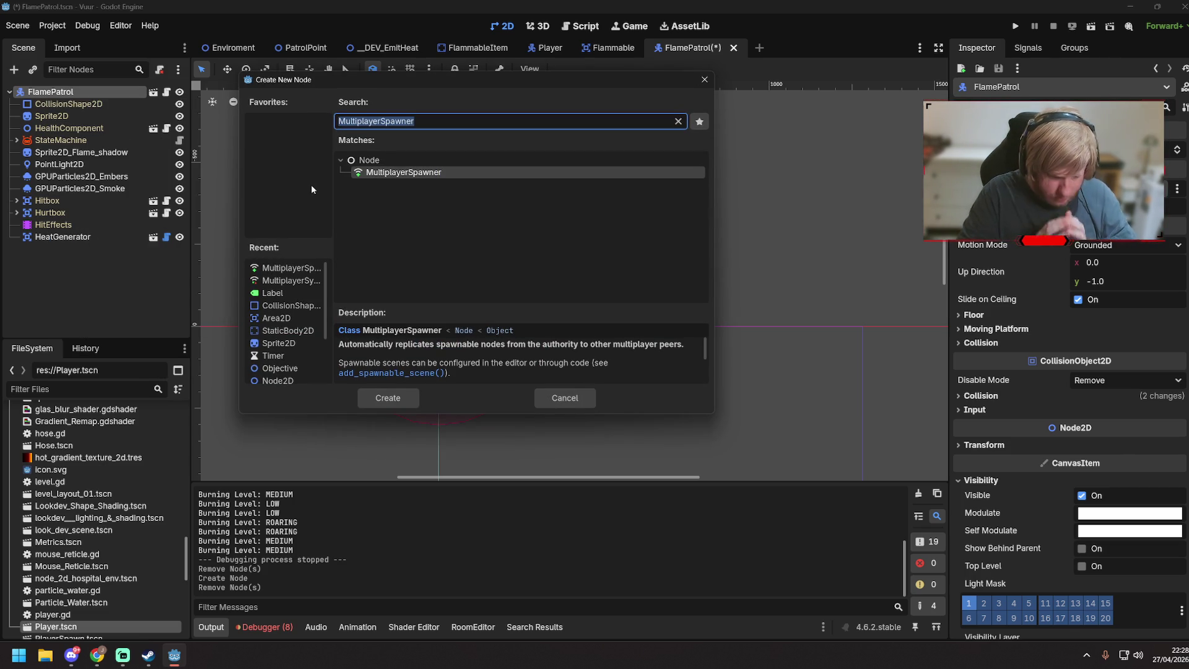
{"action": "type", "text": "Sy"}
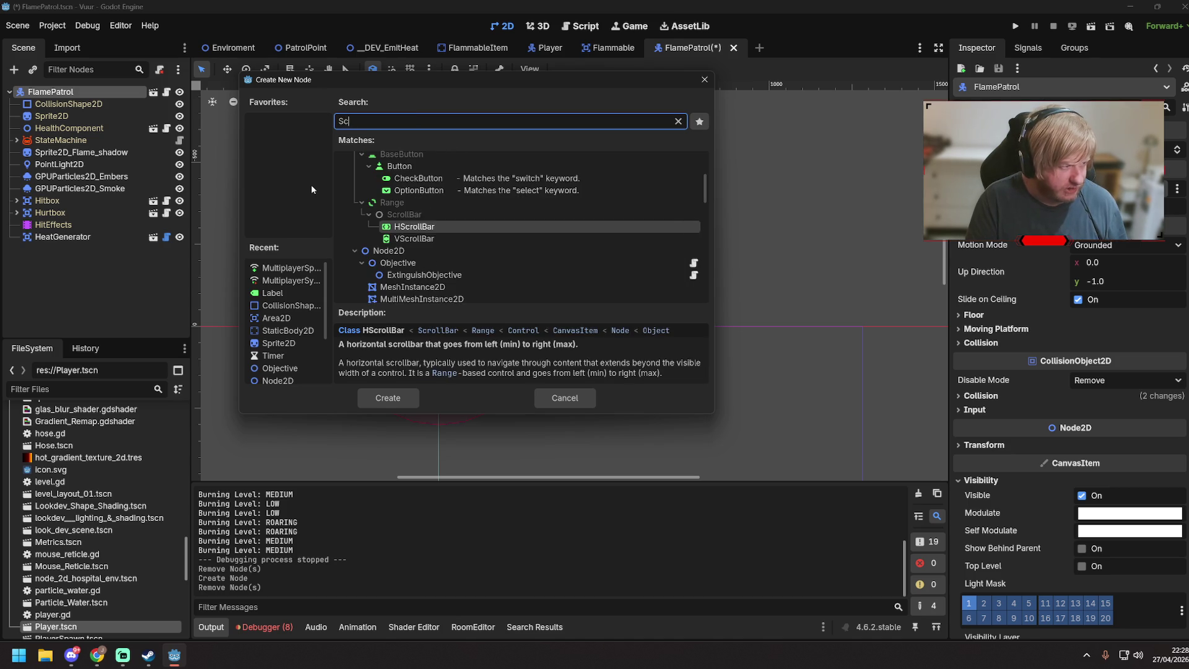
{"action": "type", "text": "nch"}
{"action": "key", "text": "Return"}
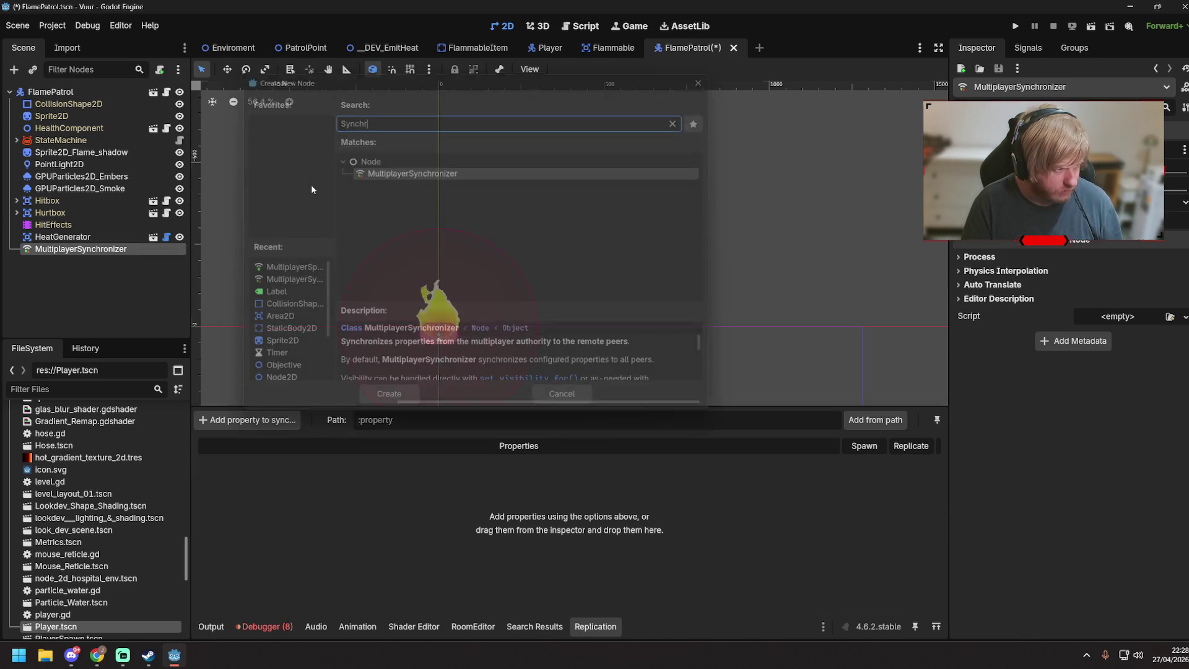
- Search FlamePatrol's properties for 'glob' and 'posi', then cancel the property picker
{"action": "left_click", "coordinate": [266, 424]}
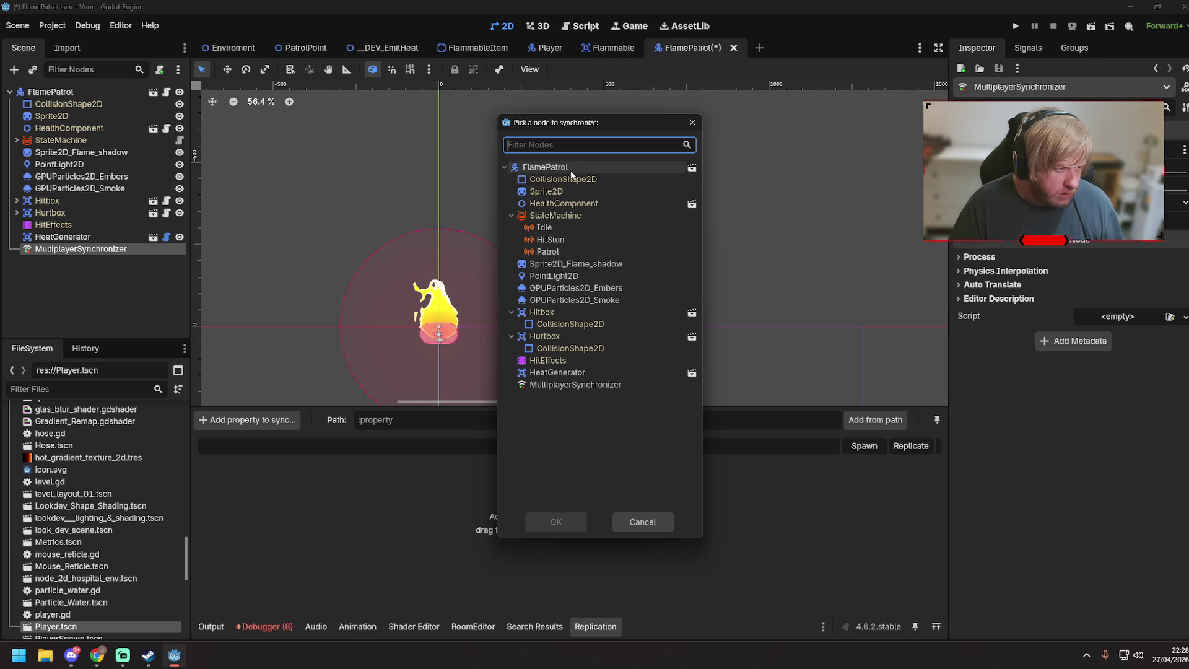
{"action": "double_click", "coordinate": [570, 172]}
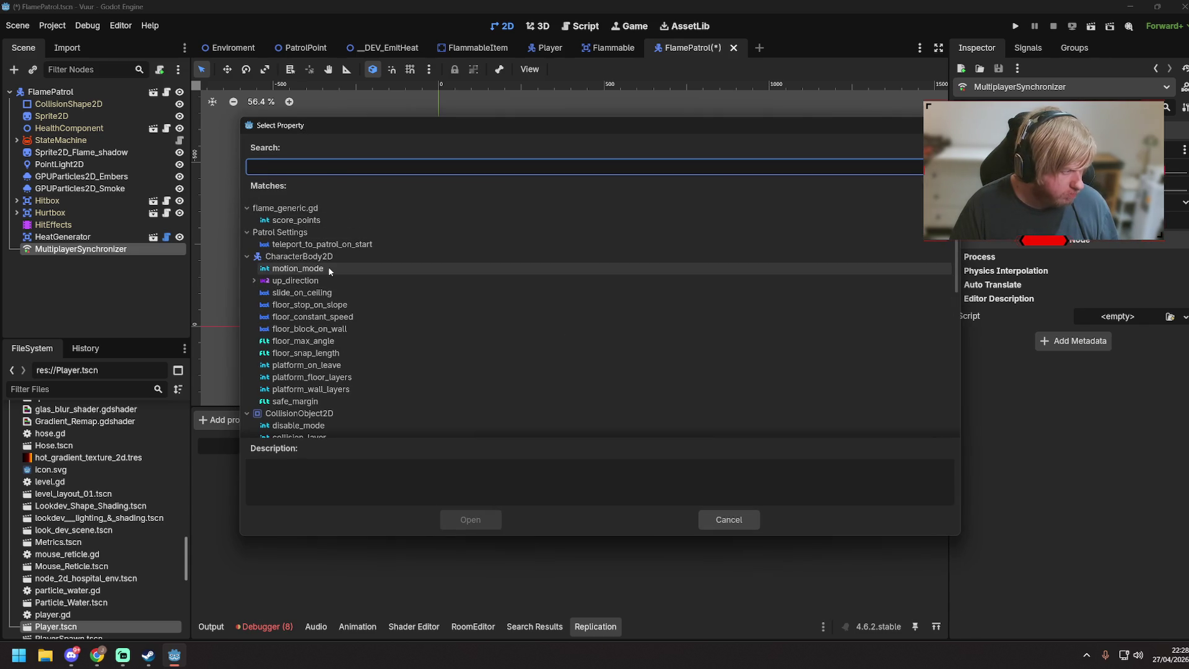
{"action": "type", "text": "glob"}
{"action": "key", "text": "BackSpace"}
{"action": "key", "text": "BackSpace"}
{"action": "key", "text": "BackSpace"}
{"action": "type", "text": "posi"}
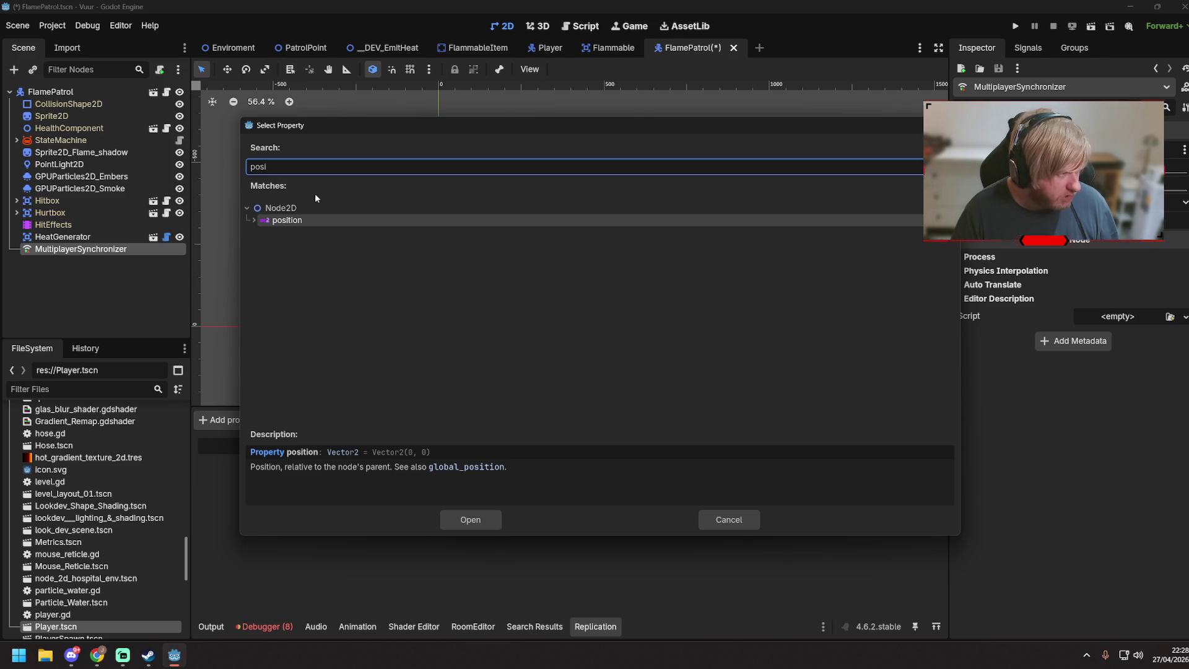
{"action": "left_click", "coordinate": [201, 155]}
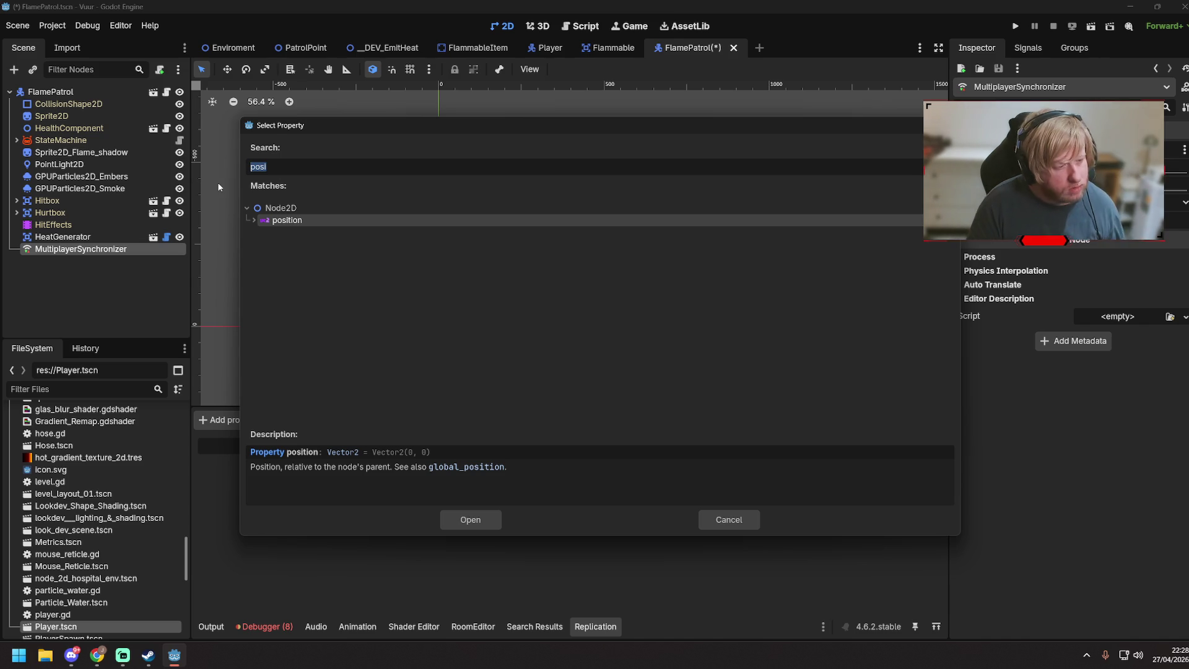
{"action": "type", "text": "gl"}
{"action": "key", "text": "BackSpace"}
{"action": "key", "text": "BackSpace"}
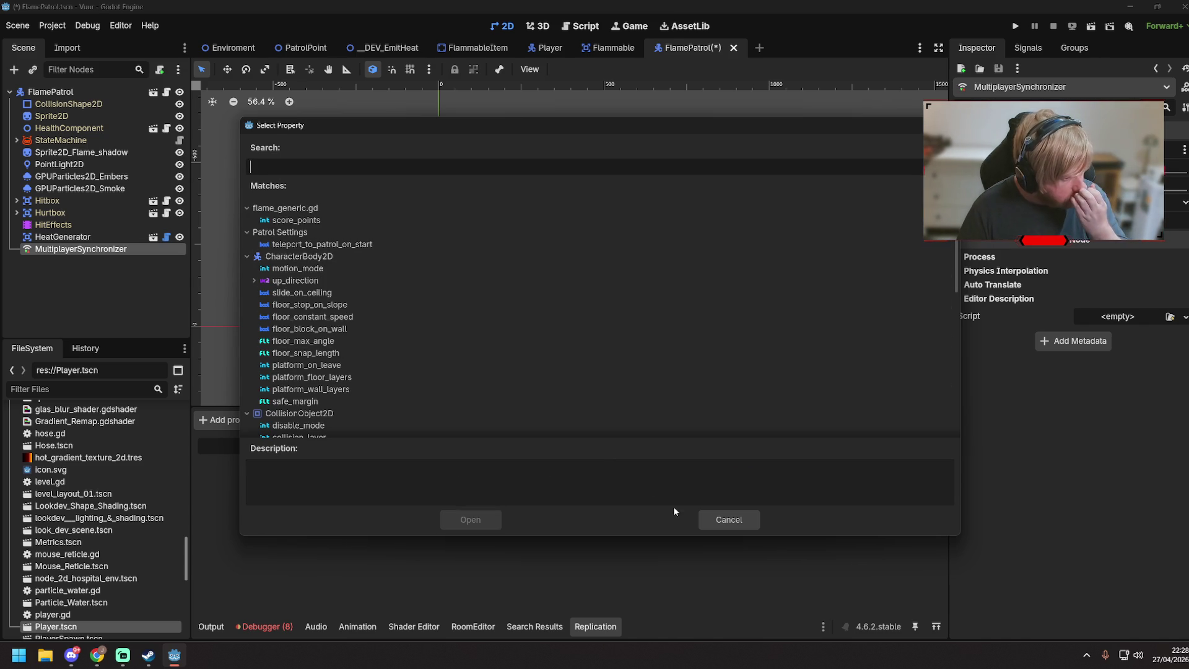
{"action": "left_click", "coordinate": [721, 519]}
- Reselect the synchronizer, pick the FlamePatrol node again and choose its position property
{"action": "left_click", "coordinate": [128, 305]}
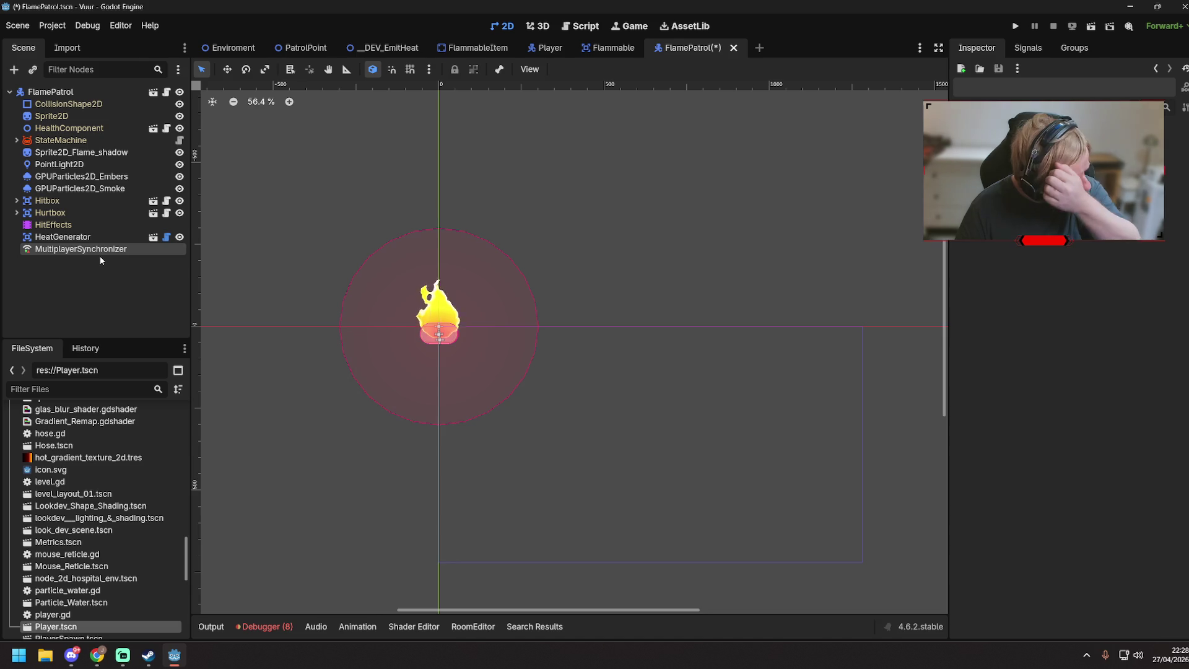
{"action": "left_click", "coordinate": [99, 249]}
{"action": "left_click", "coordinate": [244, 420]}
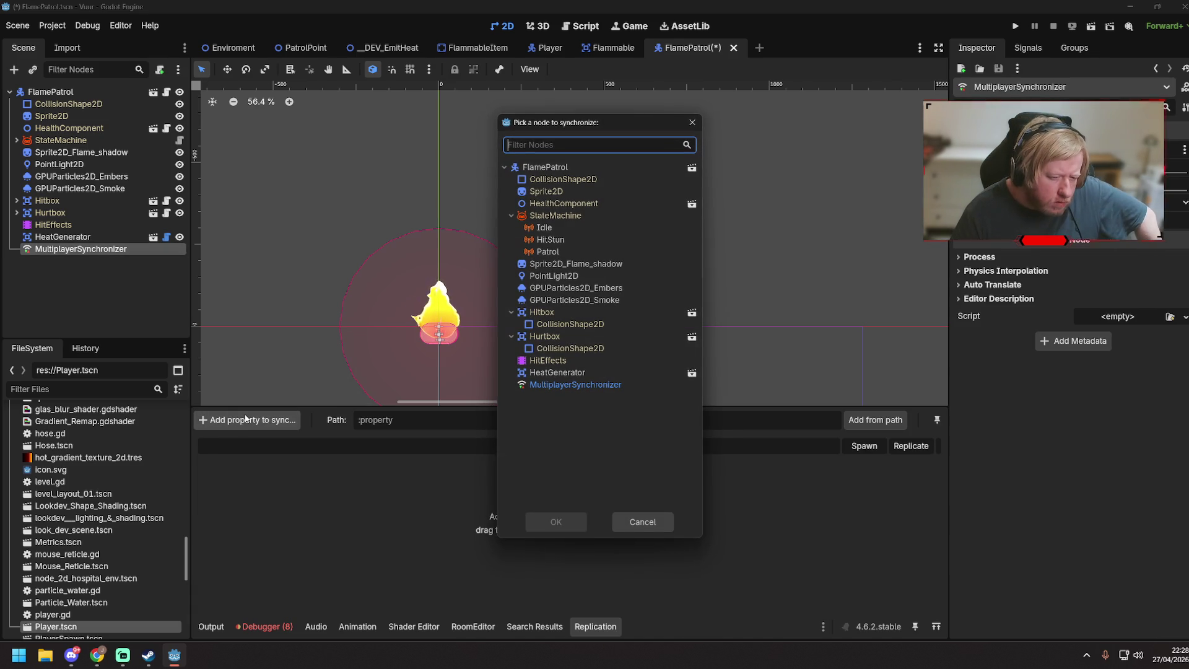
{"action": "double_click", "coordinate": [648, 166]}
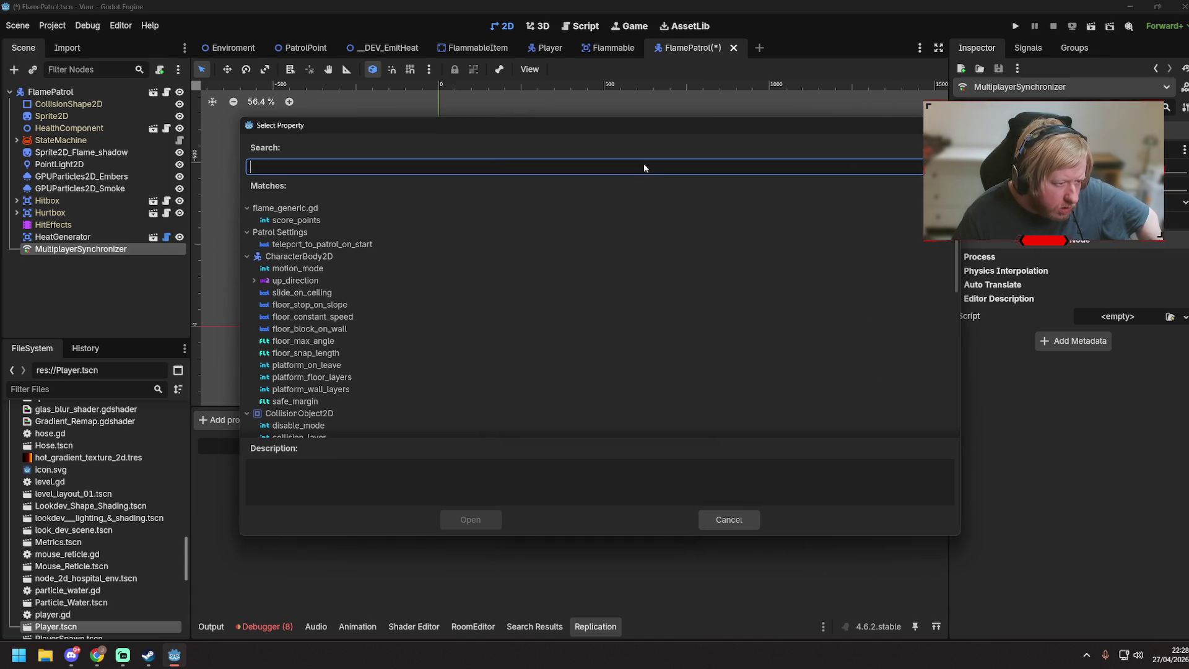
{"action": "scroll", "coordinate": [372, 330], "scroll_direction": "down", "scroll_amount": 5}
{"action": "scroll", "coordinate": [372, 334], "scroll_direction": "down", "scroll_amount": 5}
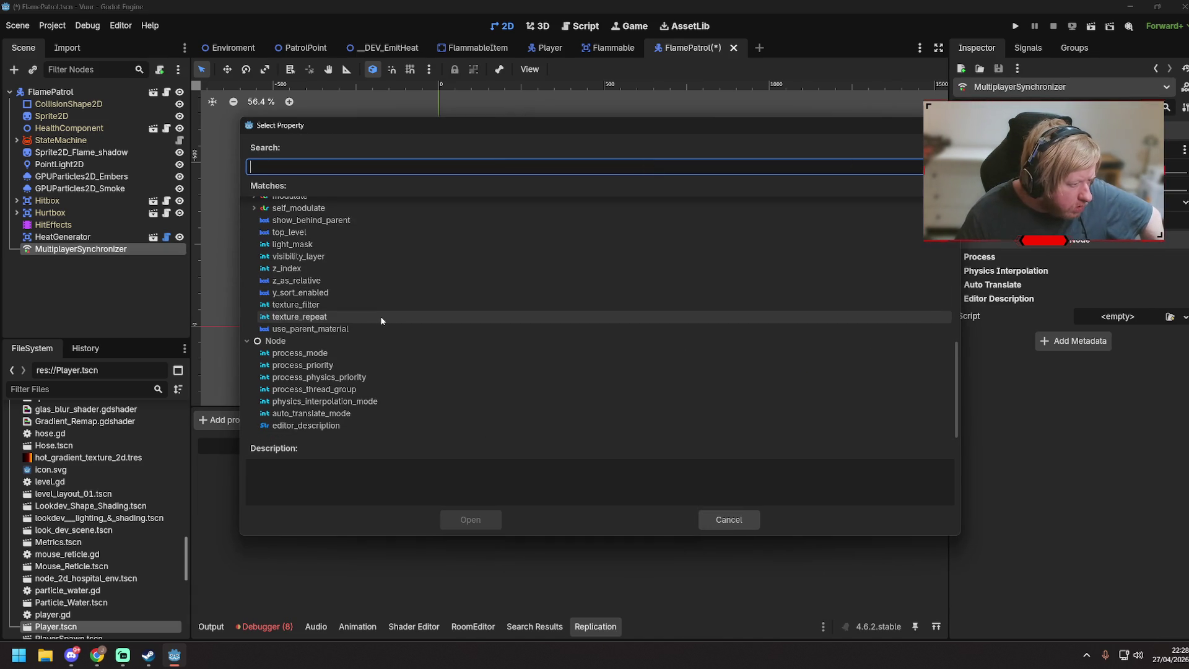
{"action": "scroll", "coordinate": [322, 388], "scroll_direction": "up", "scroll_amount": 2}
{"action": "scroll", "coordinate": [319, 347], "scroll_direction": "up", "scroll_amount": 2}
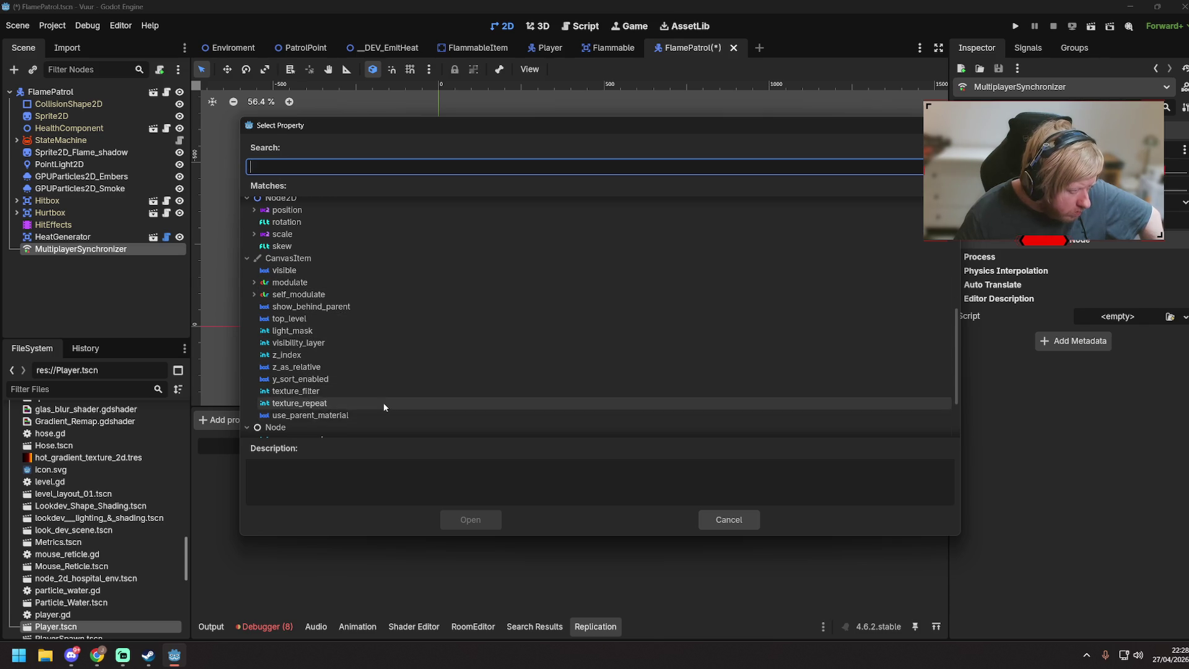
{"action": "scroll", "coordinate": [314, 412], "scroll_direction": "up", "scroll_amount": 3}
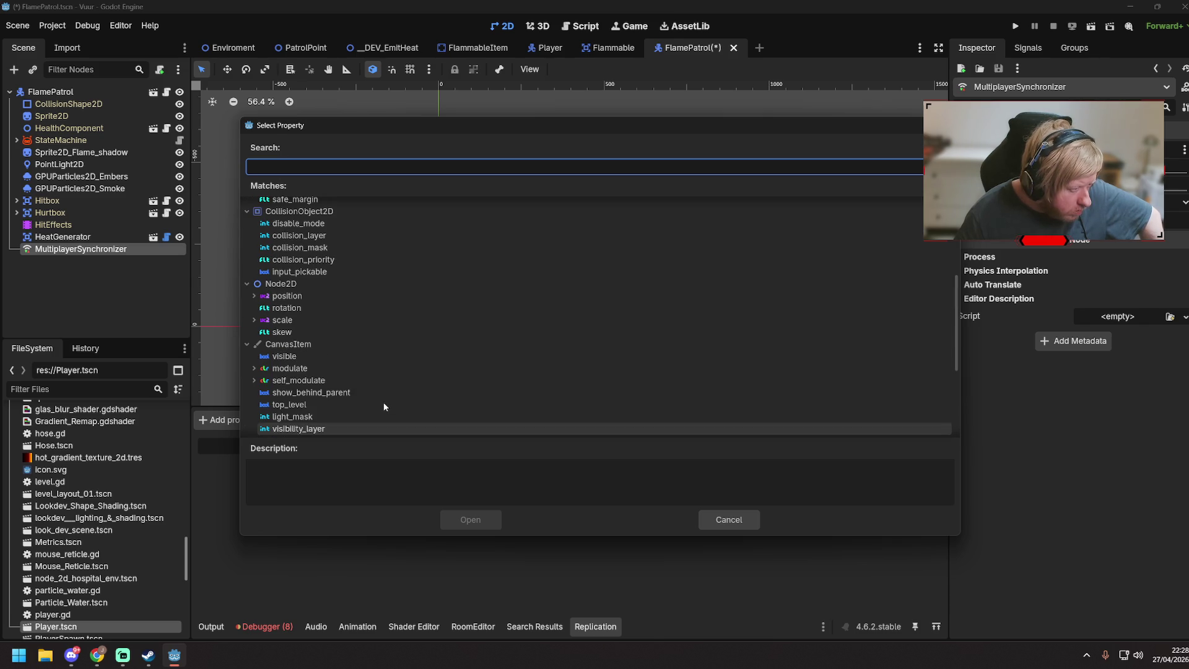
{"action": "left_click", "coordinate": [254, 296]}
{"action": "left_click", "coordinate": [254, 296]}
{"action": "left_click", "coordinate": [298, 297]}
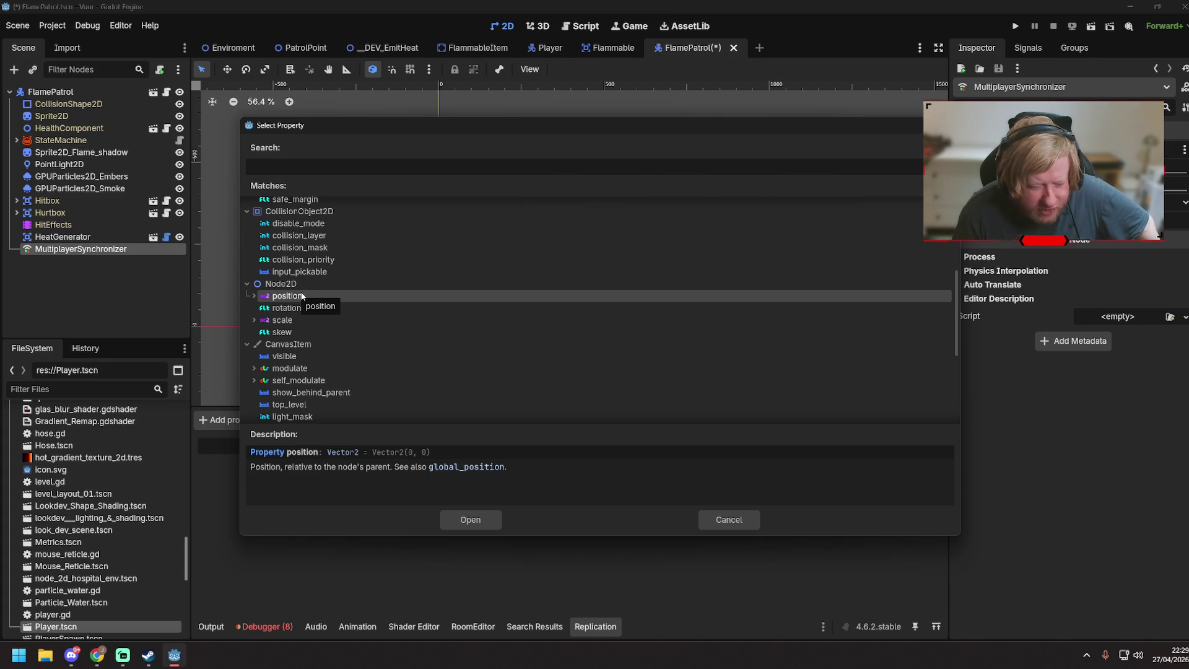
- Scroll through FlamePatrol's property list in Select Property
{"action": "scroll", "coordinate": [340, 295], "scroll_direction": "up", "scroll_amount": 1}
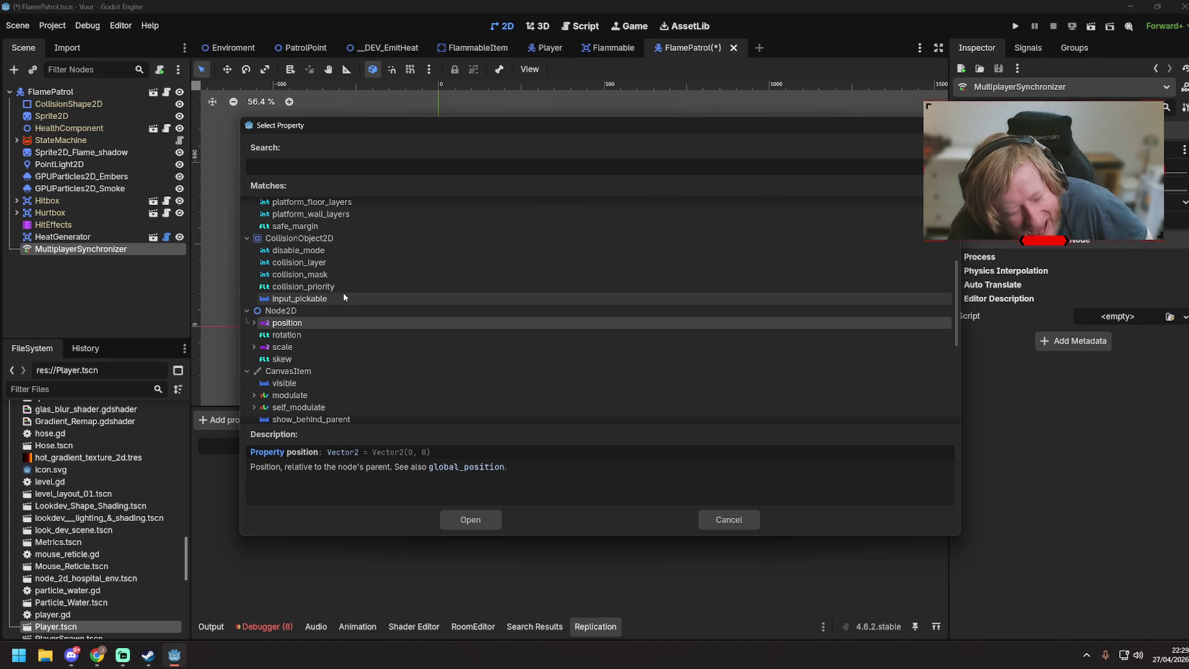
{"action": "scroll", "coordinate": [344, 292], "scroll_direction": "up", "scroll_amount": 1}
{"action": "scroll", "coordinate": [340, 301], "scroll_direction": "up", "scroll_amount": 2}
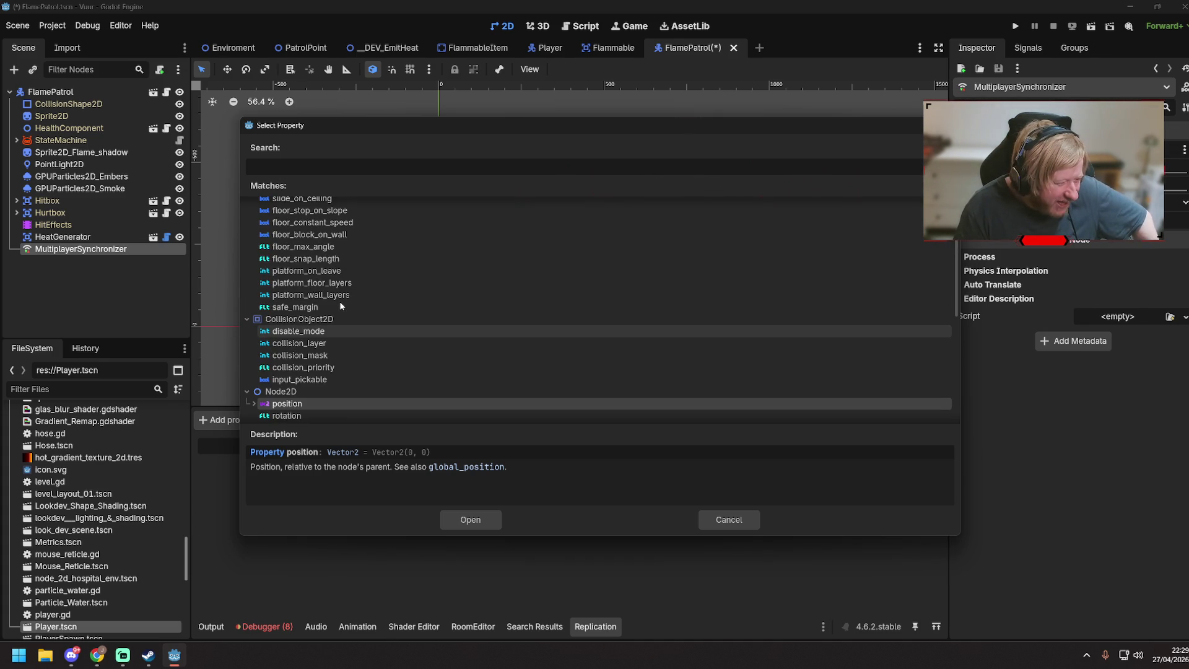
{"action": "scroll", "coordinate": [339, 301], "scroll_direction": "down", "scroll_amount": 2}
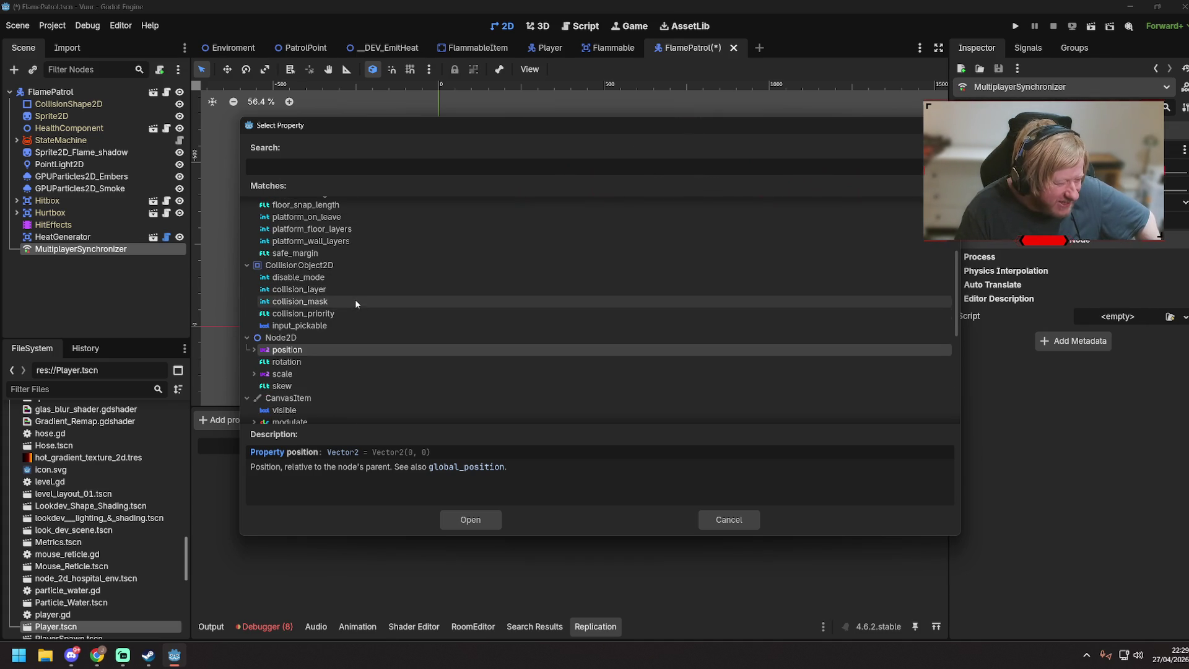
{"action": "scroll", "coordinate": [355, 299], "scroll_direction": "up", "scroll_amount": 5}
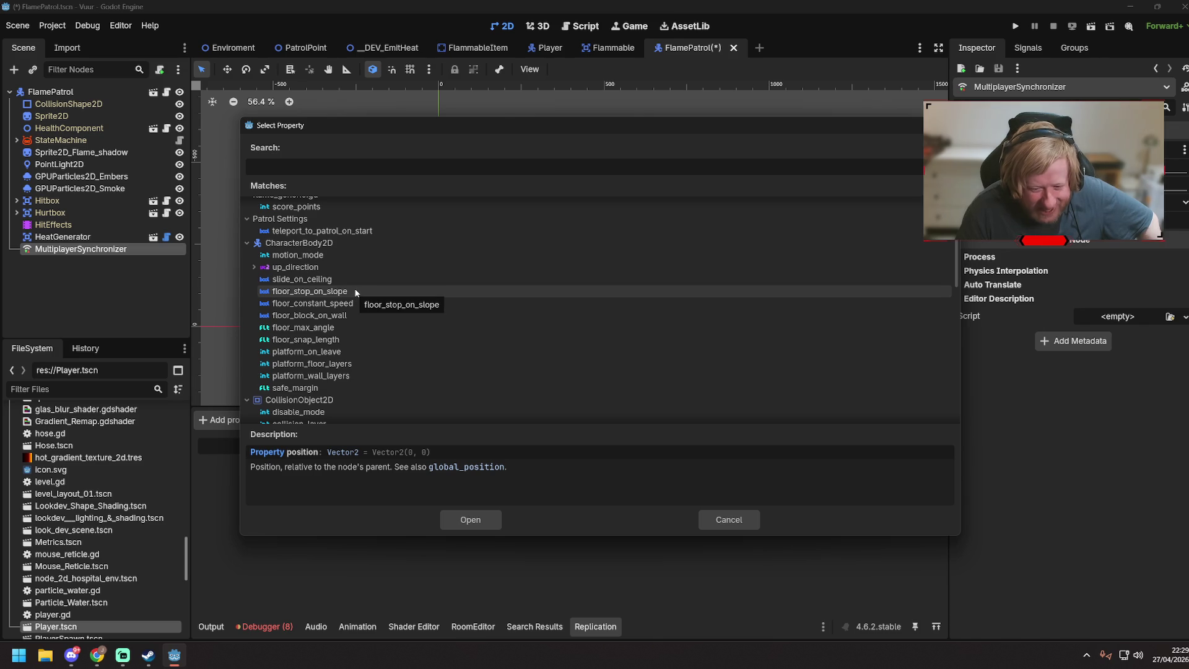
{"action": "scroll", "coordinate": [363, 282], "scroll_direction": "down", "scroll_amount": 5}
{"action": "scroll", "coordinate": [363, 284], "scroll_direction": "up", "scroll_amount": 5}
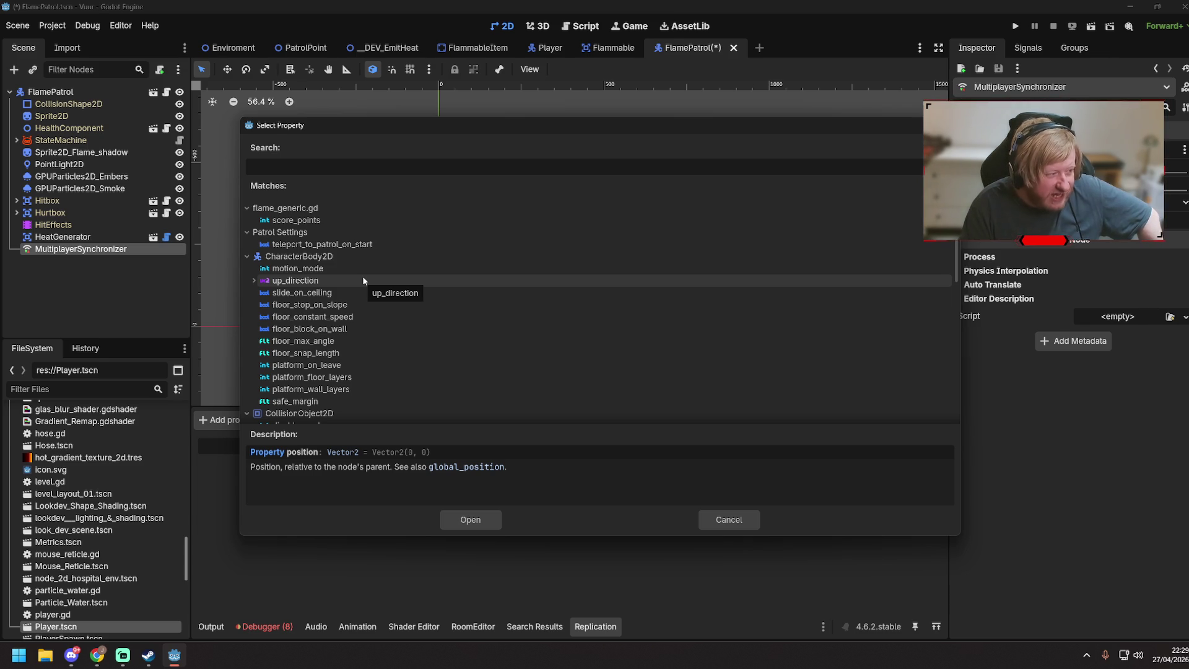
{"action": "scroll", "coordinate": [495, 328], "scroll_direction": "down", "scroll_amount": 5}
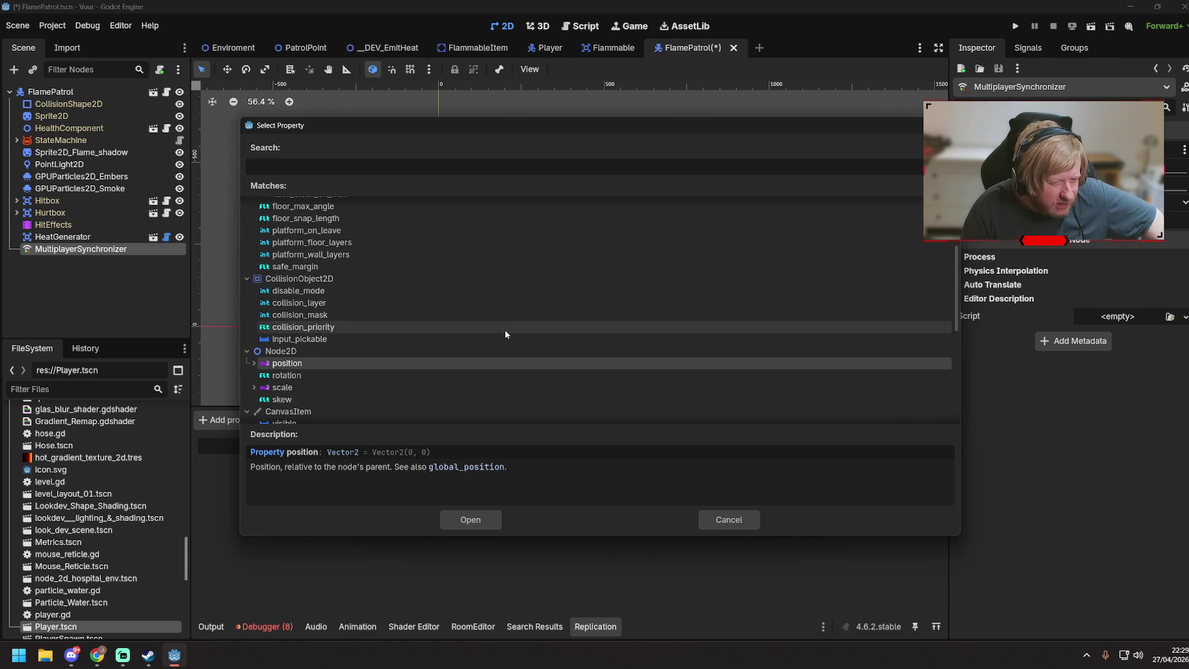
{"action": "scroll", "coordinate": [505, 333], "scroll_direction": "down", "scroll_amount": 6}
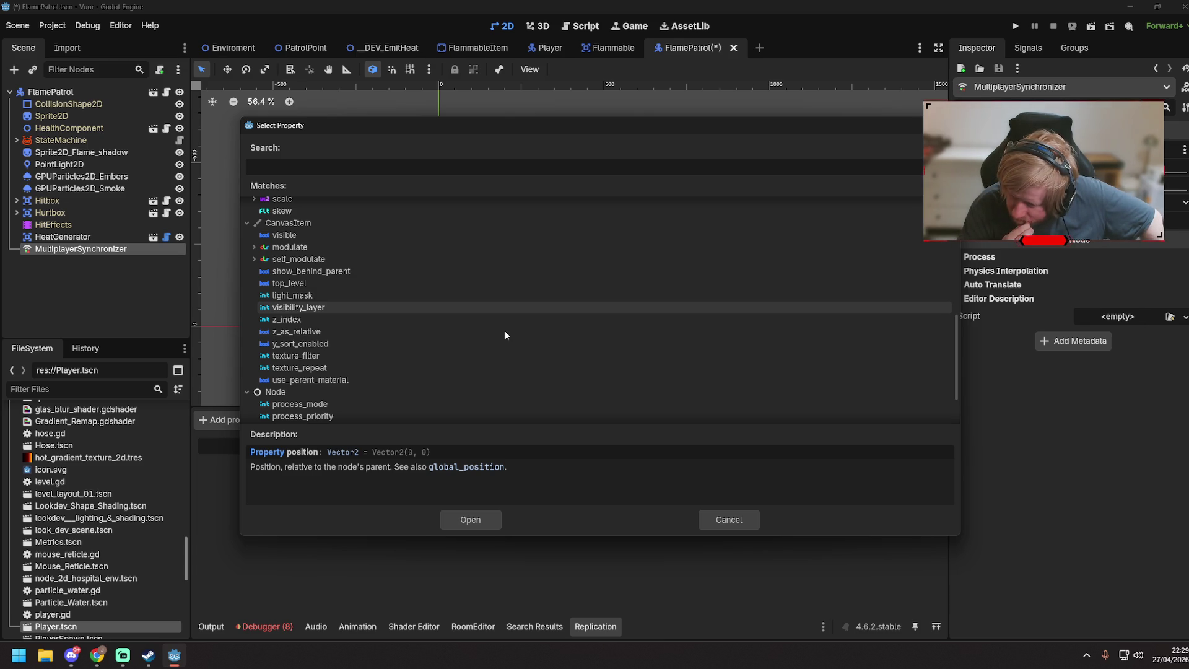
{"action": "scroll", "coordinate": [505, 335], "scroll_direction": "up", "scroll_amount": 10}
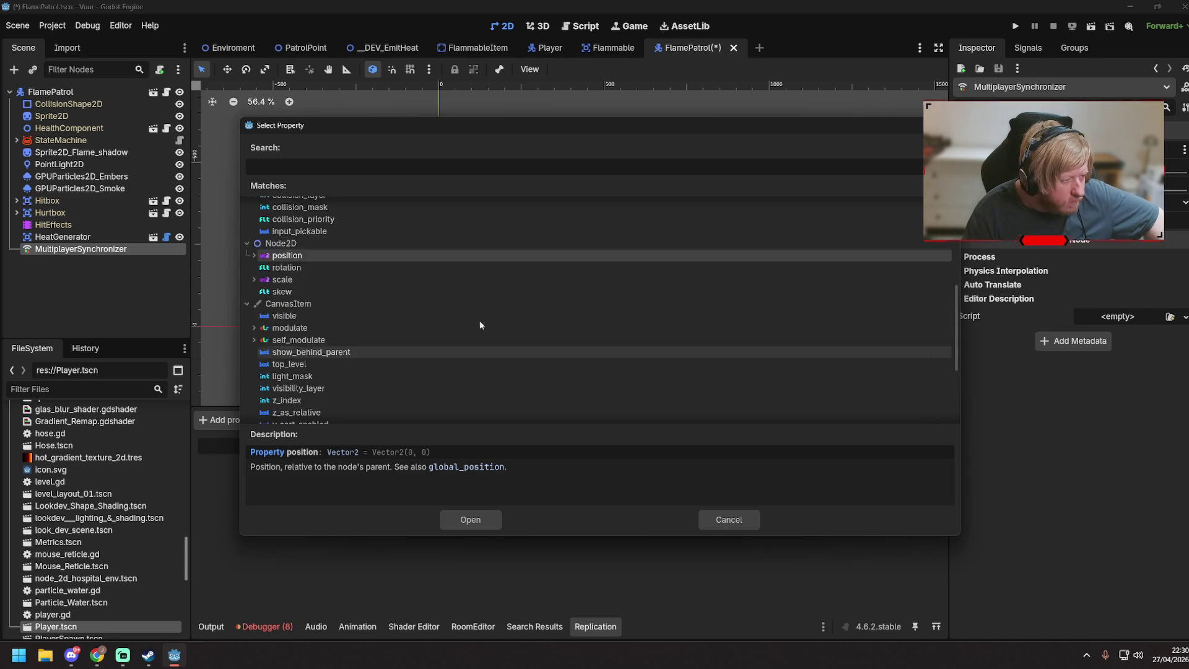
{"action": "scroll", "coordinate": [513, 335], "scroll_direction": "up", "scroll_amount": 3}
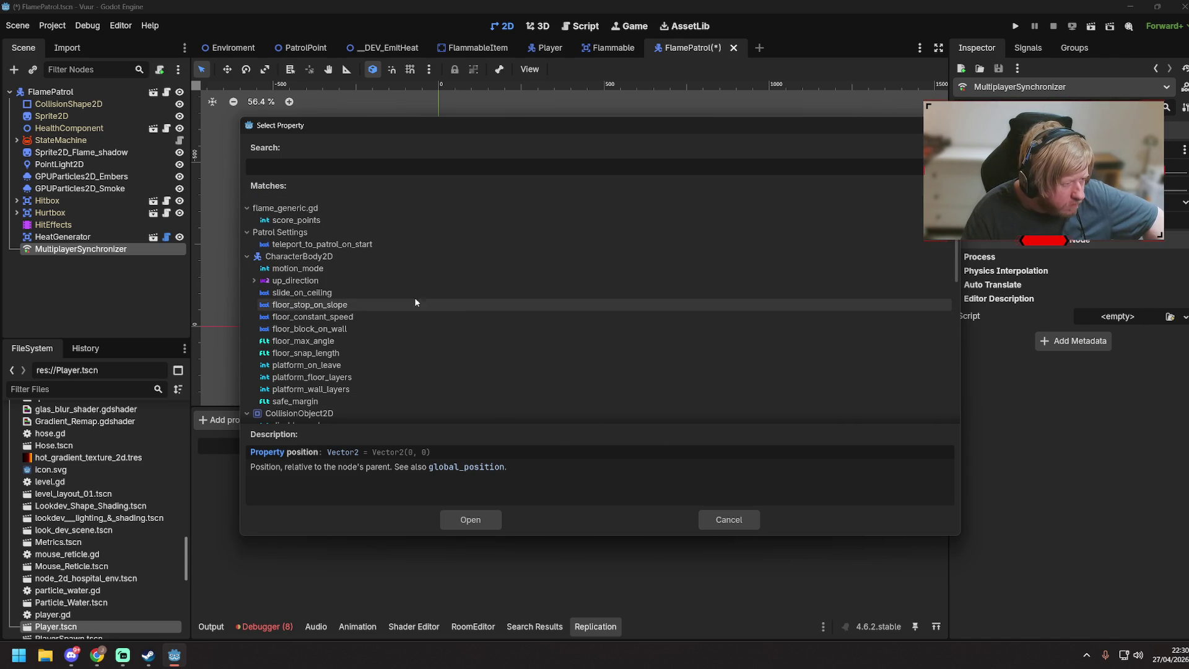
{"action": "scroll", "coordinate": [388, 280], "scroll_direction": "down", "scroll_amount": 5}
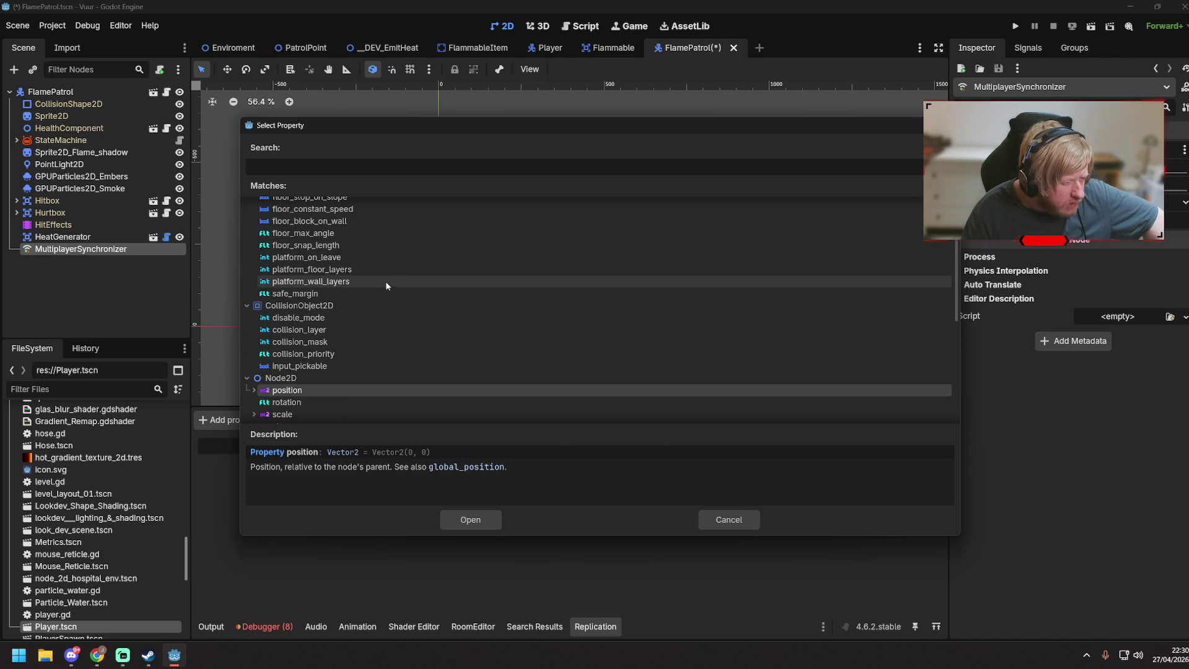
{"action": "scroll", "coordinate": [317, 338], "scroll_direction": "down", "scroll_amount": 1}
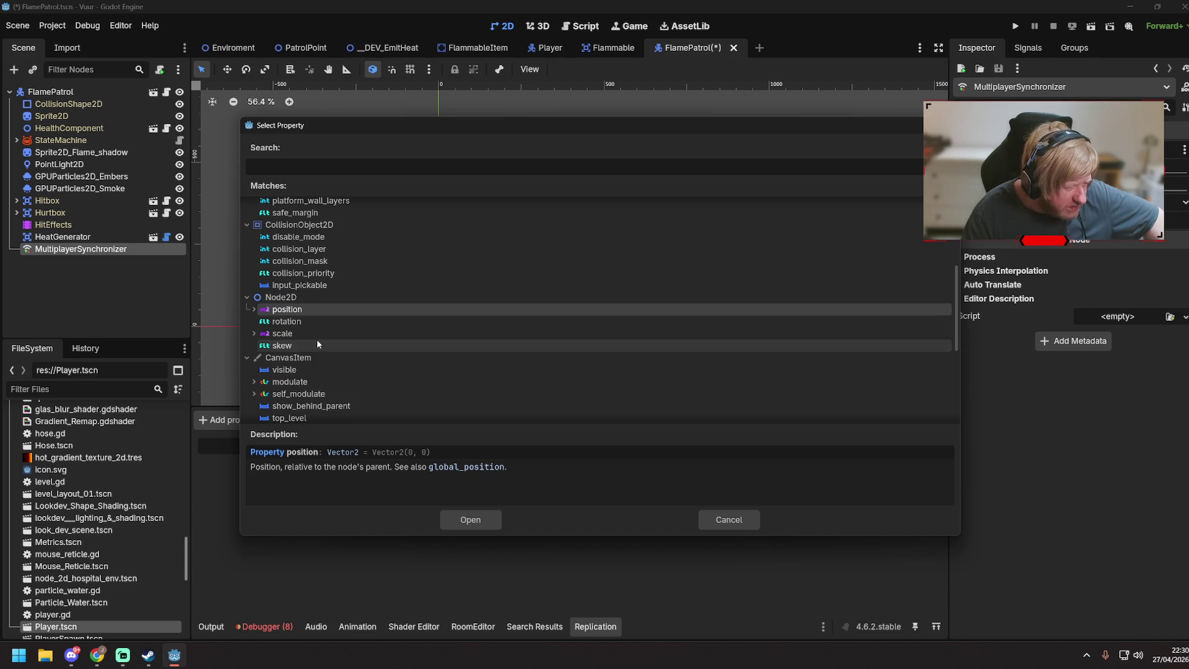
- Cancel Select Property, review the FlamePatrol root in the Inspector, then reselect the MultiplayerSynchronizer
{"action": "left_click", "coordinate": [744, 518]}
{"action": "left_click", "coordinate": [64, 93]}
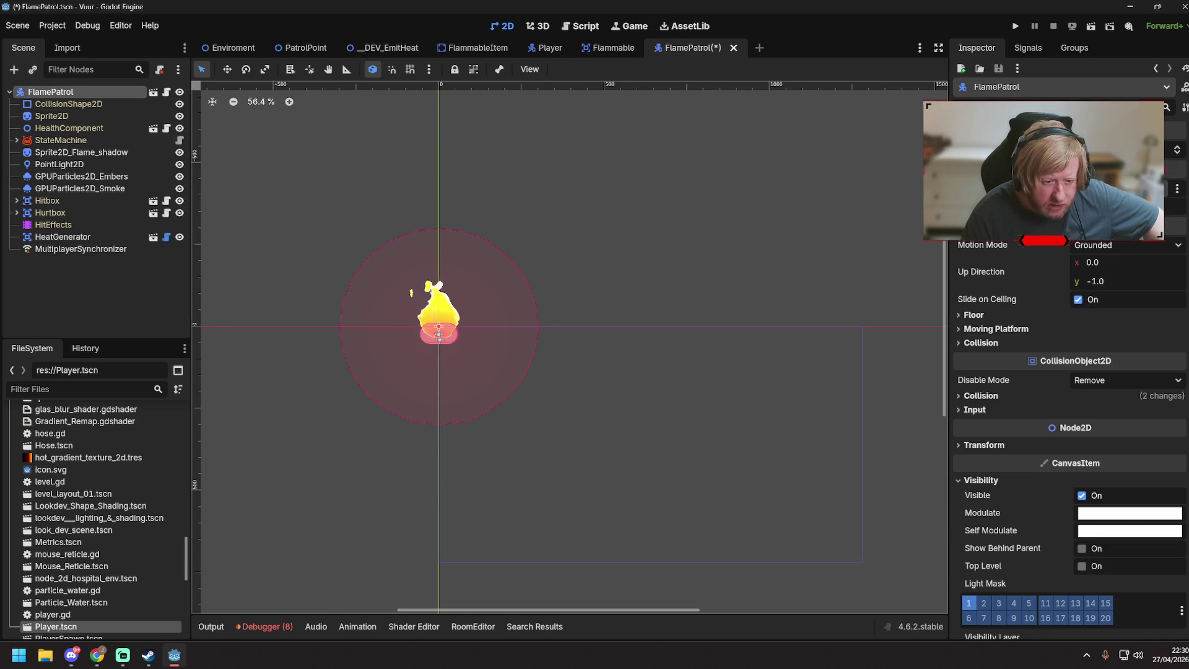
{"action": "scroll", "coordinate": [1041, 282], "scroll_direction": "down", "scroll_amount": 5}
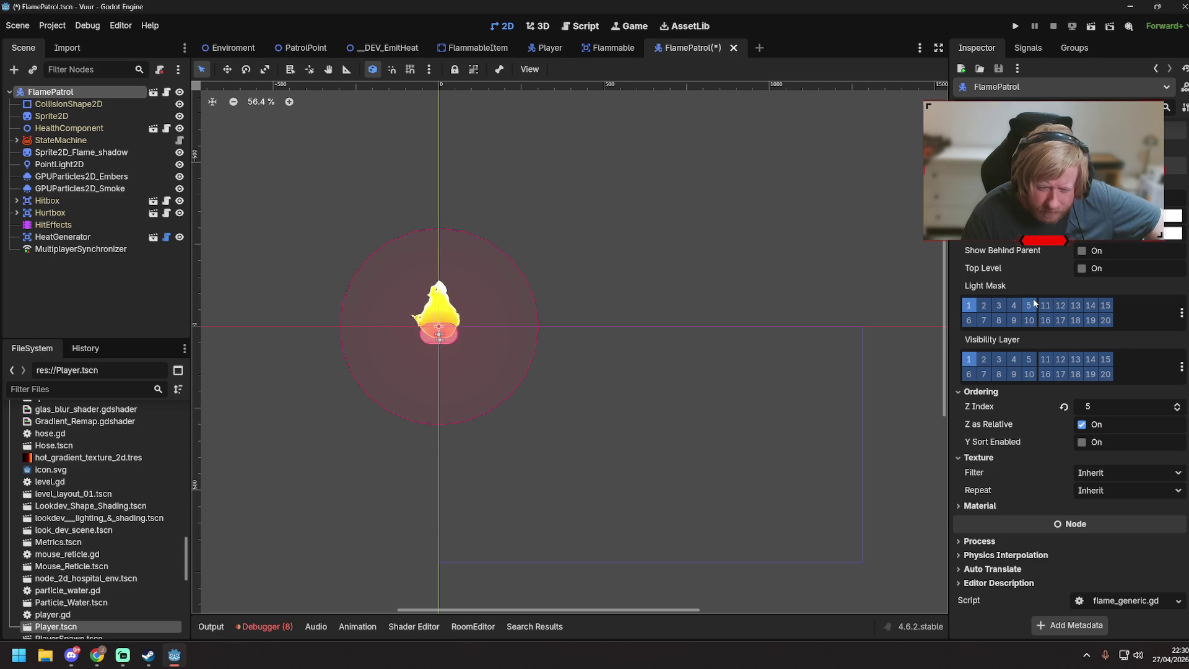
{"action": "scroll", "coordinate": [1058, 374], "scroll_direction": "up", "scroll_amount": 5}
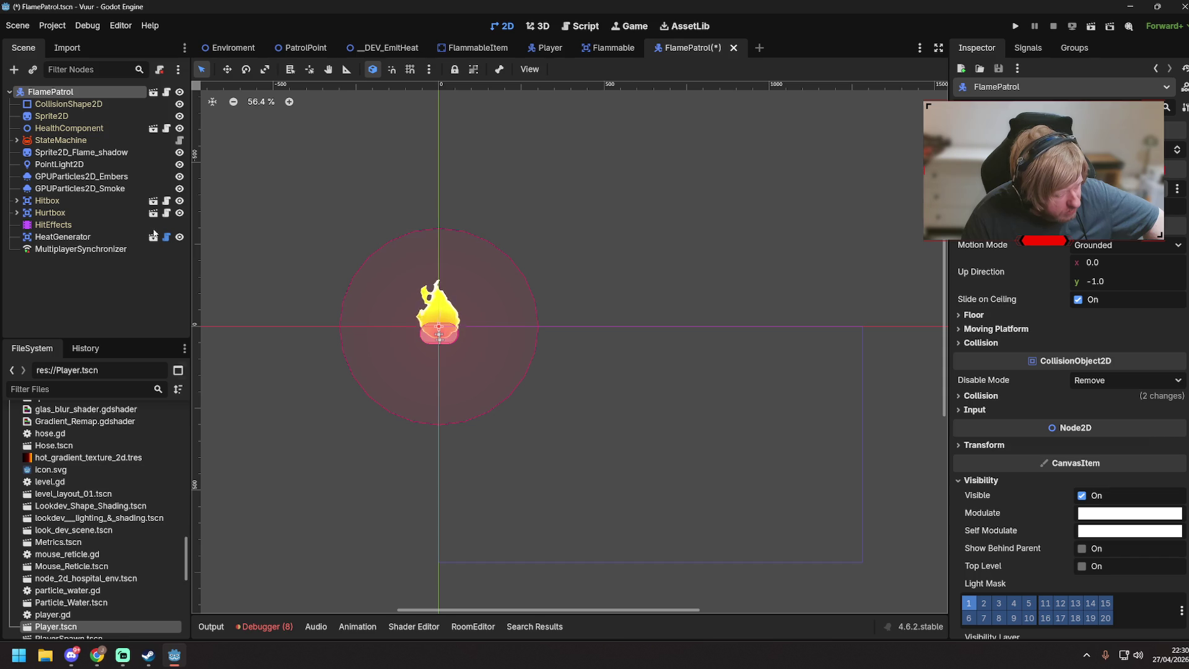
{"action": "left_click", "coordinate": [87, 248]}
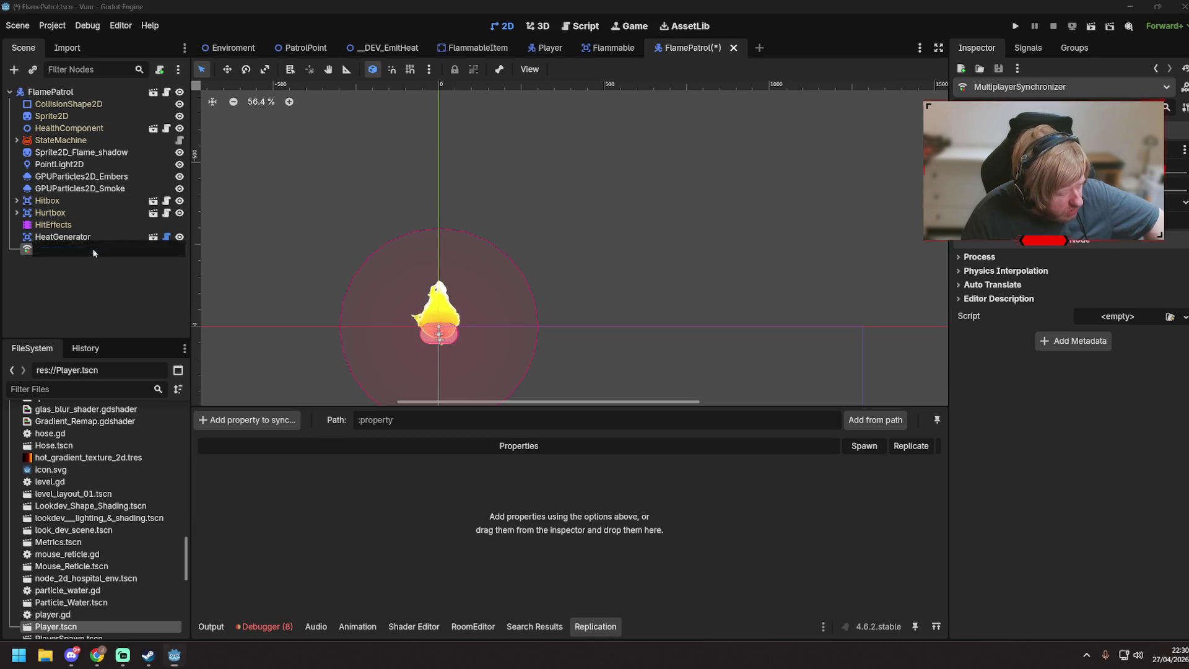
- Add FlamePatrol's position as a synced property in the Replication panel
{"action": "left_click", "coordinate": [259, 422]}
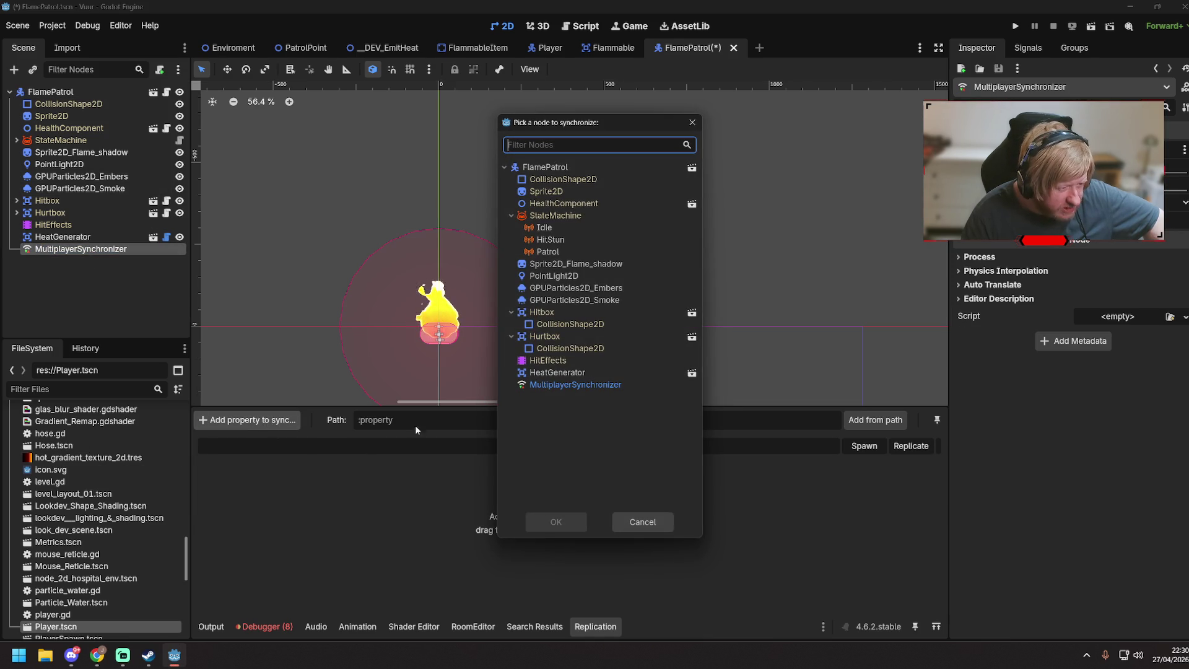
{"action": "double_click", "coordinate": [571, 166]}
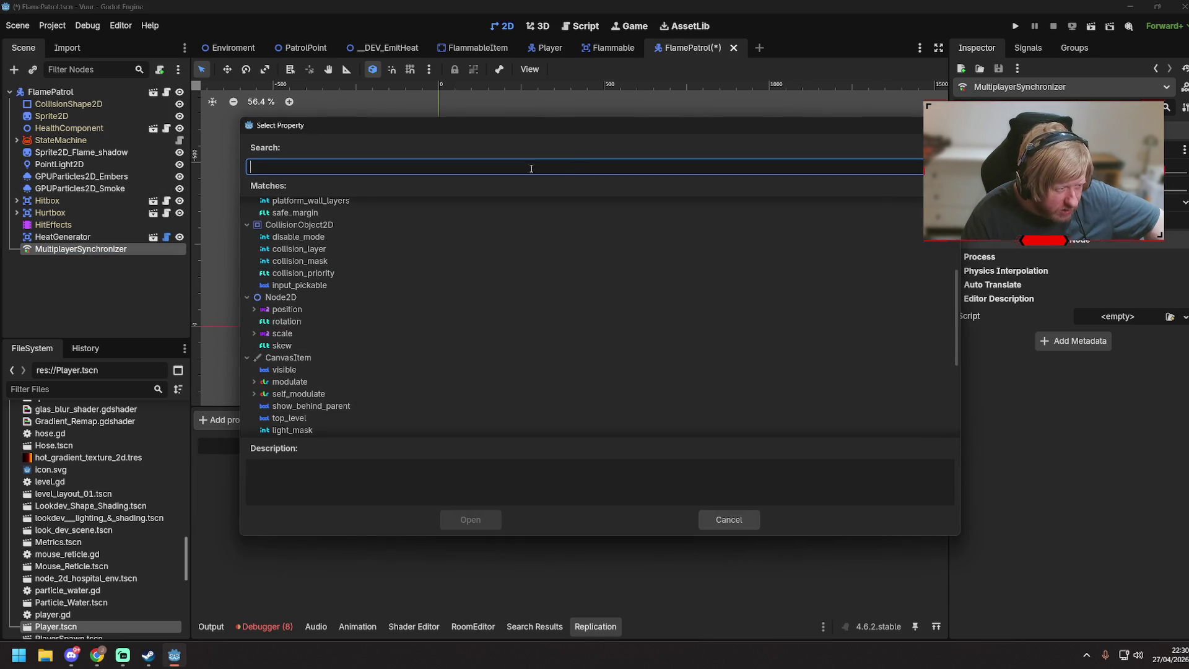
{"action": "scroll", "coordinate": [345, 303], "scroll_direction": "down", "scroll_amount": 10}
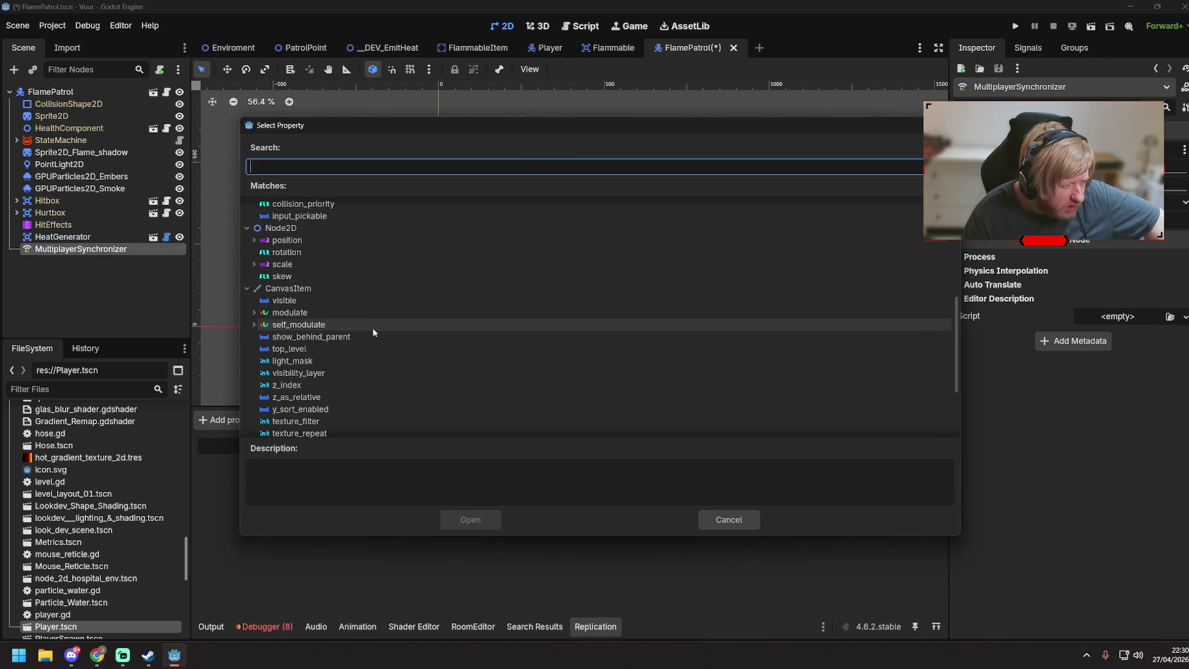
{"action": "scroll", "coordinate": [357, 352], "scroll_direction": "up", "scroll_amount": 5}
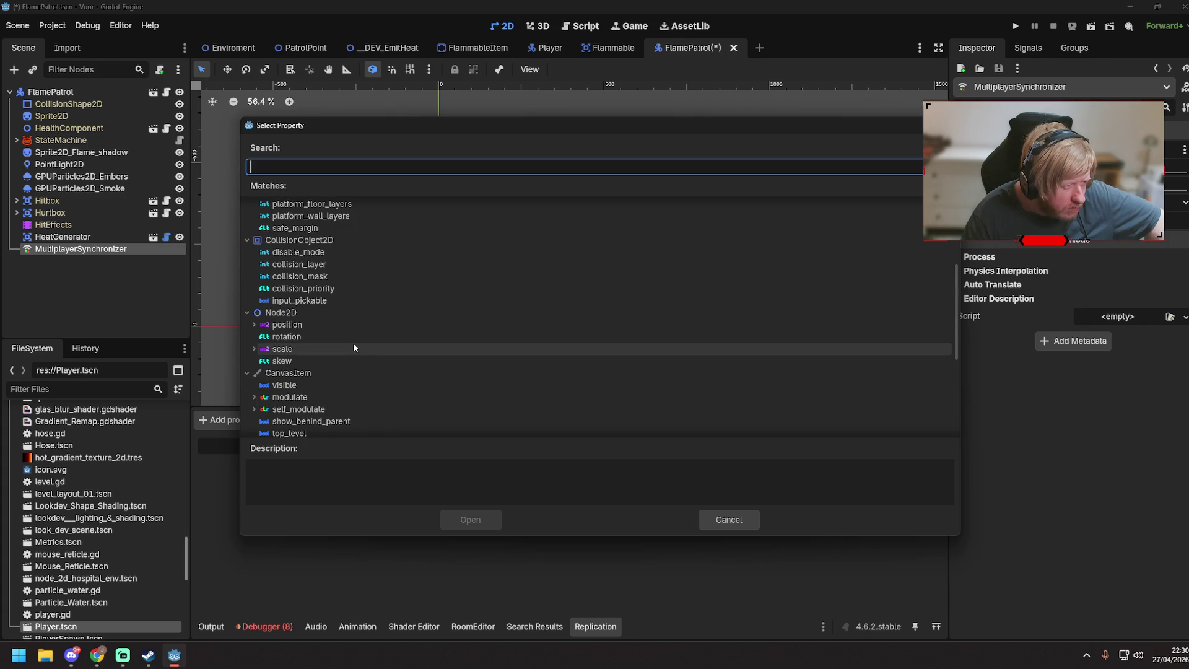
{"action": "scroll", "coordinate": [353, 346], "scroll_direction": "up", "scroll_amount": 3}
{"action": "scroll", "coordinate": [354, 347], "scroll_direction": "up", "scroll_amount": 3}
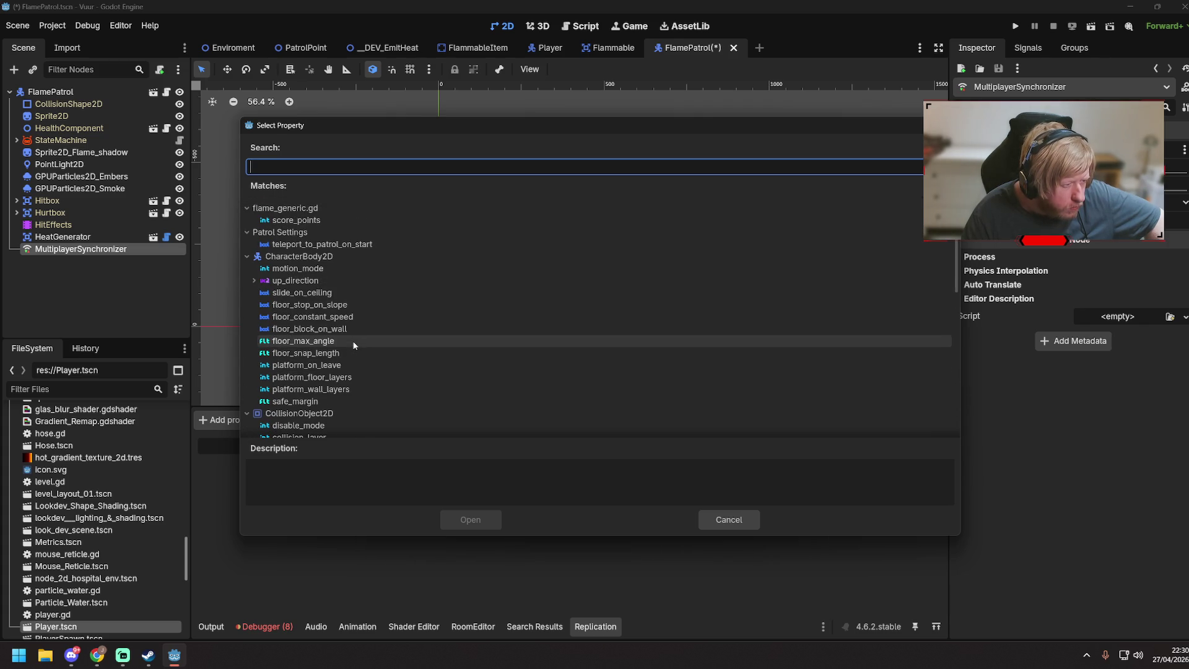
{"action": "scroll", "coordinate": [339, 304], "scroll_direction": "down", "scroll_amount": 4}
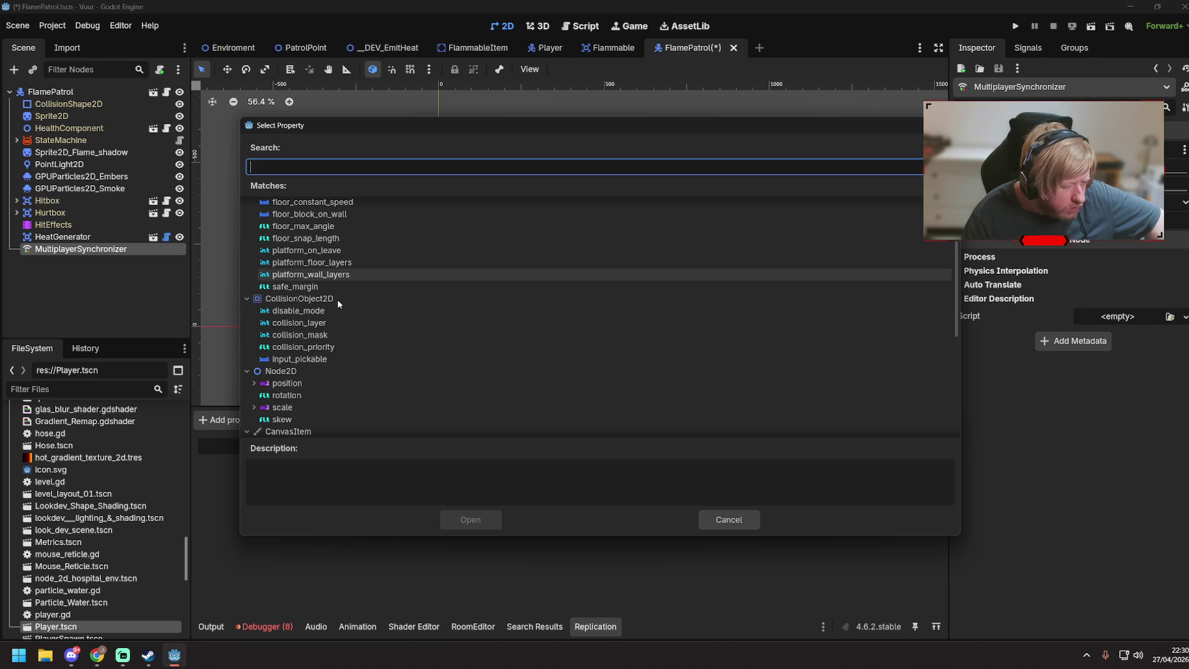
{"action": "scroll", "coordinate": [339, 303], "scroll_direction": "down", "scroll_amount": 2}
{"action": "left_click", "coordinate": [318, 325]}
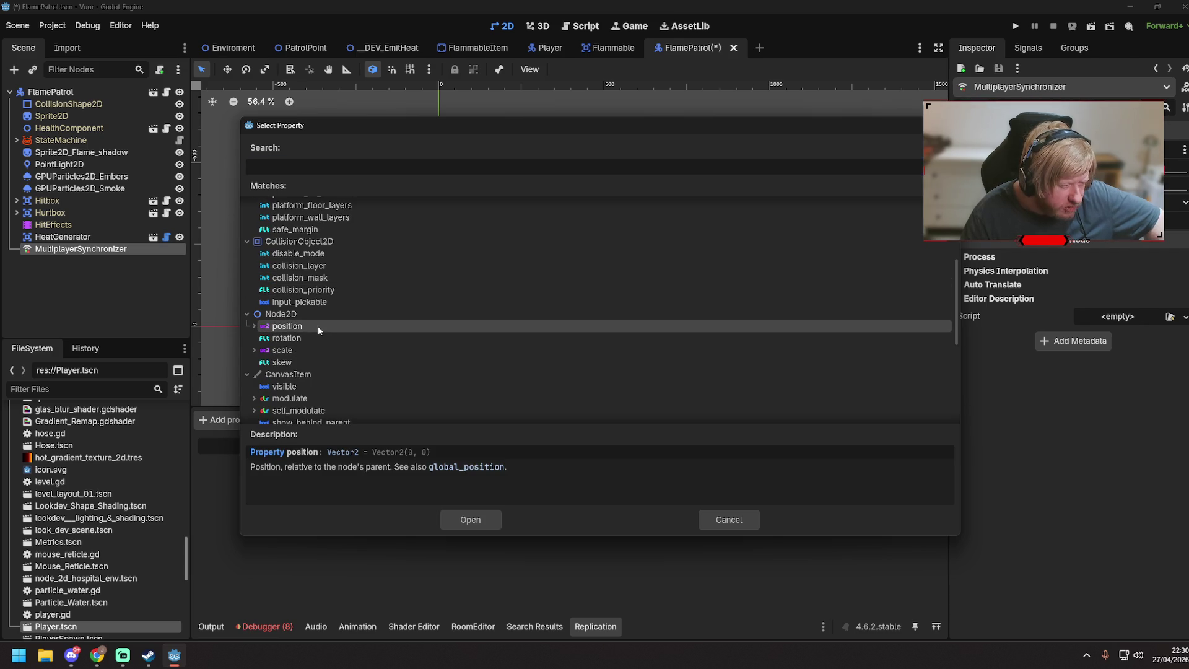
{"action": "left_click", "coordinate": [254, 326]}
{"action": "double_click", "coordinate": [335, 327]}
- Set position's replication mode to On Change
{"action": "left_click", "coordinate": [894, 460]}
{"action": "left_click", "coordinate": [892, 503]}
{"action": "left_click", "coordinate": [248, 420]}
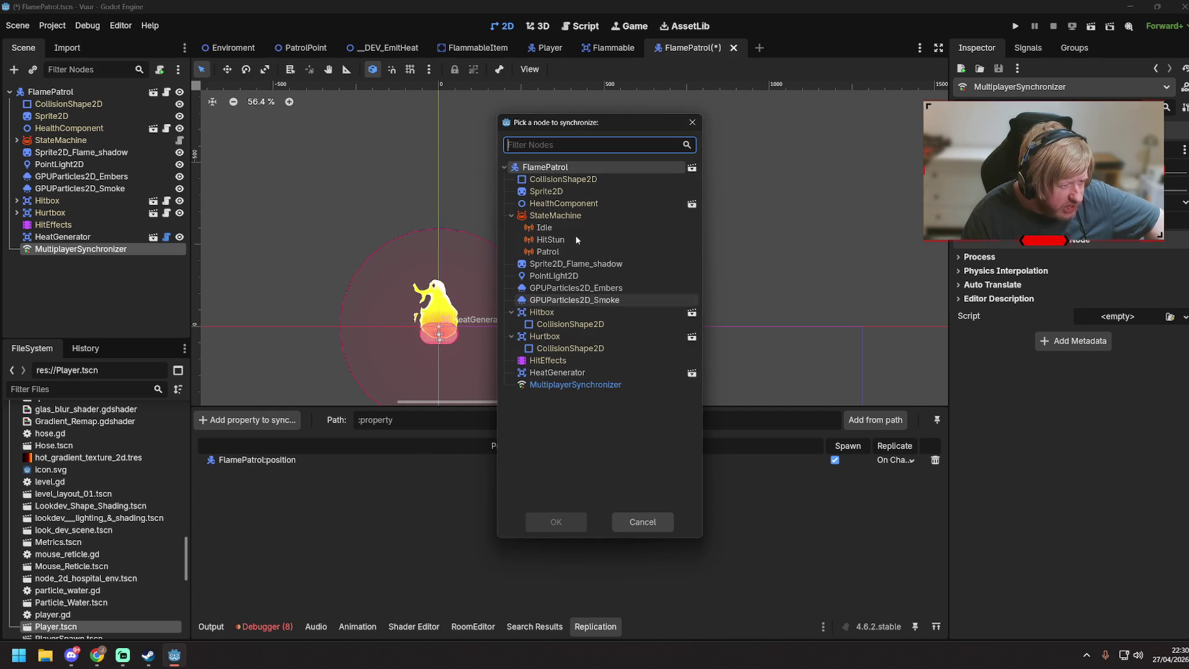
- Browse Sprite2D and FlamePatrol properties, cancel without adding any, and deselect the synchronizer
{"action": "double_click", "coordinate": [548, 191]}
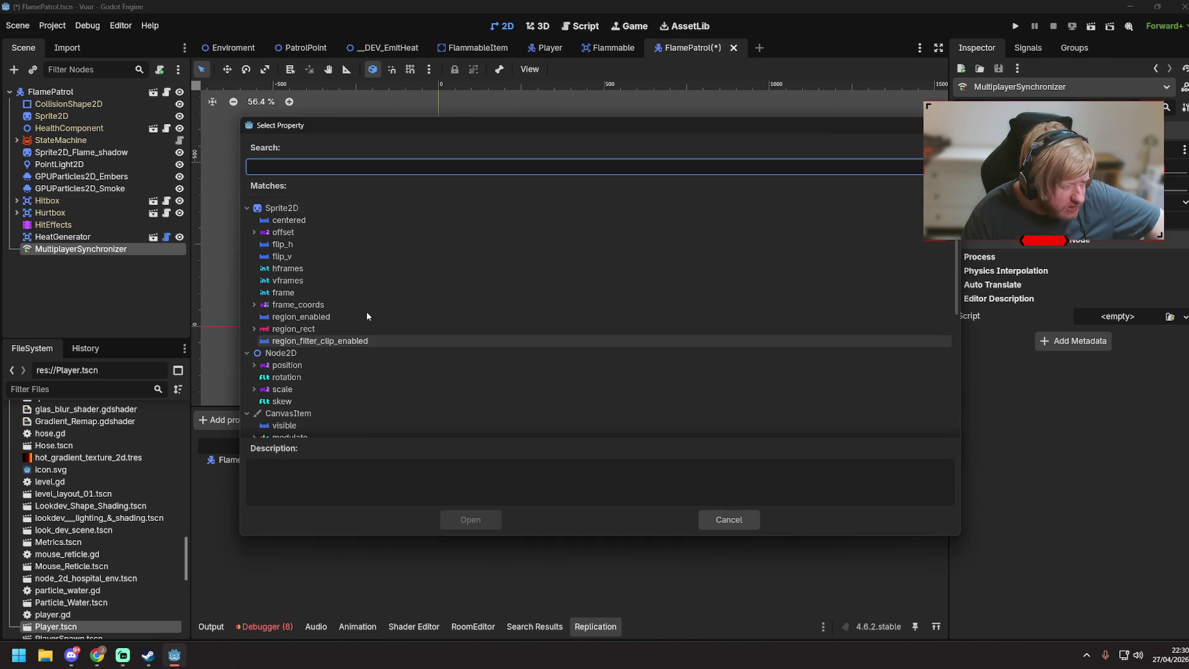
{"action": "scroll", "coordinate": [334, 315], "scroll_direction": "down", "scroll_amount": 5}
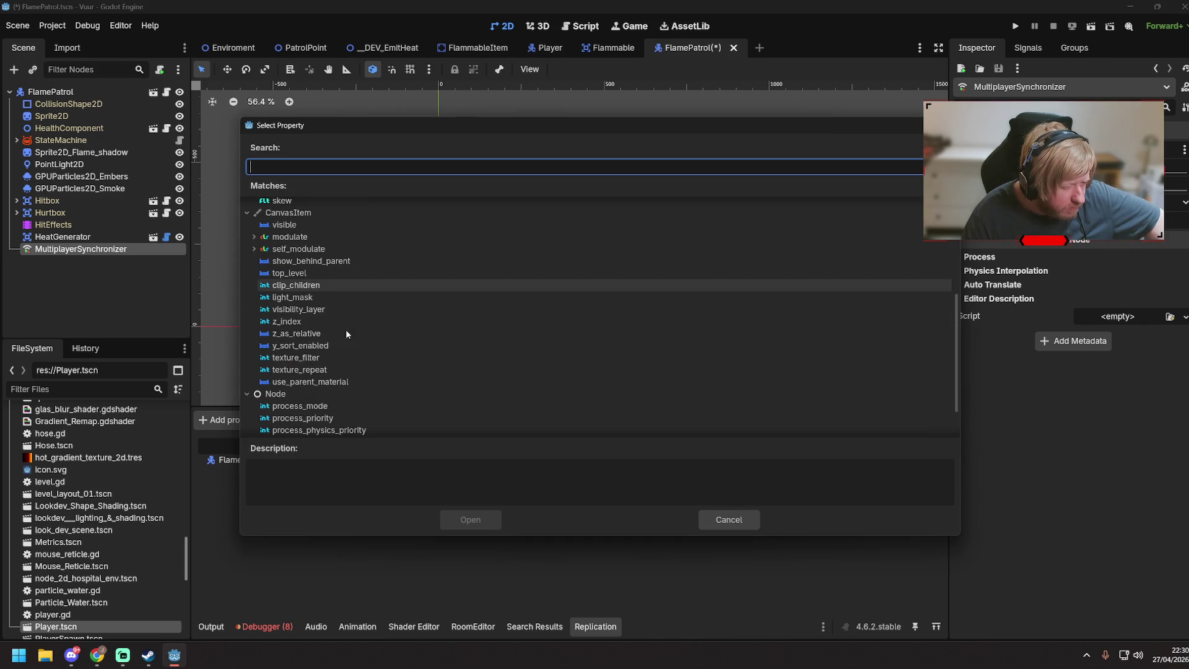
{"action": "left_click", "coordinate": [729, 520]}
{"action": "left_click", "coordinate": [272, 420]}
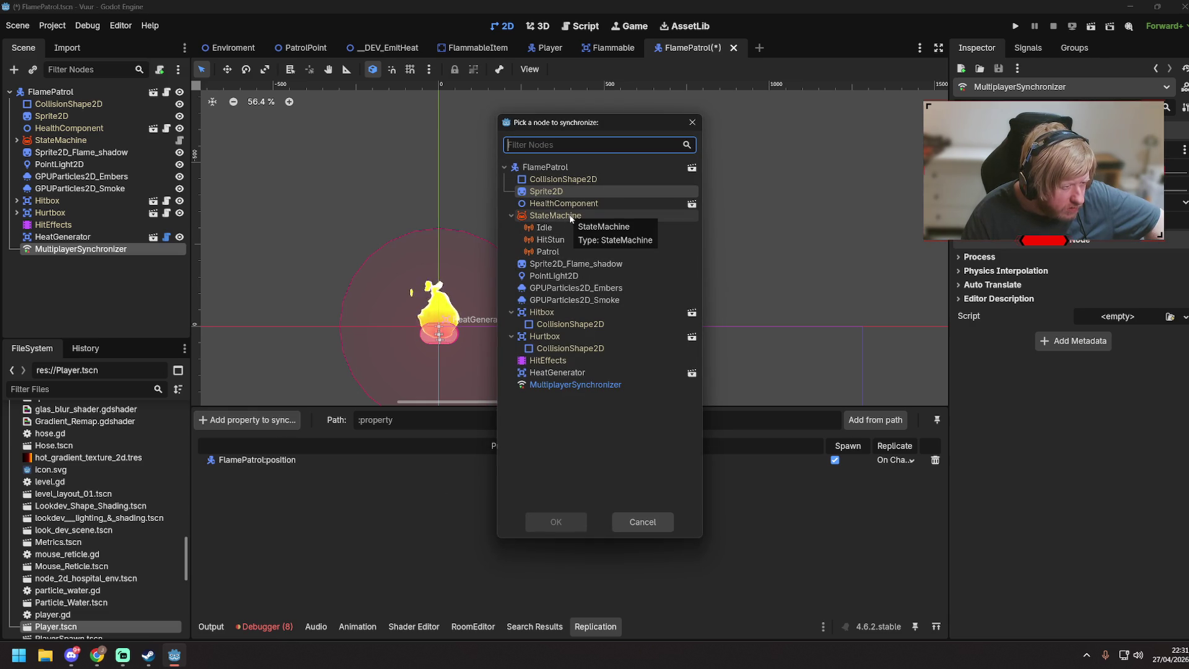
{"action": "double_click", "coordinate": [545, 167]}
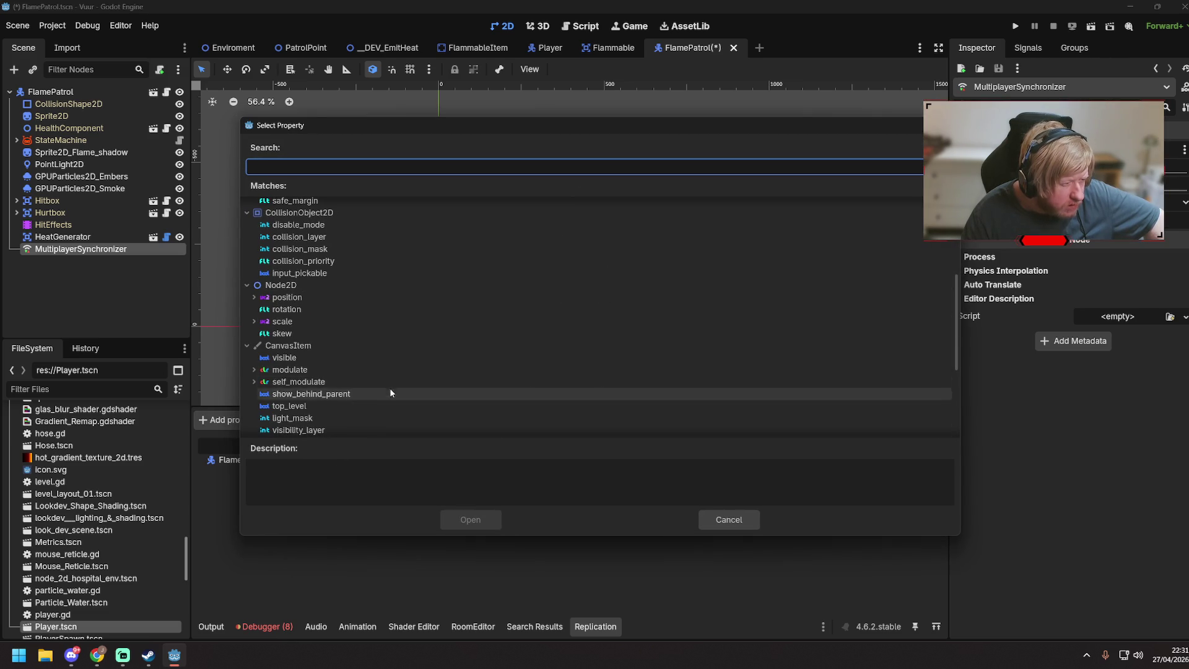
{"action": "scroll", "coordinate": [360, 335], "scroll_direction": "up", "scroll_amount": 5}
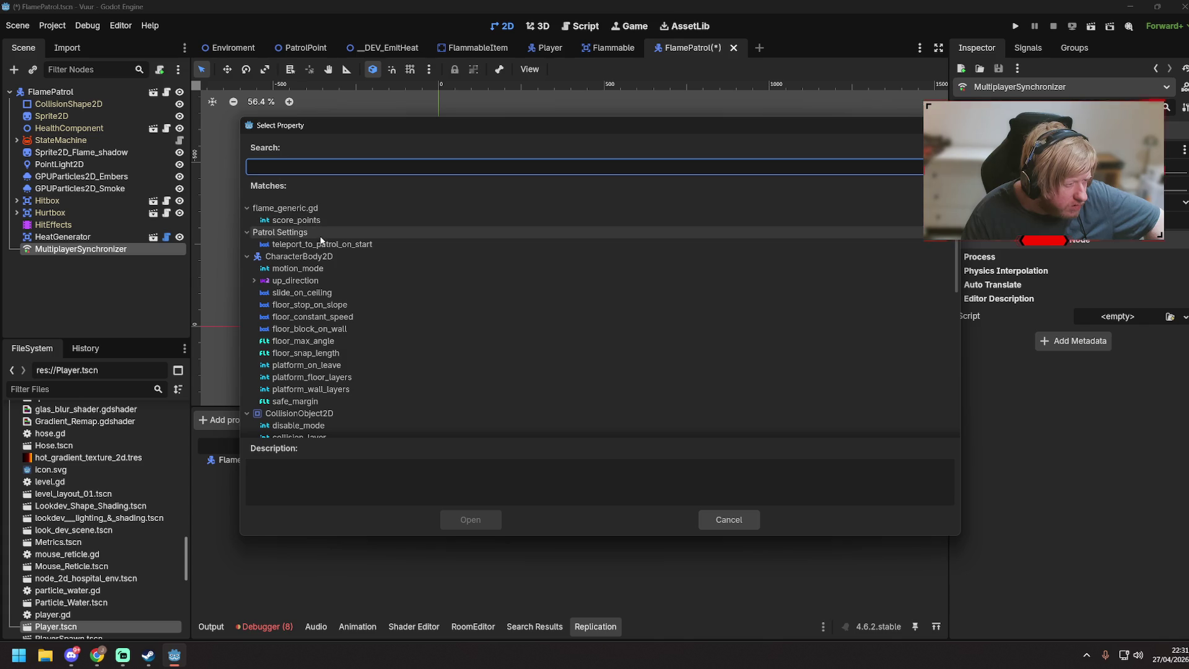
{"action": "left_click", "coordinate": [728, 519]}
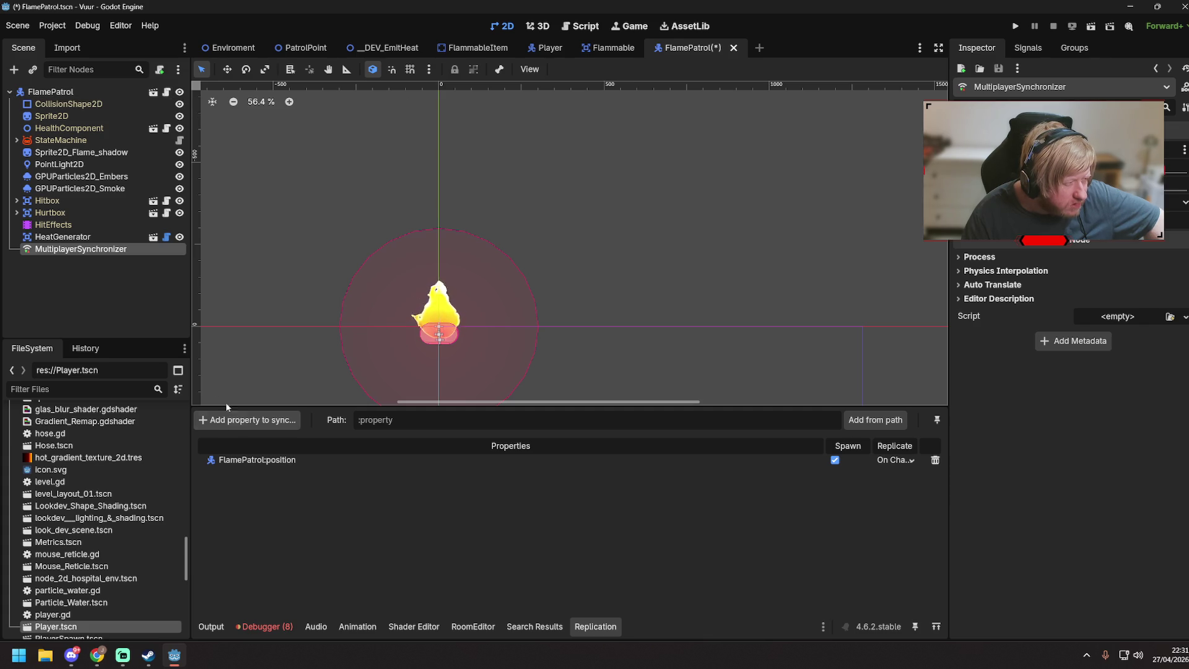
{"action": "left_click", "coordinate": [652, 249]}
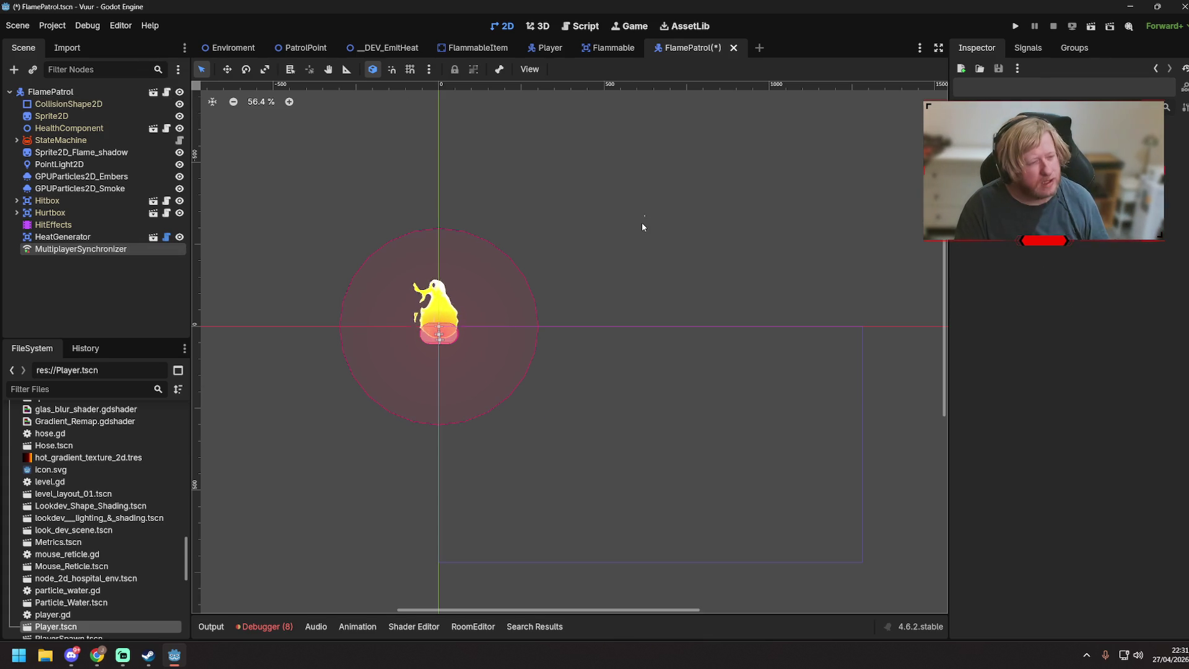
- Save FlamePatrol and switch to the __DEV_EmitHeat scene after briefly searching files for 'multi'
{"action": "key", "text": "ctrl+s"}
{"action": "left_click", "coordinate": [385, 47]}
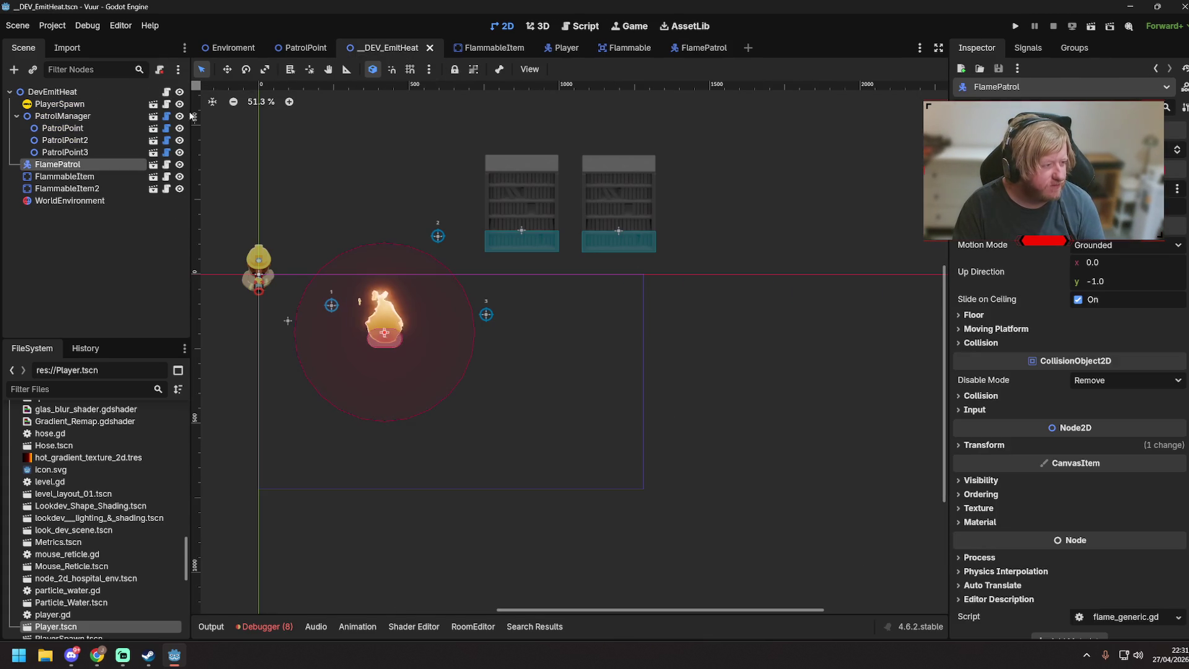
{"action": "left_click", "coordinate": [84, 388]}
{"action": "type", "text": "multi"}
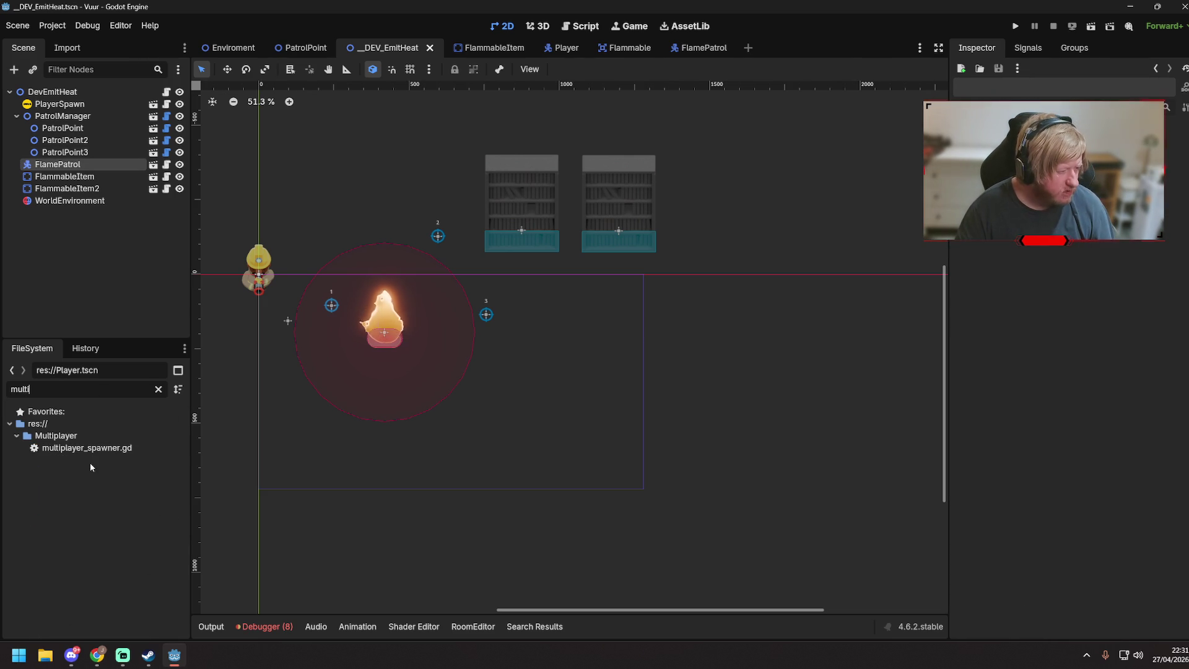
{"action": "left_click", "coordinate": [159, 389]}
- Add a MultiplayerSynchronizer child under DevEmitHeat and save the scene
{"action": "right_click", "coordinate": [99, 237]}
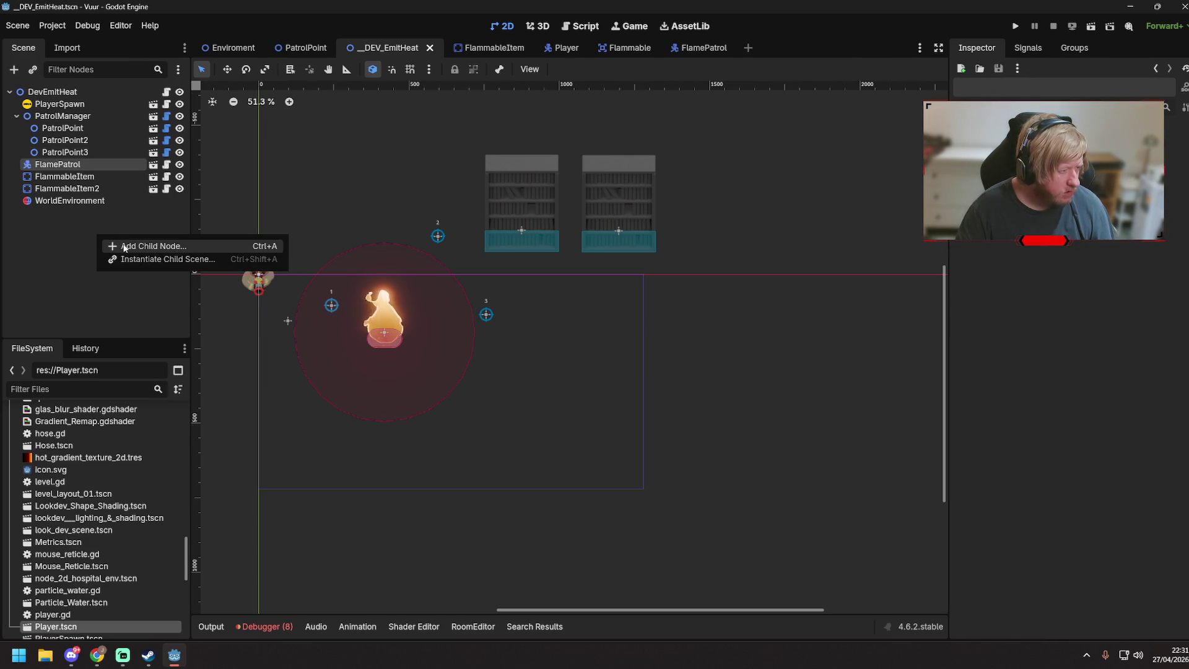
{"action": "left_click", "coordinate": [125, 247]}
{"action": "key", "text": "Return"}
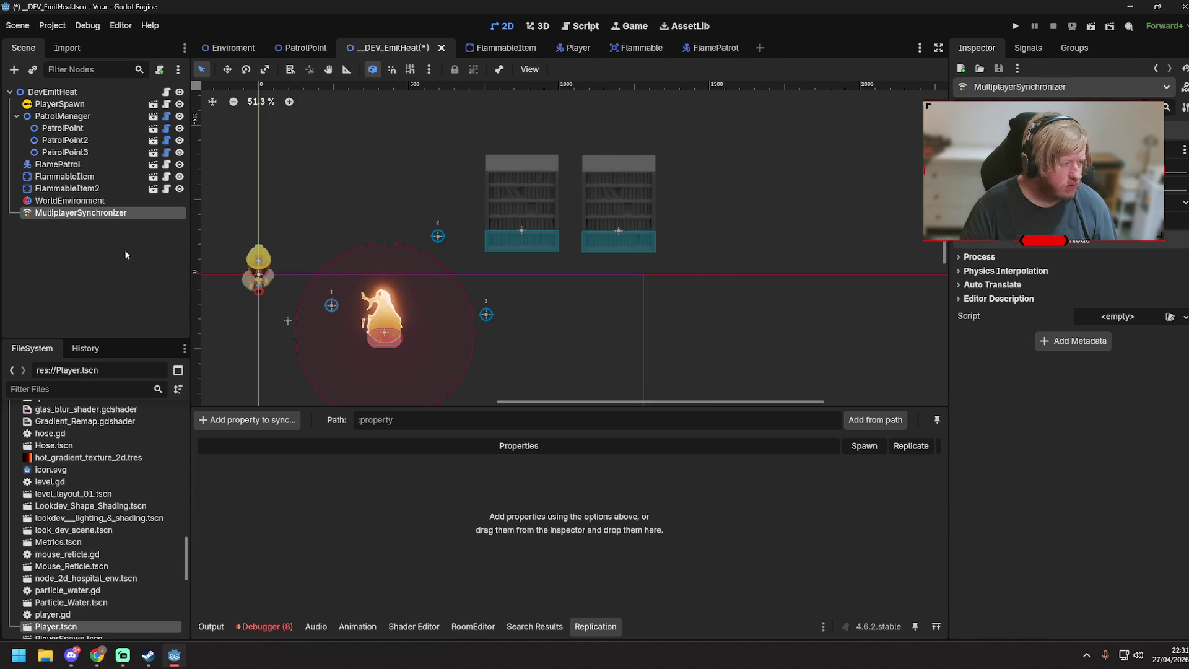
{"action": "key", "text": "ctrl+s"}
{"action": "left_click", "coordinate": [87, 25]}
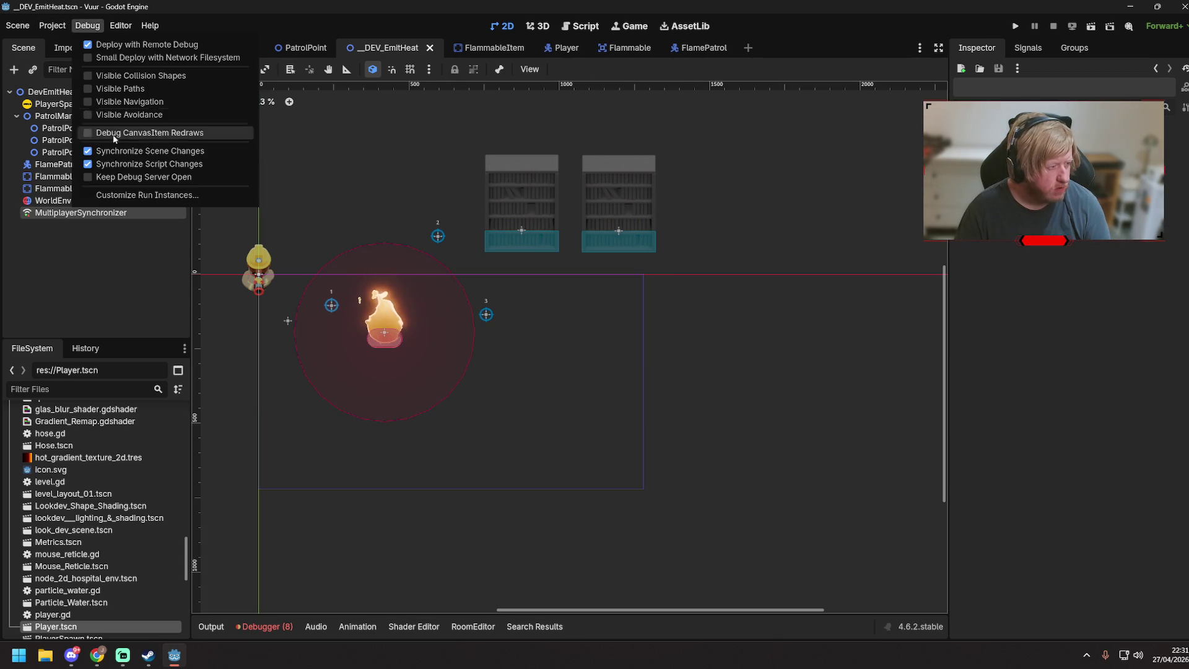
- Enable multiple run instances, run the scene in two game windows, then close both
{"action": "left_click", "coordinate": [124, 195]}
{"action": "left_click", "coordinate": [522, 219]}
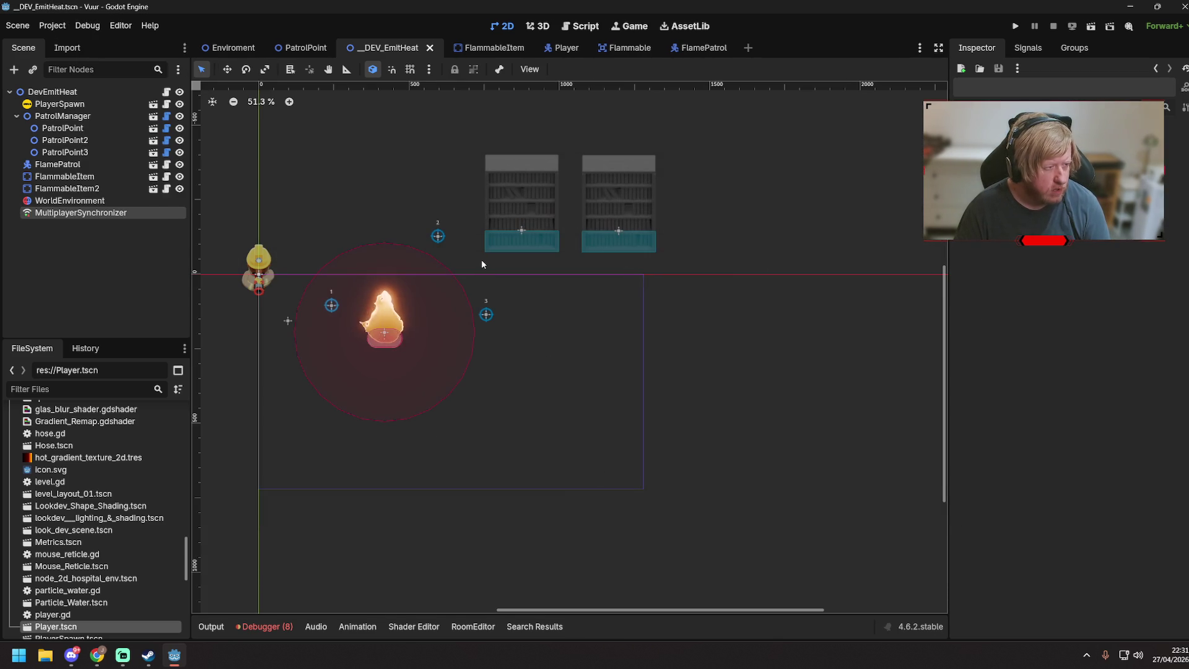
{"action": "key", "text": "F6"}
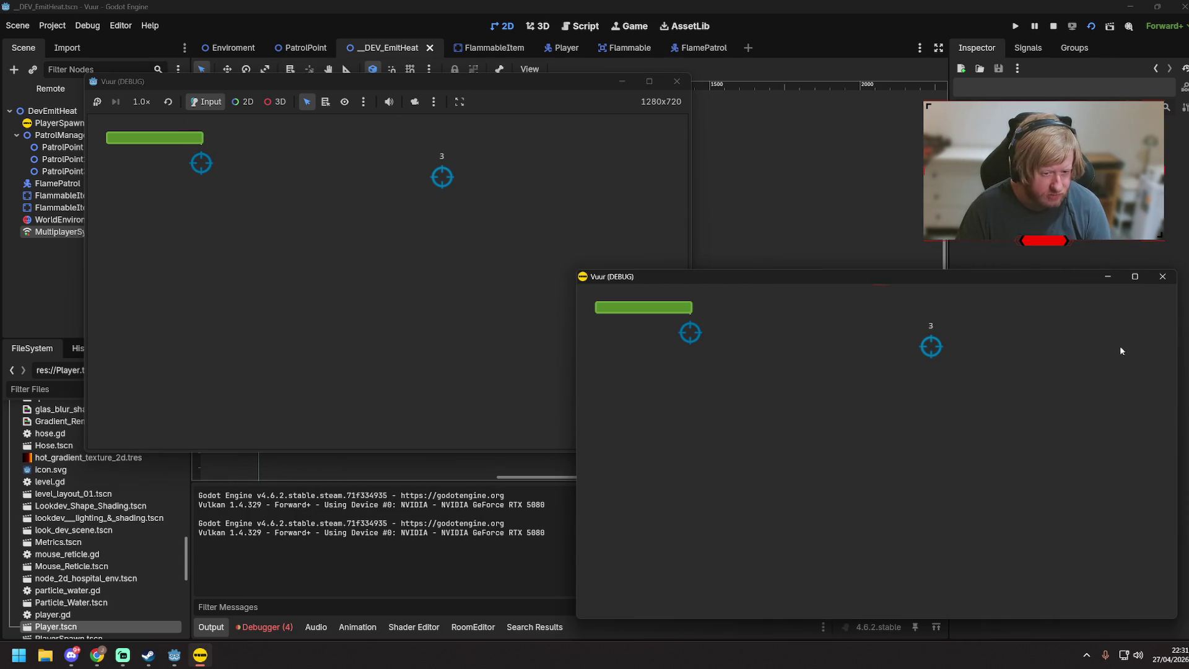
{"action": "left_click", "coordinate": [1162, 276]}
{"action": "left_click", "coordinate": [677, 81]}
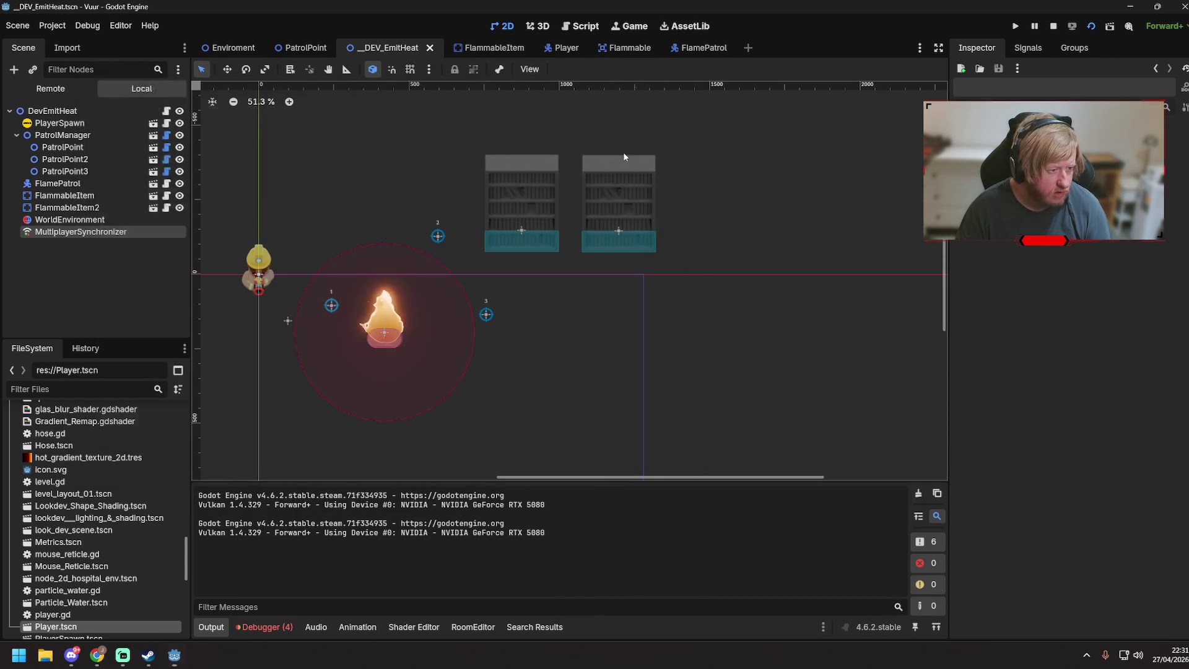
- Attach multiplayer_spawner.gd to the MultiplayerSynchronizer node and save the scene
{"action": "left_click", "coordinate": [89, 388]}
{"action": "type", "text": "multi"}
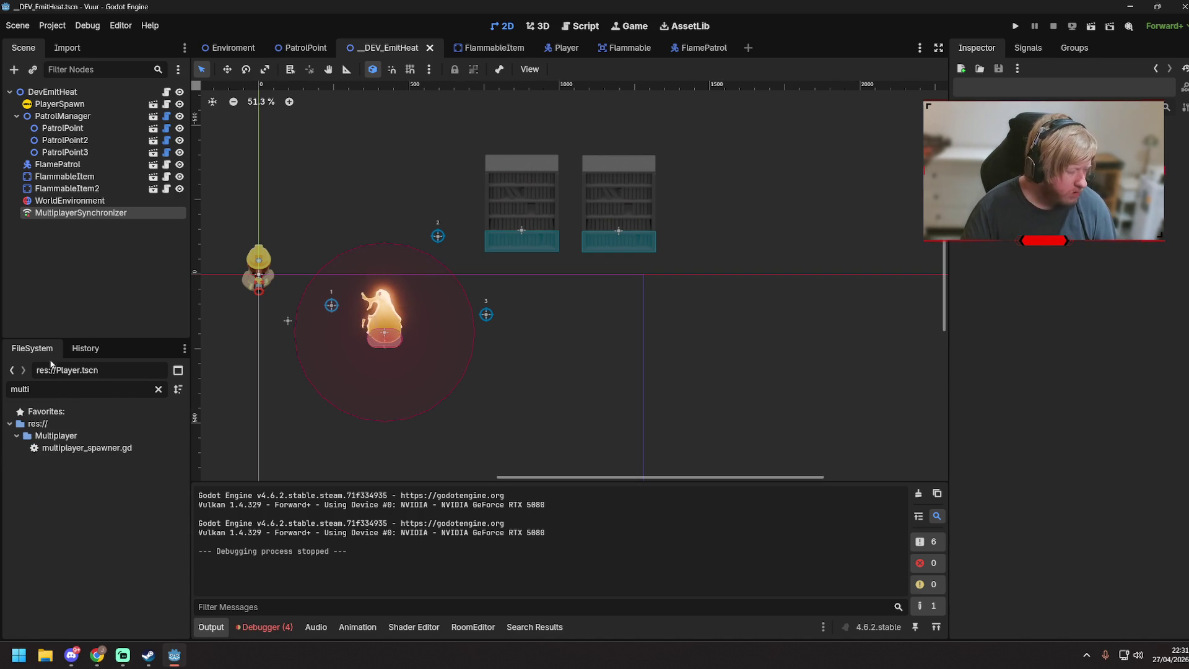
{"action": "mouse_move", "coordinate": [87, 447]}
{"action": "left_mouse_down"}
{"action": "mouse_move", "coordinate": [101, 293]}
{"action": "mouse_move", "coordinate": [124, 214]}
{"action": "mouse_move", "coordinate": [93, 212]}
{"action": "left_mouse_up"}
{"action": "key", "text": "ctrl+s"}
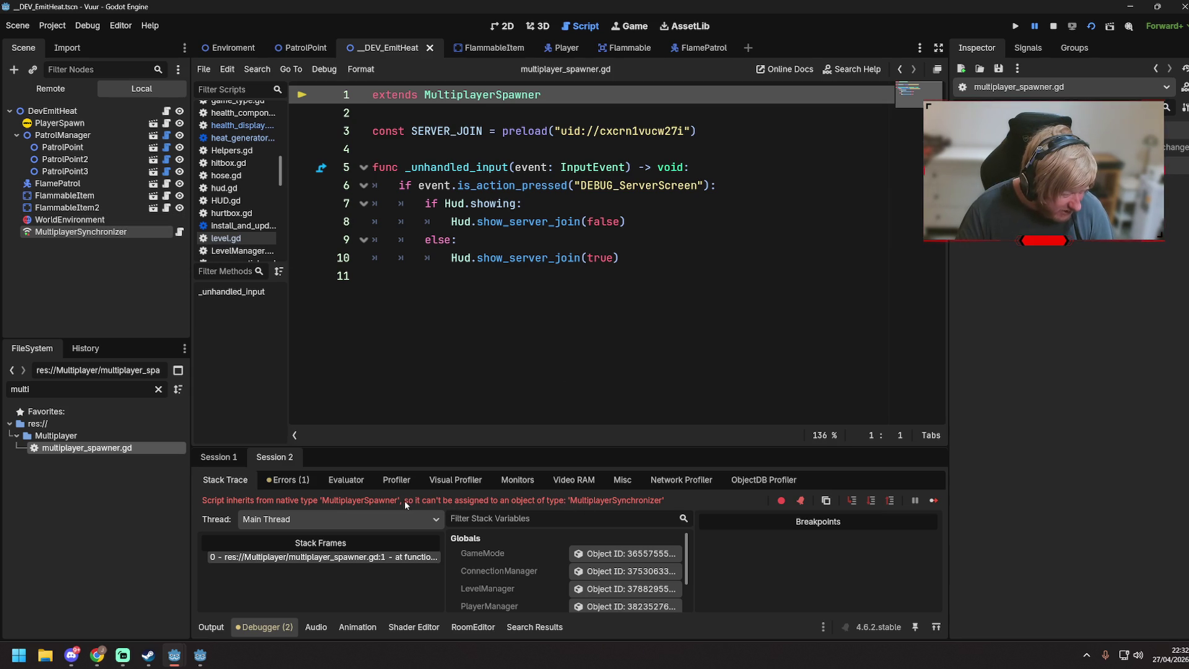
- Inspect the MultiplayerSynchronizer, multiplayer_spawner.gd and the root's level.gd script
{"action": "left_click", "coordinate": [100, 232]}
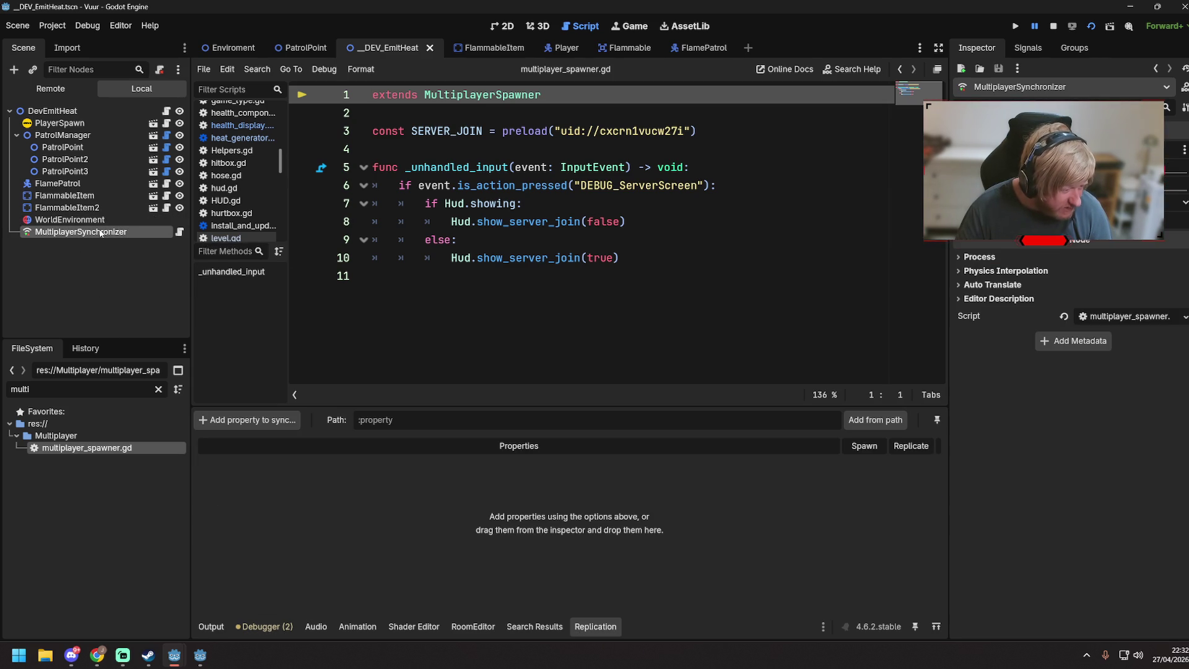
{"action": "left_click", "coordinate": [109, 451]}
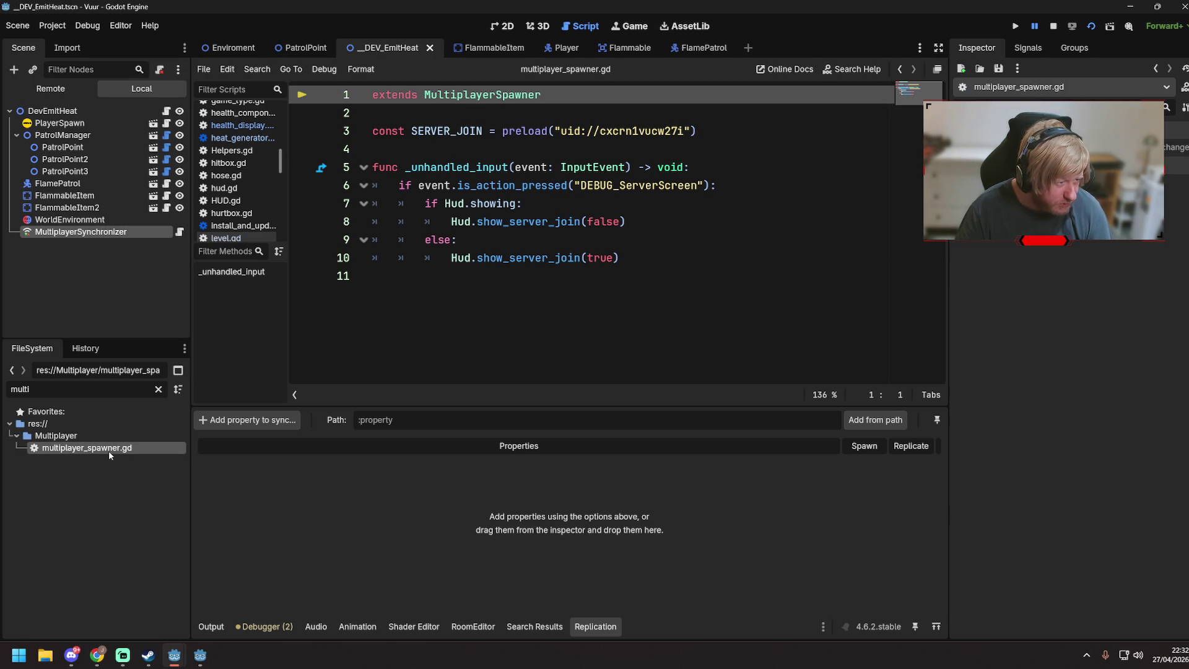
{"action": "left_click", "coordinate": [145, 233]}
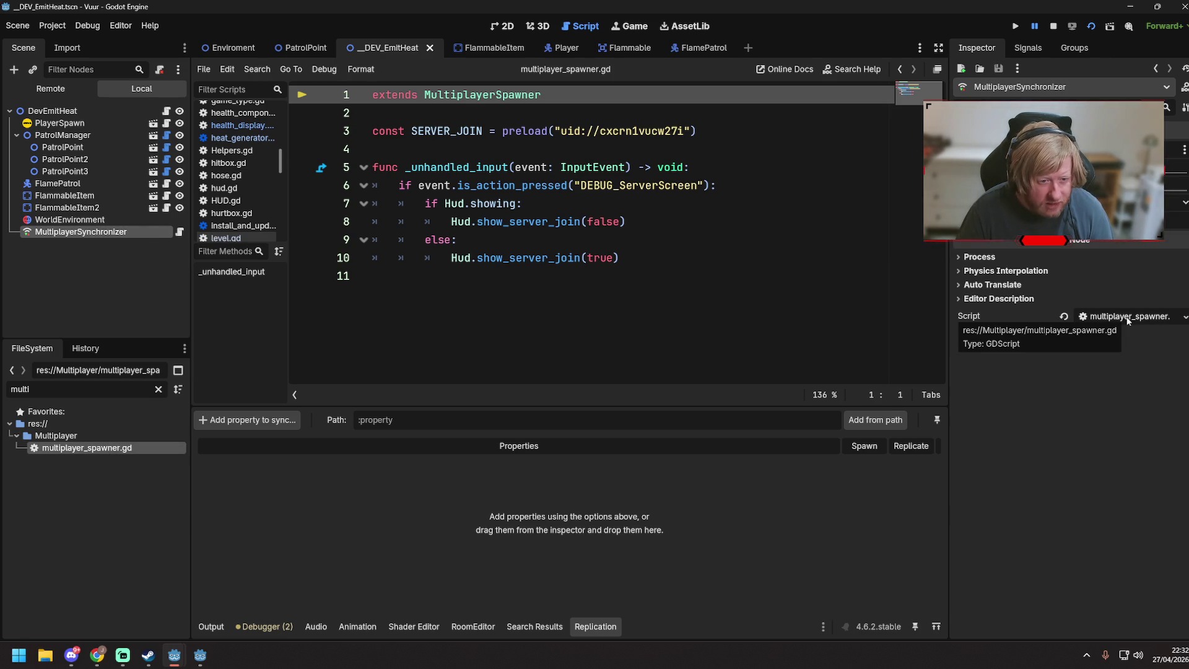
{"action": "left_click", "coordinate": [167, 112]}
{"action": "left_click", "coordinate": [130, 112]}
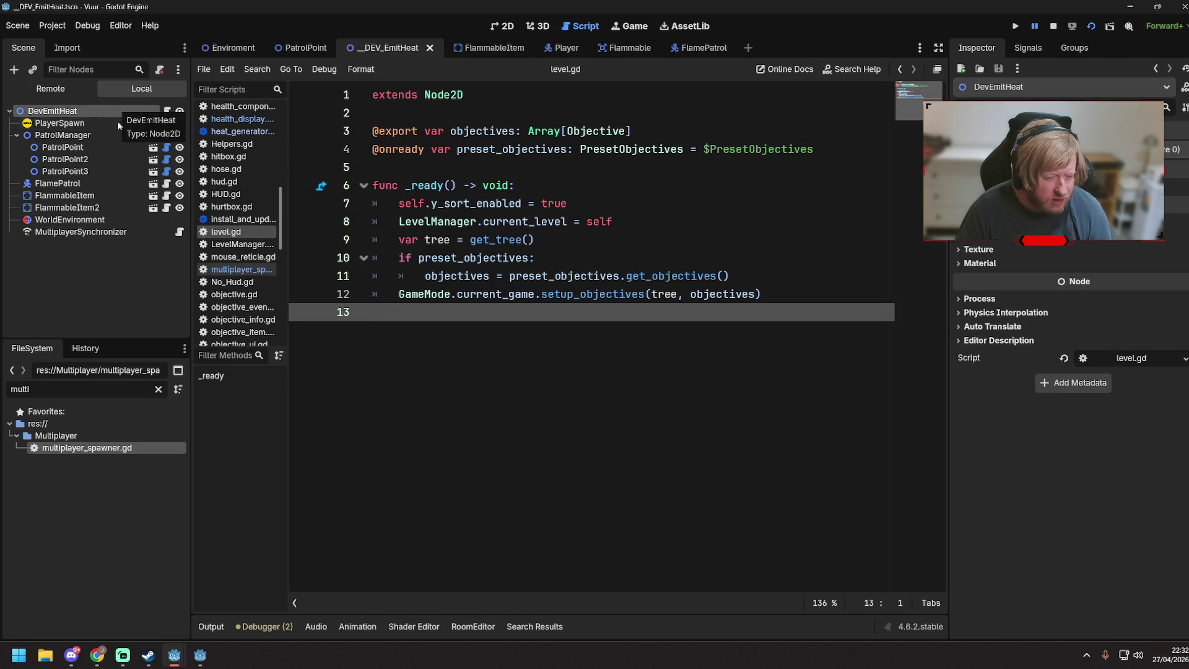
- Delete the MultiplayerSynchronizer, bring in the MultiplayerSpawner from Enviroment, and save __DEV_EmitHeat
{"action": "left_click", "coordinate": [126, 232]}
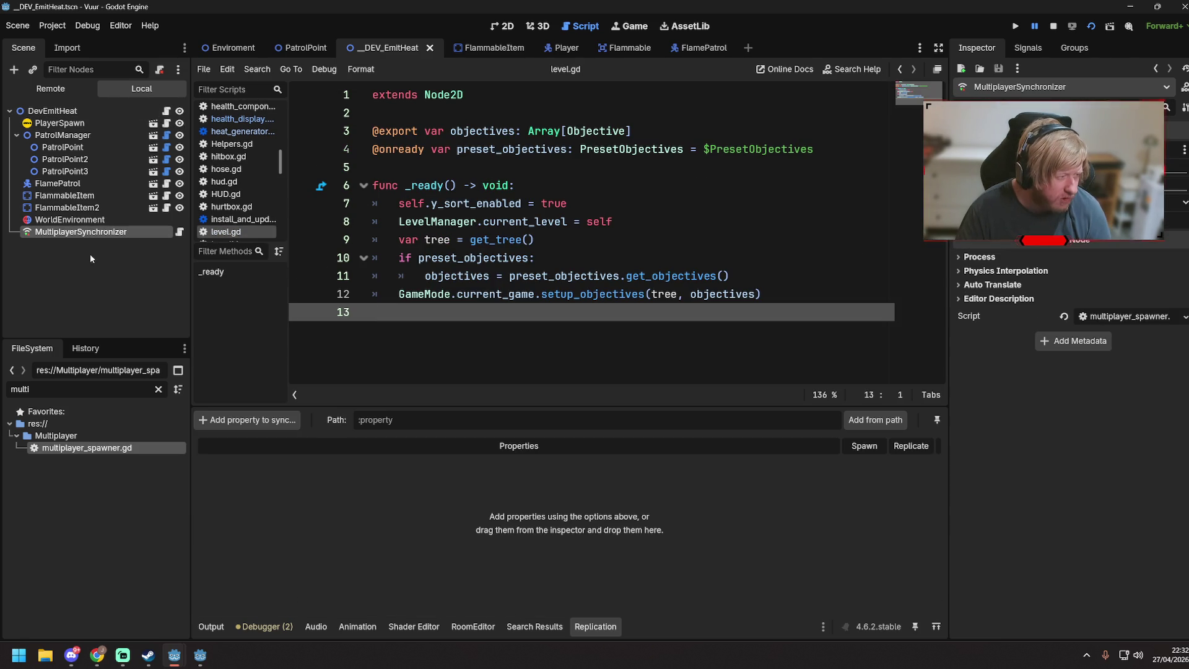
{"action": "key", "text": "Delete"}
{"action": "left_click", "coordinate": [562, 345]}
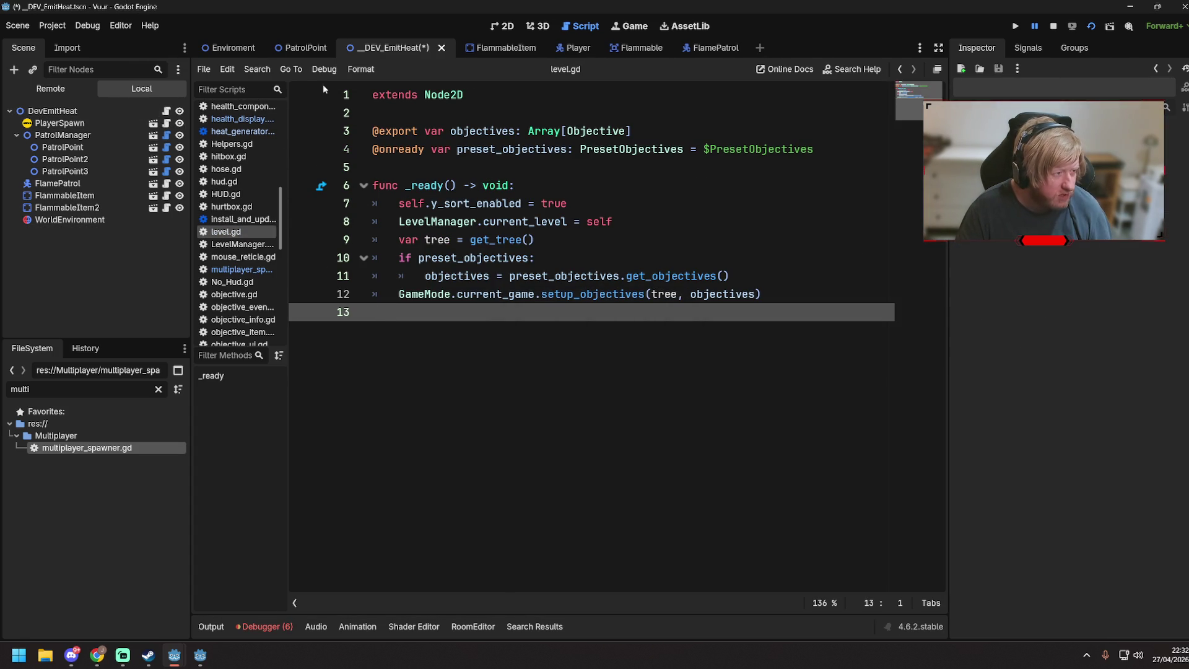
{"action": "left_click", "coordinate": [229, 49]}
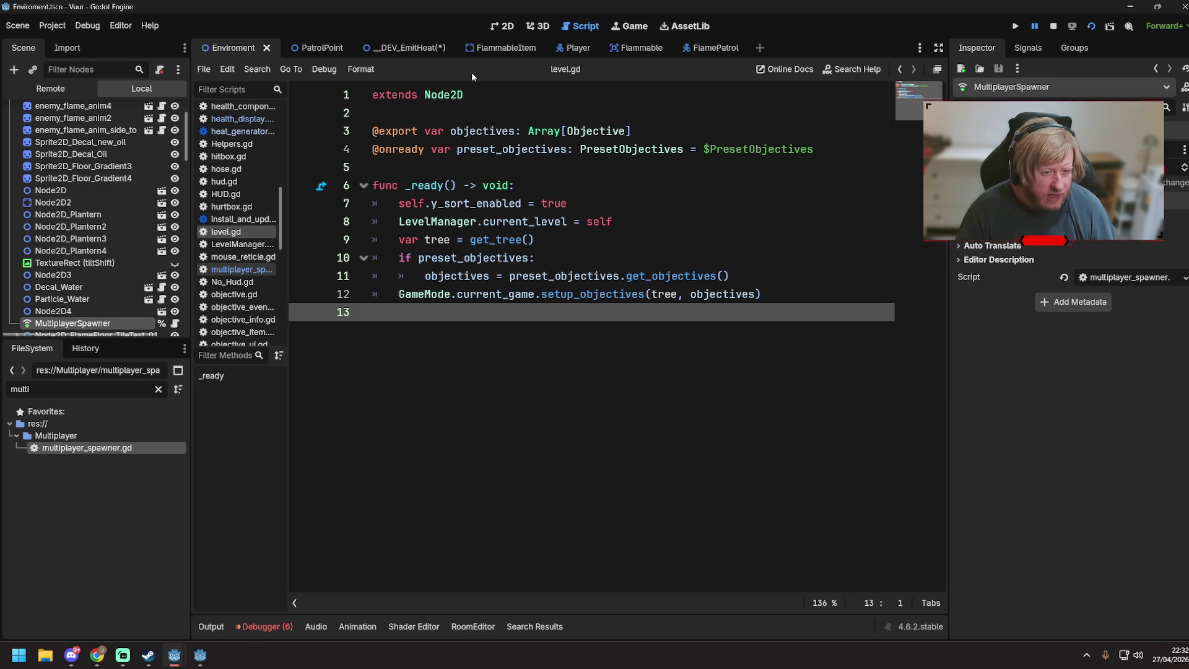
{"action": "left_click", "coordinate": [409, 48]}
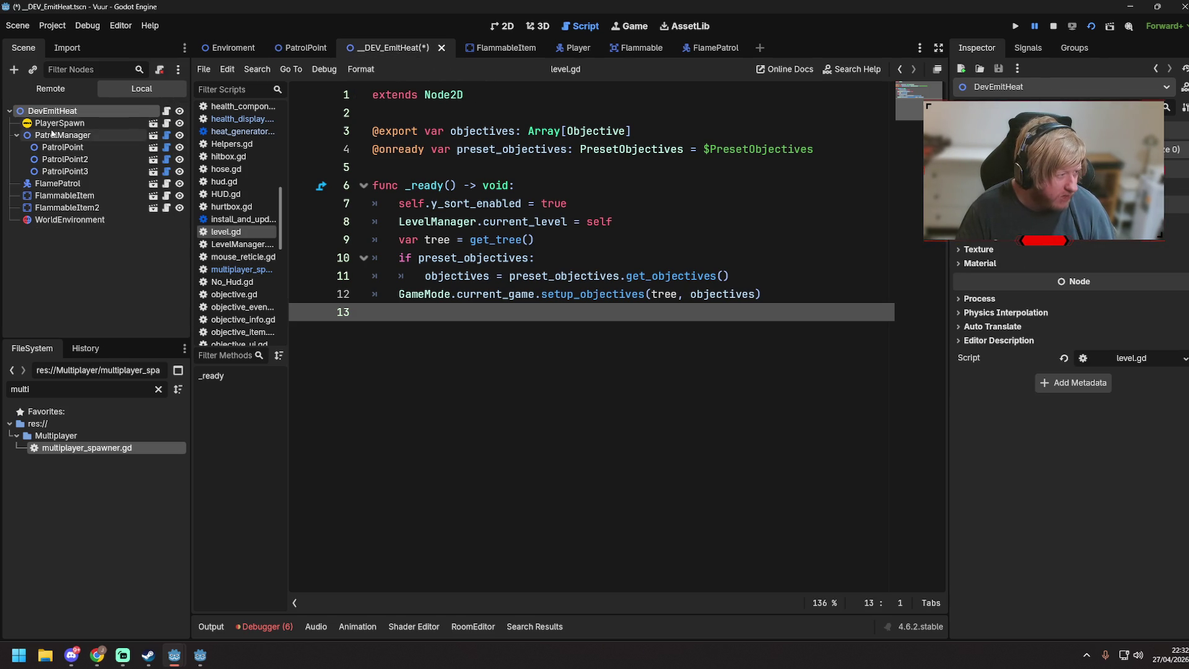
{"action": "key", "text": "ctrl+s"}
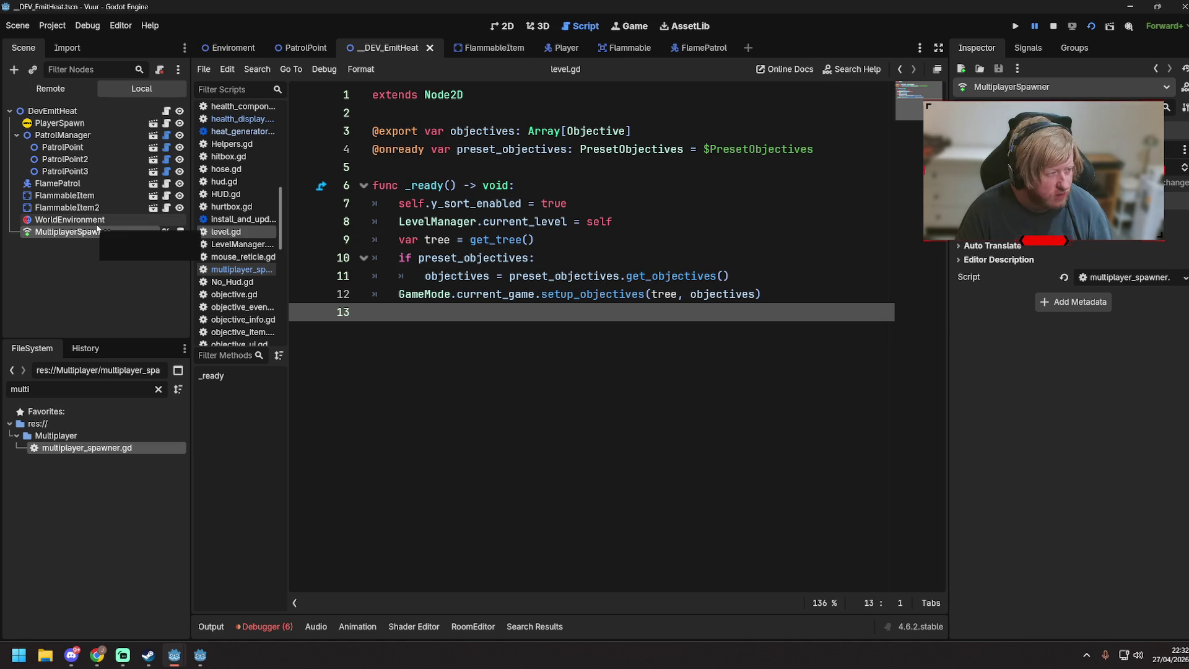
- Select the DevEmitHeat root and return to the 2D scene view
{"action": "left_click", "coordinate": [608, 203]}
{"action": "left_click", "coordinate": [74, 114]}
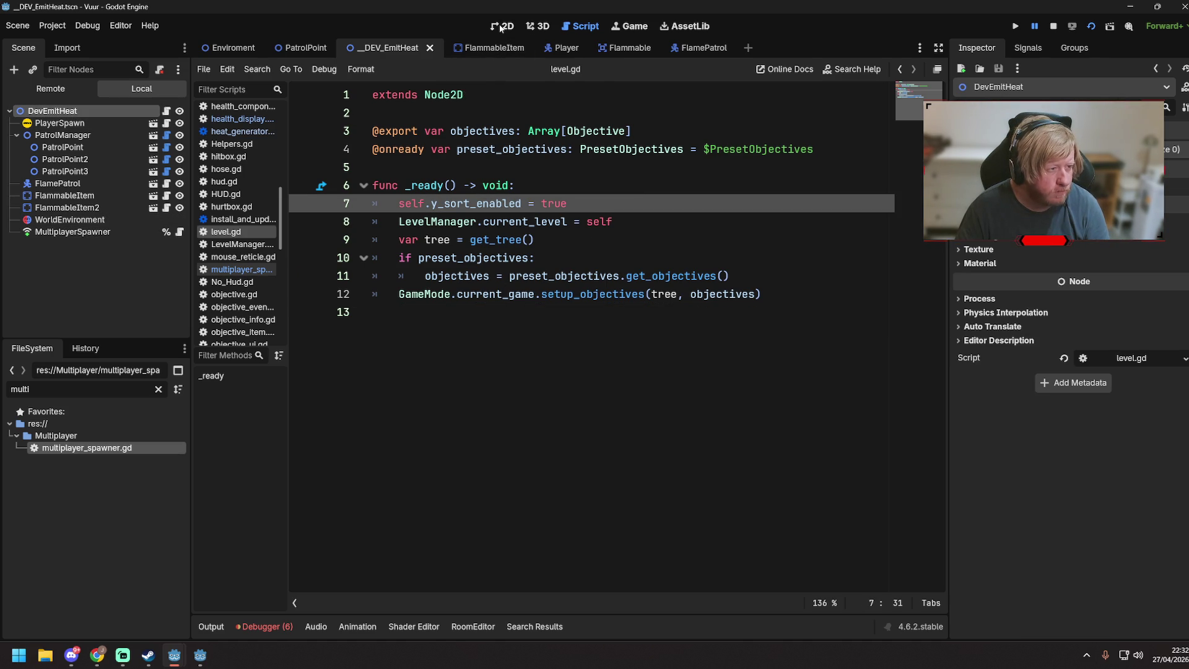
{"action": "left_click", "coordinate": [503, 26]}
- Run two instances, start a server and join it, then walk and spray foam at flames
{"action": "key", "text": "F6"}
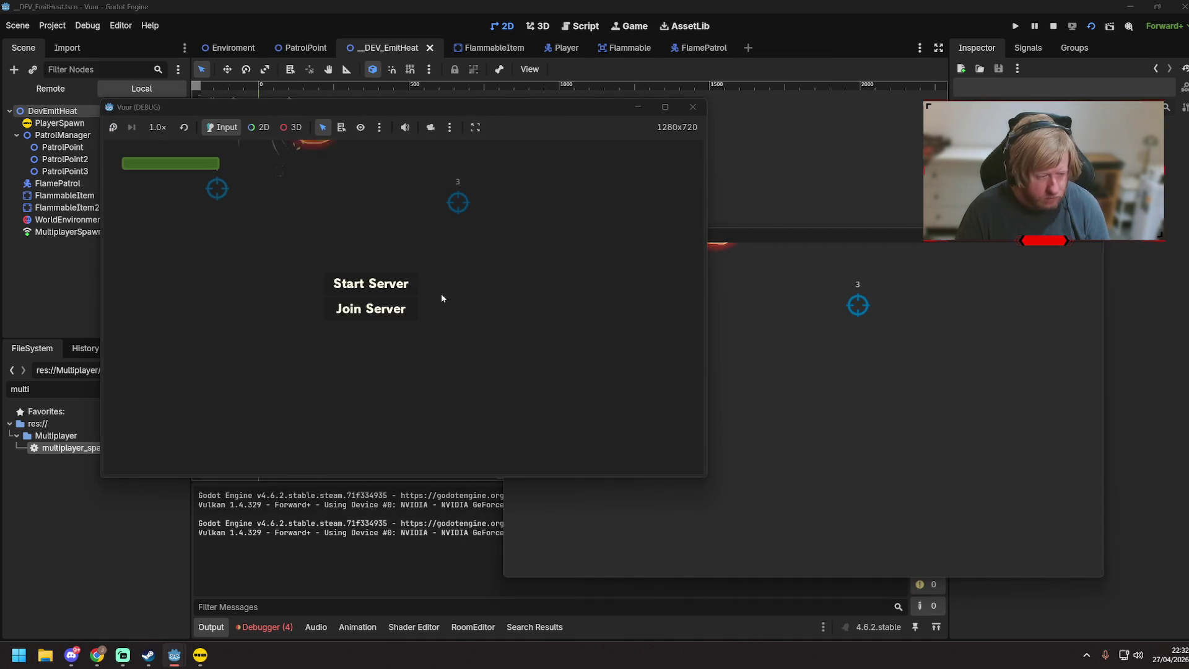
{"action": "left_click", "coordinate": [369, 280]}
{"action": "left_click", "coordinate": [788, 411]}
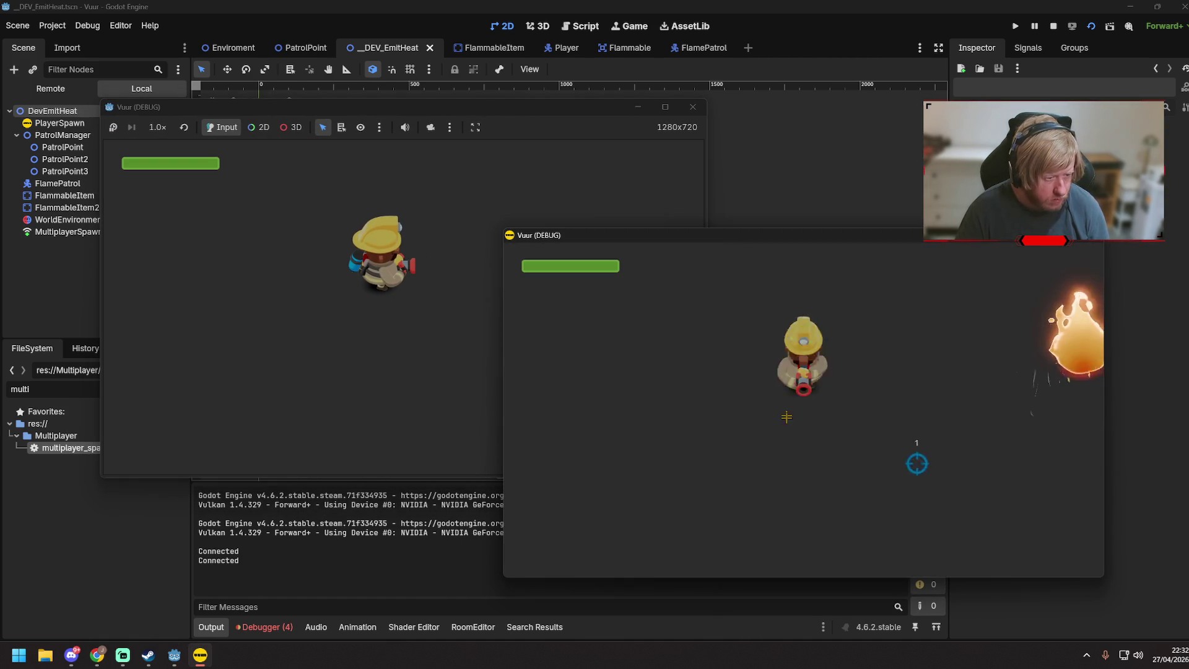
{"action": "key", "text": "d"}
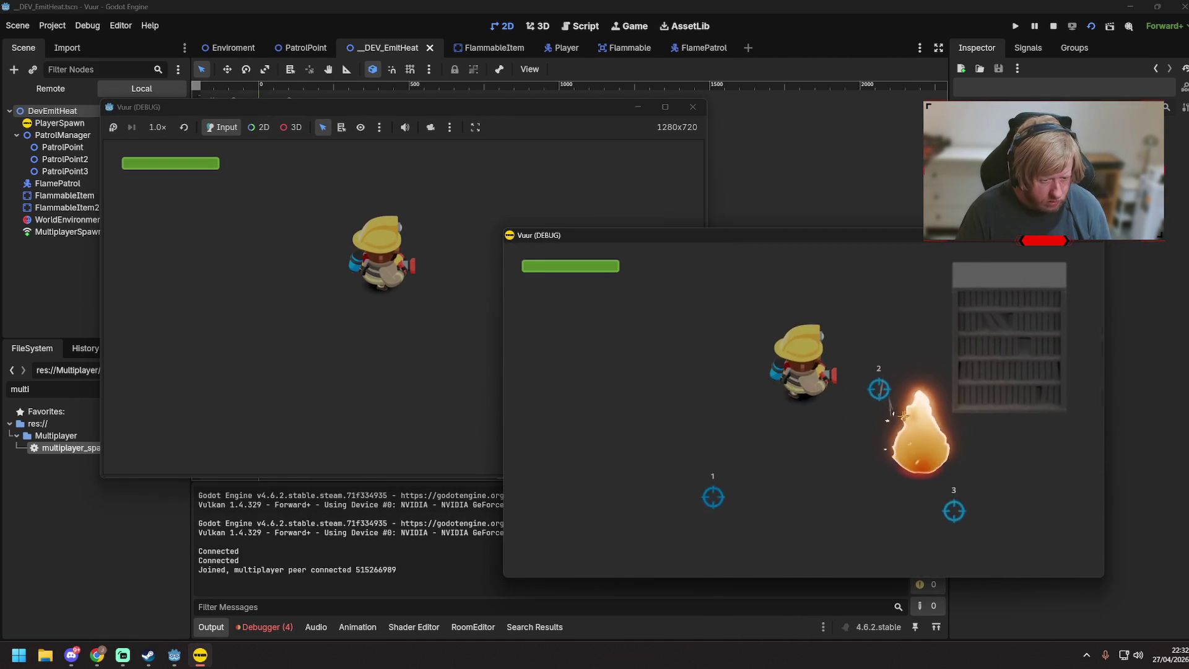
{"action": "left_click", "coordinate": [551, 204]}
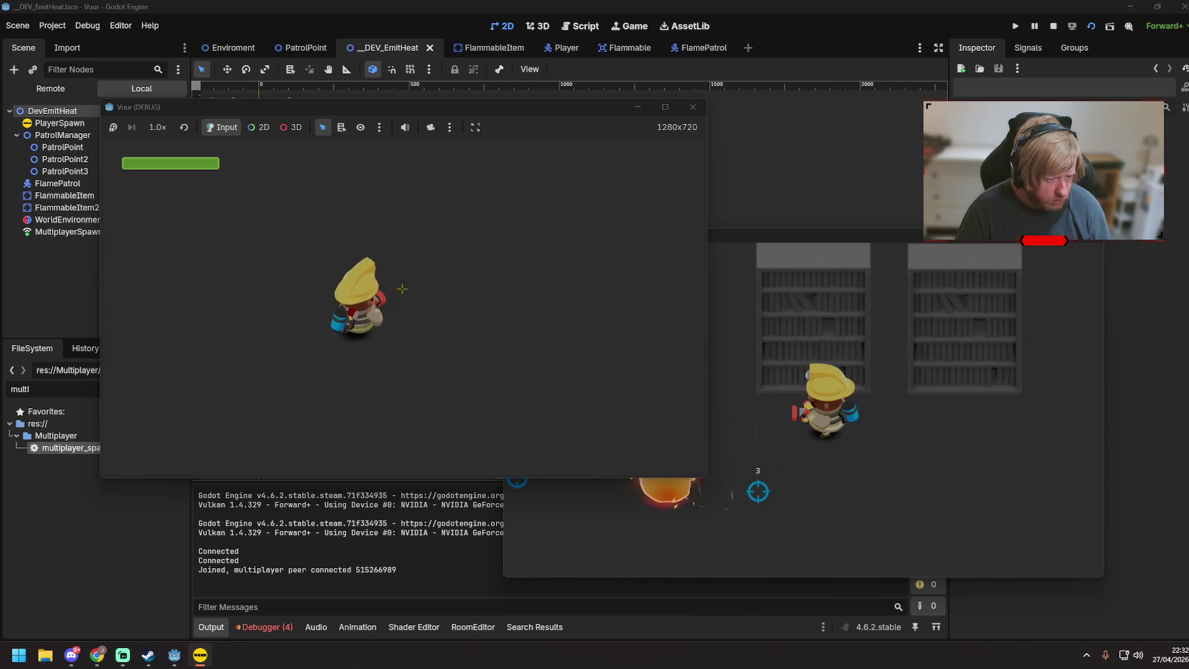
{"action": "key", "text": "w"}
{"action": "key", "text": "a"}
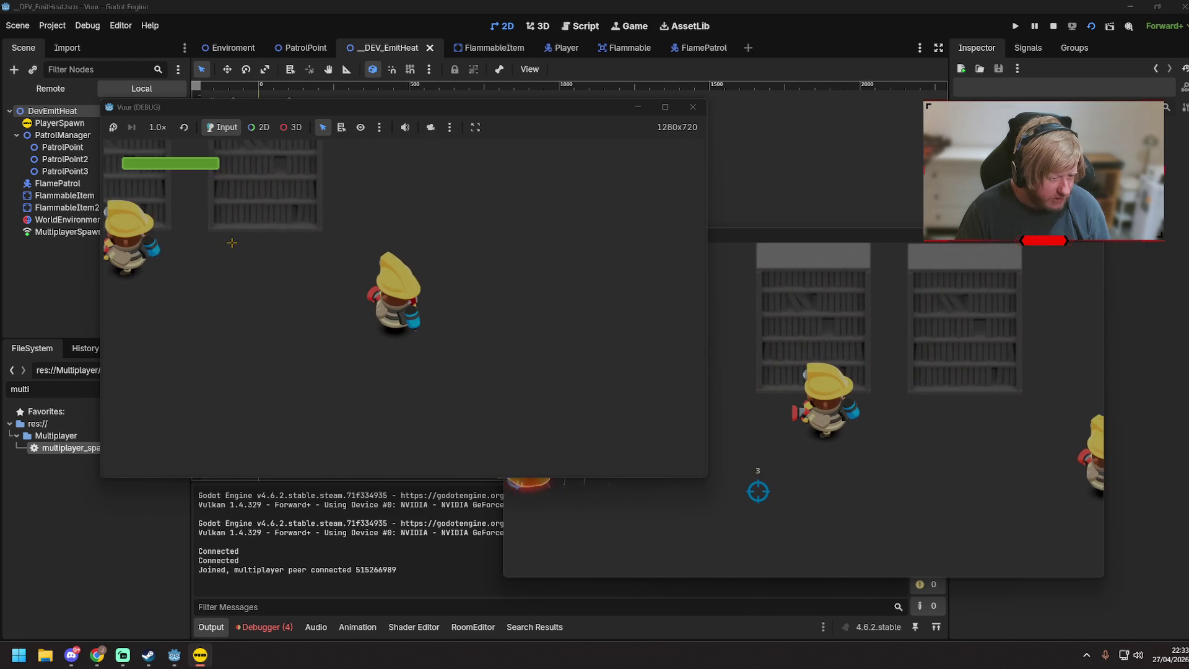
{"action": "key", "text": "a"}
{"action": "mouse_move", "coordinate": [344, 258]}
{"action": "left_mouse_down"}
{"action": "mouse_move", "coordinate": [595, 291]}
{"action": "mouse_move", "coordinate": [545, 164]}
{"action": "mouse_move", "coordinate": [396, 154]}
{"action": "mouse_move", "coordinate": [273, 300]}
{"action": "mouse_move", "coordinate": [347, 205]}
{"action": "mouse_move", "coordinate": [413, 178]}
{"action": "left_mouse_up"}
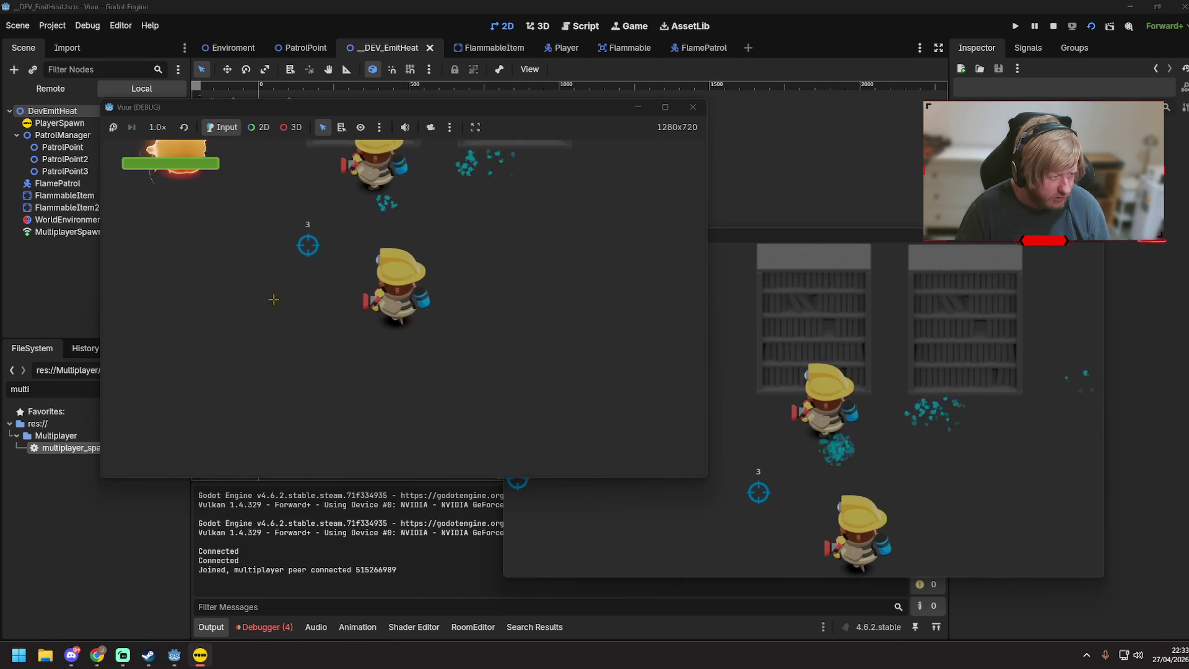
- Walk the player around the level, checking flames and burning shelves match in both instances
{"action": "key", "text": "a"}
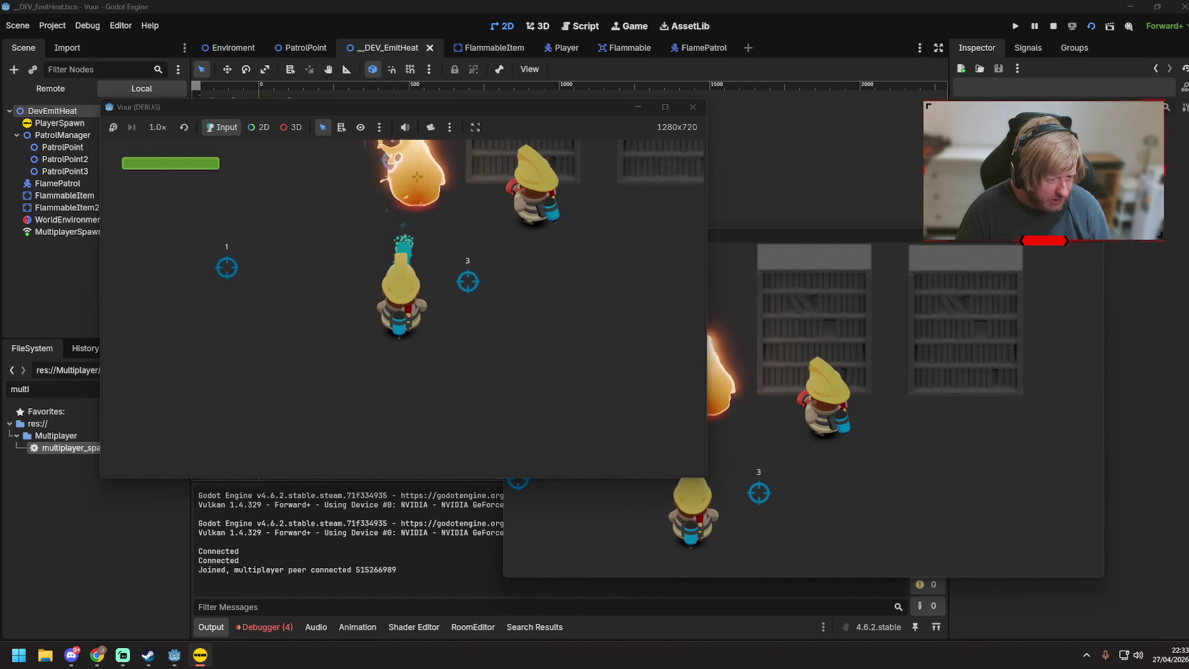
{"action": "key", "text": "s"}
{"action": "key", "text": "a"}
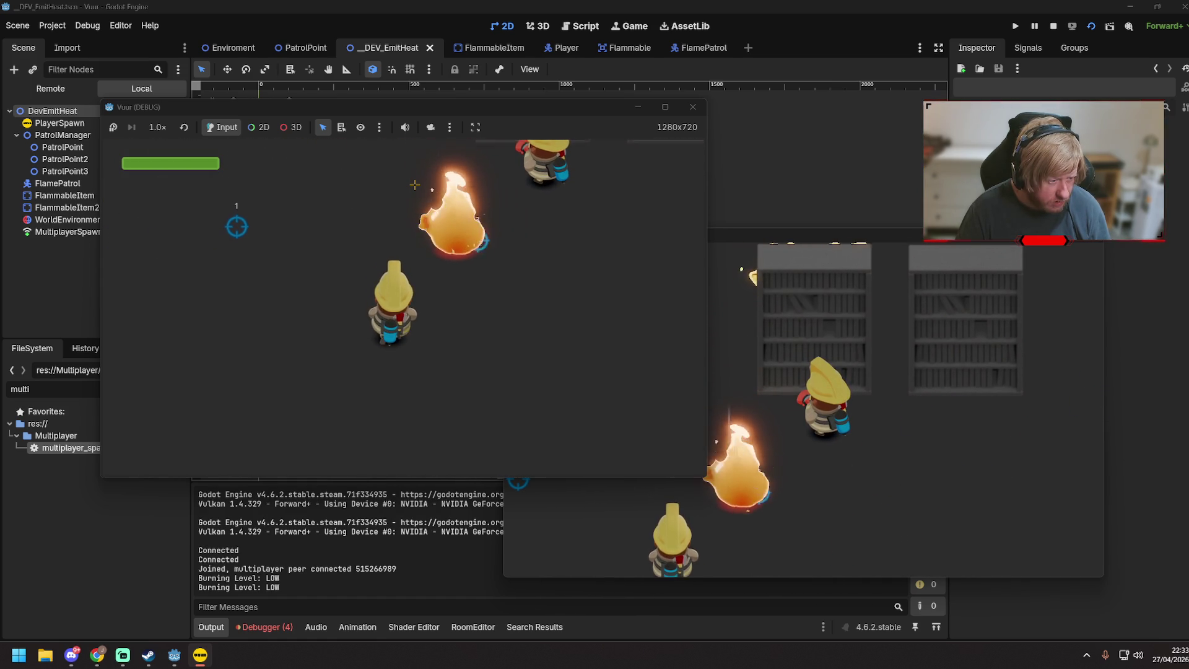
{"action": "key", "text": "s"}
{"action": "key", "text": "a"}
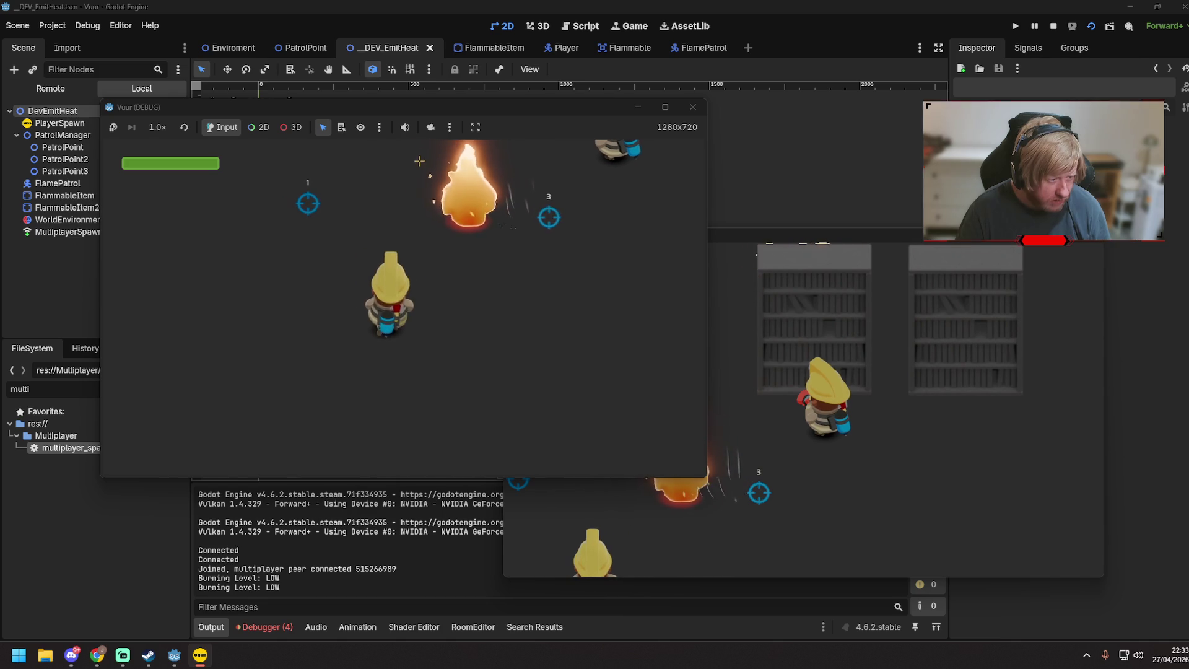
{"action": "key", "text": "d"}
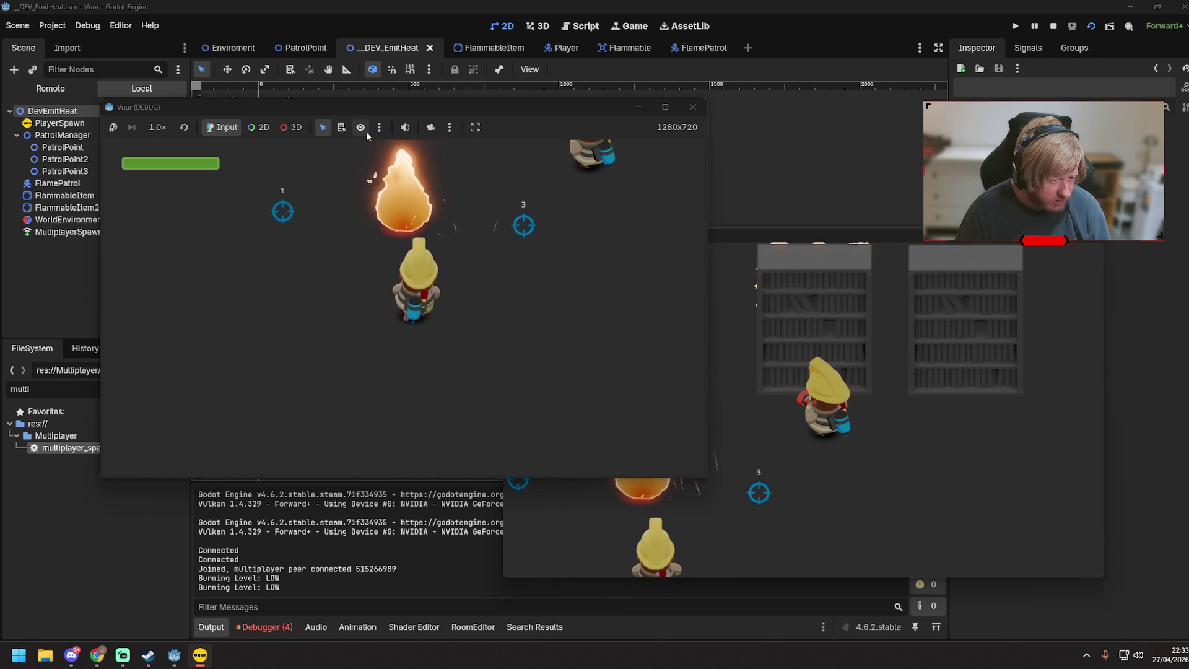
{"action": "key", "text": "w"}
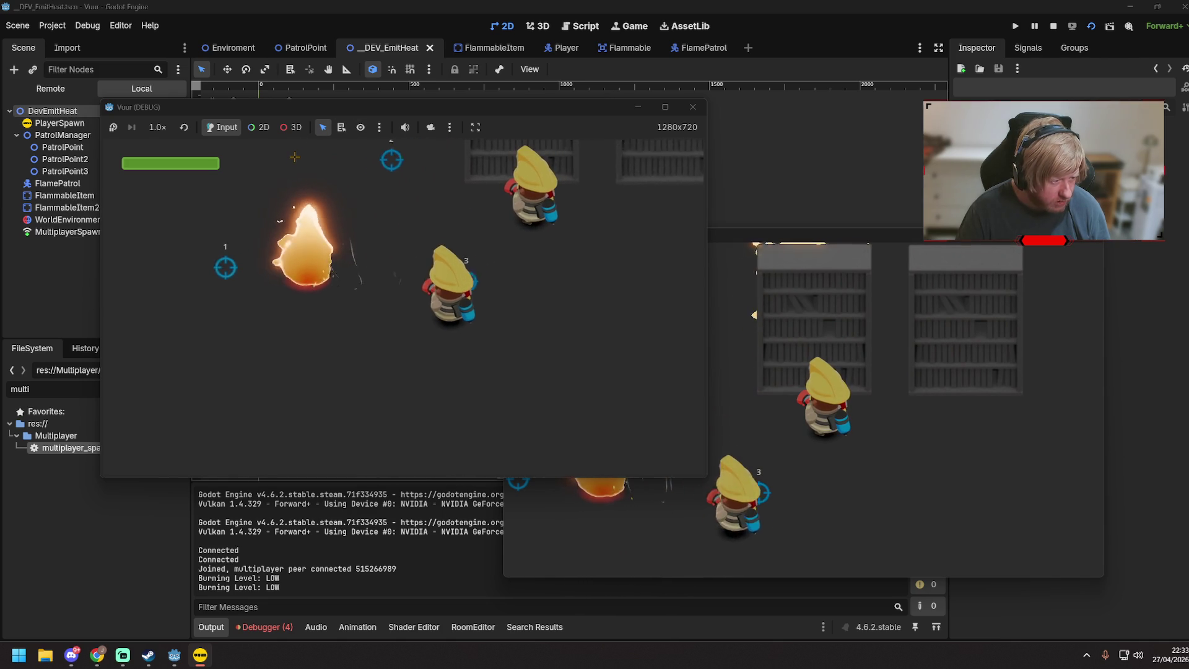
{"action": "key", "text": "d"}
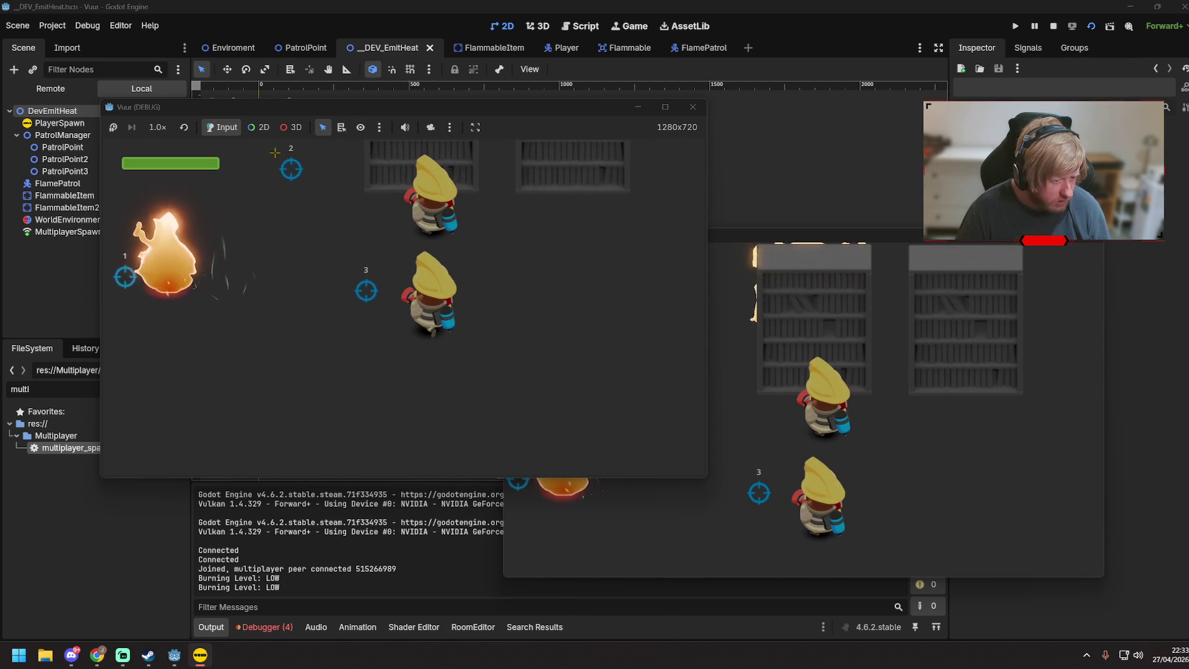
{"action": "key", "text": "w"}
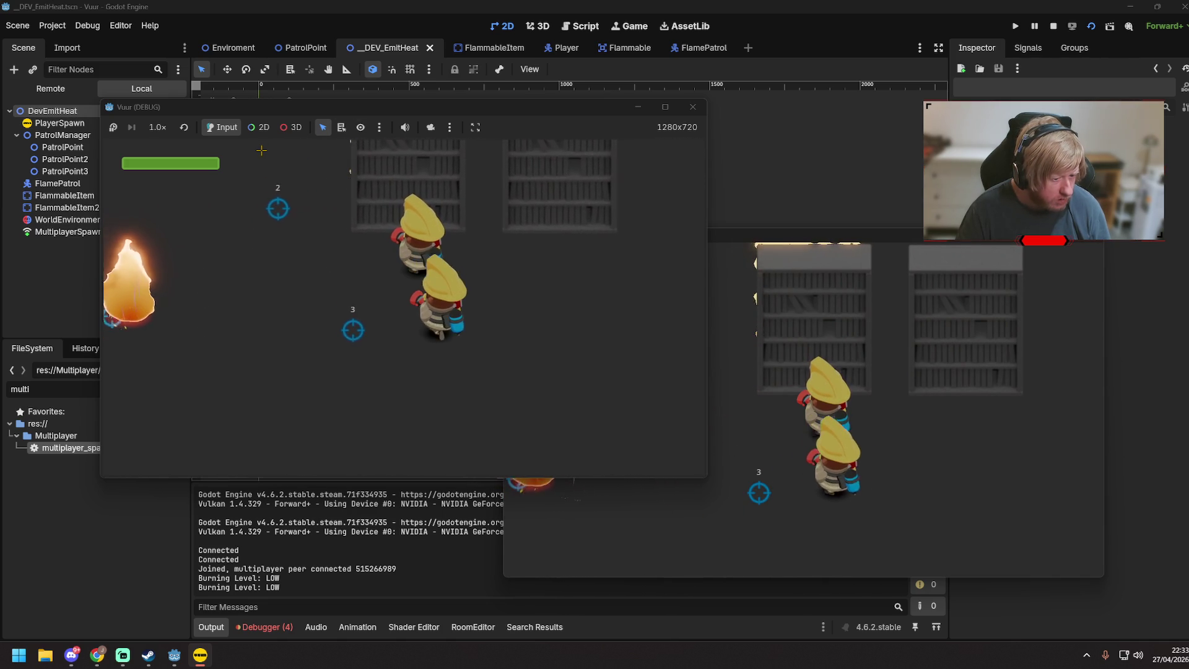
{"action": "key", "text": "a"}
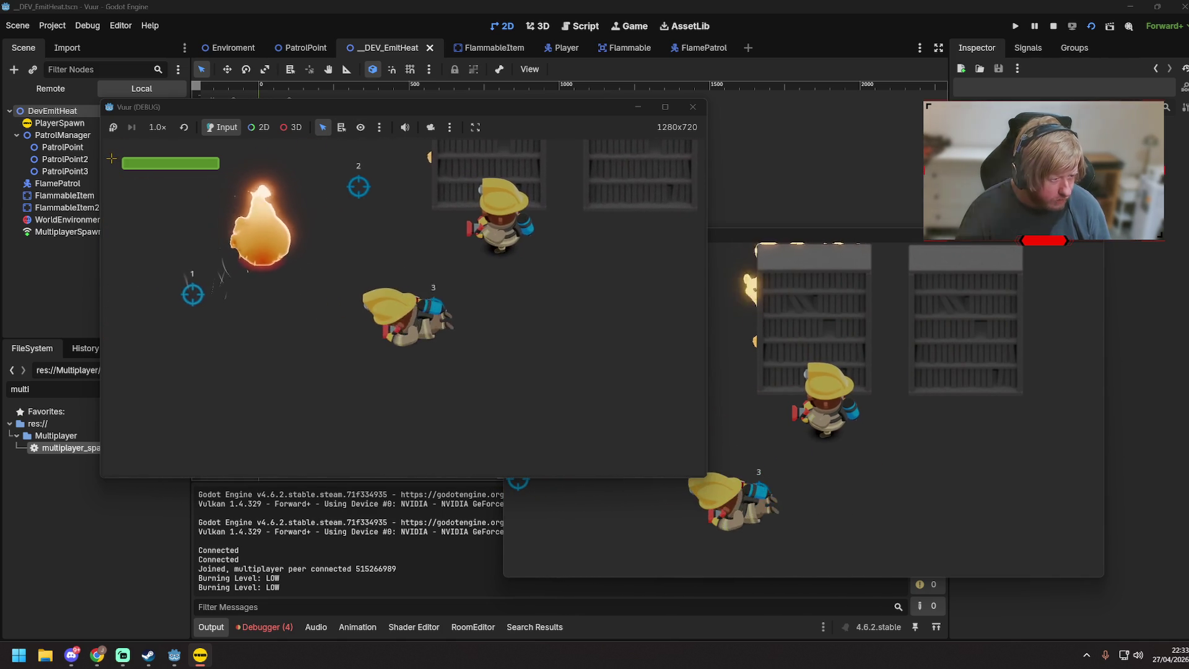
{"action": "key", "text": "d"}
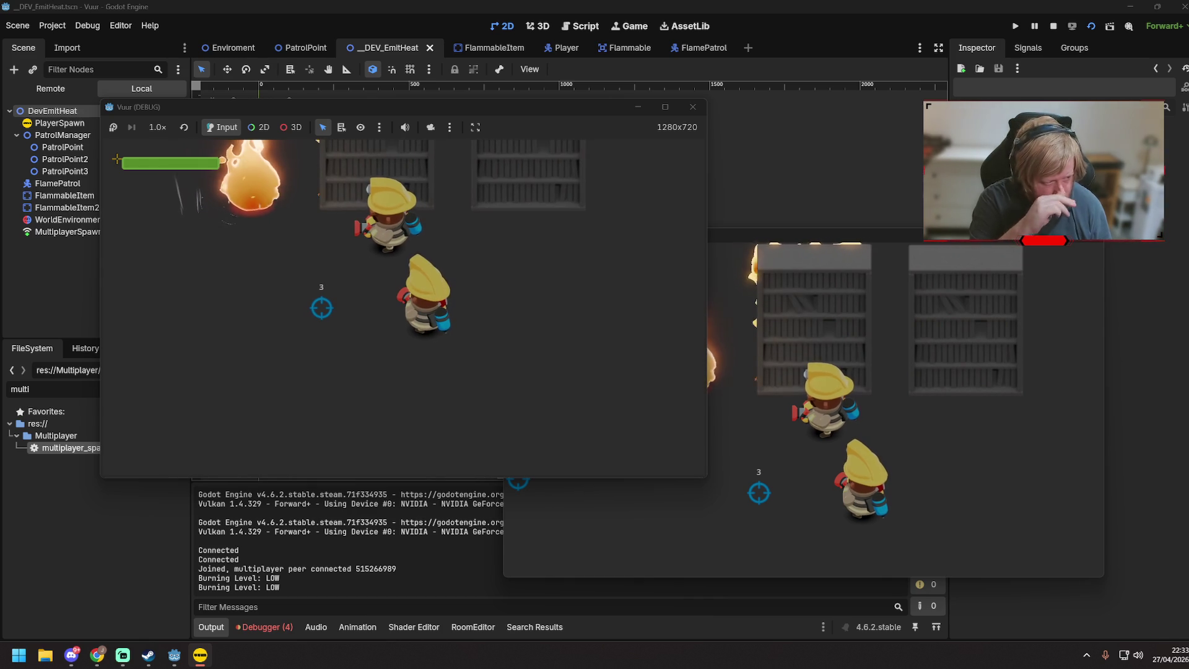
- Move the player near the patrolling flame, then close the game windows to stop the run
{"action": "key", "text": "a"}
{"action": "key", "text": "w"}
{"action": "key", "text": "d"}
{"action": "key", "text": "s"}
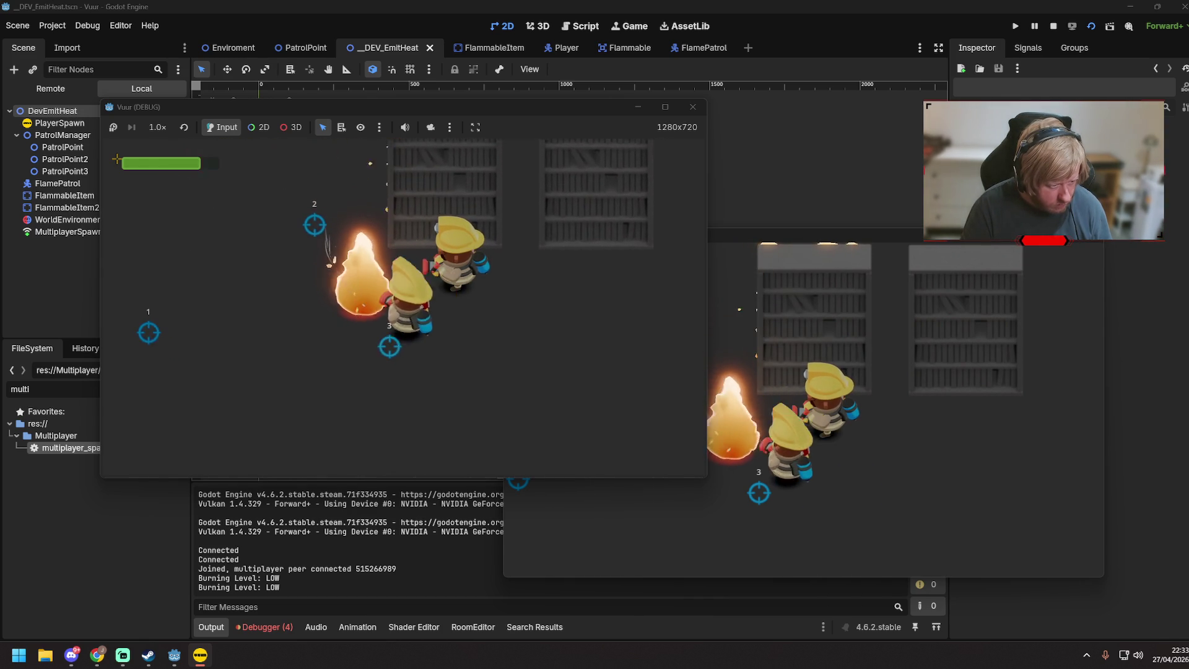
{"action": "key", "text": "a"}
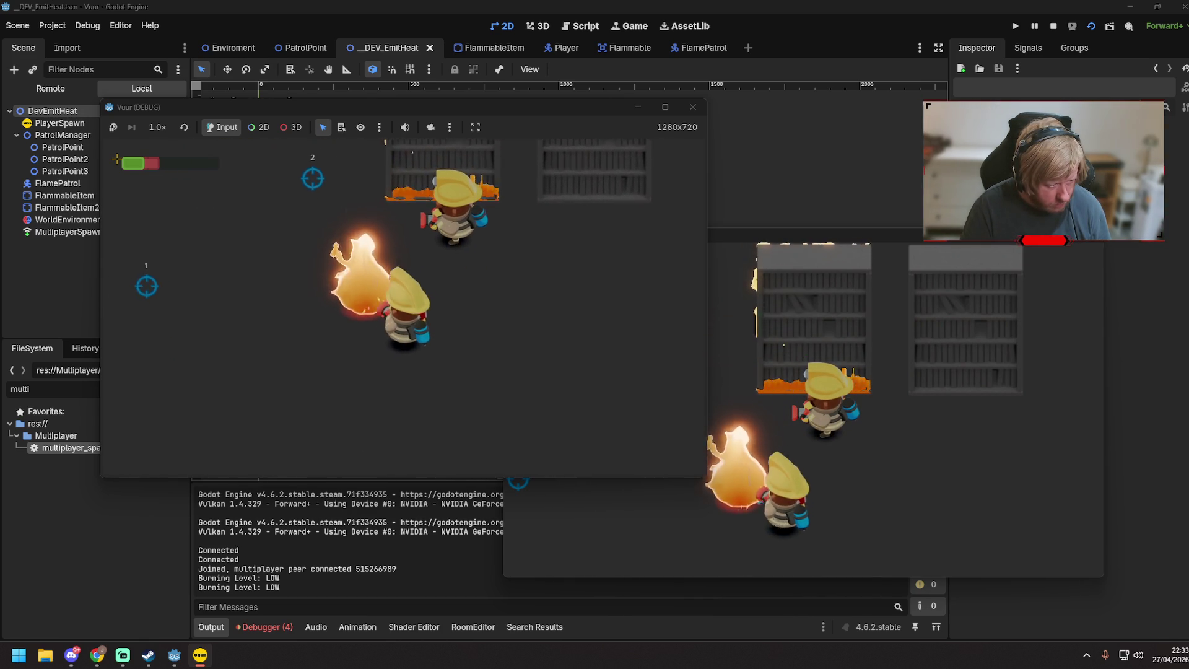
{"action": "key", "text": "s"}
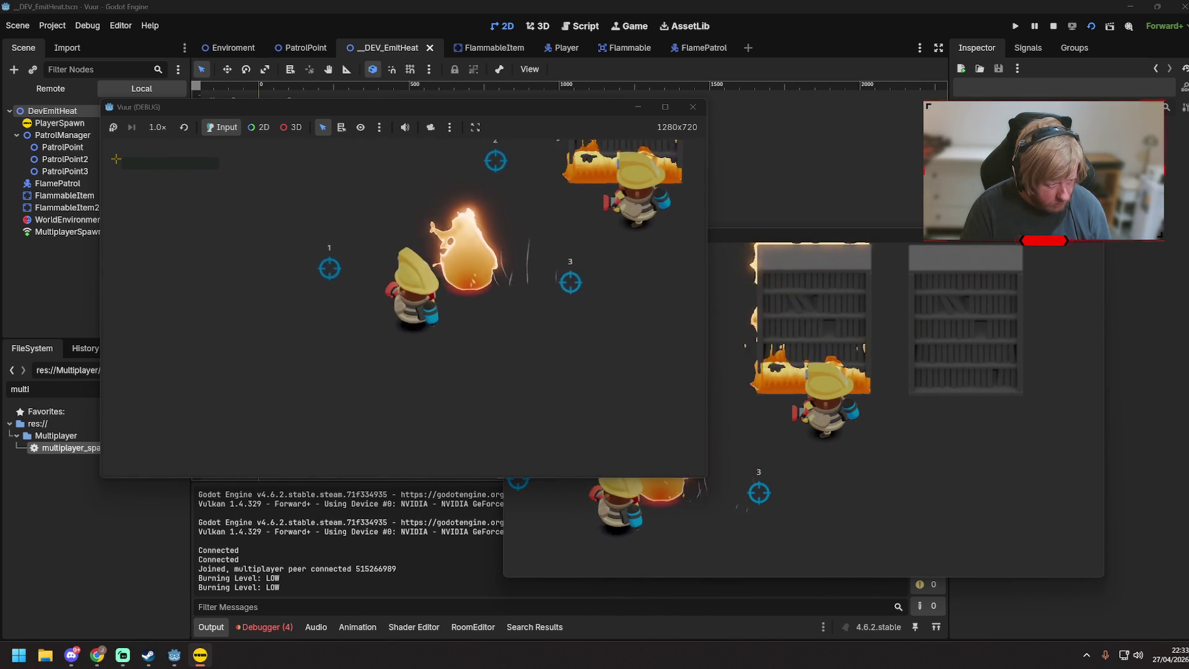
{"action": "key", "text": "w"}
{"action": "key", "text": "d"}
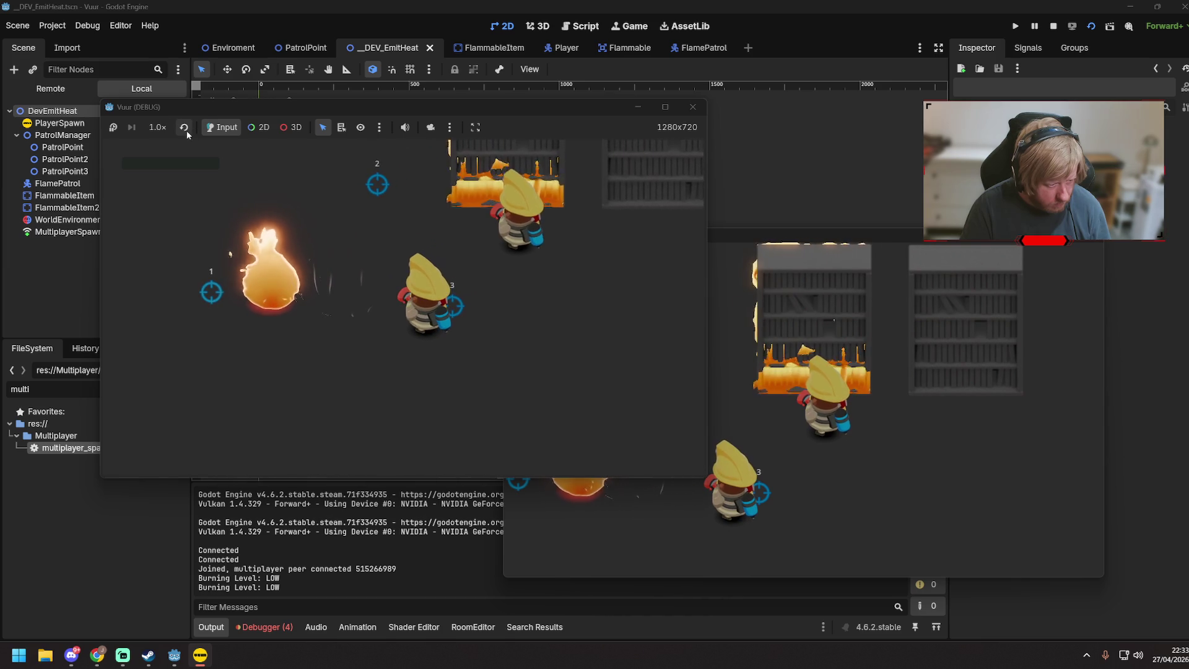
{"action": "key", "text": "a"}
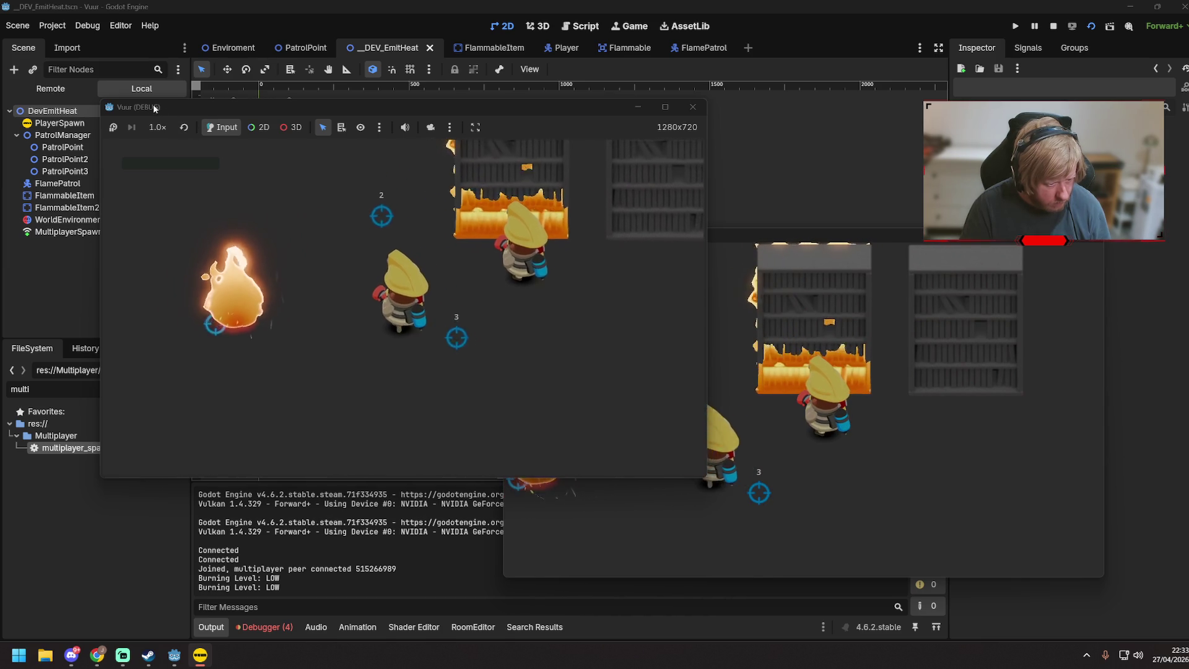
{"action": "key", "text": "d"}
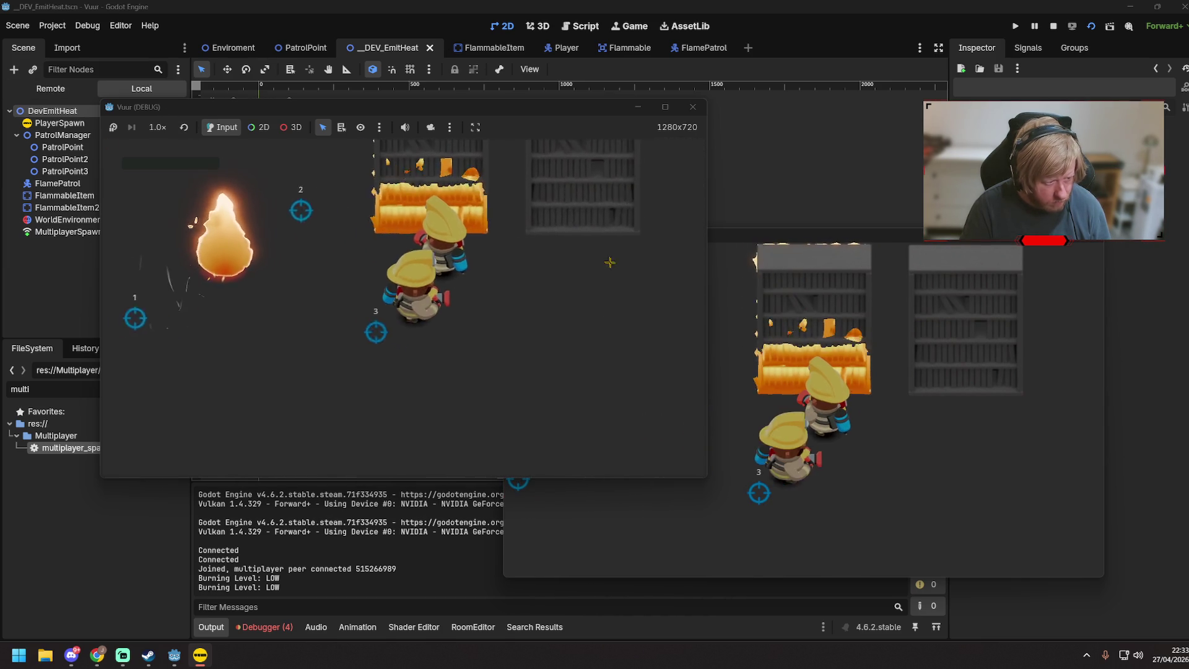
{"action": "left_click", "coordinate": [693, 107]}
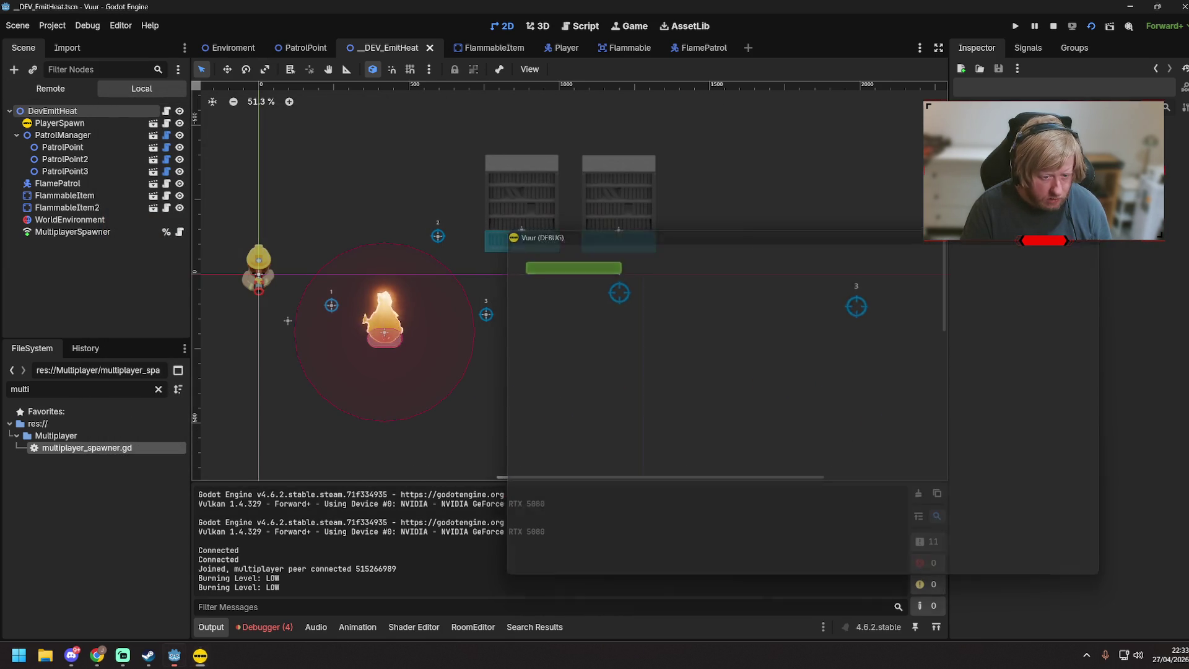
- Check the multiple-instance run settings under the Debug menu, then close them
{"action": "left_click", "coordinate": [52, 25]}
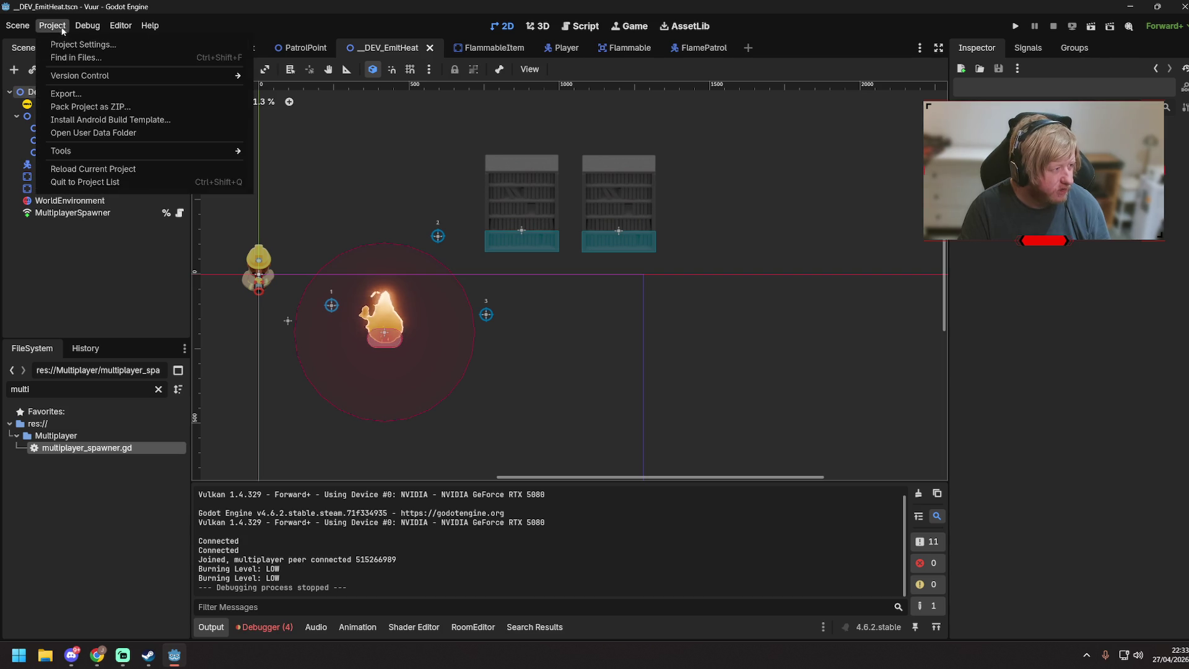
{"action": "left_click", "coordinate": [88, 26]}
{"action": "left_click", "coordinate": [148, 195]}
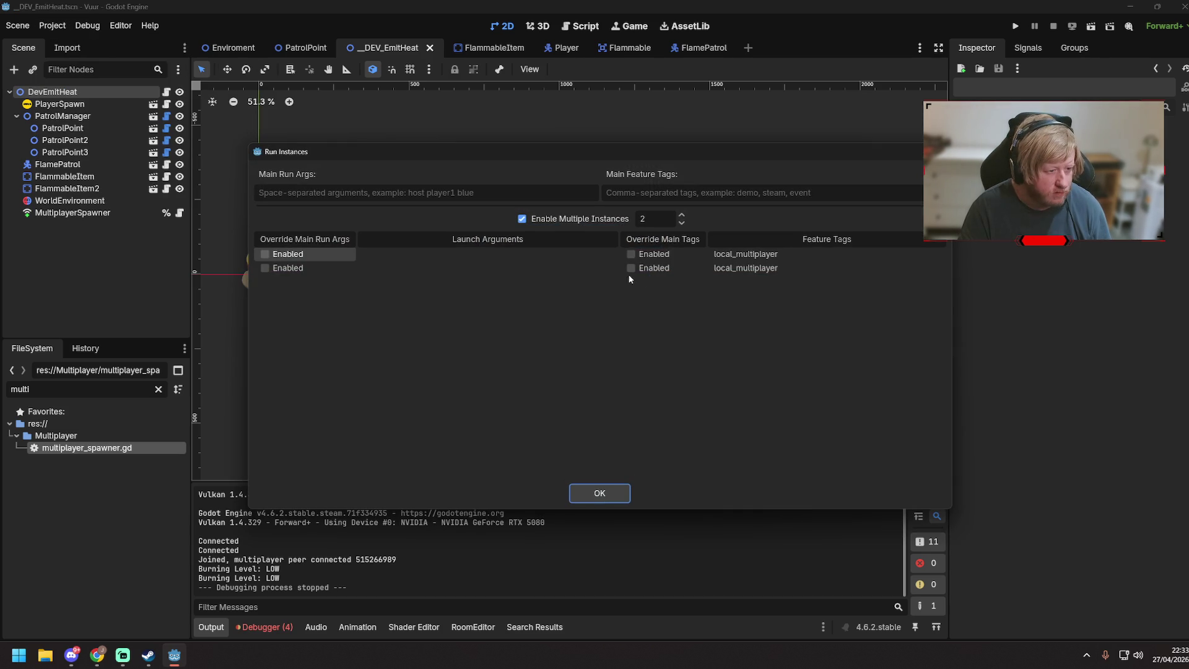
{"action": "left_click", "coordinate": [608, 492]}
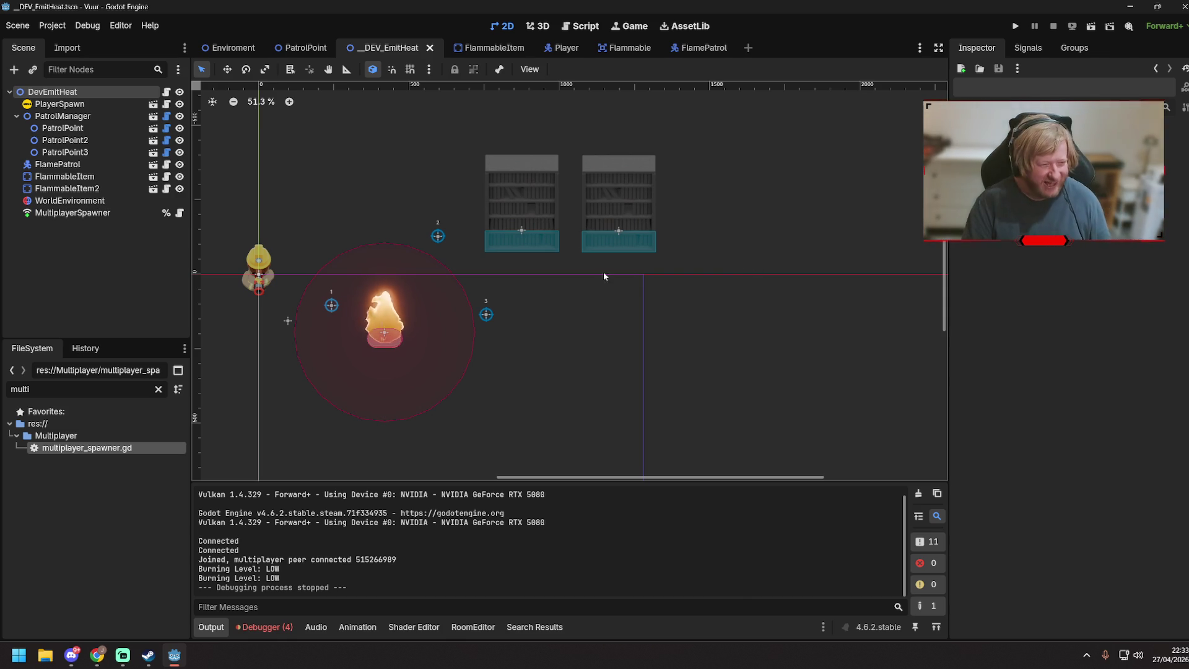
- Open level.gd in the script editor and save the DEV_EmitHeat scene
{"action": "left_click", "coordinate": [581, 26]}
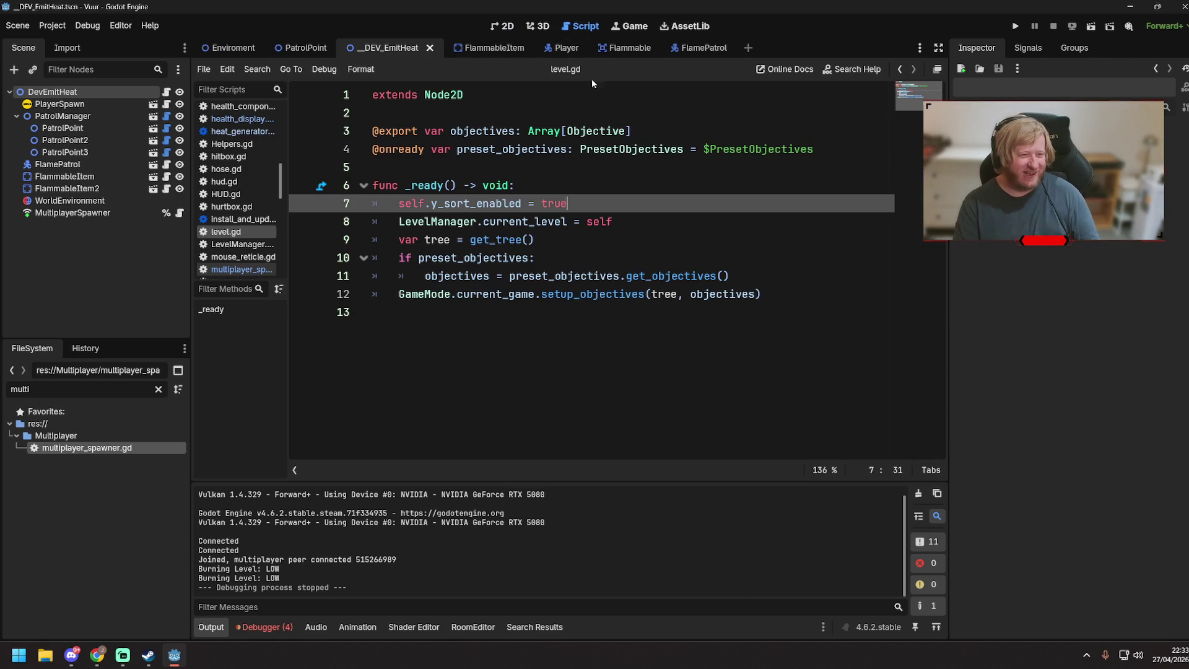
{"action": "left_click", "coordinate": [673, 259]}
{"action": "key", "text": "ctrl+s"}
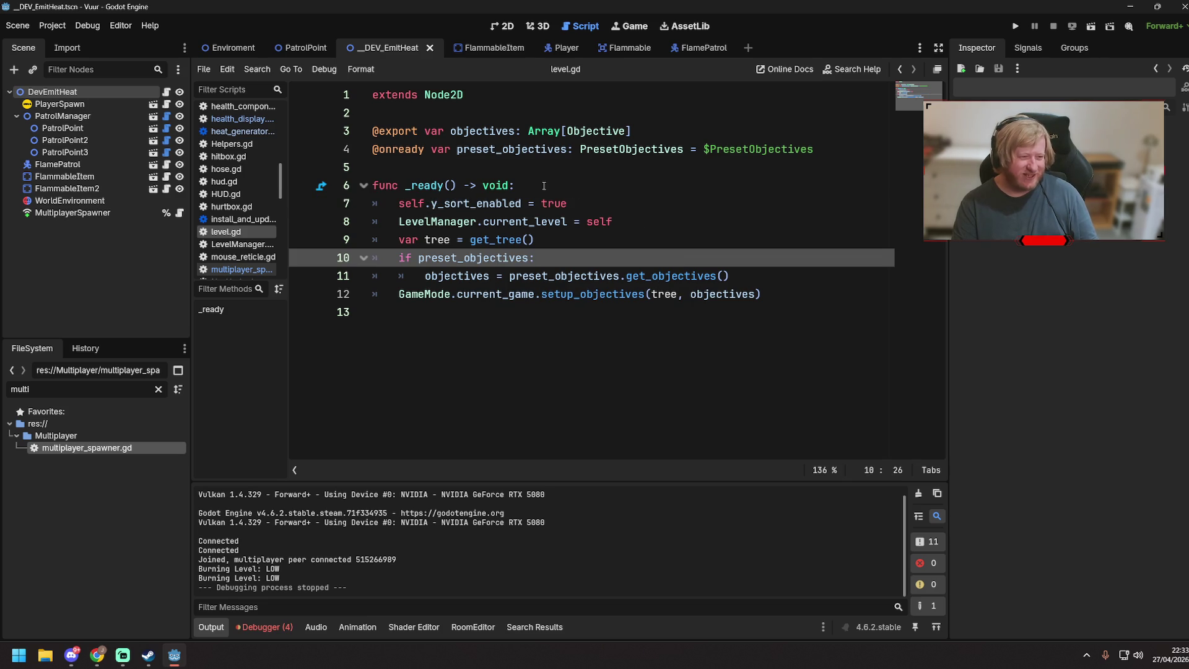
- Inspect the DevEmitHeat root and its MultiplayerSpawner, then switch to the Flammable scene
{"action": "left_click", "coordinate": [52, 92]}
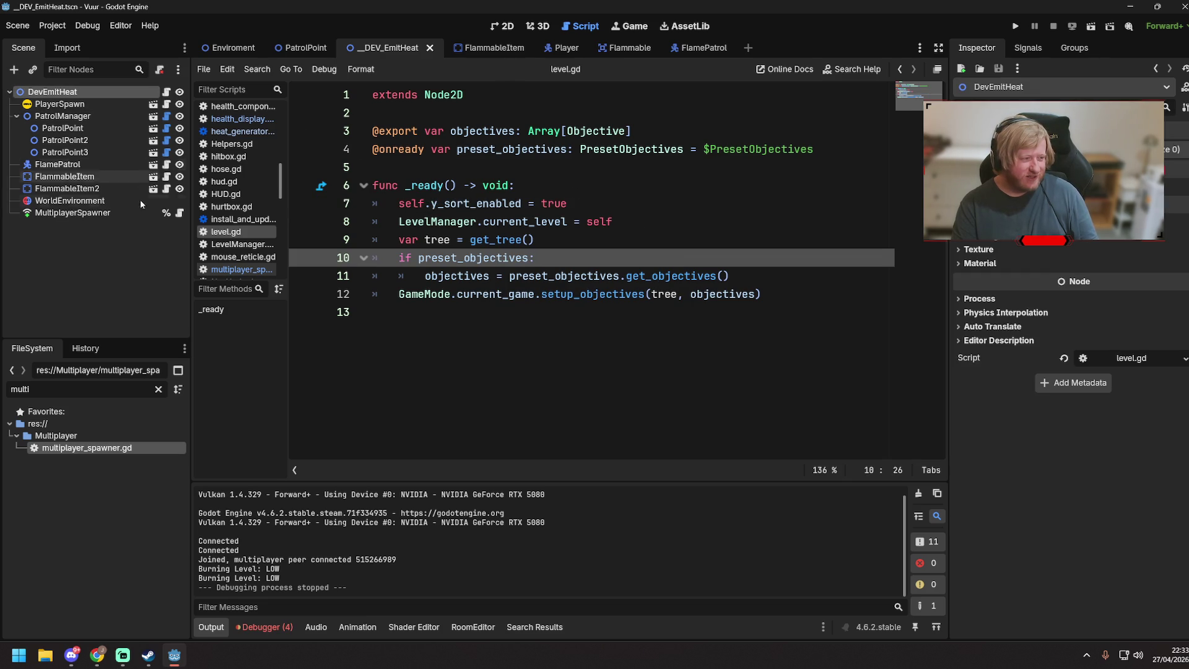
{"action": "left_click", "coordinate": [104, 216]}
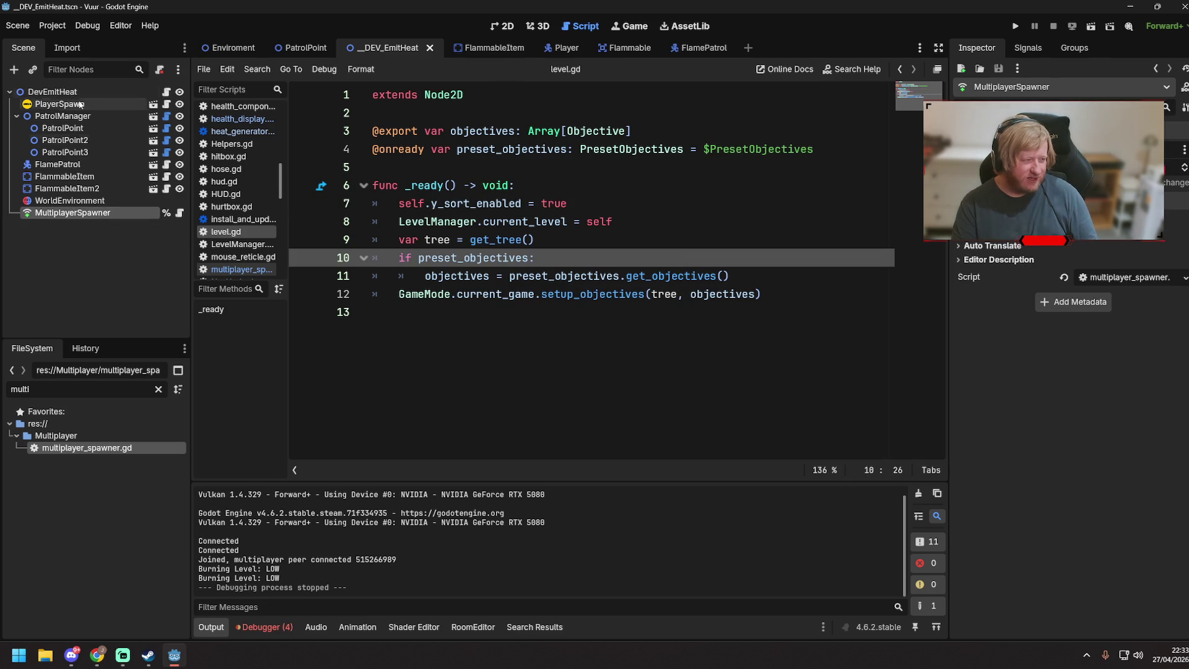
{"action": "left_click", "coordinate": [53, 92]}
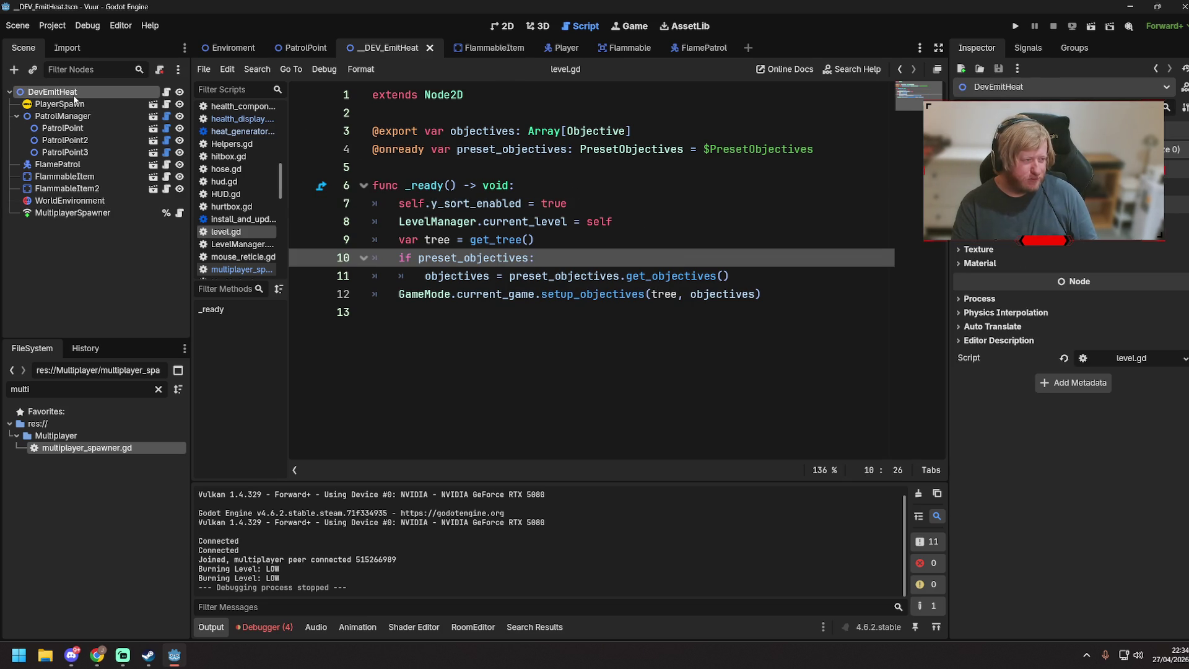
{"action": "left_click", "coordinate": [560, 48]}
{"action": "left_click", "coordinate": [621, 50]}
- Inspect the FlammableItem instance in DEV_EmitHeat and open it to view its Flammable node
{"action": "left_click", "coordinate": [504, 30]}
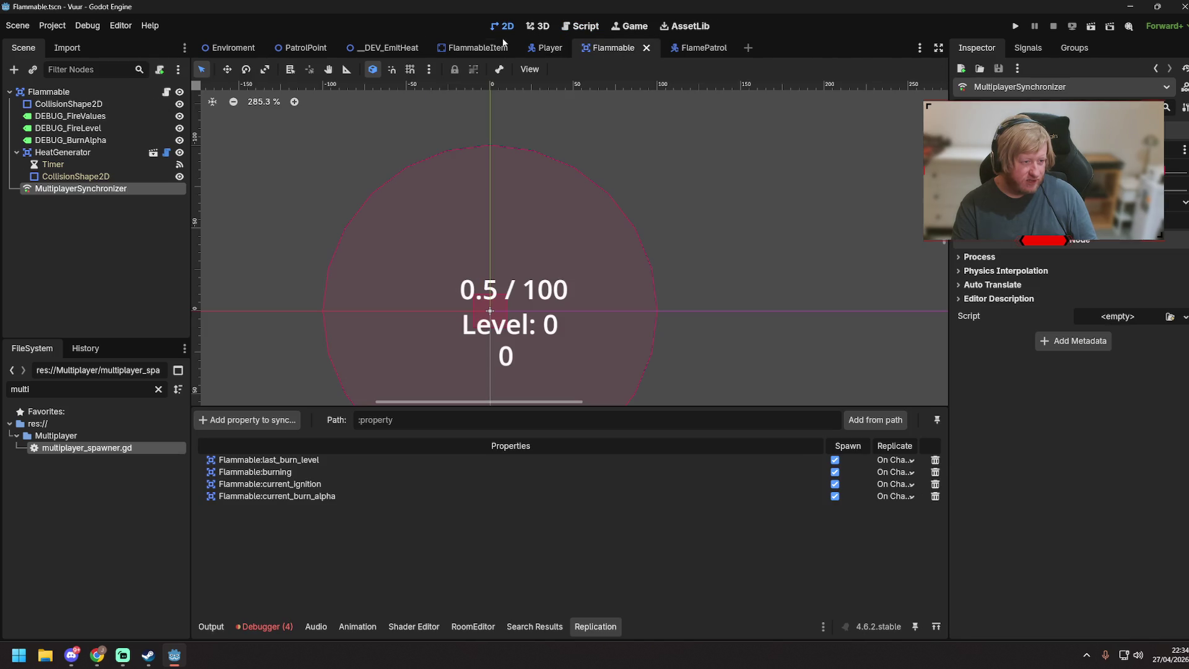
{"action": "left_click", "coordinate": [381, 48]}
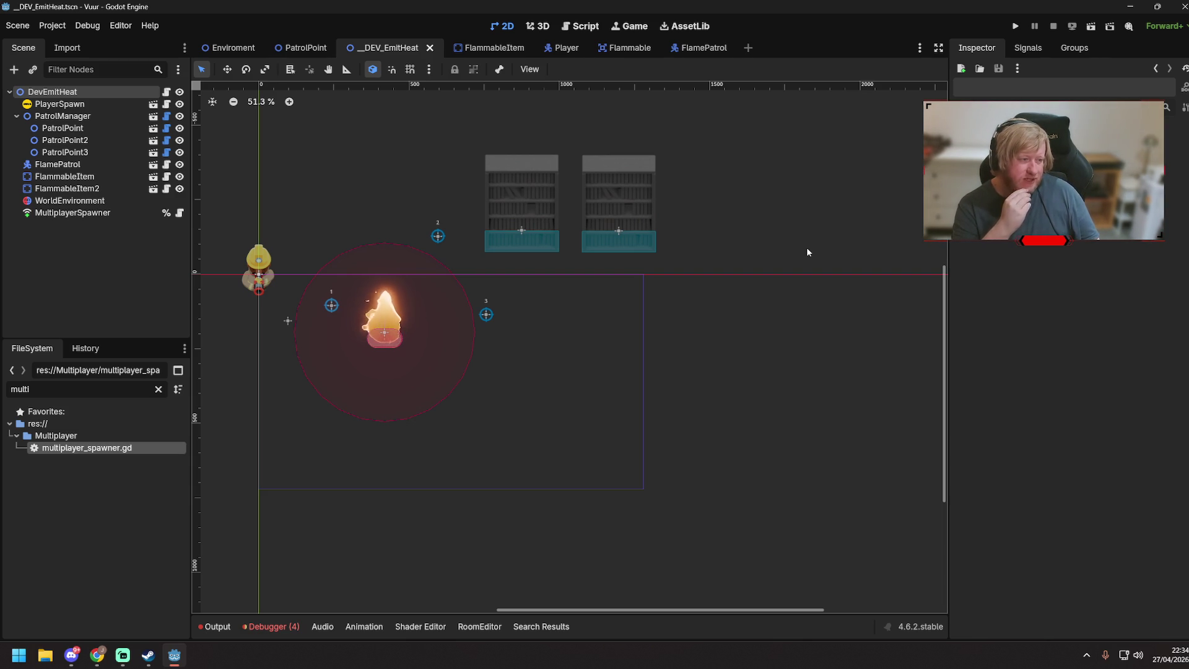
{"action": "left_click", "coordinate": [516, 209]}
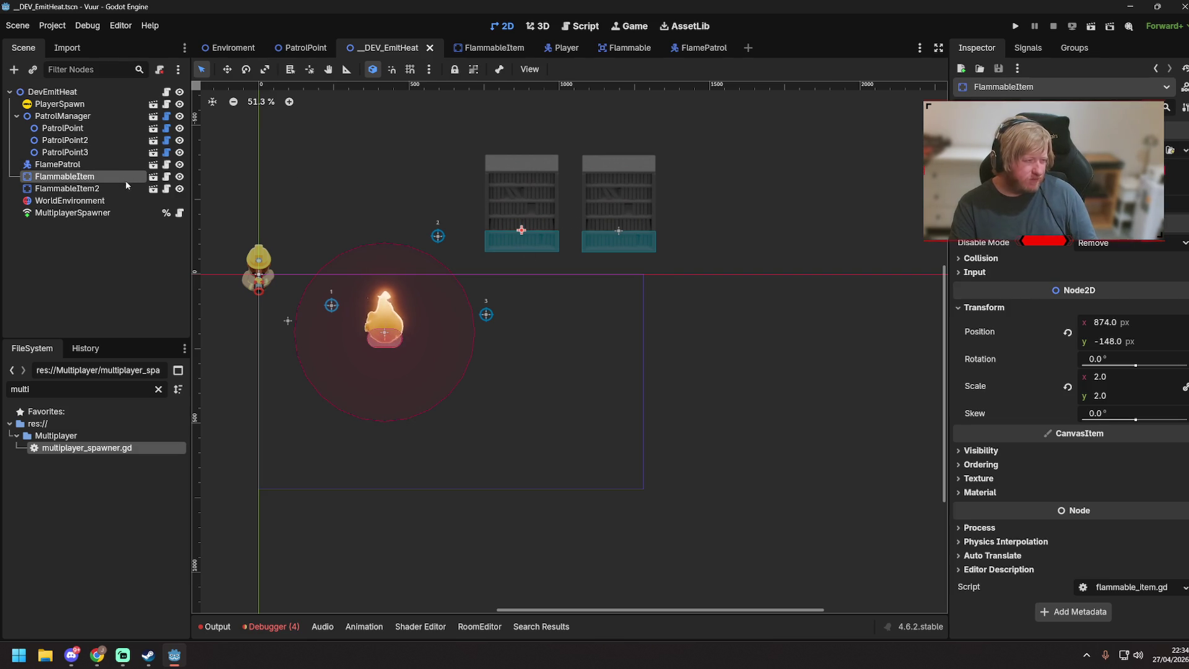
{"action": "left_click", "coordinate": [153, 177]}
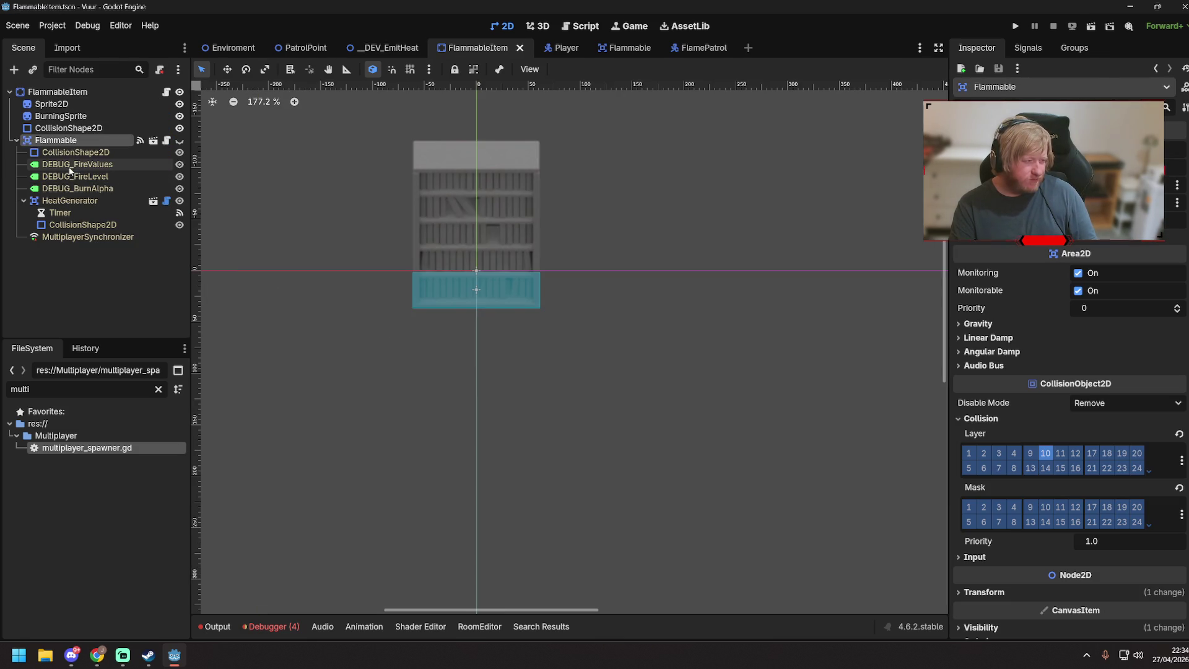
{"action": "left_click", "coordinate": [720, 254]}
{"action": "left_click", "coordinate": [87, 142]}
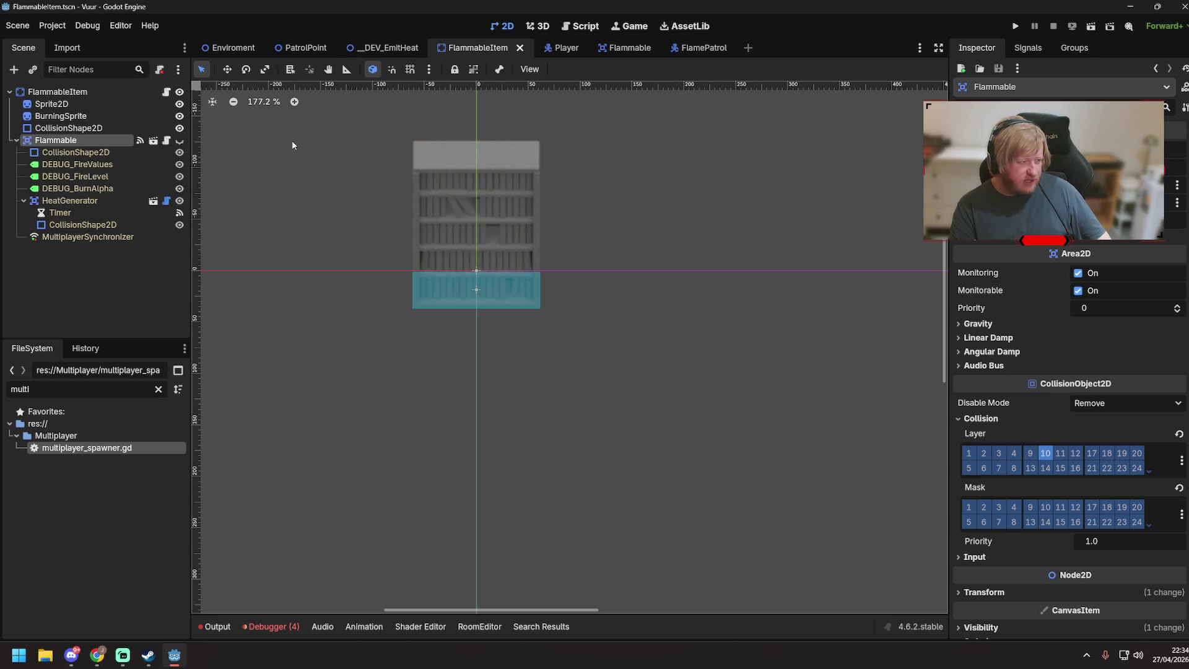
- Open the Flammable scene and clear the Scene dock selection
{"action": "left_click", "coordinate": [153, 142]}
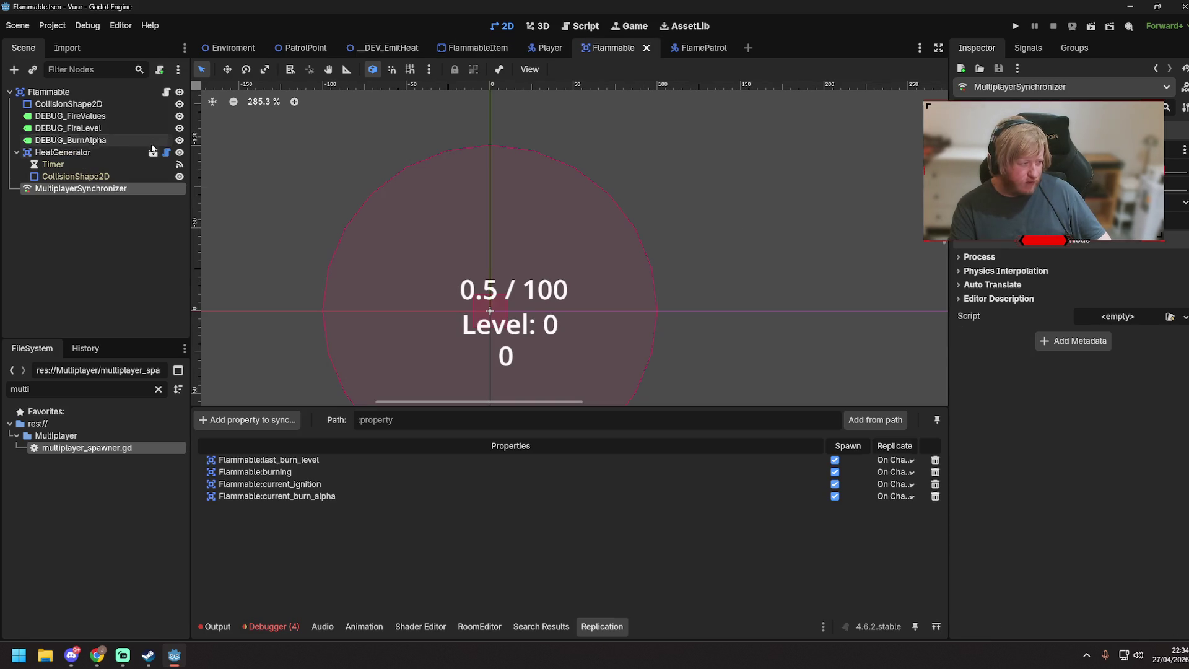
{"action": "left_click", "coordinate": [94, 237]}
{"action": "scroll", "coordinate": [236, 212], "scroll_direction": "down", "scroll_amount": 5}
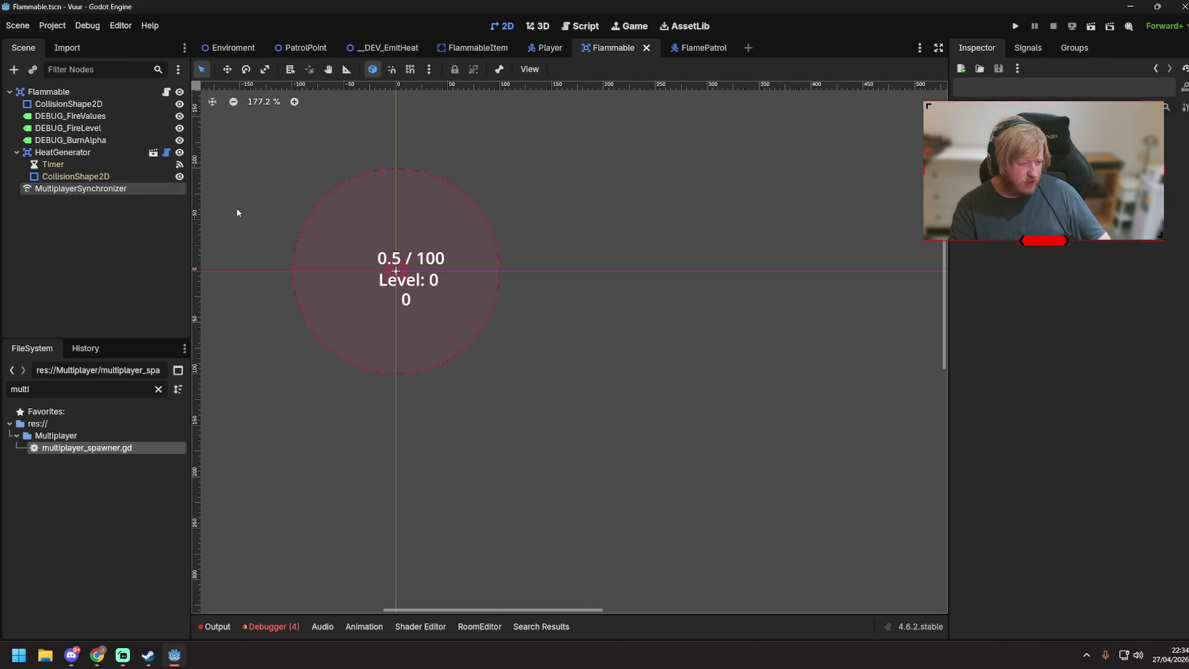
{"action": "scroll", "coordinate": [230, 218], "scroll_direction": "up", "scroll_amount": 5}
{"action": "scroll", "coordinate": [270, 215], "scroll_direction": "up", "scroll_amount": 1}
{"action": "scroll", "coordinate": [281, 202], "scroll_direction": "left", "scroll_amount": 3}
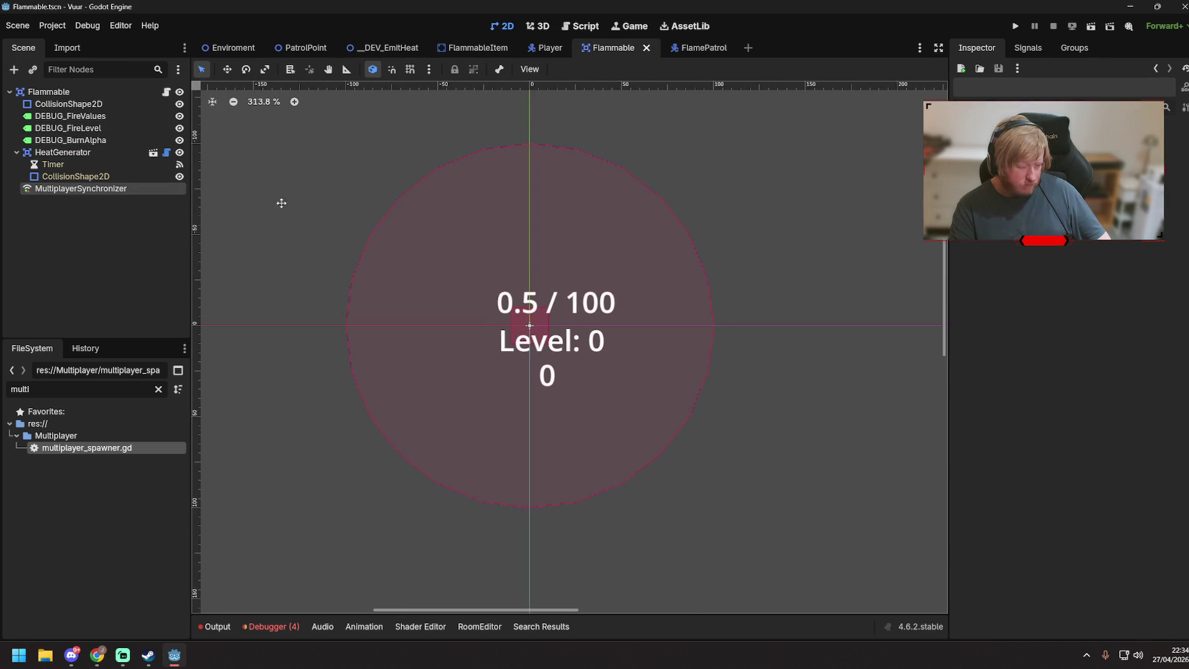
- Collapse the HeatGenerator branch under Flammable and save the scene
{"action": "left_click", "coordinate": [105, 91]}
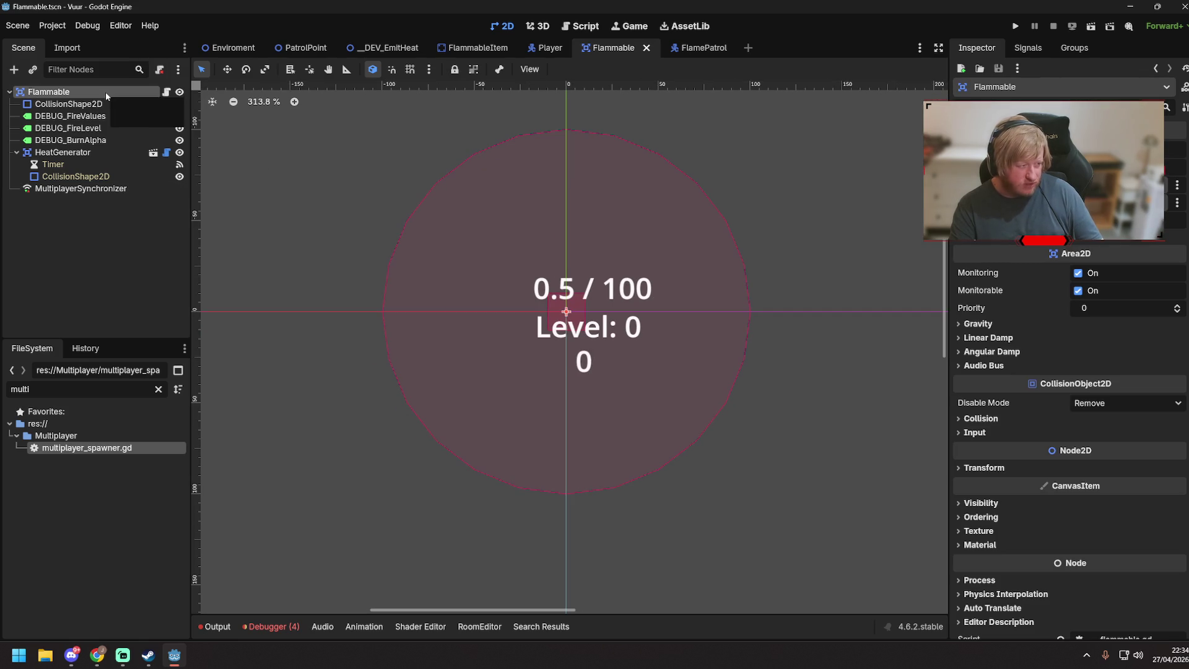
{"action": "left_click", "coordinate": [16, 152]}
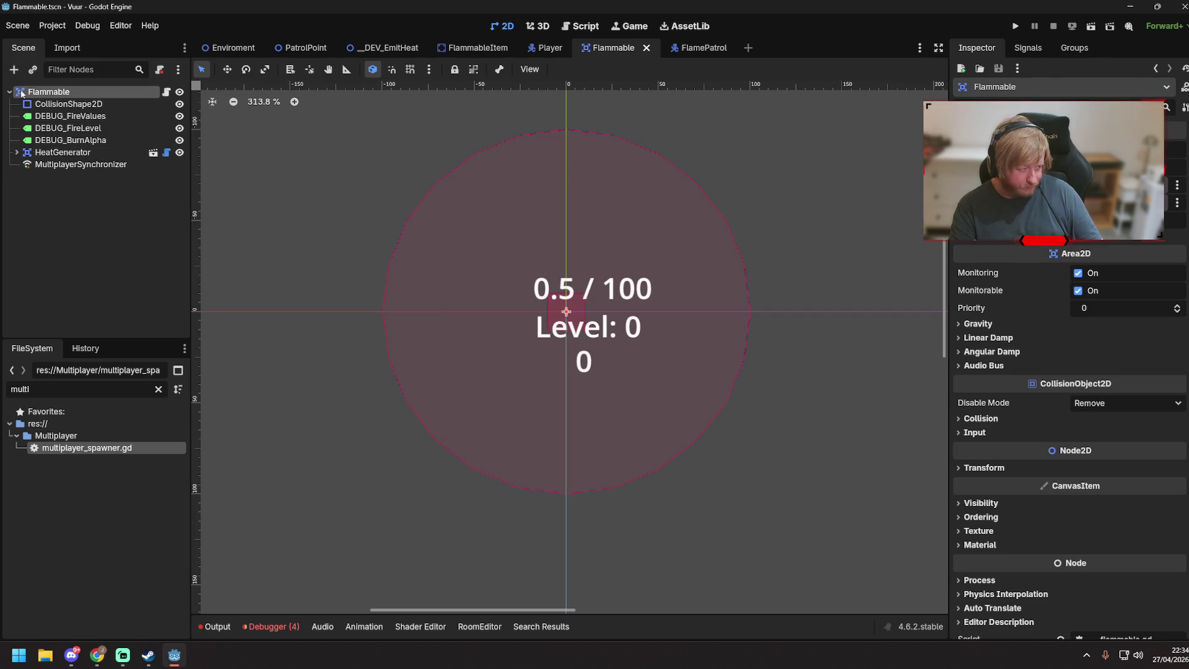
{"action": "left_click", "coordinate": [68, 104]}
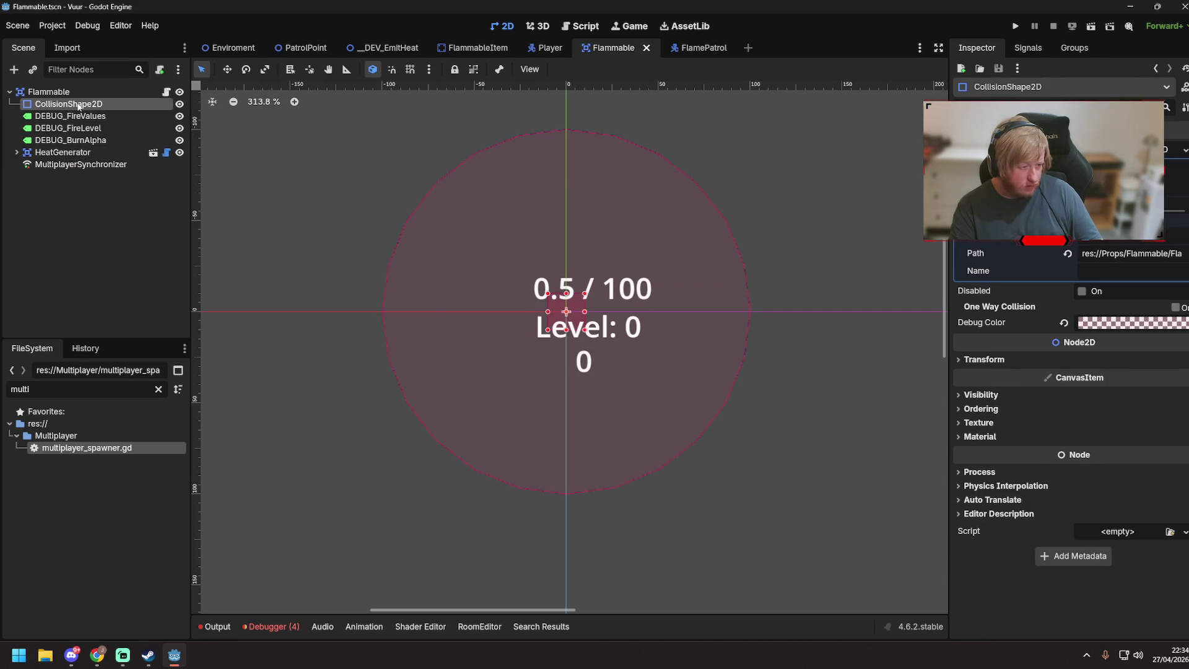
{"action": "key", "text": "ctrl+s"}
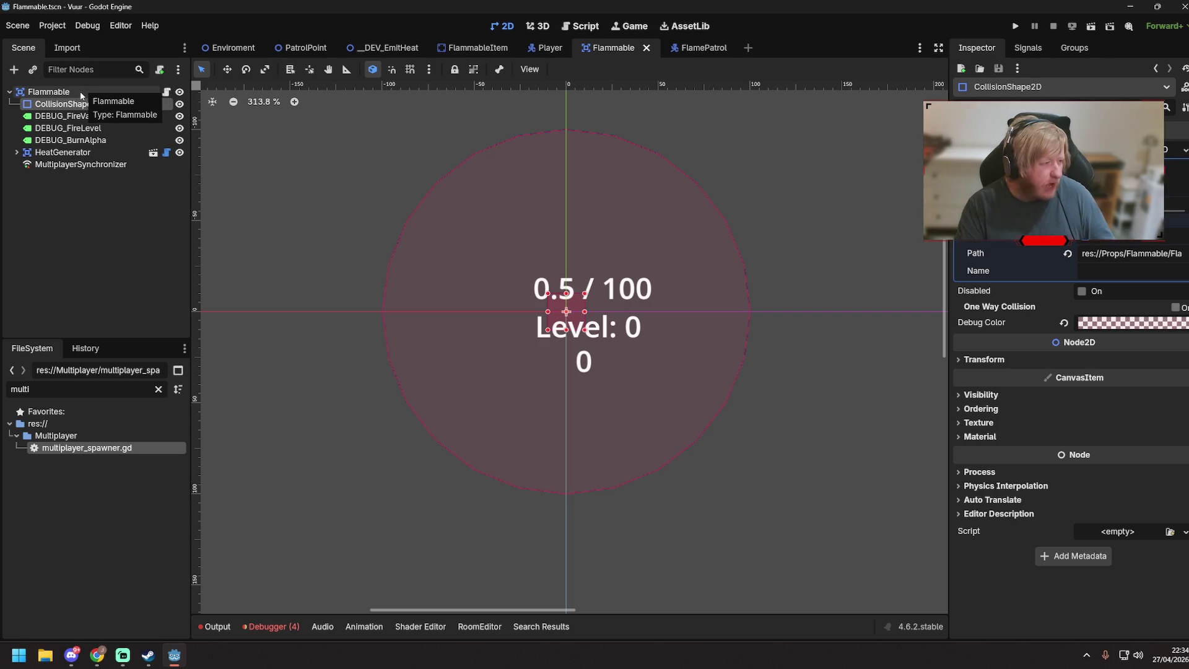
{"action": "left_click", "coordinate": [81, 94]}
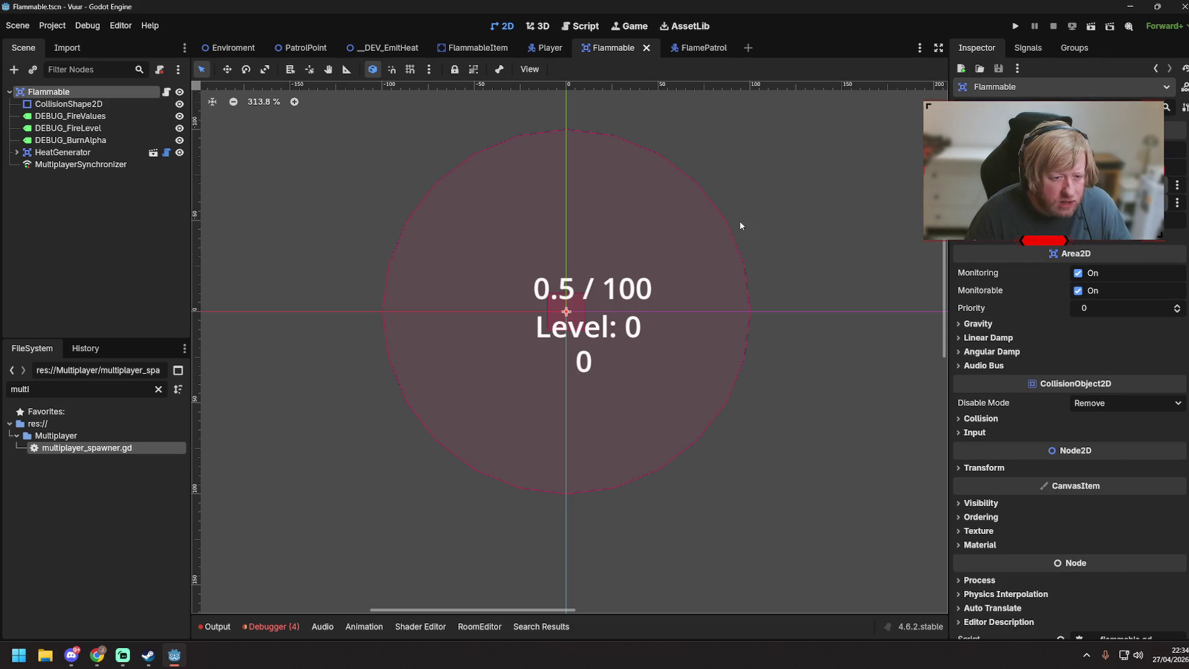
{"action": "left_click", "coordinate": [579, 26]}
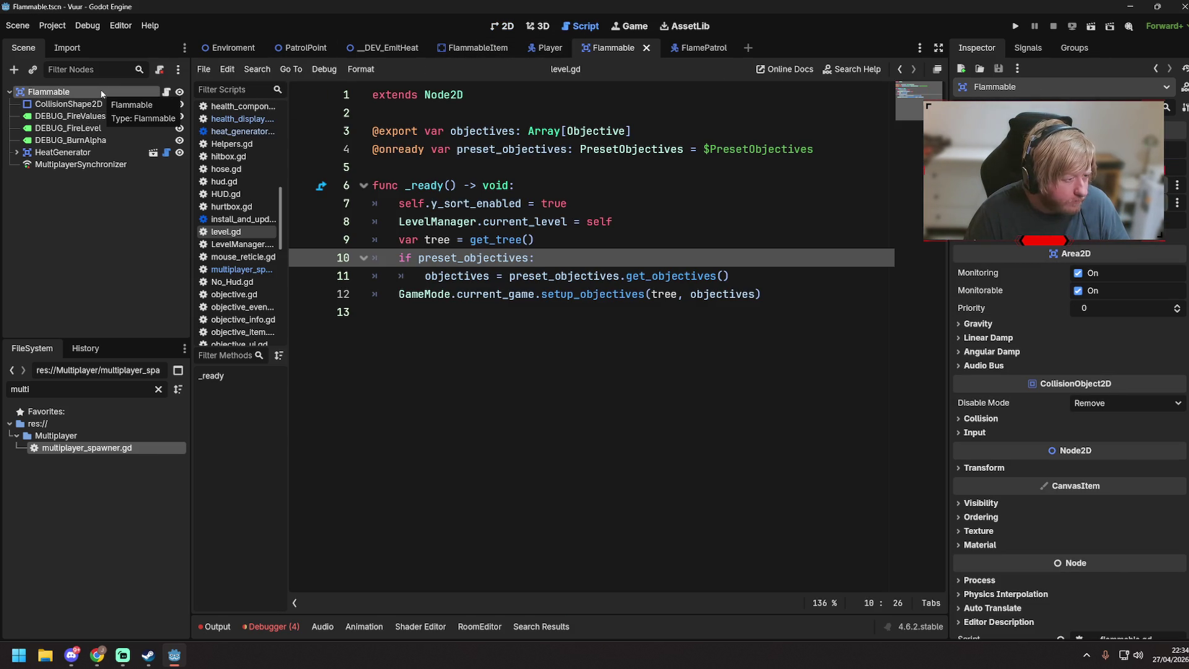
- Open flammable.gd from the Flammable node, review its signals, and save the scene
{"action": "left_click", "coordinate": [167, 93]}
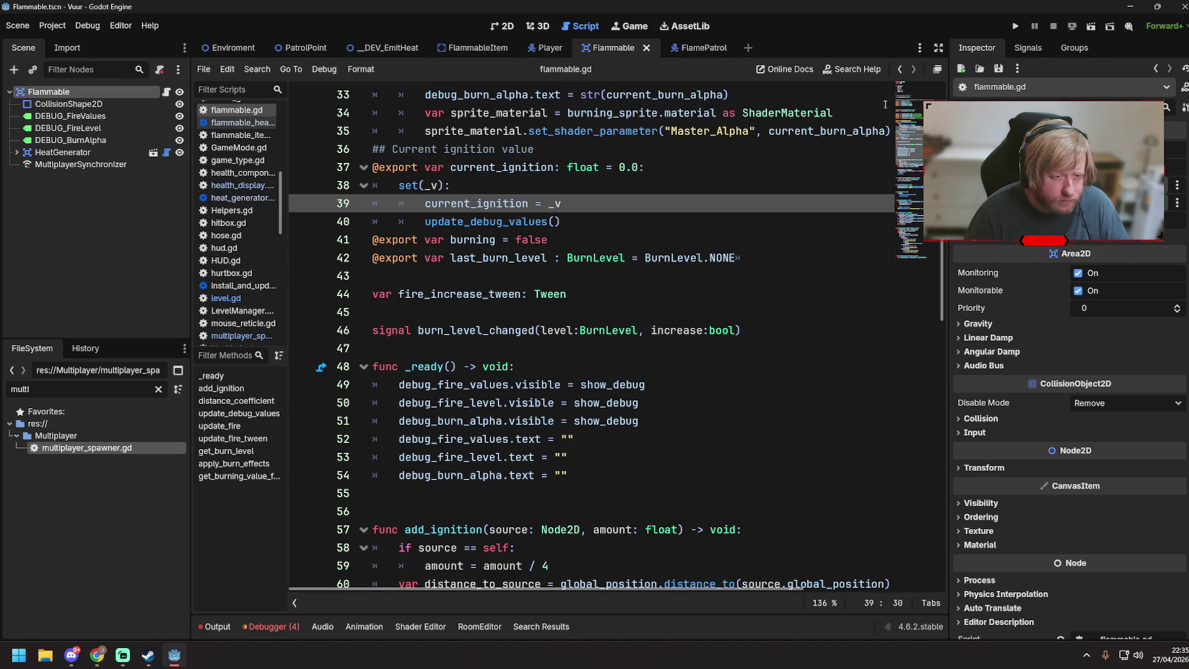
{"action": "left_click", "coordinate": [1028, 48]}
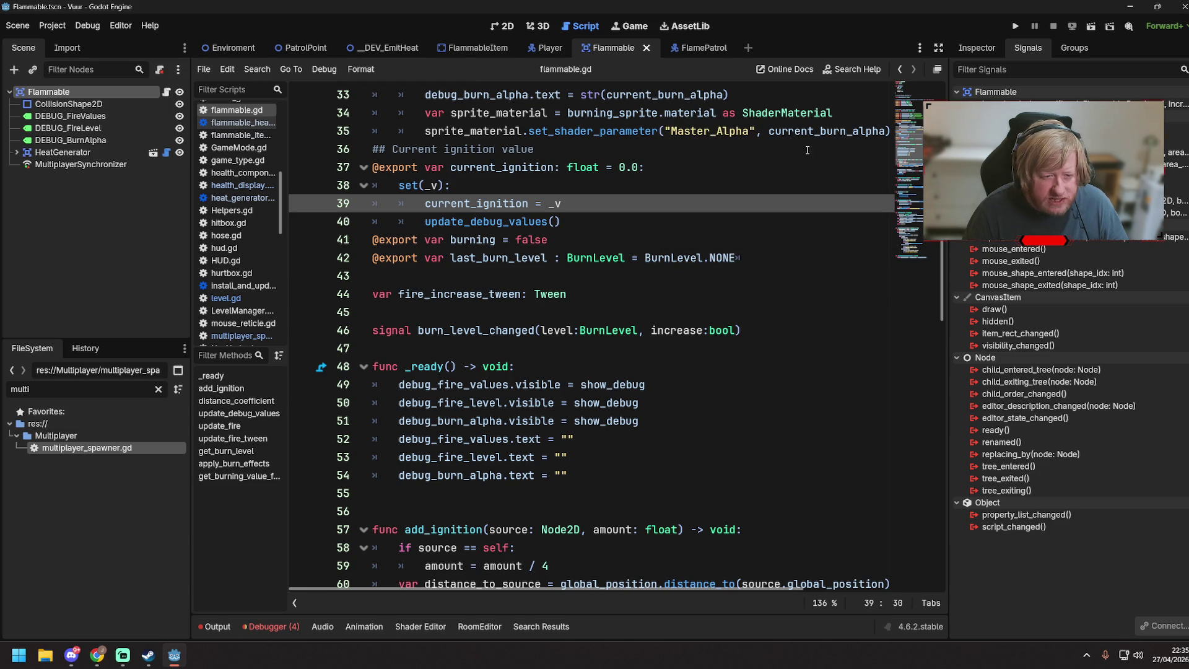
{"action": "left_click", "coordinate": [723, 181]}
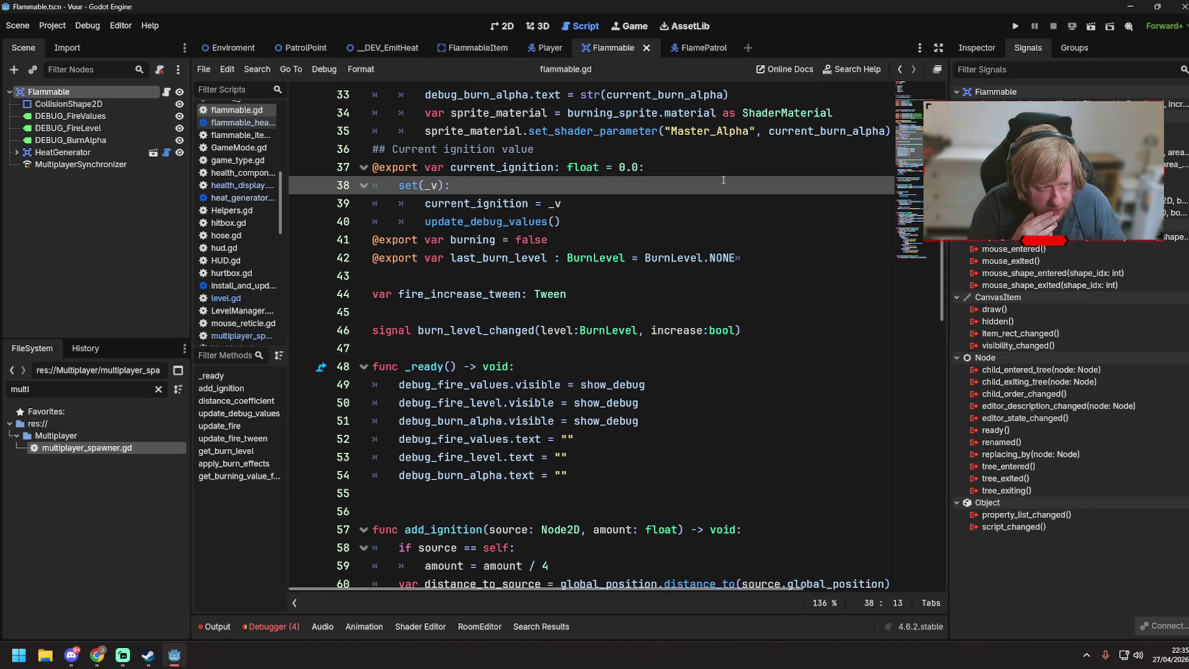
{"action": "left_click", "coordinate": [99, 224]}
{"action": "key", "text": "ctrl+s"}
{"action": "right_click", "coordinate": [59, 91]}
{"action": "left_click", "coordinate": [87, 123]}
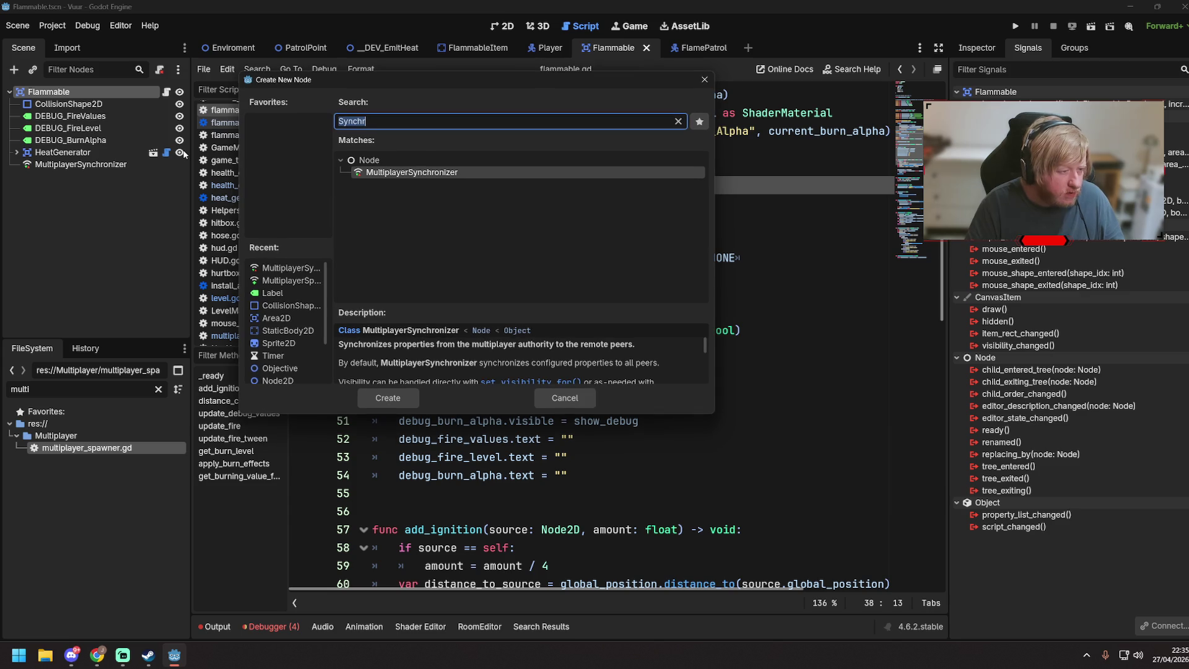
{"action": "type", "text": "Area2D"}
{"action": "key", "text": "Return"}
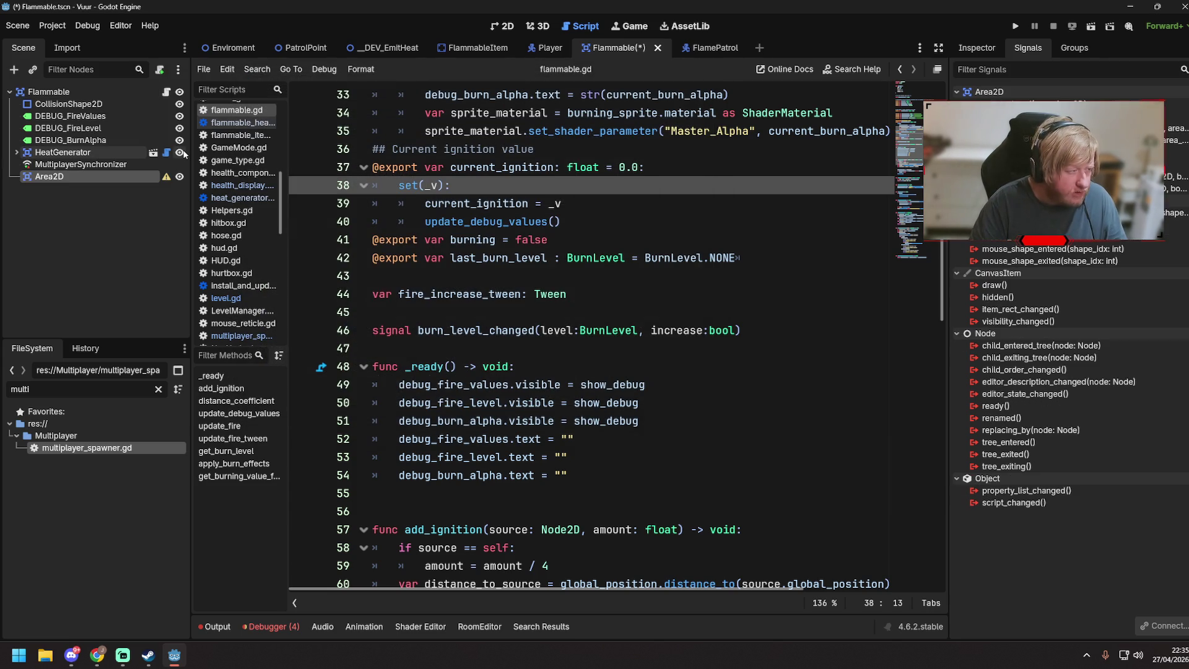
{"action": "double_click", "coordinate": [84, 176]}
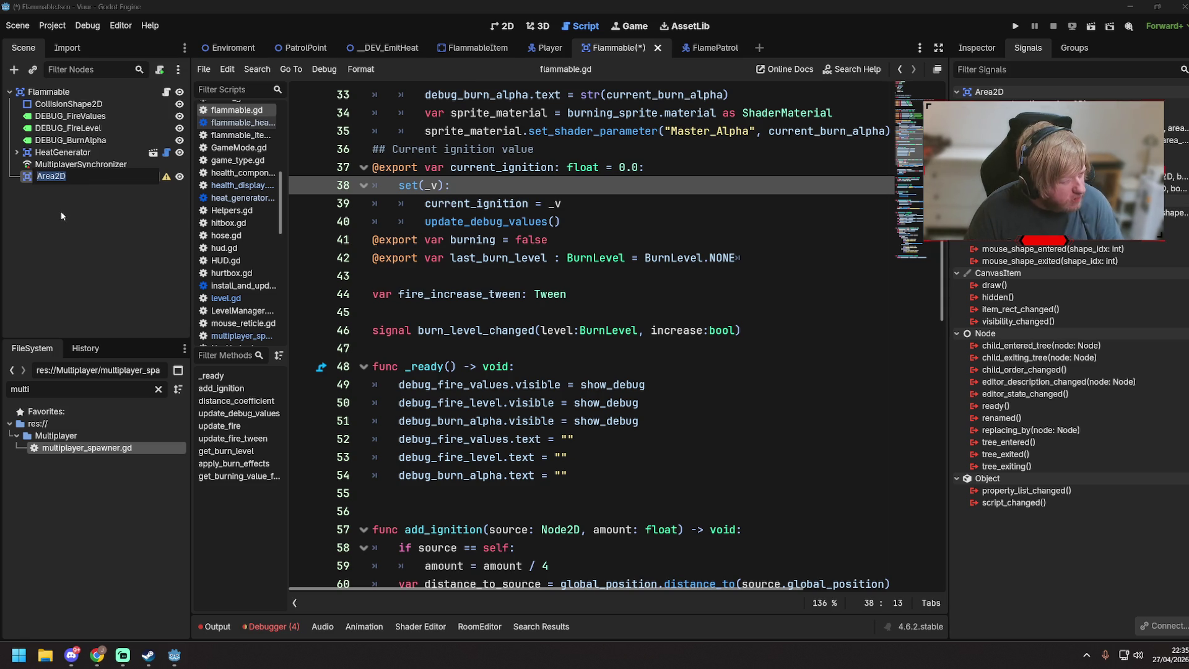
{"action": "left_click", "coordinate": [71, 176]}
{"action": "key", "text": "Delete"}
{"action": "left_click", "coordinate": [576, 342]}
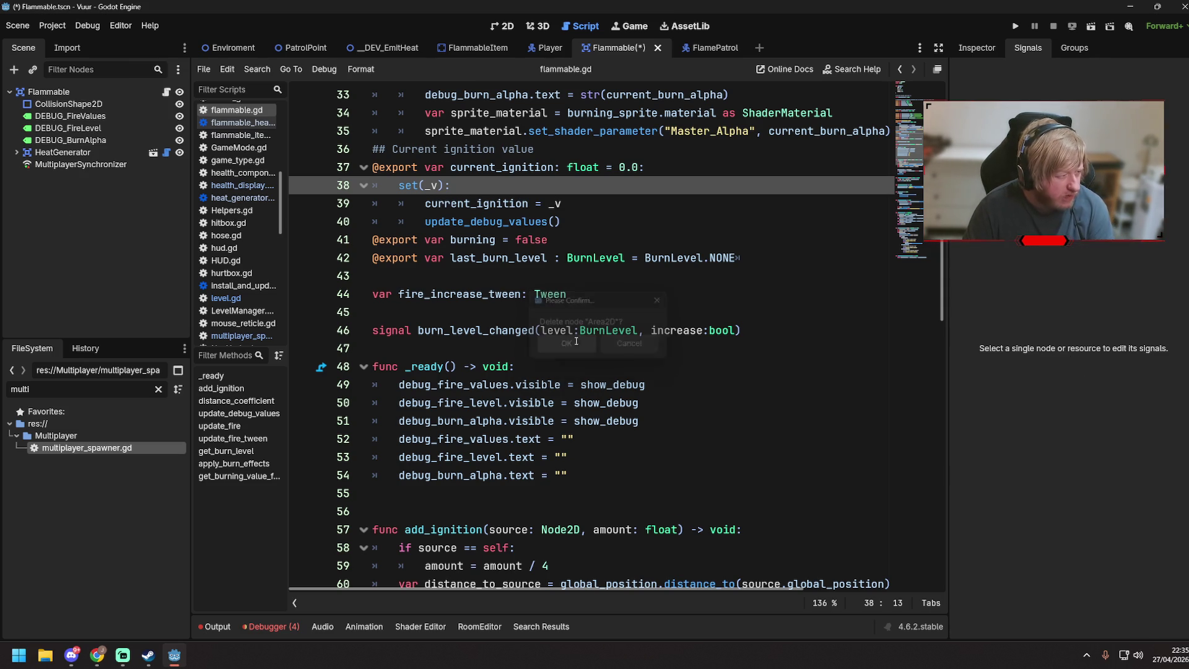
{"action": "left_click", "coordinate": [496, 204]}
{"action": "key", "text": "ctrl+s"}
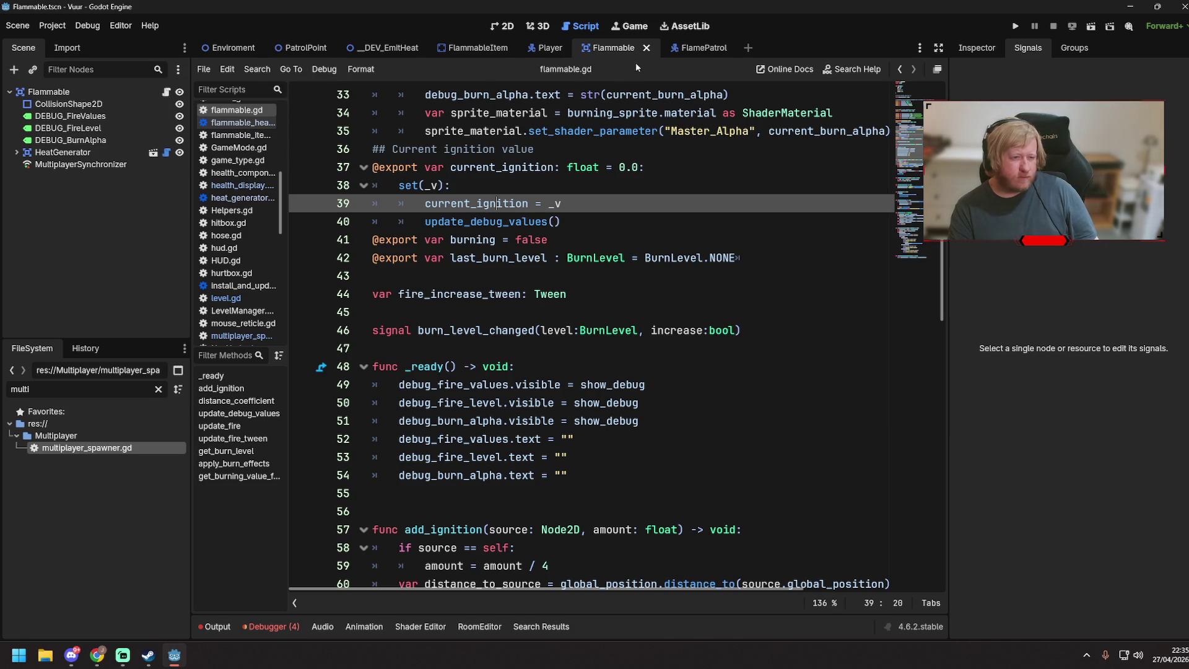
- In the FlammableItem scene, make the top-level CollisionShape2D visible and view its properties
{"action": "left_click", "coordinate": [489, 47]}
{"action": "left_click", "coordinate": [505, 26]}
{"action": "left_click", "coordinate": [79, 93]}
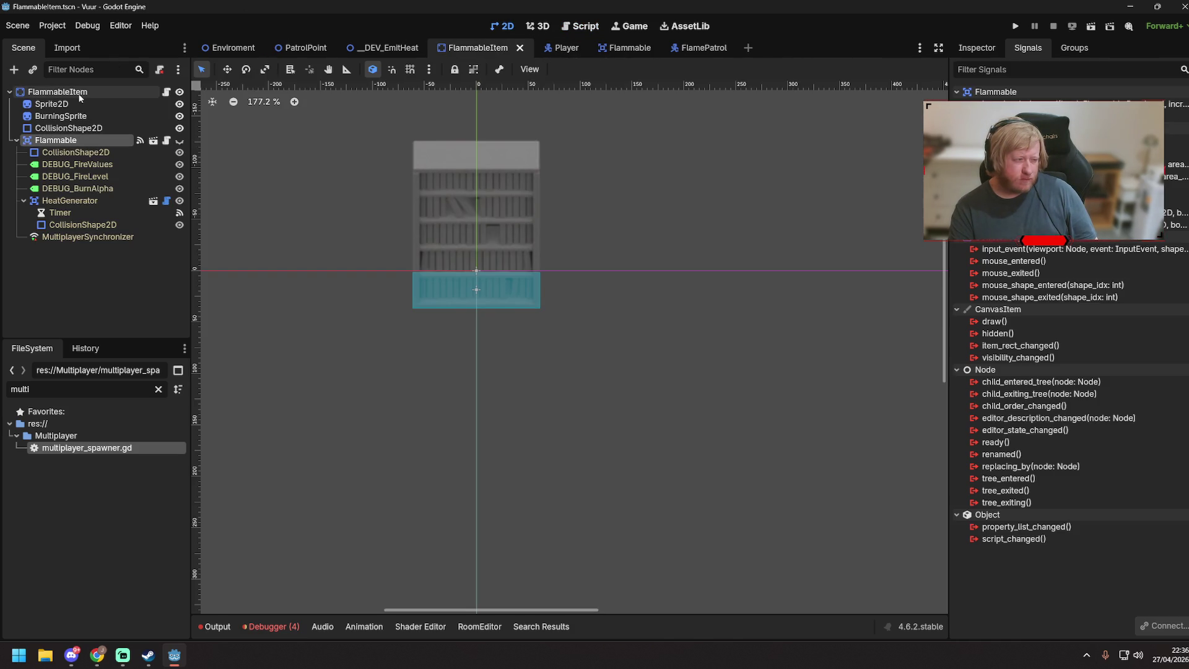
{"action": "left_click", "coordinate": [297, 186]}
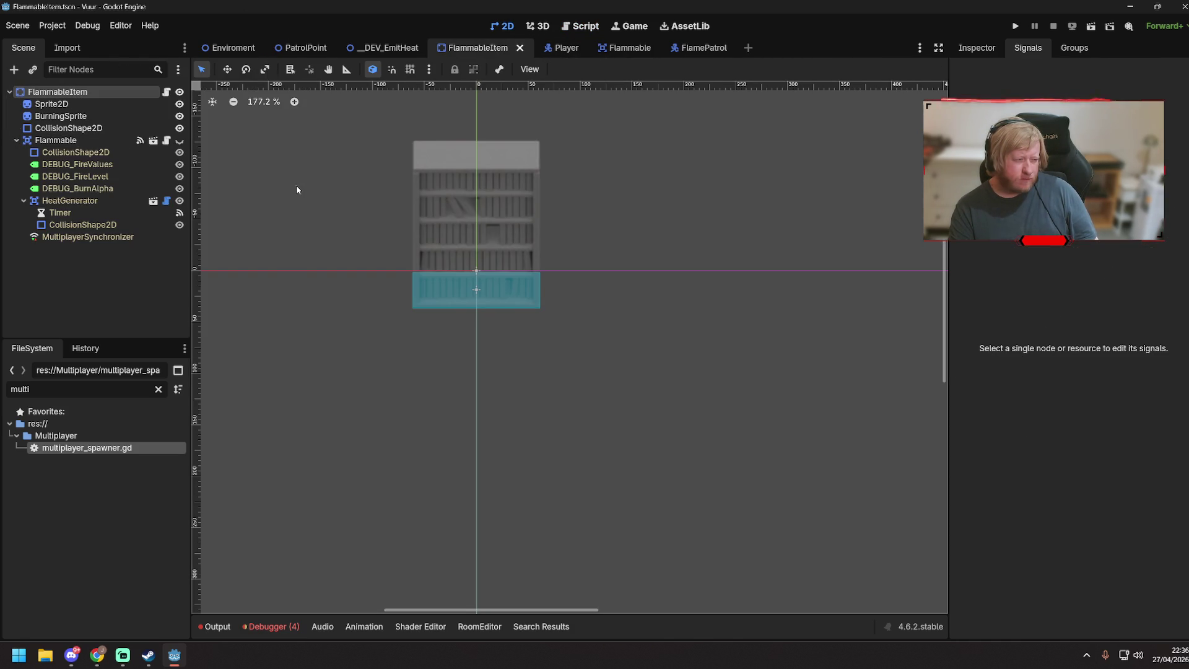
{"action": "left_click", "coordinate": [74, 128]}
{"action": "left_click", "coordinate": [179, 128]}
{"action": "double_click", "coordinate": [179, 128]}
{"action": "left_click", "coordinate": [179, 128]}
{"action": "double_click", "coordinate": [122, 127]}
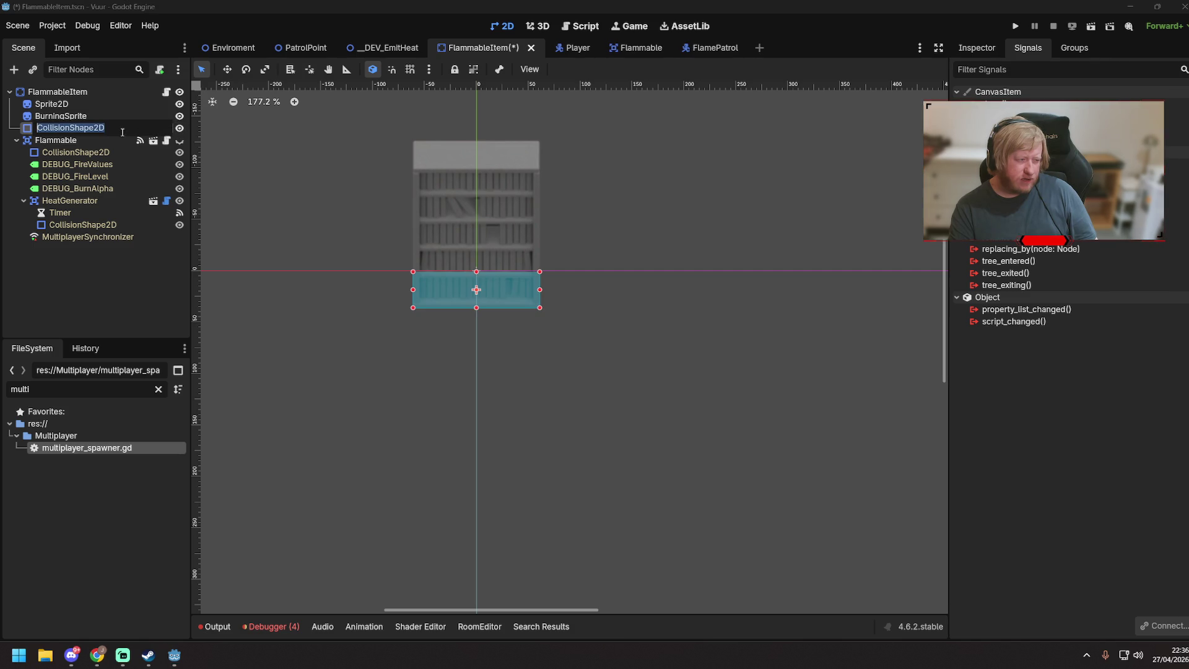
{"action": "left_click", "coordinate": [92, 104]}
{"action": "left_click", "coordinate": [93, 128]}
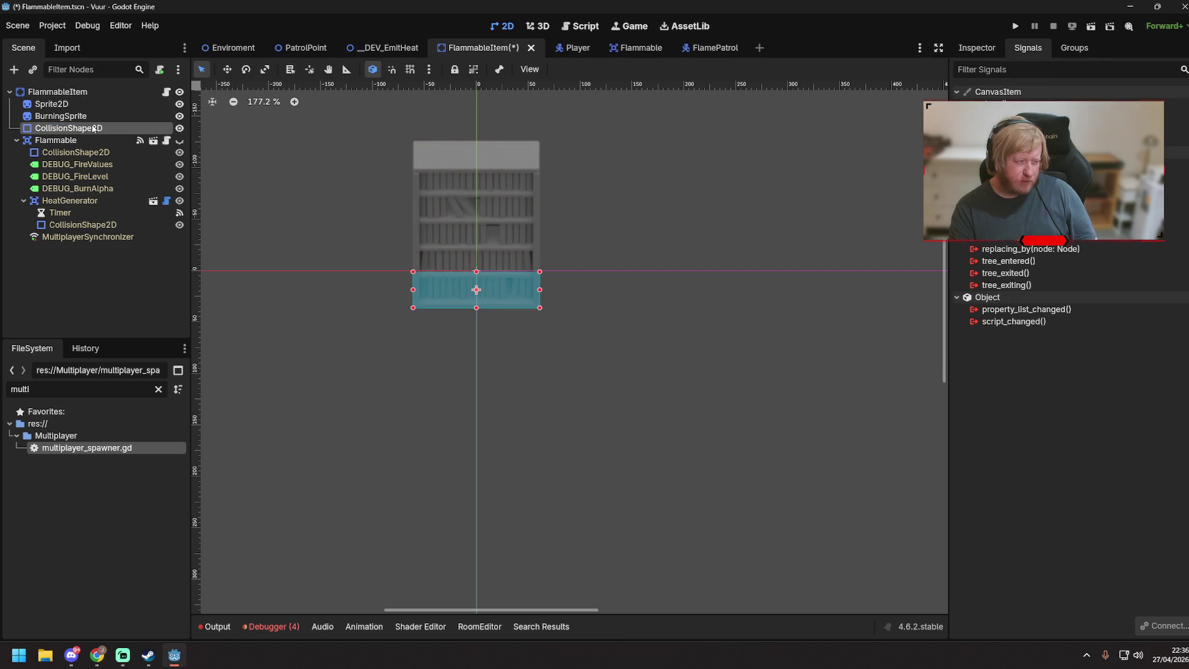
{"action": "left_click", "coordinate": [977, 48]}
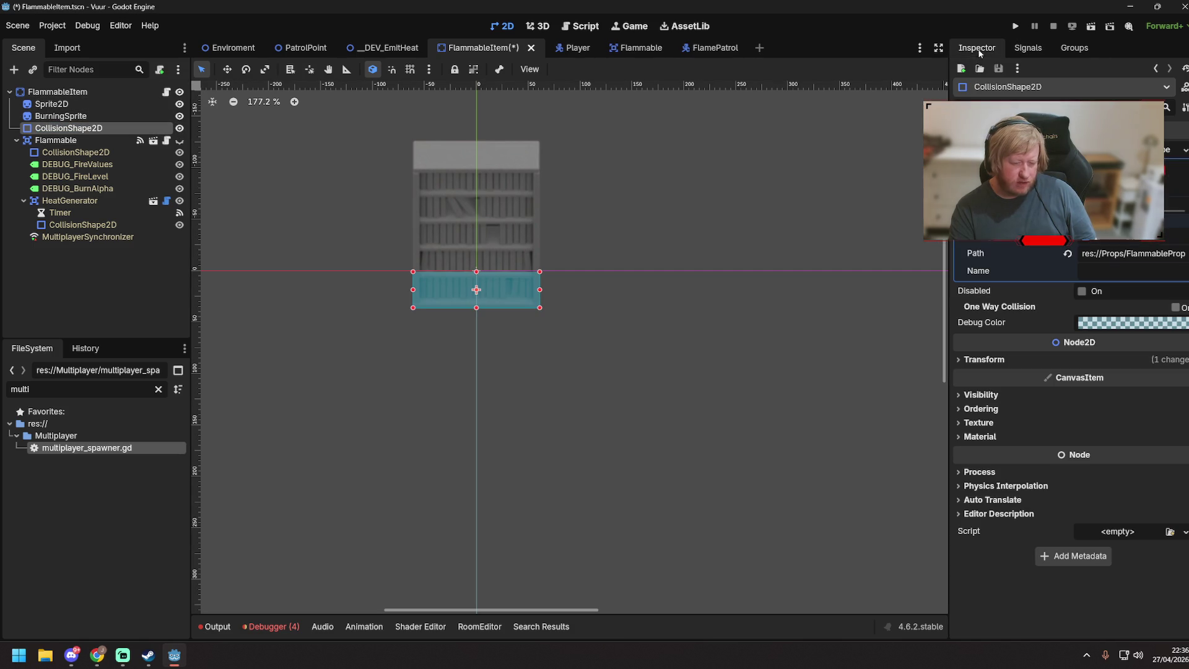
- Keep the Walls collision layer enabled on FlammableItem, save, and open flammable.gd
{"action": "left_click", "coordinate": [88, 92]}
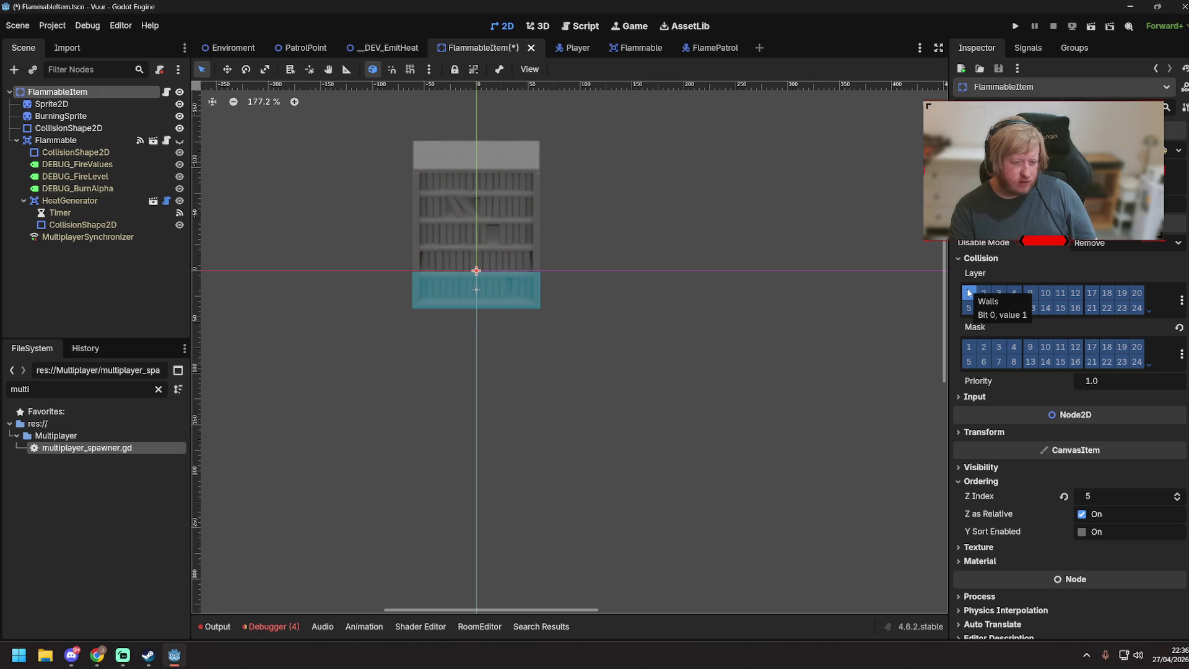
{"action": "left_click", "coordinate": [970, 293]}
{"action": "left_click", "coordinate": [971, 295]}
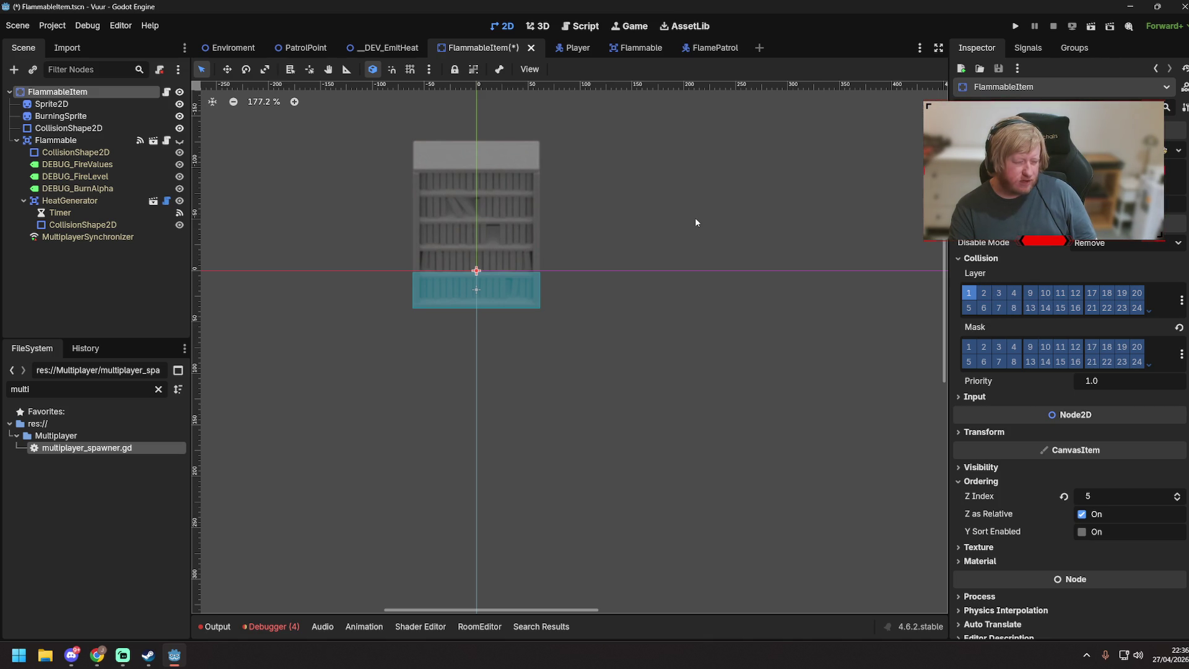
{"action": "key", "text": "ctrl+s"}
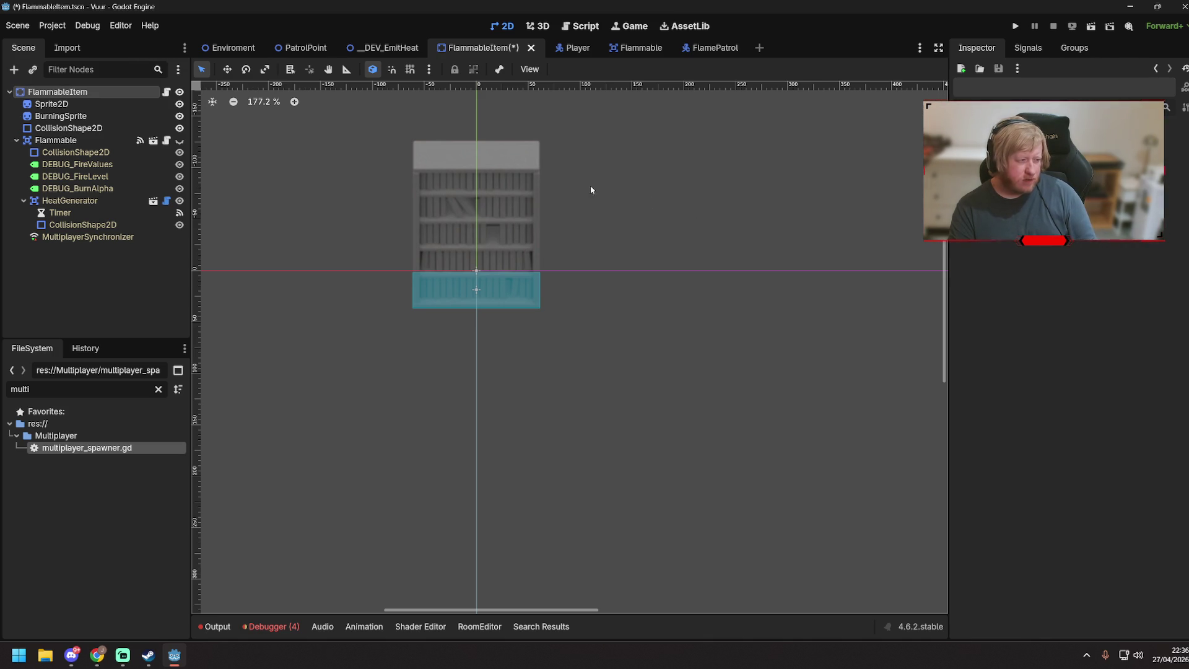
{"action": "left_click", "coordinate": [79, 203]}
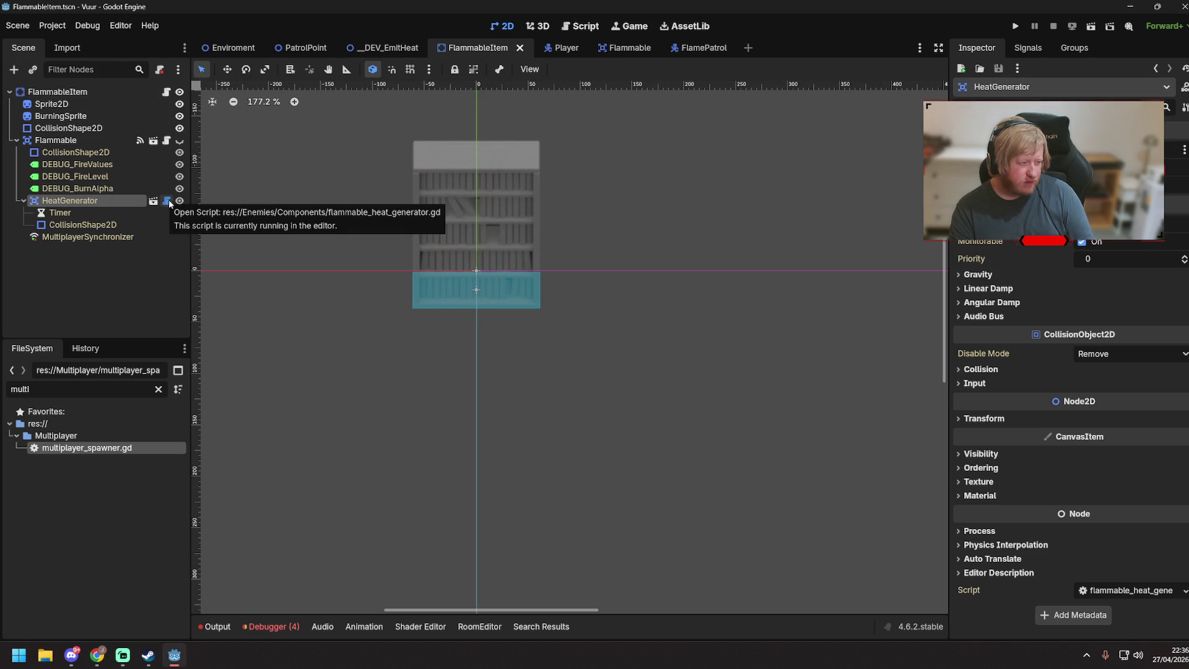
{"action": "left_click", "coordinate": [166, 141]}
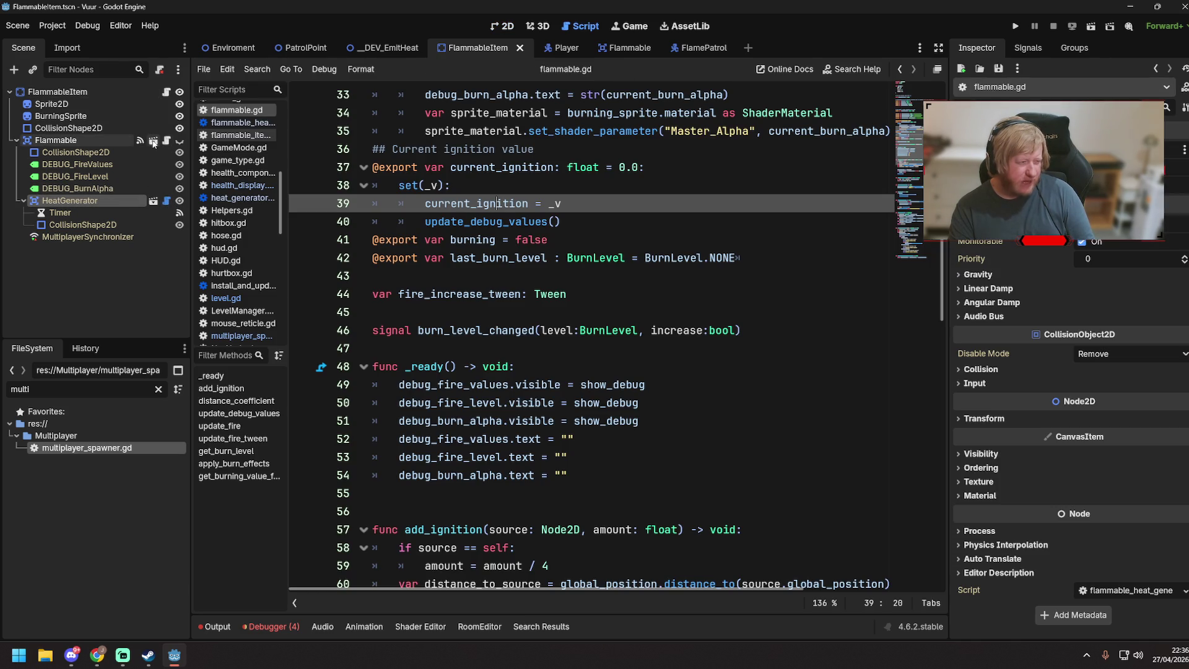
- Add an Area2D child to the Flammable scene and rename it Water
{"action": "left_click", "coordinate": [153, 142]}
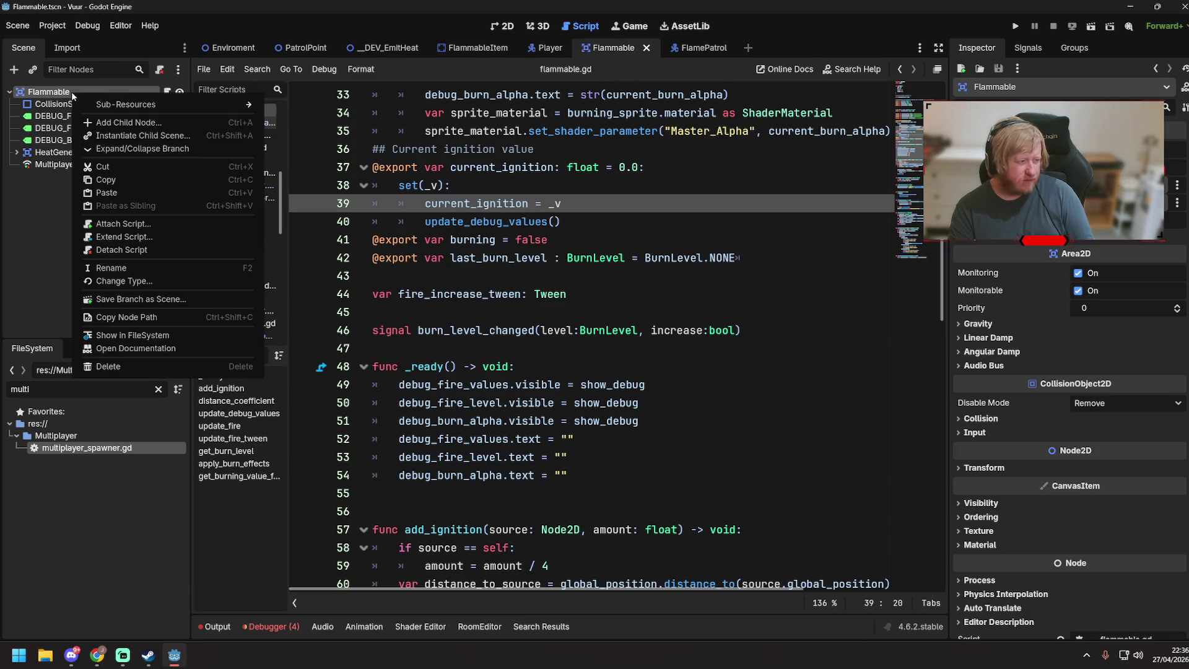
{"action": "key", "text": "ctrl+a"}
{"action": "type", "text": "Area2D"}
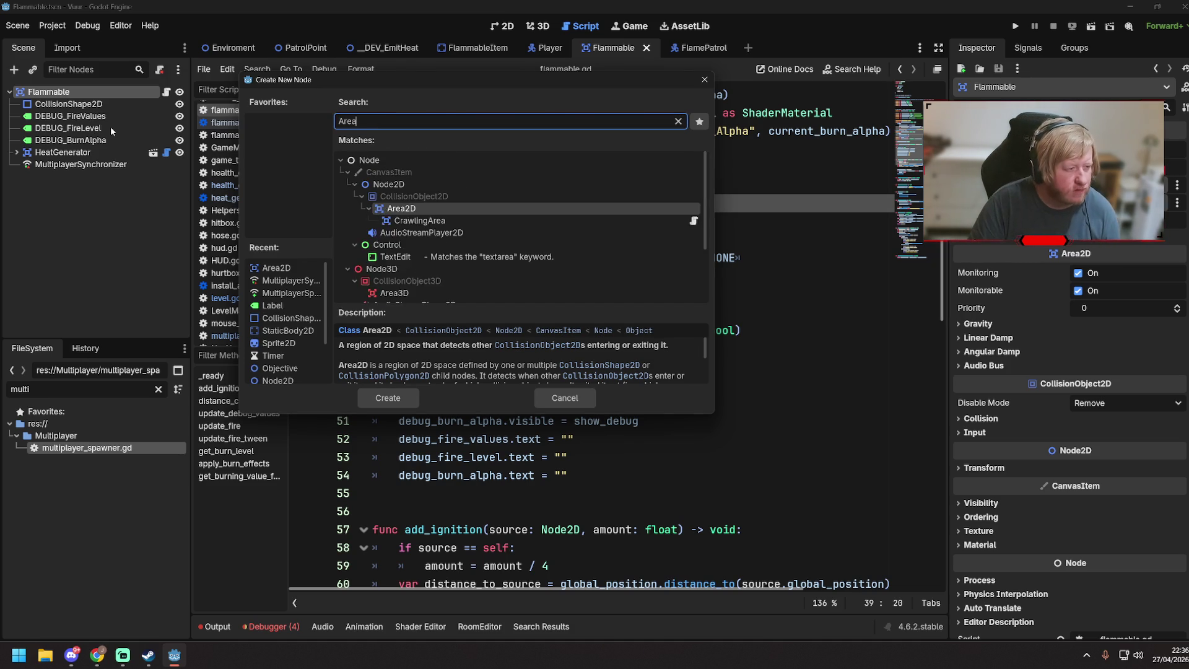
{"action": "key", "text": "Return"}
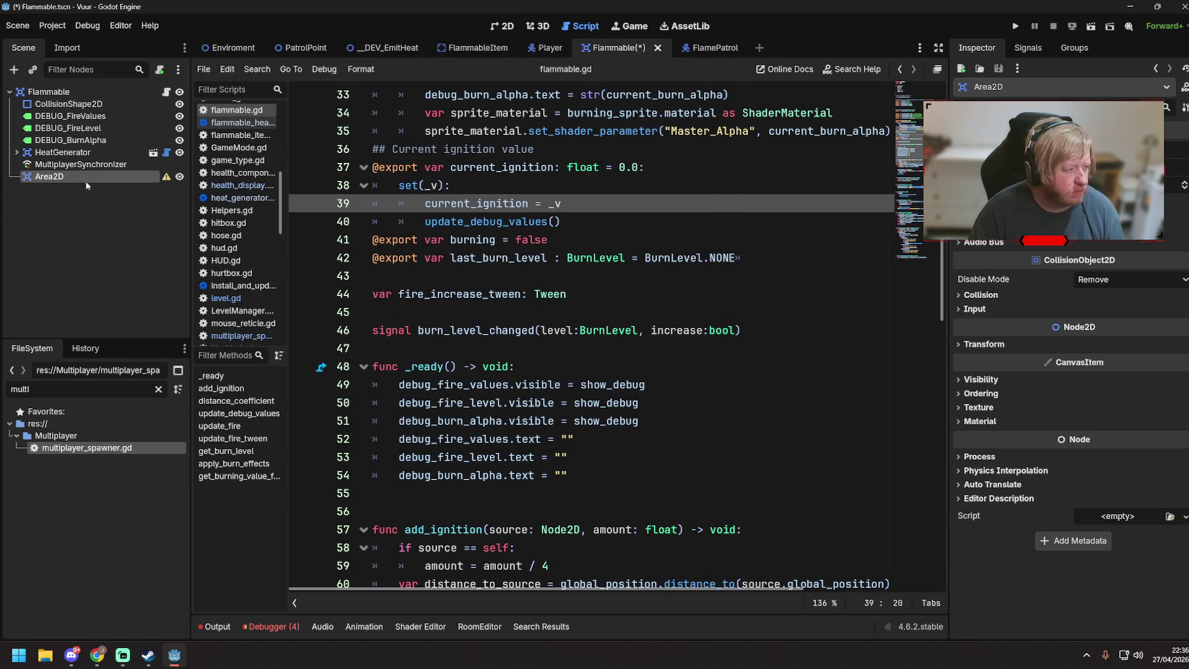
{"action": "key", "text": "F2"}
{"action": "type", "text": "Water"}
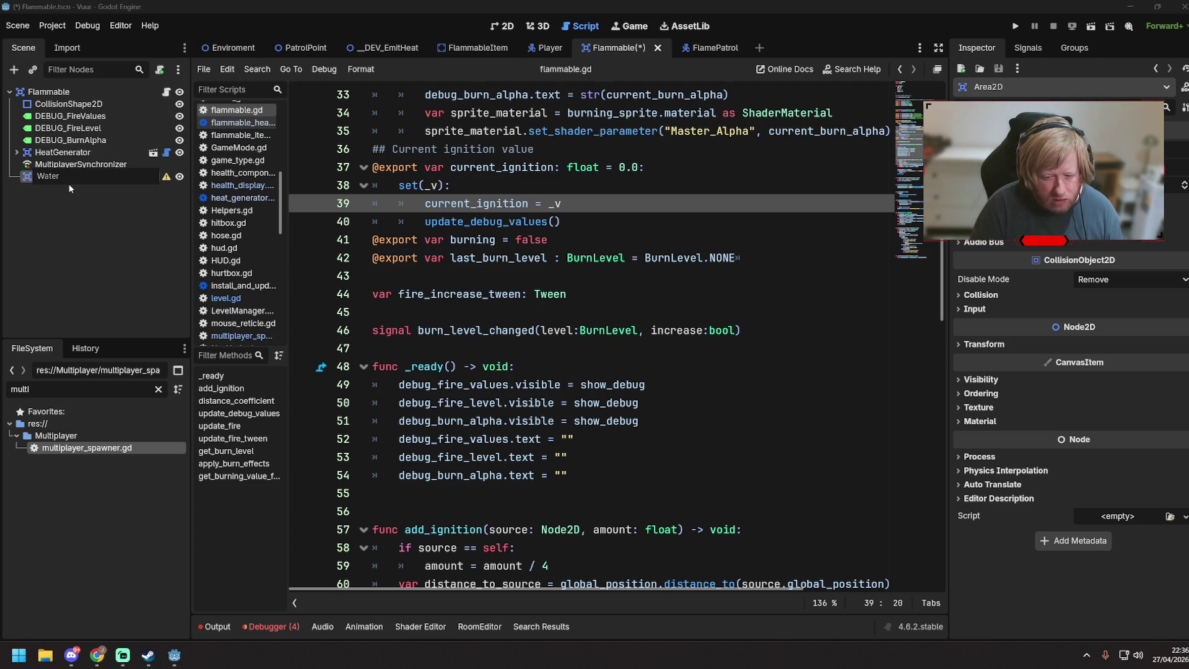
{"action": "left_click", "coordinate": [119, 388]}
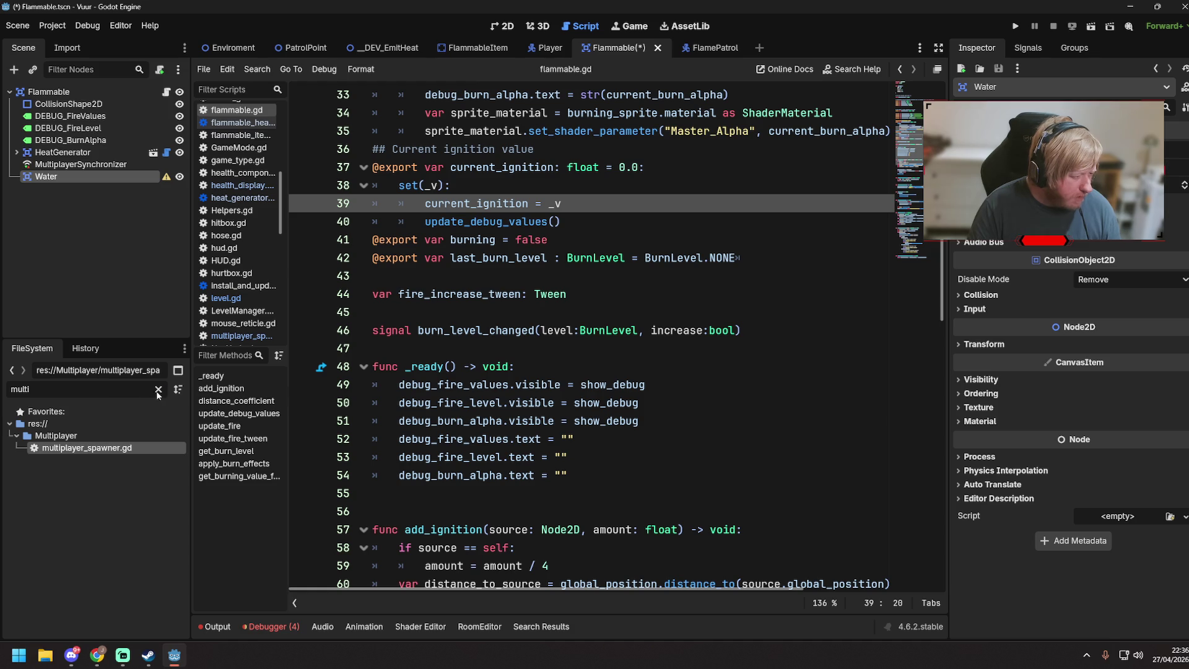
- Filter the FileSystem for 'Hitbox' and open Hitbox.tscn
{"action": "key", "text": "BackSpace"}
{"action": "key", "text": "BackSpace"}
{"action": "key", "text": "BackSpace"}
{"action": "type", "text": "Hitbox"}
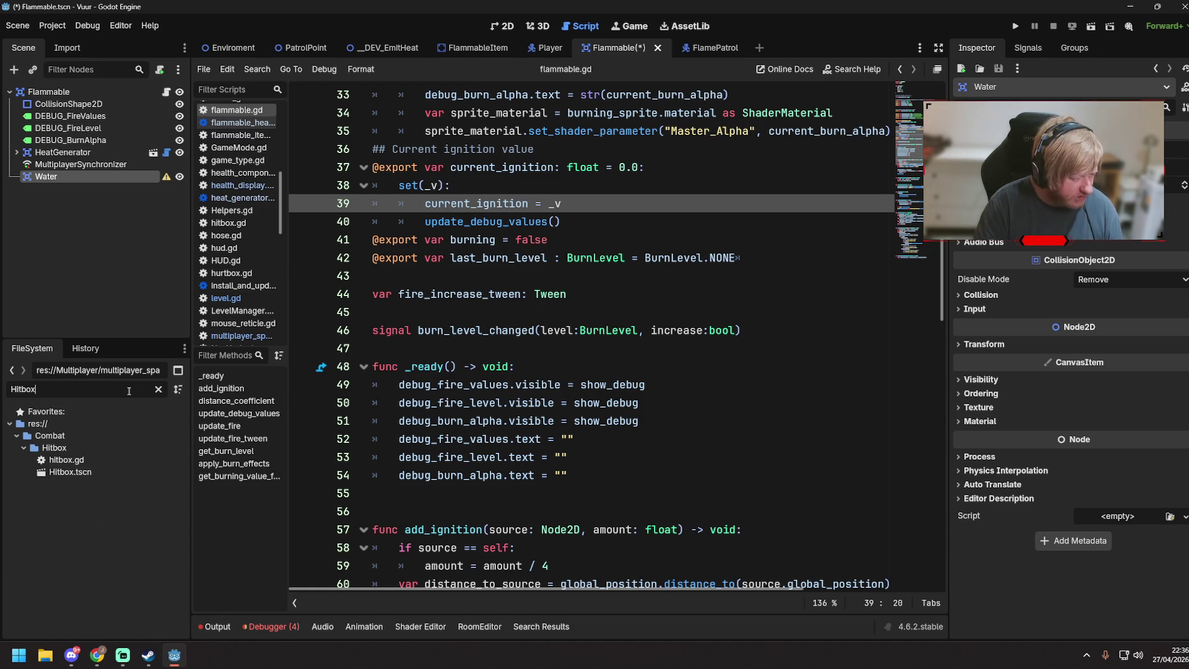
{"action": "double_click", "coordinate": [70, 473]}
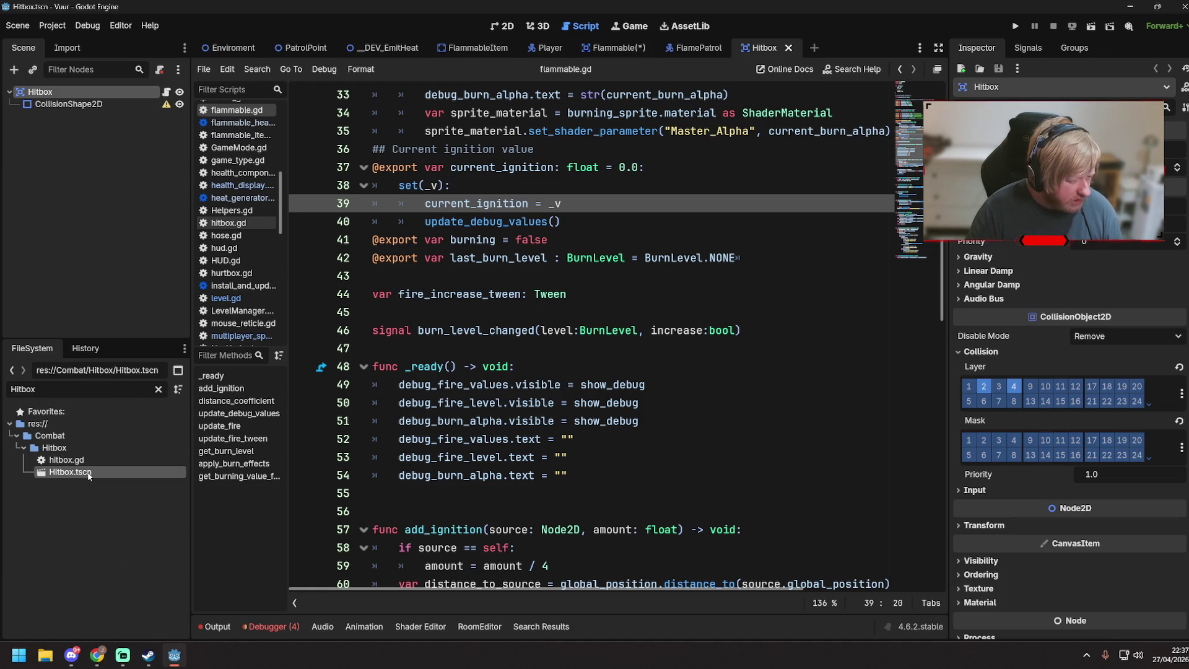
- Check the Hitbox collision layers and read the manual_trigger function in hitbox.gd
{"action": "left_click", "coordinate": [108, 105]}
{"action": "left_click", "coordinate": [42, 91]}
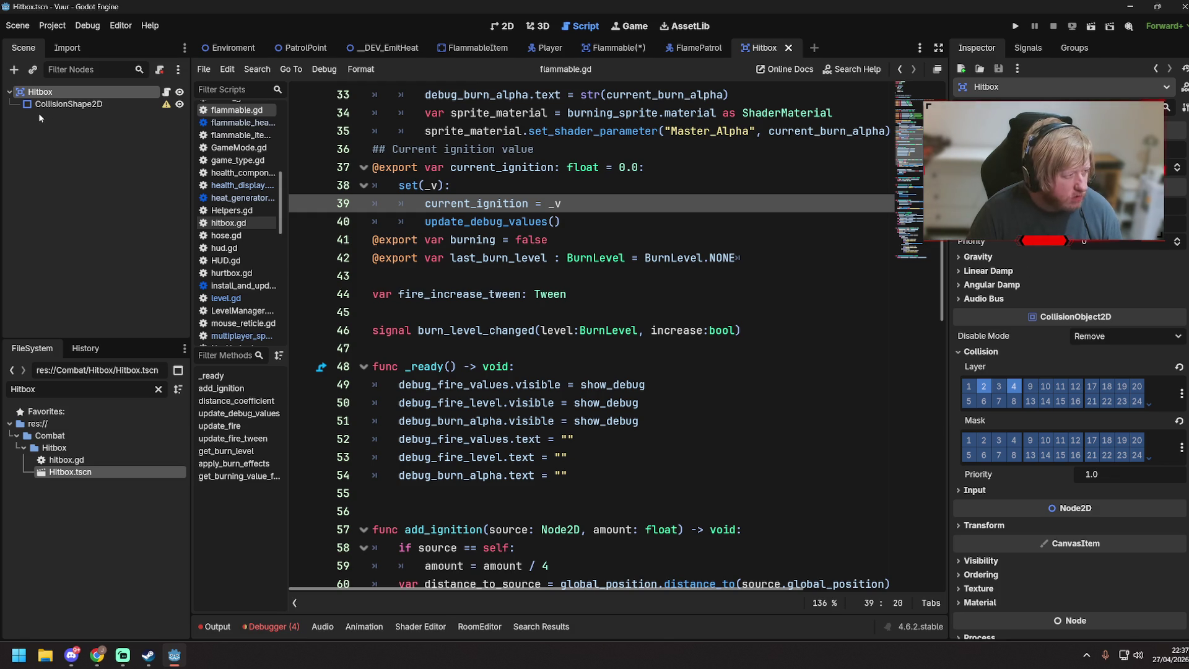
{"action": "left_click", "coordinate": [165, 92]}
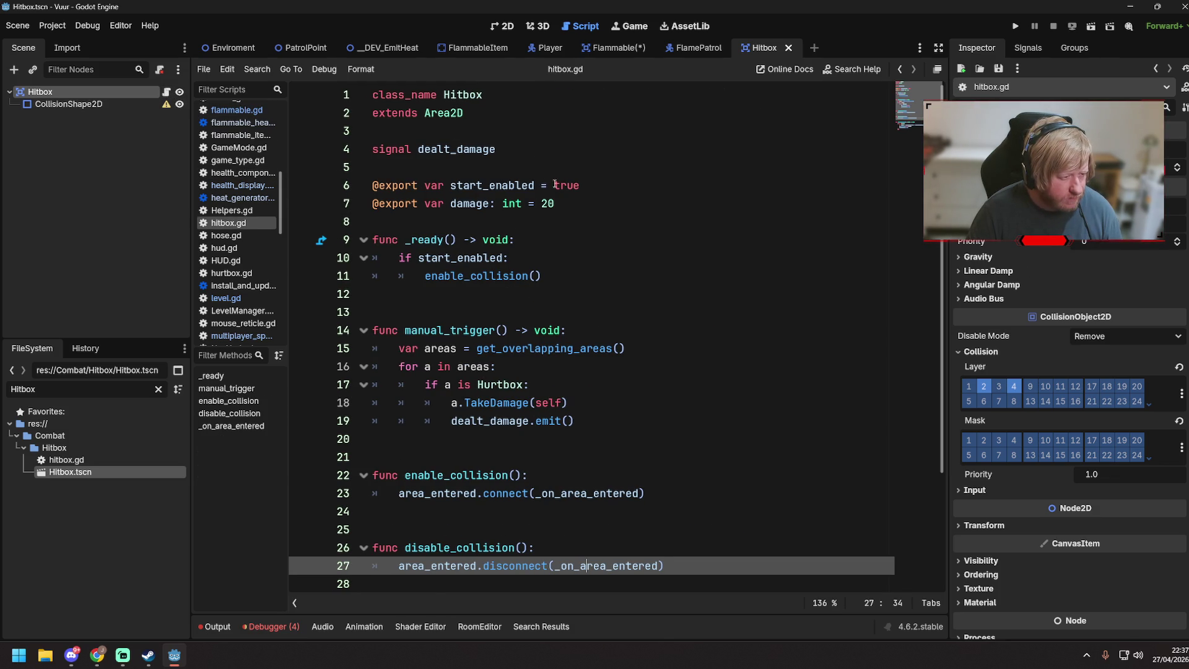
{"action": "scroll", "coordinate": [571, 253], "scroll_direction": "down", "scroll_amount": 2}
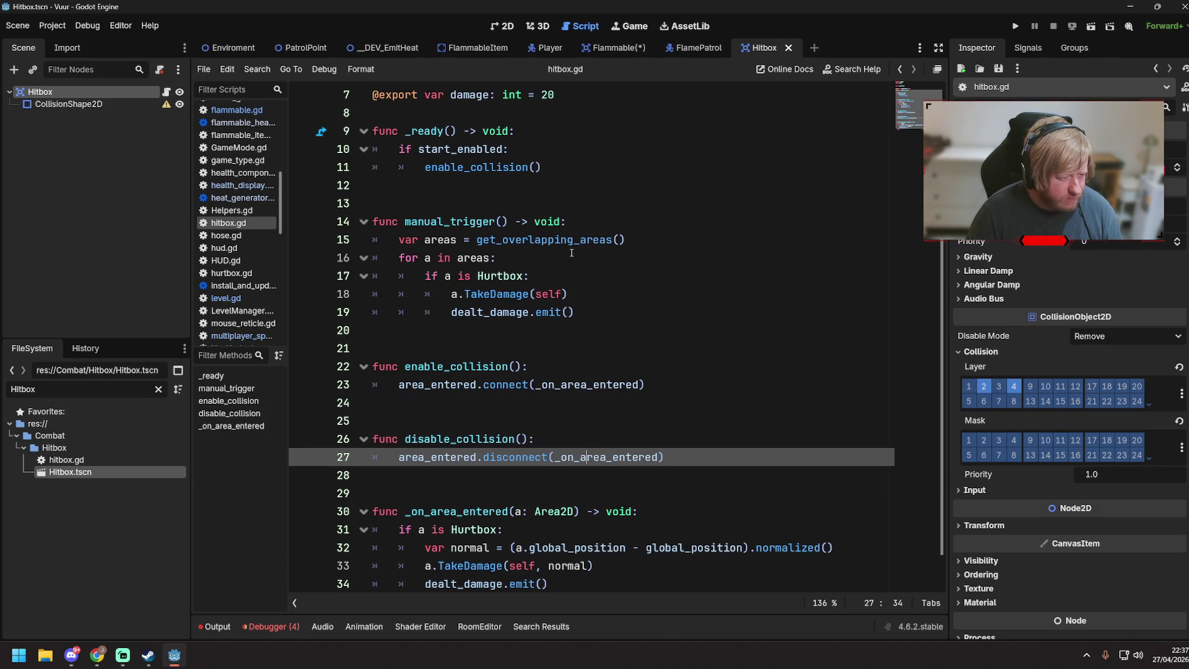
{"action": "scroll", "coordinate": [571, 252], "scroll_direction": "down", "scroll_amount": 1}
{"action": "left_click_drag", "start_coordinate": [588, 275], "coordinate": [619, 186]}
{"action": "left_click", "coordinate": [621, 260]}
{"action": "left_click", "coordinate": [623, 276]}
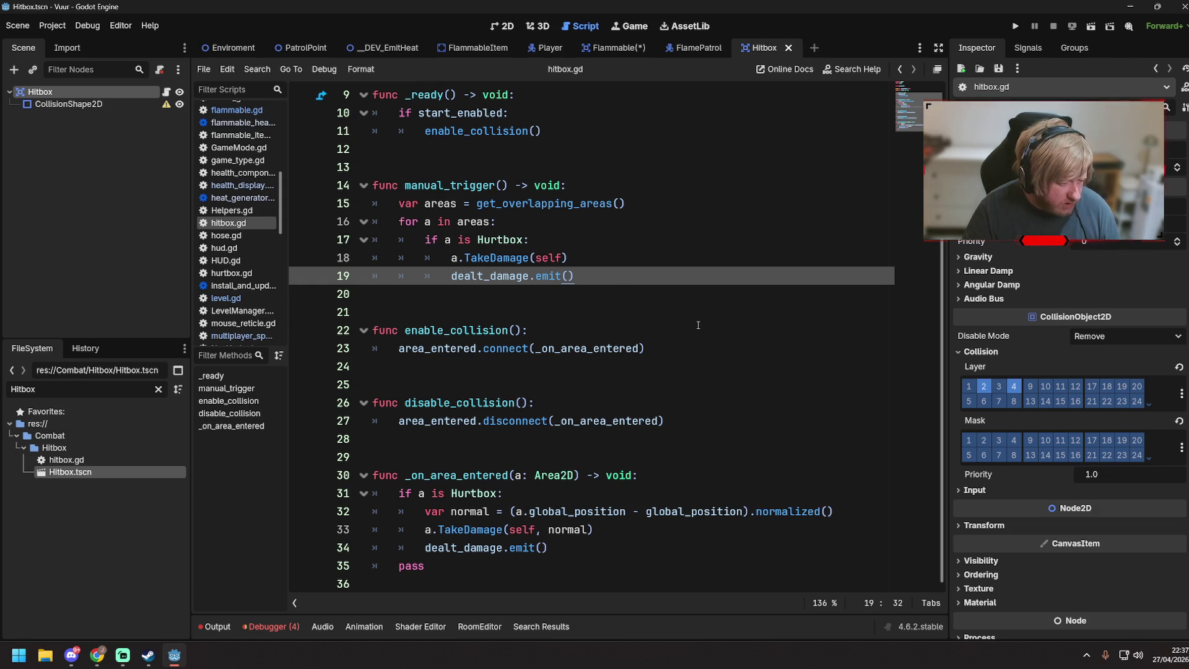
{"action": "scroll", "coordinate": [713, 337], "scroll_direction": "up", "scroll_amount": 3}
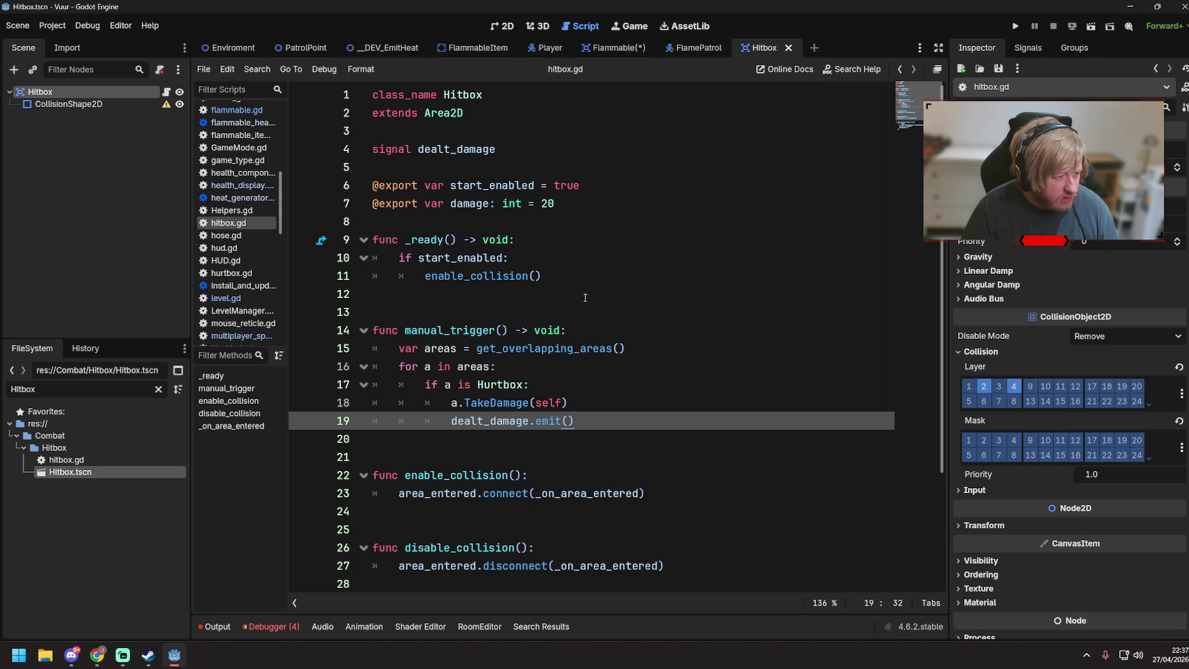
{"action": "scroll", "coordinate": [585, 298], "scroll_direction": "down", "scroll_amount": 3}
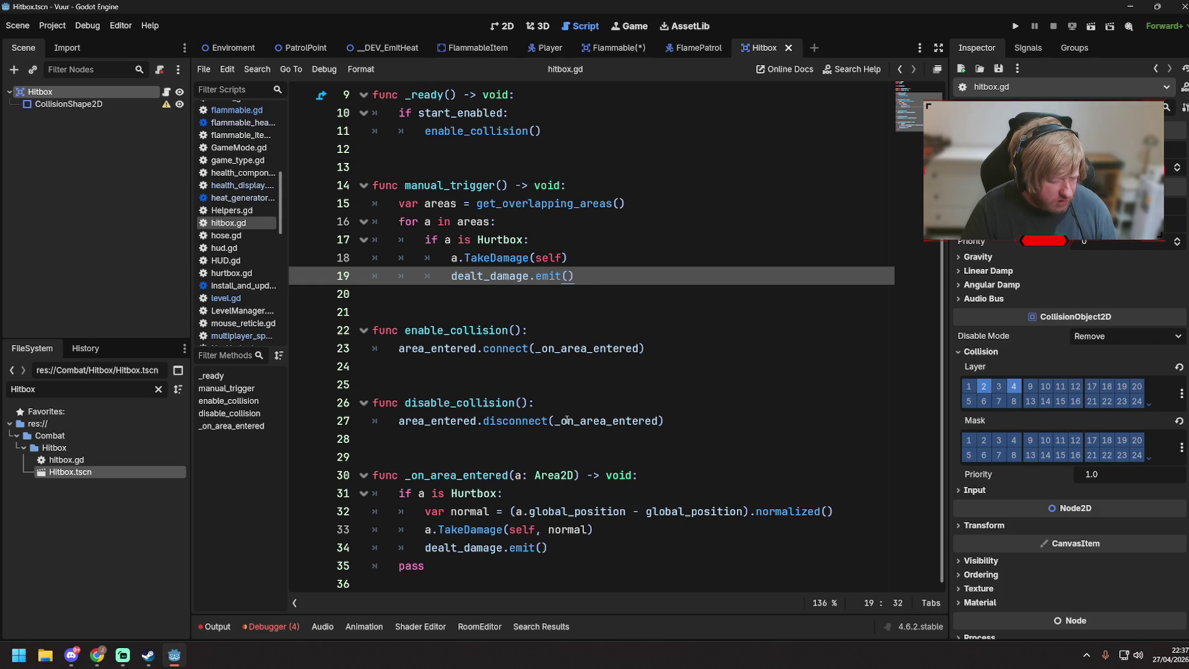
{"action": "scroll", "coordinate": [560, 409], "scroll_direction": "up", "scroll_amount": 3}
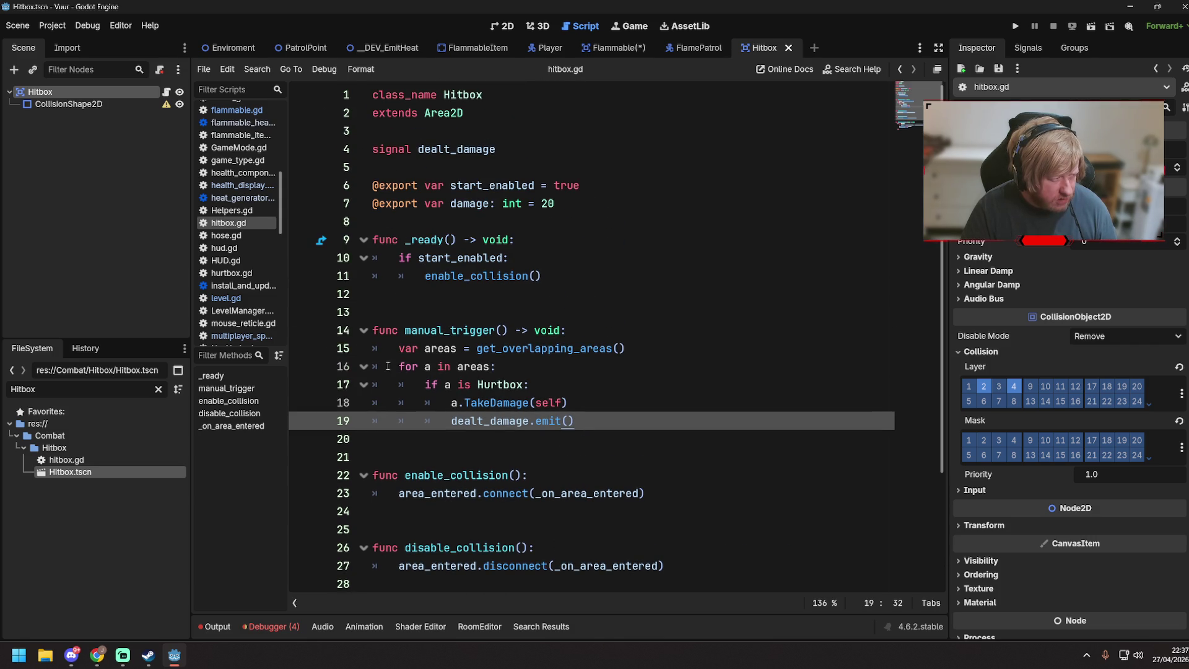
- Search the FileSystem for 'Hurtbox', close the Hitbox scene, and return to Flammable
{"action": "left_click", "coordinate": [127, 279]}
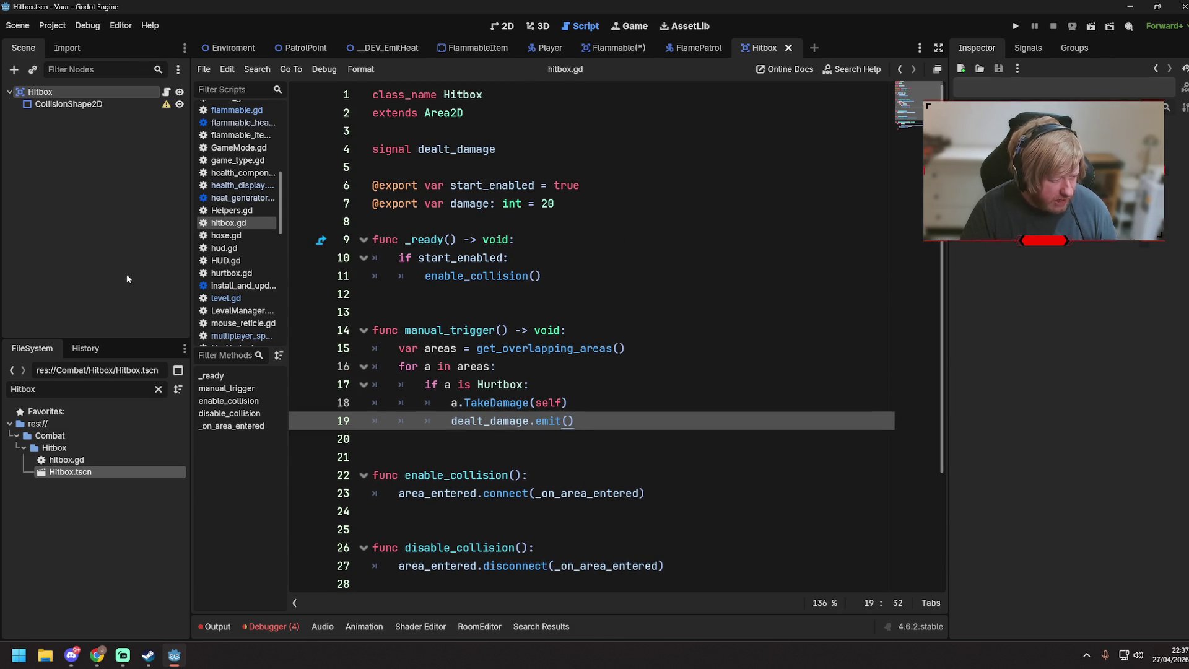
{"action": "left_click", "coordinate": [157, 391]}
{"action": "type", "text": "Hurtbox"}
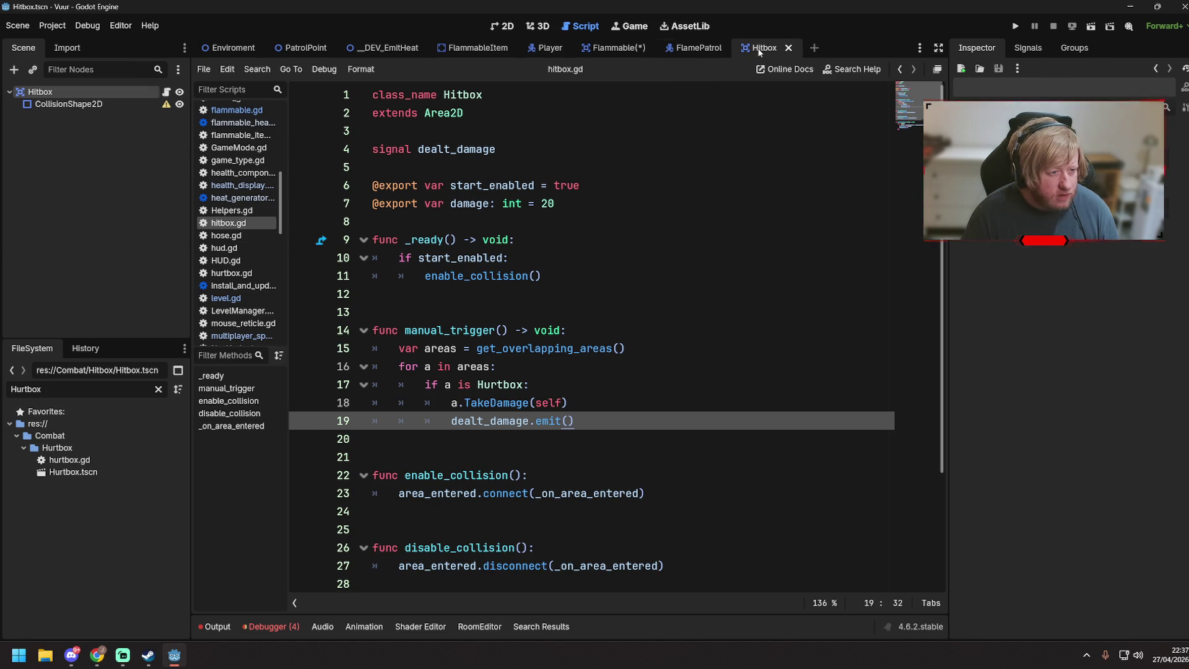
{"action": "middle_click", "coordinate": [760, 52]}
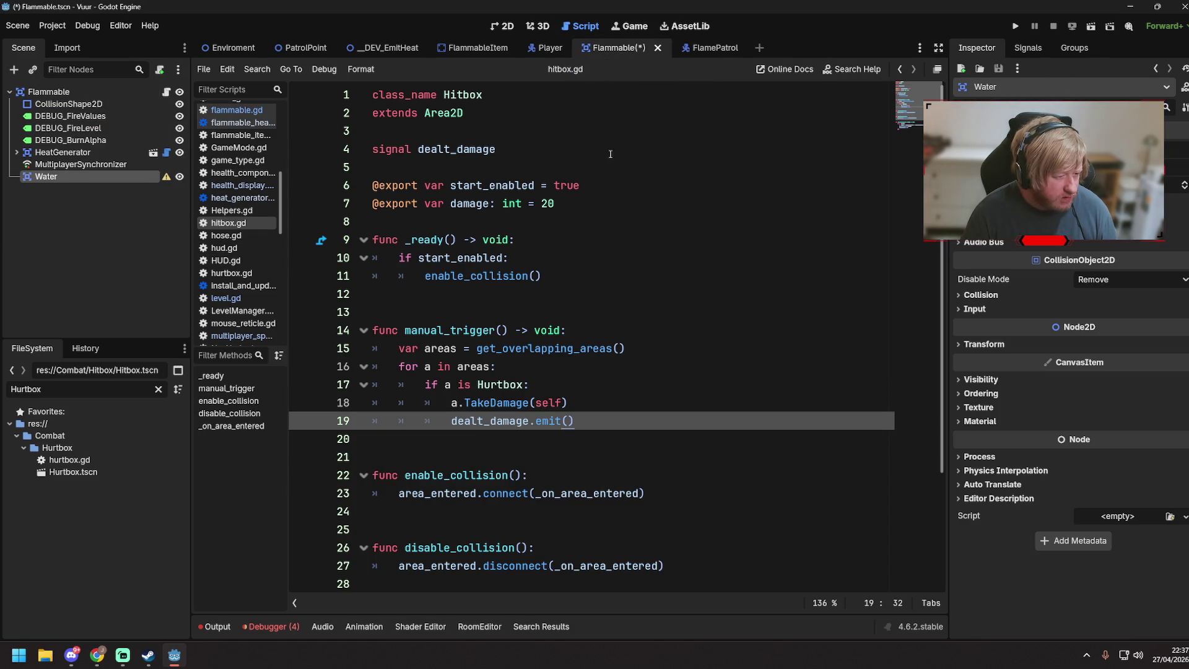
{"action": "mouse_move", "coordinate": [448, 244]}
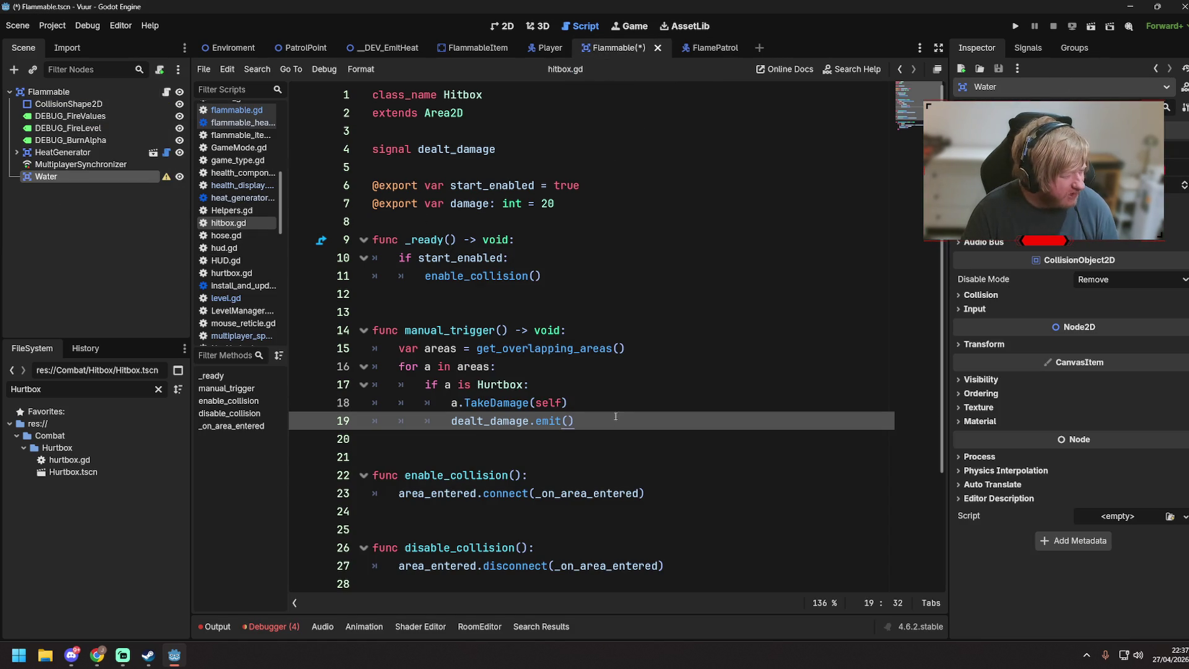
{"action": "left_click", "coordinate": [687, 50]}
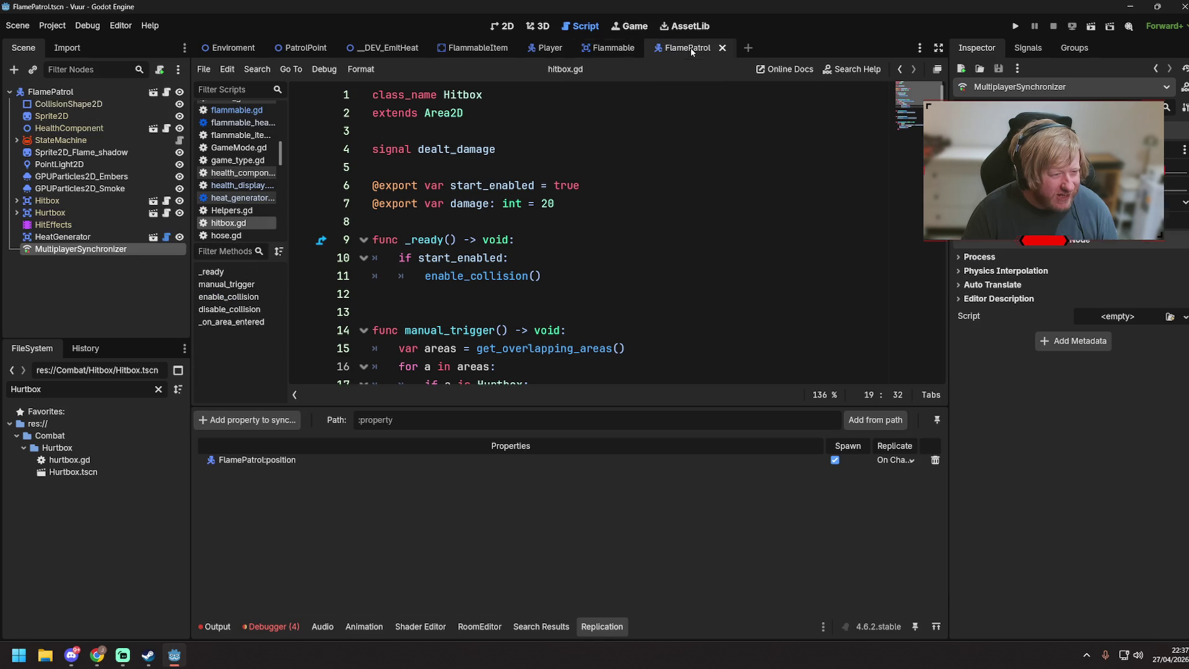
{"action": "left_click", "coordinate": [606, 48]}
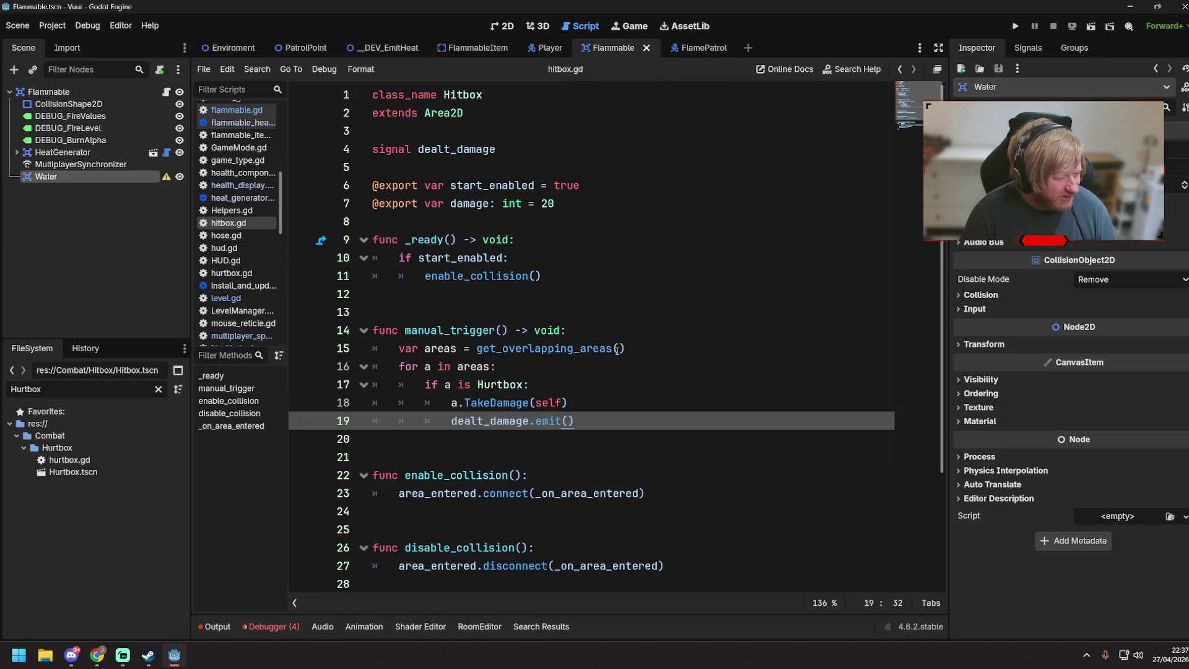
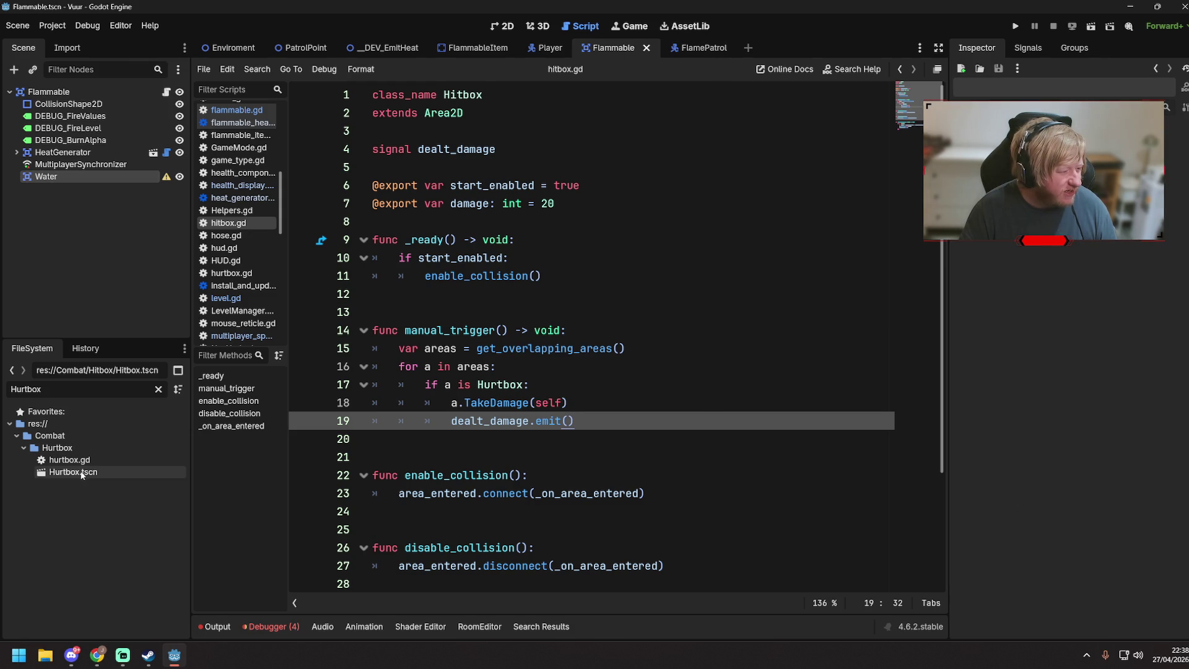
- Replace the Flammable scene's Water node with a Hurtbox.tscn instance under the root
{"action": "left_click", "coordinate": [69, 460]}
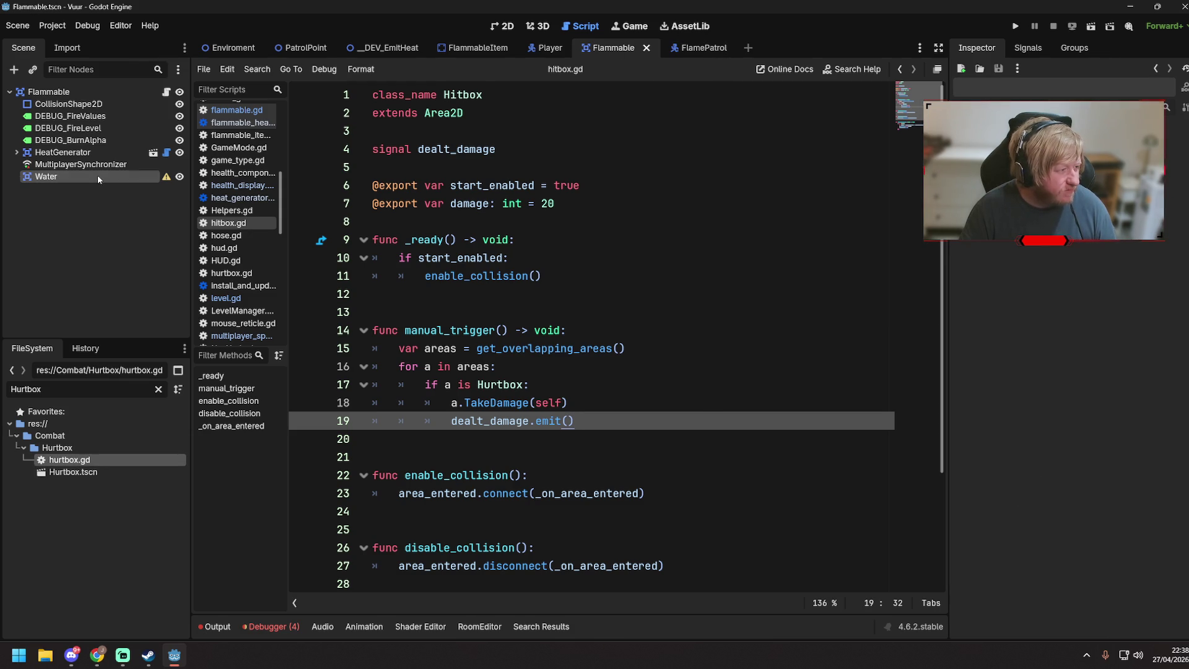
{"action": "left_click", "coordinate": [98, 472]}
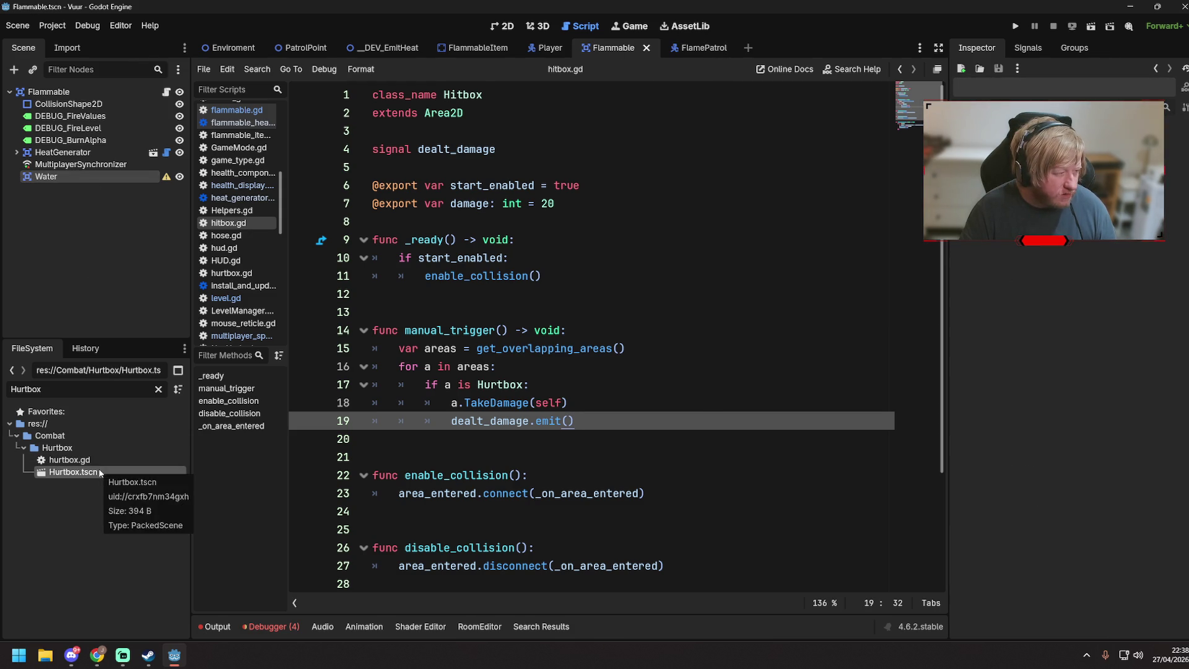
{"action": "left_click", "coordinate": [65, 177]}
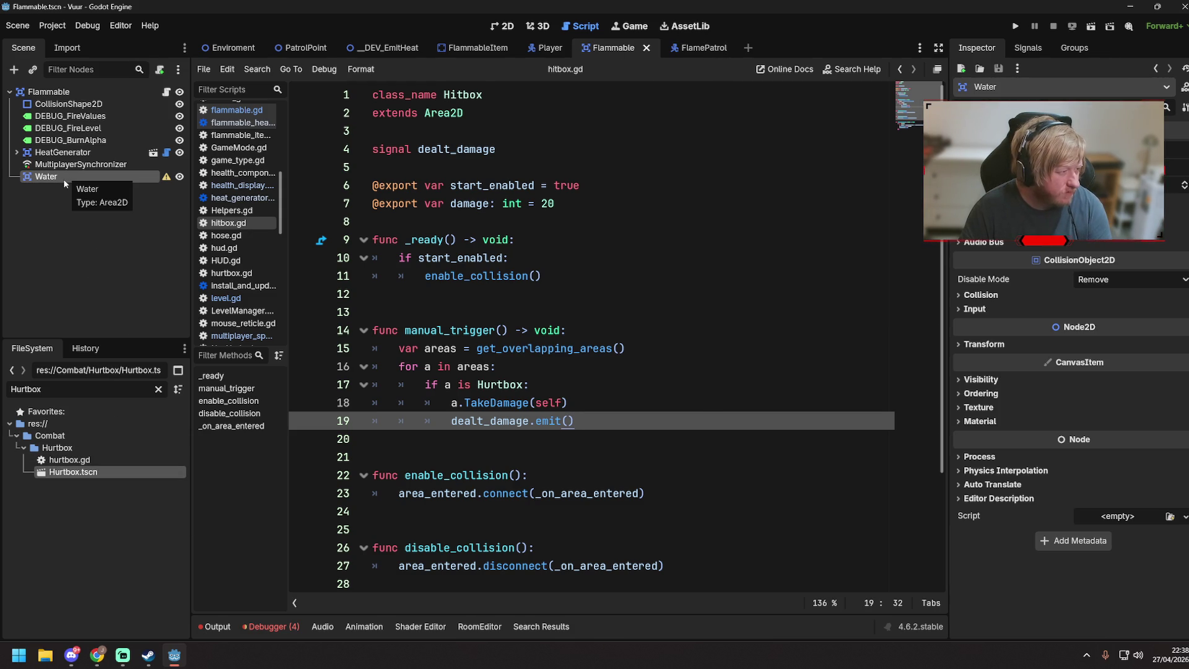
{"action": "key", "text": "Delete"}
{"action": "left_click", "coordinate": [564, 358]}
{"action": "left_click_drag", "start_coordinate": [93, 472], "coordinate": [66, 95]}
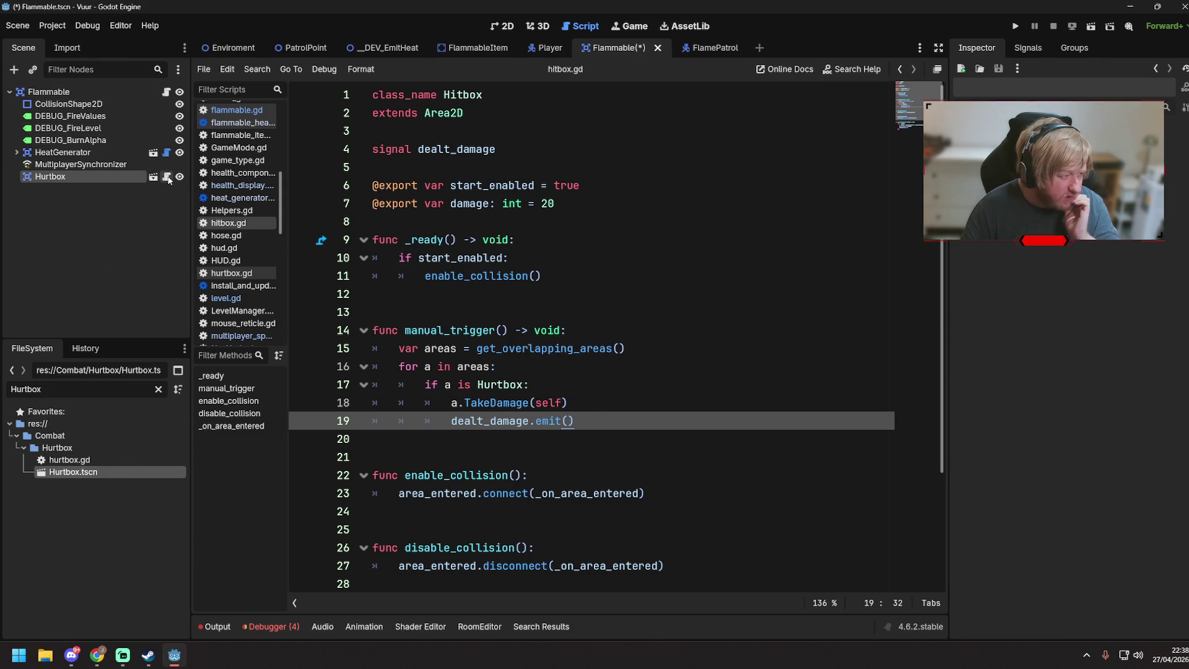
- Check the Hurtbox's script, save the Flammable scene, and open the Hurtbox scene
{"action": "left_click", "coordinate": [167, 178]}
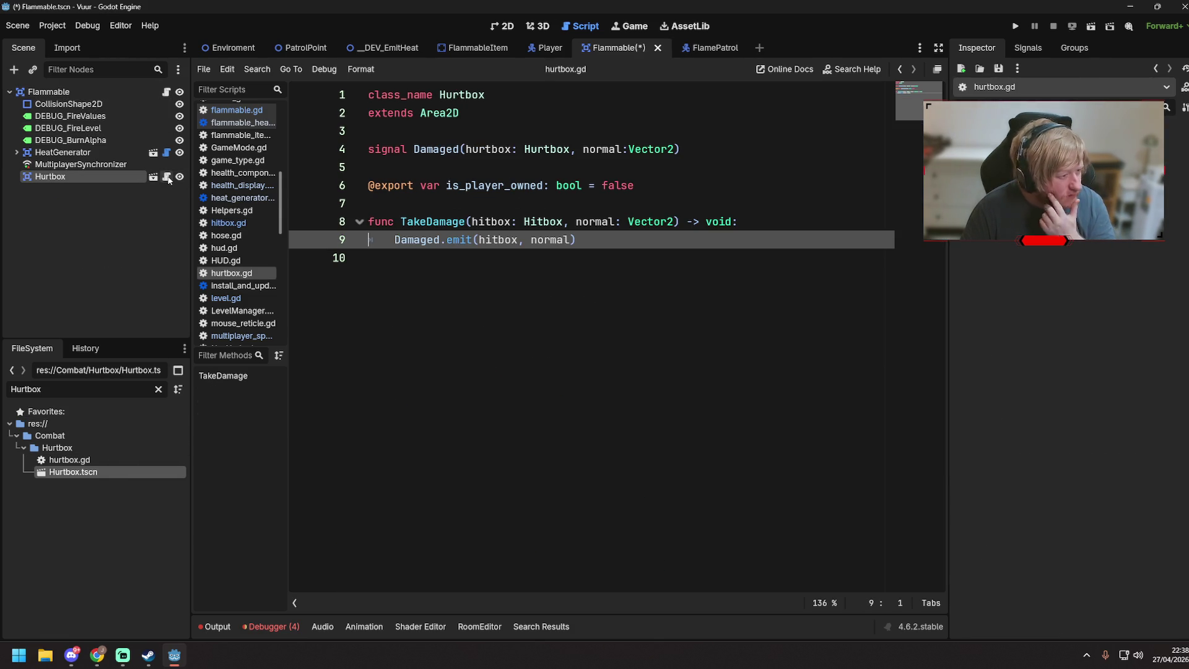
{"action": "left_click", "coordinate": [475, 291]}
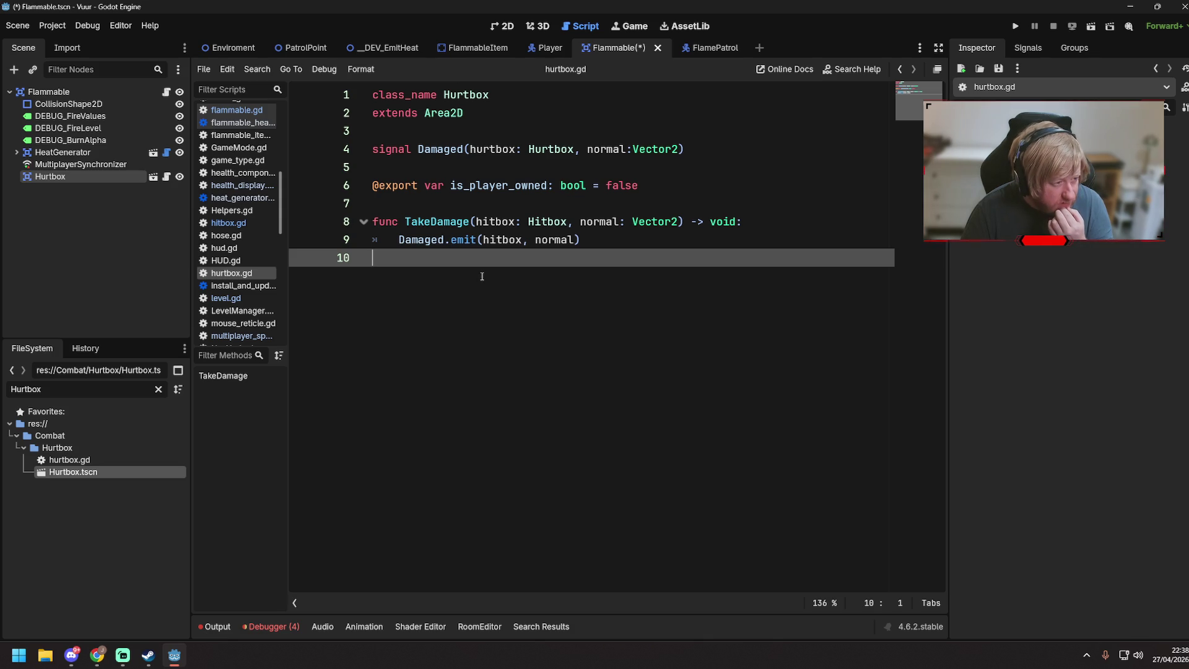
{"action": "left_click", "coordinate": [99, 179]}
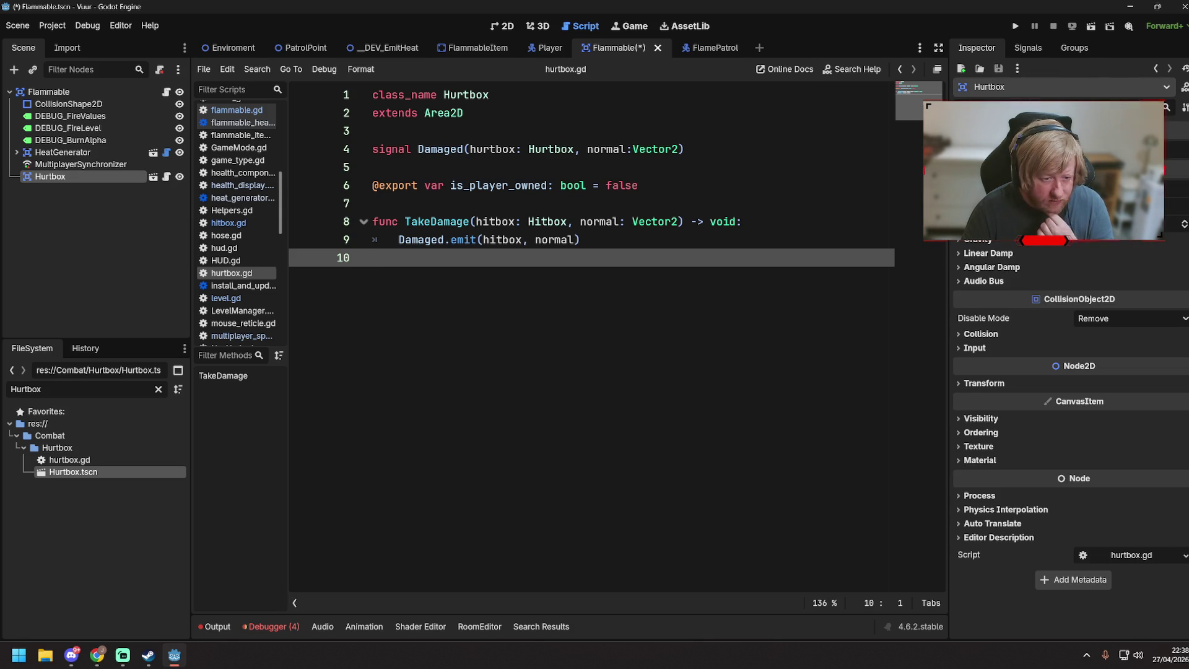
{"action": "key", "text": "ctrl+s"}
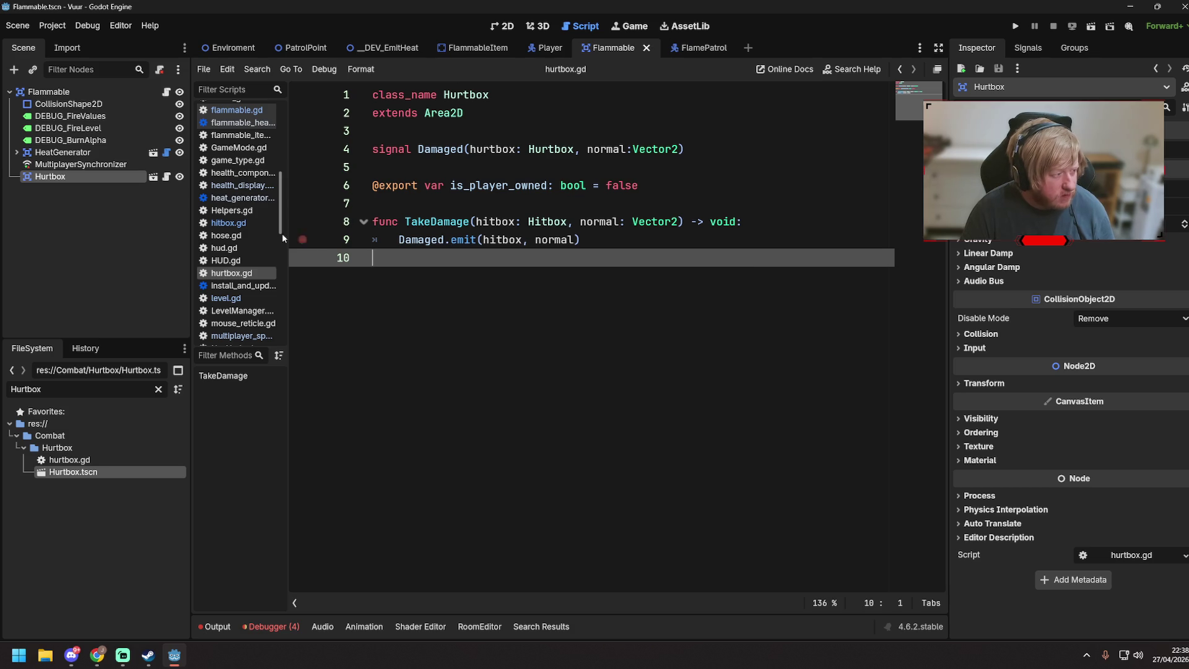
{"action": "left_click", "coordinate": [153, 177]}
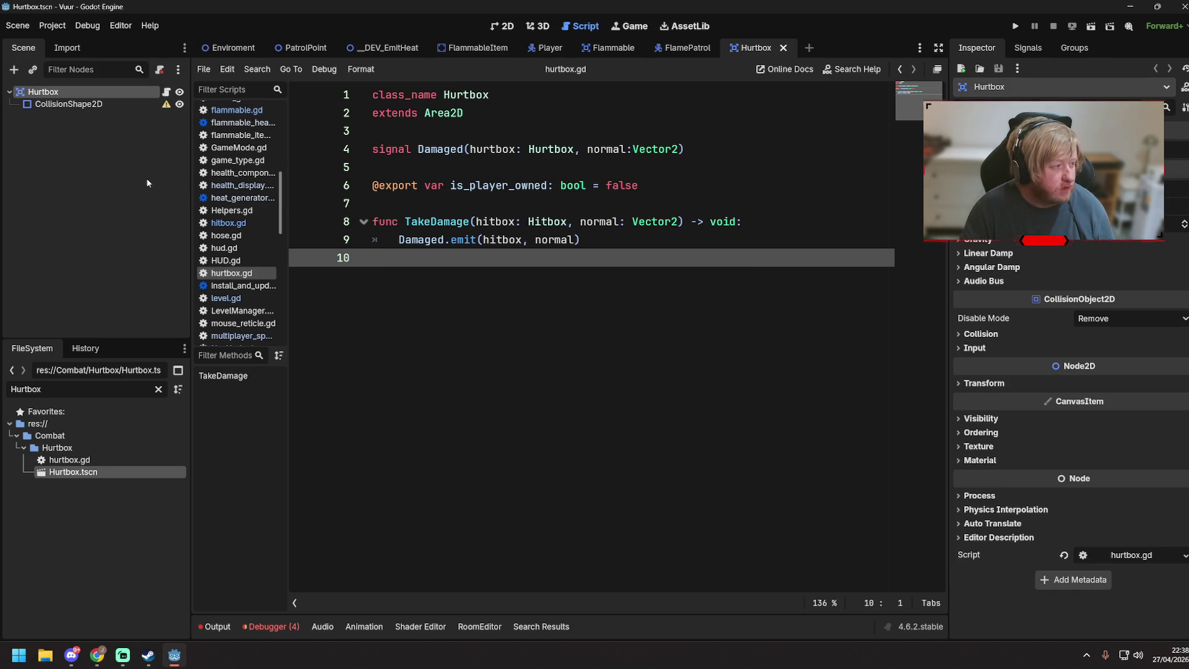
- Close the Hurtbox tab and enable Editable Children on the Flammable scene's Hurtbox instance
{"action": "left_click", "coordinate": [783, 48]}
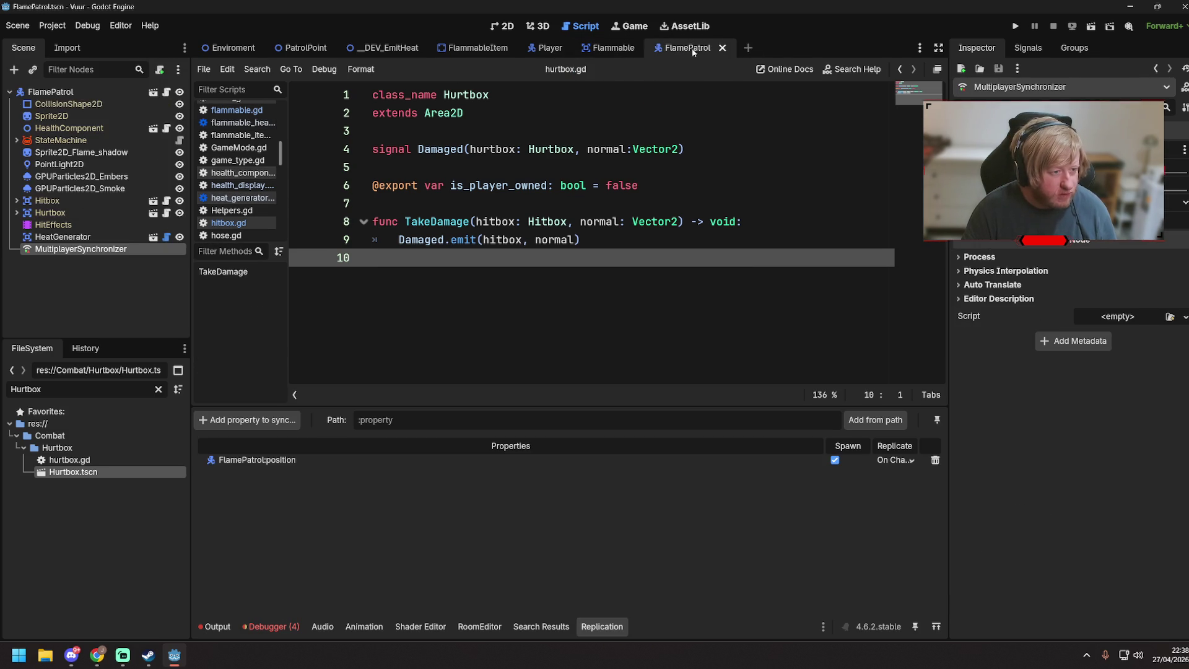
{"action": "left_click", "coordinate": [604, 48]}
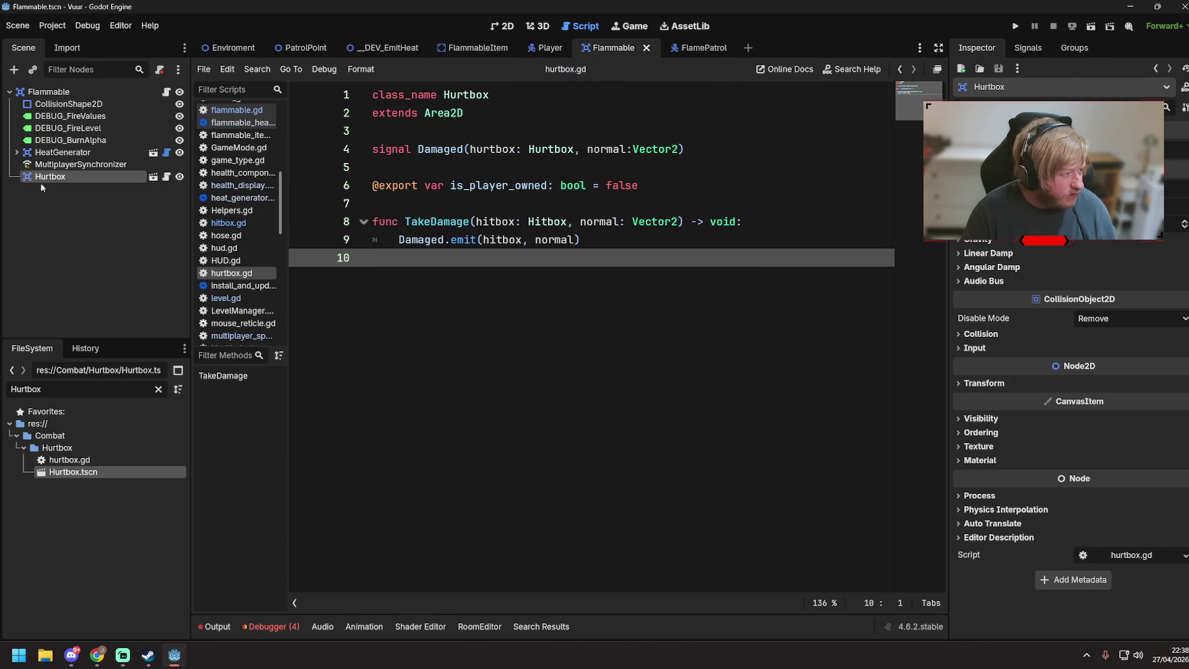
{"action": "right_click", "coordinate": [53, 178]}
{"action": "left_click", "coordinate": [117, 503]}
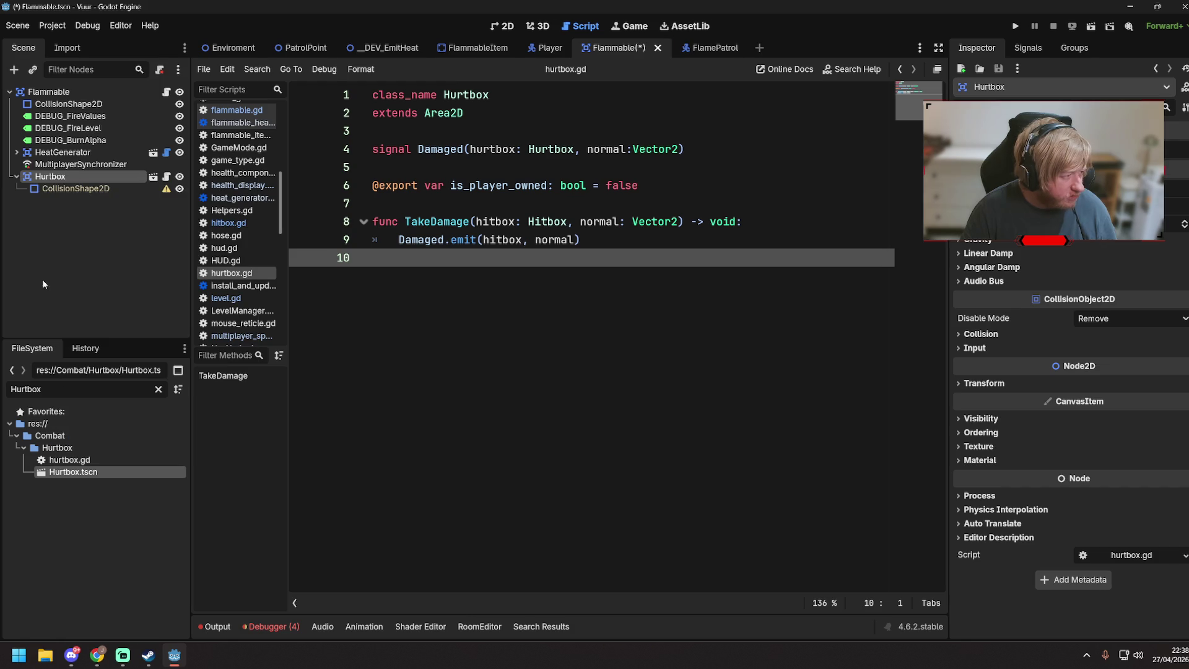
- Give the Hurtbox's CollisionShape2D a rectangle shape, then clear it again
{"action": "left_click", "coordinate": [88, 189]}
{"action": "left_click", "coordinate": [1184, 150]}
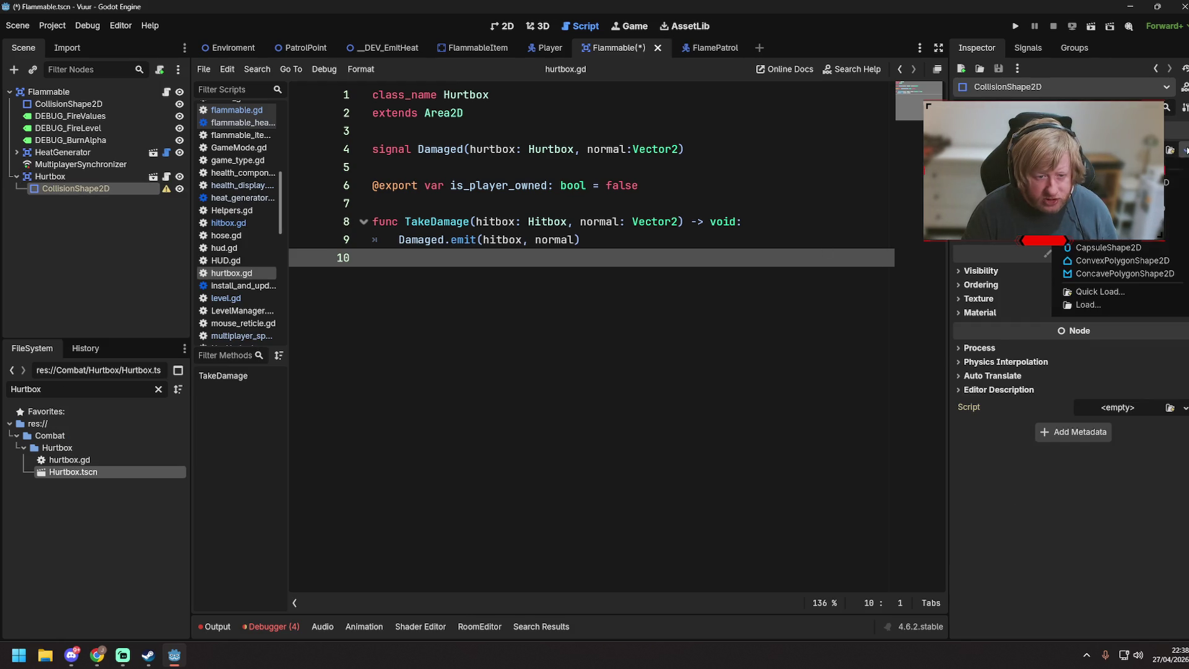
{"action": "left_click", "coordinate": [1096, 241]}
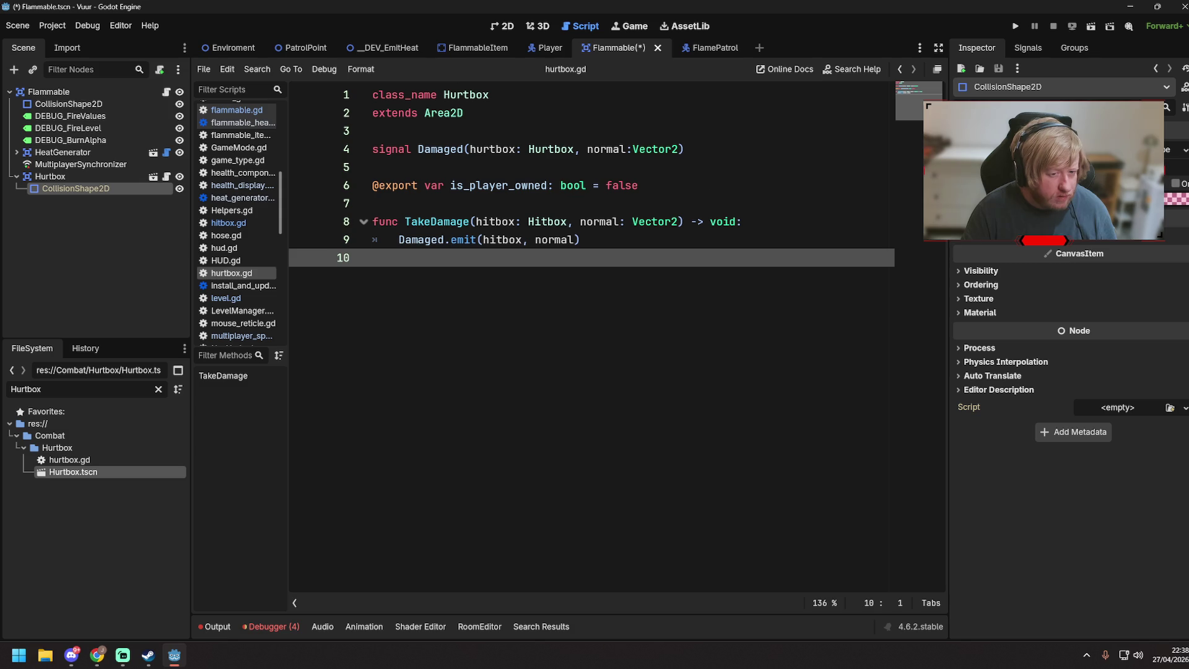
{"action": "left_click", "coordinate": [1178, 155]}
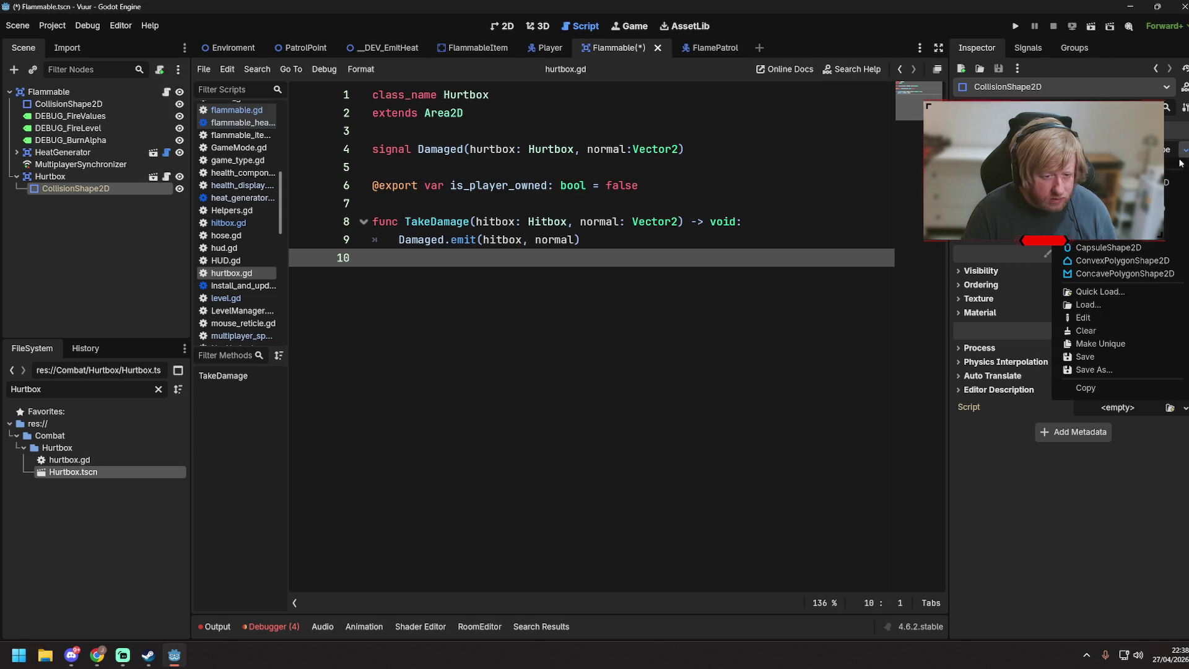
{"action": "left_click", "coordinate": [1090, 335]}
- Save the Flammable scene and bring up the flammable.gd script
{"action": "left_click", "coordinate": [716, 234]}
{"action": "key", "text": "ctrl+s"}
{"action": "left_click", "coordinate": [660, 260]}
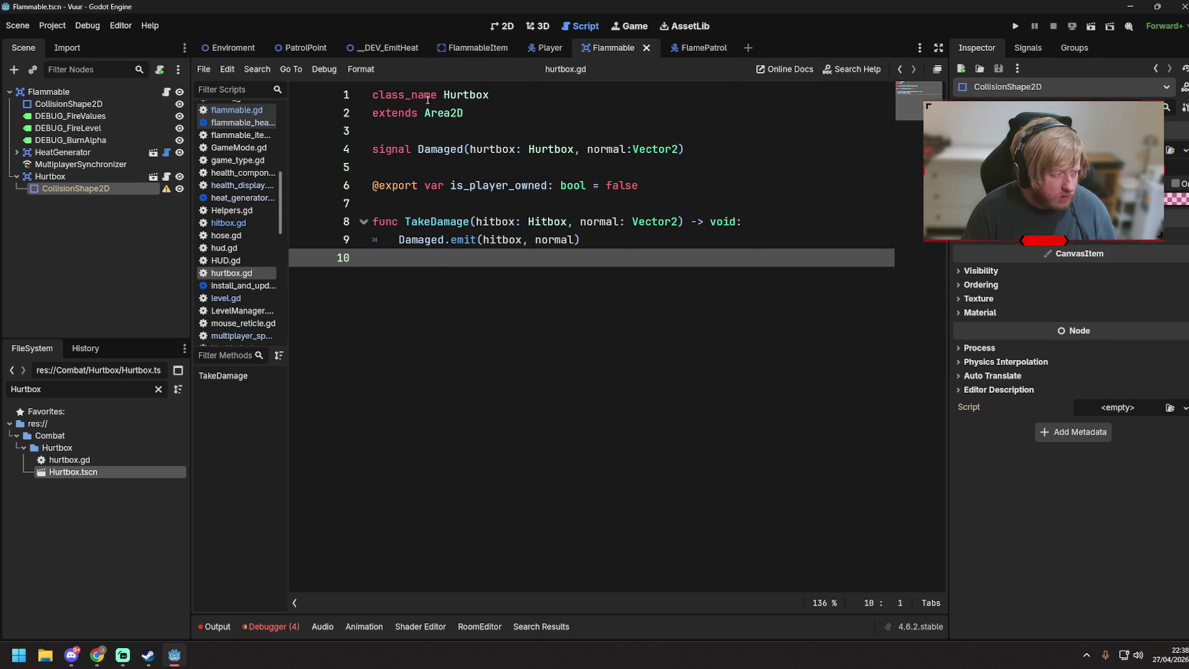
{"action": "left_click", "coordinate": [165, 93]}
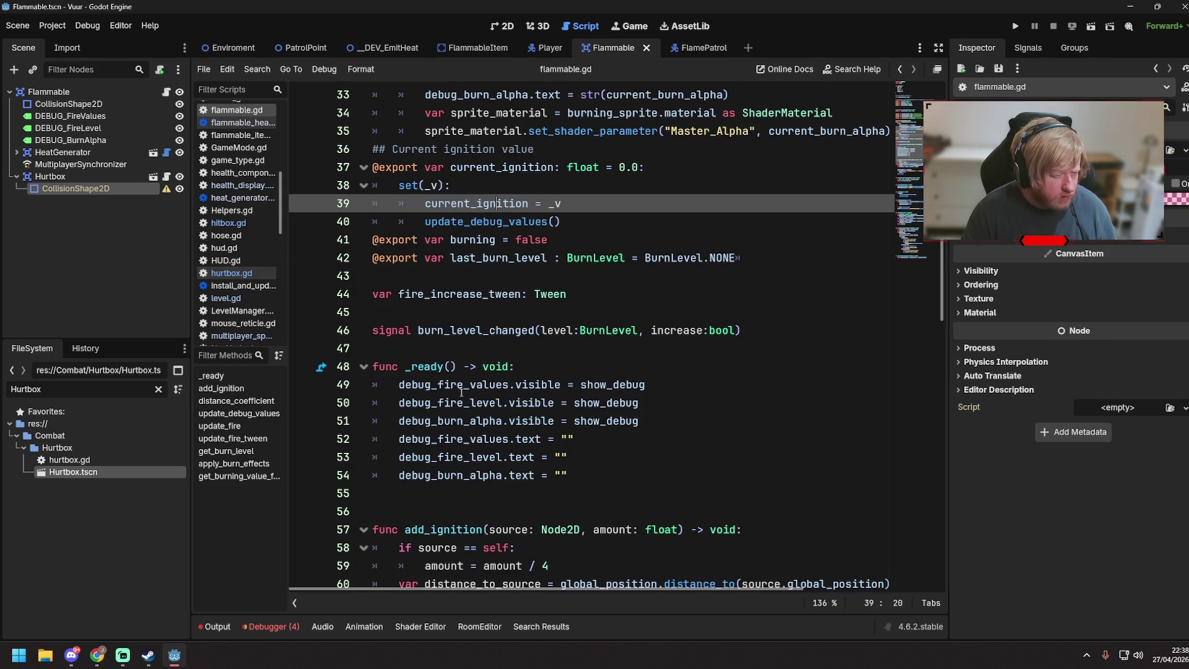
- Connect the Hurtbox's Damaged(hurtbox, normal) signal to a new _on_hurtbox_damaged function
{"action": "left_click", "coordinate": [1025, 50]}
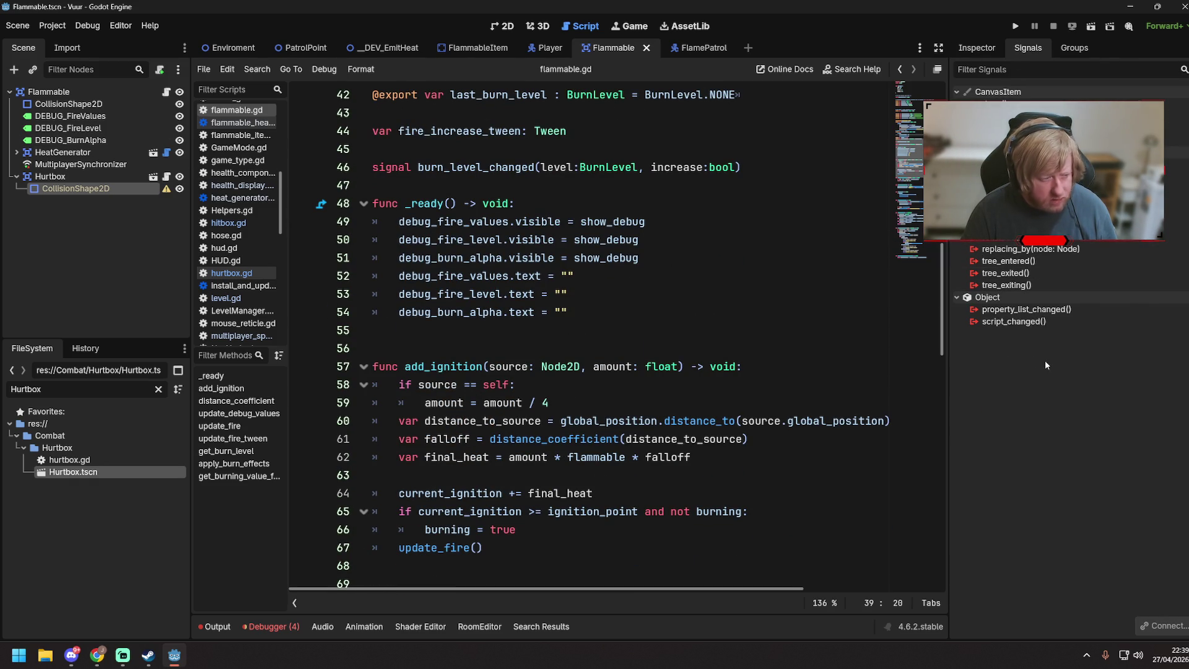
{"action": "left_click", "coordinate": [50, 176]}
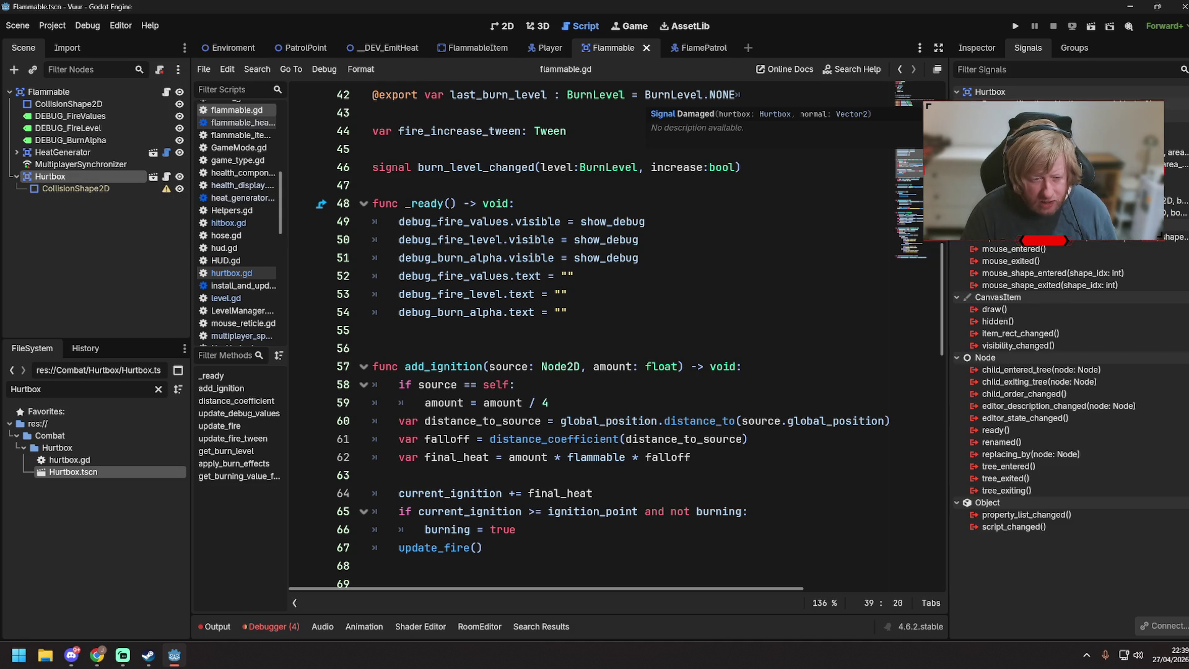
{"action": "double_click", "coordinate": [1016, 103]}
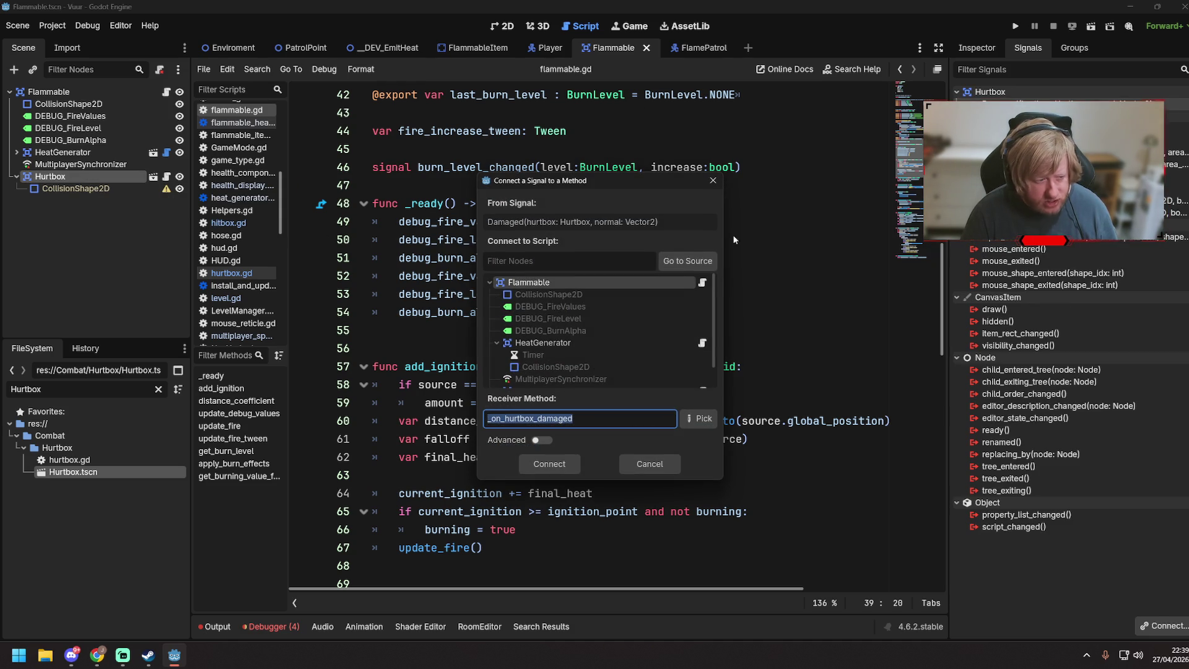
{"action": "left_click", "coordinate": [558, 469]}
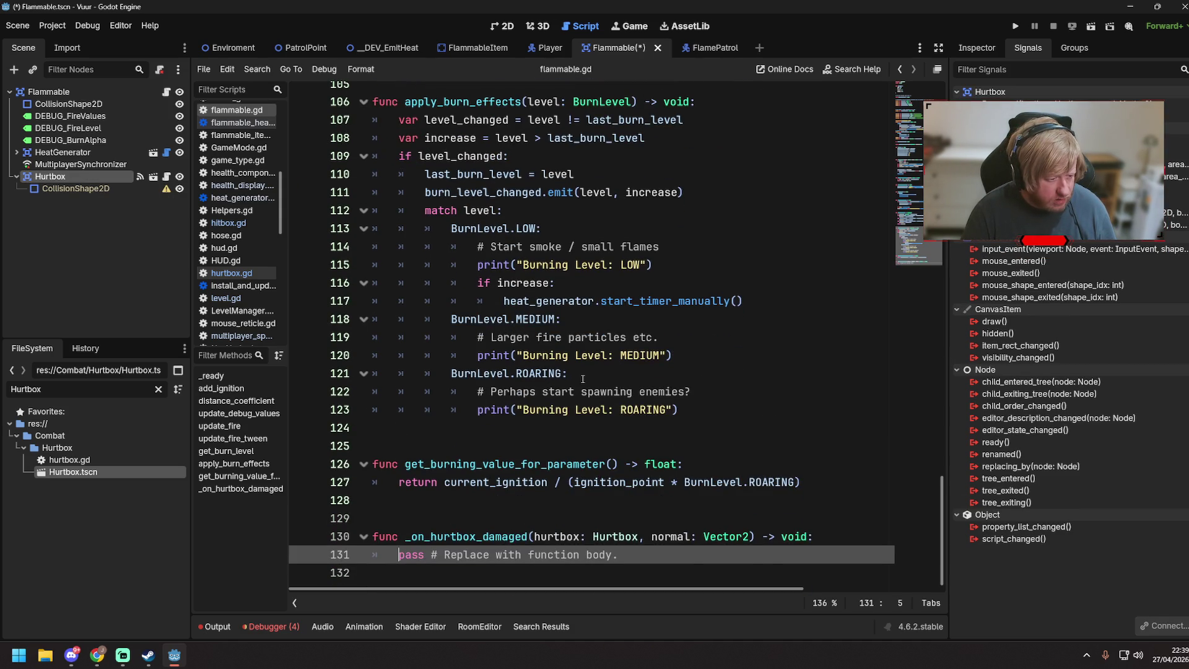
- Add a print(hurtbox) line to _on_hurtbox_damaged, save, and show the Debugger panel
{"action": "left_click", "coordinate": [830, 534]}
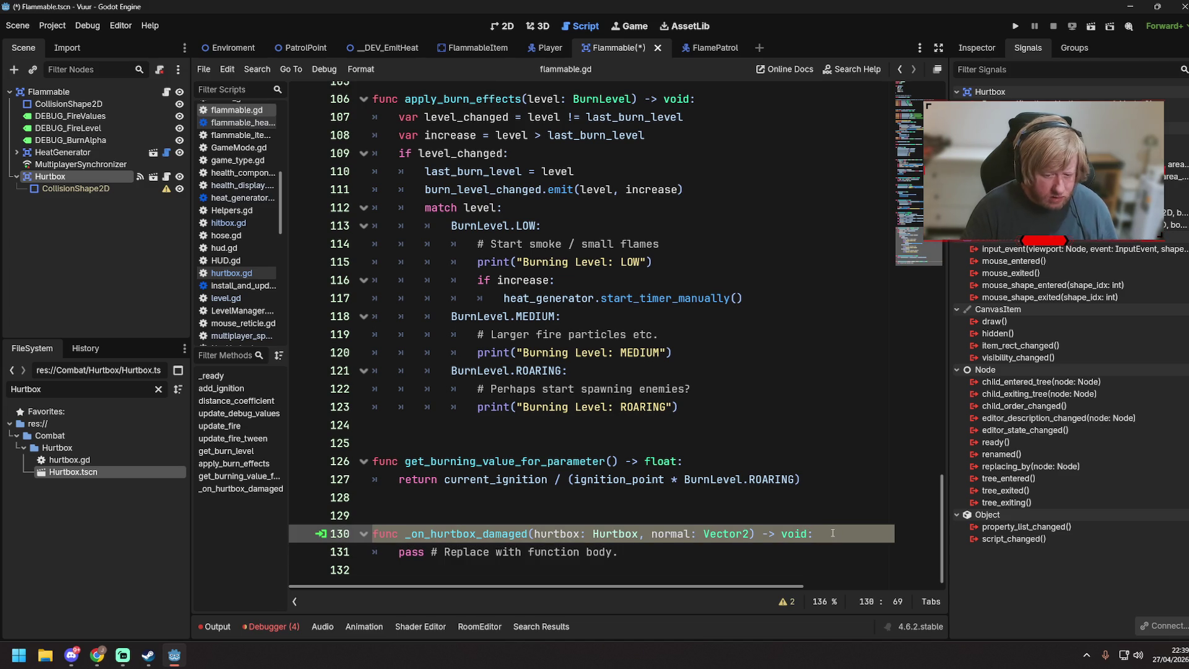
{"action": "key", "text": "Return"}
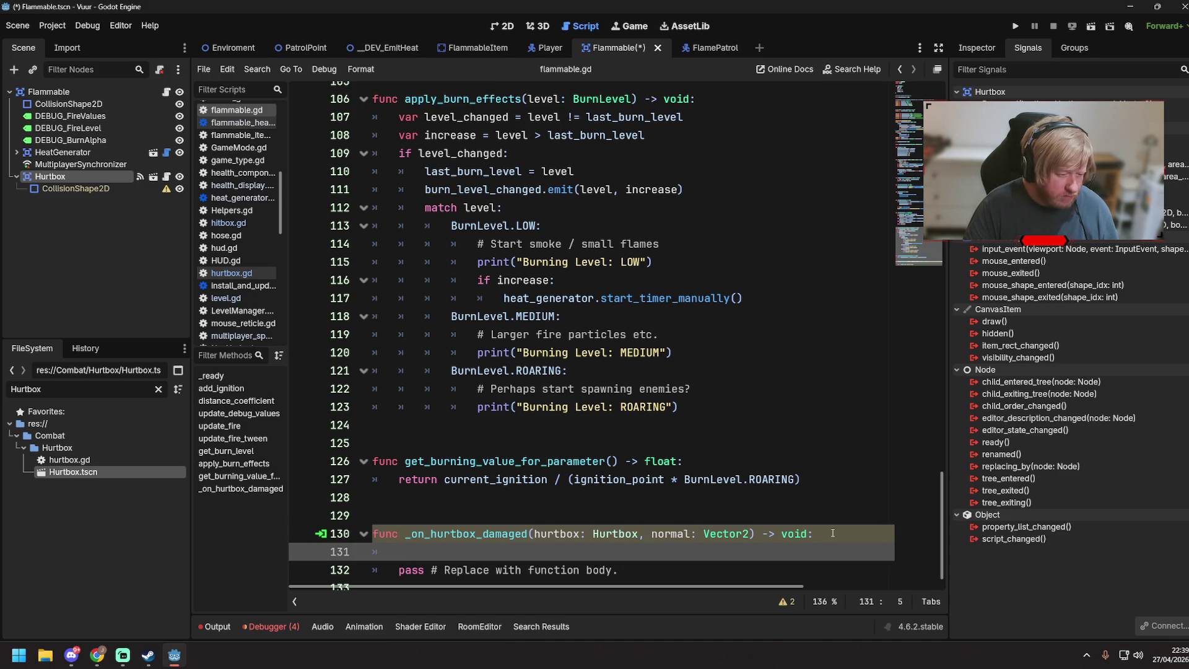
{"action": "type", "text": "hurtbox."}
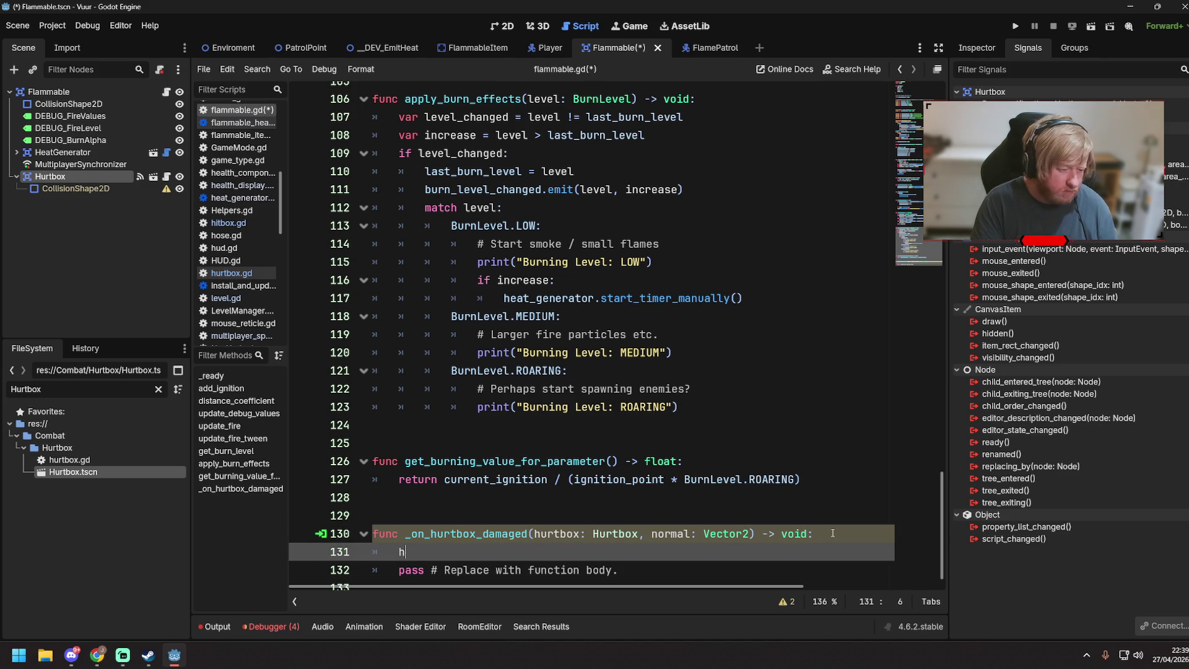
{"action": "type", "text": "damag"}
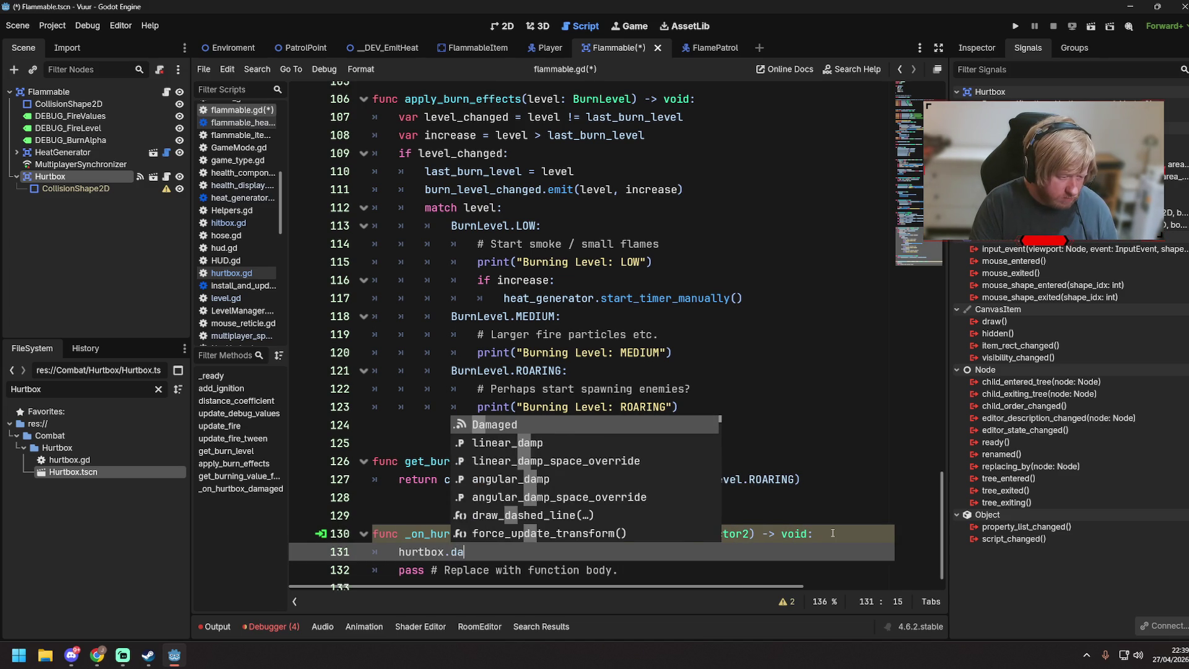
{"action": "key", "text": "BackSpace"}
{"action": "key", "text": "BackSpace"}
{"action": "key", "text": "BackSpace"}
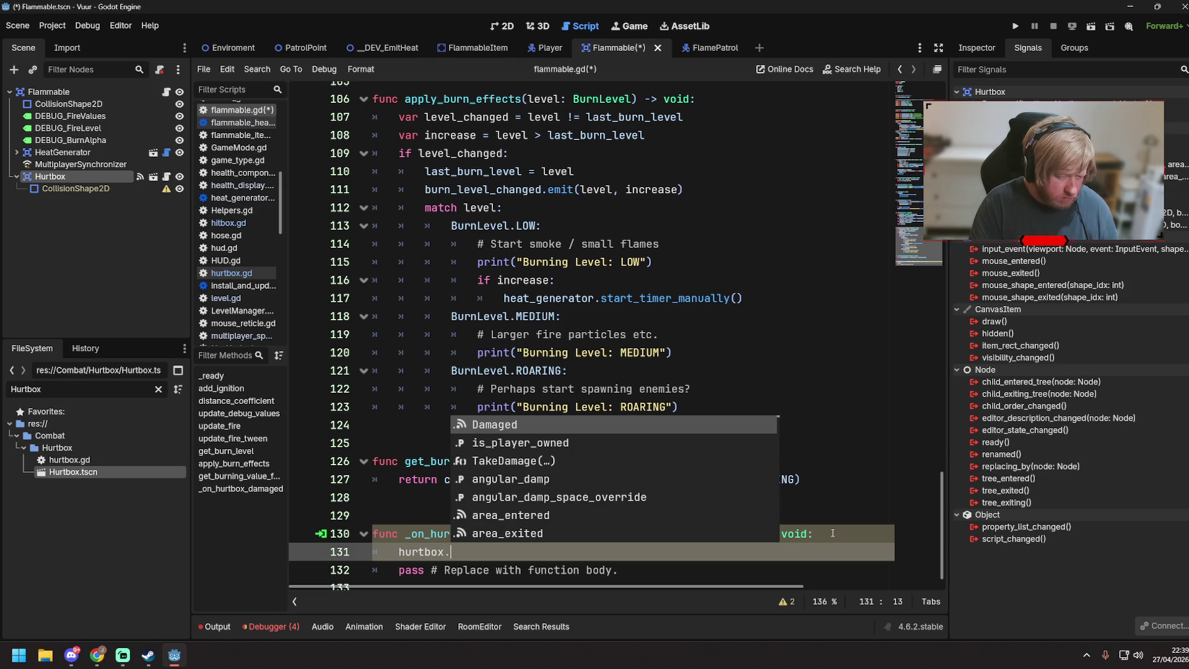
{"action": "key", "text": "BackSpace"}
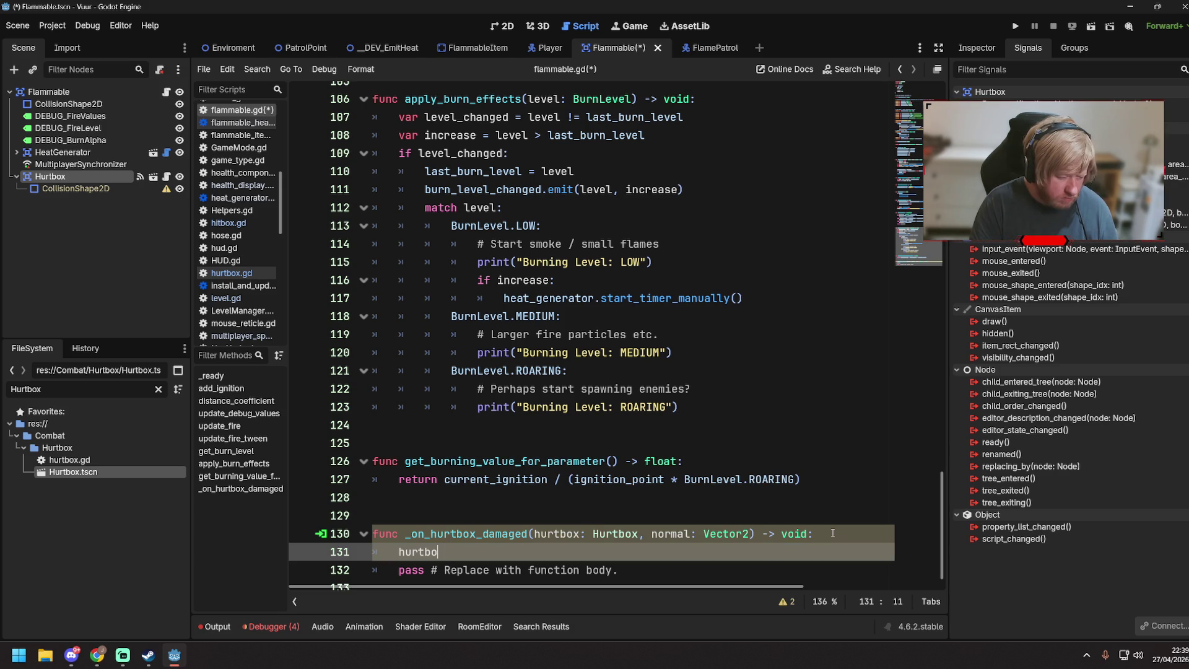
{"action": "type", "text": "(hurtbox"}
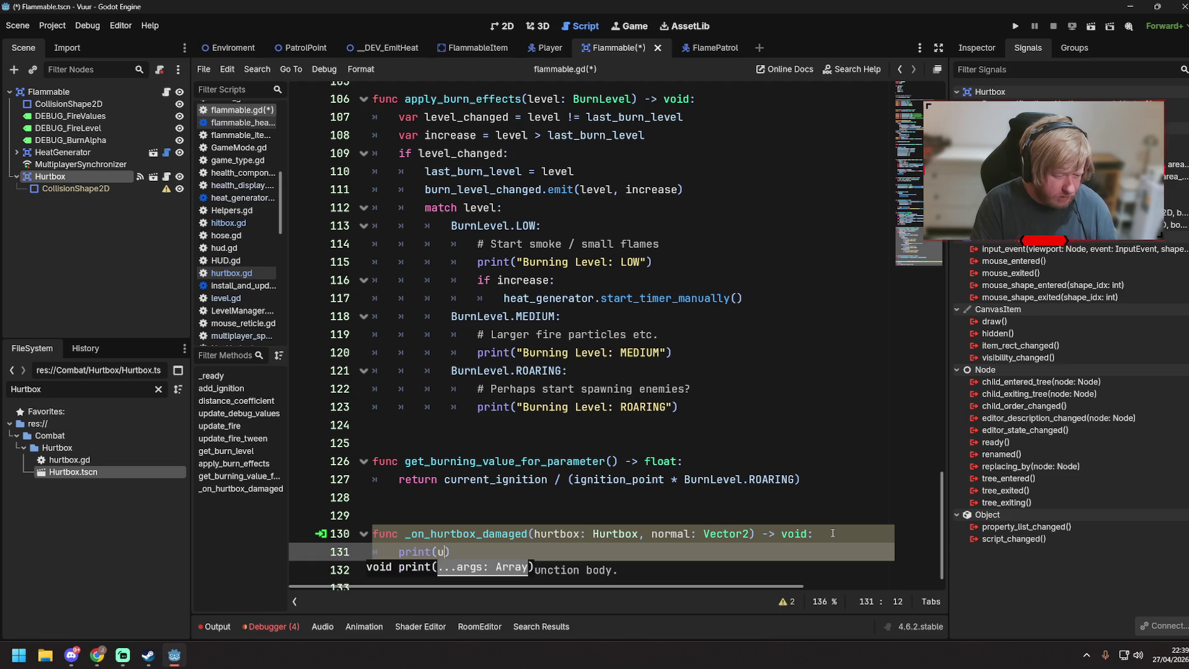
{"action": "key", "text": "ctrl+s"}
{"action": "left_click", "coordinate": [276, 627]}
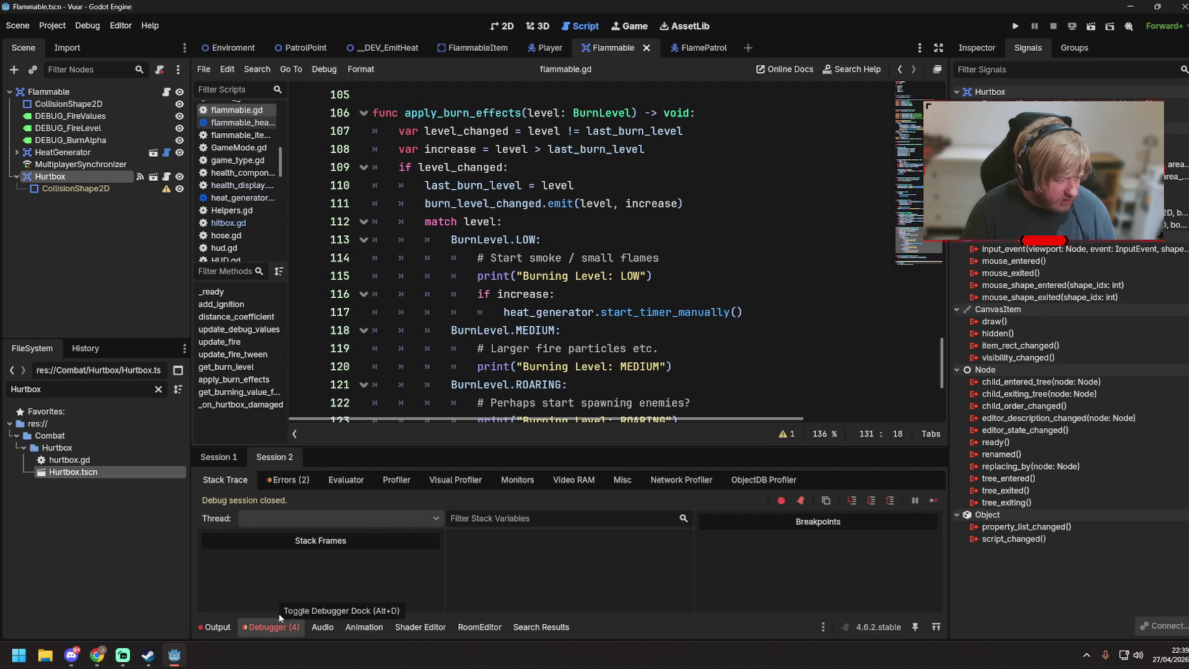
- Clear the debugger's error list and switch to the Output log
{"action": "left_click", "coordinate": [296, 481]}
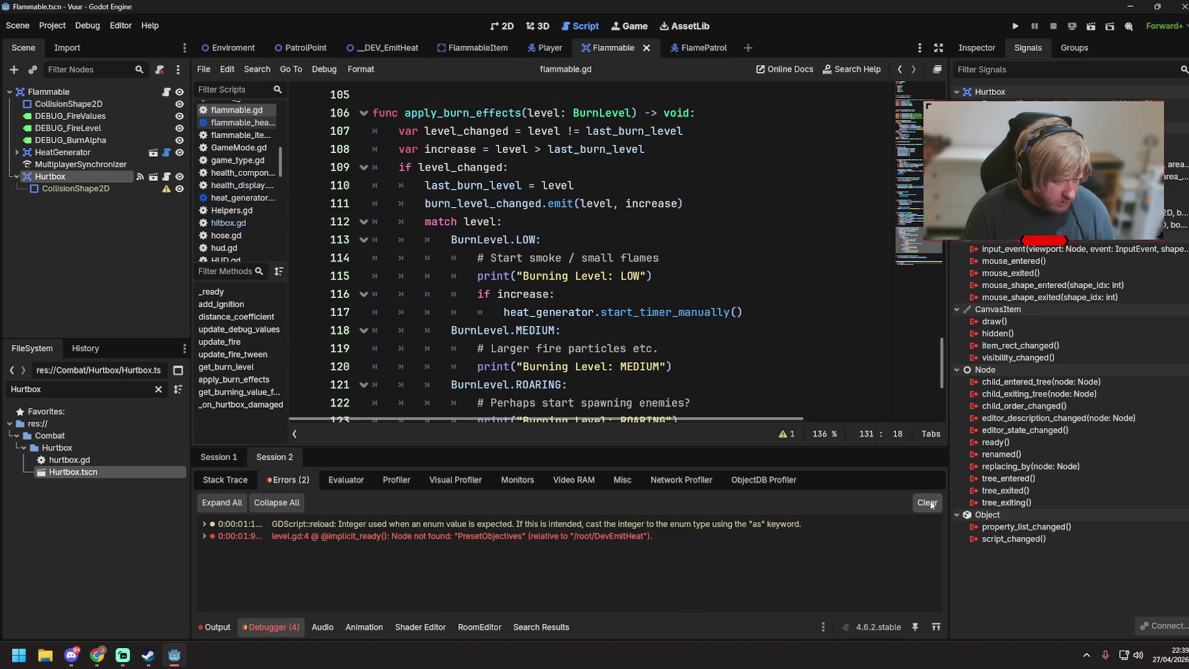
{"action": "left_click", "coordinate": [247, 475]}
{"action": "left_click", "coordinate": [222, 458]}
{"action": "left_click", "coordinate": [288, 480]}
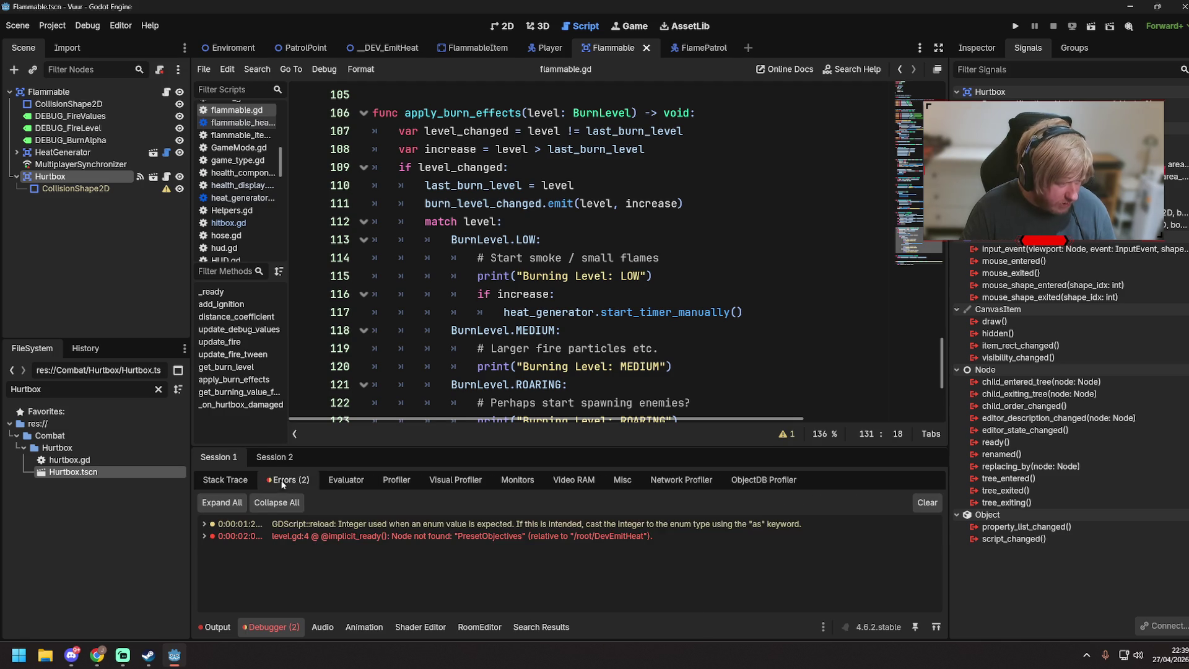
{"action": "left_click", "coordinate": [916, 504]}
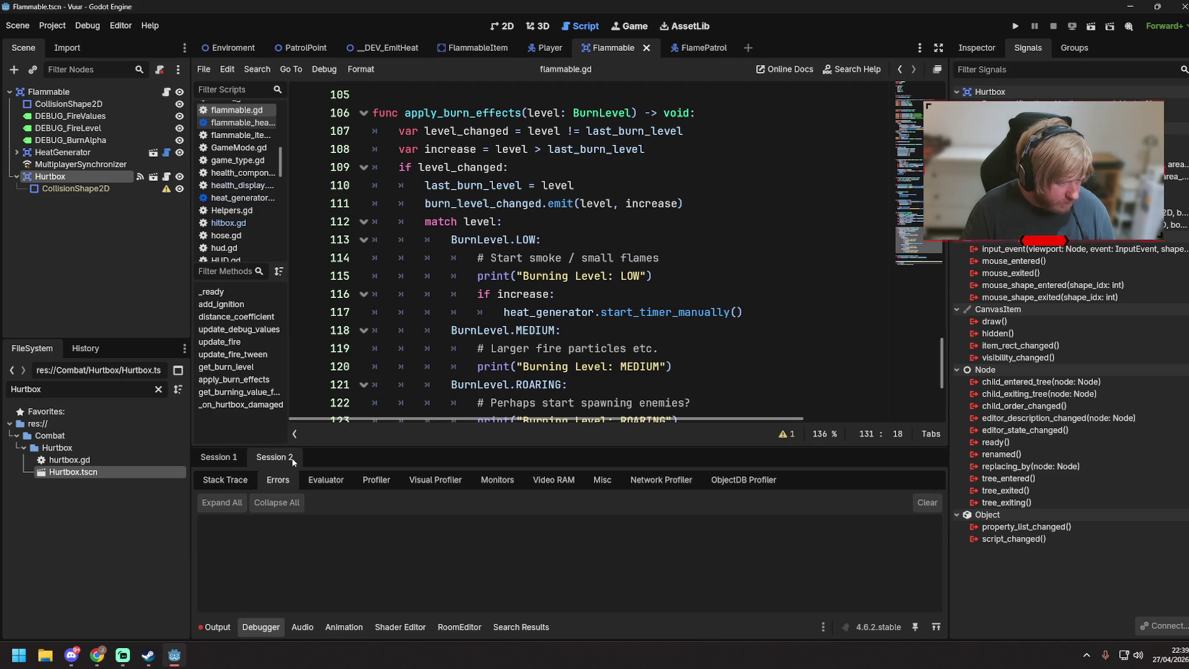
{"action": "left_click", "coordinate": [226, 627]}
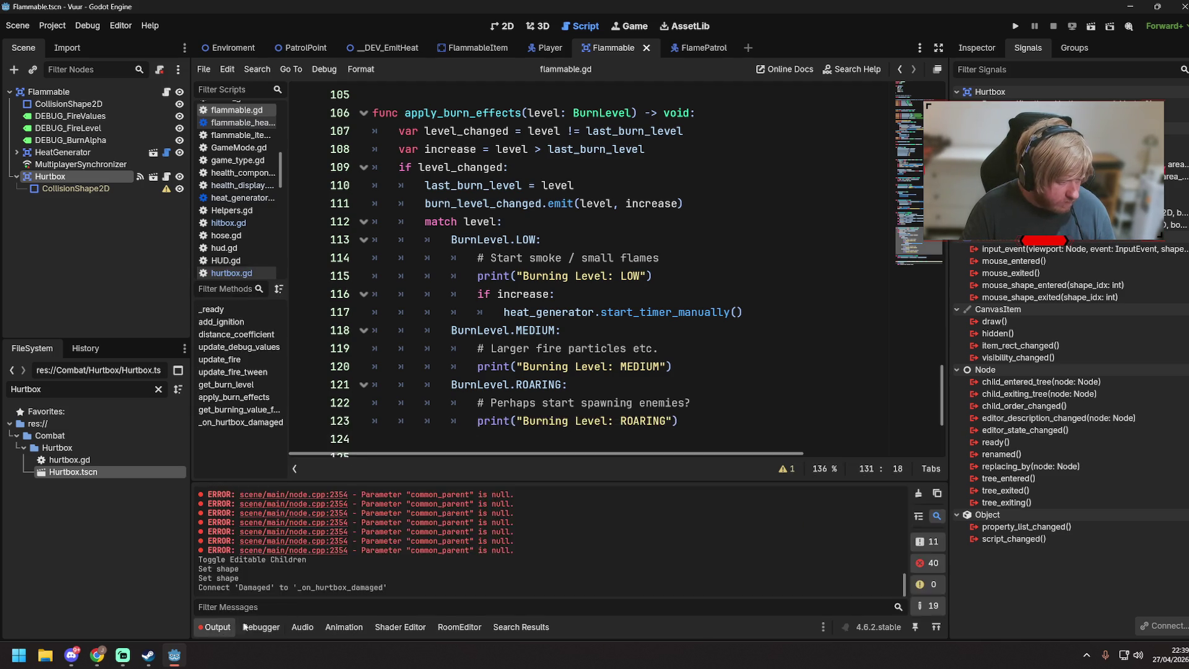
- Rename _on_hurtbox_damaged's normal parameter to _normal and save
{"action": "left_click", "coordinate": [588, 331]}
{"action": "scroll", "coordinate": [591, 289], "scroll_direction": "down", "scroll_amount": 3}
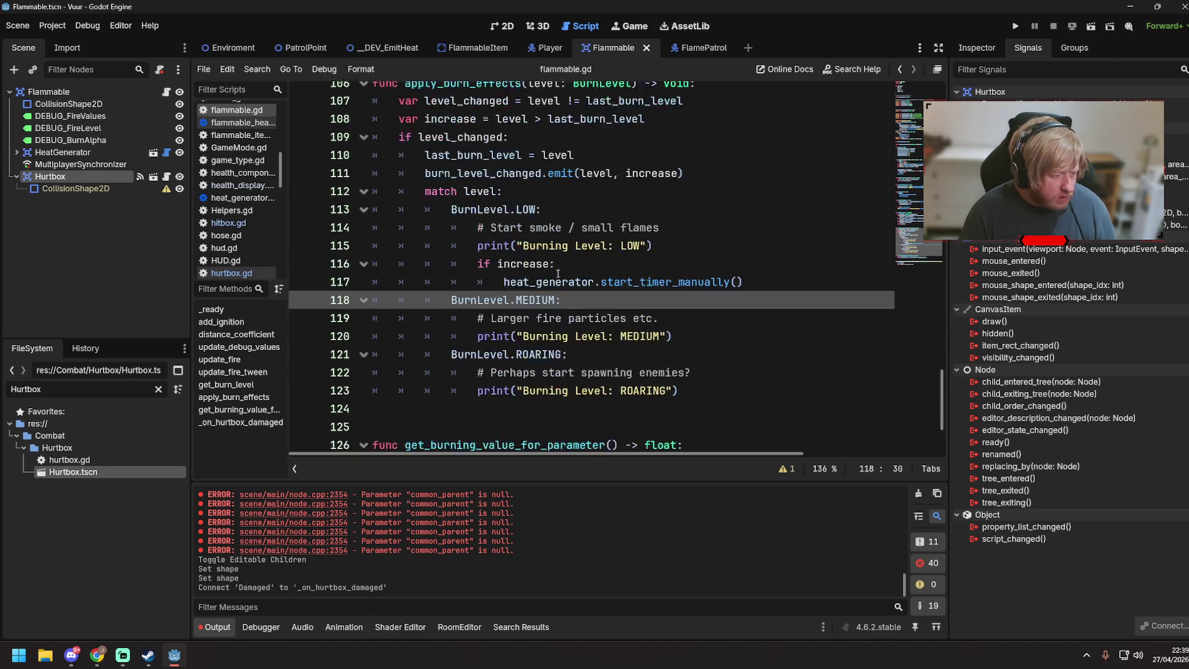
{"action": "left_click", "coordinate": [674, 418]}
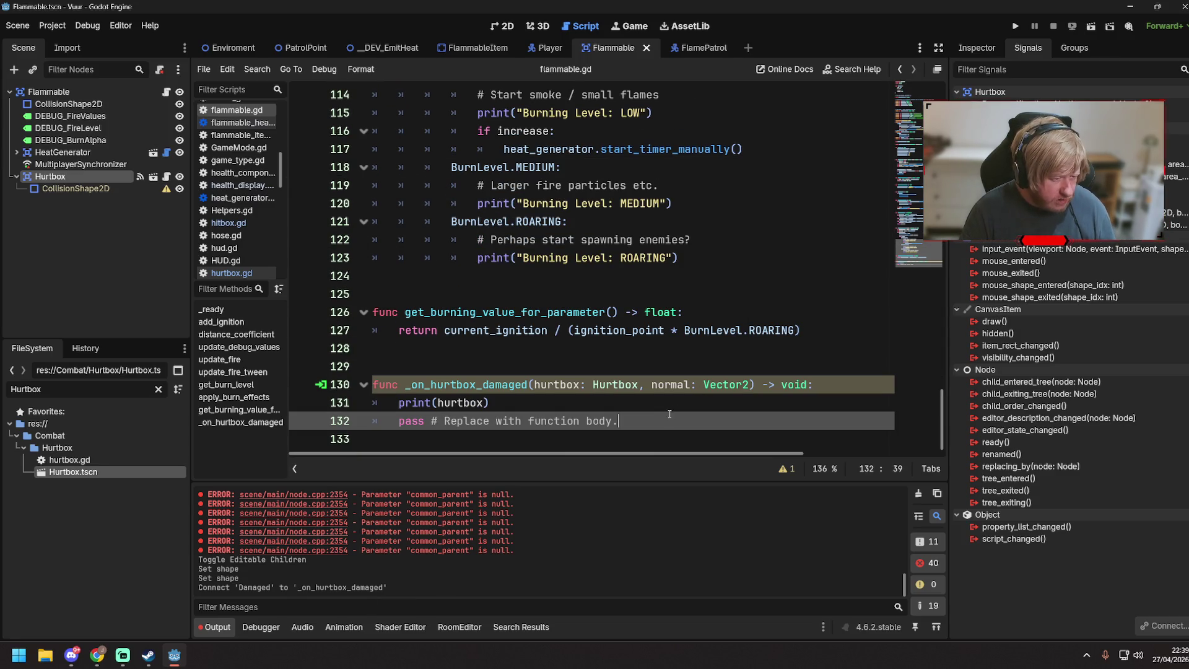
{"action": "left_click", "coordinate": [669, 398]}
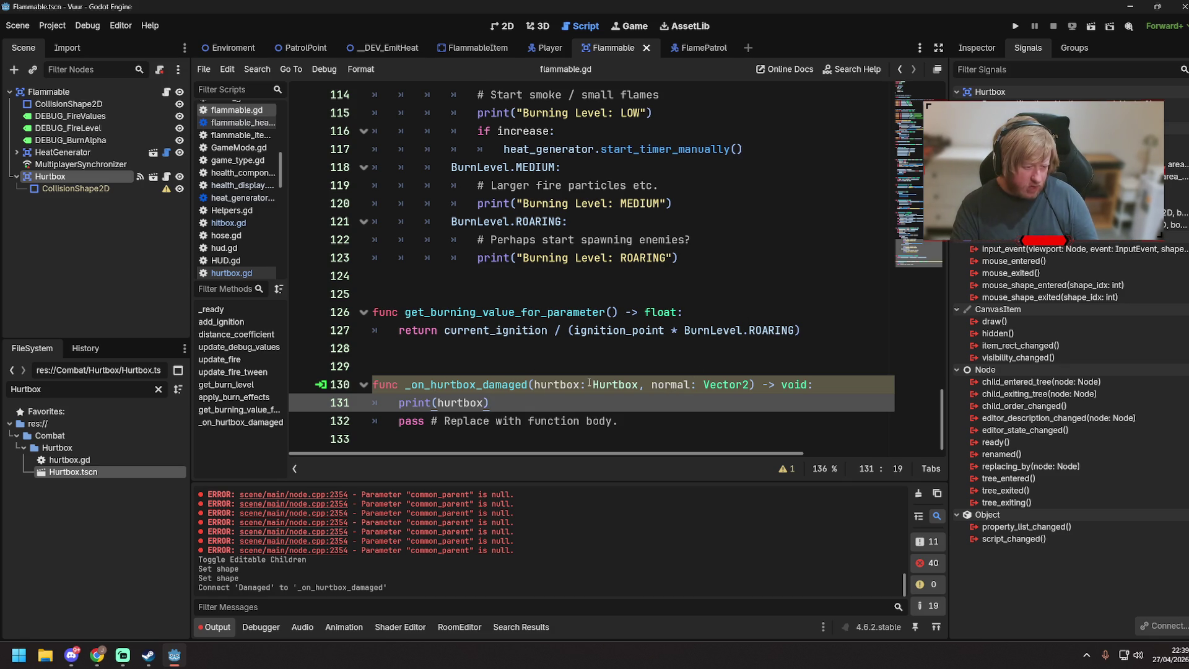
{"action": "left_click", "coordinate": [533, 384]}
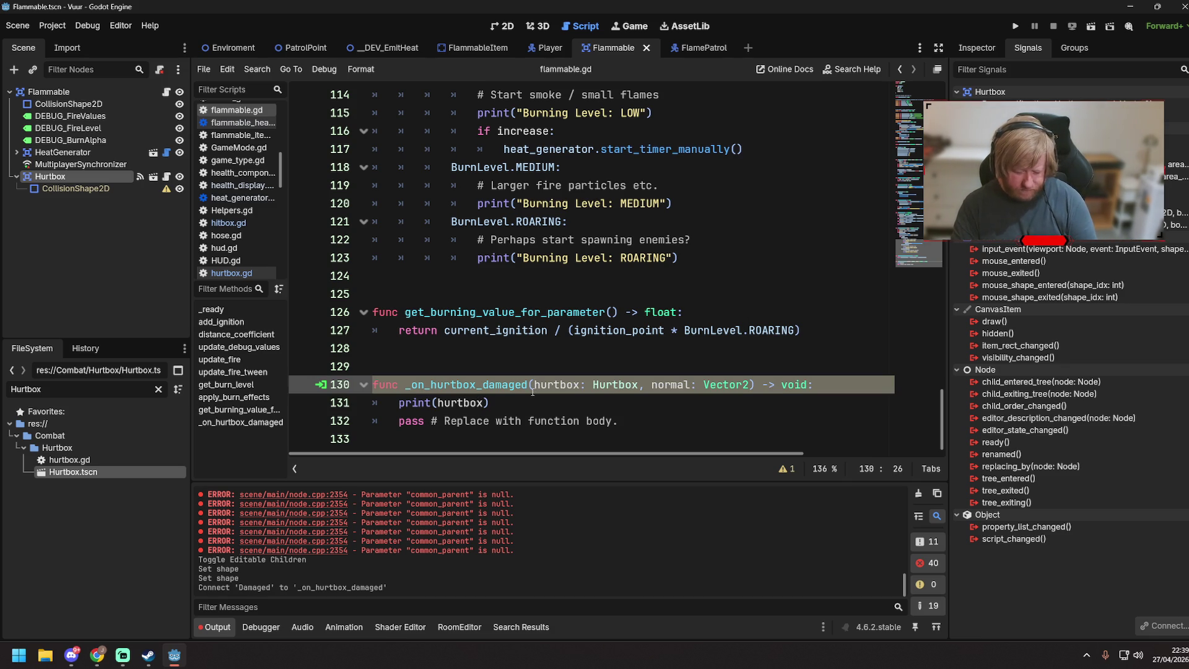
{"action": "left_click", "coordinate": [648, 384]}
{"action": "type", "text": "_"}
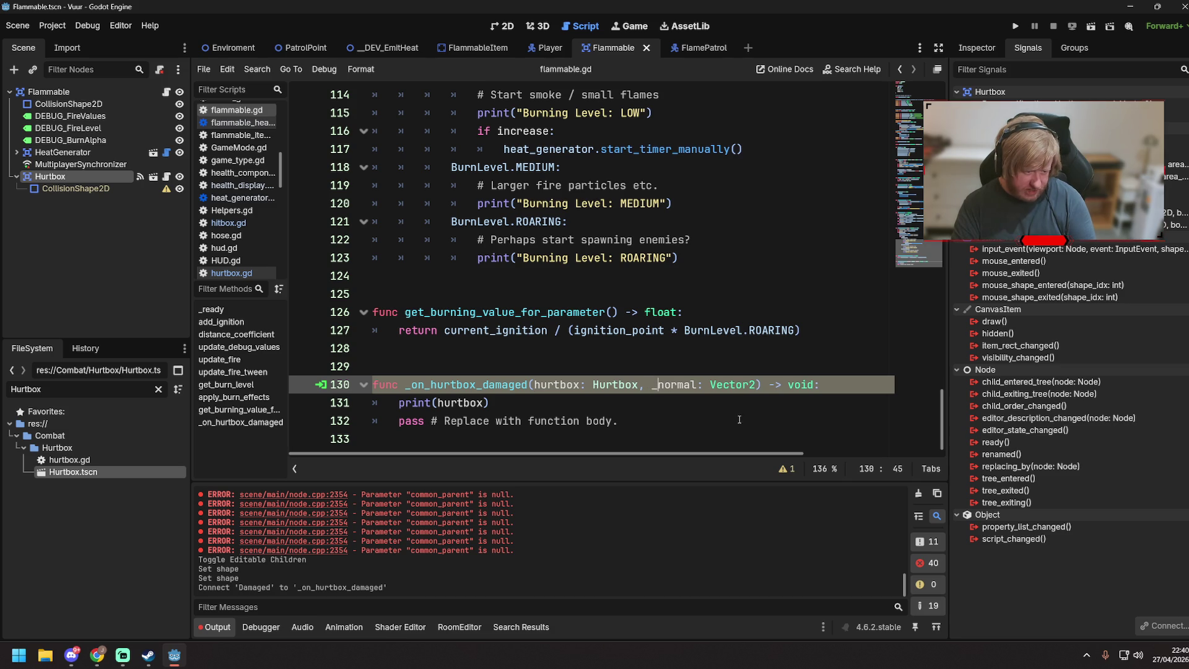
{"action": "left_click", "coordinate": [771, 420]}
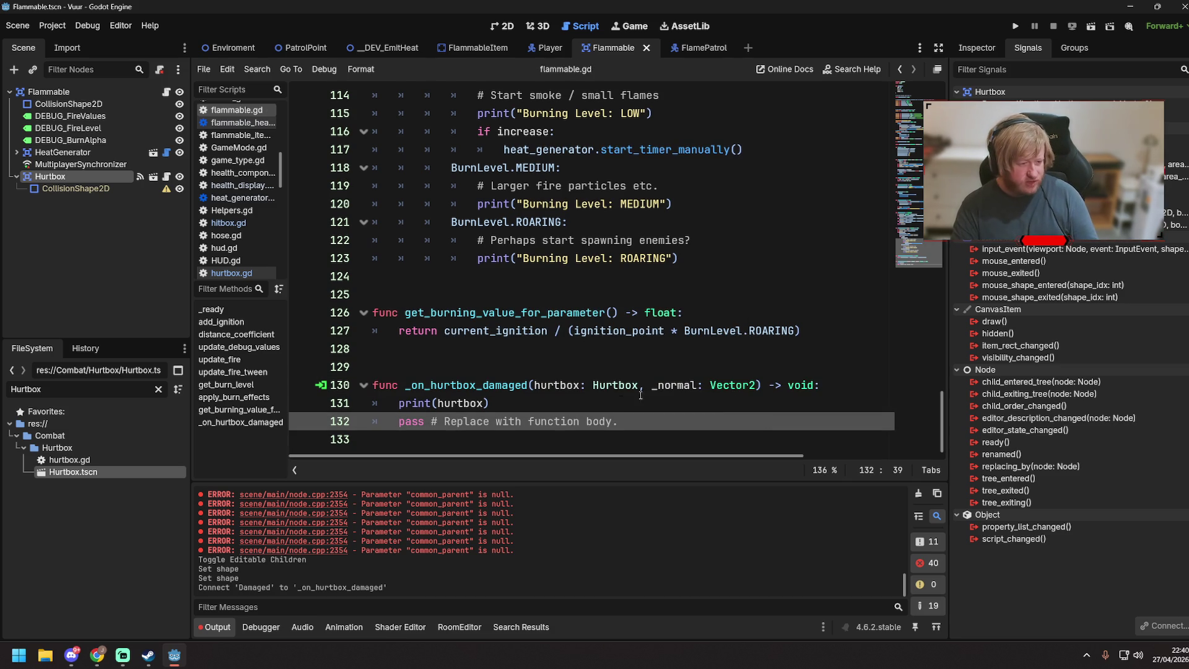
{"action": "key", "text": "ctrl+s"}
{"action": "left_click", "coordinate": [91, 222]}
{"action": "key", "text": "ctrl+s"}
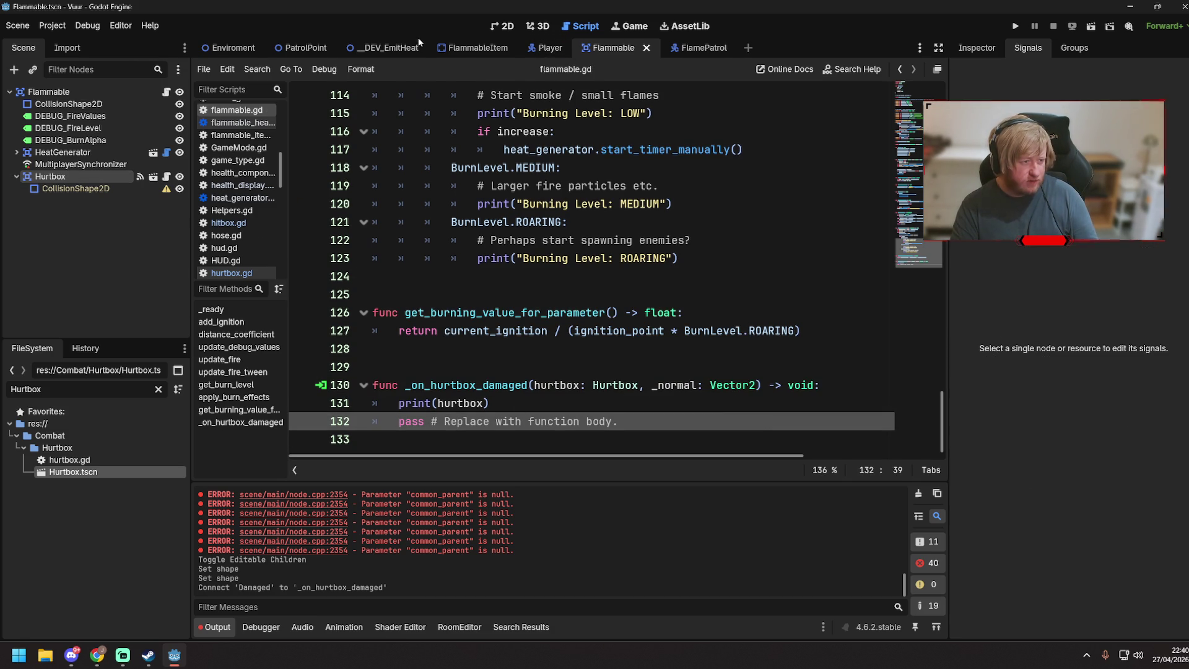
- In FlammableItem, assign a new shape to the Hurtbox's CollisionShape2D
{"action": "left_click", "coordinate": [461, 48]}
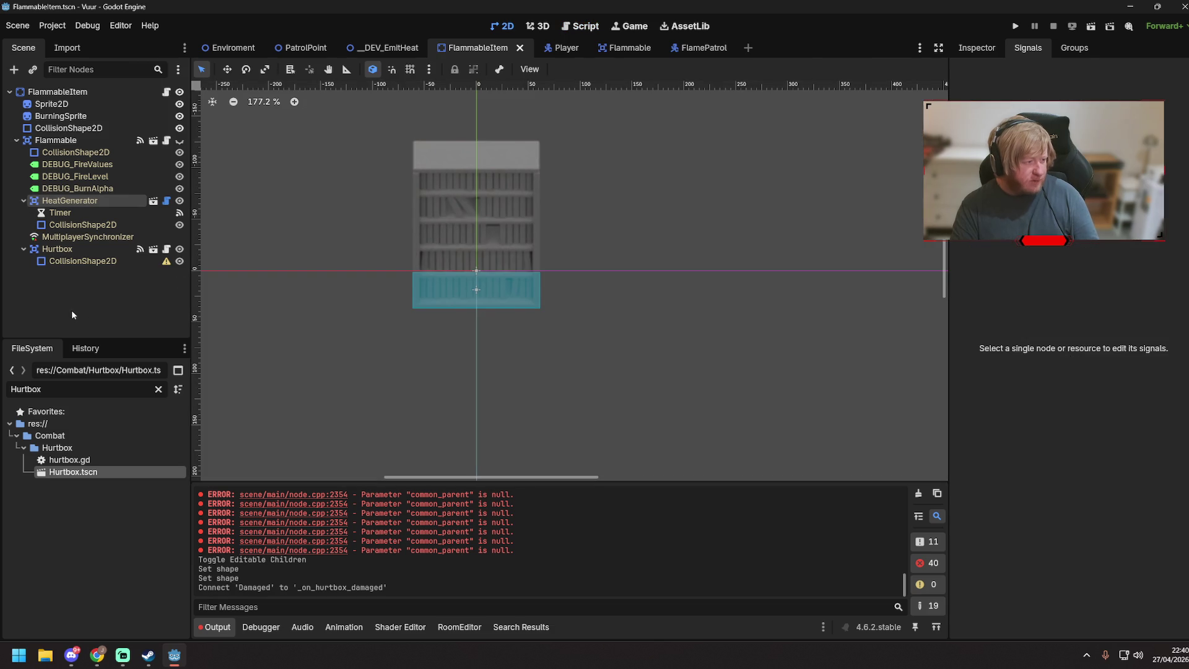
{"action": "left_click", "coordinate": [82, 261]}
{"action": "left_click", "coordinate": [977, 48]}
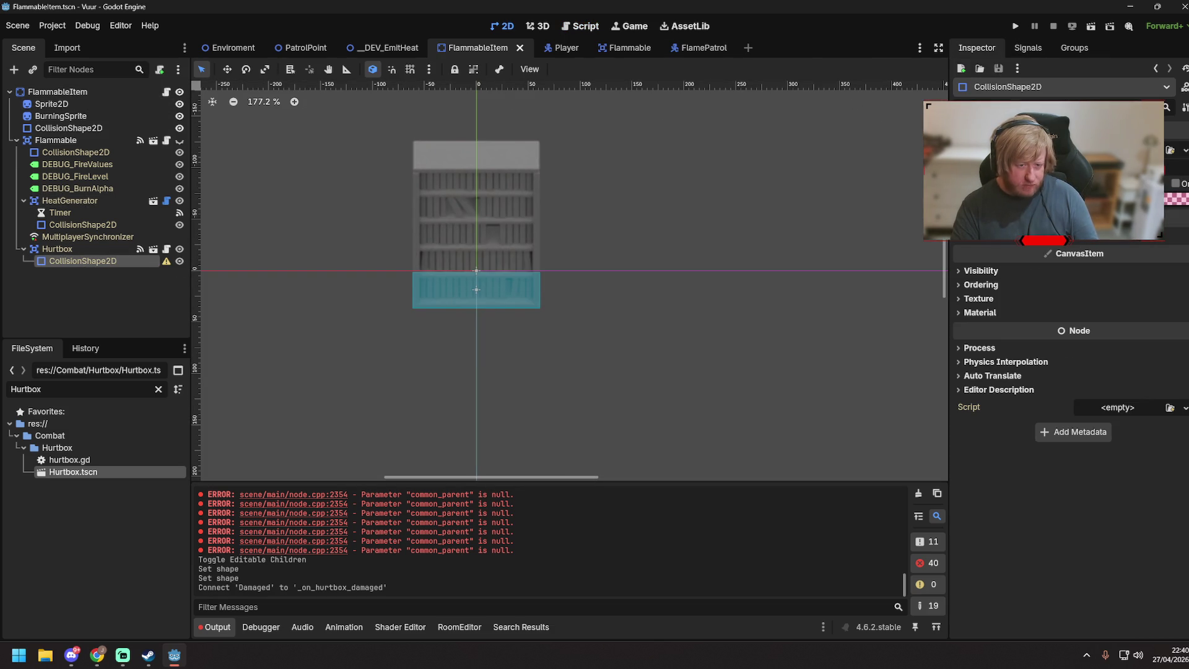
{"action": "left_click", "coordinate": [1185, 150]}
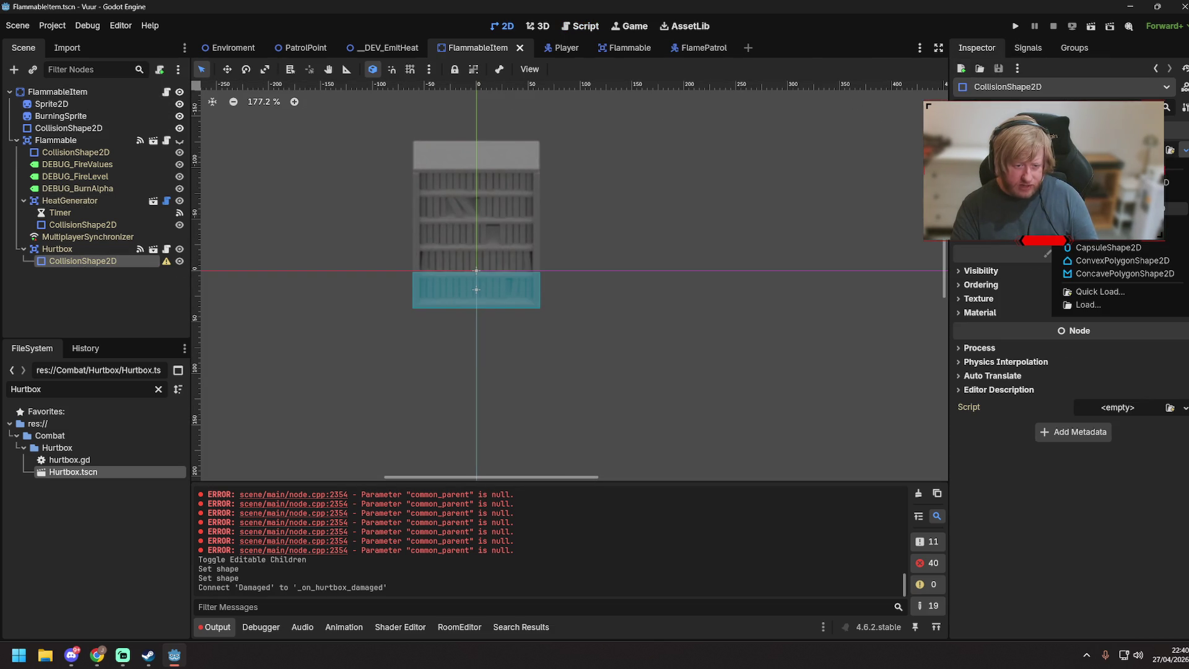
{"action": "left_click", "coordinate": [1170, 238]}
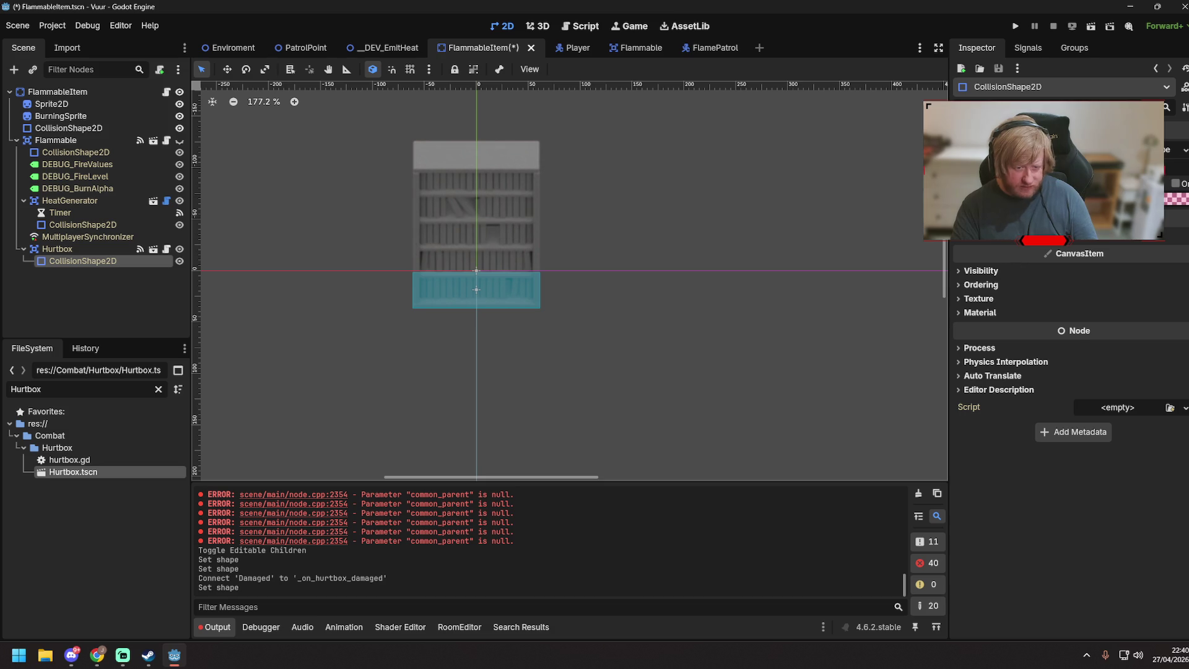
{"action": "scroll", "coordinate": [1071, 309], "scroll_direction": "up", "scroll_amount": 2}
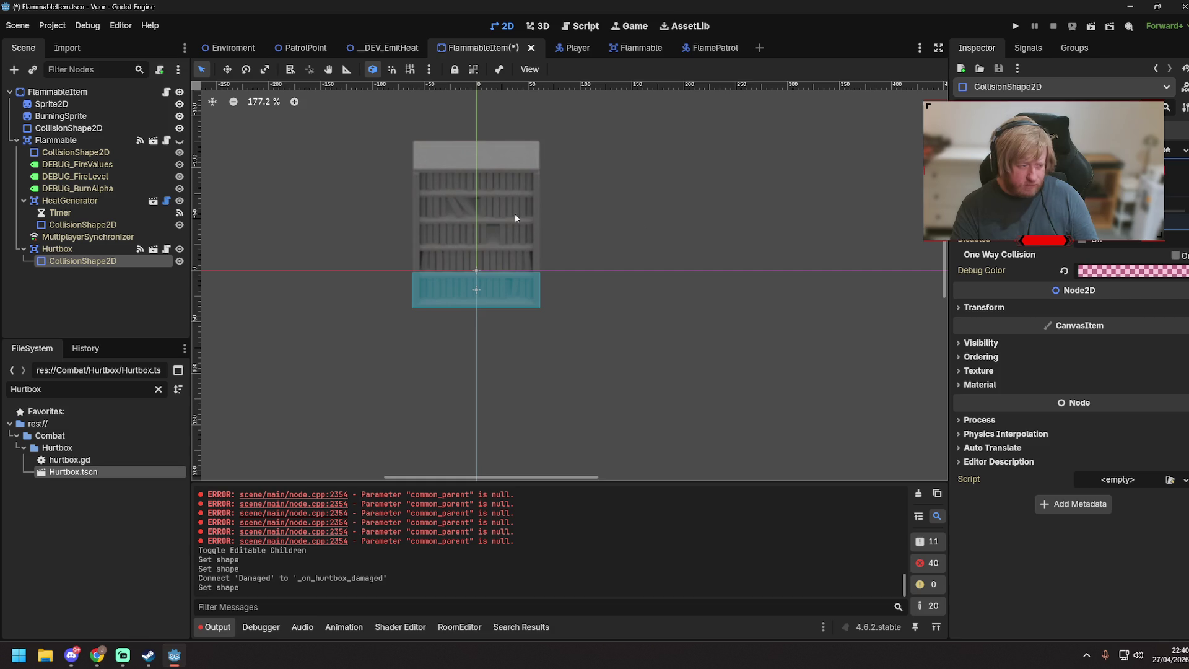
{"action": "scroll", "coordinate": [335, 291], "scroll_direction": "up", "scroll_amount": 5}
{"action": "scroll", "coordinate": [405, 273], "scroll_direction": "down", "scroll_amount": 2}
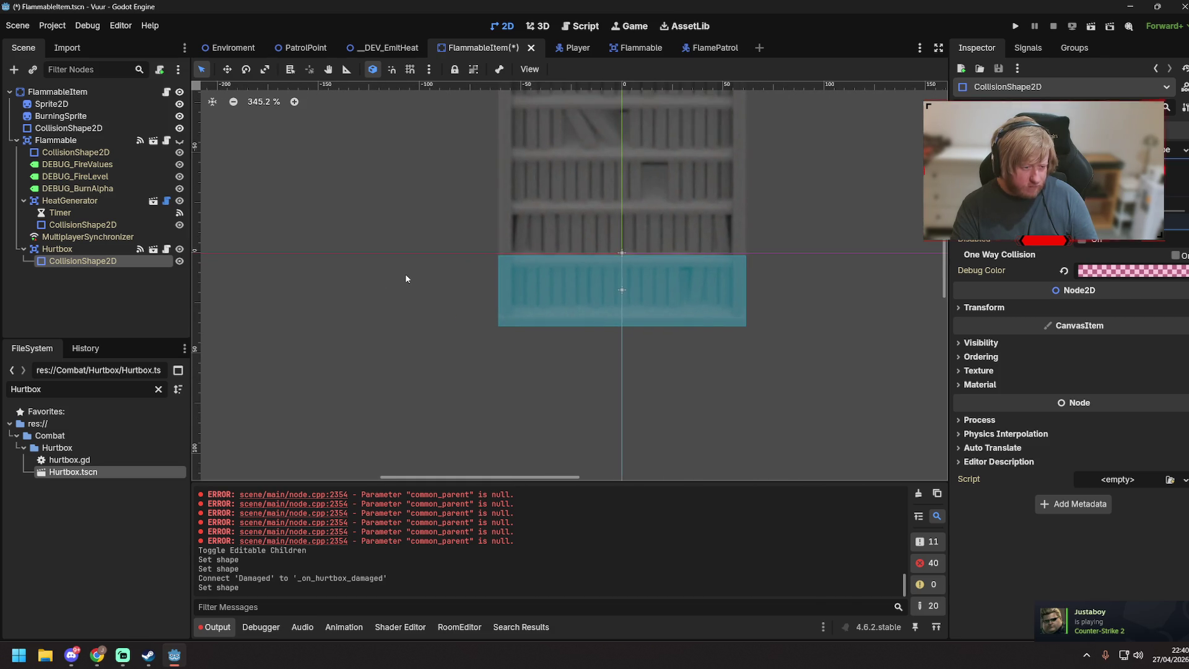
- Change the hurtbox collision shape's debug colour from pink to blue
{"action": "left_click", "coordinate": [99, 249]}
{"action": "left_click", "coordinate": [148, 261]}
{"action": "left_click", "coordinate": [180, 260]}
{"action": "left_click", "coordinate": [180, 140]}
{"action": "left_click", "coordinate": [180, 140]}
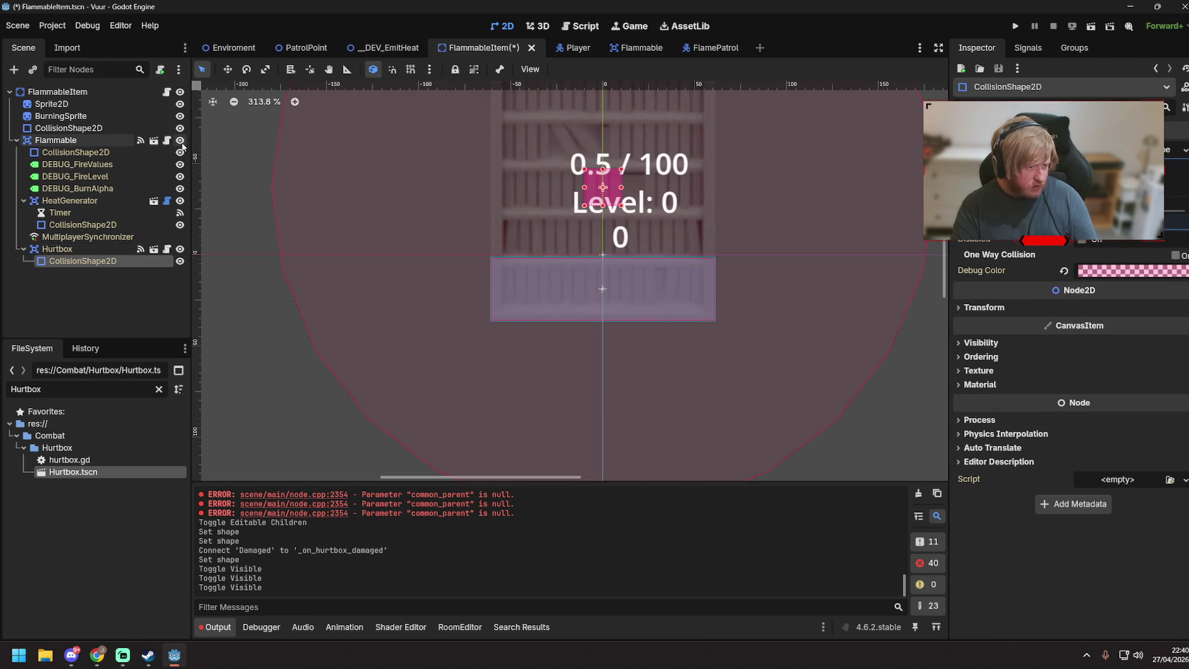
{"action": "left_click", "coordinate": [100, 252]}
{"action": "left_click", "coordinate": [100, 261]}
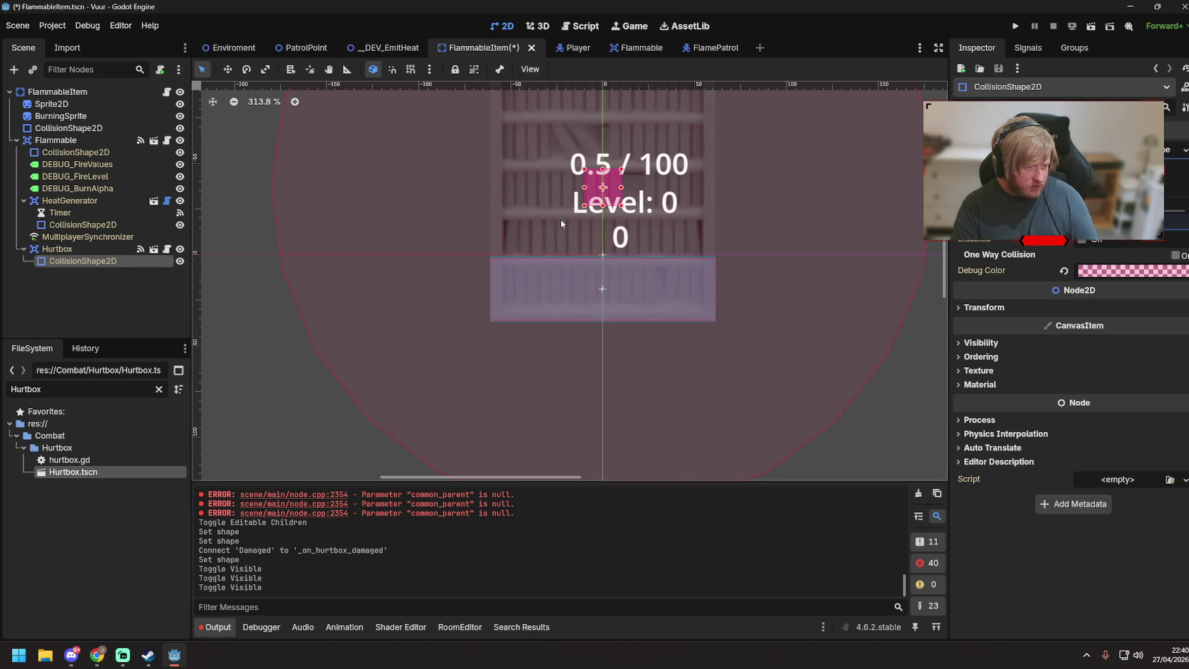
{"action": "left_click", "coordinate": [1096, 270]}
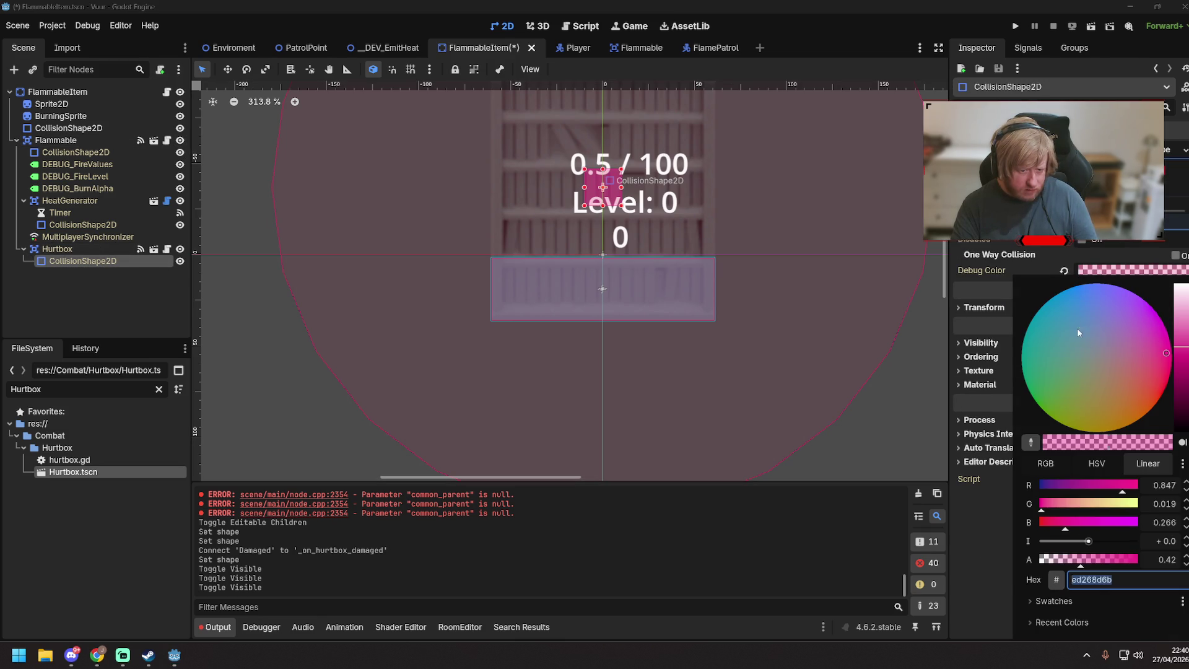
{"action": "left_click_drag", "start_coordinate": [1079, 333], "coordinate": [1081, 284]}
{"action": "left_click_drag", "start_coordinate": [1081, 243], "coordinate": [1085, 234]}
{"action": "left_click", "coordinate": [602, 183]}
- Move the hurtbox shape over the bookshelf's base and save FlammableItem
{"action": "key", "text": "w"}
{"action": "mouse_move", "coordinate": [602, 183]}
{"action": "left_mouse_down"}
{"action": "mouse_move", "coordinate": [497, 264]}
{"action": "mouse_move", "coordinate": [722, 333]}
{"action": "left_mouse_up"}
{"action": "key", "text": "q"}
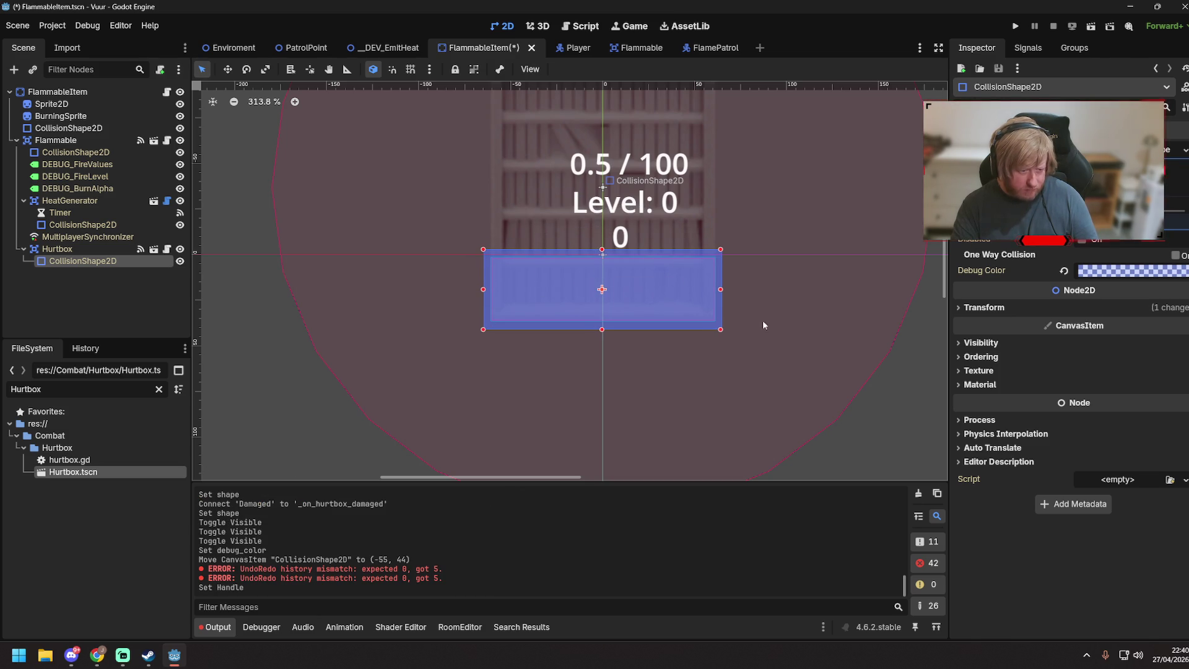
{"action": "key", "text": "ctrl+s"}
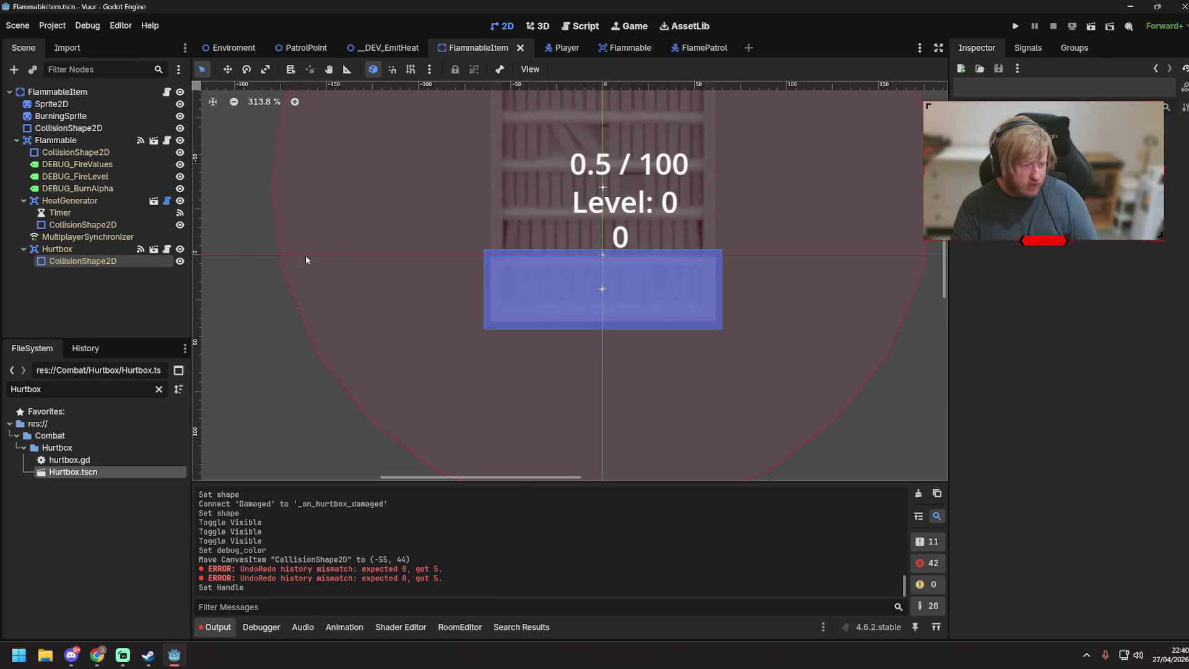
- Review the hurtbox nodes and the FlammableItem root, then open the _DEV_EmitHeat scene
{"action": "left_click", "coordinate": [72, 262]}
{"action": "left_click", "coordinate": [57, 249]}
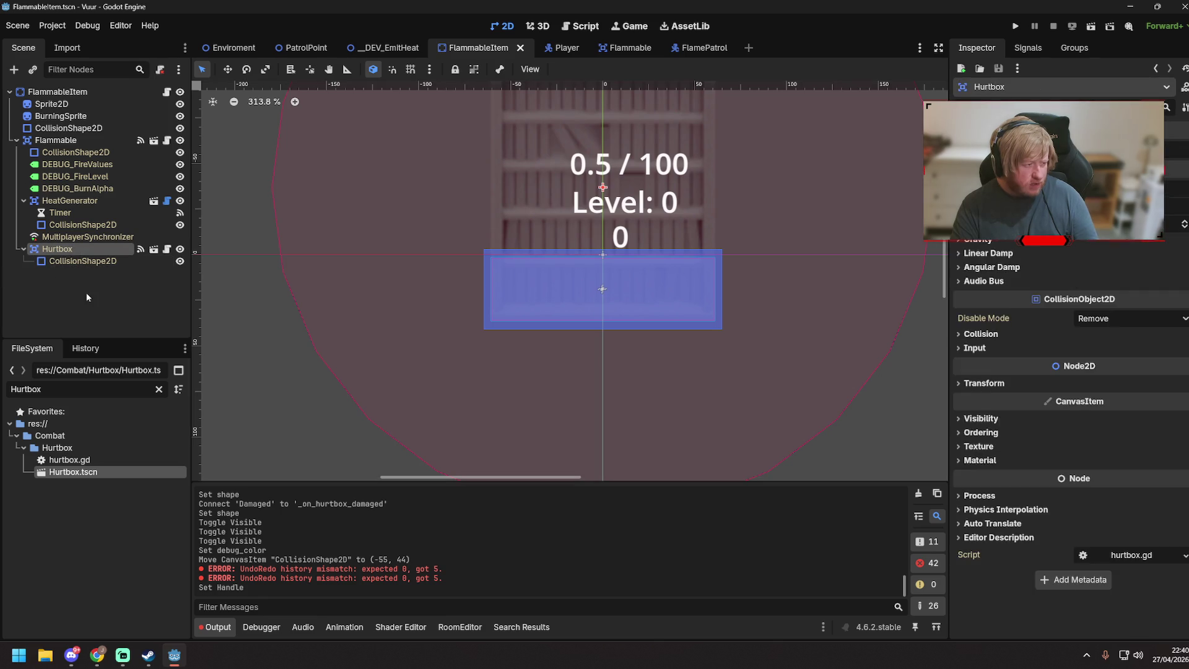
{"action": "left_click", "coordinate": [83, 92]}
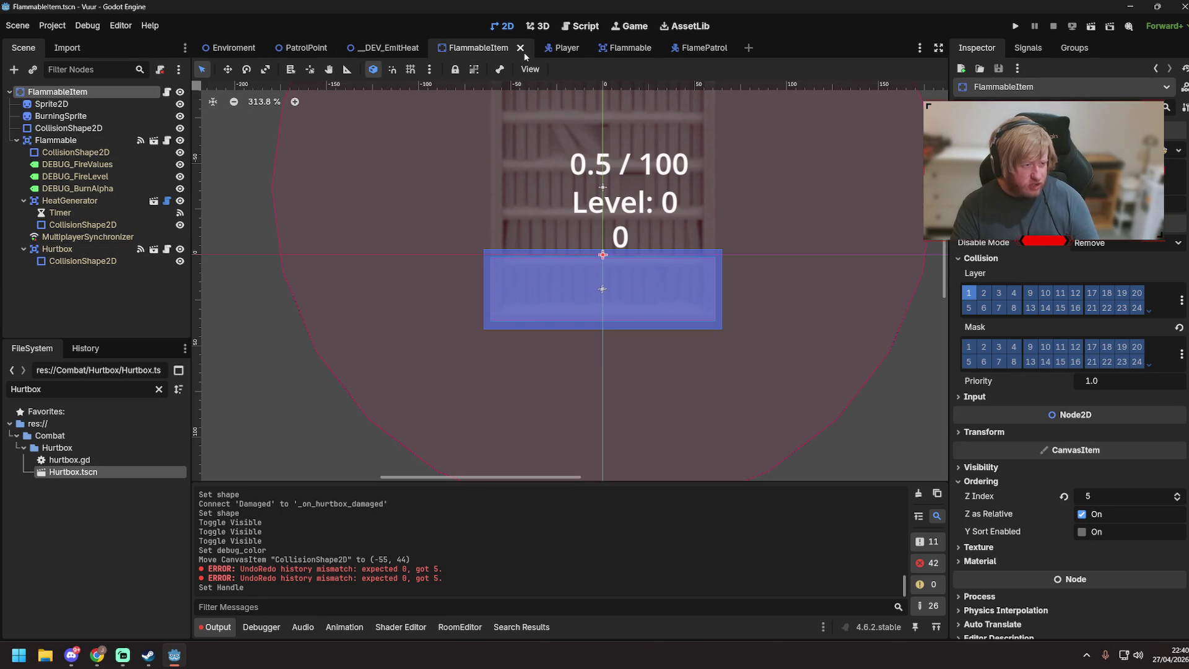
{"action": "left_click", "coordinate": [391, 52]}
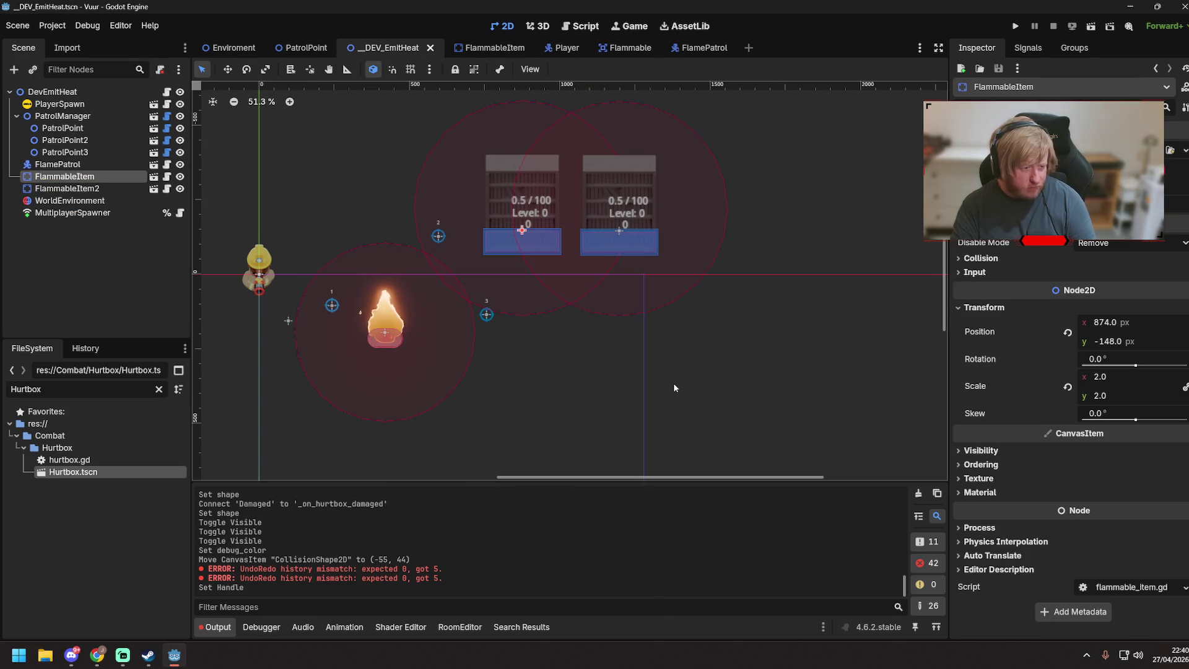
- Run the scene with F6, walk to the bookshelves and spray water at them
{"action": "key", "text": "F6"}
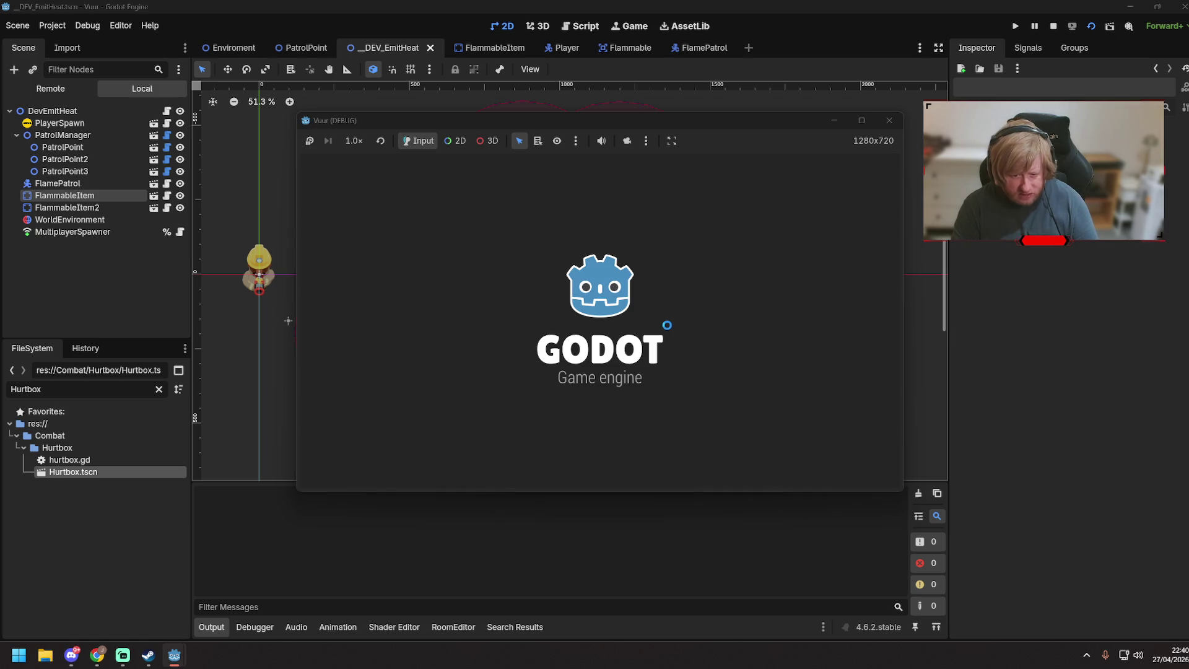
{"action": "key", "text": "s"}
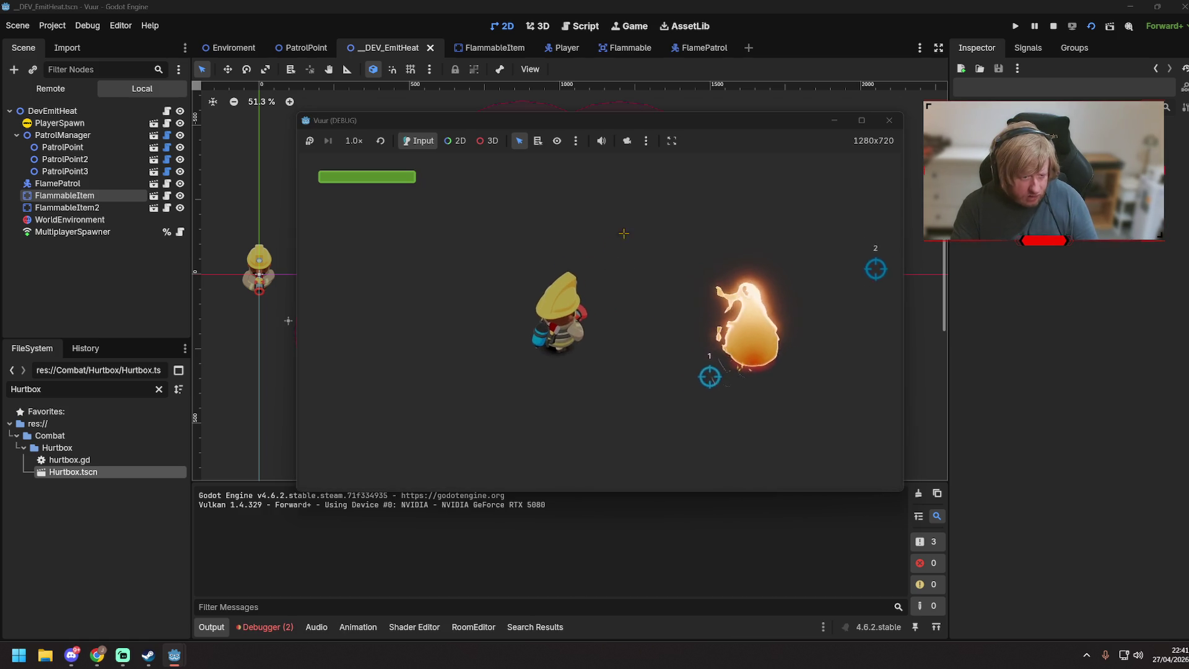
{"action": "key", "text": "d"}
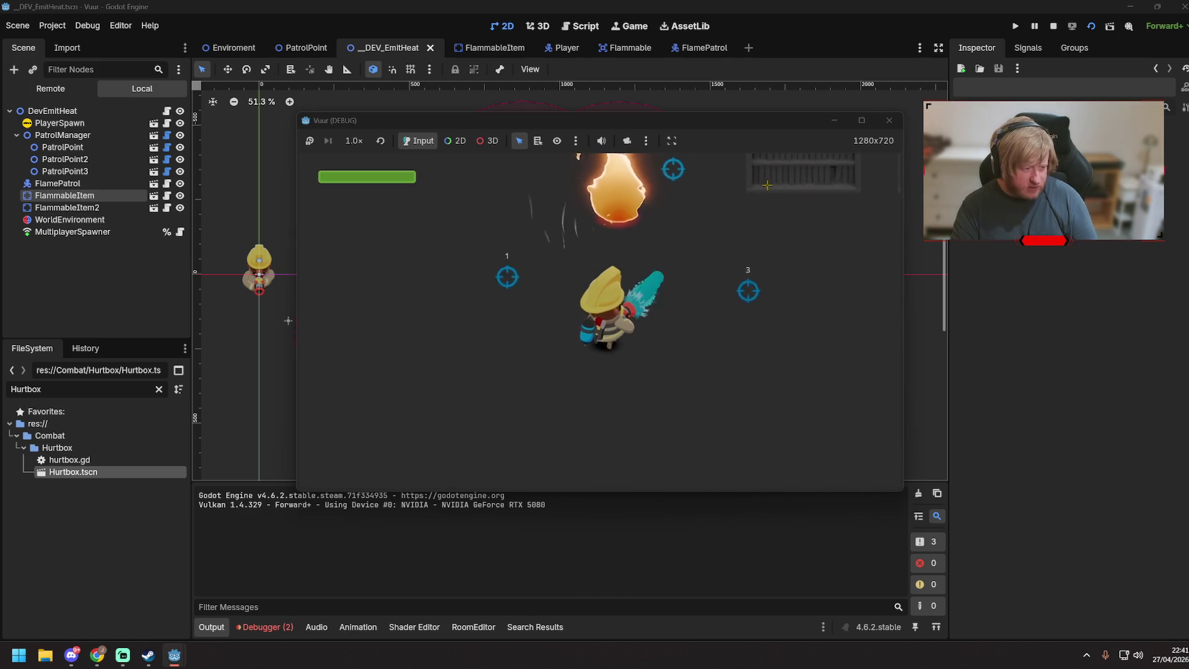
{"action": "key", "text": "w"}
{"action": "left_click_drag", "start_coordinate": [412, 207], "coordinate": [631, 198]}
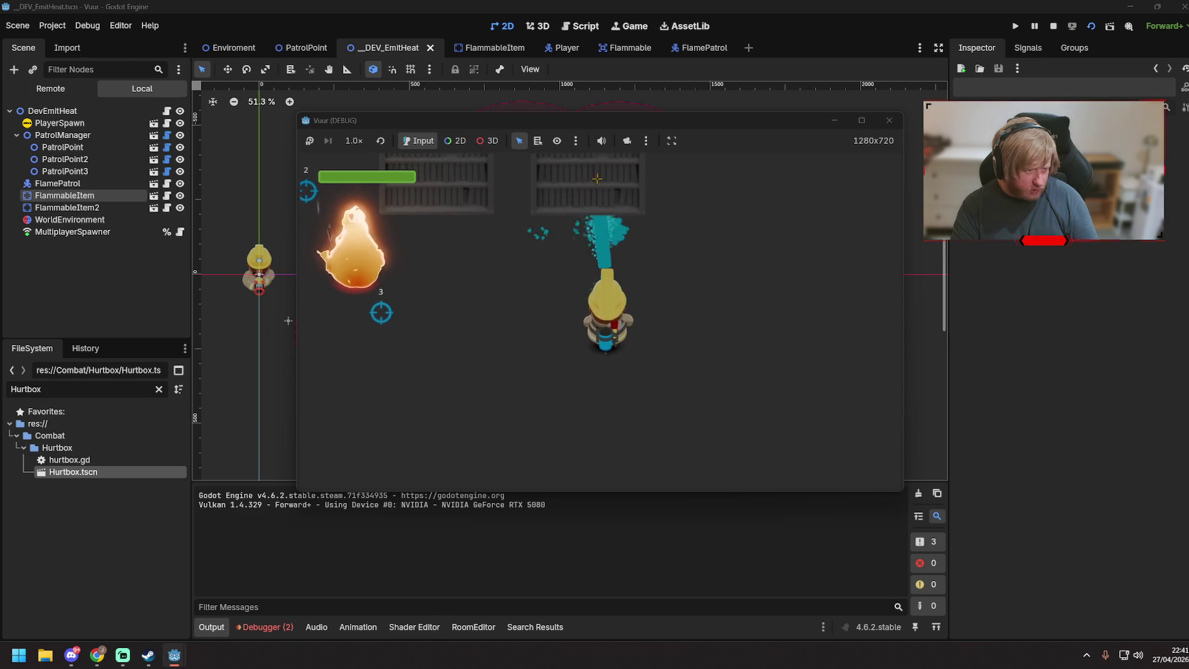
- Stop the game, save, and return to the Flammable scene
{"action": "left_click", "coordinate": [890, 120]}
{"action": "key", "text": "ctrl+s"}
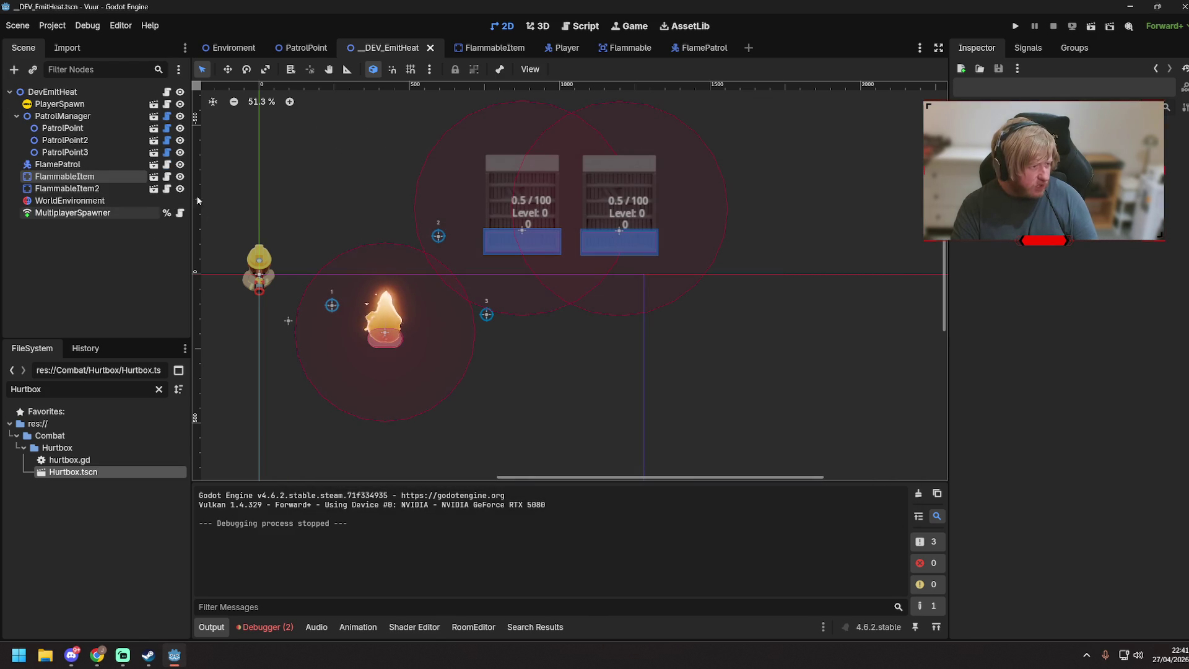
{"action": "left_click", "coordinate": [487, 49]}
{"action": "left_click", "coordinate": [613, 48]}
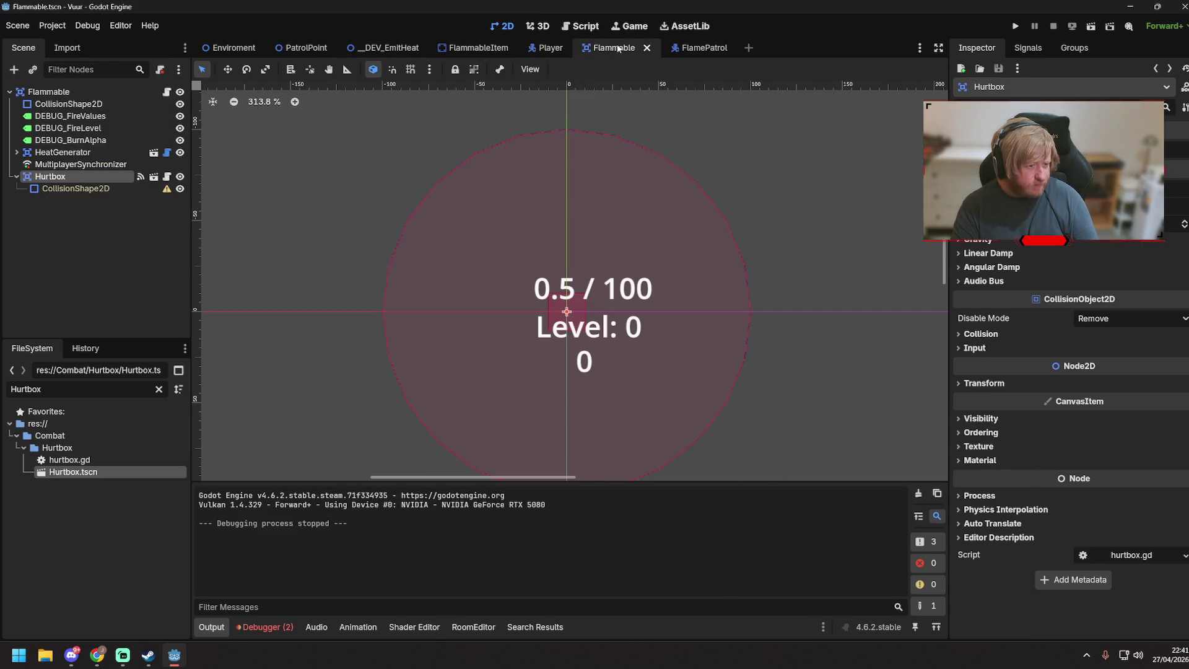
- Review the hurtbox script and select the Flammable scene's Hurtbox node
{"action": "left_click", "coordinate": [167, 177]}
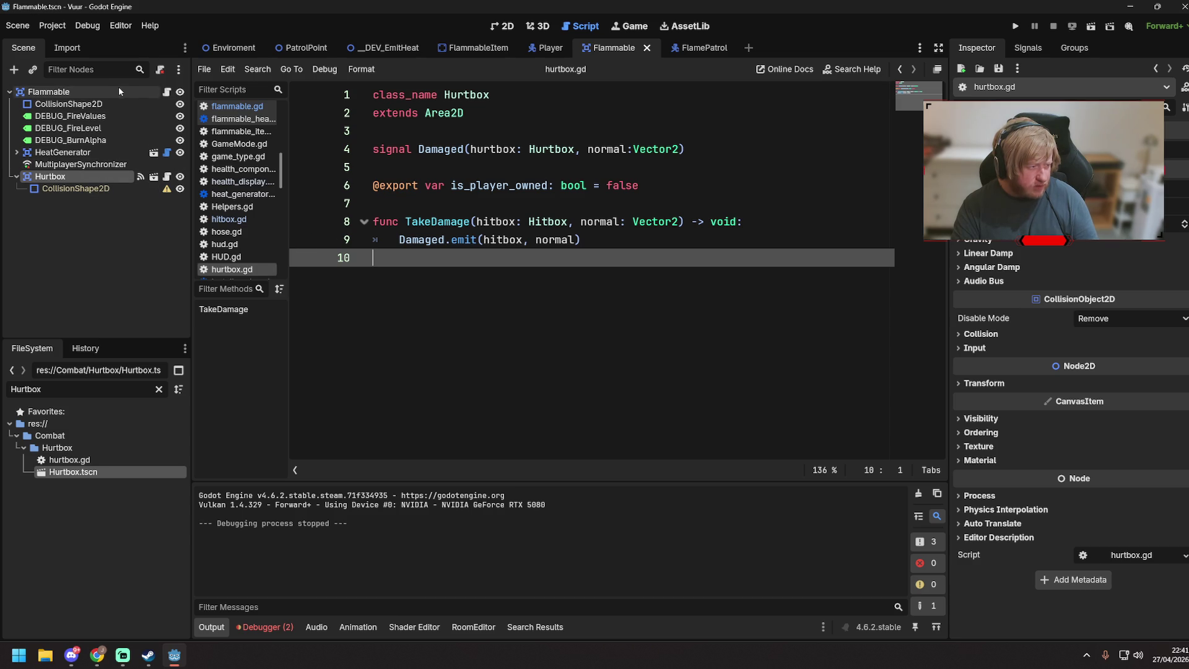
{"action": "left_click", "coordinate": [431, 256]}
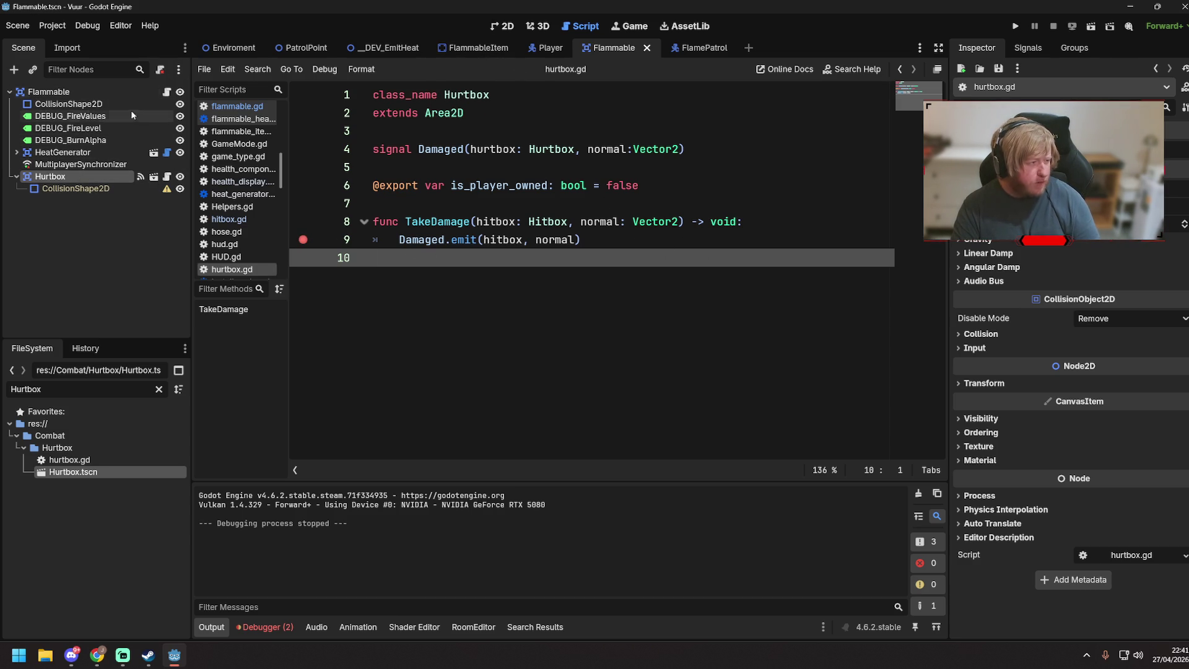
{"action": "left_click", "coordinate": [73, 164]}
{"action": "left_click", "coordinate": [80, 177]}
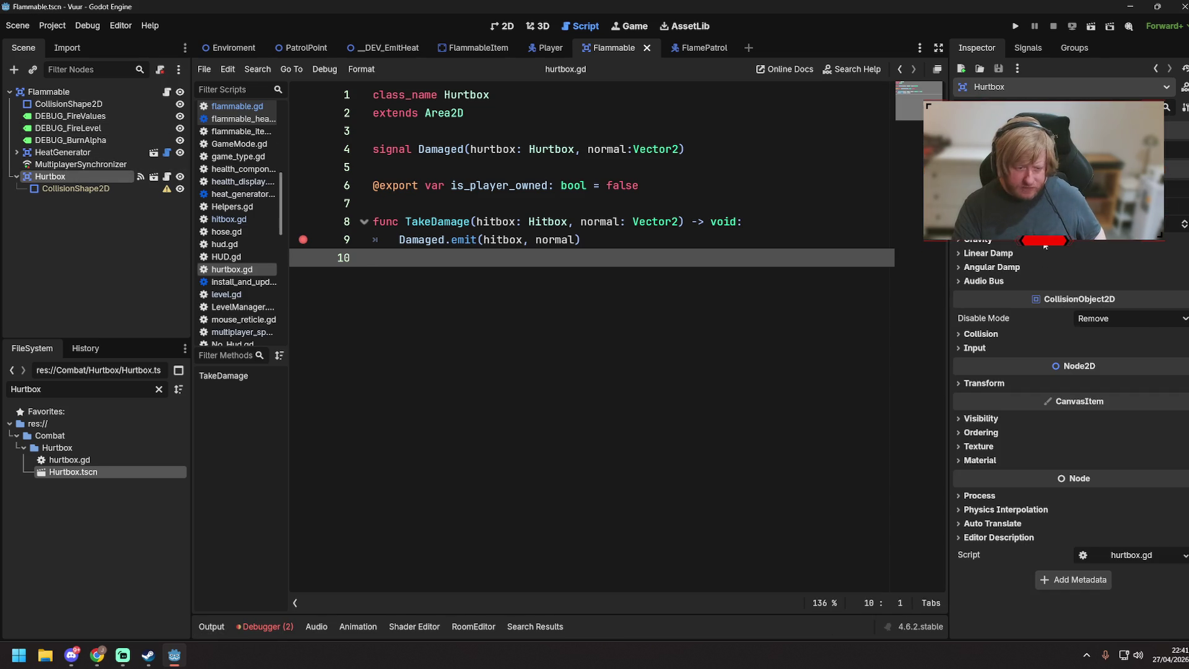
- Set the Hurtbox's collision layer and mask to 2 instead of 1, then save
{"action": "left_click", "coordinate": [960, 334]}
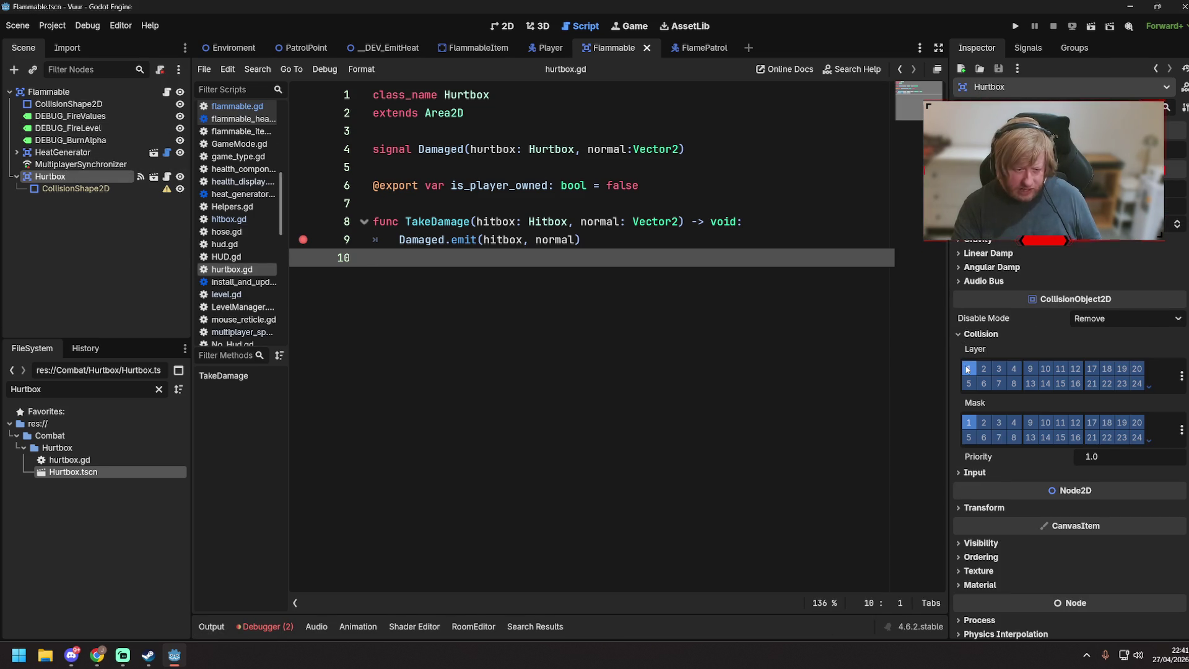
{"action": "left_click", "coordinate": [968, 370]}
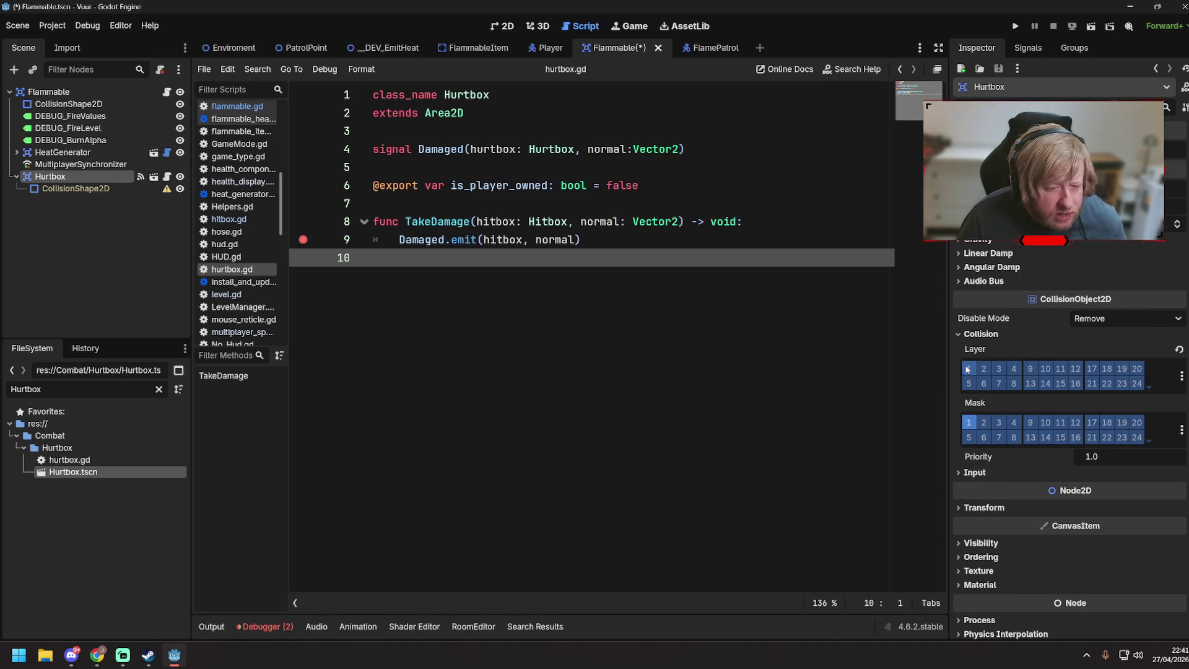
{"action": "left_click", "coordinate": [970, 421]}
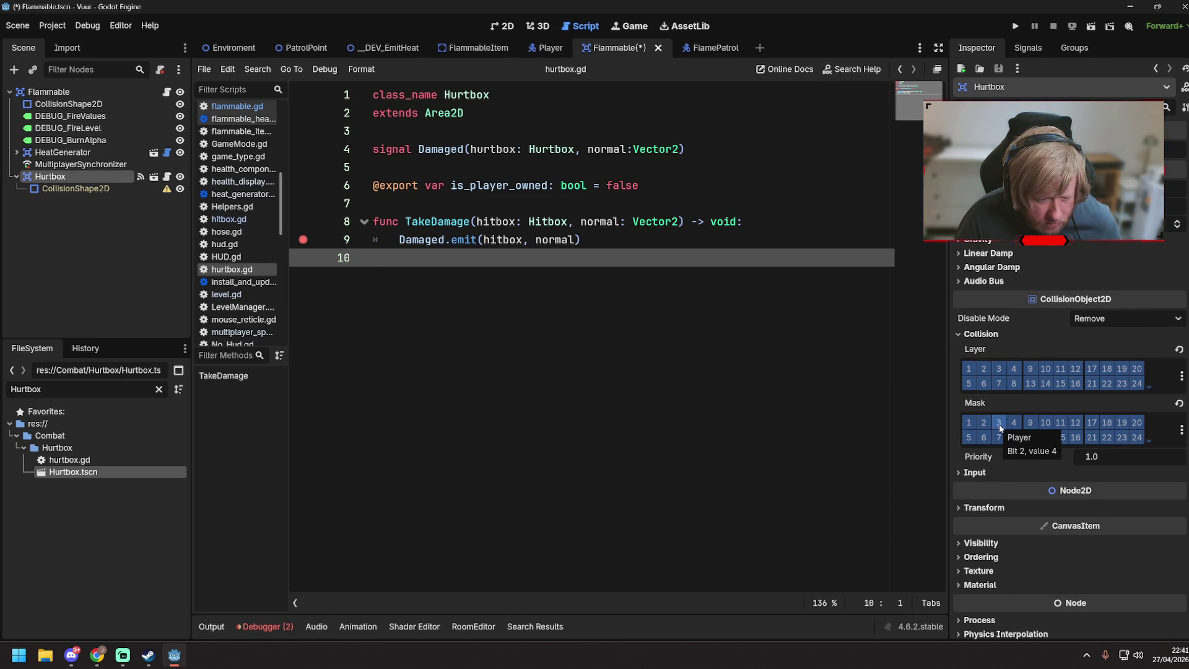
{"action": "left_click", "coordinate": [984, 424]}
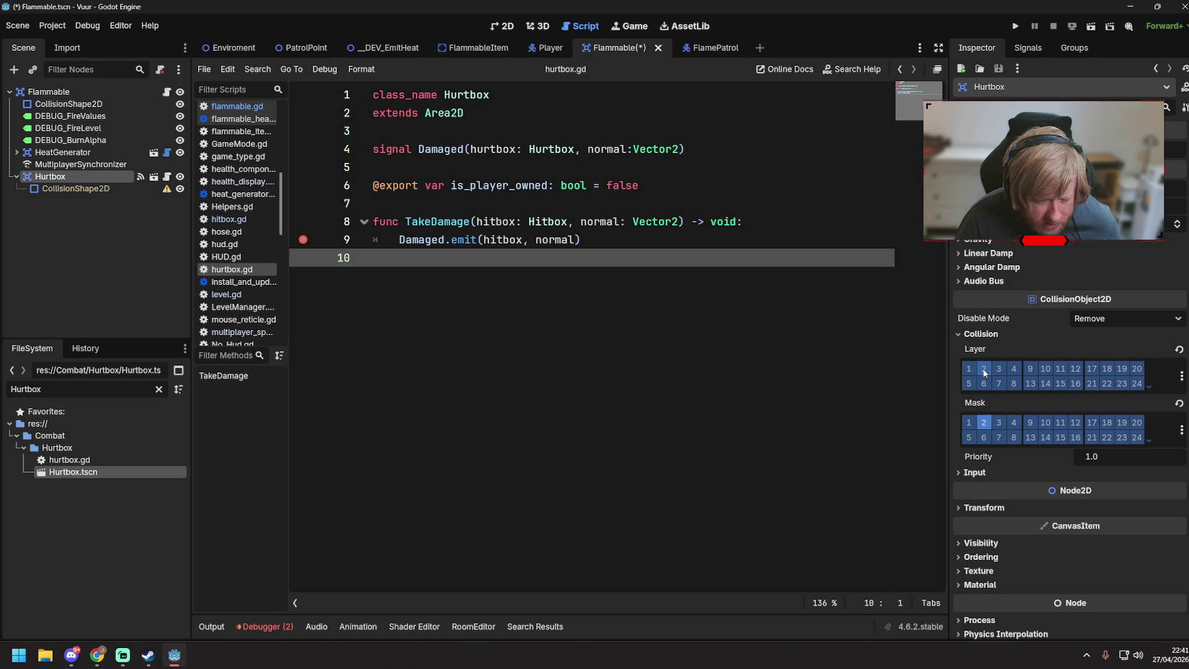
{"action": "left_click", "coordinate": [984, 370]}
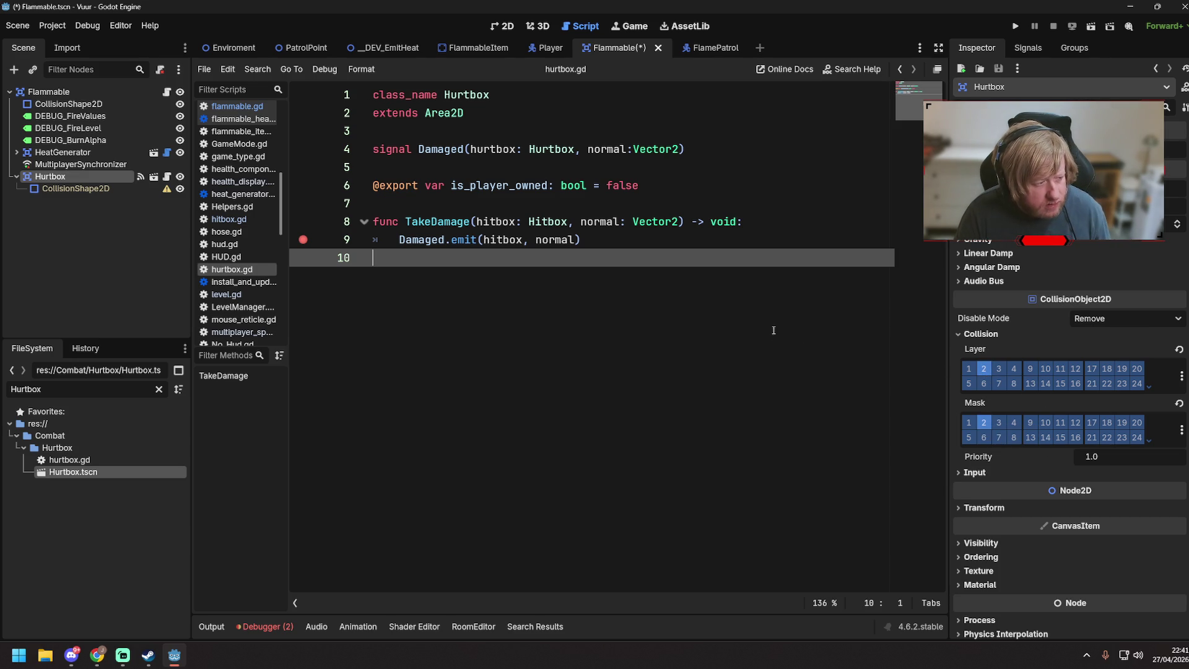
{"action": "key", "text": "ctrl+s"}
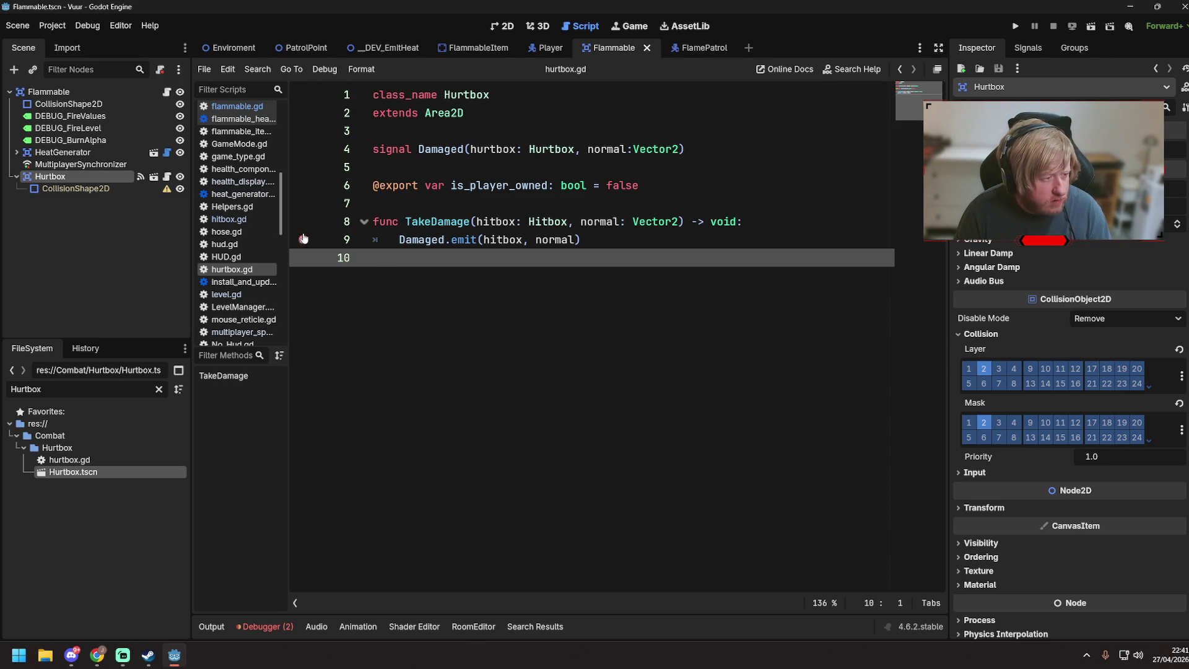
{"action": "left_click", "coordinate": [411, 48]}
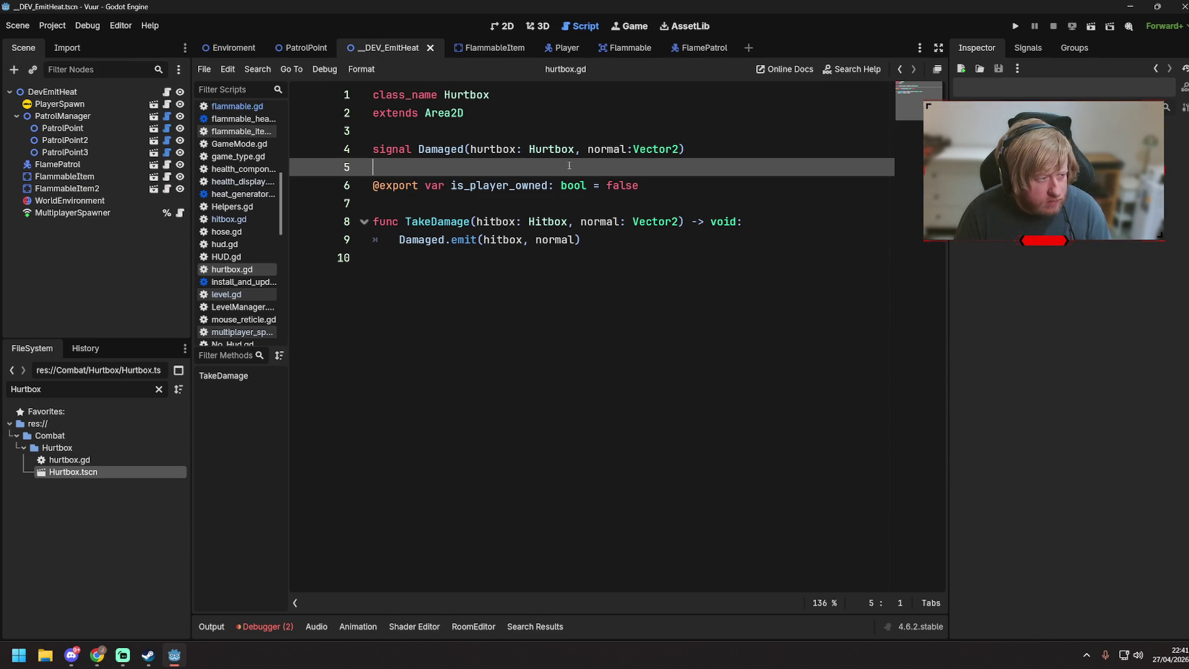
- Run the heat test scene, hose the burning flame with water, then view the 308 debugger errors
{"action": "key", "text": "F6"}
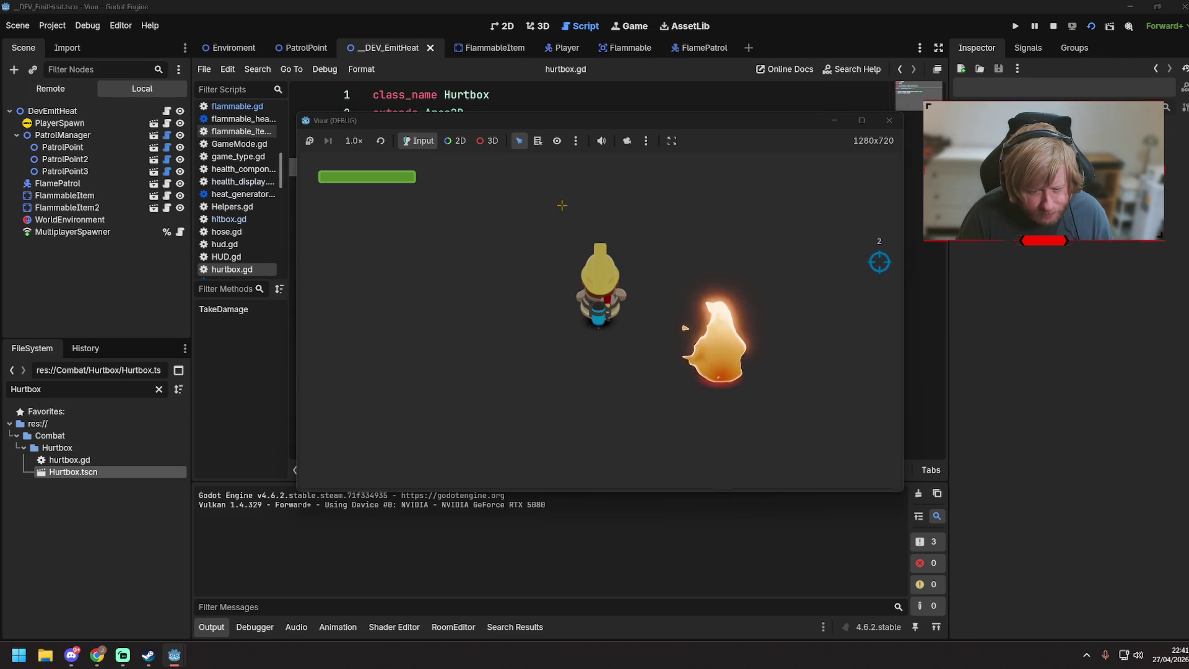
{"action": "key", "text": "d"}
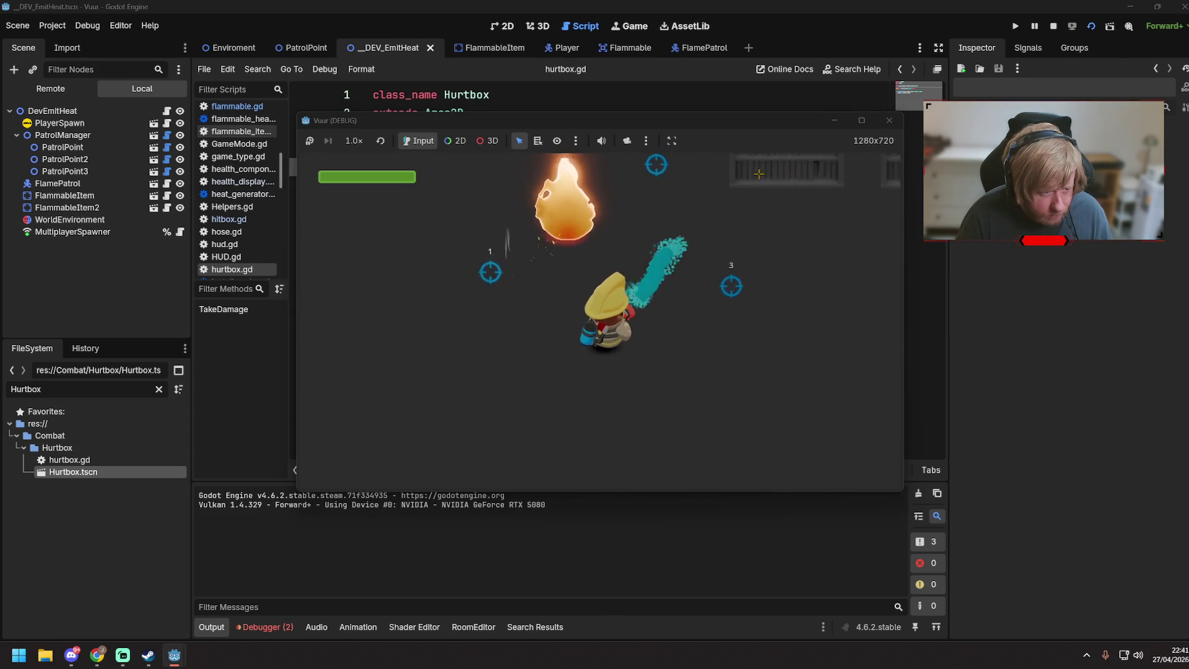
{"action": "key", "text": "d"}
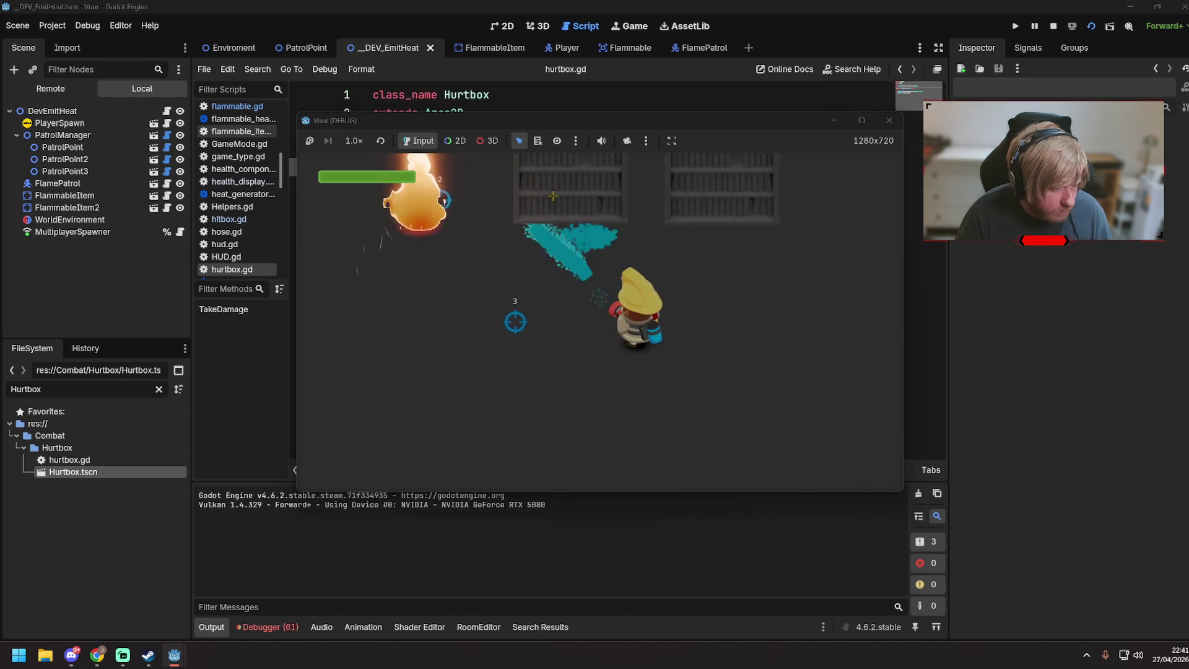
{"action": "key", "text": "w"}
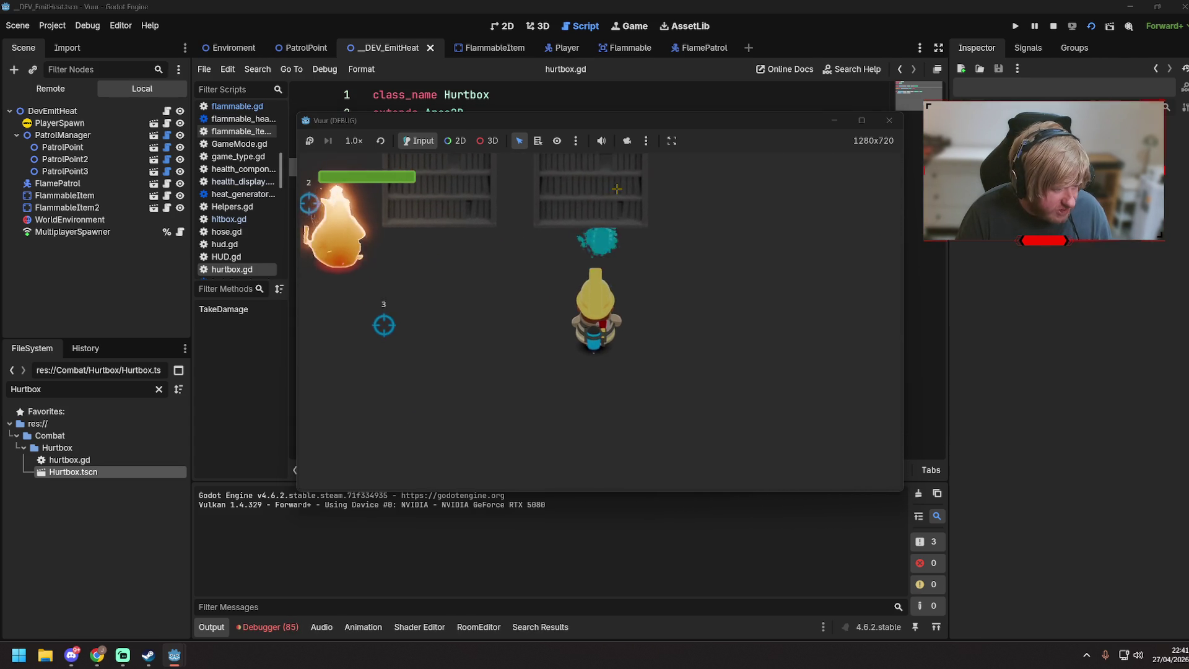
{"action": "key", "text": "d"}
{"action": "left_click", "coordinate": [556, 175]}
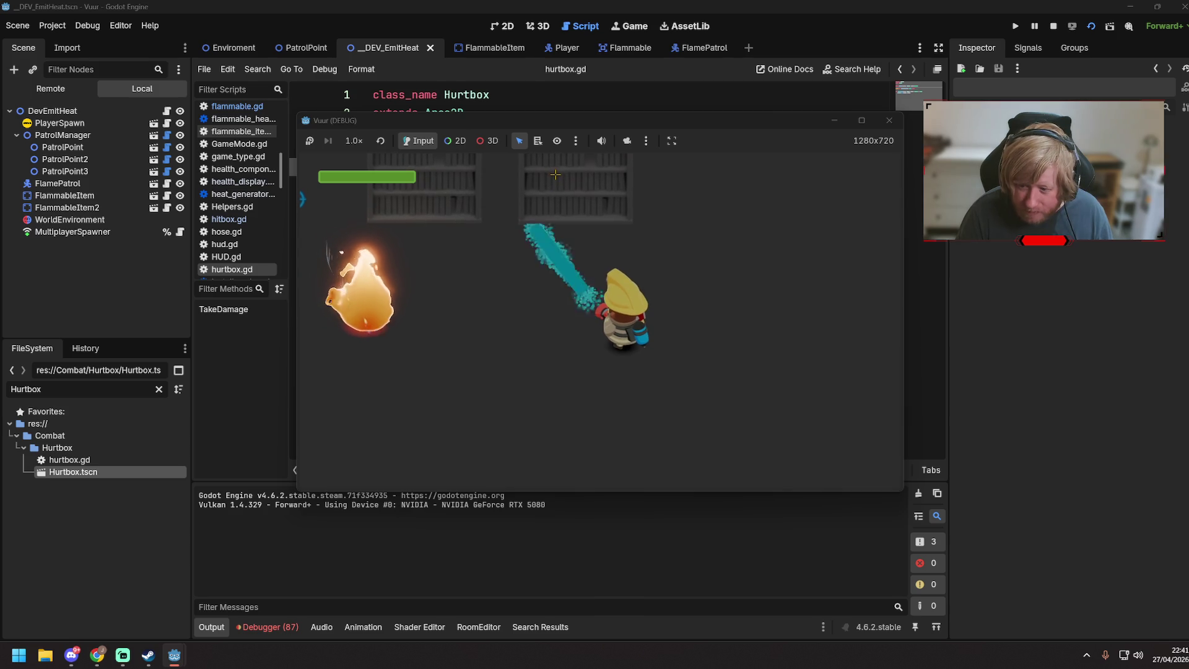
{"action": "key", "text": "d"}
{"action": "left_click", "coordinate": [545, 172]}
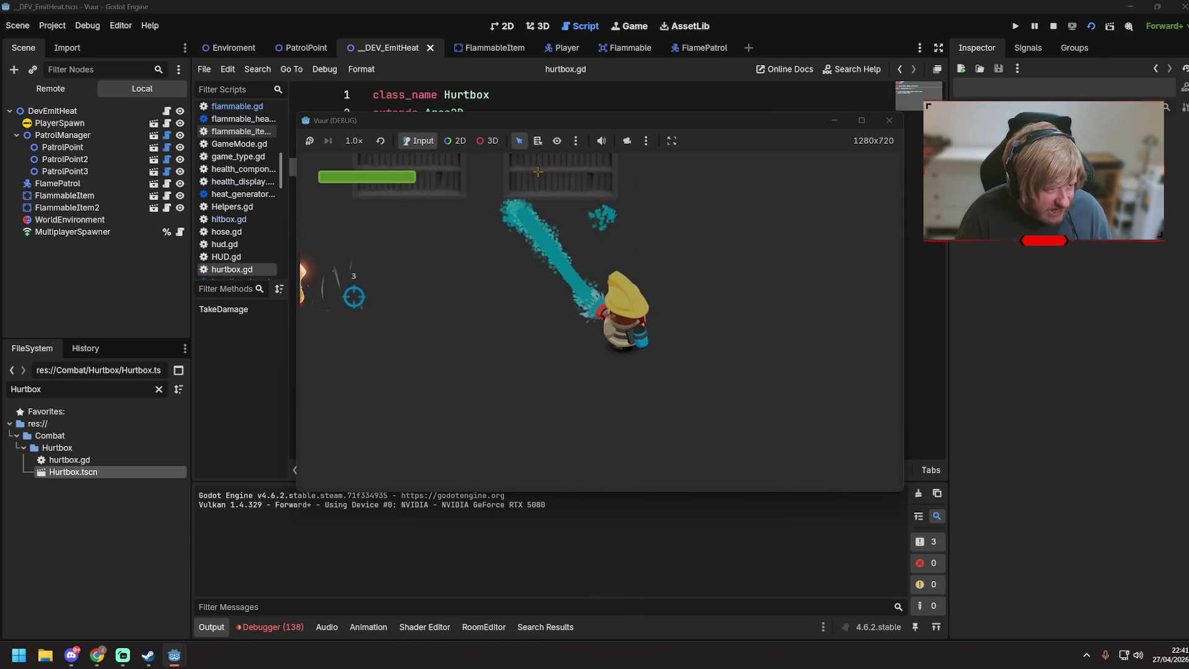
{"action": "key", "text": "w"}
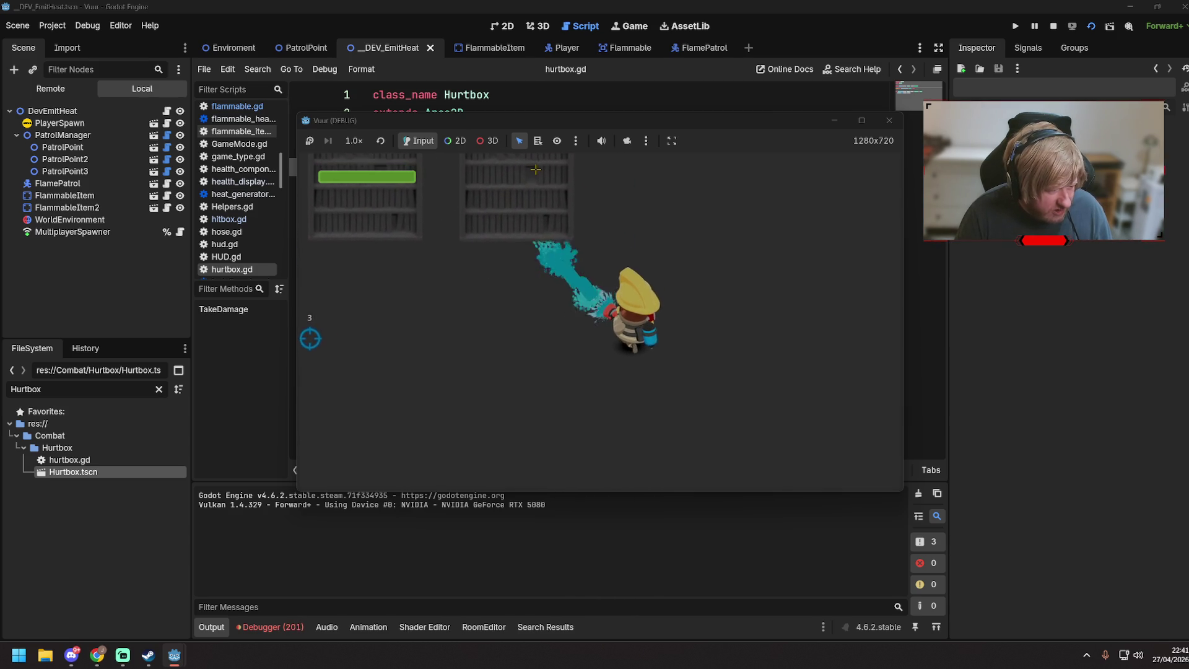
{"action": "key", "text": "d"}
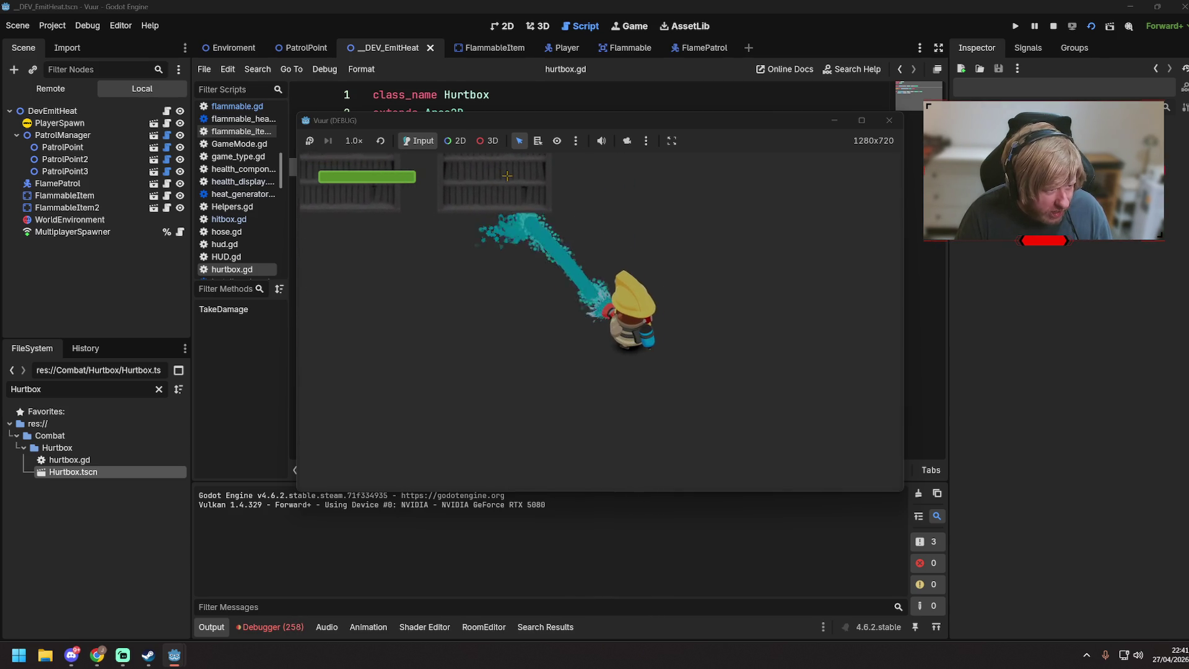
{"action": "key", "text": "s"}
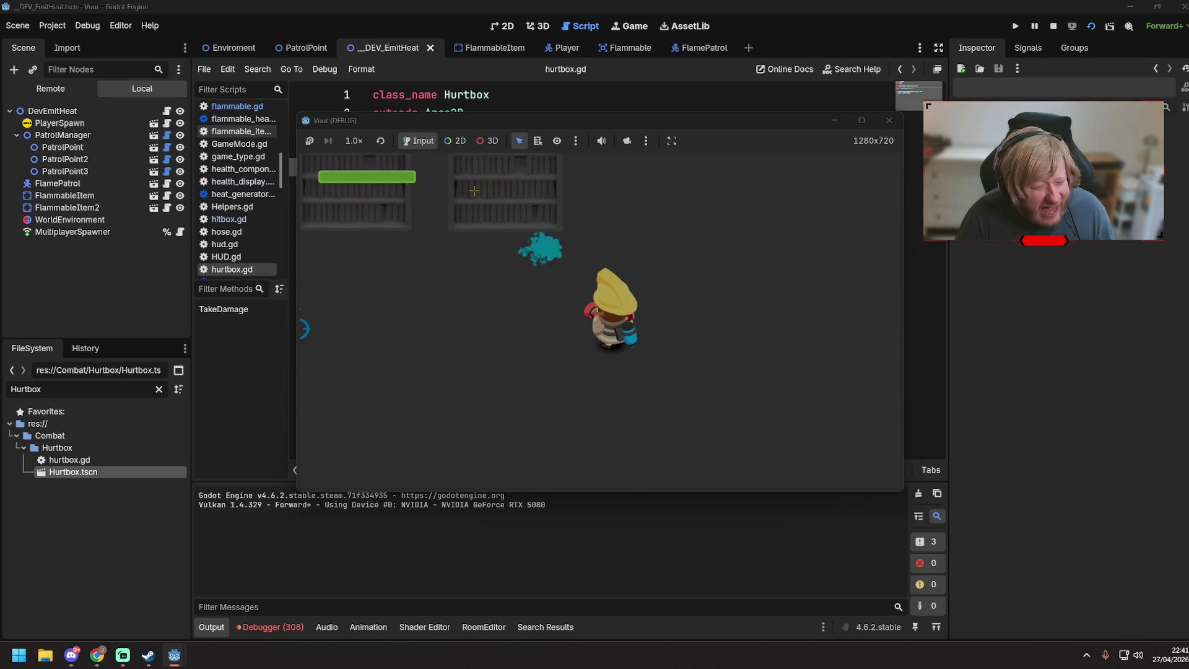
{"action": "left_click", "coordinate": [270, 627]}
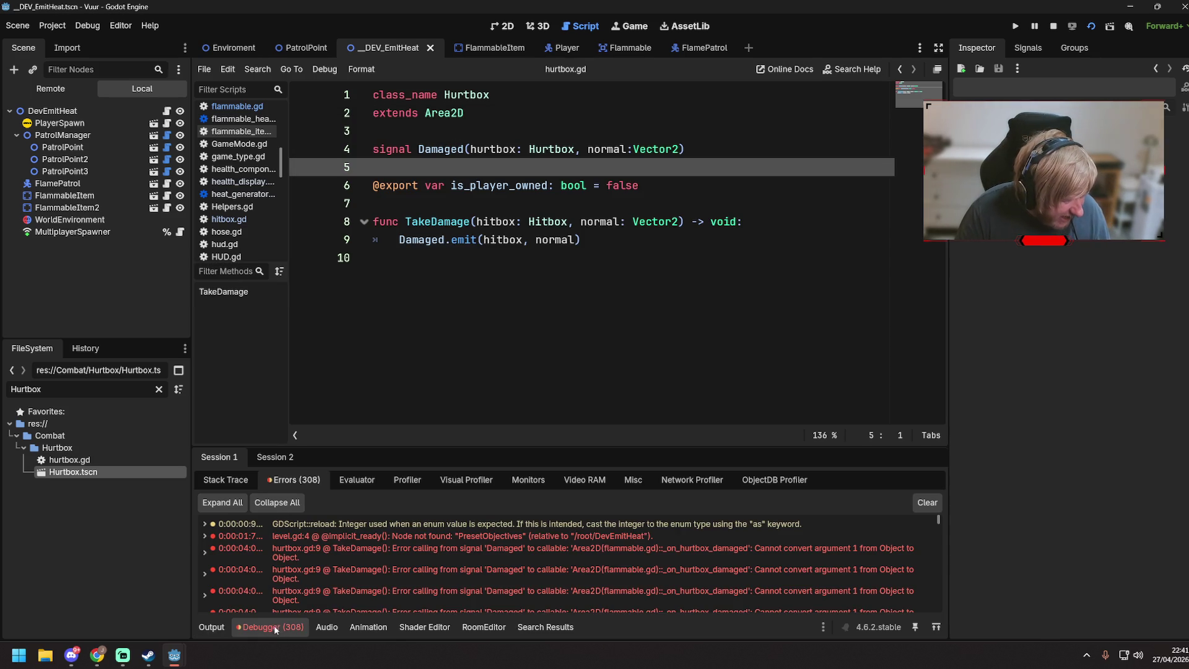
- Expand the hurtbox.gd:9 signal conversion error's stack trace, then switch to FlammableItem
{"action": "mouse_move", "coordinate": [449, 555]}
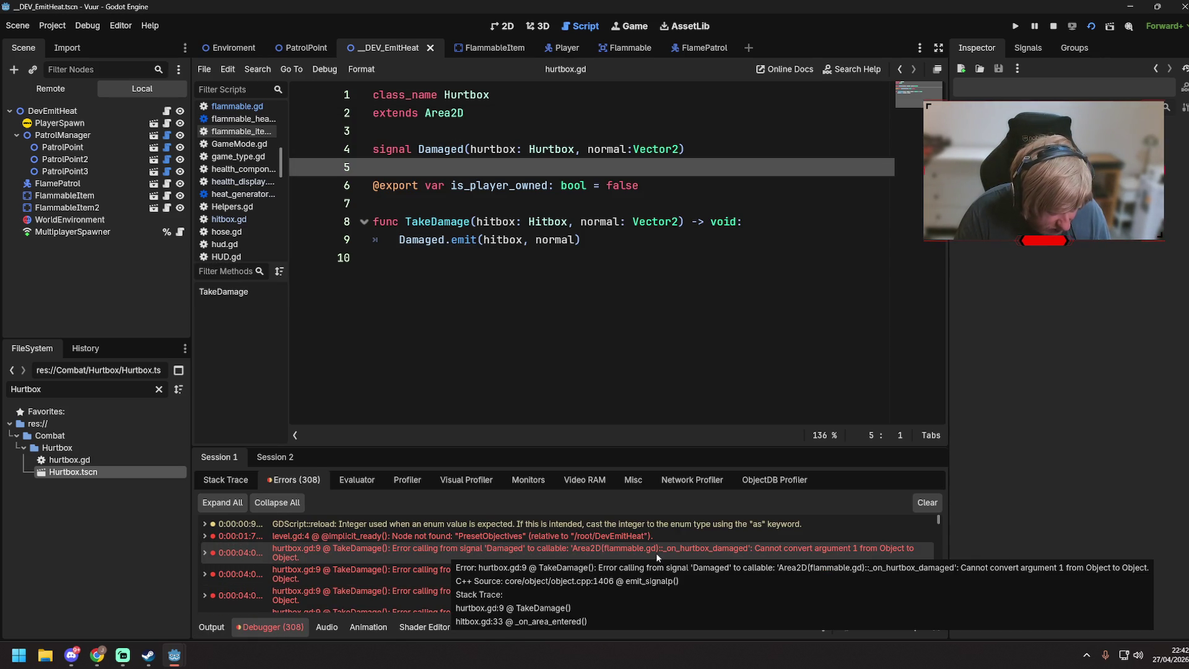
{"action": "left_click", "coordinate": [823, 550]}
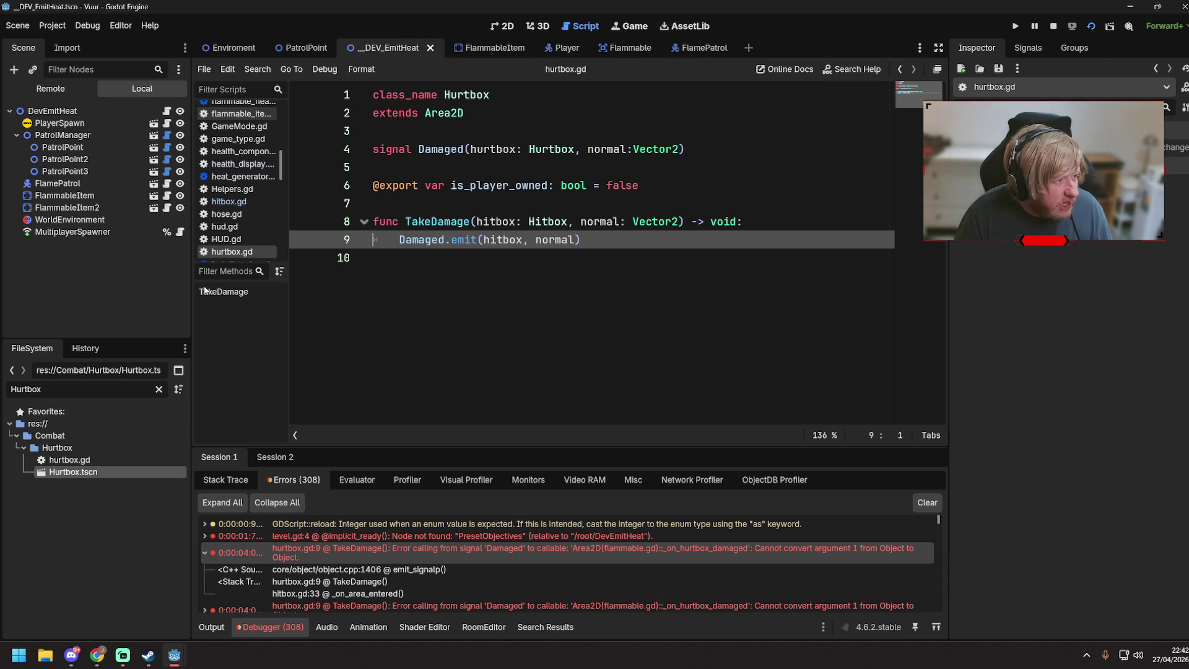
{"action": "left_click", "coordinate": [479, 48]}
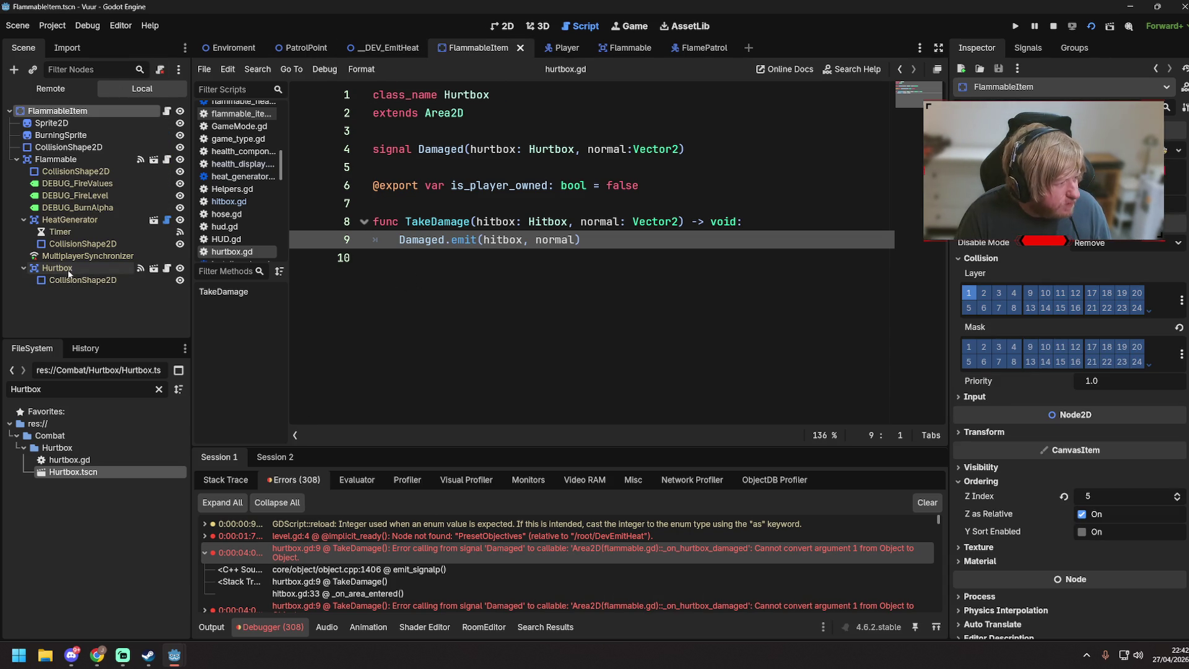
- Select FlammableItem's Hurtbox, check the Hitbox type in TakeDamage, and save the scene
{"action": "left_click", "coordinate": [68, 272]}
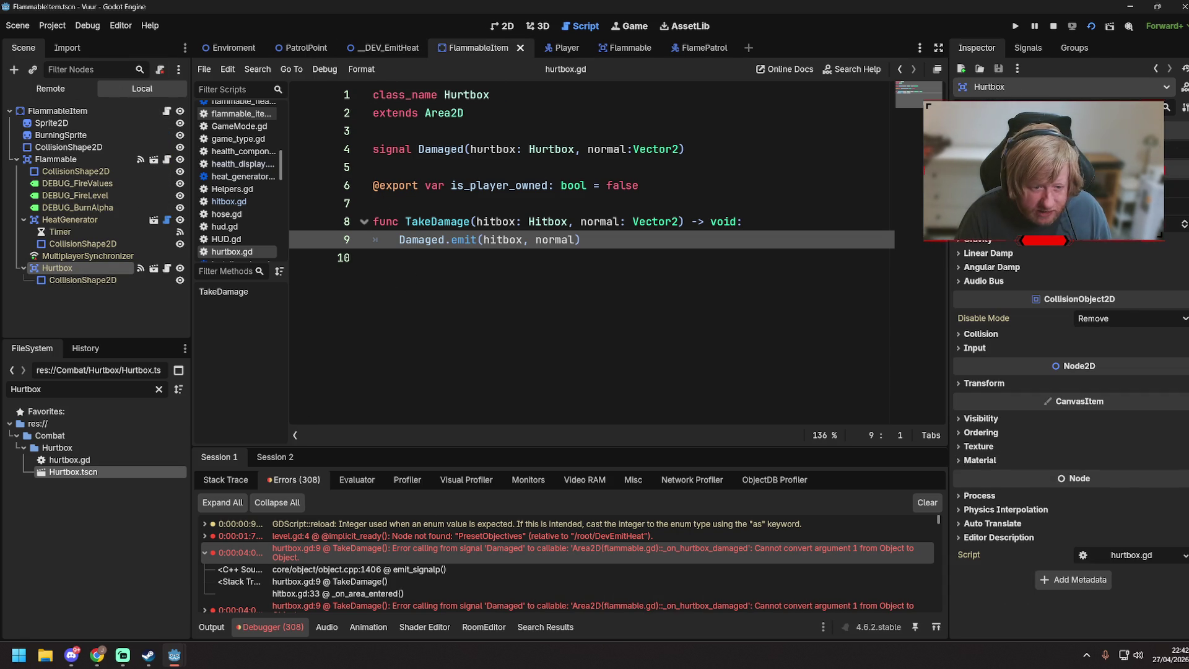
{"action": "left_click", "coordinate": [17, 160]}
{"action": "left_click", "coordinate": [17, 160]}
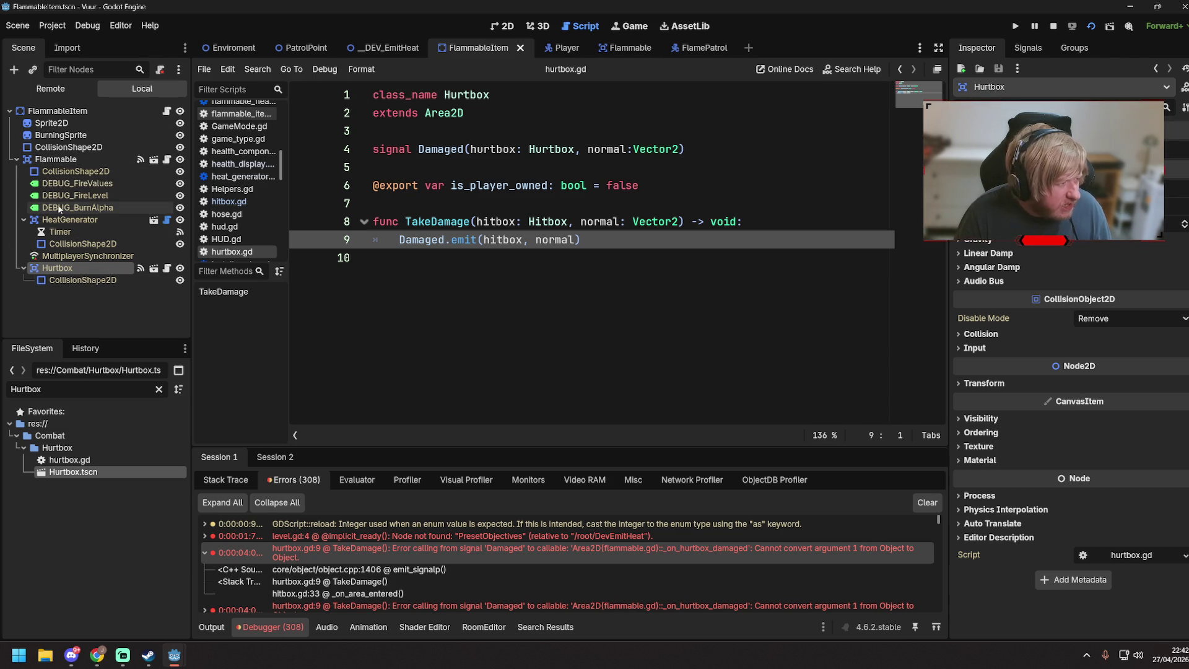
{"action": "scroll", "coordinate": [646, 585], "scroll_direction": "down", "scroll_amount": 1}
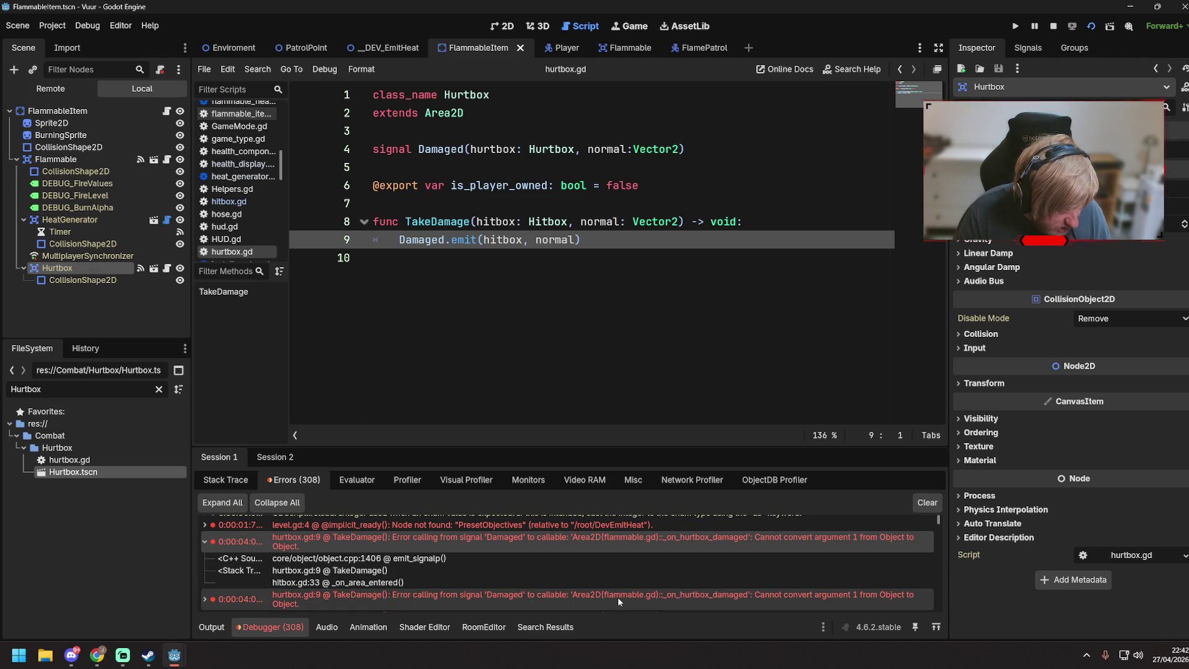
{"action": "left_click", "coordinate": [548, 222]}
{"action": "key", "text": "ctrl+s"}
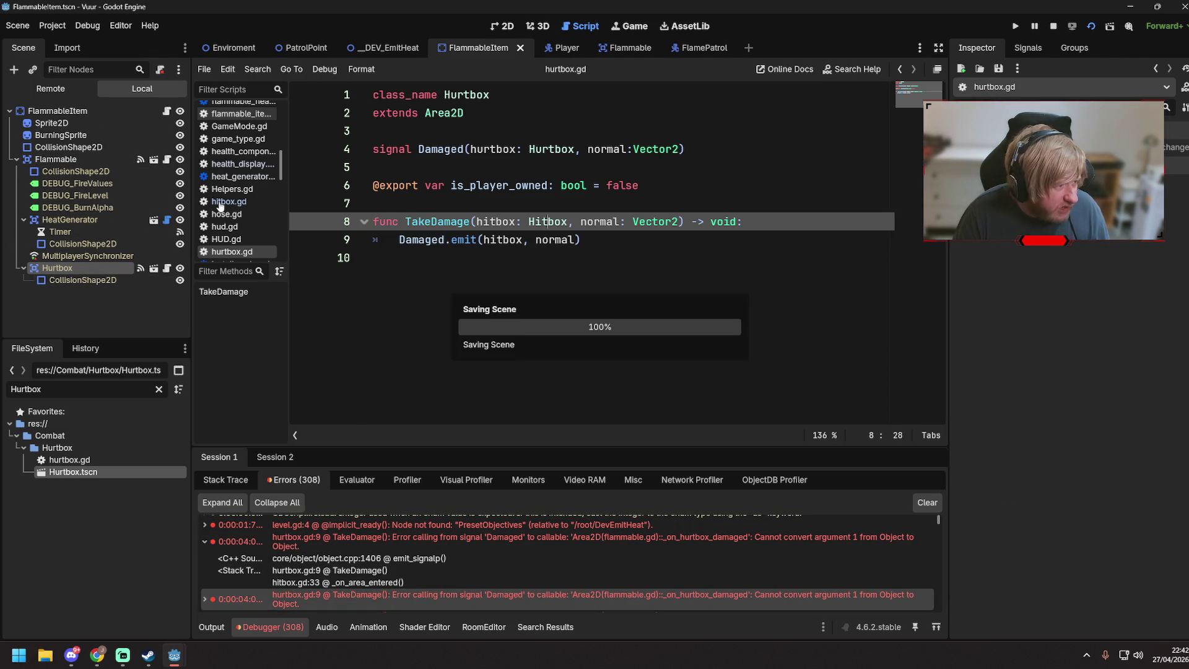
- Set a breakpoint on hitbox.gd line 31 and rerun the DevEmitHeat test scene with F6
{"action": "left_click", "coordinate": [222, 201]}
{"action": "scroll", "coordinate": [591, 305], "scroll_direction": "down", "scroll_amount": 6}
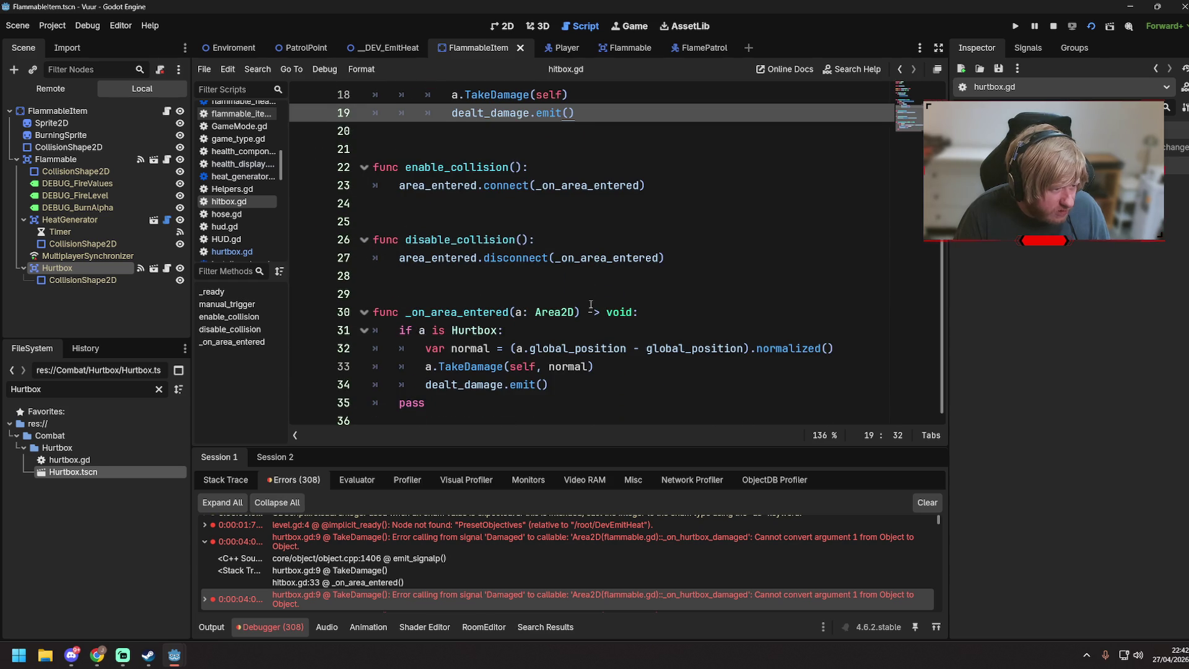
{"action": "left_click", "coordinate": [303, 330]}
{"action": "left_click", "coordinate": [383, 48]}
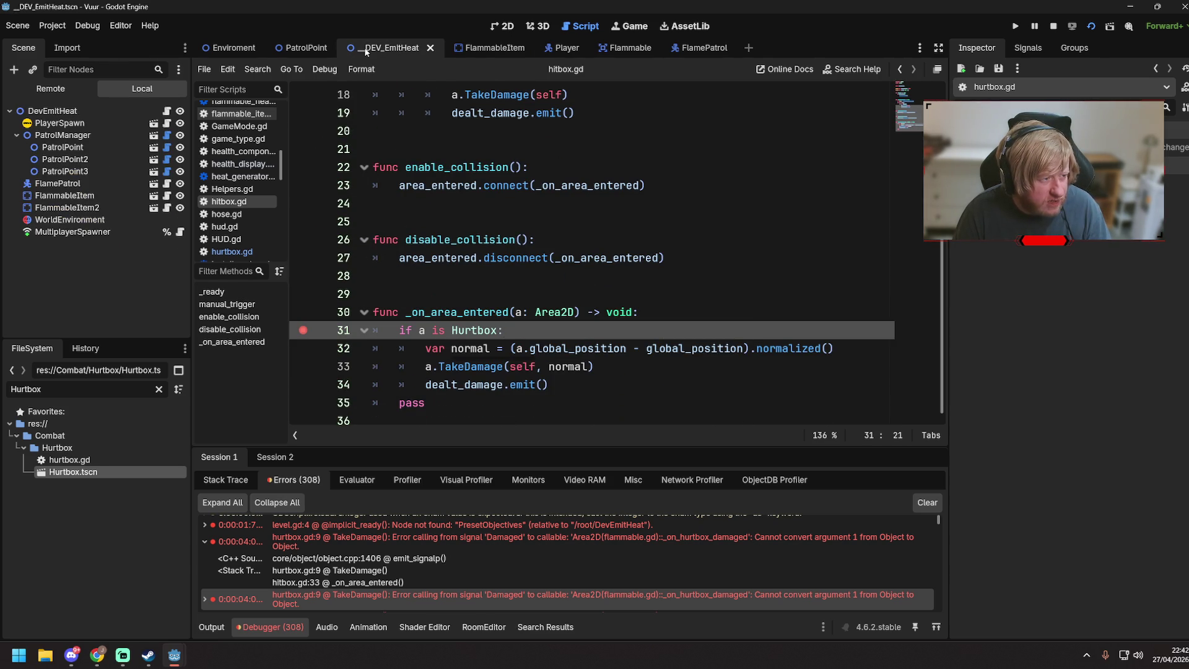
{"action": "key", "text": "F6"}
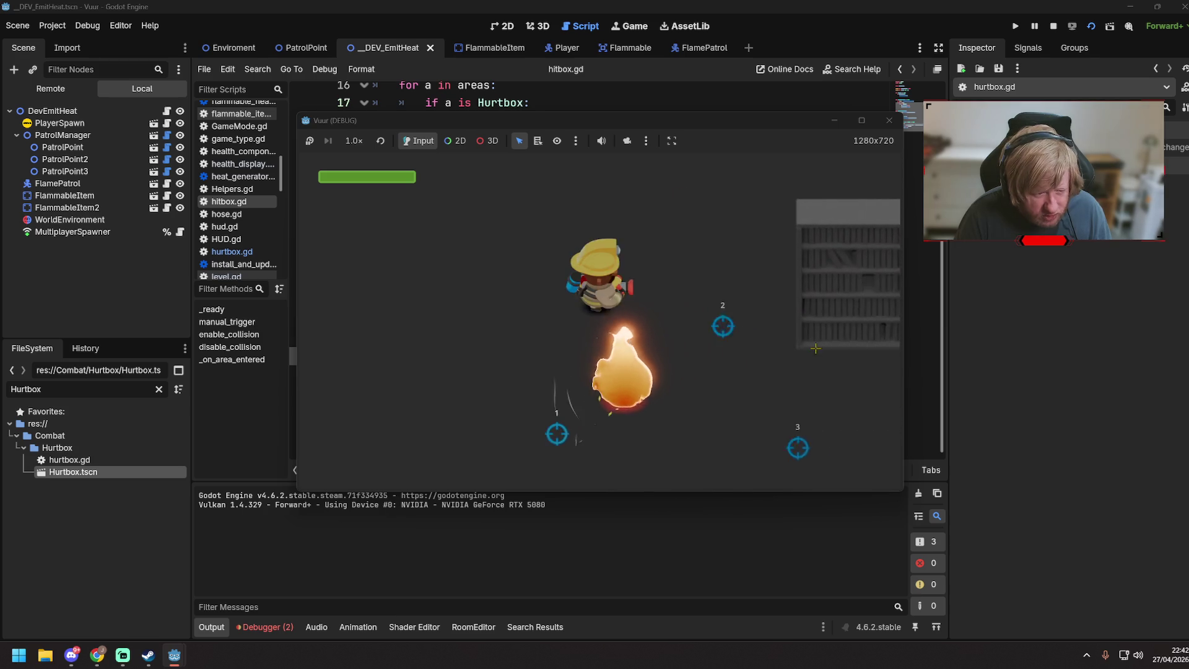
- Clean up line 31, inspect area variable a without picking a node, and widen the Inspector
{"action": "key", "text": "BackSpace"}
{"action": "key", "text": "BackSpace"}
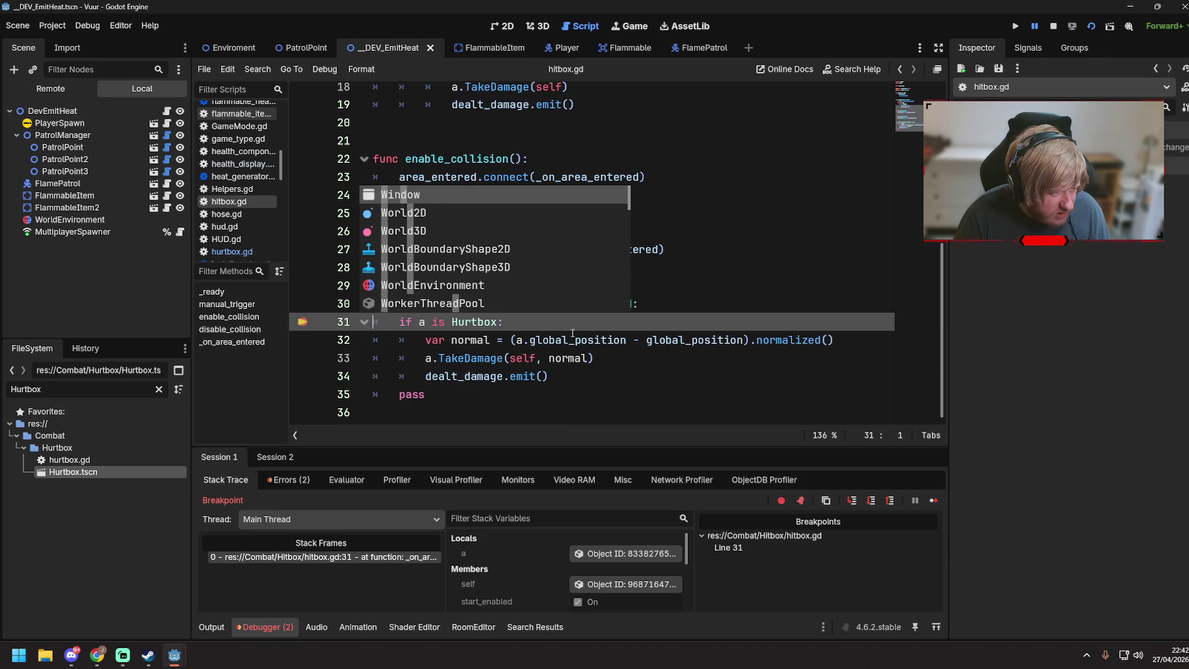
{"action": "left_click", "coordinate": [619, 370]}
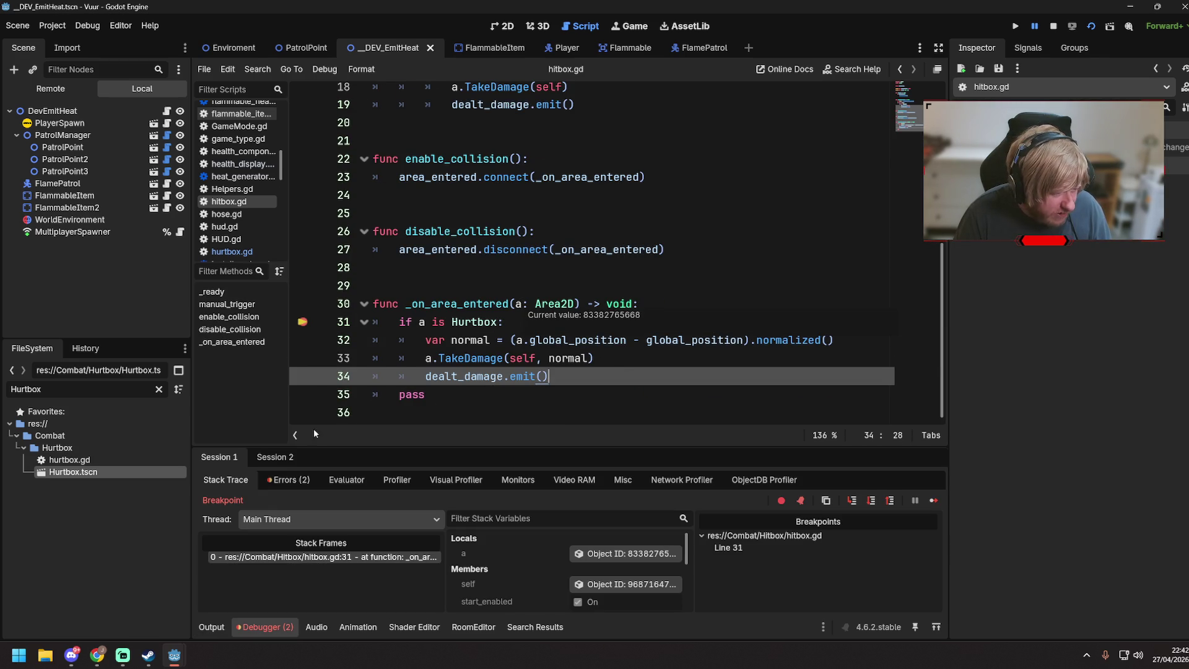
{"action": "left_click", "coordinate": [625, 553]}
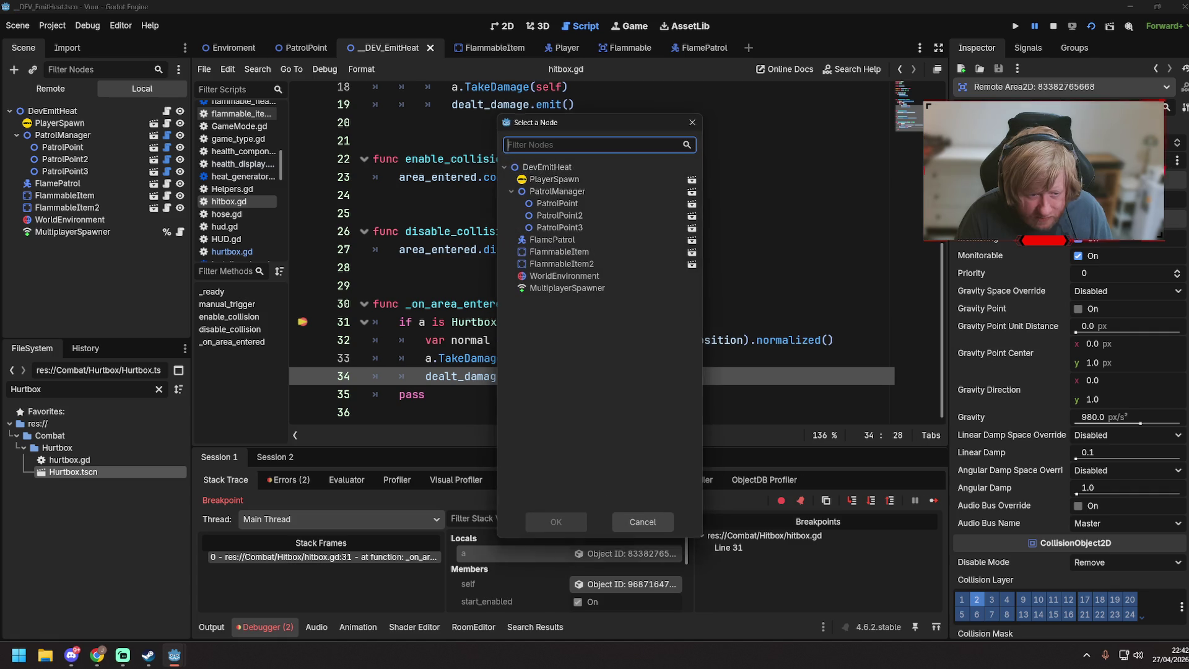
{"action": "left_click", "coordinate": [693, 122]}
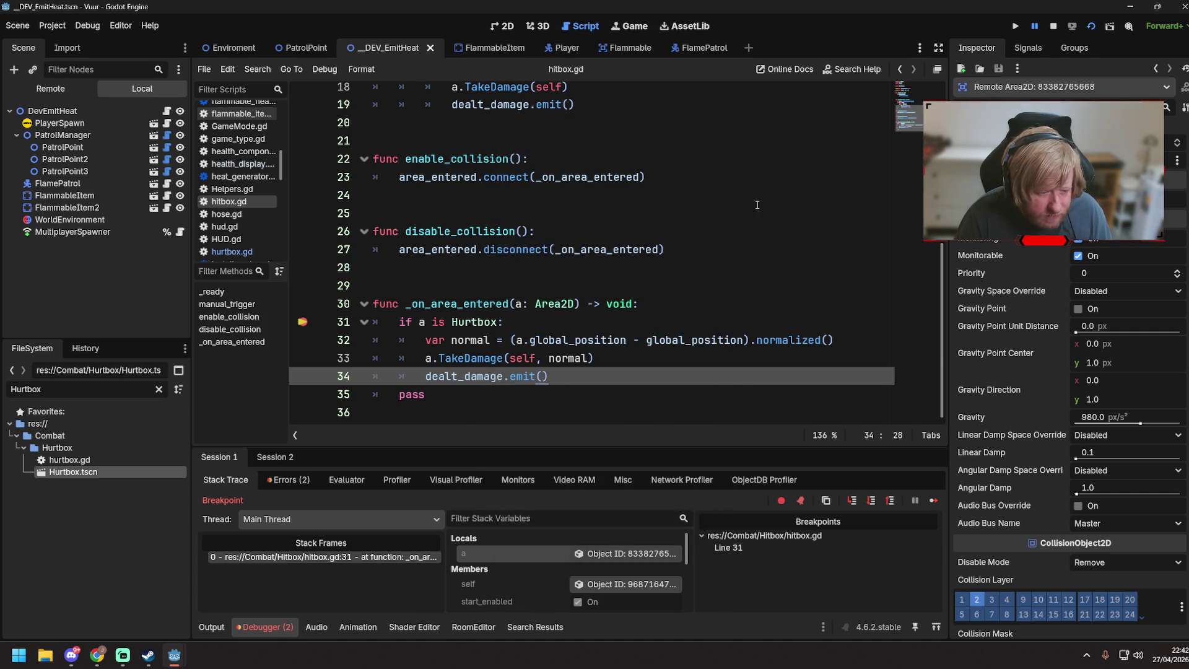
{"action": "mouse_move", "coordinate": [949, 149]}
{"action": "left_mouse_down"}
{"action": "mouse_move", "coordinate": [613, 149]}
{"action": "mouse_move", "coordinate": [817, 155]}
{"action": "mouse_move", "coordinate": [652, 162]}
{"action": "mouse_move", "coordinate": [684, 167]}
{"action": "mouse_move", "coordinate": [957, 173]}
{"action": "left_mouse_up"}
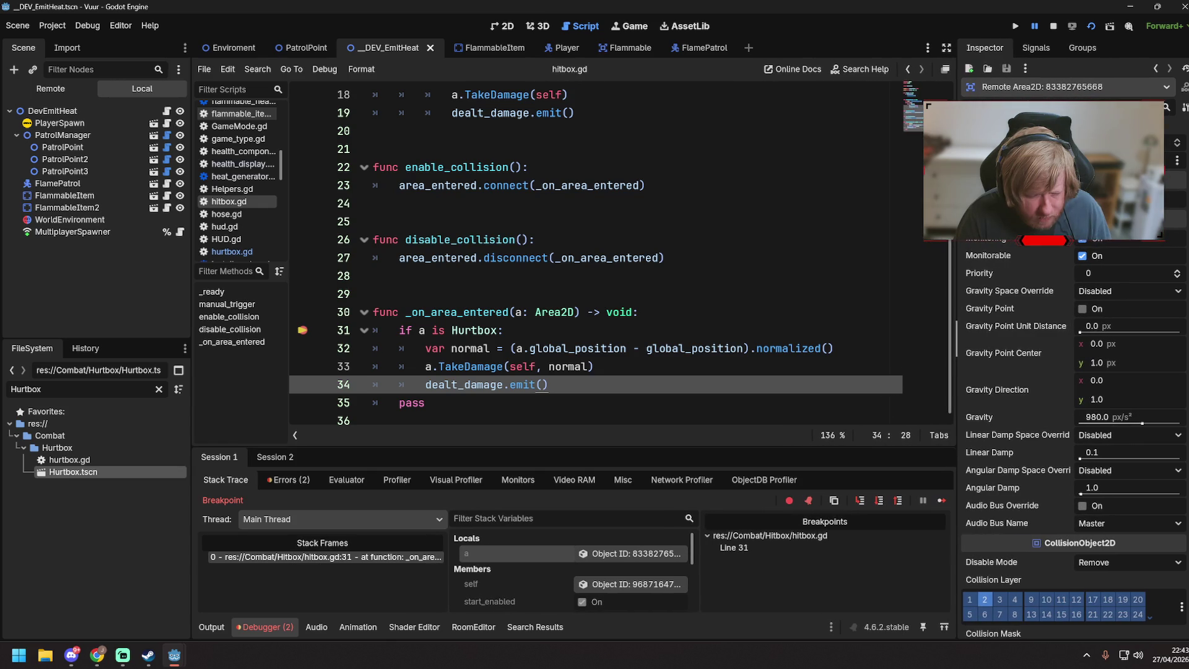
- Add breakpoints on hitbox.gd lines 32–34 and continue execution to line 33
{"action": "left_click", "coordinate": [303, 348]}
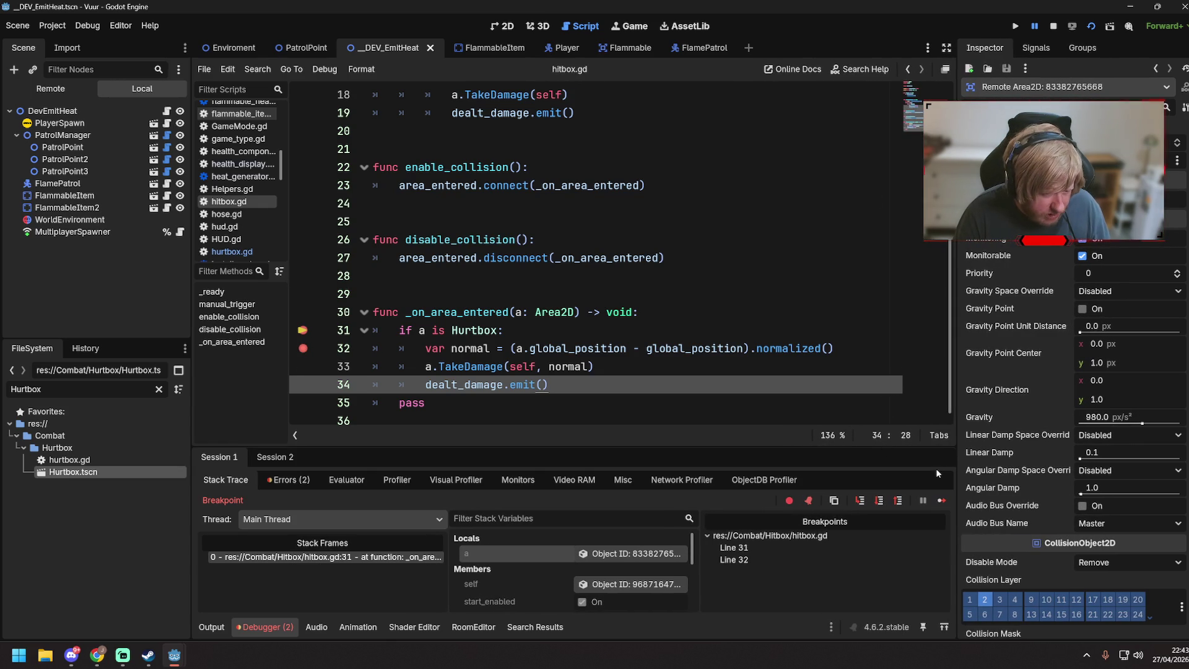
{"action": "left_click", "coordinate": [942, 500]}
{"action": "left_click", "coordinate": [303, 358]}
{"action": "left_click", "coordinate": [304, 376]}
{"action": "left_click", "coordinate": [942, 501]}
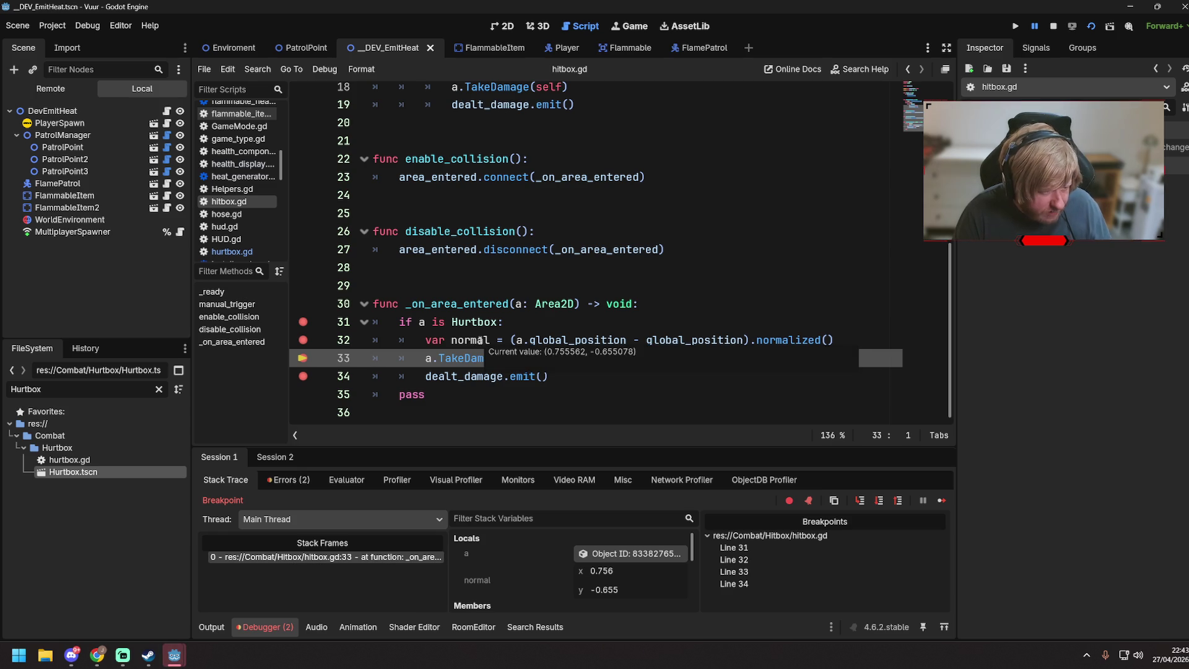
- Check the TakeDamage call on line 33 and its normal value (0.756, -0.655)
{"action": "left_click", "coordinate": [462, 358]}
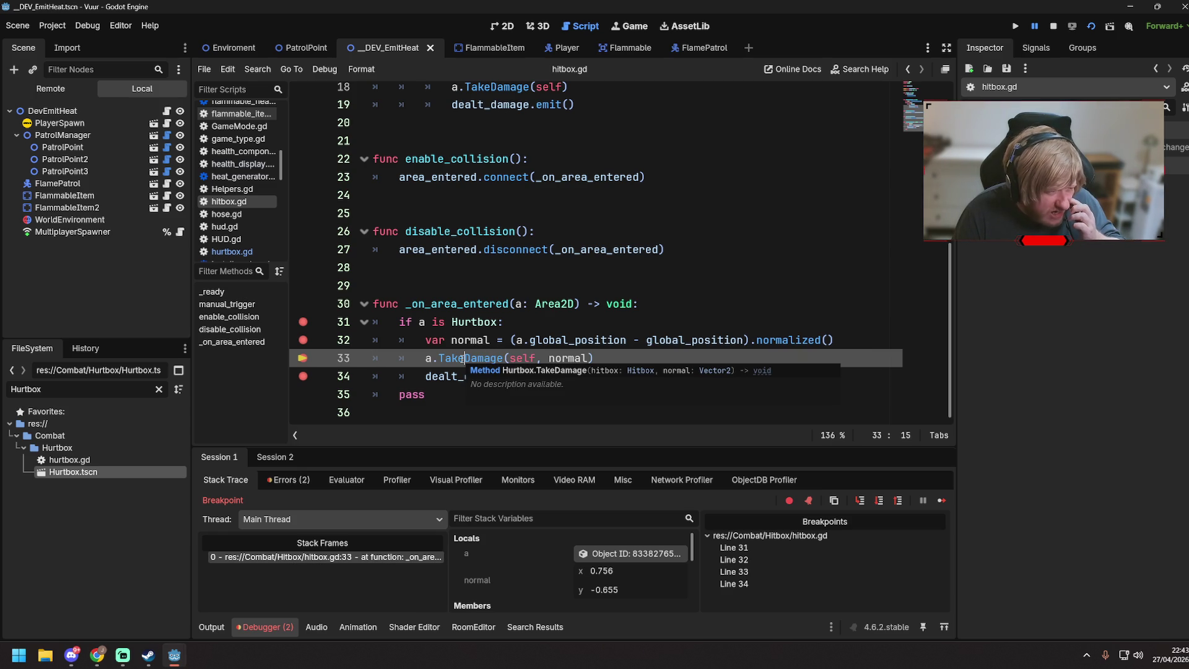
{"action": "scroll", "coordinate": [466, 354], "scroll_direction": "up", "scroll_amount": 6}
{"action": "scroll", "coordinate": [469, 351], "scroll_direction": "down", "scroll_amount": 6}
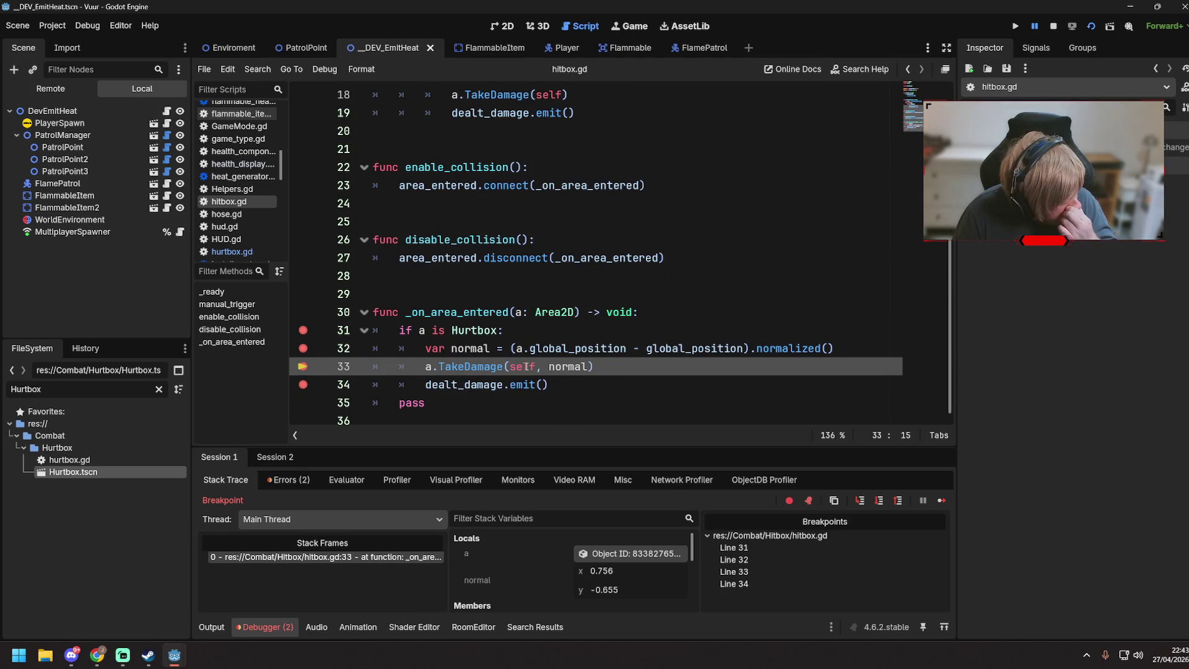
{"action": "mouse_move", "coordinate": [526, 367]}
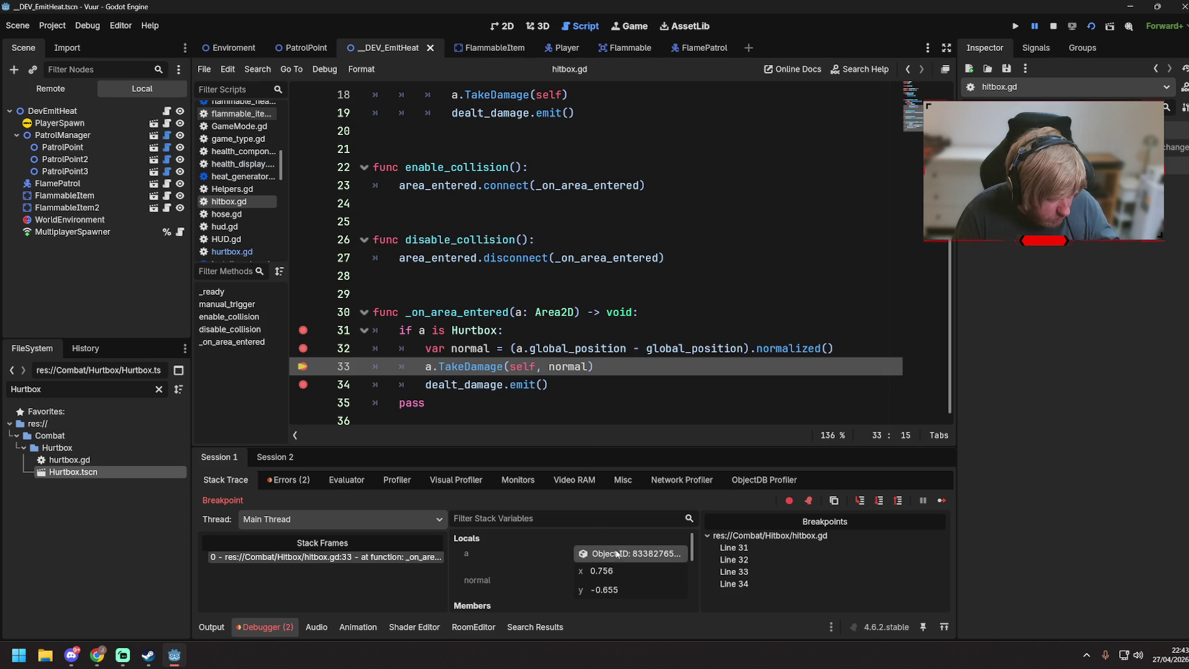
{"action": "scroll", "coordinate": [619, 557], "scroll_direction": "down", "scroll_amount": 2}
- Inspect the hitbox's own properties, then jump to TakeDamage's definition in hurtbox.gd
{"action": "left_click", "coordinate": [625, 583]}
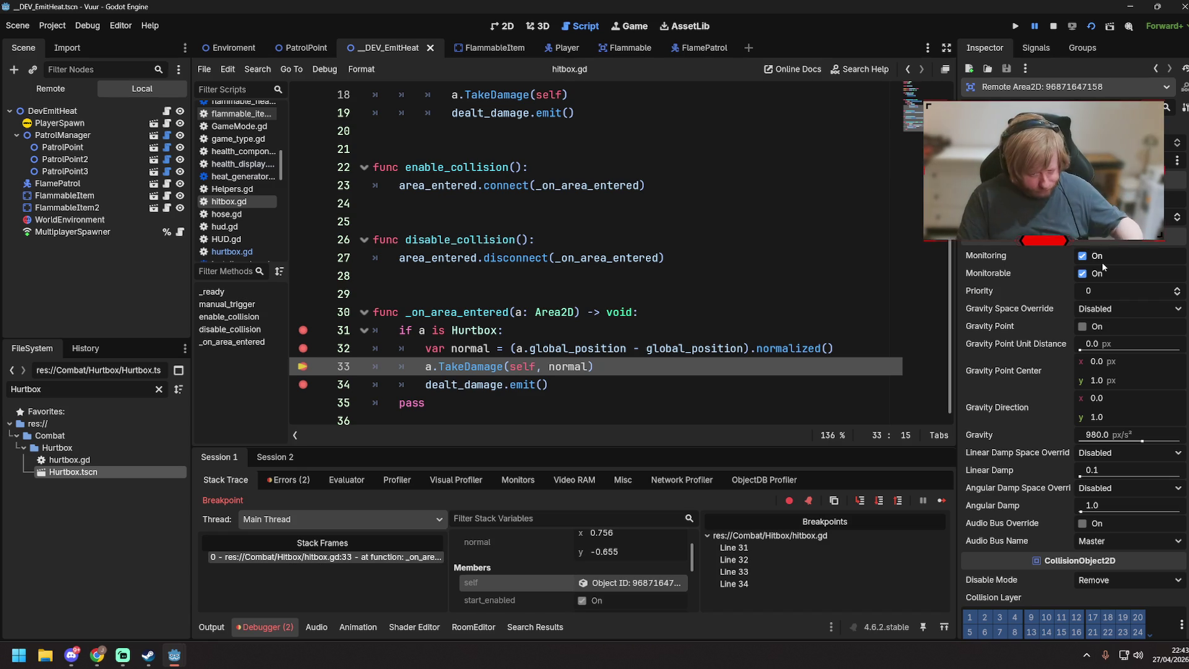
{"action": "scroll", "coordinate": [619, 254], "scroll_direction": "up", "scroll_amount": 4}
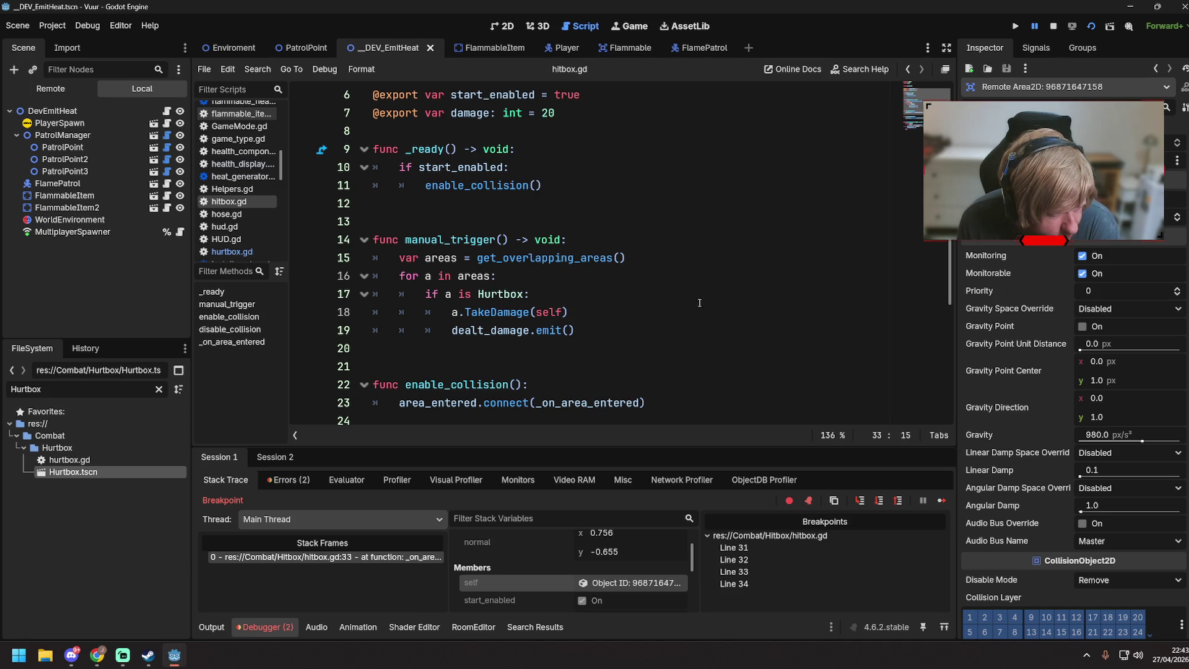
{"action": "scroll", "coordinate": [699, 303], "scroll_direction": "down", "scroll_amount": 4}
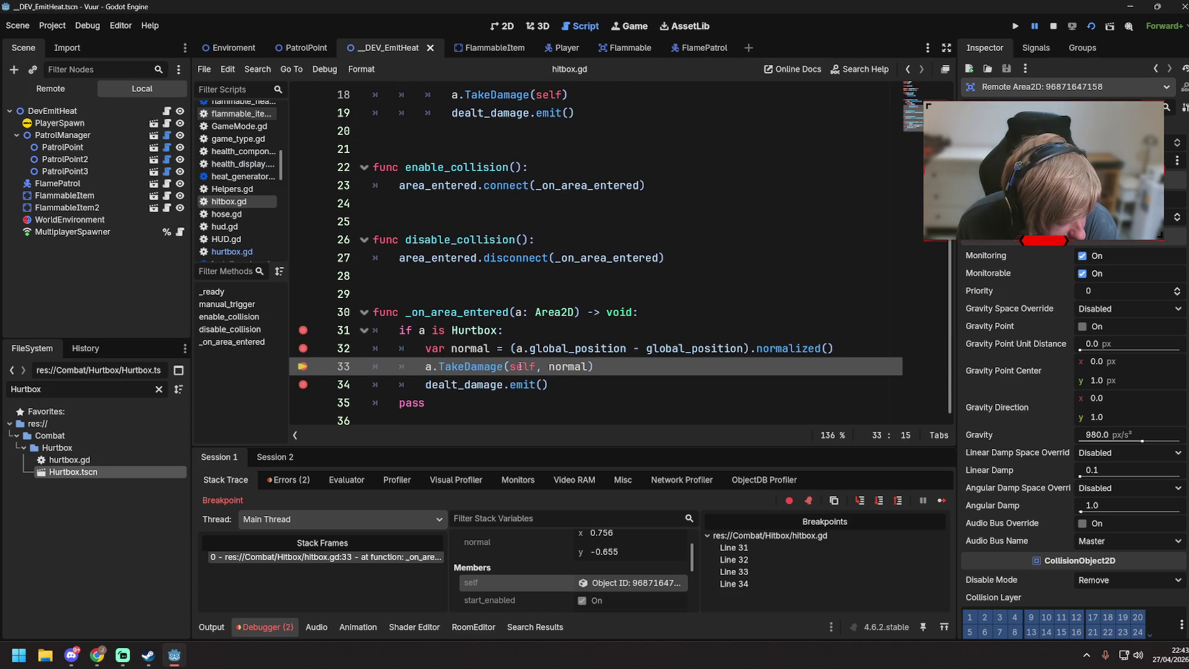
{"action": "mouse_move", "coordinate": [558, 367]}
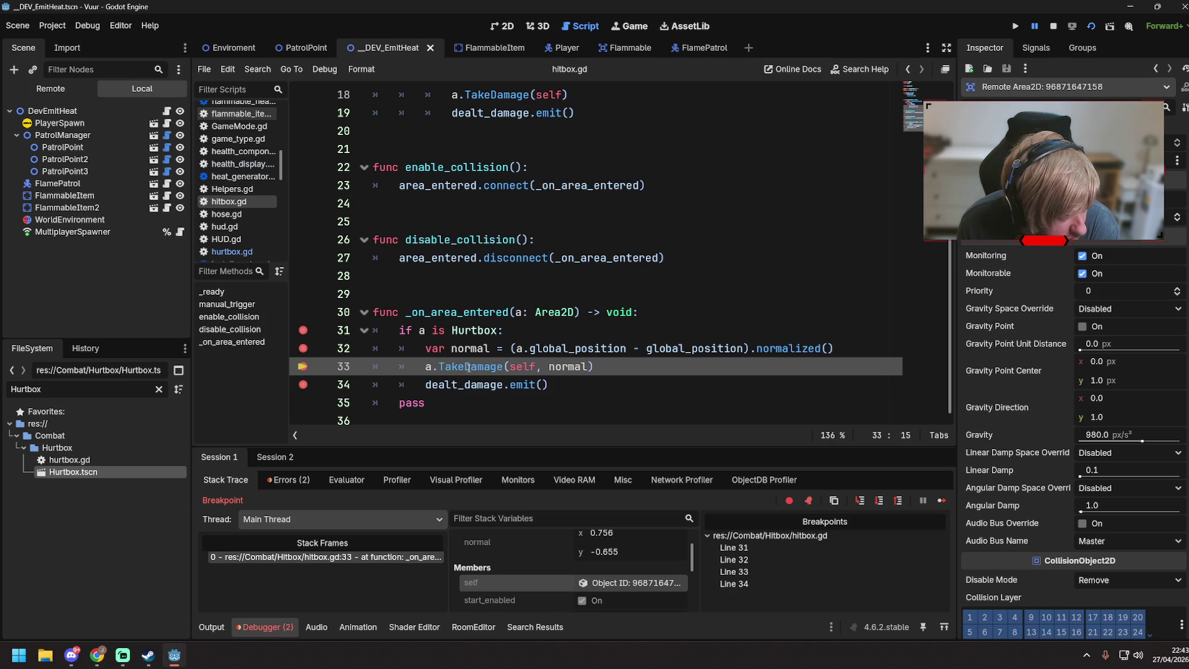
{"action": "scroll", "coordinate": [472, 367], "scroll_direction": "up", "scroll_amount": 4}
{"action": "scroll", "coordinate": [474, 367], "scroll_direction": "up", "scroll_amount": 1}
{"action": "scroll", "coordinate": [473, 367], "scroll_direction": "down", "scroll_amount": 5}
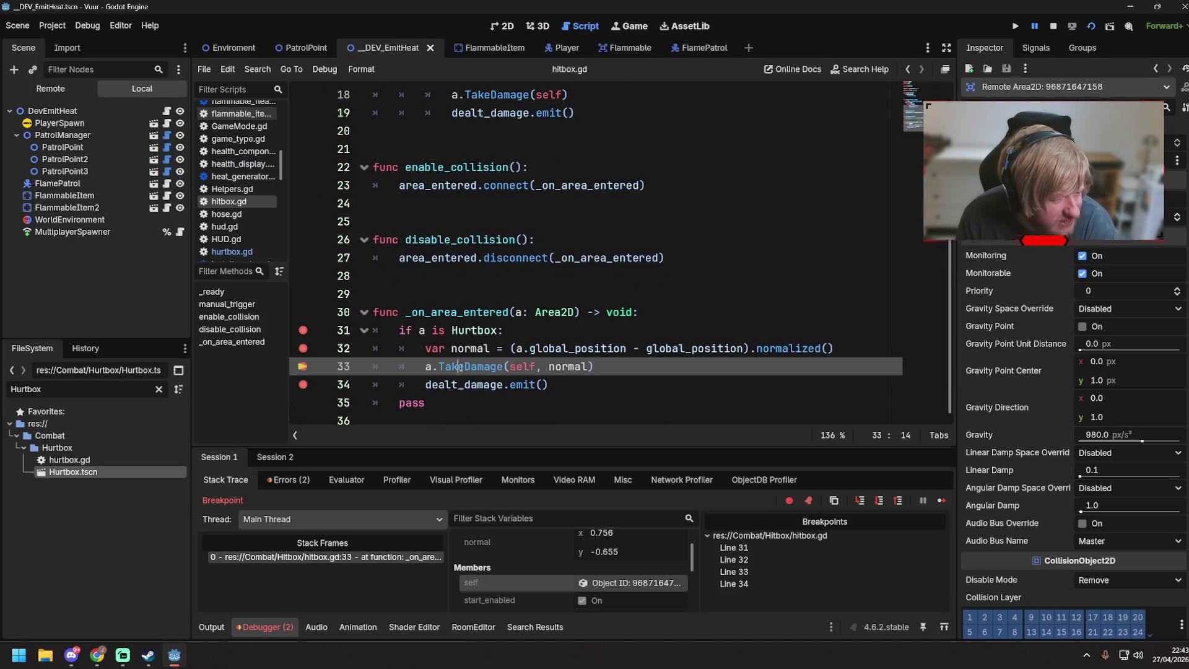
{"action": "left_click", "coordinate": [468, 366], "text": "ctrl"}
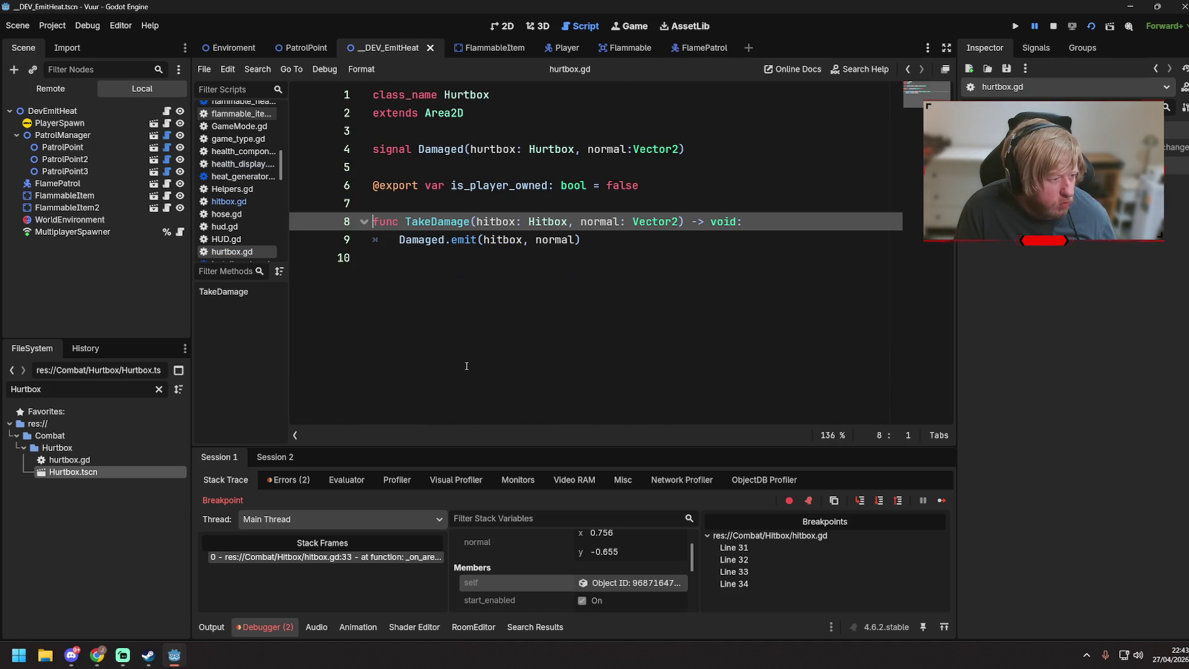
- Break at hurtbox.gd line 9 in TakeDamage, inspect the incoming hitbox object, then step on
{"action": "left_click", "coordinate": [303, 240]}
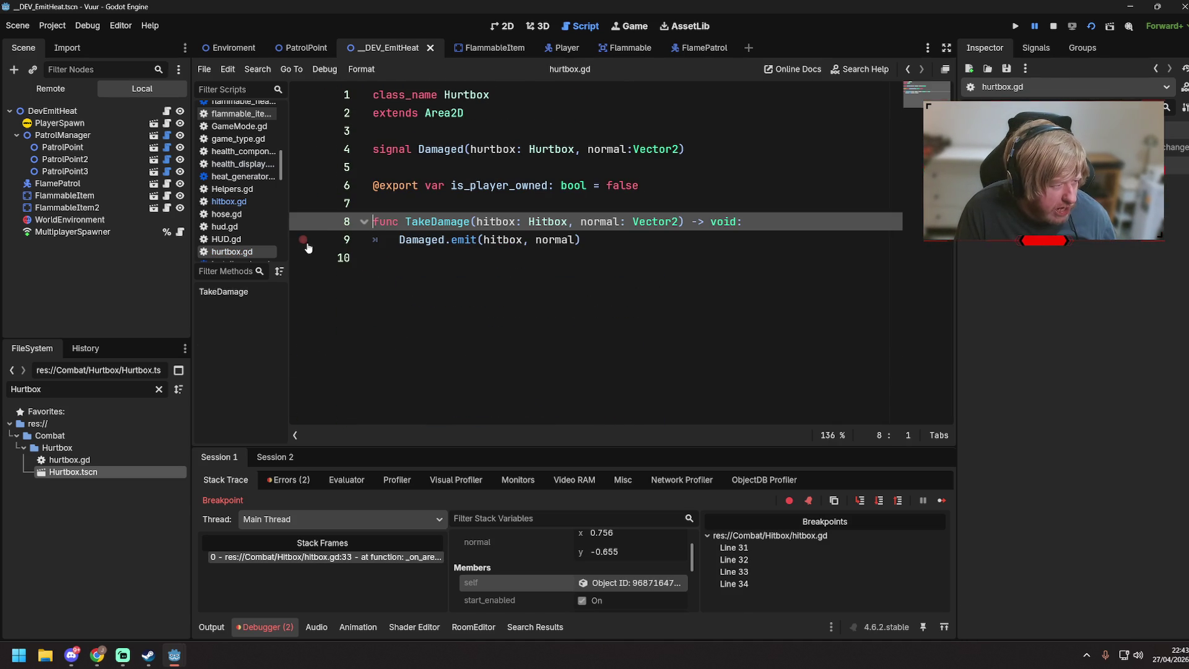
{"action": "left_click", "coordinate": [942, 500]}
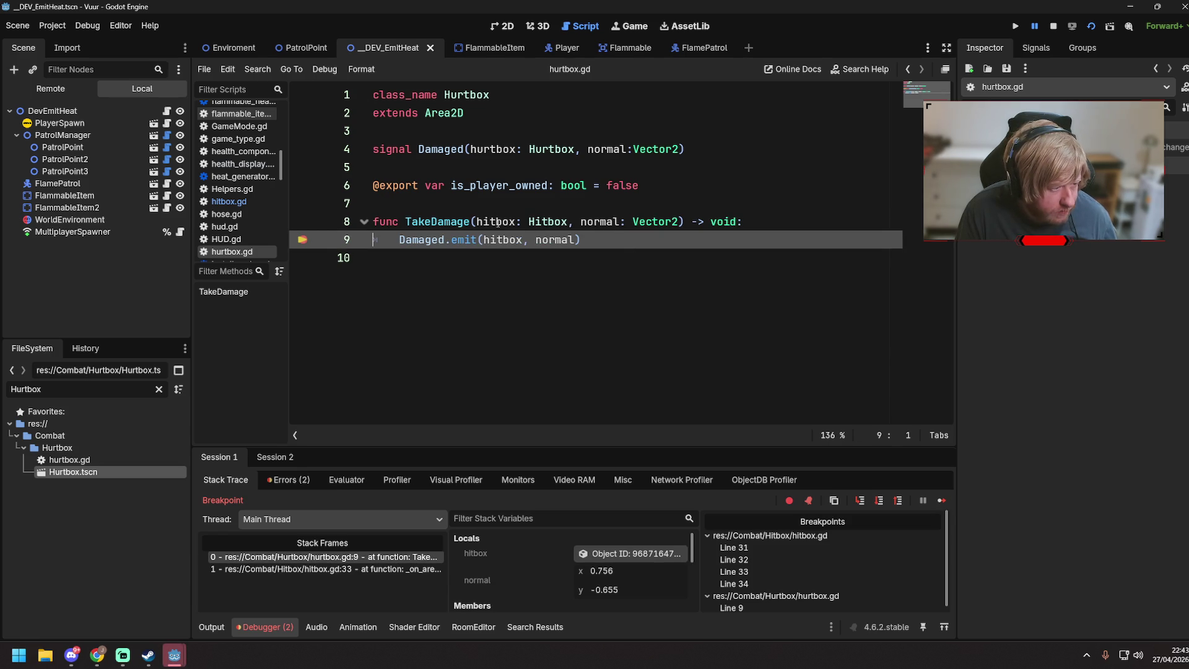
{"action": "mouse_move", "coordinate": [498, 223]}
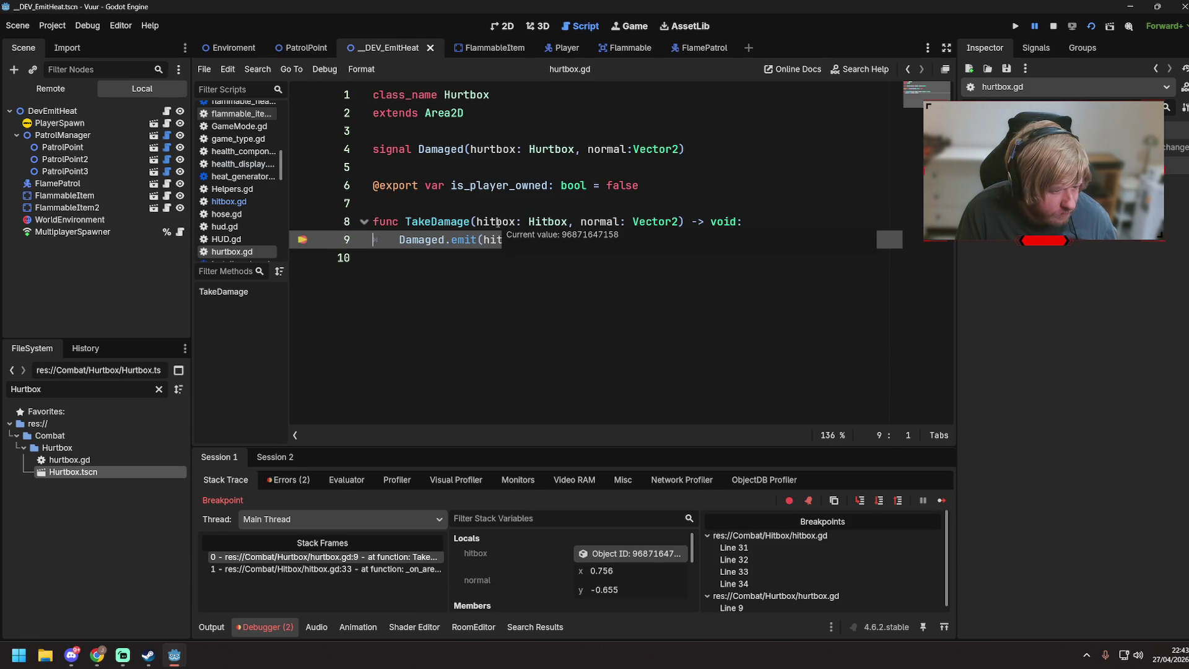
{"action": "left_click", "coordinate": [595, 553]}
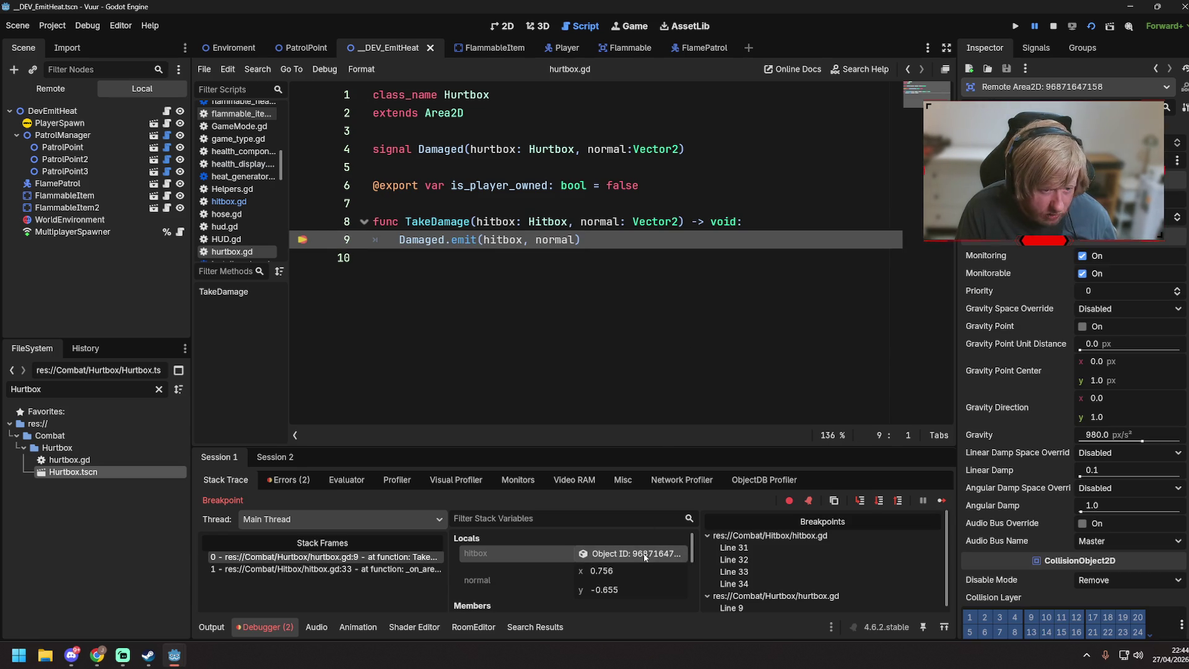
{"action": "key", "text": "F10"}
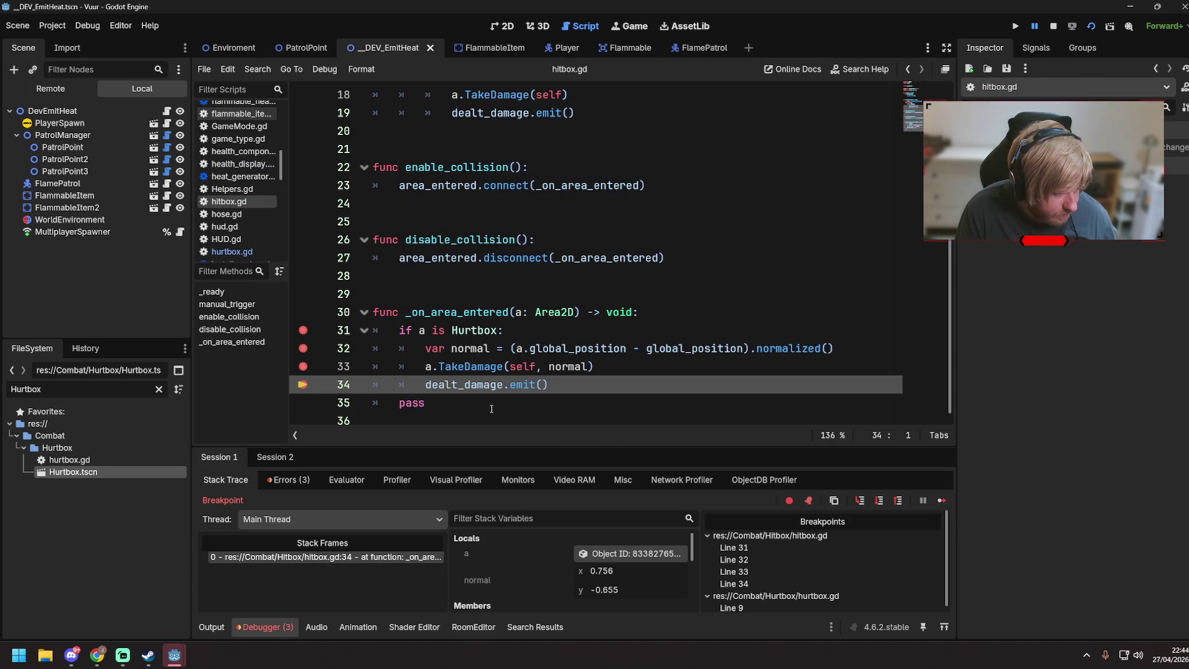
- Continue back into TakeDamage line 9, inspect the new hitbox, and view the Errors (3) list
{"action": "left_click", "coordinate": [942, 502]}
{"action": "left_click", "coordinate": [943, 501]}
{"action": "left_click", "coordinate": [942, 501]}
{"action": "left_click", "coordinate": [943, 502]}
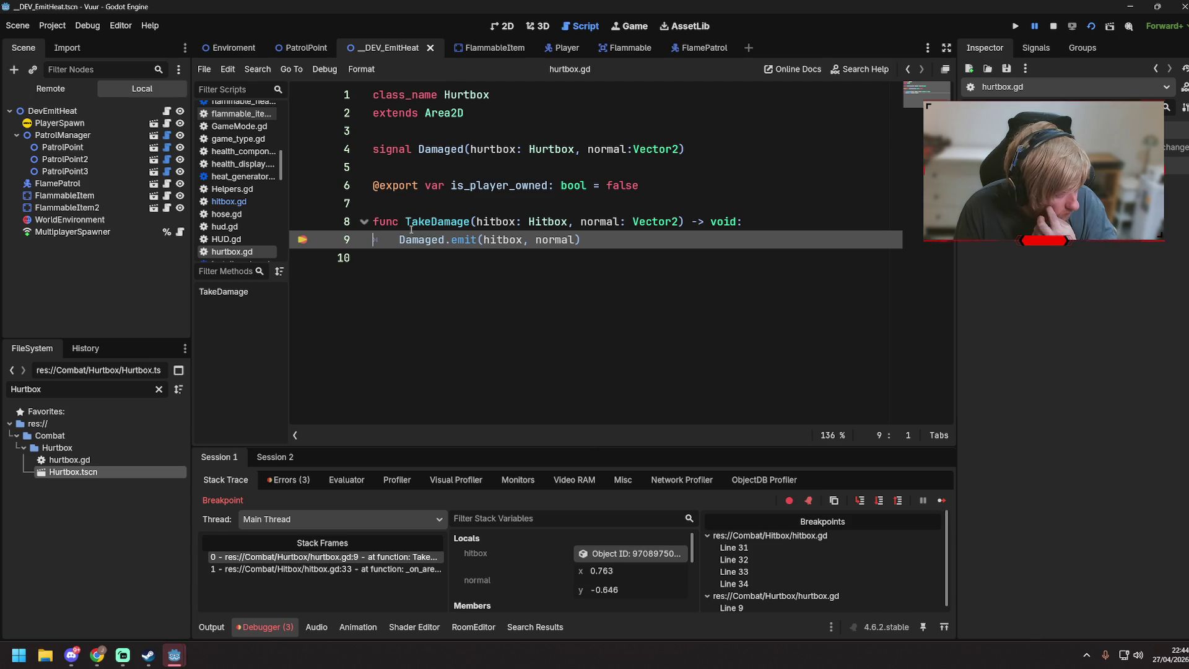
{"action": "mouse_move", "coordinate": [505, 239]}
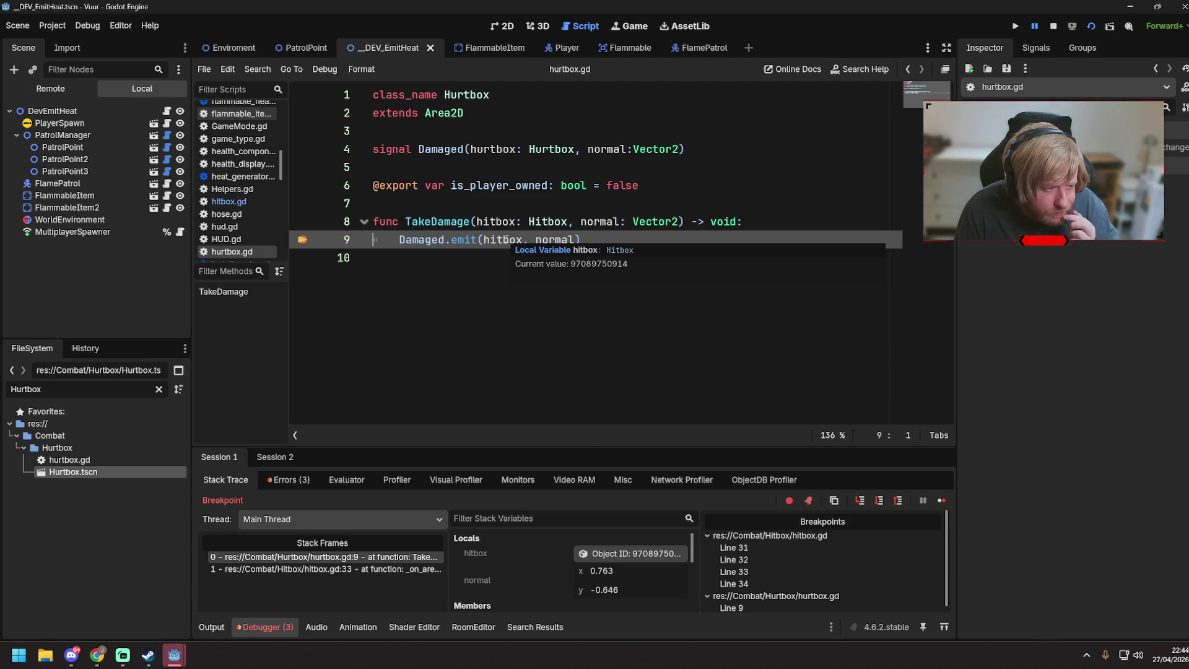
{"action": "left_click", "coordinate": [631, 553]}
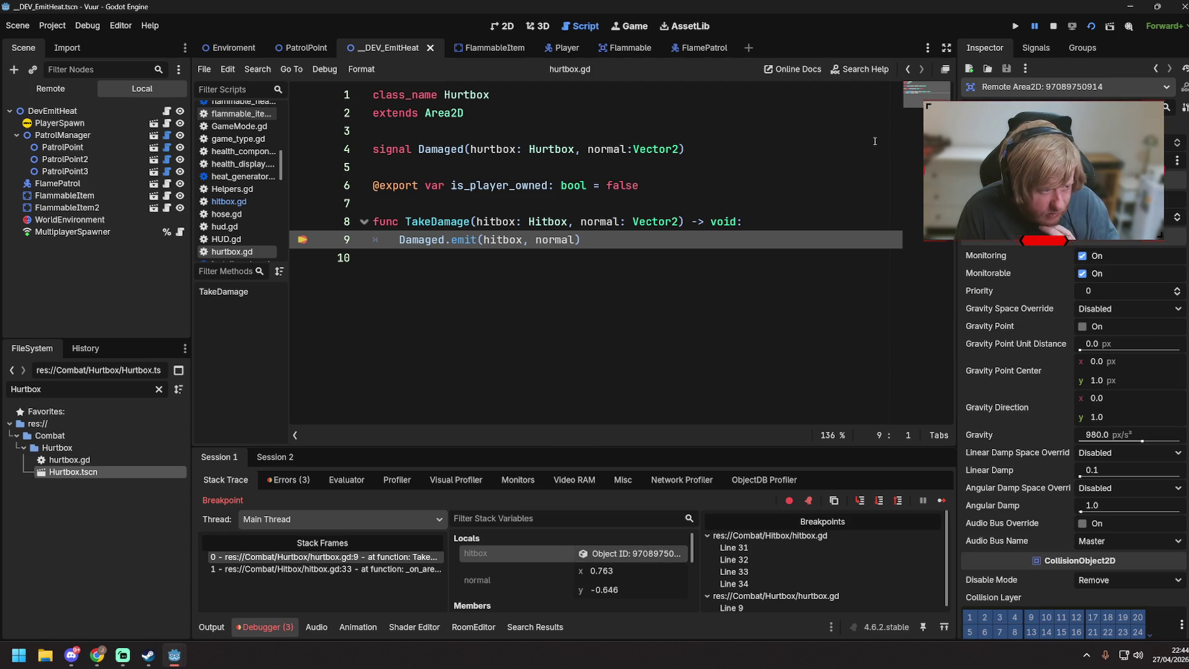
{"action": "left_click", "coordinate": [674, 244]}
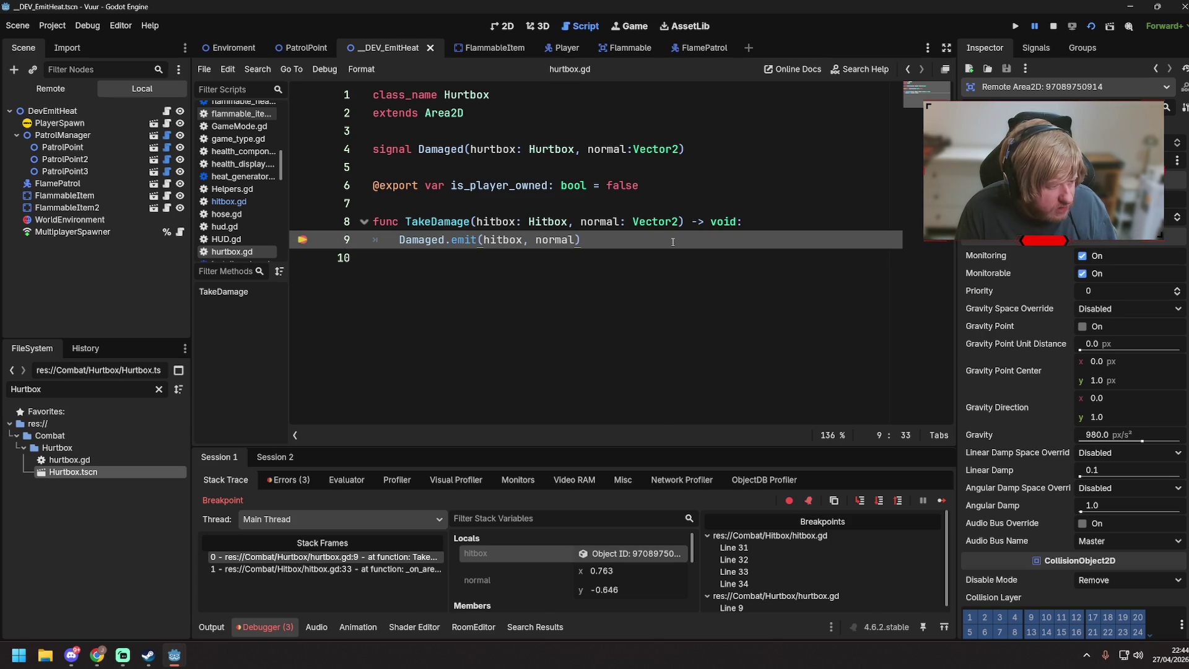
{"action": "left_click", "coordinate": [288, 480]}
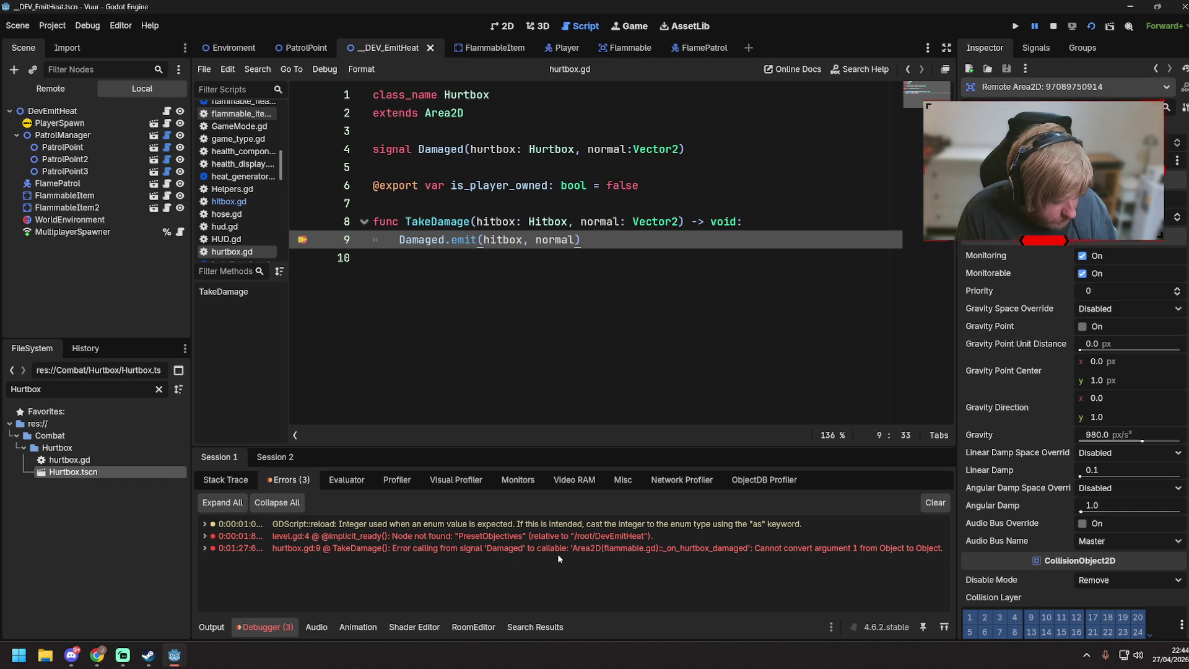
- Expand the Object-to-Object conversion error, then select _on_hurtbox_damaged (lines 128–132) in flammable.gd
{"action": "mouse_move", "coordinate": [630, 552]}
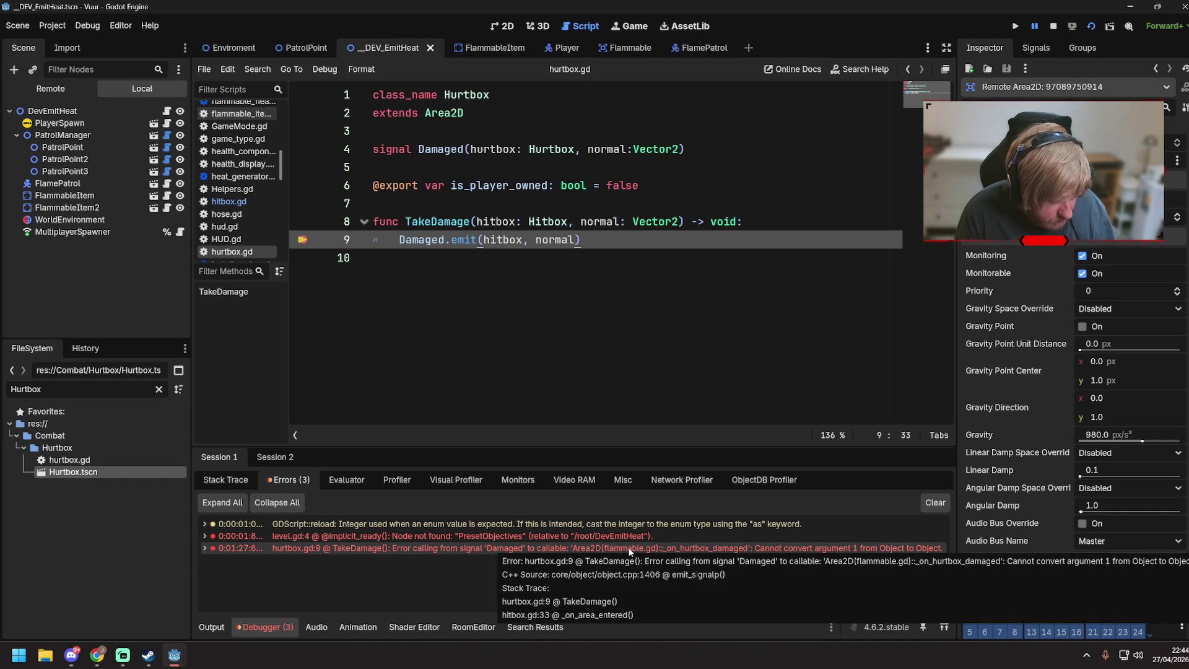
{"action": "double_click", "coordinate": [808, 548]}
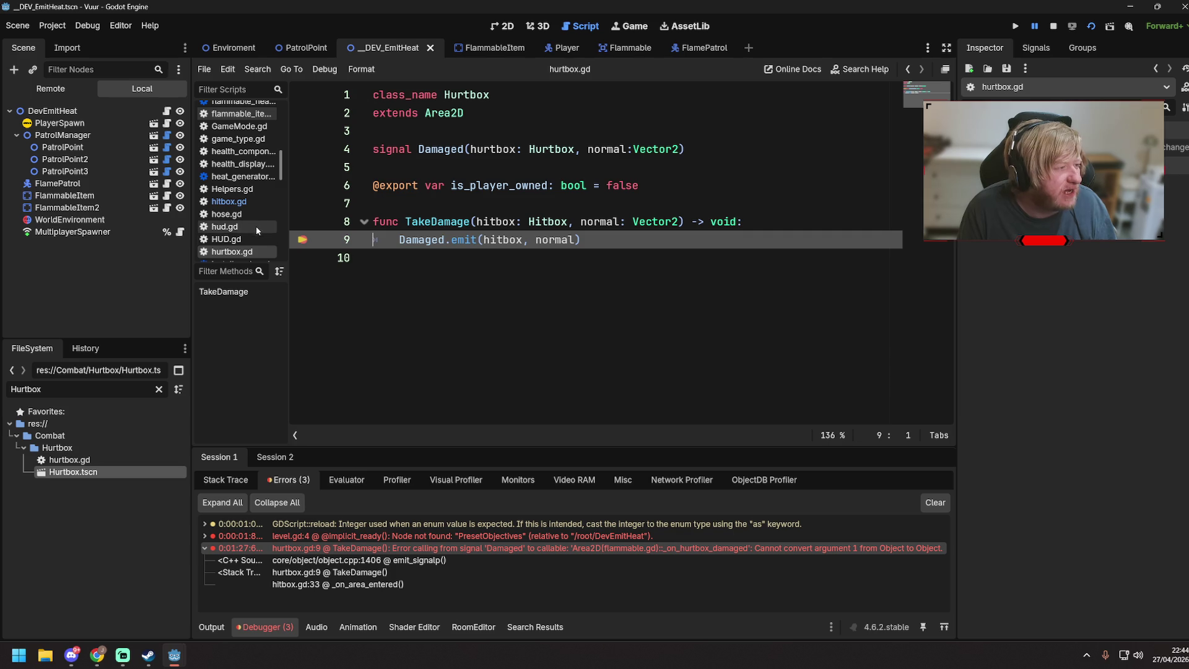
{"action": "left_click", "coordinate": [224, 206]}
{"action": "scroll", "coordinate": [222, 207], "scroll_direction": "up", "scroll_amount": 5}
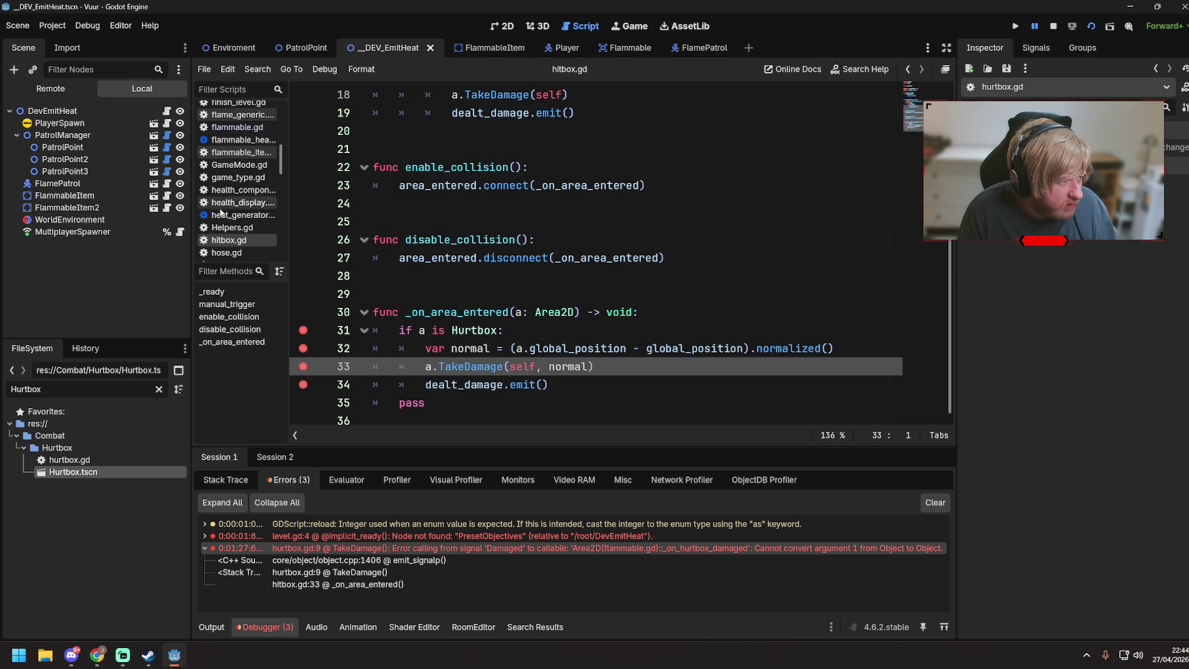
{"action": "left_click", "coordinate": [232, 224]}
{"action": "scroll", "coordinate": [575, 286], "scroll_direction": "down", "scroll_amount": 1}
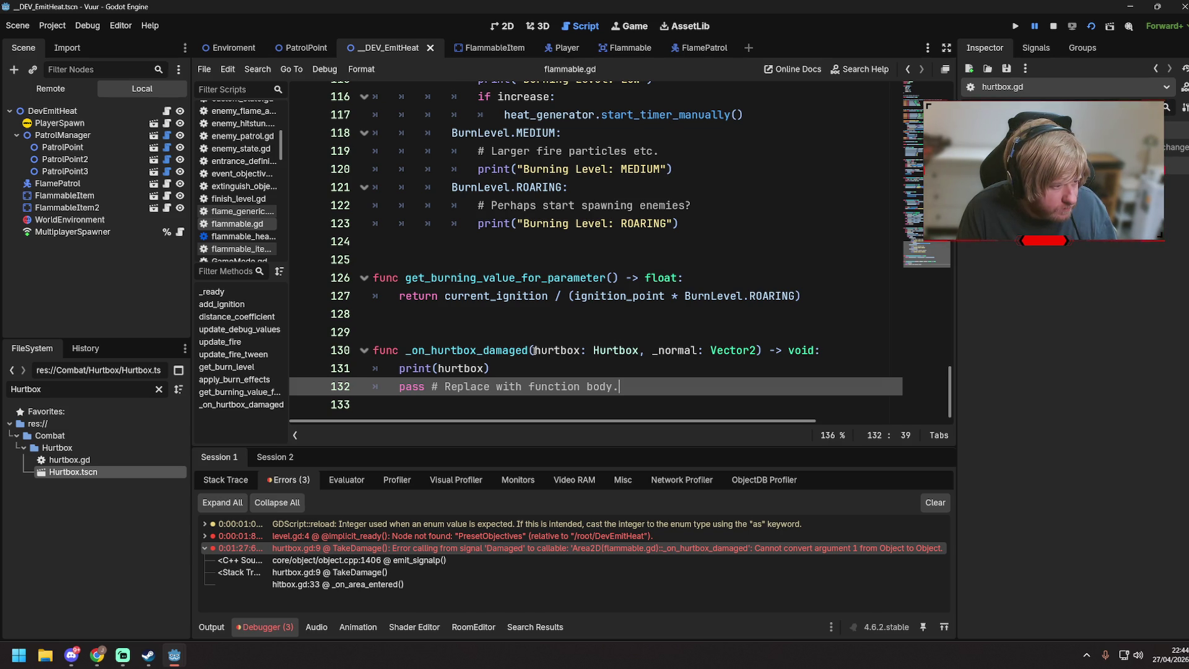
{"action": "mouse_move", "coordinate": [657, 392]}
{"action": "left_mouse_down"}
{"action": "mouse_move", "coordinate": [360, 343]}
{"action": "mouse_move", "coordinate": [360, 320]}
{"action": "left_mouse_up"}
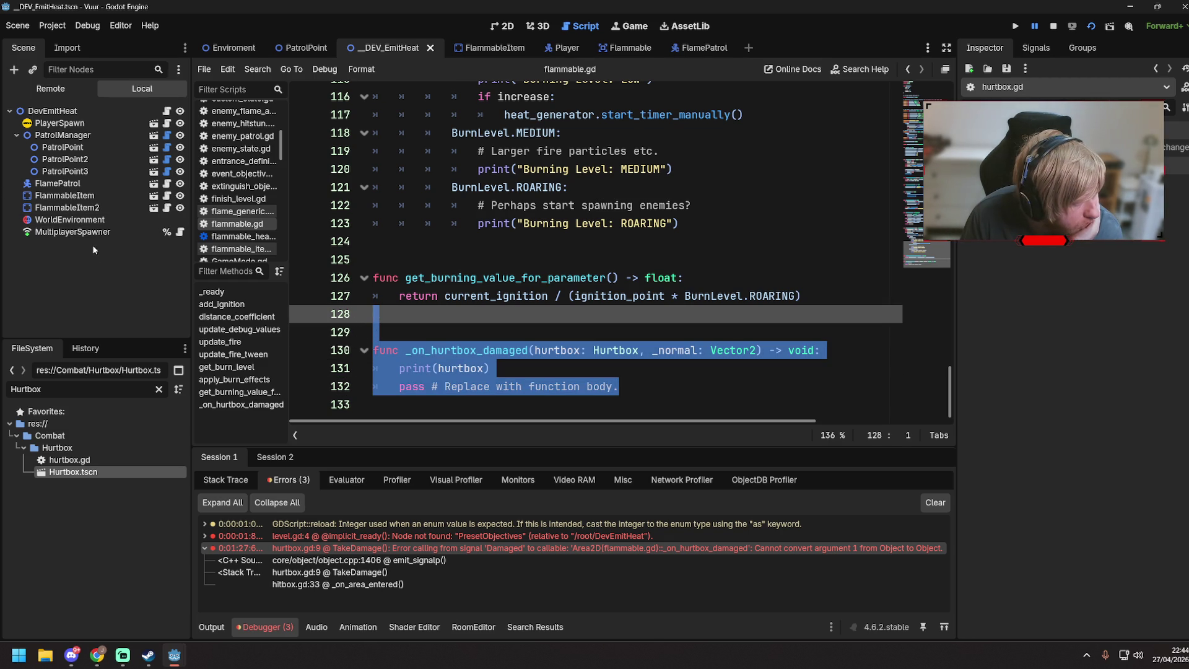
- Inspect FlammableItem's Hurtbox node and collision shape, then open flammable.gd at the handler
{"action": "left_click", "coordinate": [154, 196]}
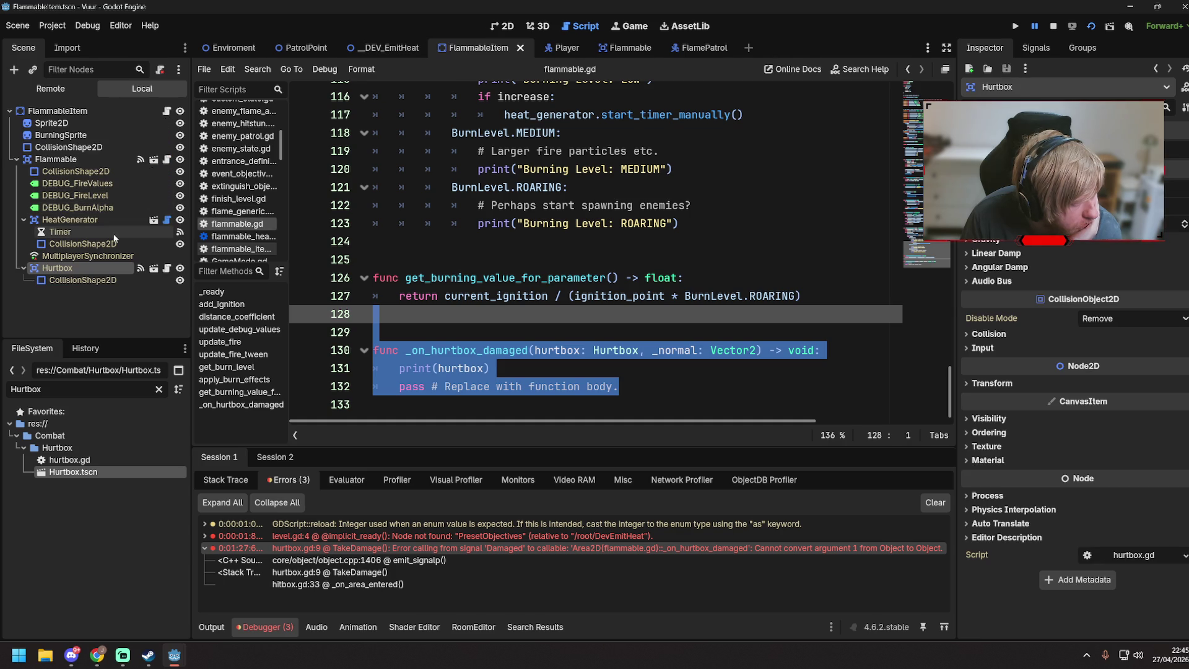
{"action": "left_click", "coordinate": [166, 269]}
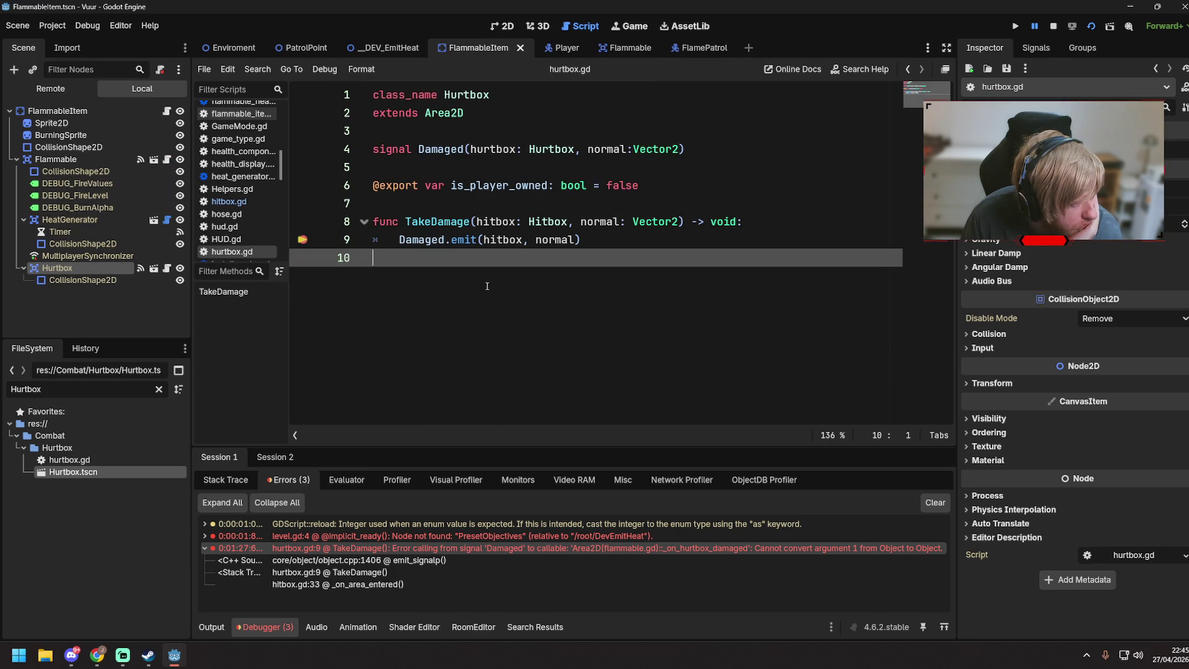
{"action": "mouse_move", "coordinate": [501, 240]}
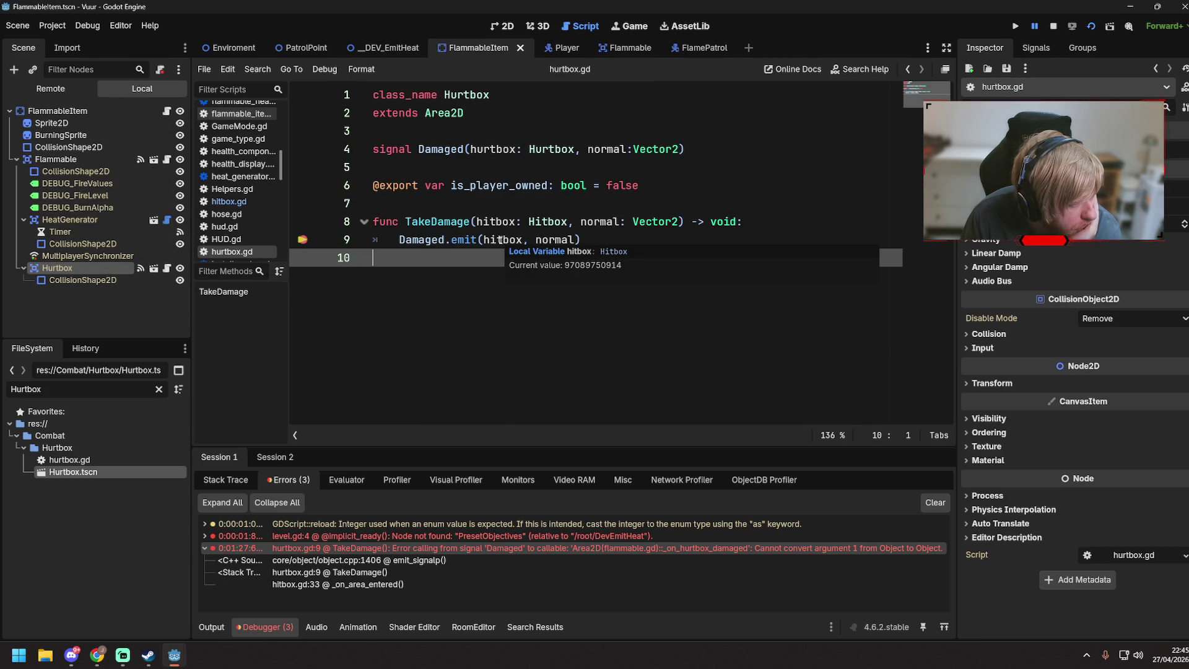
{"action": "left_click", "coordinate": [92, 282]}
{"action": "left_click", "coordinate": [90, 268]}
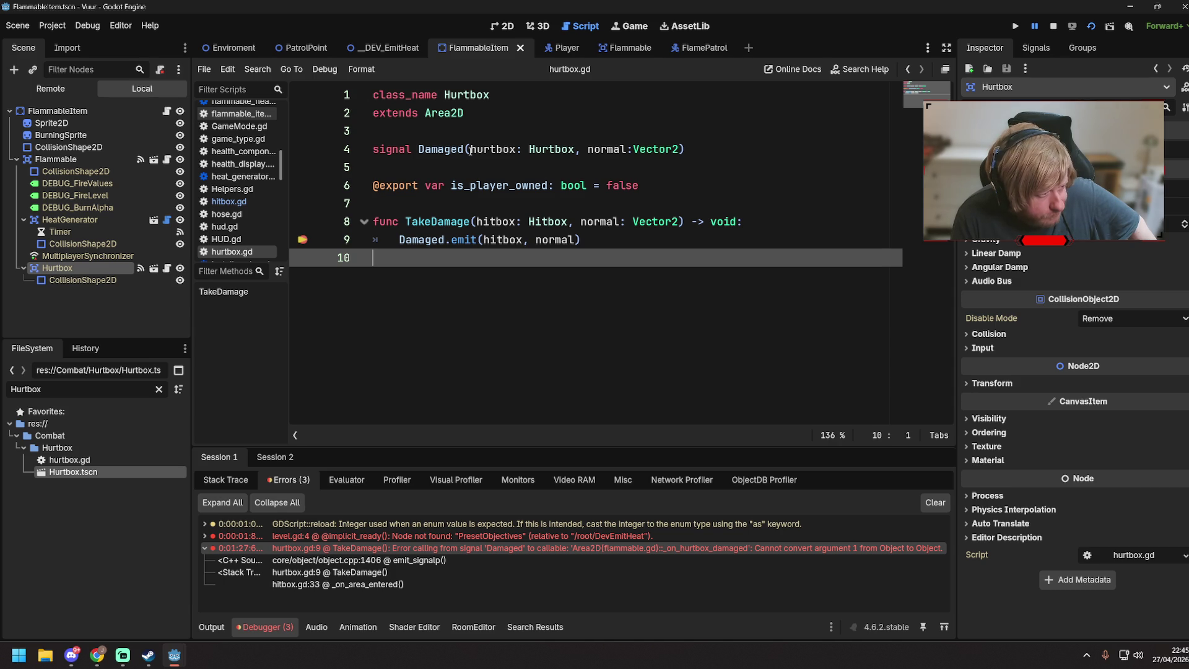
{"action": "left_click", "coordinate": [170, 269]}
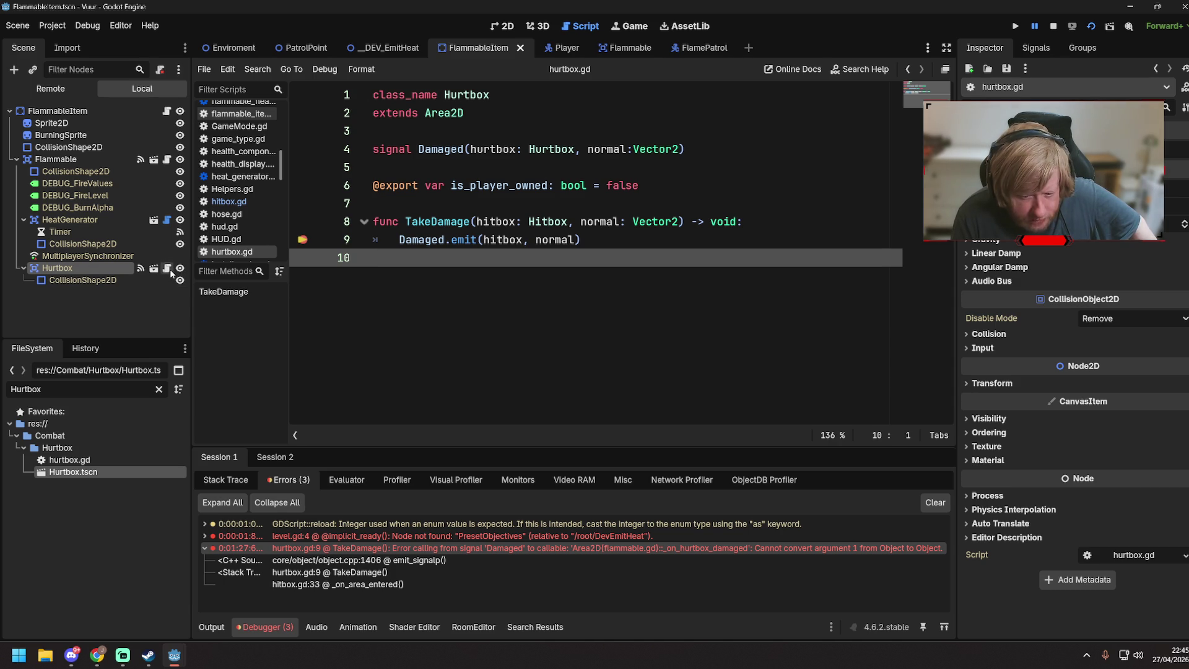
{"action": "left_click", "coordinate": [167, 111]}
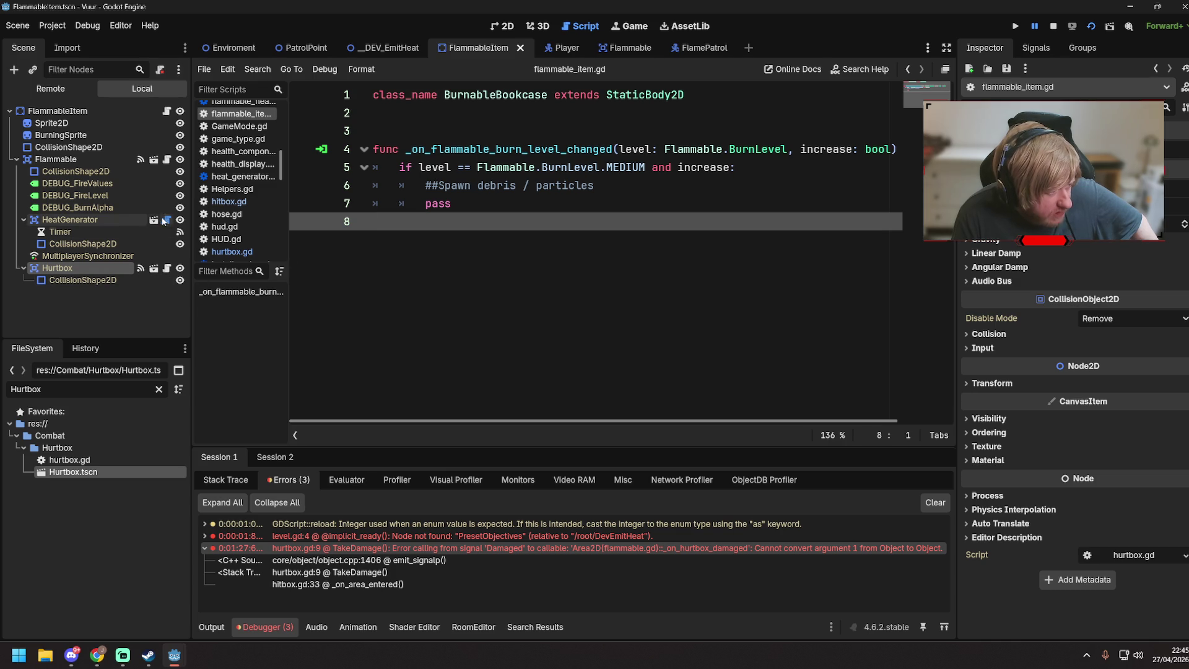
{"action": "left_click", "coordinate": [167, 160]}
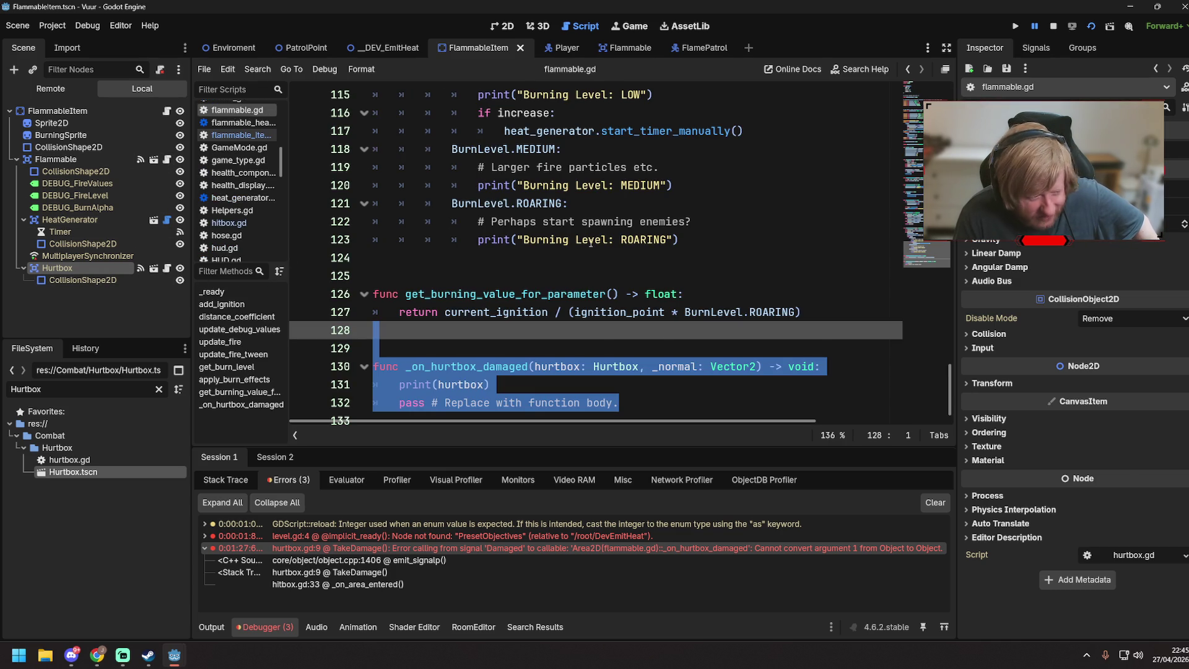
- Change the handler's parameter to hitbox: Hitbox and save flammable.gd
{"action": "left_click", "coordinate": [575, 321]}
{"action": "scroll", "coordinate": [567, 330], "scroll_direction": "down", "scroll_amount": 1}
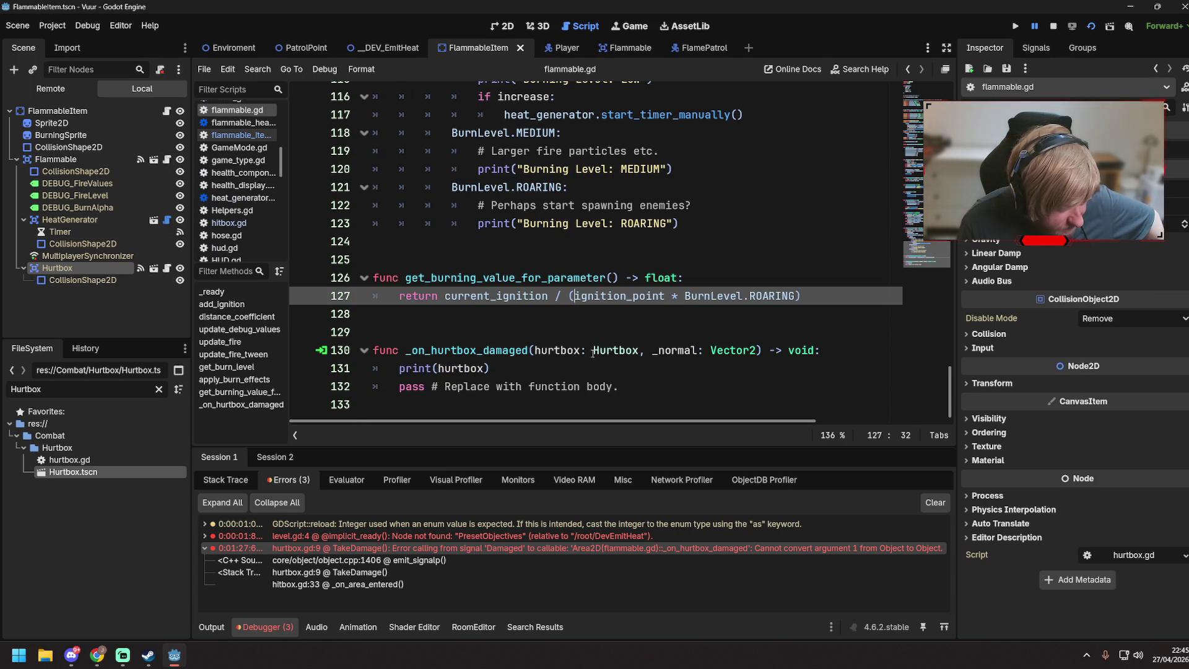
{"action": "left_click_drag", "start_coordinate": [593, 351], "coordinate": [638, 348]}
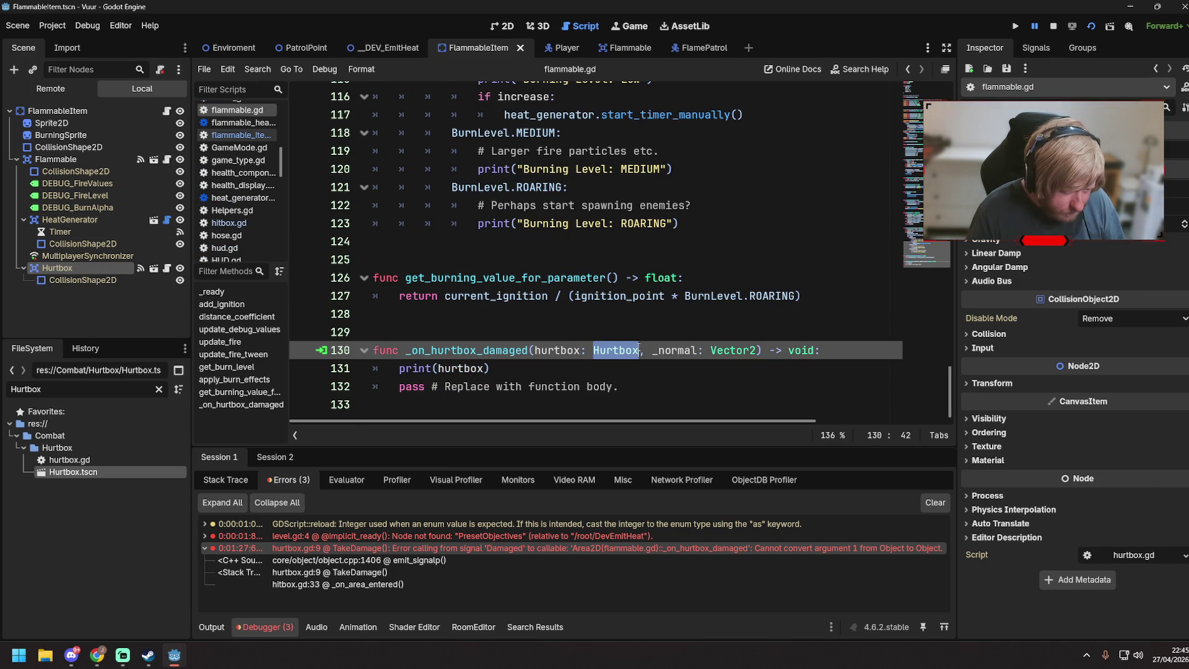
{"action": "type", "text": "Hitbox"}
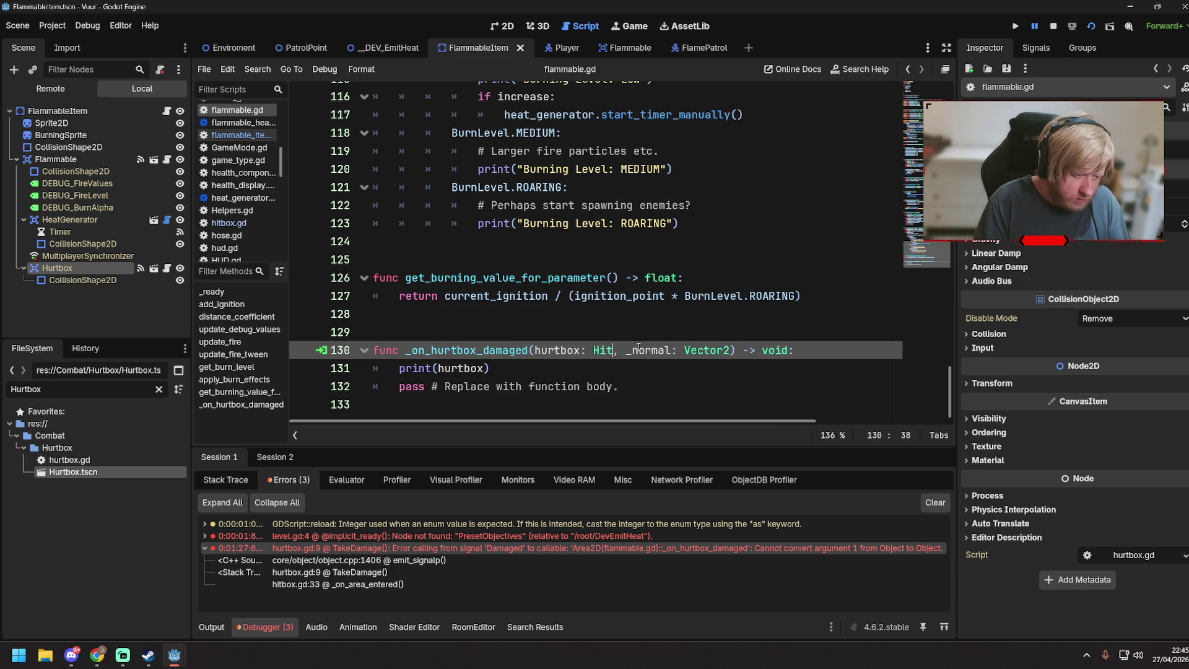
{"action": "left_click", "coordinate": [544, 350]}
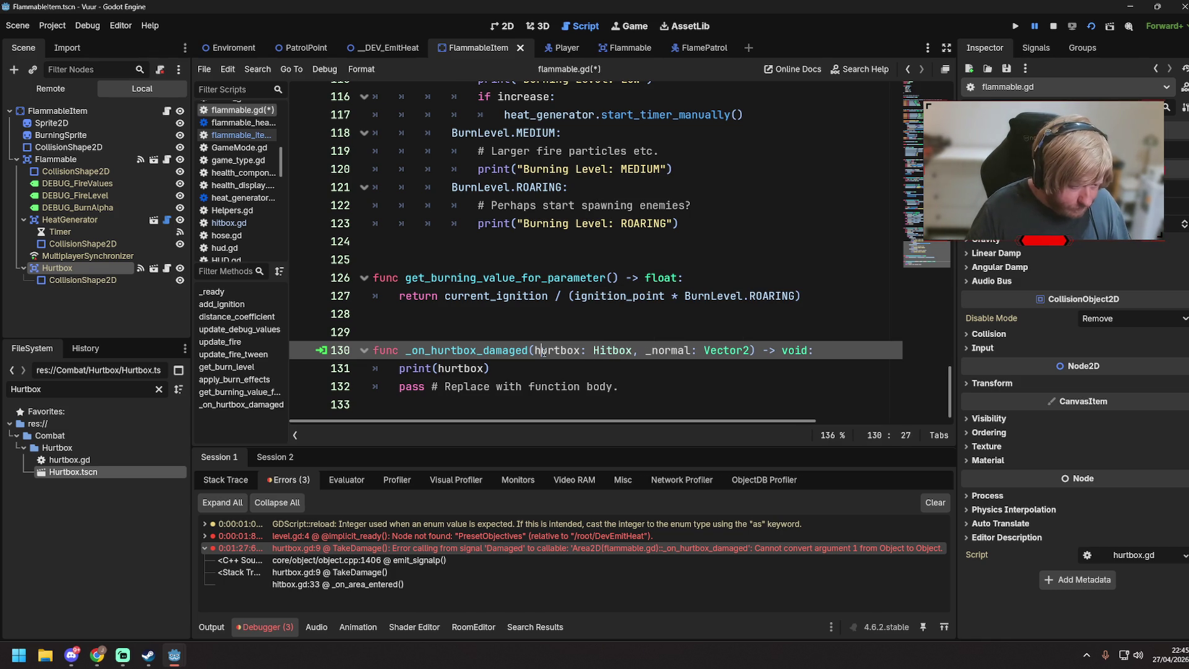
{"action": "type", "text": "i"}
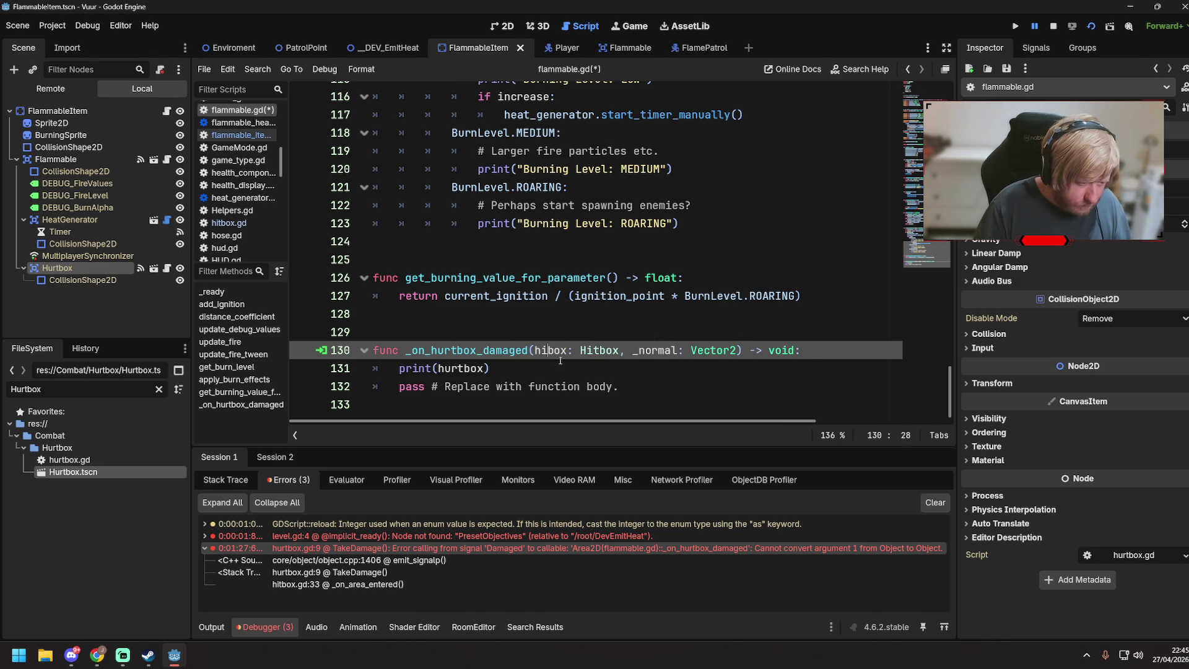
{"action": "type", "text": "t"}
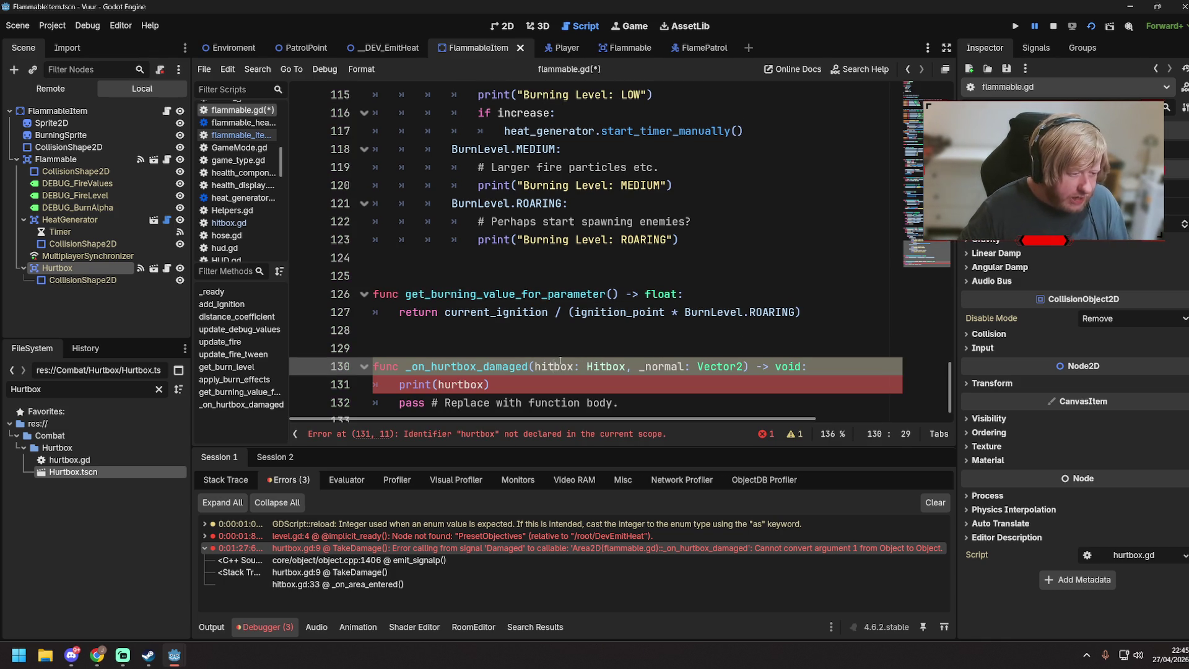
{"action": "key", "text": "ctrl+s"}
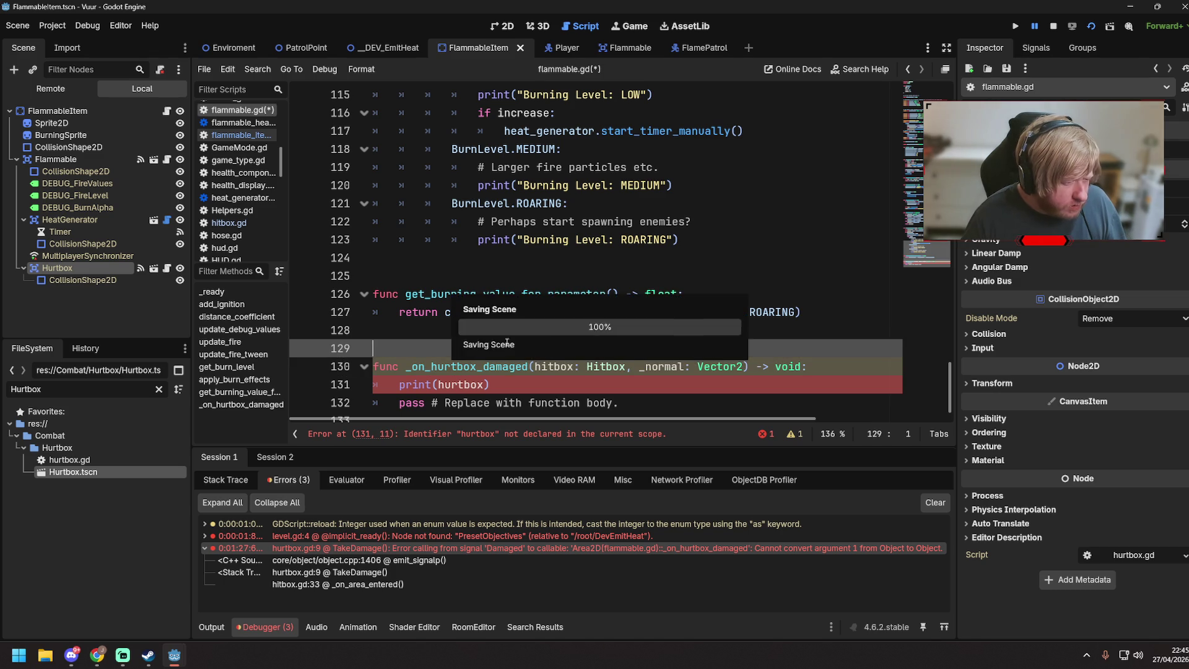
- Fix the call to print(hitbox), save, and open hurtbox.gd at line 9
{"action": "left_click_drag", "start_coordinate": [448, 384], "coordinate": [459, 384]}
{"action": "type", "text": "i"}
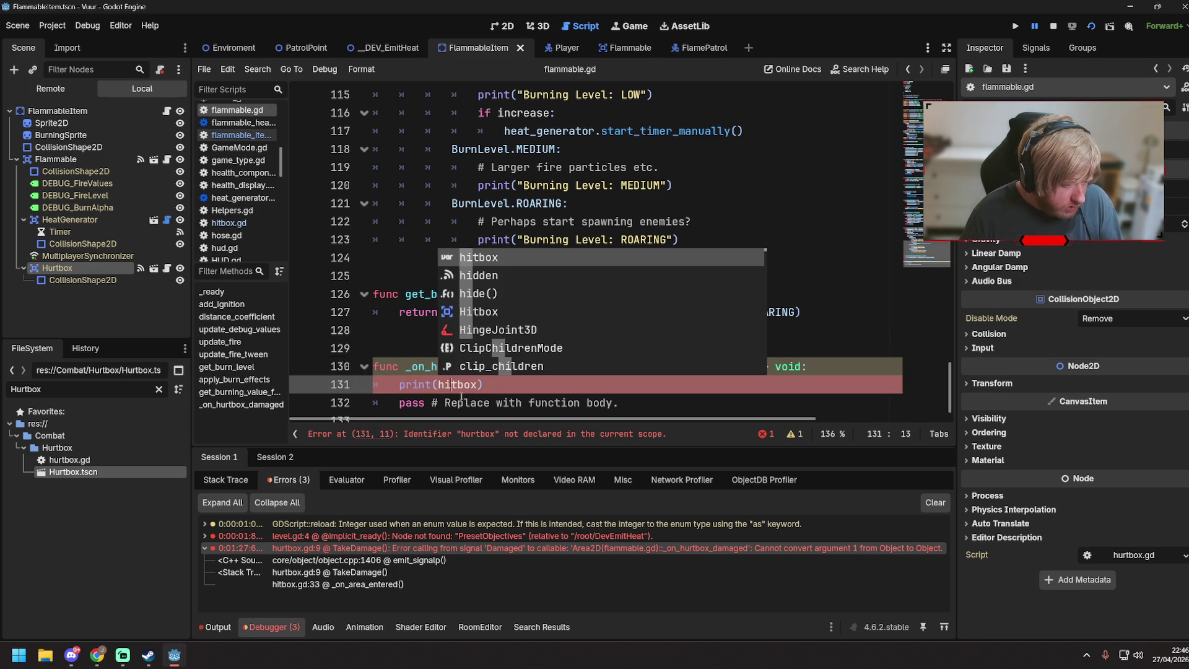
{"action": "key", "text": "ctrl+s"}
{"action": "scroll", "coordinate": [602, 330], "scroll_direction": "up", "scroll_amount": 10}
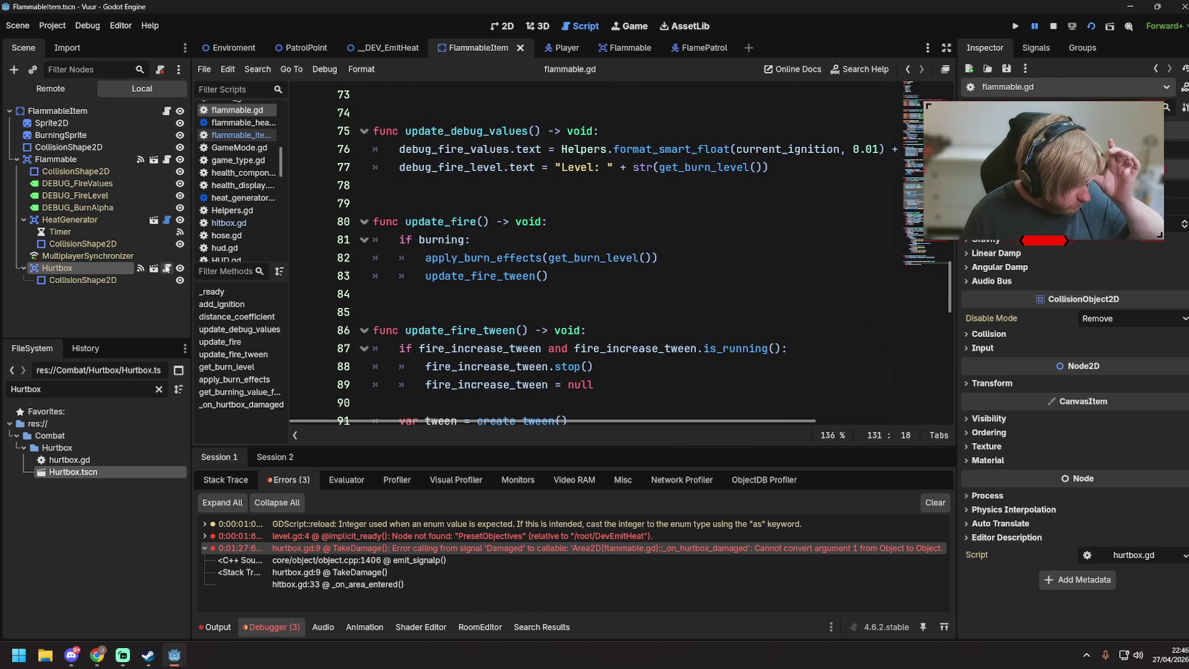
{"action": "left_click", "coordinate": [167, 268]}
{"action": "left_click", "coordinate": [599, 242]}
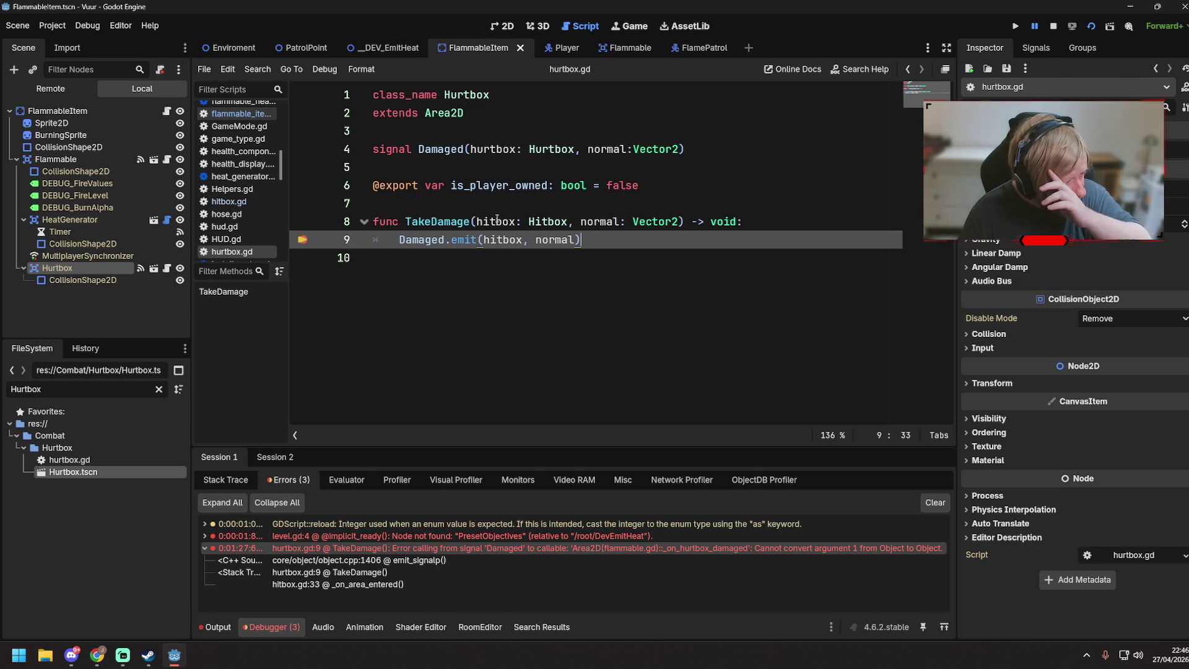
- Declare the signal as Damaged(hitbox: Hitbox, normal: Vector2), save, and select Damaged for searching
{"action": "double_click", "coordinate": [548, 149]}
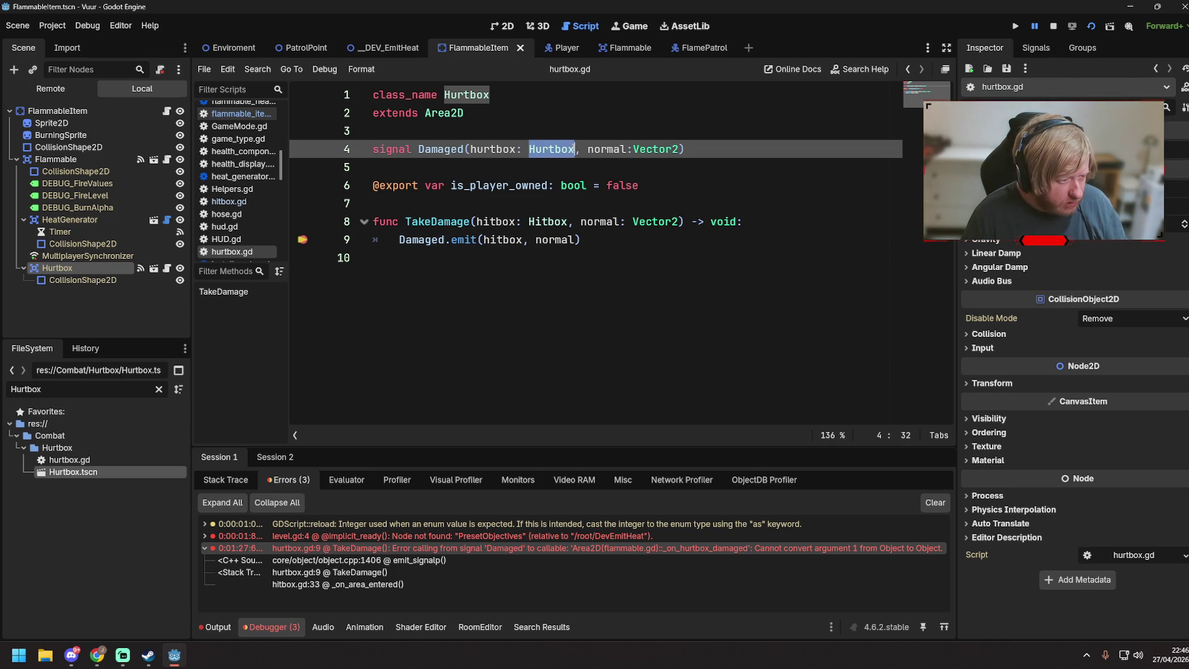
{"action": "type", "text": "Hitbo"}
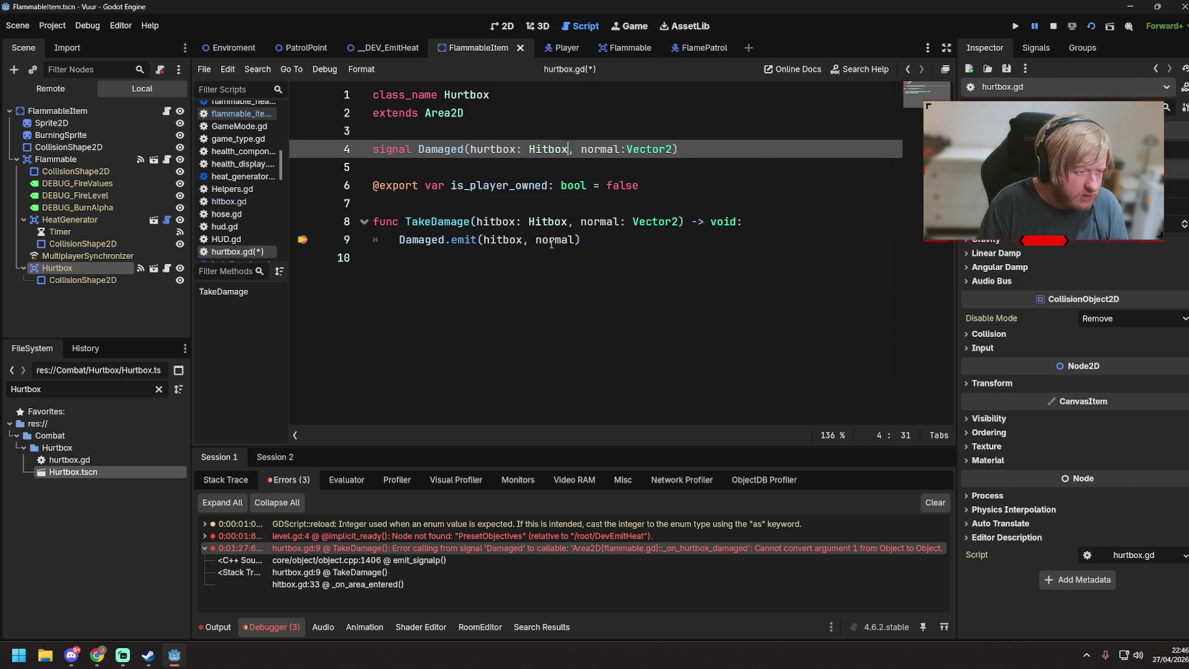
{"action": "key", "text": "Return"}
{"action": "key", "text": "ctrl+Left"}
{"action": "key", "text": "ctrl+Left"}
{"action": "key", "text": "Right"}
{"action": "key", "text": "Delete"}
{"action": "key", "text": "Delete"}
{"action": "key", "text": "Delete"}
{"action": "type", "text": "ii"}
{"action": "key", "text": "ctrl+s"}
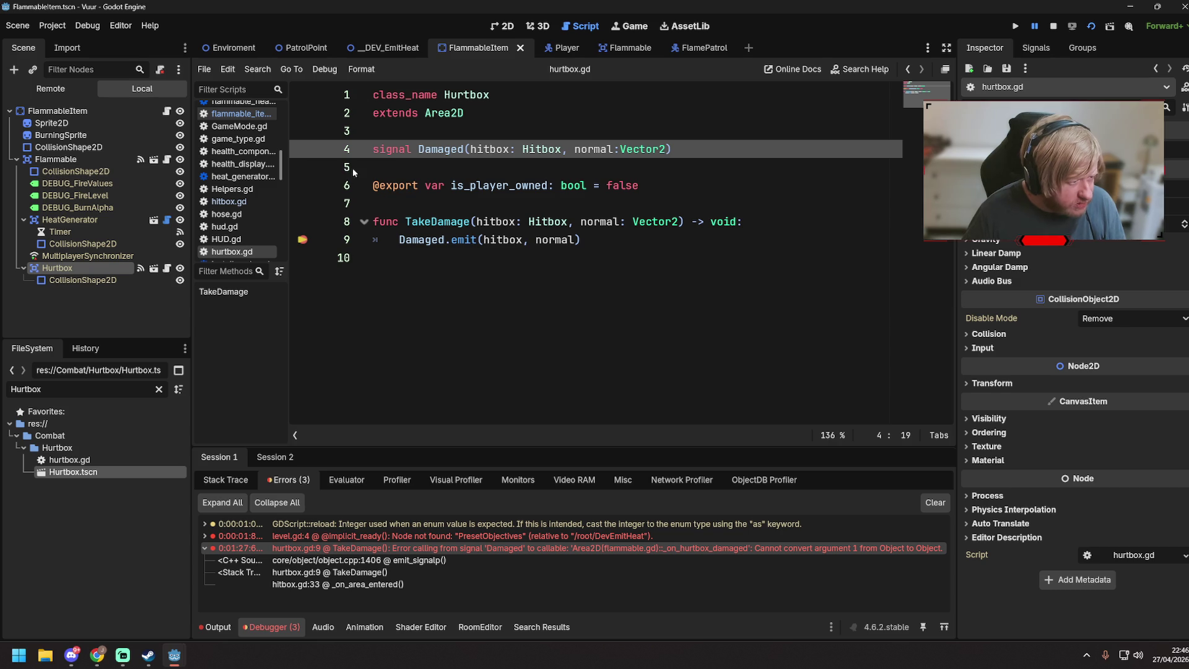
{"action": "double_click", "coordinate": [420, 148]}
{"action": "left_click", "coordinate": [258, 69]}
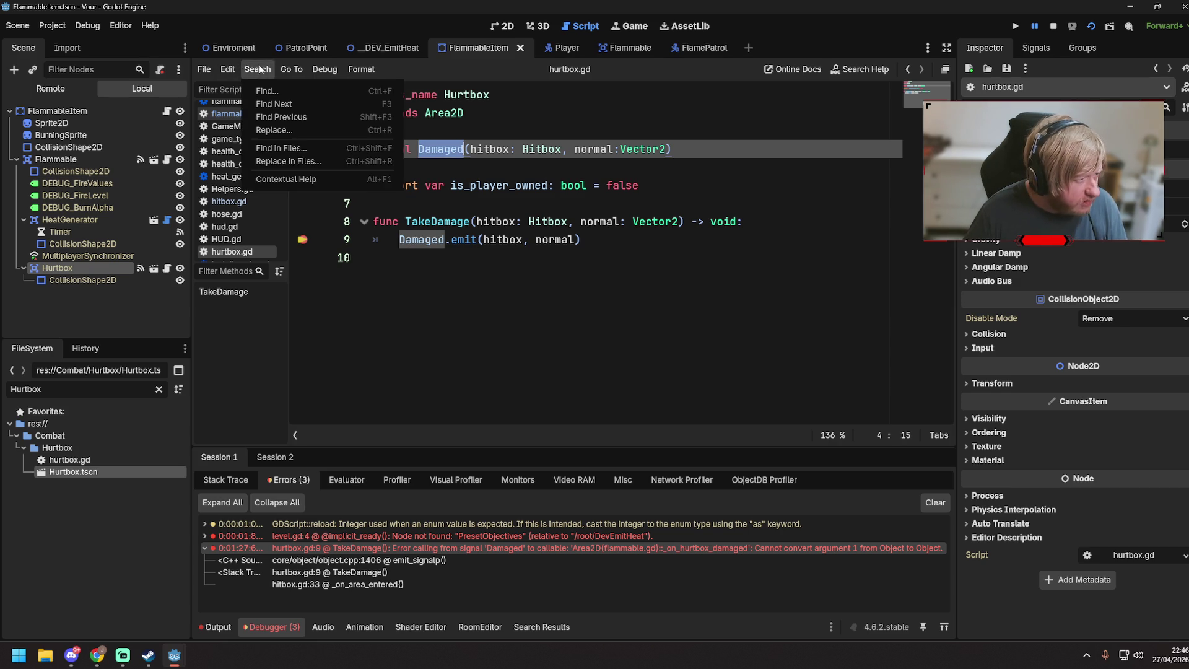
- Search all files for "Damaged.connect" and review the player_state.gd and enemy_state.gd matches
{"action": "left_click", "coordinate": [291, 153]}
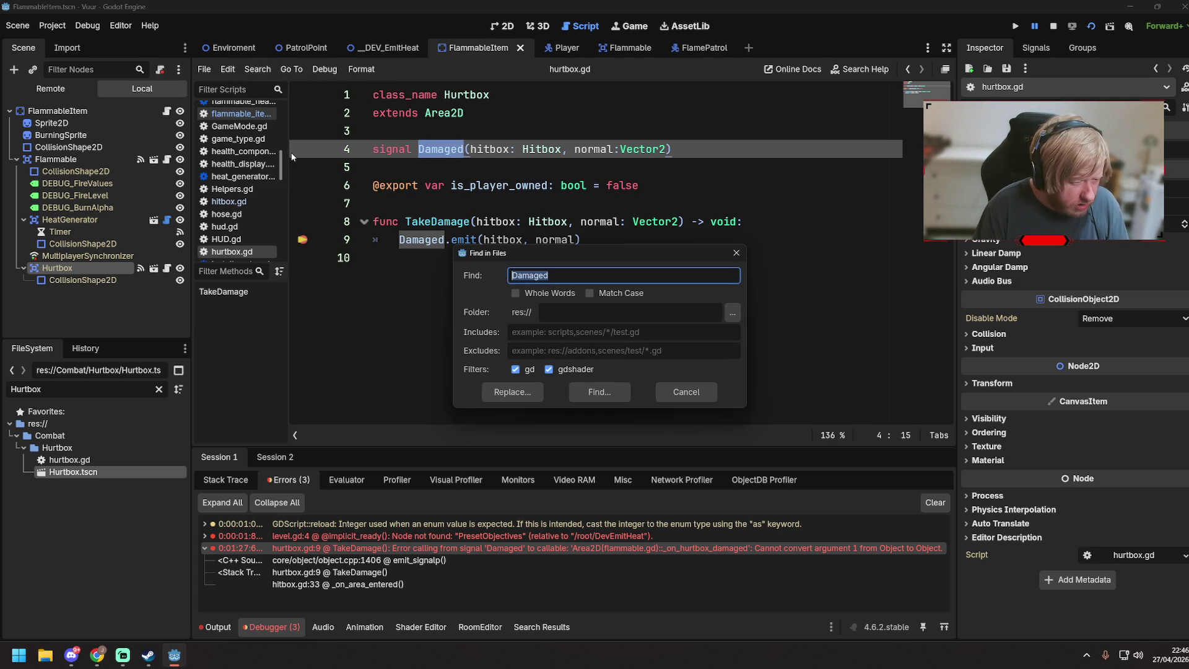
{"action": "key", "text": "End"}
{"action": "type", "text": "nect"}
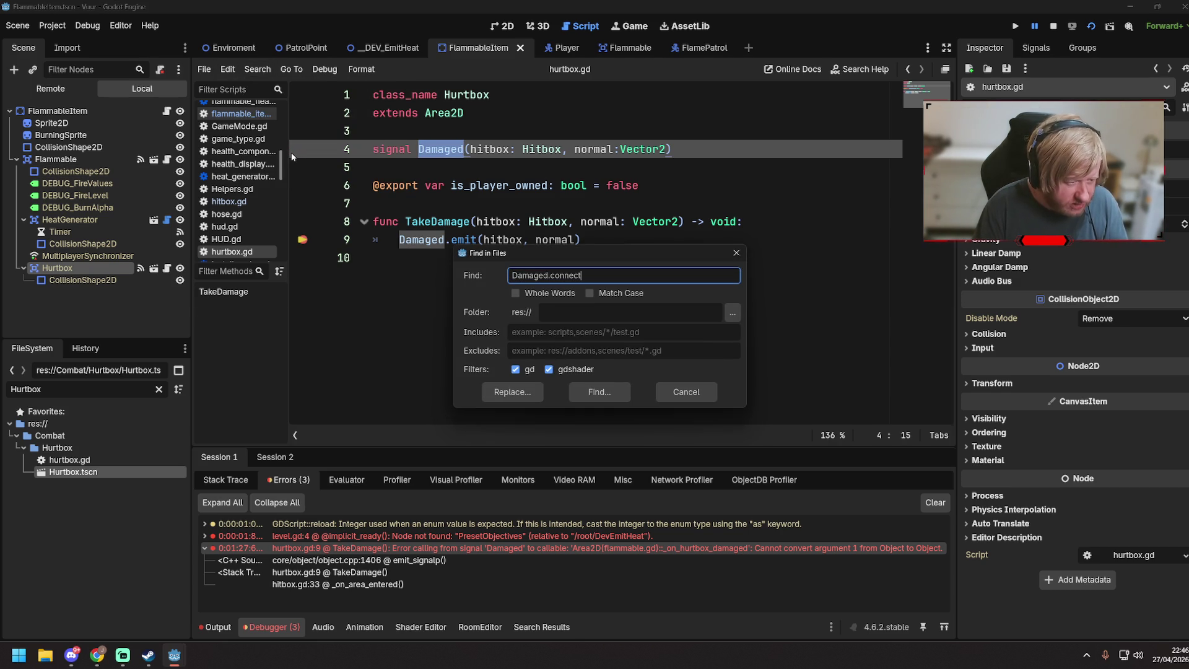
{"action": "key", "text": "Return"}
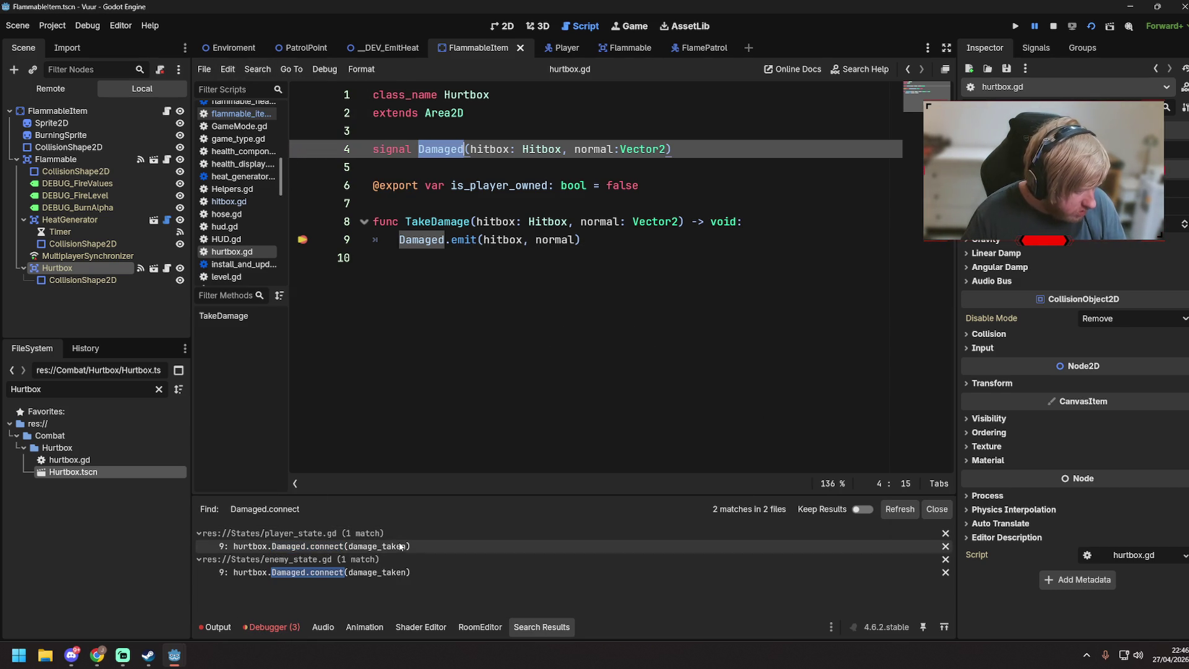
{"action": "left_click", "coordinate": [400, 546]}
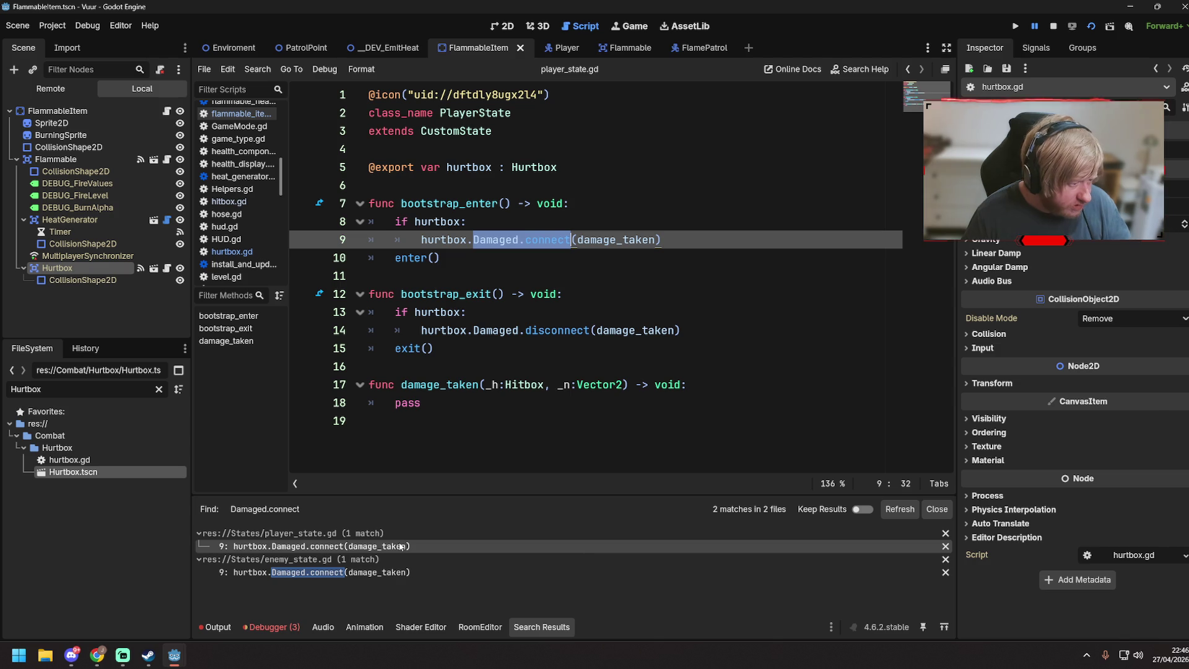
{"action": "left_click", "coordinate": [404, 574]}
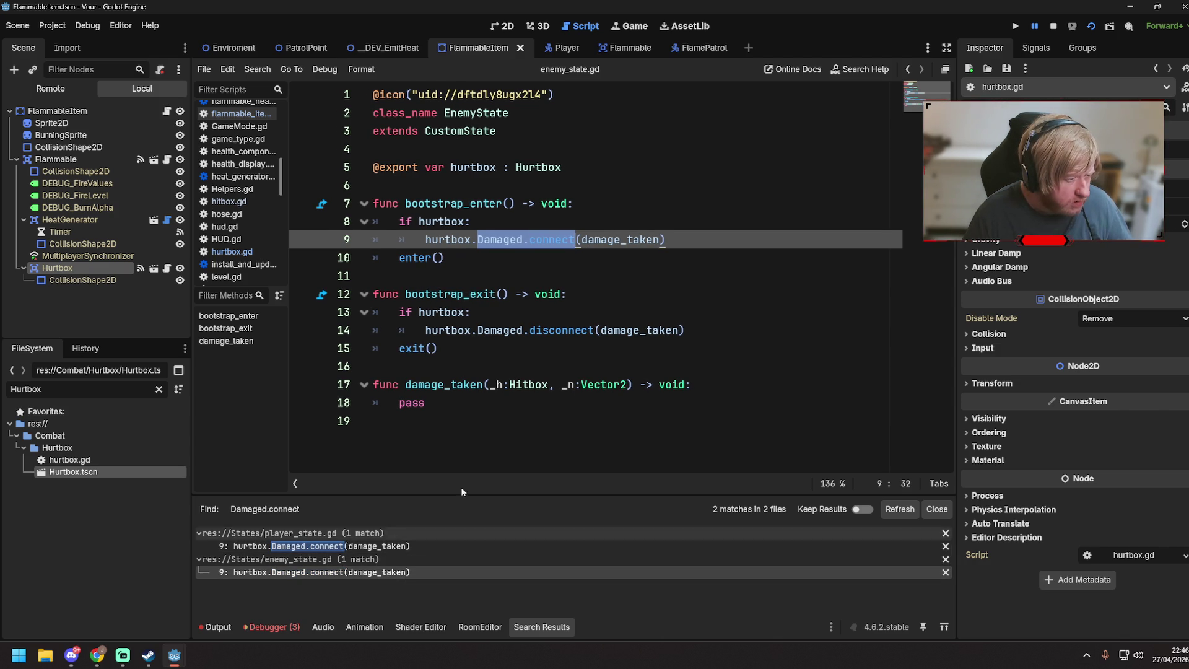
{"action": "left_click", "coordinate": [637, 213]}
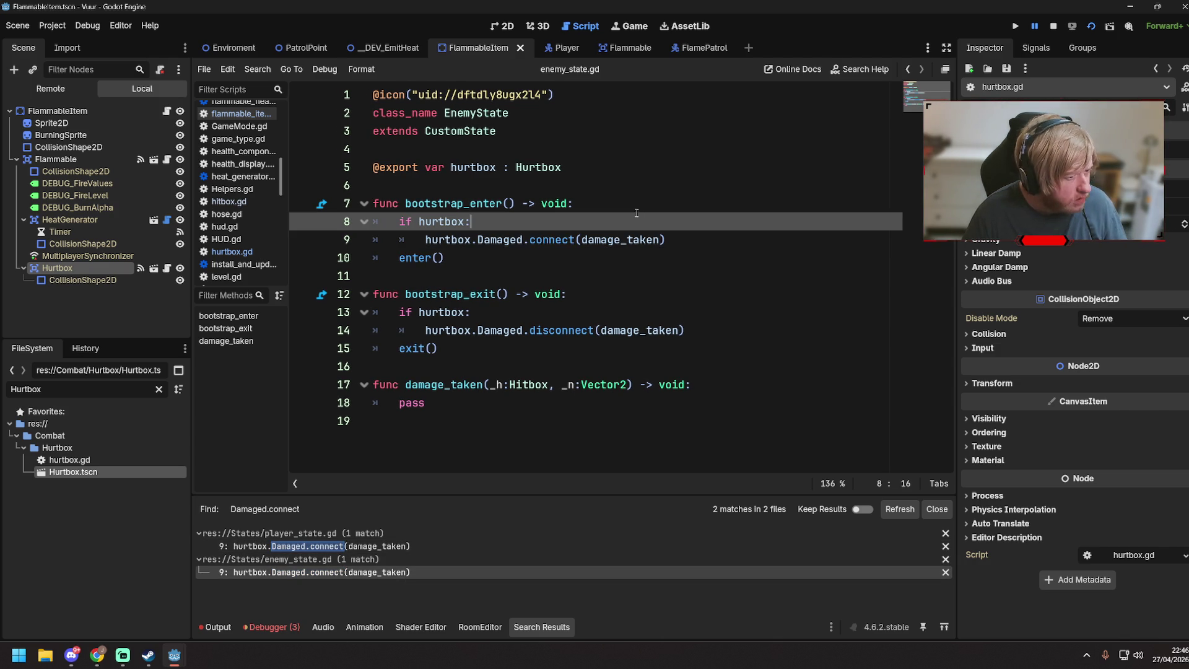
- Switch to the DEV_EmitHeat test scene and run it with F6
{"action": "left_click", "coordinate": [229, 50]}
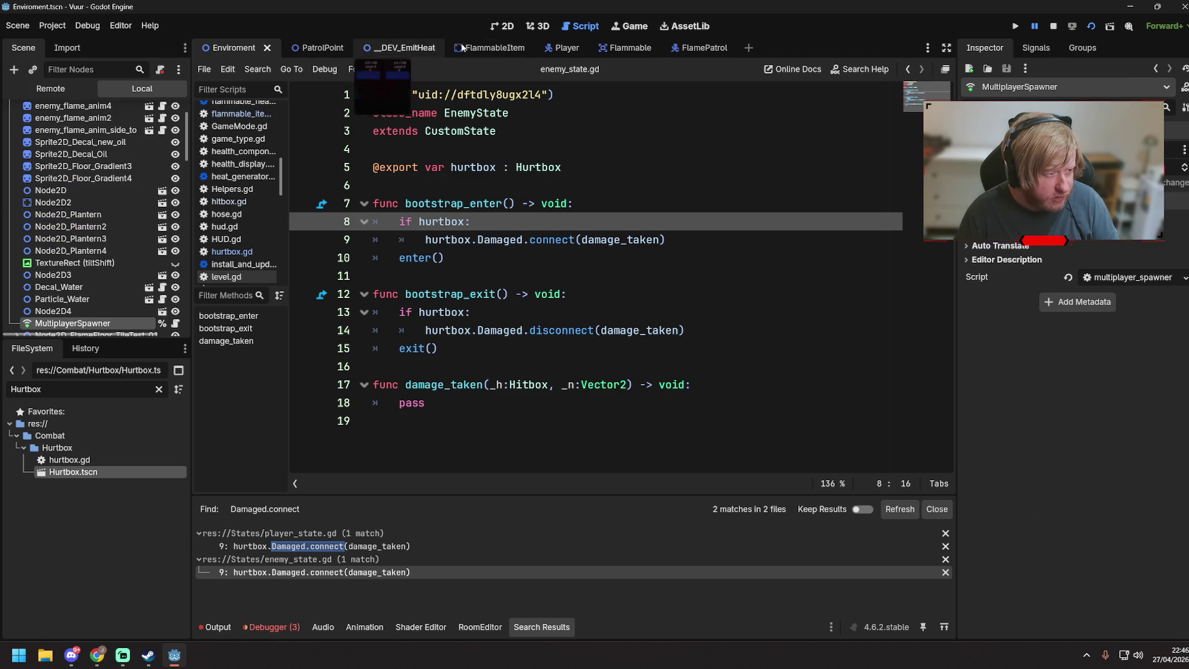
{"action": "left_click", "coordinate": [478, 47]}
{"action": "left_click", "coordinate": [384, 50]}
{"action": "key", "text": "F6"}
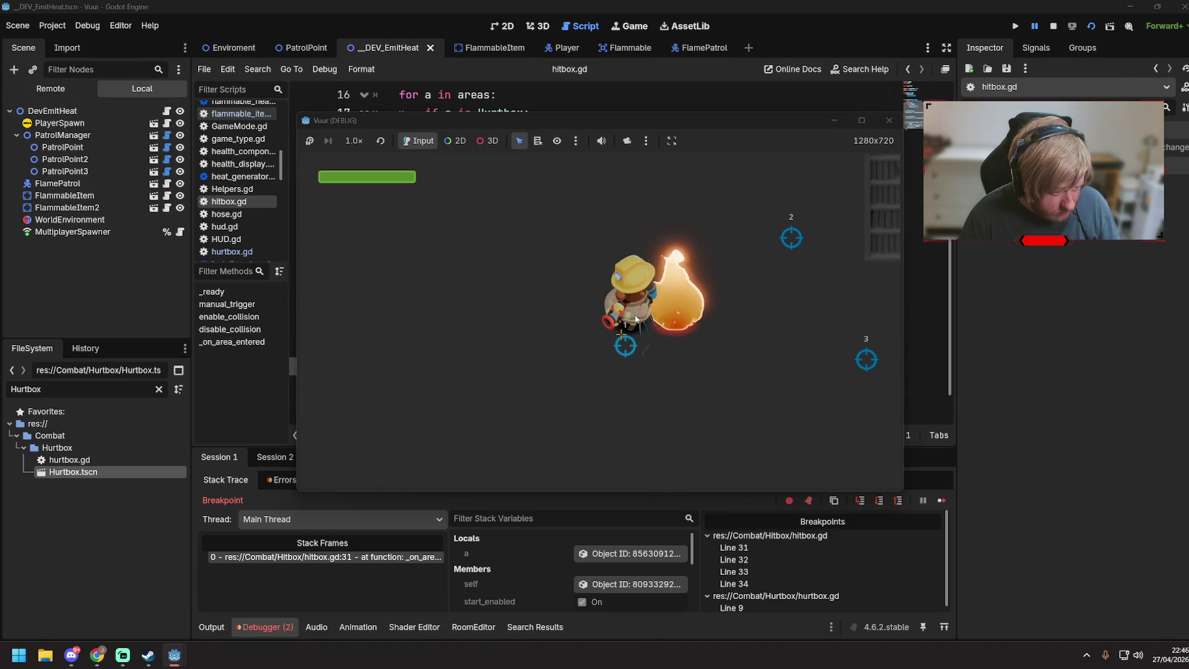
- Remove the breakpoints on hitbox.gd lines 31–34 and resume the game
{"action": "scroll", "coordinate": [428, 349], "scroll_direction": "down", "scroll_amount": 1}
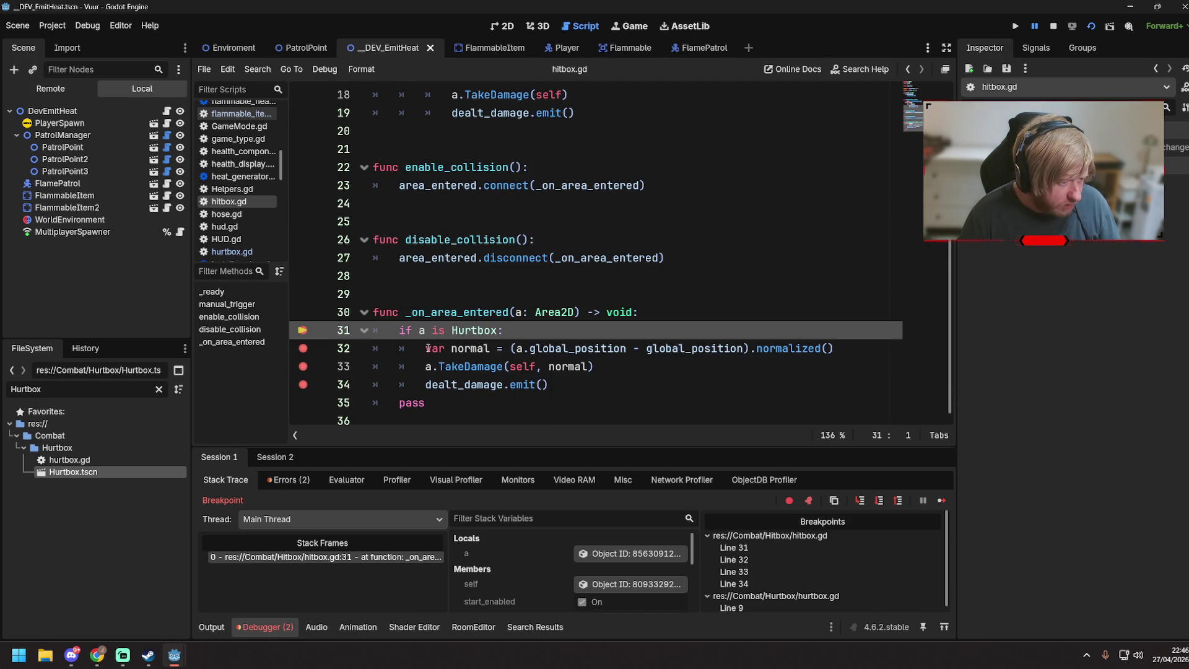
{"action": "left_click", "coordinate": [303, 384]}
{"action": "left_click", "coordinate": [303, 366]}
{"action": "left_click", "coordinate": [303, 348]}
{"action": "left_click", "coordinate": [303, 330]}
{"action": "left_click", "coordinate": [941, 500]}
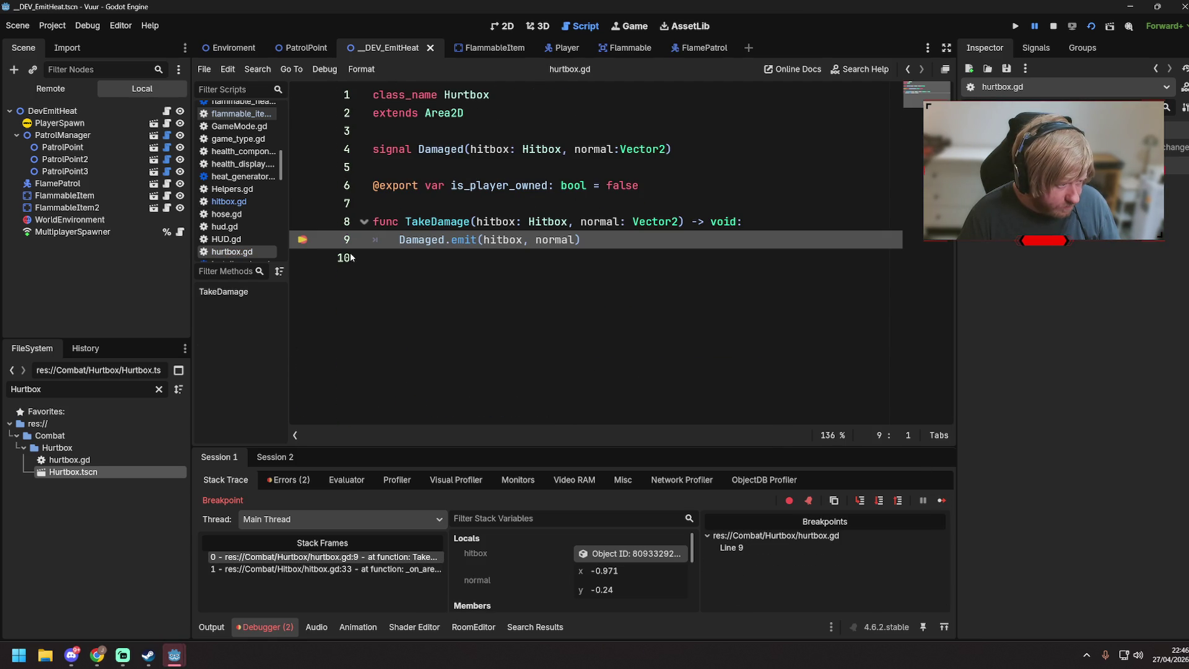
{"action": "left_click", "coordinate": [940, 501]}
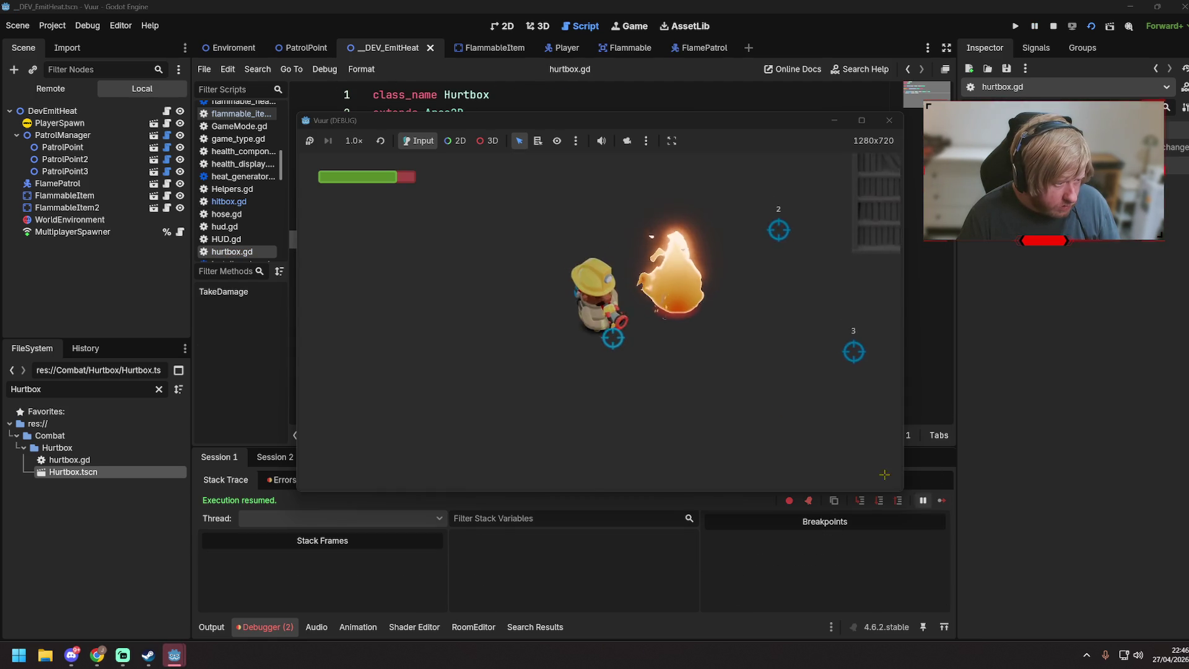
- Walk the player with WASD, spray water at the flame, then stop the game
{"action": "key", "text": "d"}
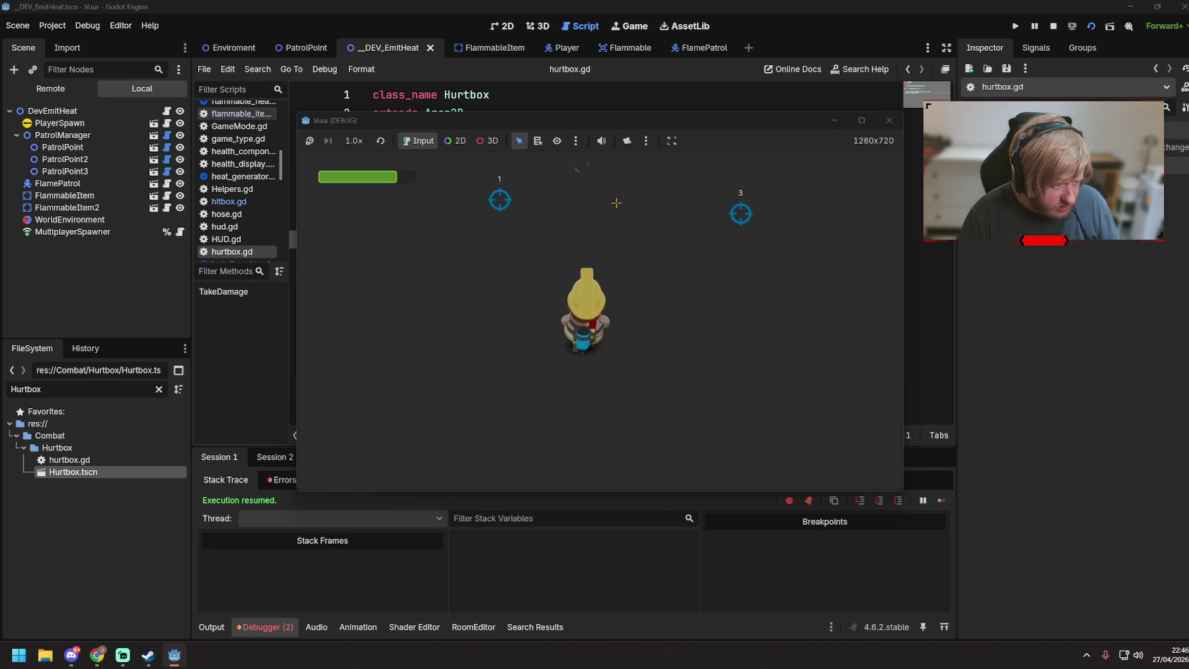
{"action": "key", "text": "w"}
{"action": "key", "text": "a"}
{"action": "key", "text": "s"}
{"action": "left_click_drag", "start_coordinate": [694, 297], "coordinate": [737, 321]}
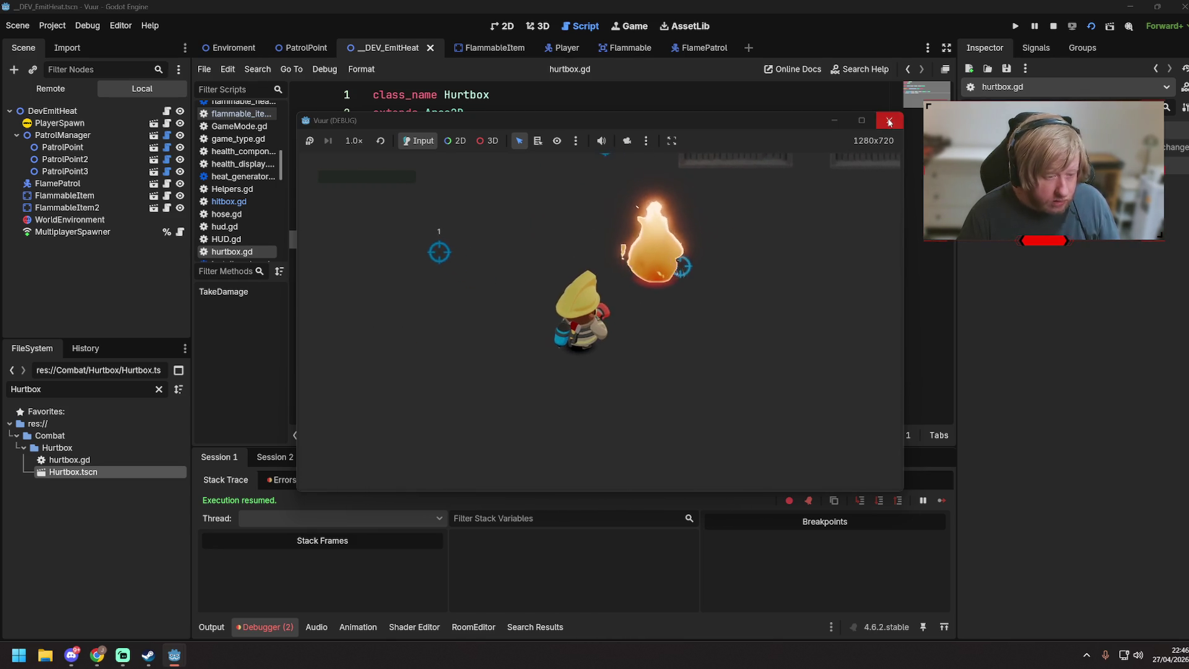
{"action": "key", "text": "F5"}
- Re-add breakpoints on hitbox.gd lines 31–34 and launch the game with F5
{"action": "left_click", "coordinate": [243, 206]}
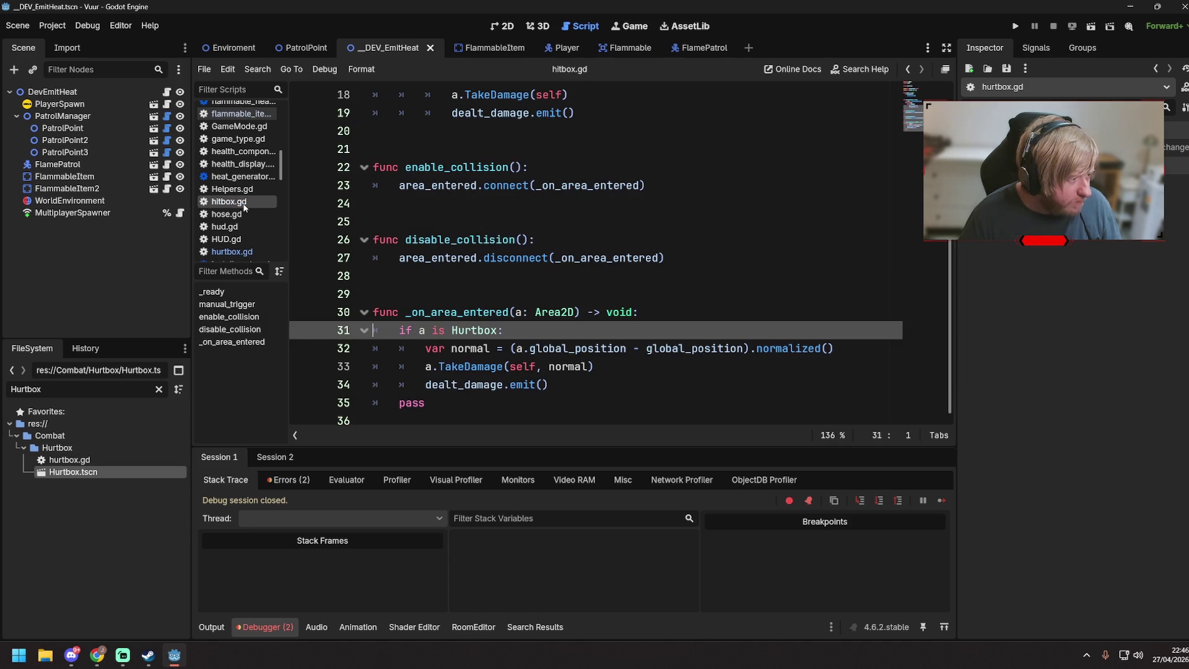
{"action": "left_click", "coordinate": [589, 402]}
{"action": "key", "text": "F5"}
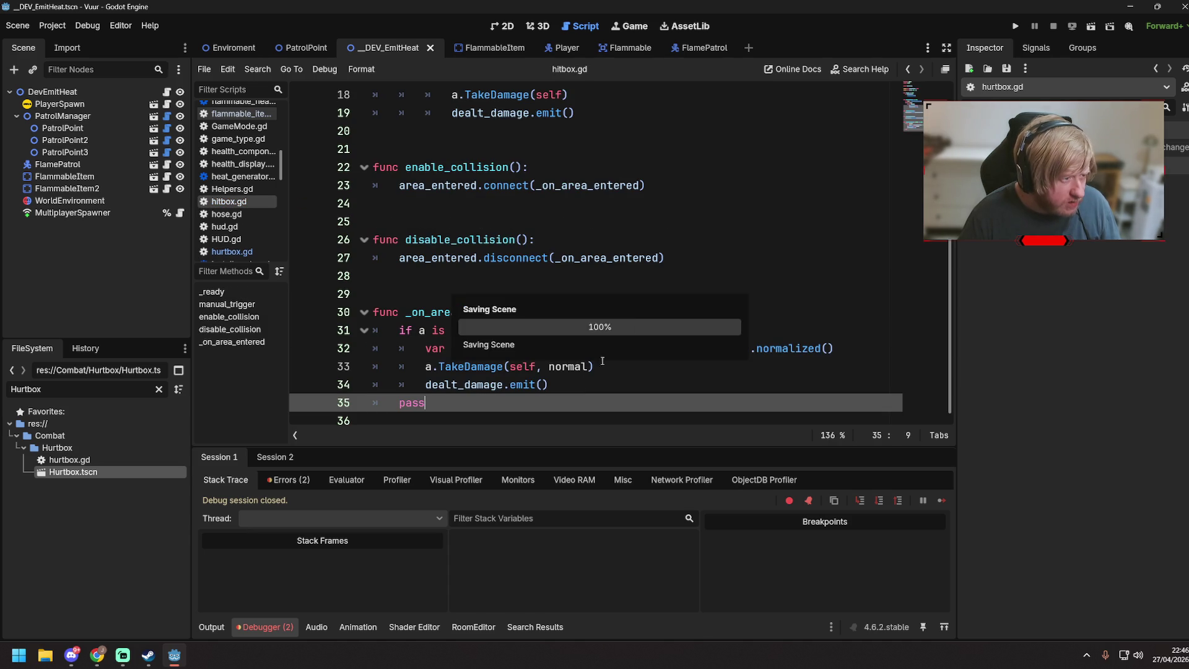
{"action": "key", "text": "Up"}
{"action": "key", "text": "Up"}
{"action": "key", "text": "Up"}
{"action": "key", "text": "End"}
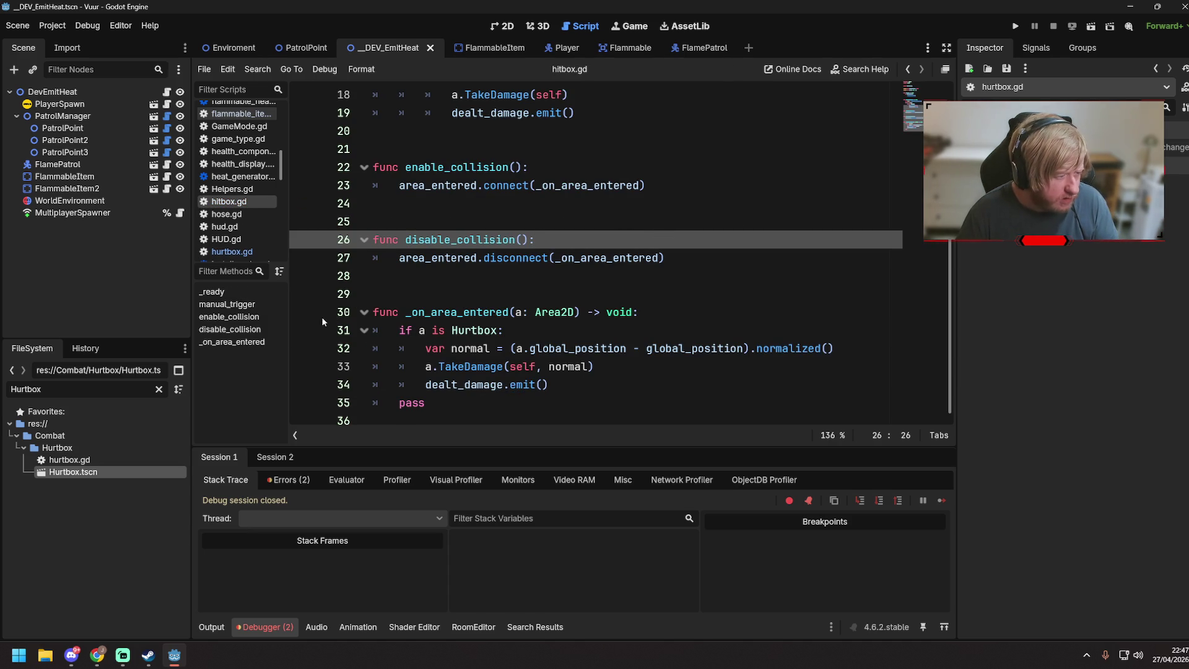
{"action": "left_click", "coordinate": [303, 330]}
{"action": "left_click", "coordinate": [303, 348]}
{"action": "left_click", "coordinate": [303, 366]}
{"action": "left_click", "coordinate": [303, 385]}
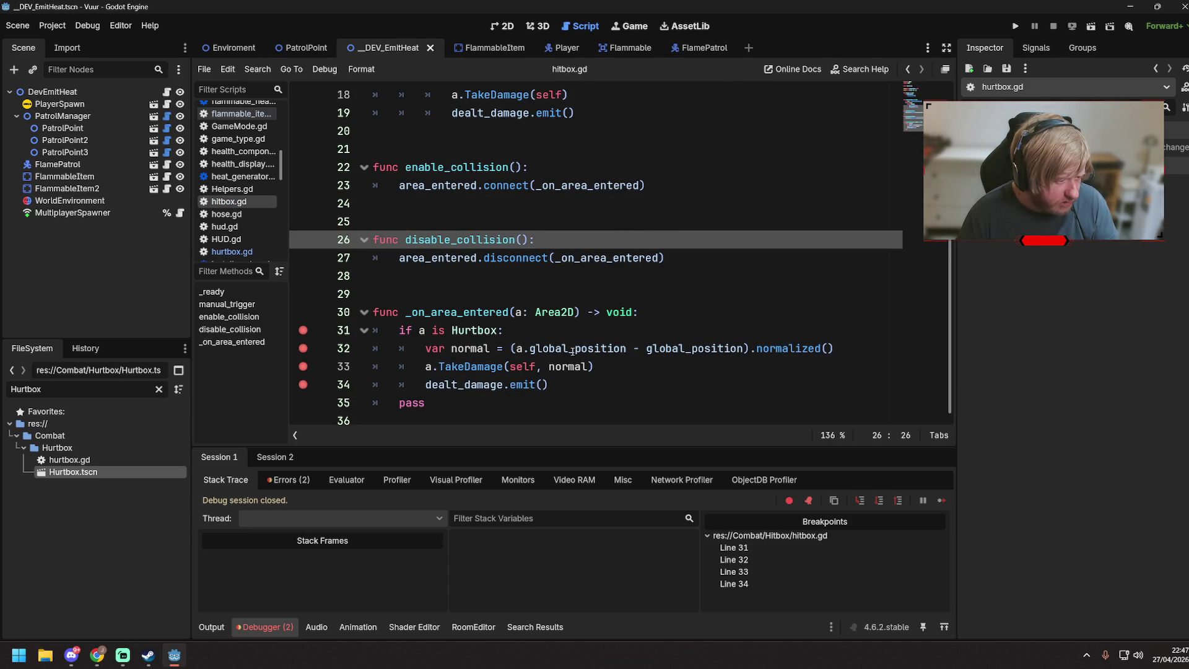
{"action": "key", "text": "F5"}
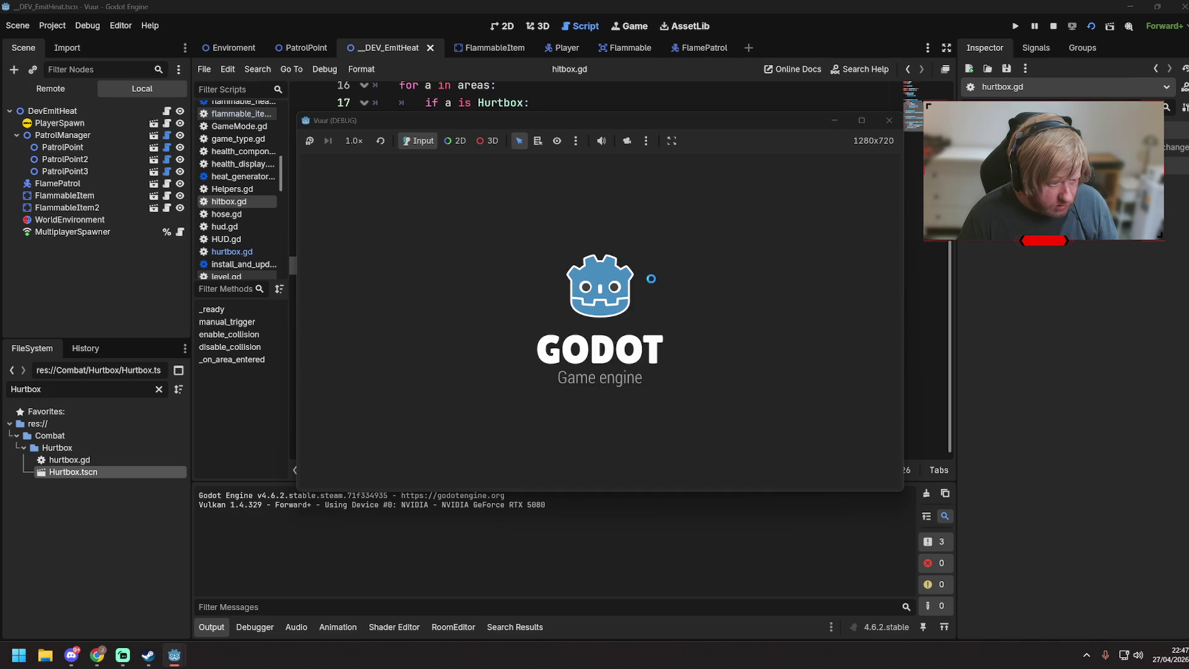
- Walk the player right and continue through the hitbox.gd breakpoints to line 34
{"action": "key", "text": "d"}
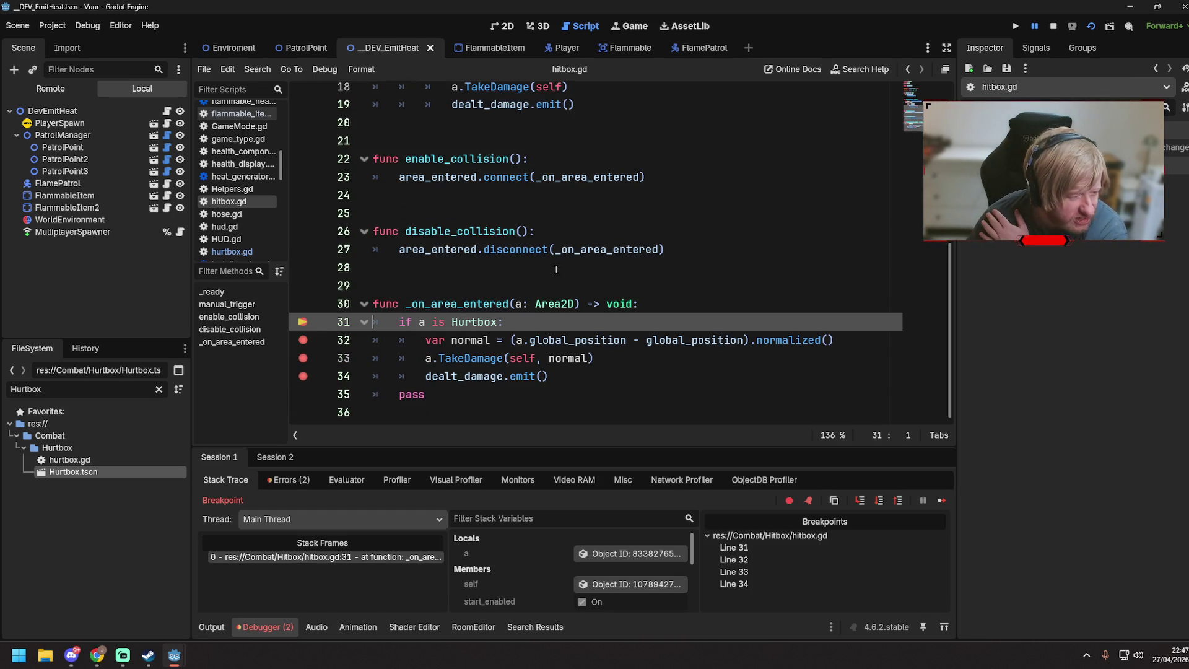
{"action": "scroll", "coordinate": [564, 271], "scroll_direction": "up", "scroll_amount": 6}
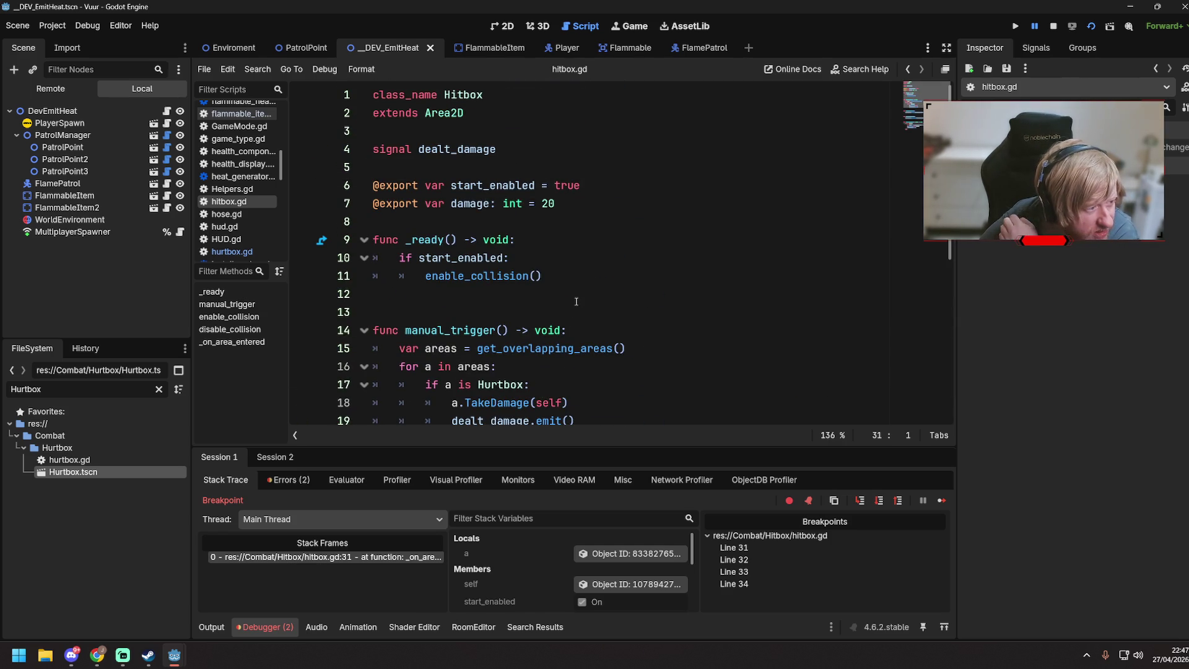
{"action": "scroll", "coordinate": [590, 298], "scroll_direction": "down", "scroll_amount": 6}
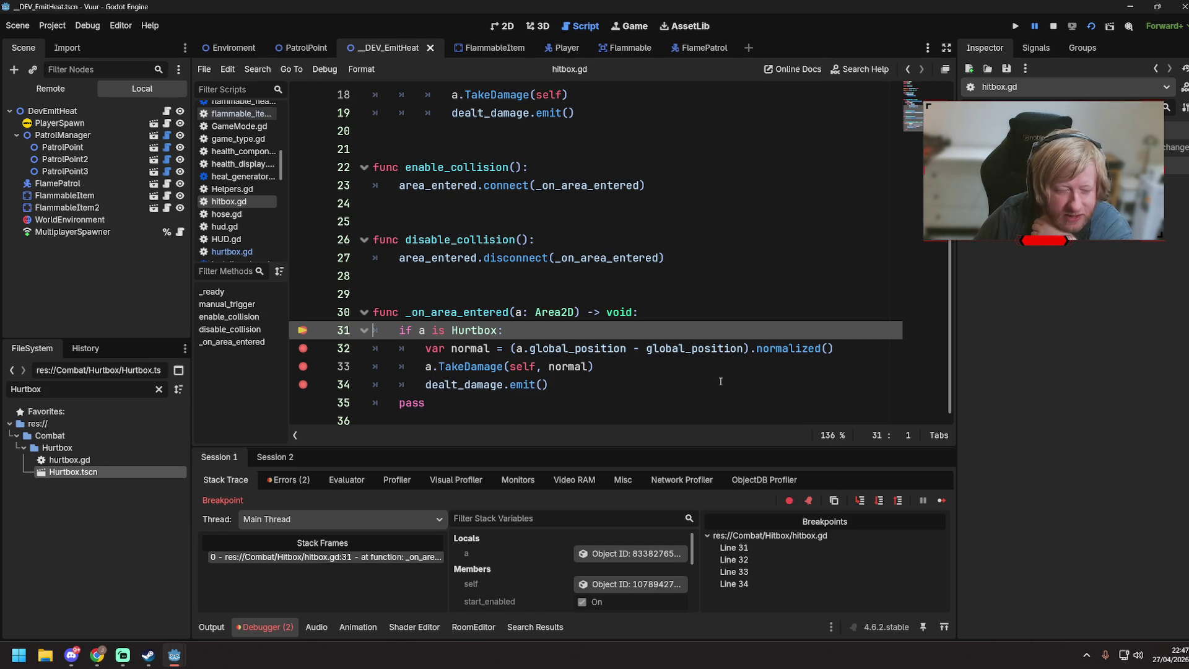
{"action": "left_click", "coordinate": [942, 501]}
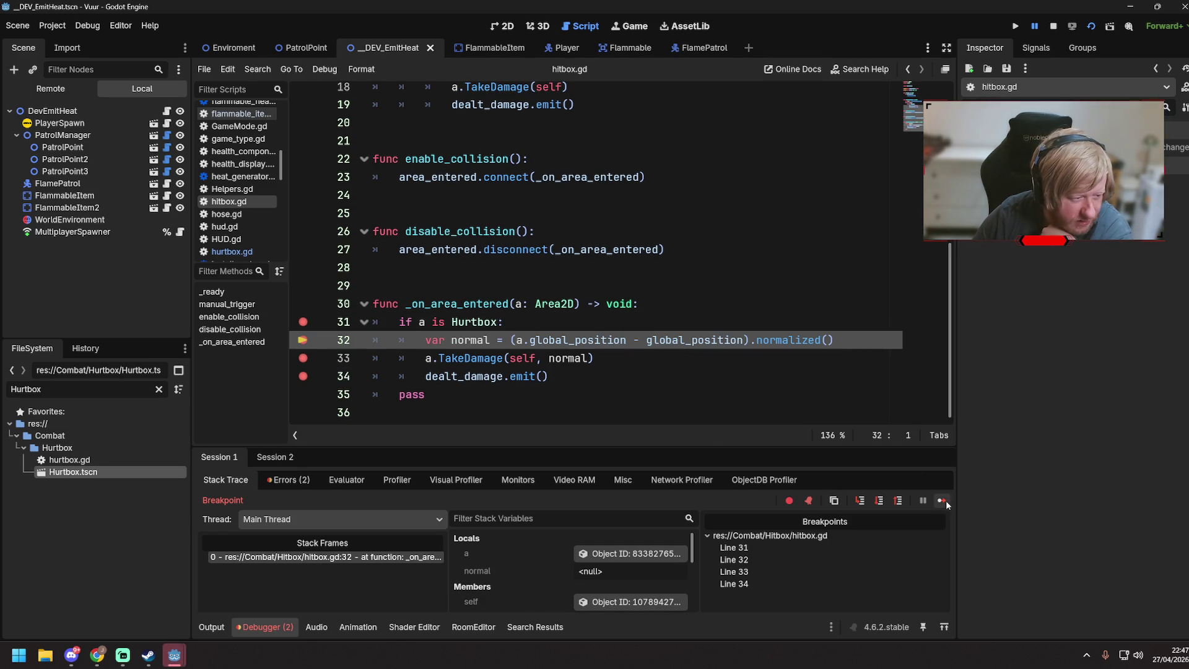
{"action": "left_click", "coordinate": [942, 501]}
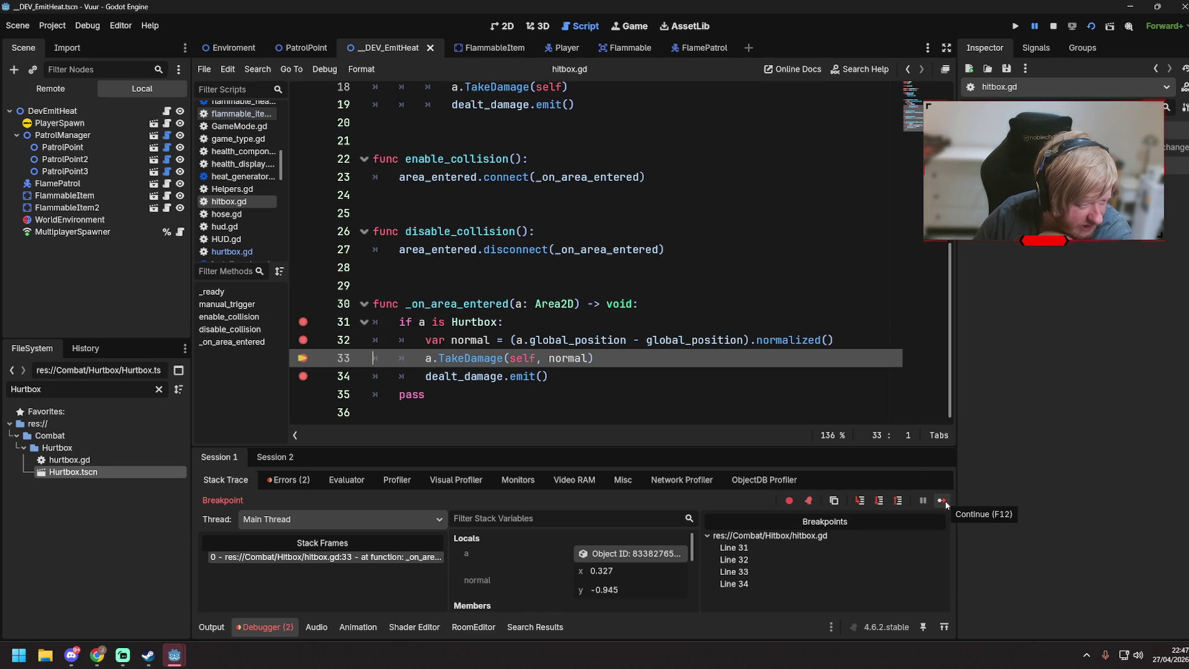
{"action": "left_click", "coordinate": [942, 501]}
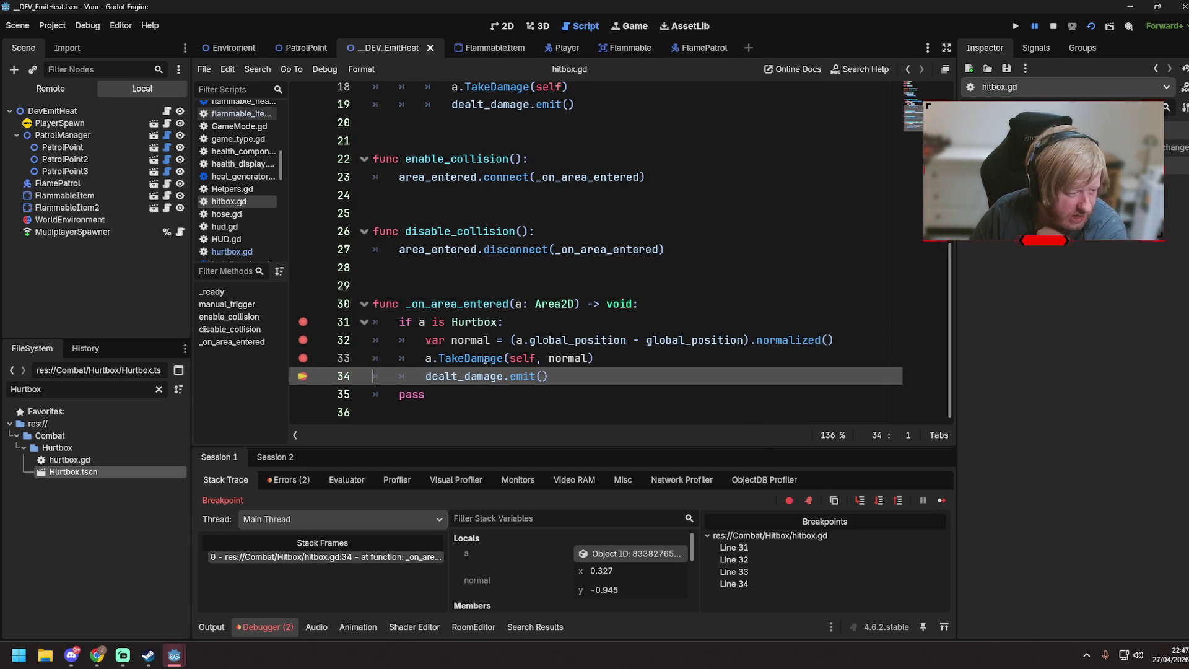
- Break on hurtbox.gd line 9 in TakeDamage and check the output log's printed Hitbox Area2D
{"action": "key", "text": "Up"}
{"action": "left_click", "coordinate": [465, 358], "text": "ctrl"}
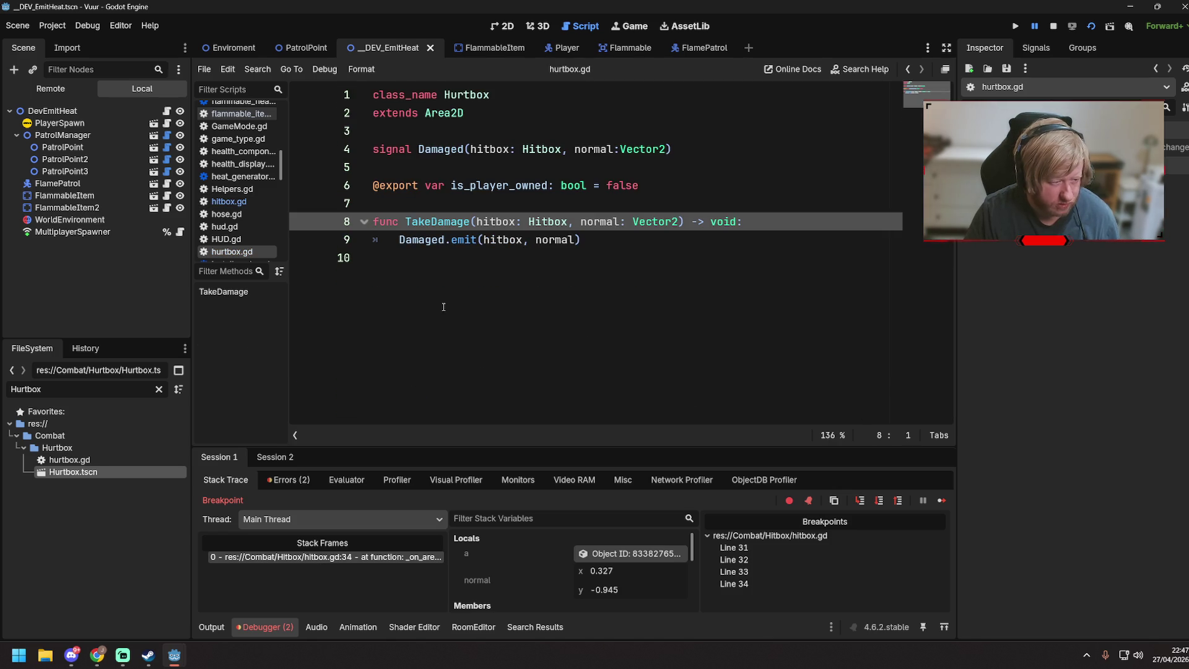
{"action": "left_click", "coordinate": [303, 240]}
{"action": "left_click", "coordinate": [942, 500]}
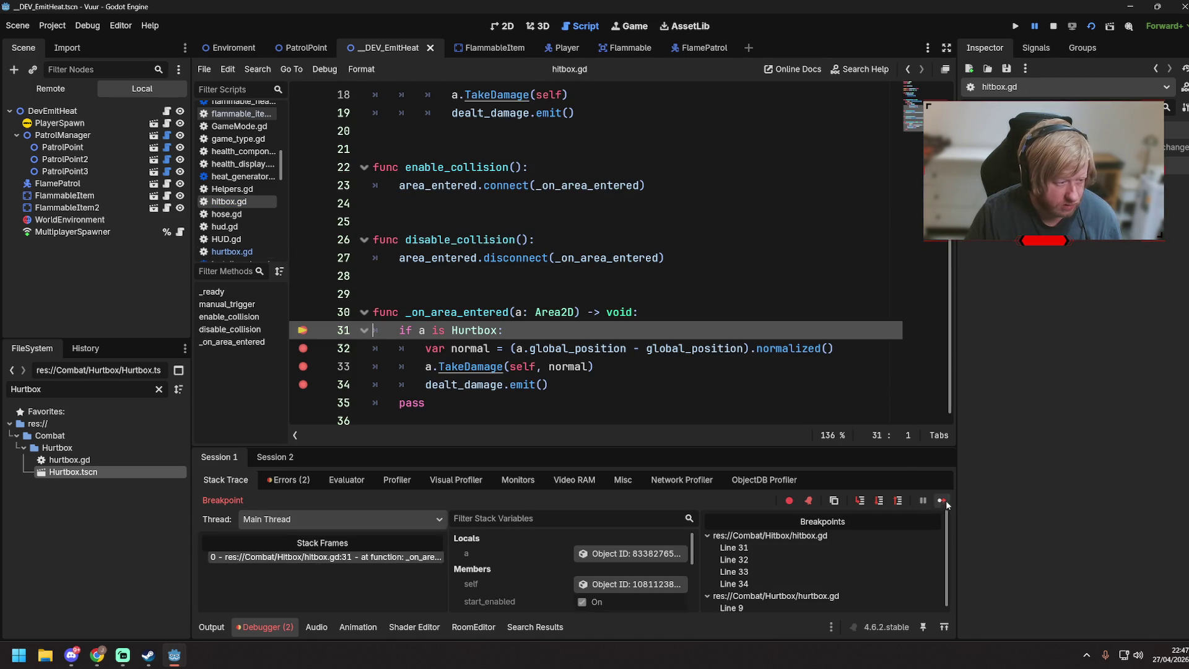
{"action": "left_click", "coordinate": [213, 627]}
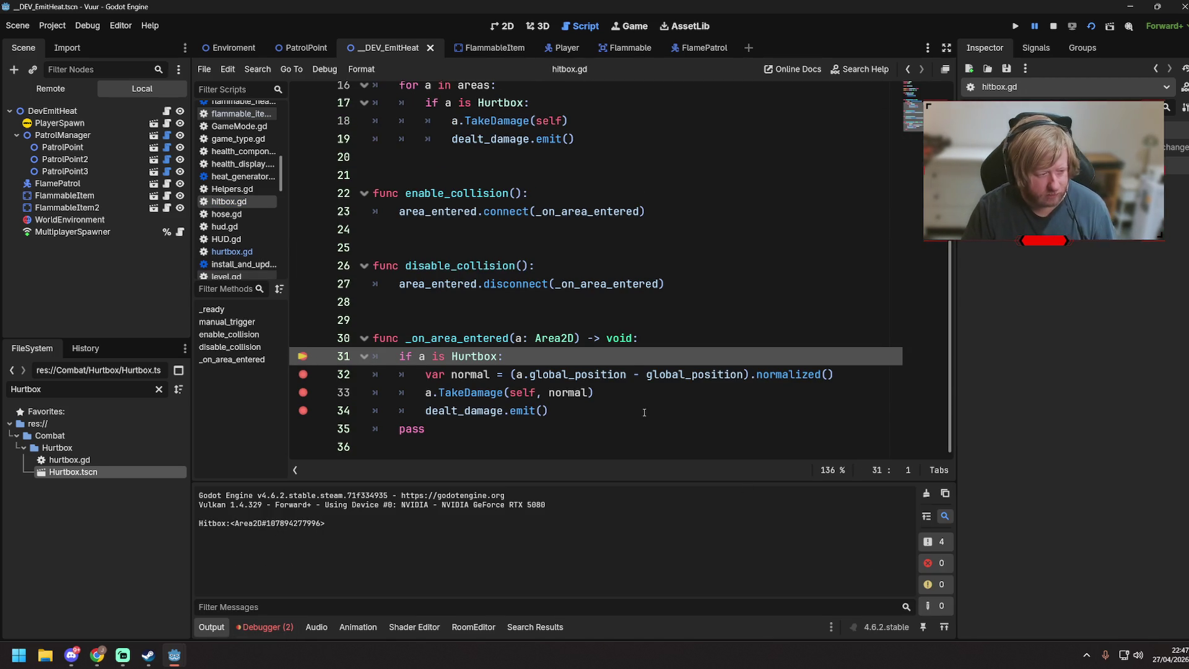
- Remove hitbox.gd's line 31–34 breakpoints, save, and return to the FlammableItem scene
{"action": "left_click", "coordinate": [303, 356]}
{"action": "left_click", "coordinate": [303, 375]}
{"action": "left_click", "coordinate": [303, 392]}
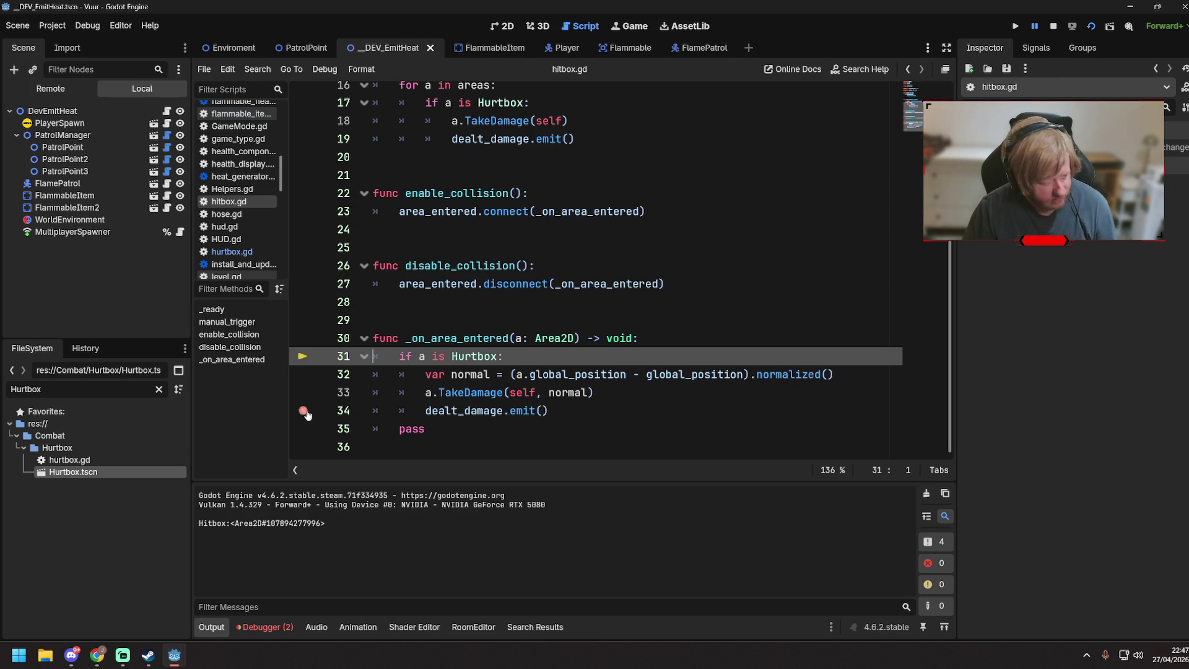
{"action": "left_click", "coordinate": [303, 411]}
{"action": "left_click", "coordinate": [651, 374]}
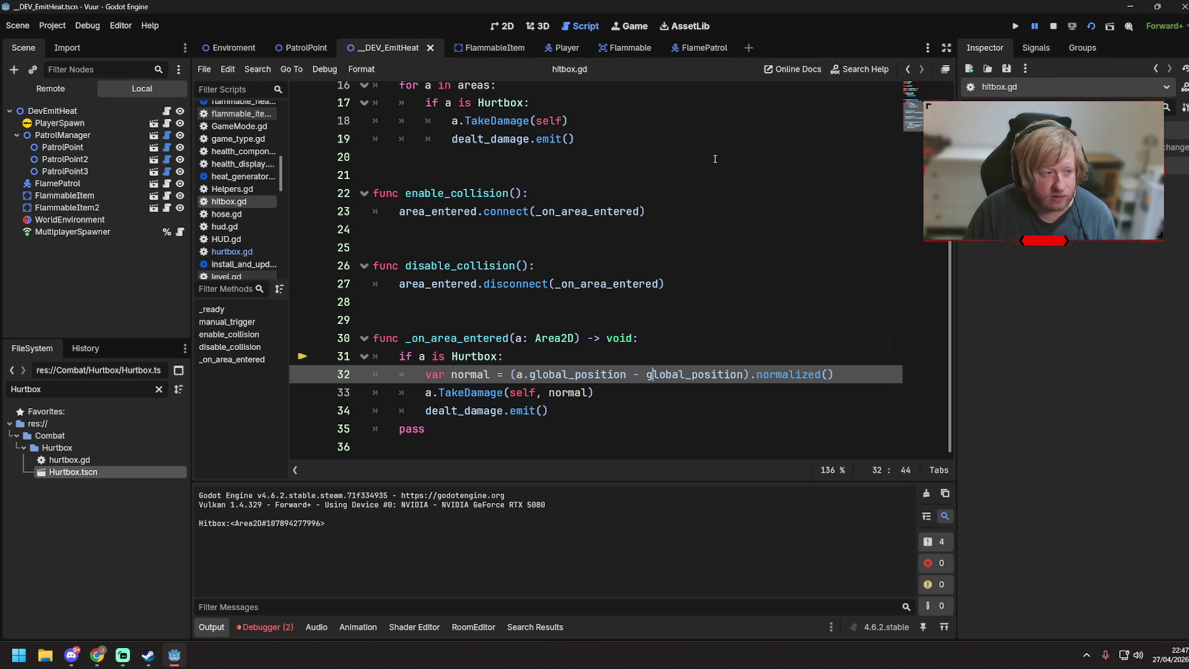
{"action": "left_click", "coordinate": [471, 247]}
{"action": "key", "text": "ctrl+s"}
{"action": "left_click", "coordinate": [521, 51]}
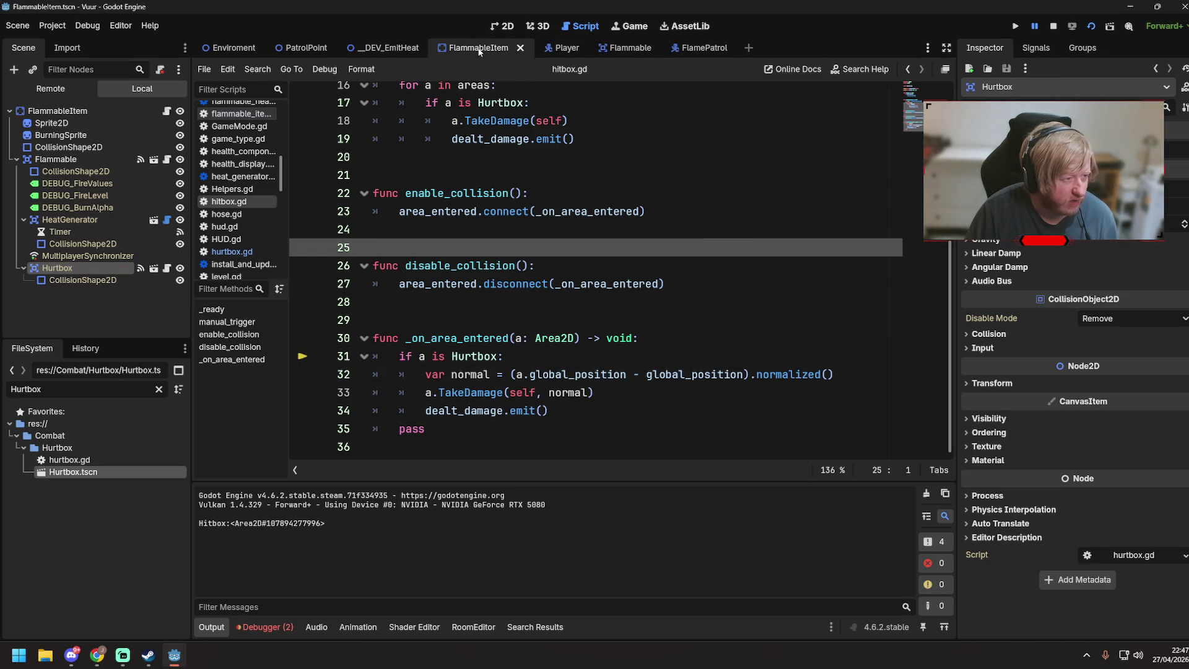
- Open flammable.gd from the script list and look through its code
{"action": "scroll", "coordinate": [240, 220], "scroll_direction": "up", "scroll_amount": 3}
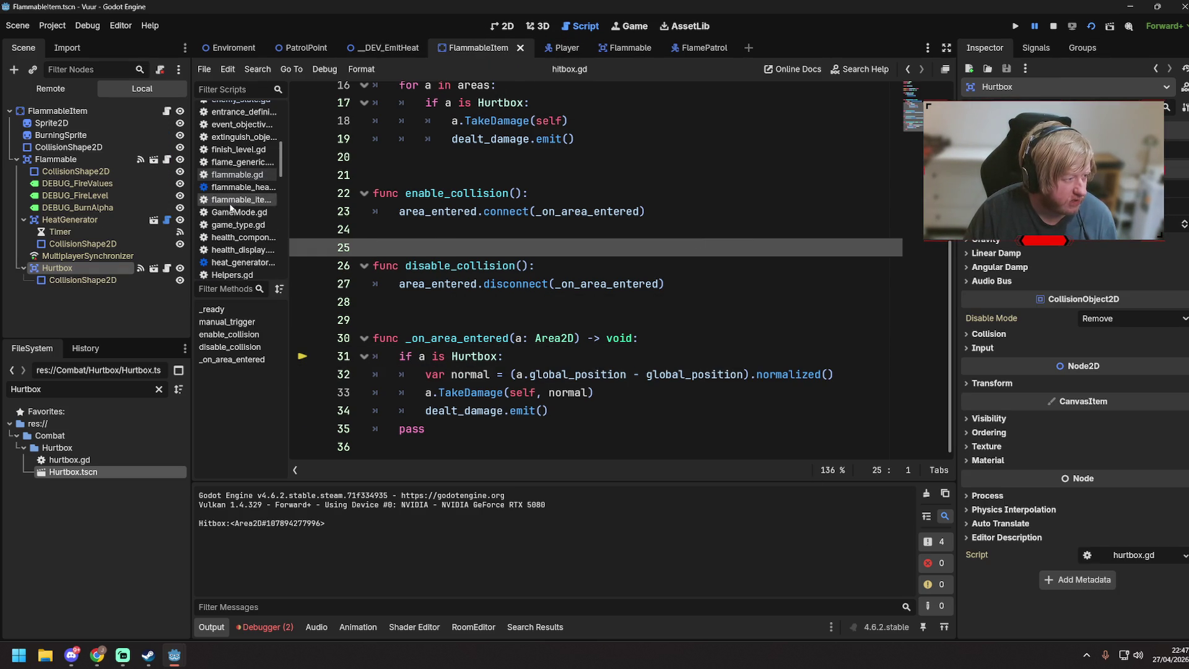
{"action": "left_click", "coordinate": [248, 175]}
{"action": "scroll", "coordinate": [555, 267], "scroll_direction": "down", "scroll_amount": 10}
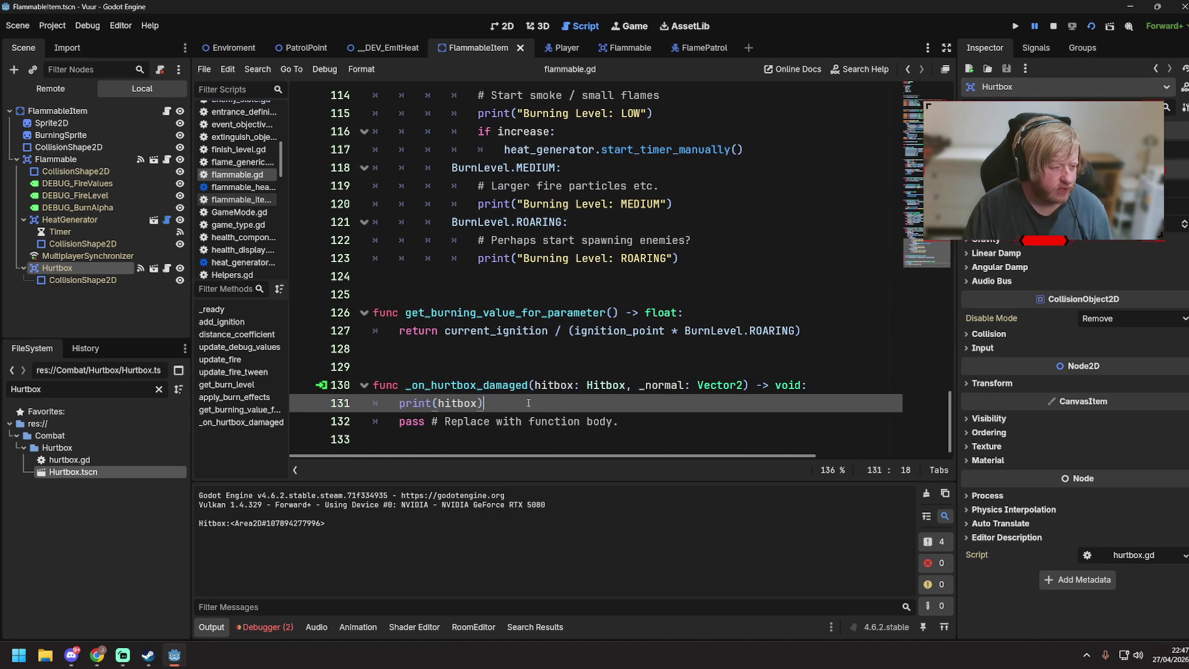
{"action": "scroll", "coordinate": [533, 406], "scroll_direction": "up", "scroll_amount": 15}
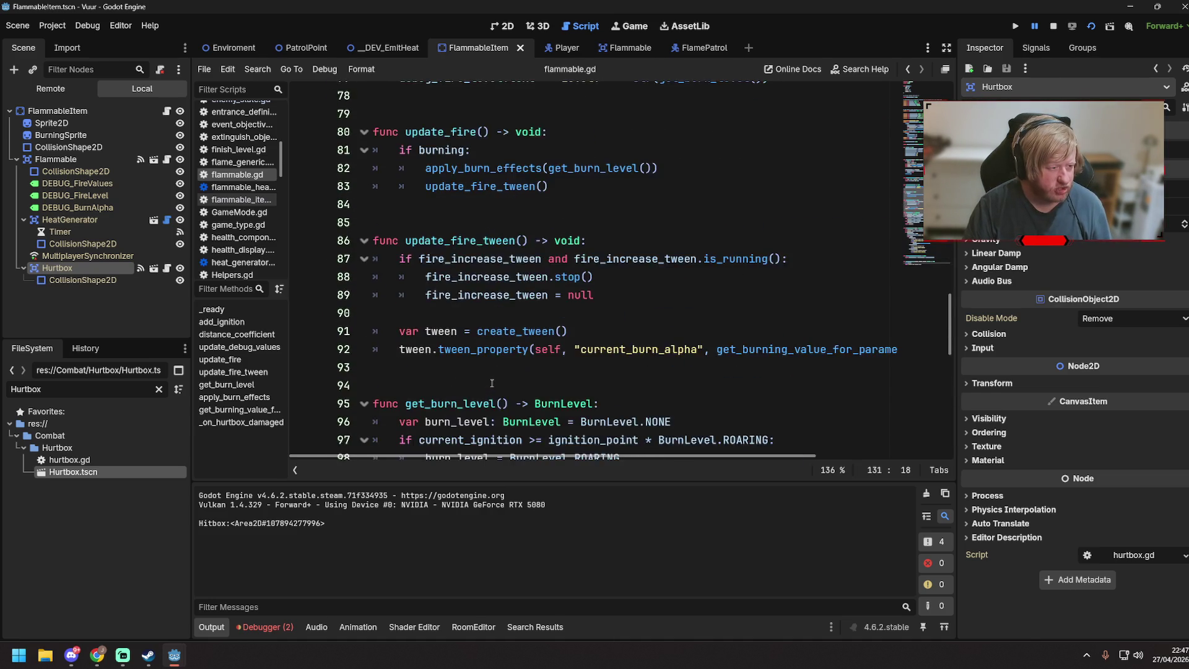
{"action": "scroll", "coordinate": [495, 381], "scroll_direction": "up", "scroll_amount": 10}
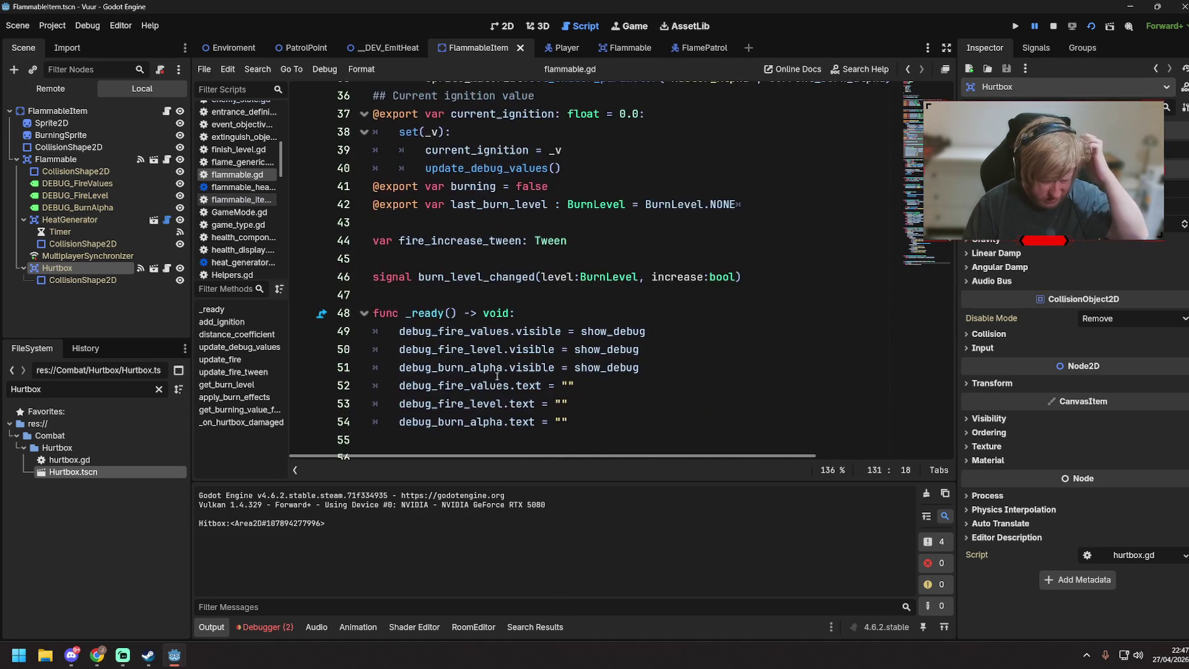
{"action": "scroll", "coordinate": [497, 376], "scroll_direction": "up", "scroll_amount": 3}
{"action": "scroll", "coordinate": [514, 359], "scroll_direction": "down", "scroll_amount": 9}
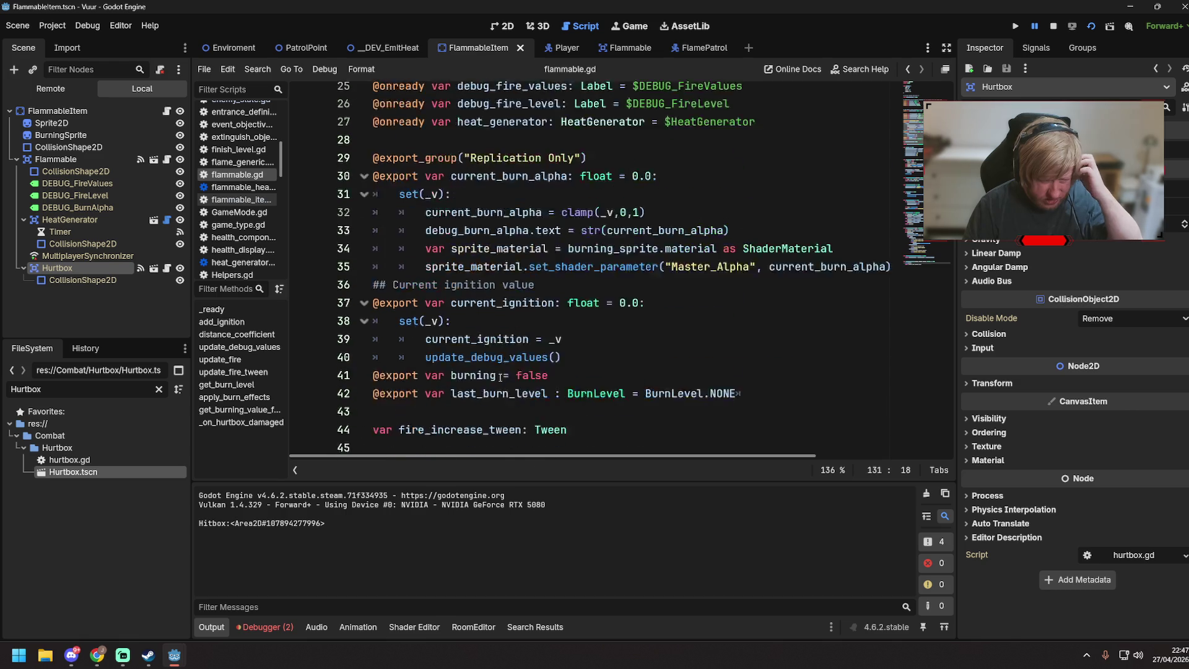
{"action": "scroll", "coordinate": [518, 352], "scroll_direction": "down", "scroll_amount": 2}
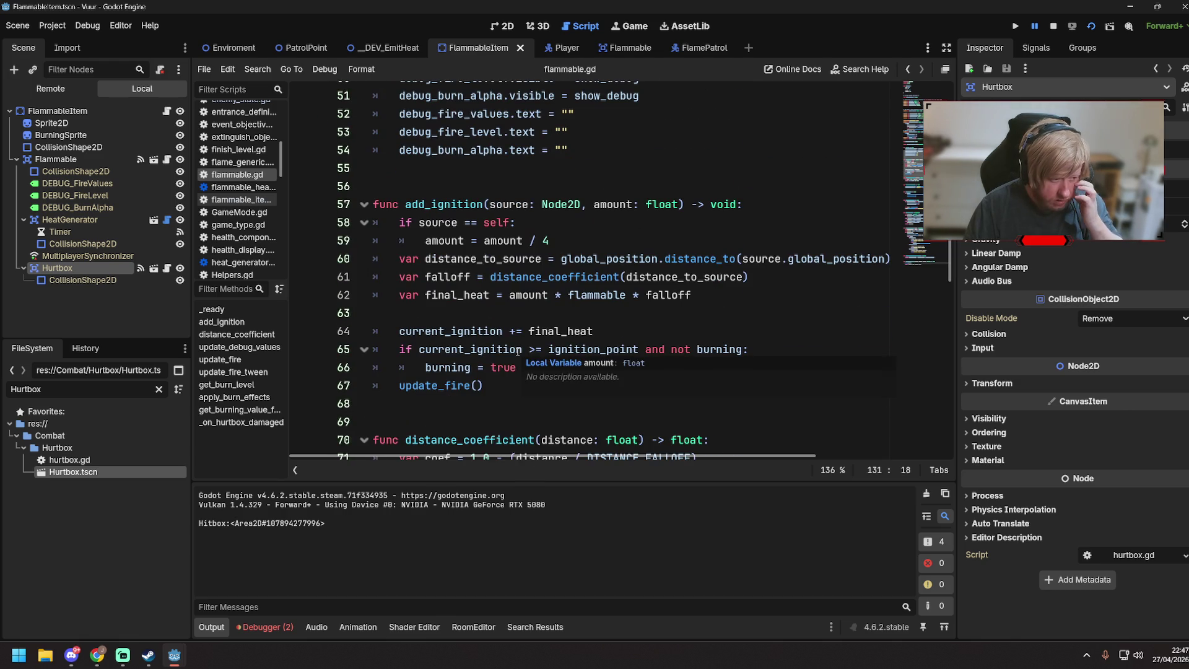
{"action": "scroll", "coordinate": [650, 328], "scroll_direction": "down", "scroll_amount": 4}
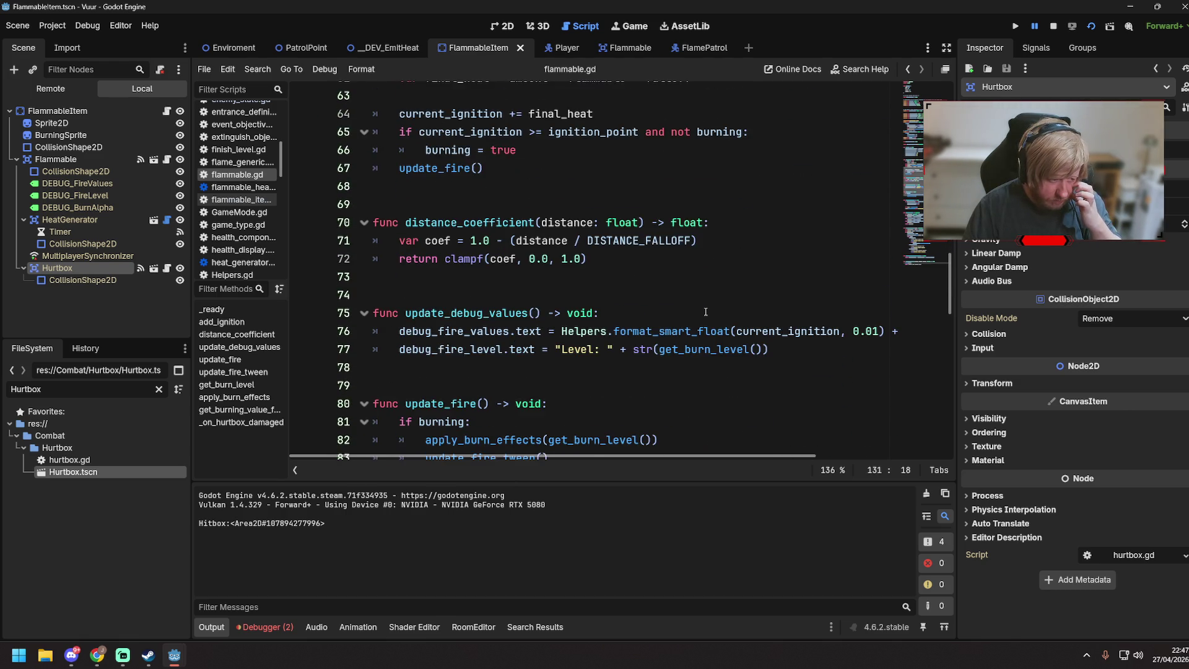
{"action": "scroll", "coordinate": [660, 296], "scroll_direction": "down", "scroll_amount": 4}
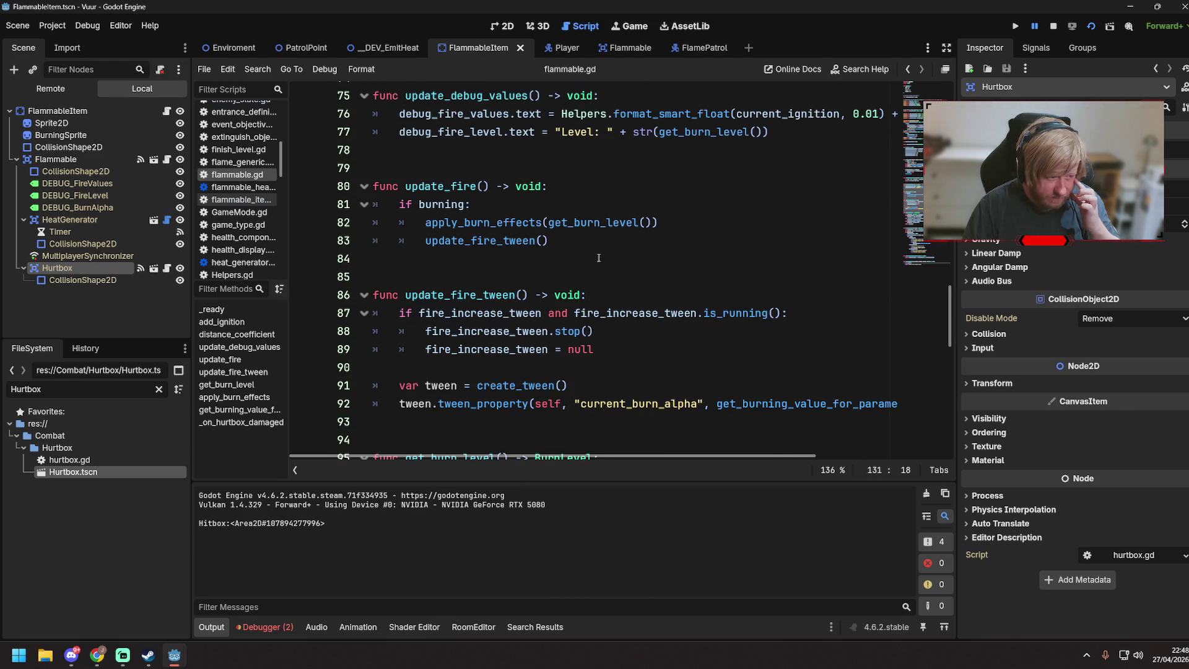
{"action": "scroll", "coordinate": [594, 256], "scroll_direction": "down", "scroll_amount": 2}
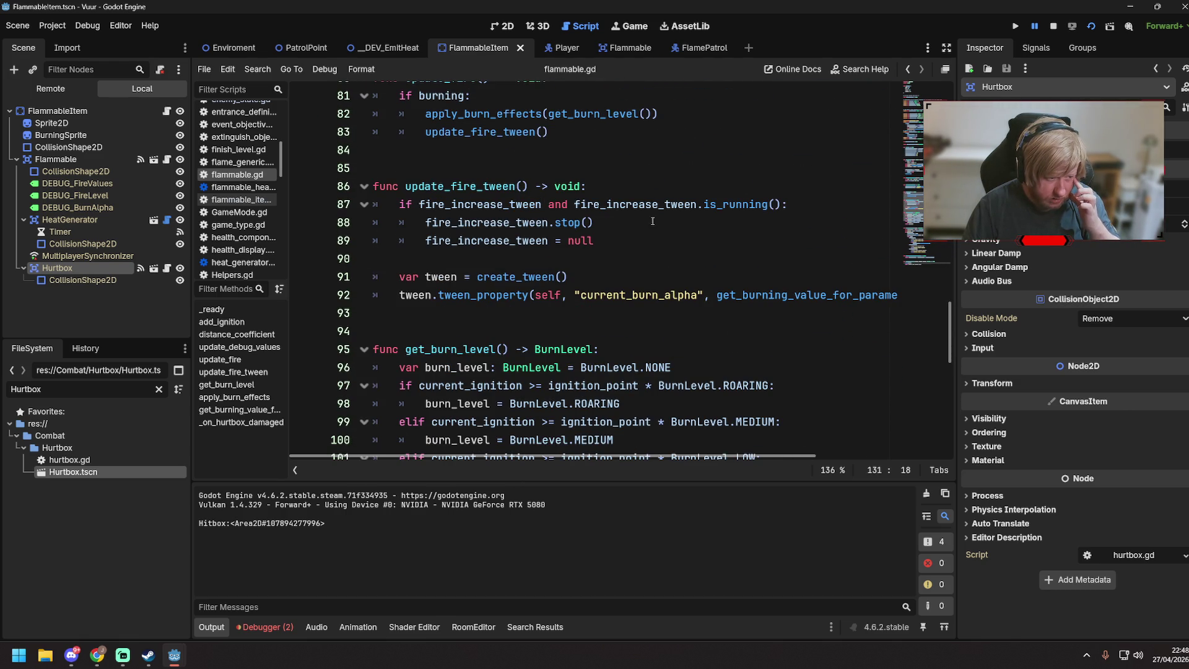
- Select the update_fire_tween name and search the script for it
{"action": "left_click", "coordinate": [642, 239]}
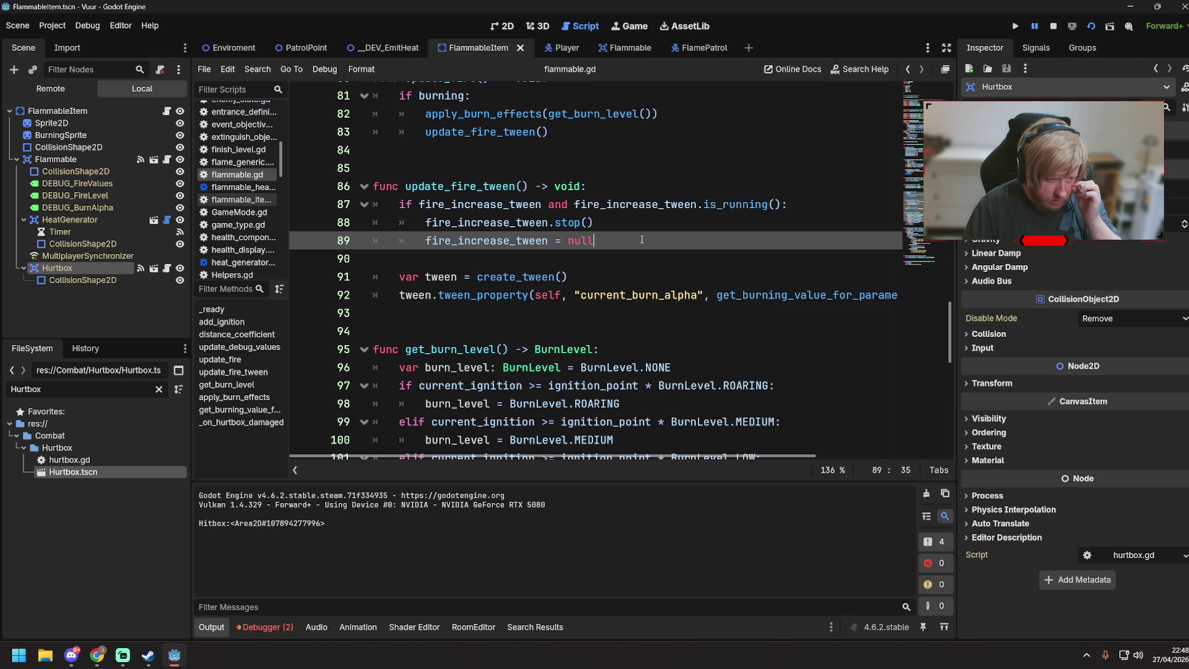
{"action": "scroll", "coordinate": [690, 442], "scroll_direction": "right", "scroll_amount": 3}
{"action": "scroll", "coordinate": [584, 441], "scroll_direction": "left", "scroll_amount": 3}
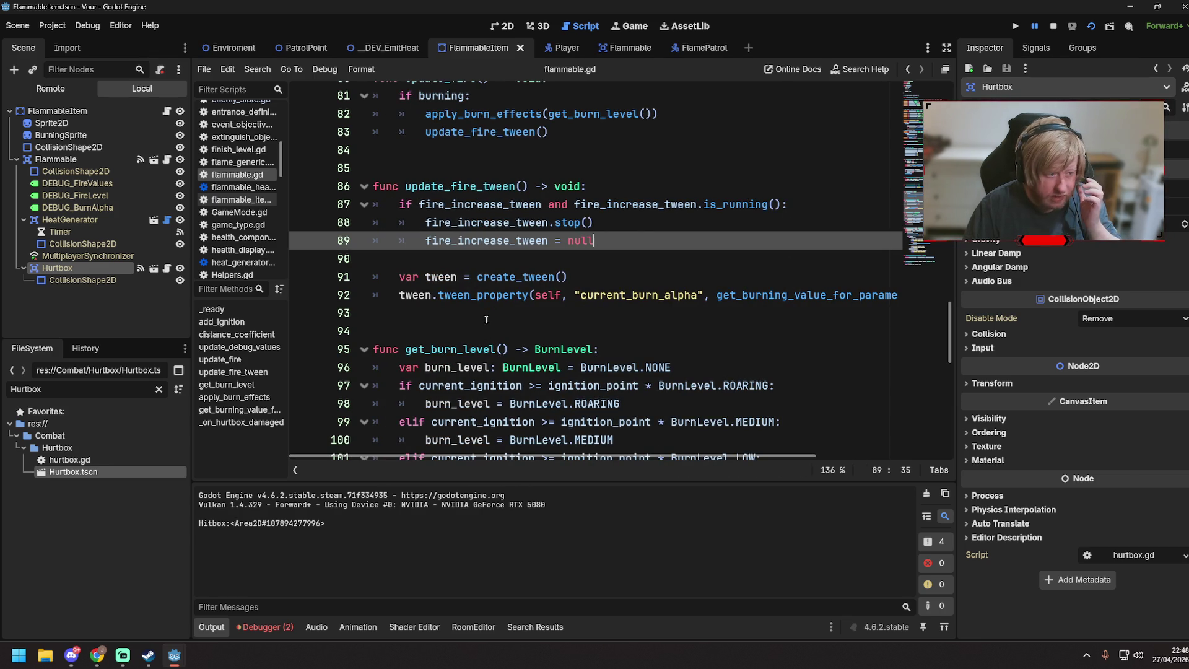
{"action": "left_click_drag", "start_coordinate": [405, 186], "coordinate": [516, 186]}
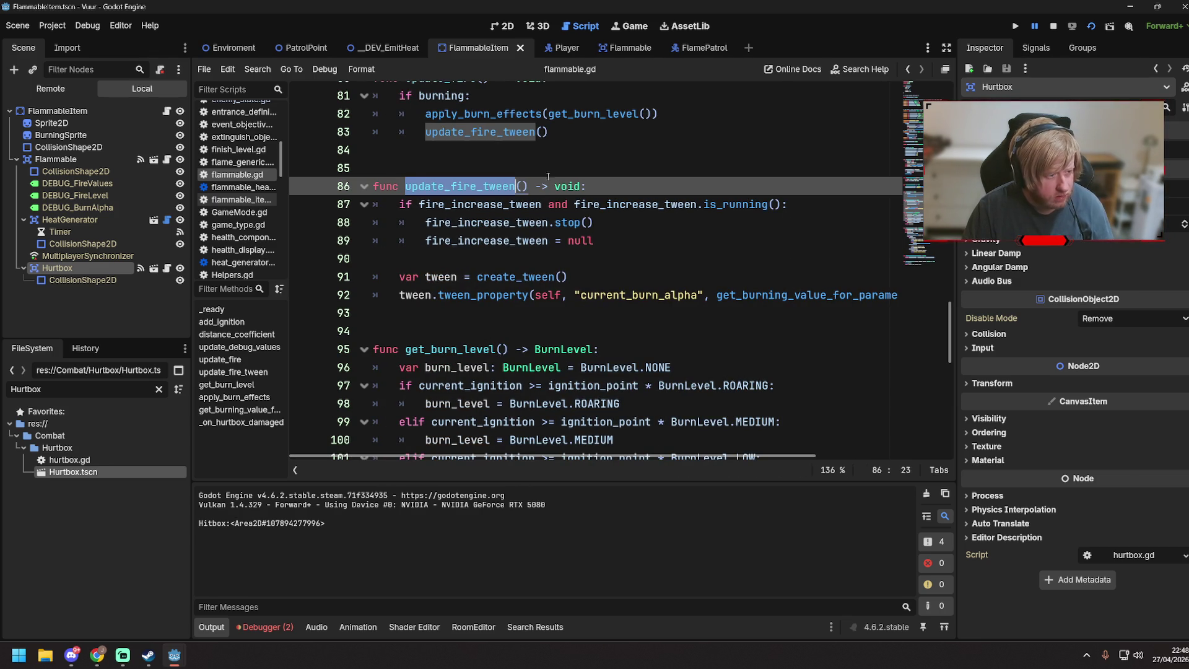
{"action": "key", "text": "ctrl+f"}
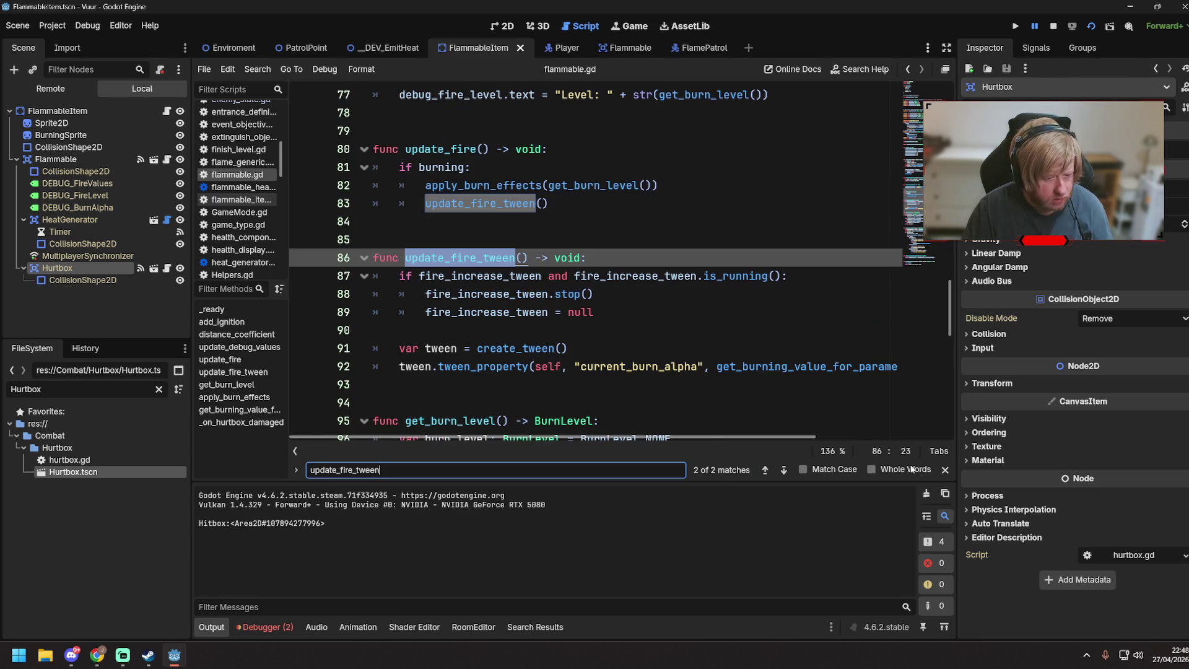
{"action": "key", "text": "Escape"}
- Add a blank line below print(hitbox) on line 131 in _on_hurtbox_damaged
{"action": "scroll", "coordinate": [660, 361], "scroll_direction": "down", "scroll_amount": 12}
{"action": "left_click", "coordinate": [554, 425]}
{"action": "left_click", "coordinate": [537, 405]}
{"action": "key", "text": "Return"}
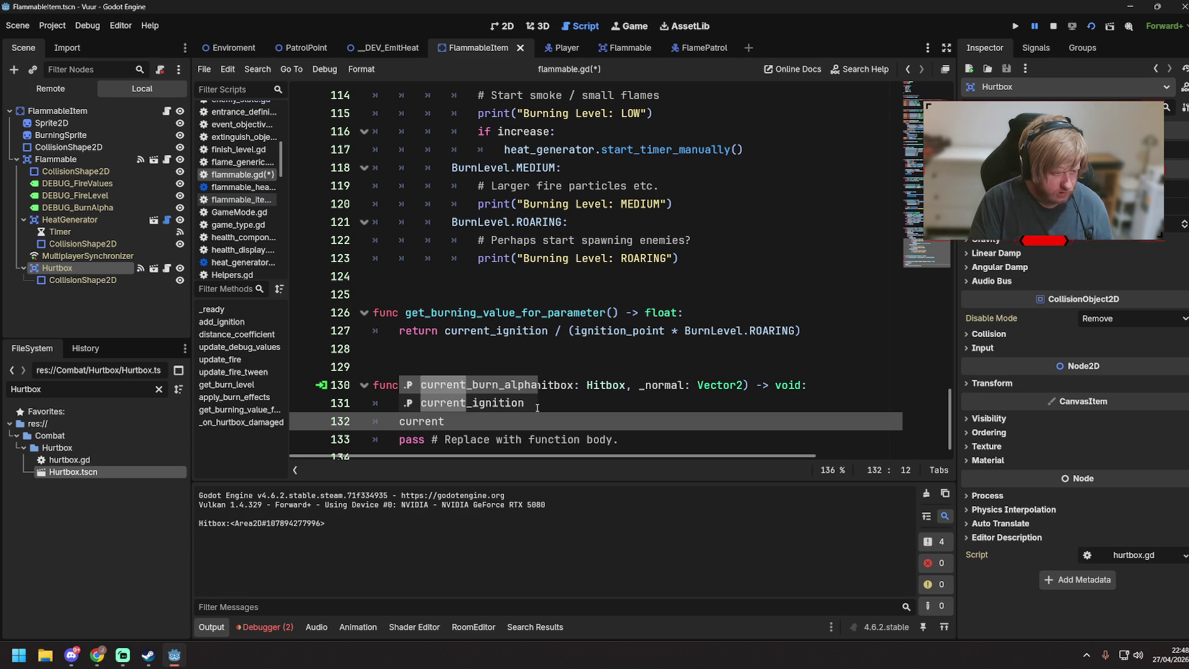
- Complete the new line as 'current_burn_alpha -= 1' and save flammable.gd
{"action": "key", "text": "Return"}
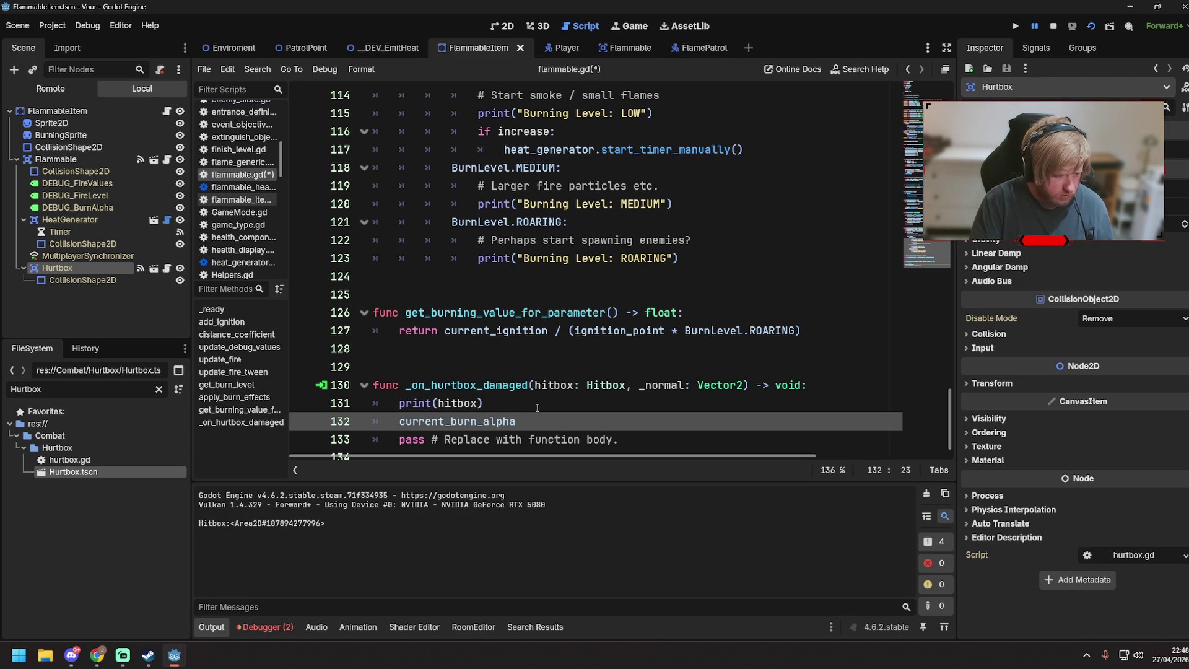
{"action": "type", "text": "-= "}
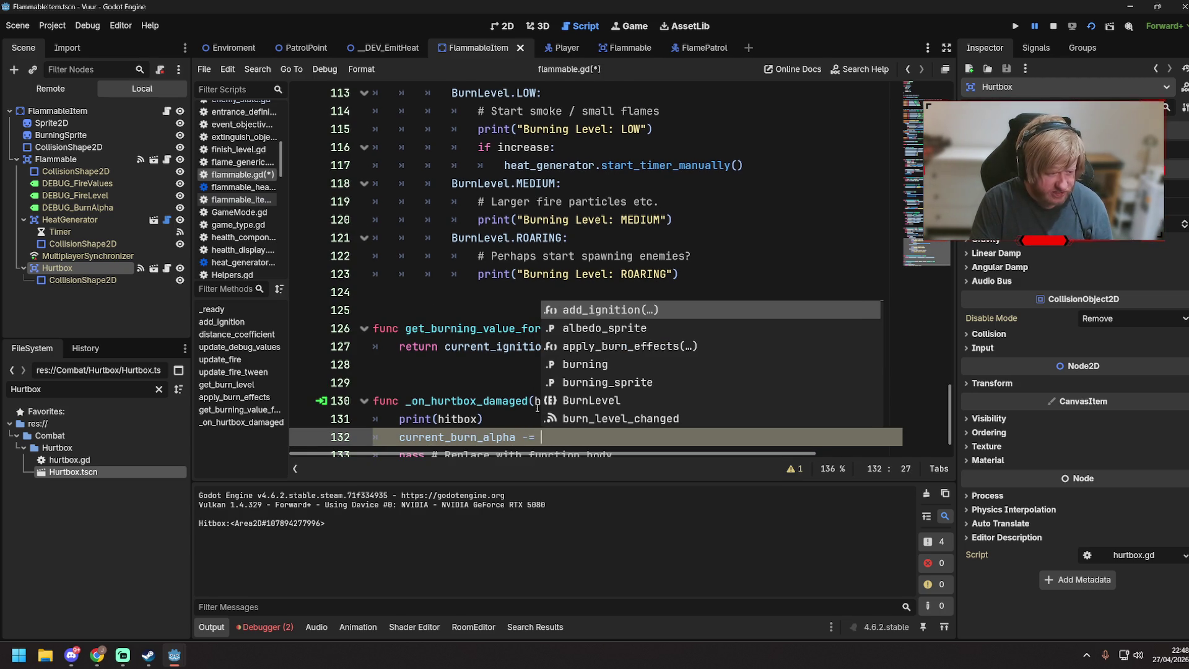
{"action": "type", "text": "1"}
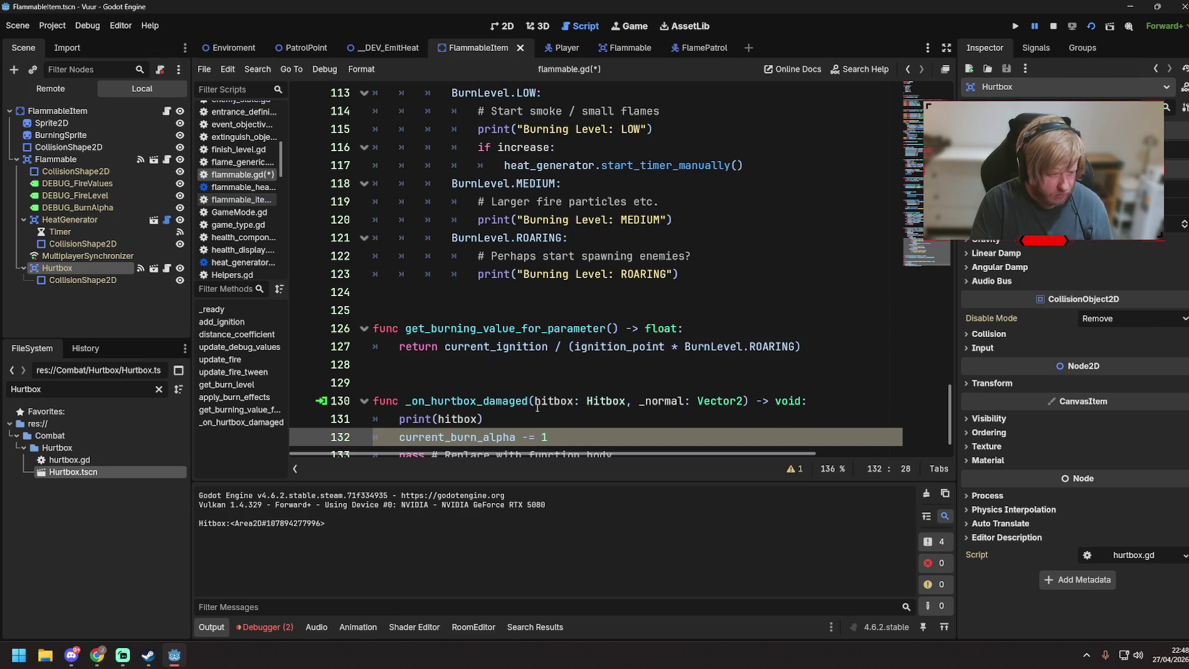
{"action": "left_click", "coordinate": [509, 365]}
{"action": "key", "text": "ctrl+s"}
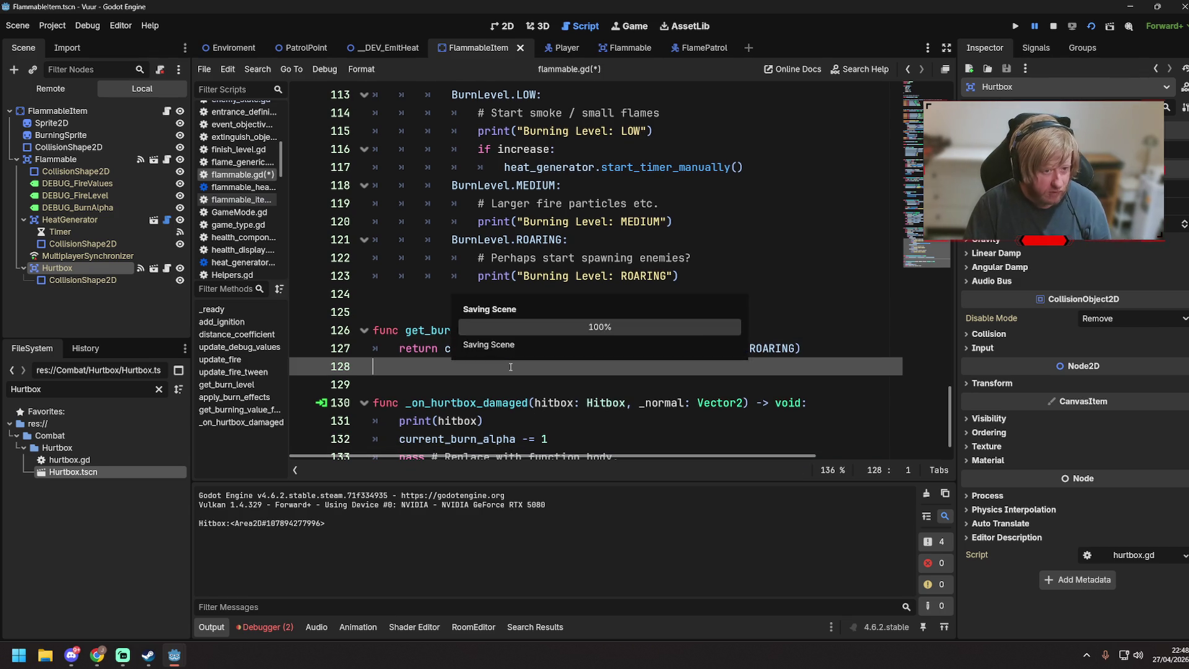
- Launch the game with F5 to test the change
{"action": "scroll", "coordinate": [524, 291], "scroll_direction": "down", "scroll_amount": 1}
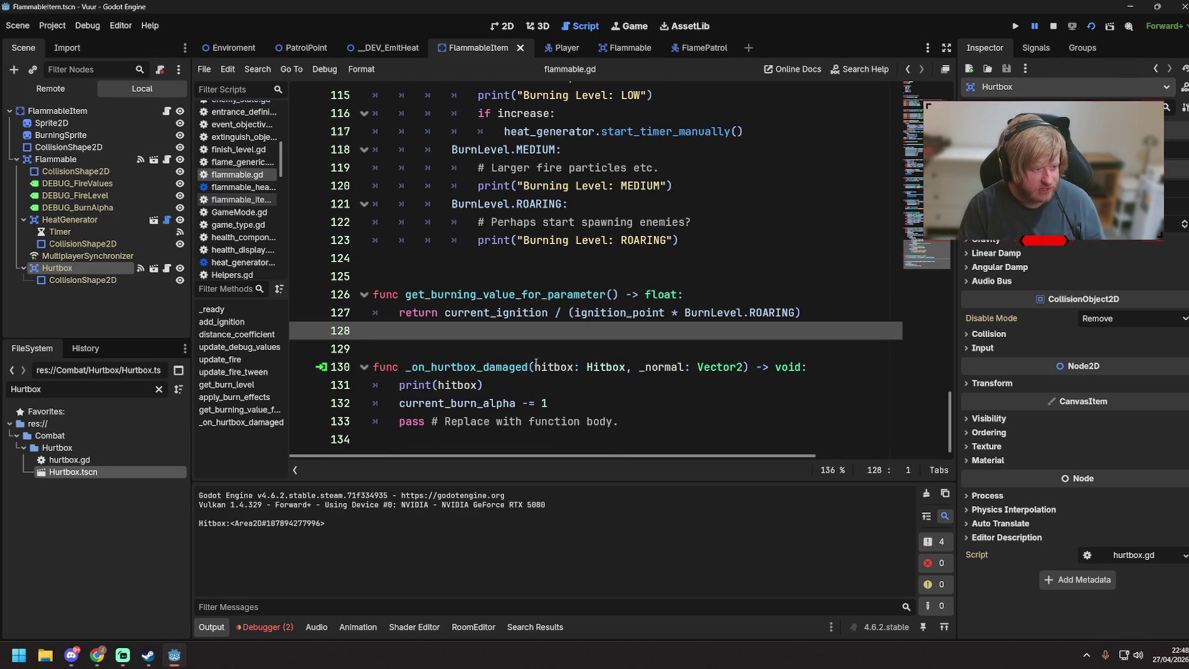
{"action": "left_click", "coordinate": [495, 385]}
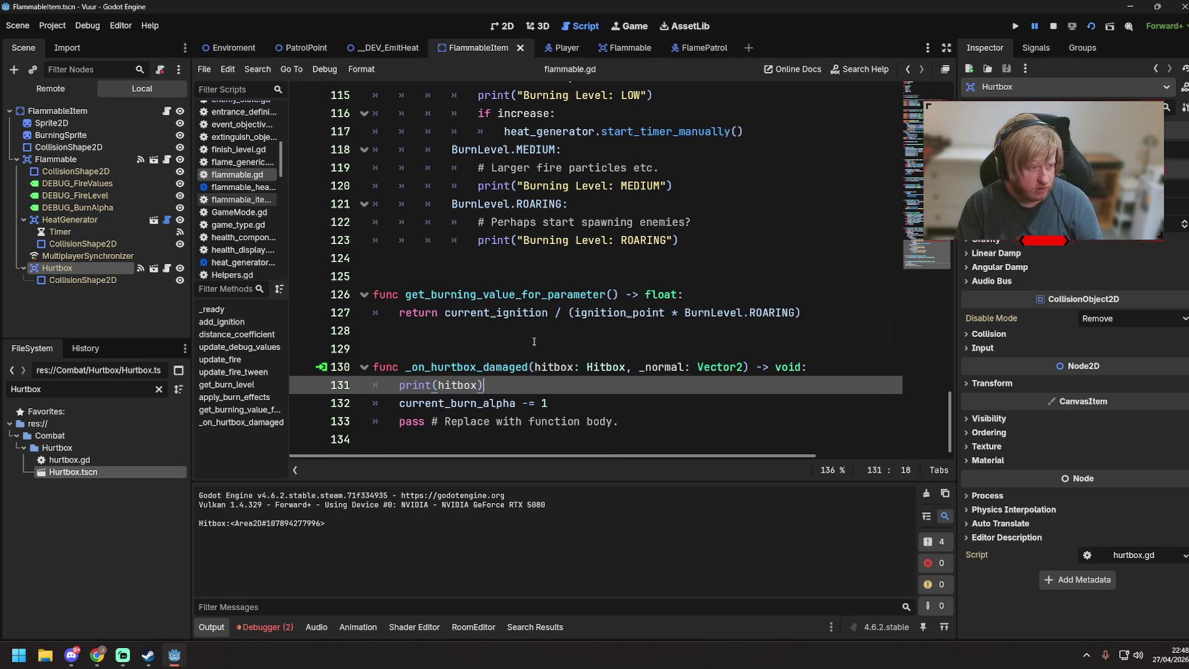
{"action": "key", "text": "F5"}
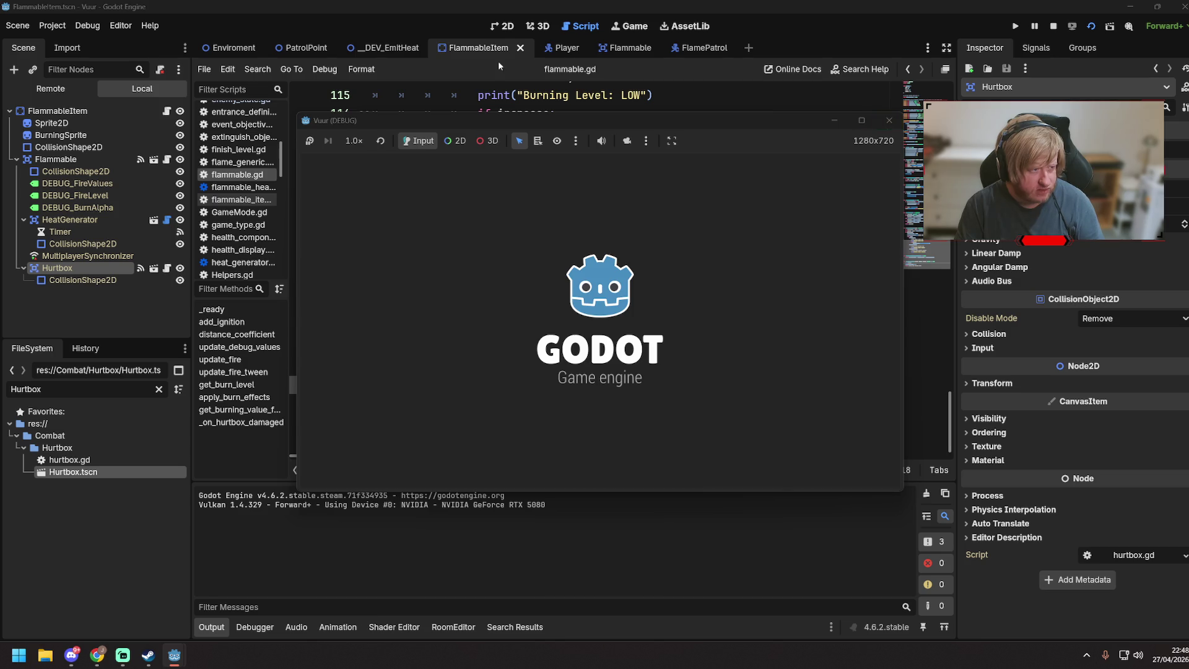
- Run the DEV_EmitHeat scene with F6 and maximize the game window
{"action": "left_click", "coordinate": [387, 48]}
{"action": "key", "text": "F6"}
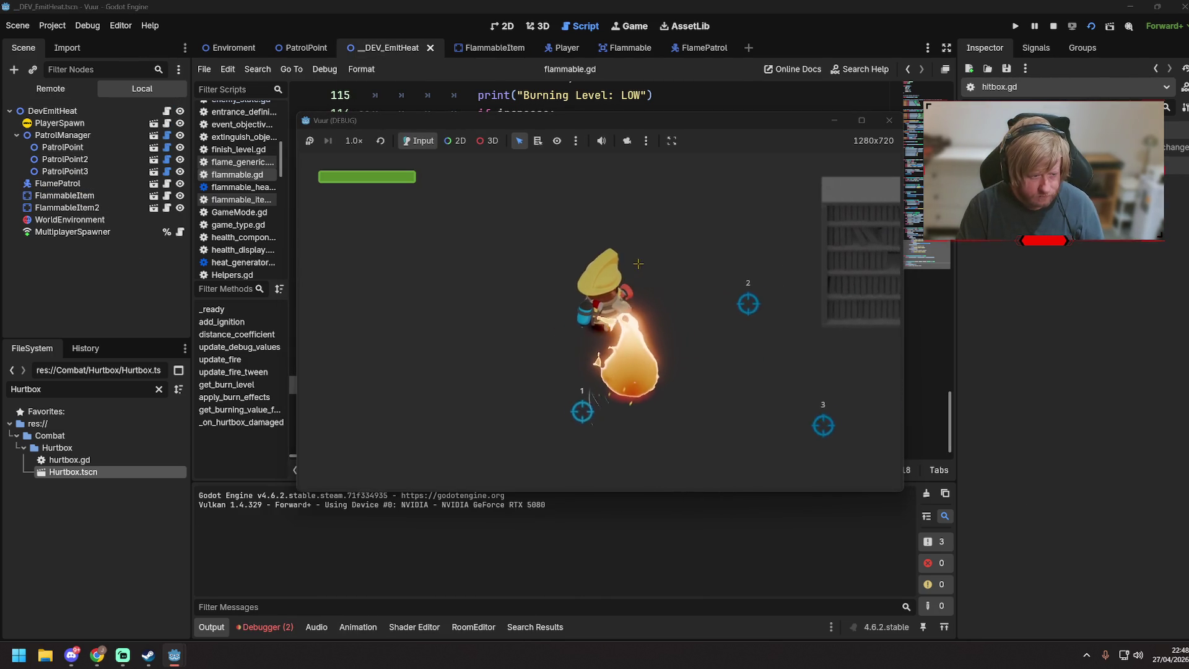
{"action": "key", "text": "d"}
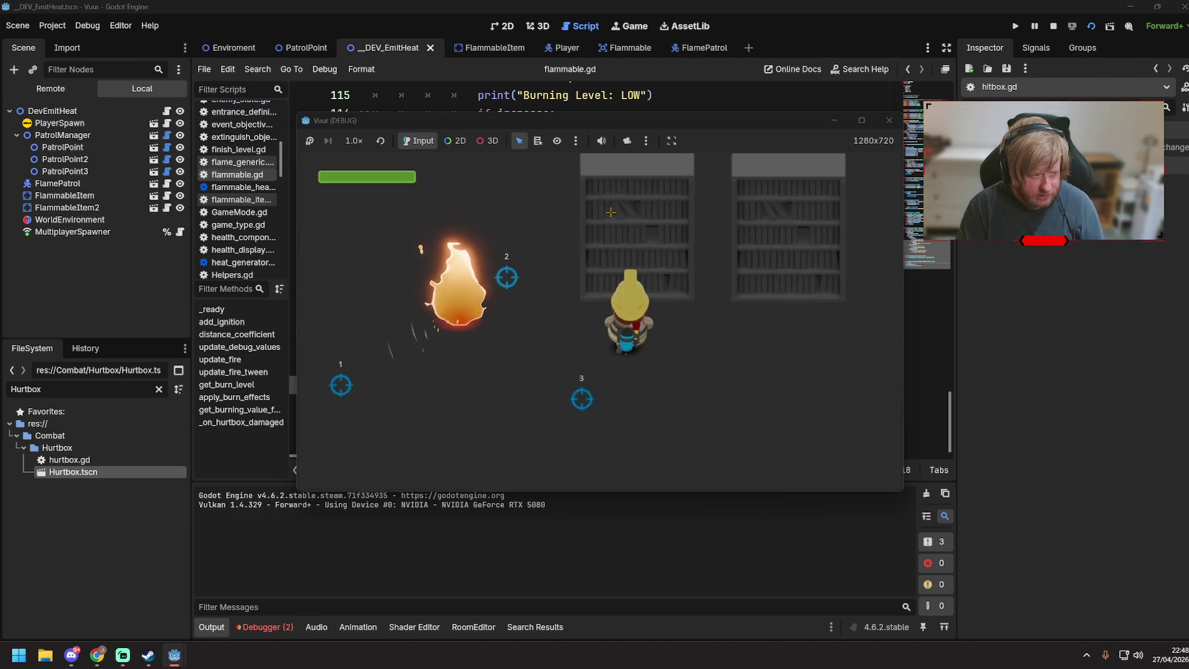
{"action": "left_click", "coordinate": [861, 121]}
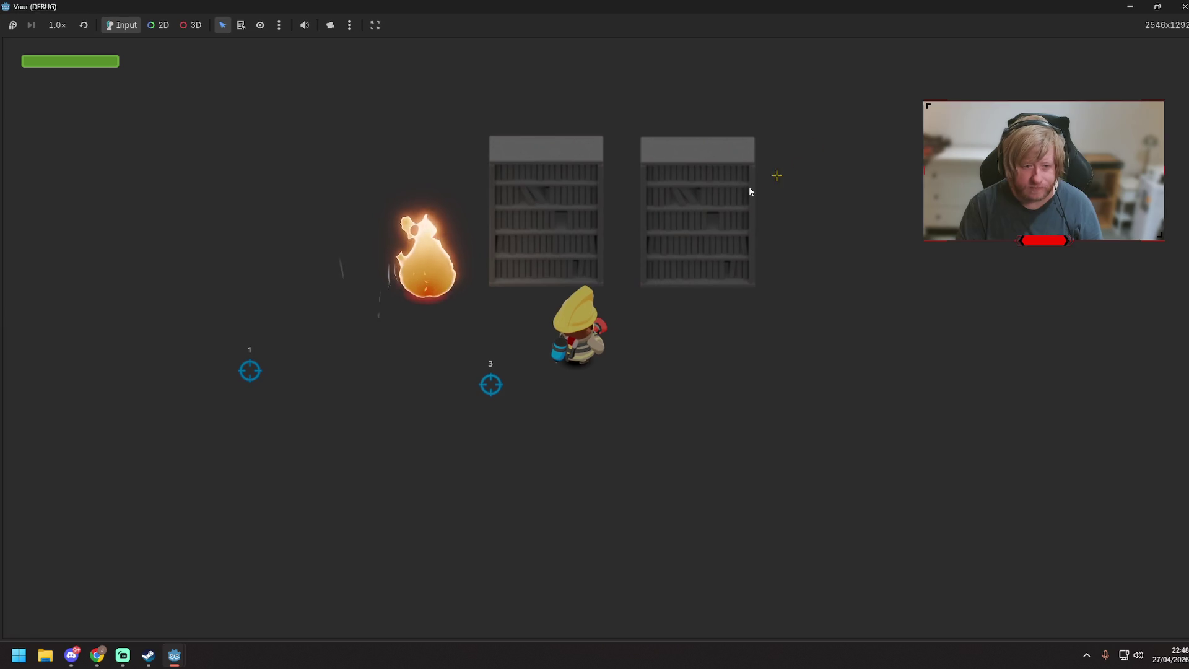
- Walk the player around the burning bookshelves until execution pauses in hurtbox.gd
{"action": "key", "text": "d"}
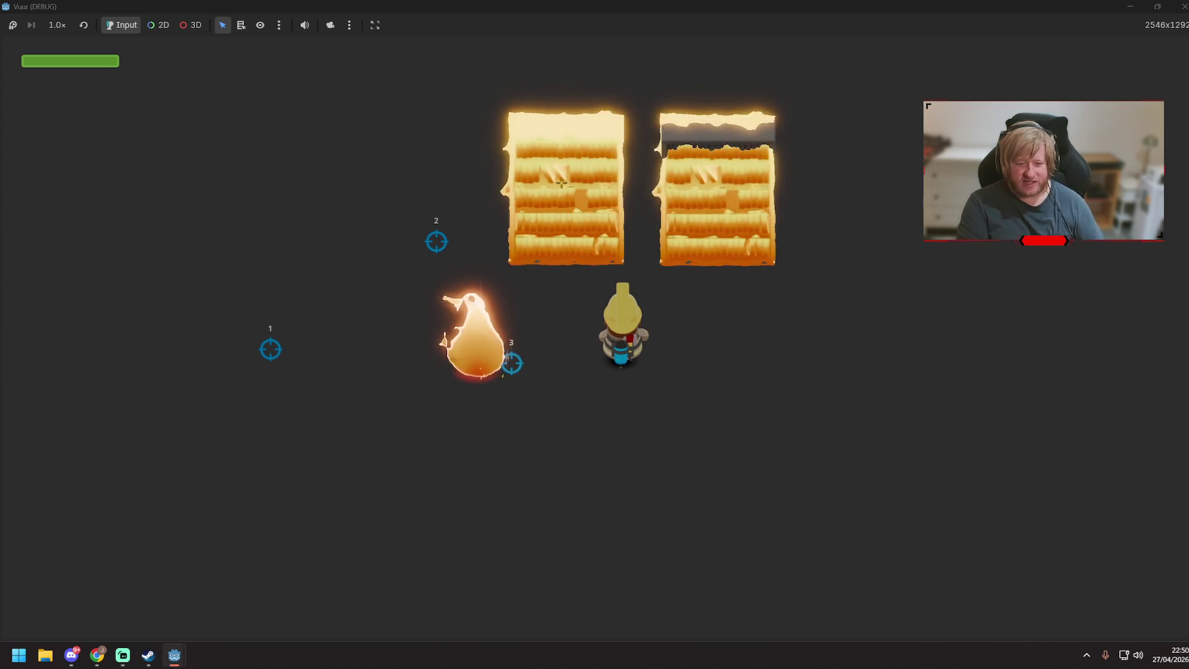
{"action": "key", "text": "d"}
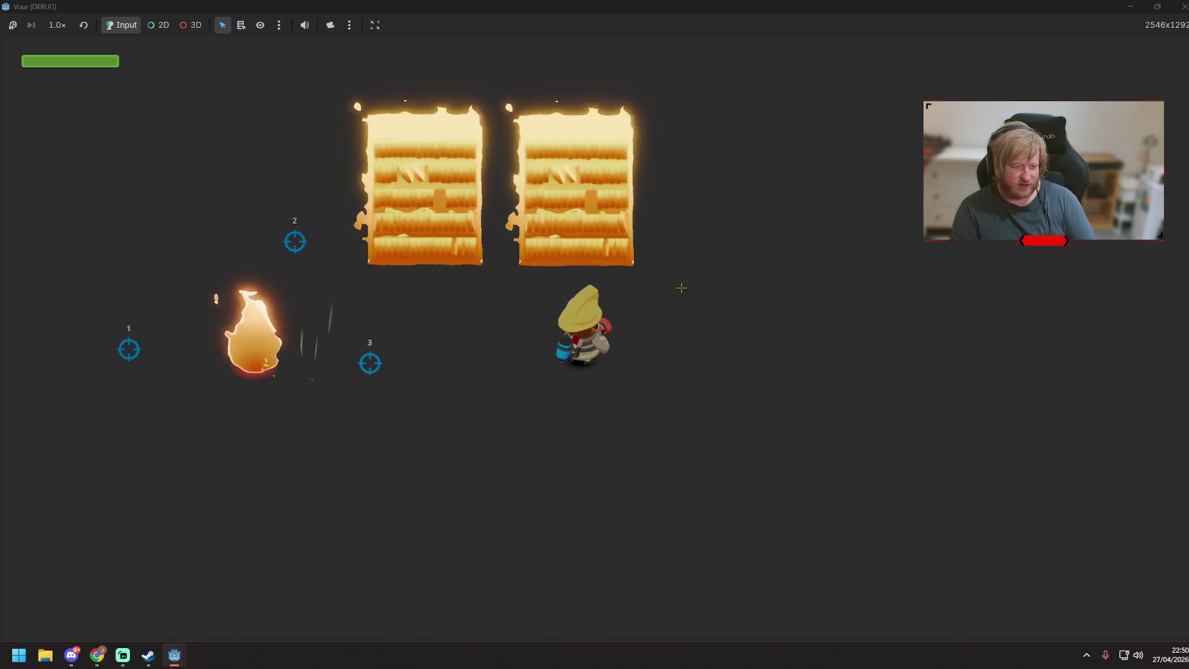
{"action": "key", "text": "a"}
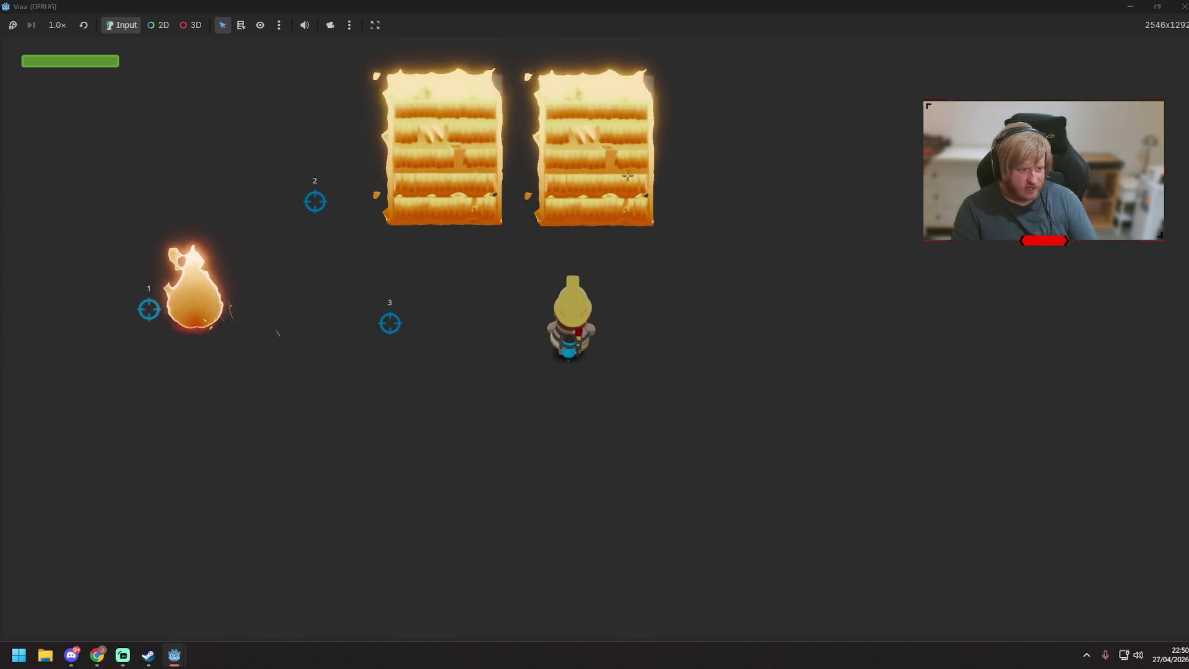
{"action": "key", "text": "a"}
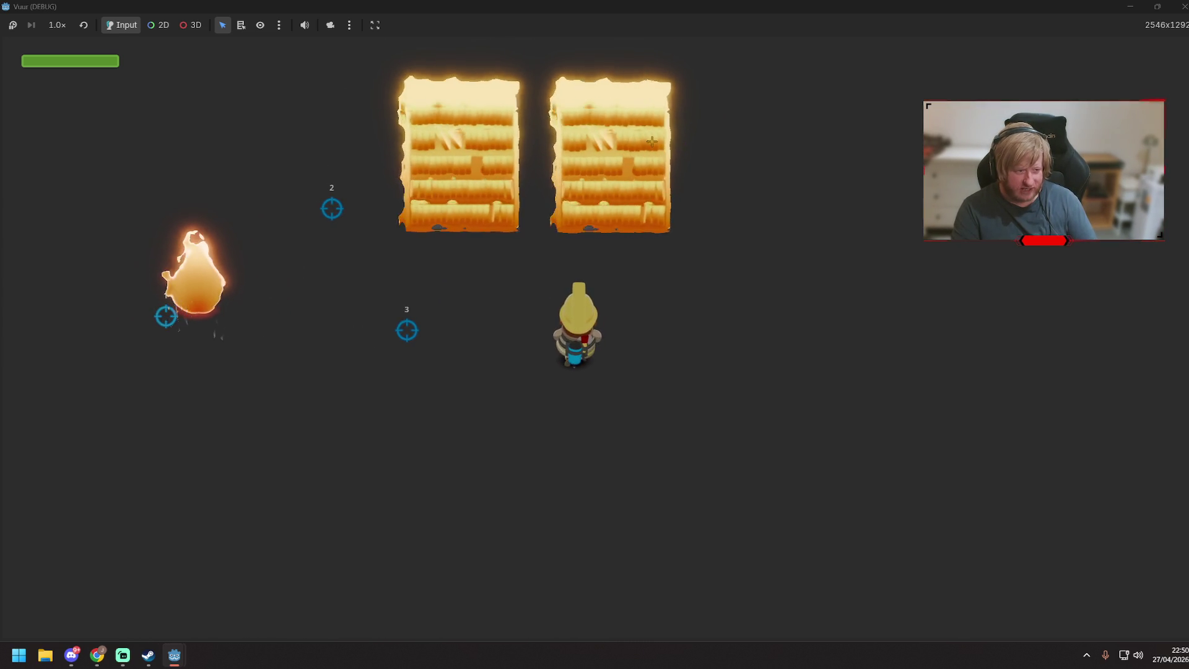
{"action": "key", "text": "w"}
{"action": "key", "text": "d"}
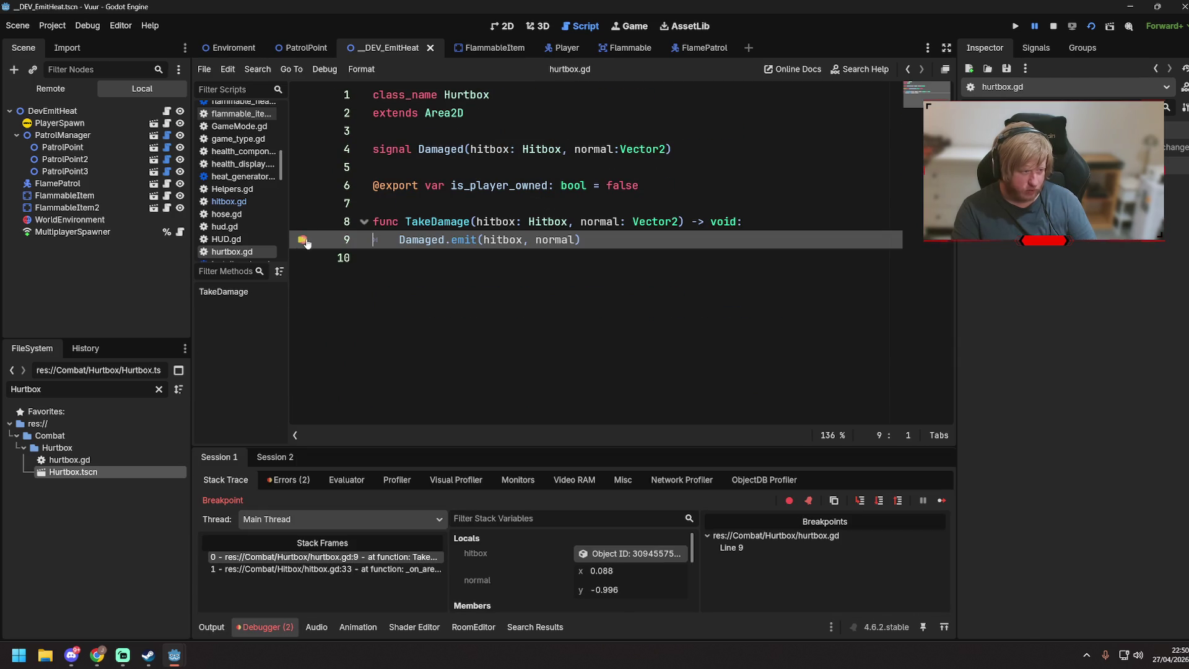
- Resume from the breakpoint and move the player around near the shelves
{"action": "left_click", "coordinate": [942, 501]}
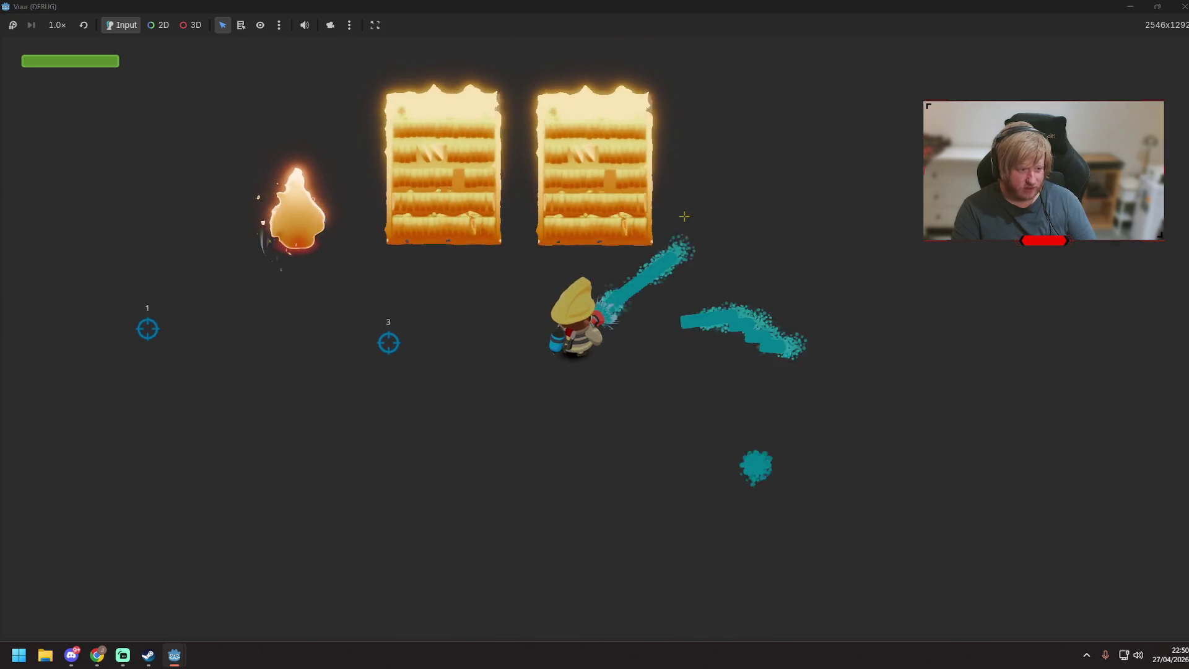
{"action": "key", "text": "d"}
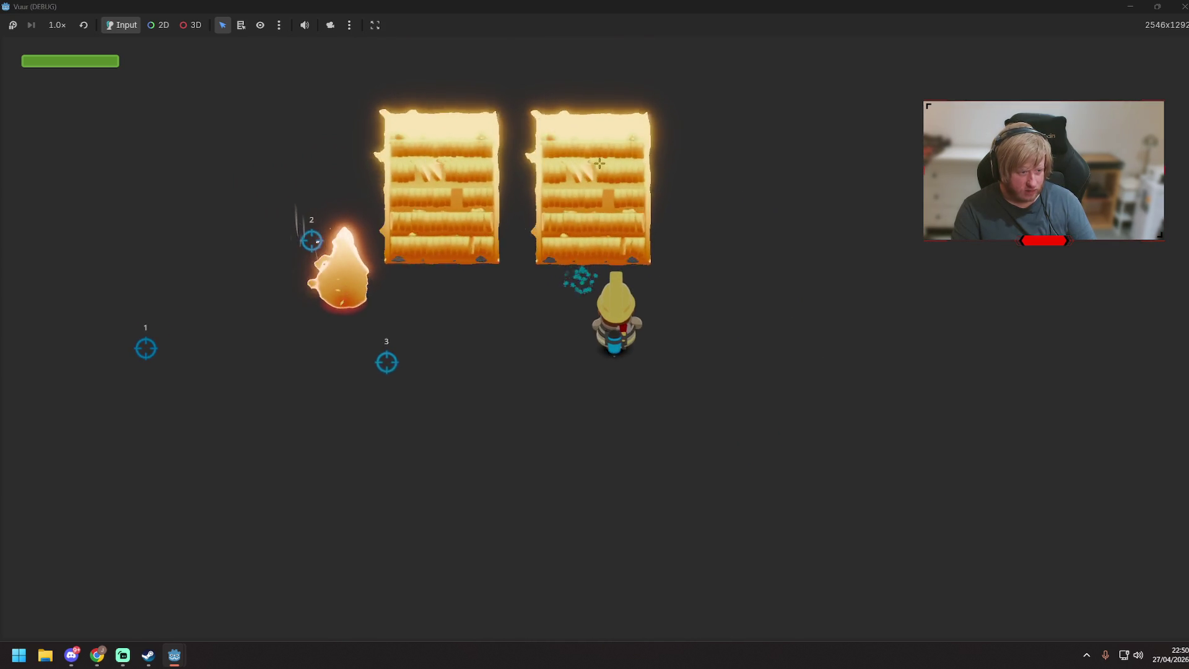
{"action": "key", "text": "w"}
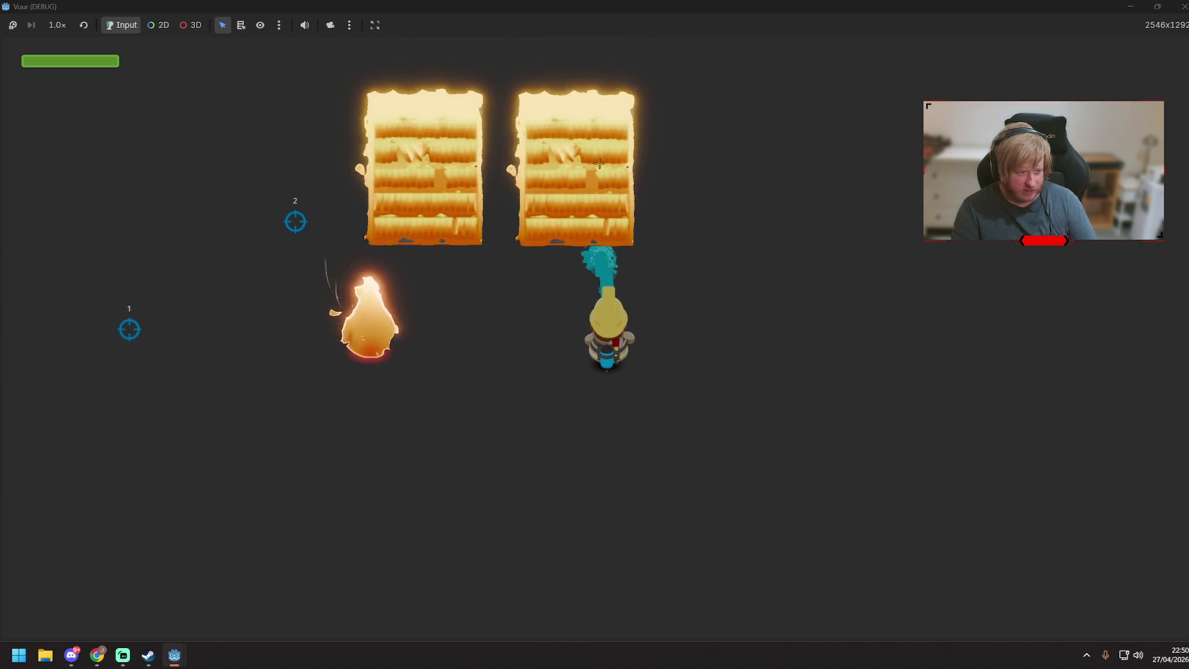
{"action": "key", "text": "s"}
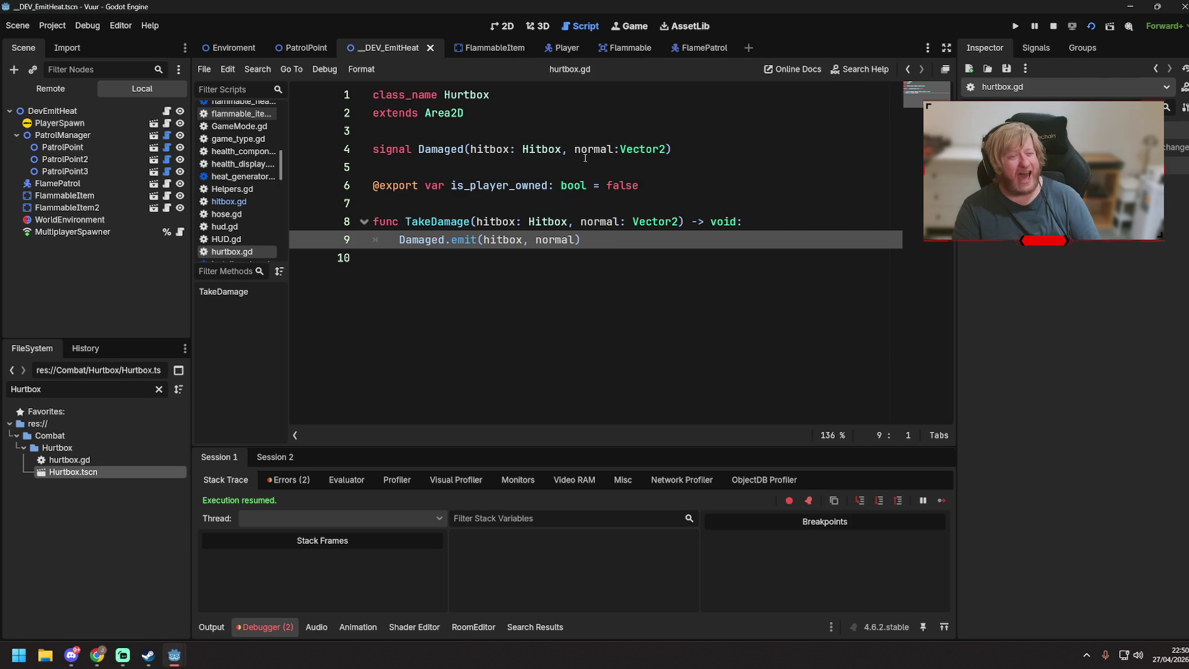
- Check the printed Hitbox messages in the Output log, then return to the game
{"action": "left_click", "coordinate": [516, 345]}
{"action": "left_click", "coordinate": [212, 627]}
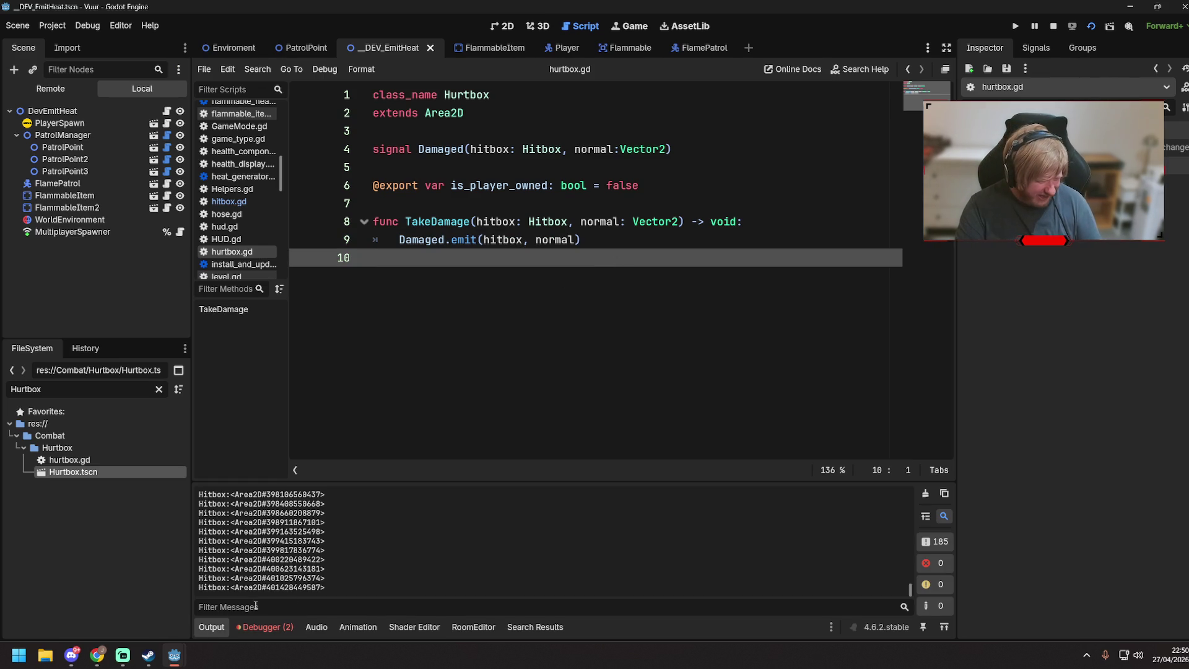
{"action": "key", "text": "alt+Tab"}
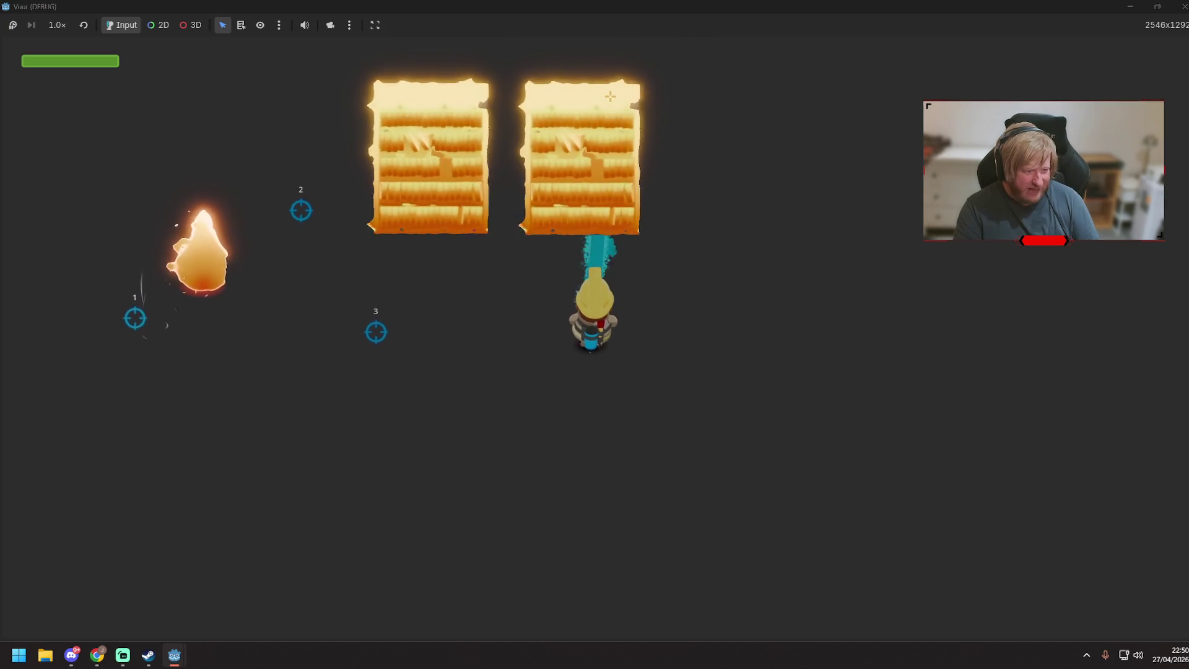
- Spray water up at the burning bookshelves, then stop the game with F8
{"action": "key", "text": "w"}
{"action": "key", "text": "a"}
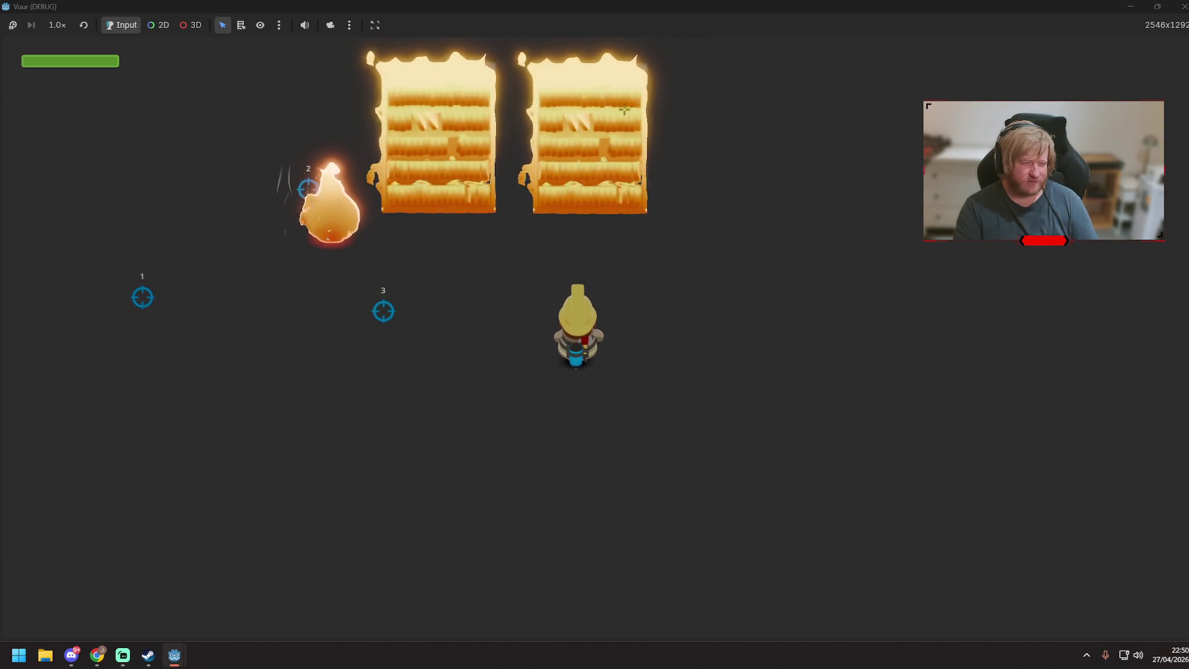
{"action": "key", "text": "a"}
{"action": "key", "text": "a"}
{"action": "left_click_drag", "start_coordinate": [555, 115], "coordinate": [565, 136]}
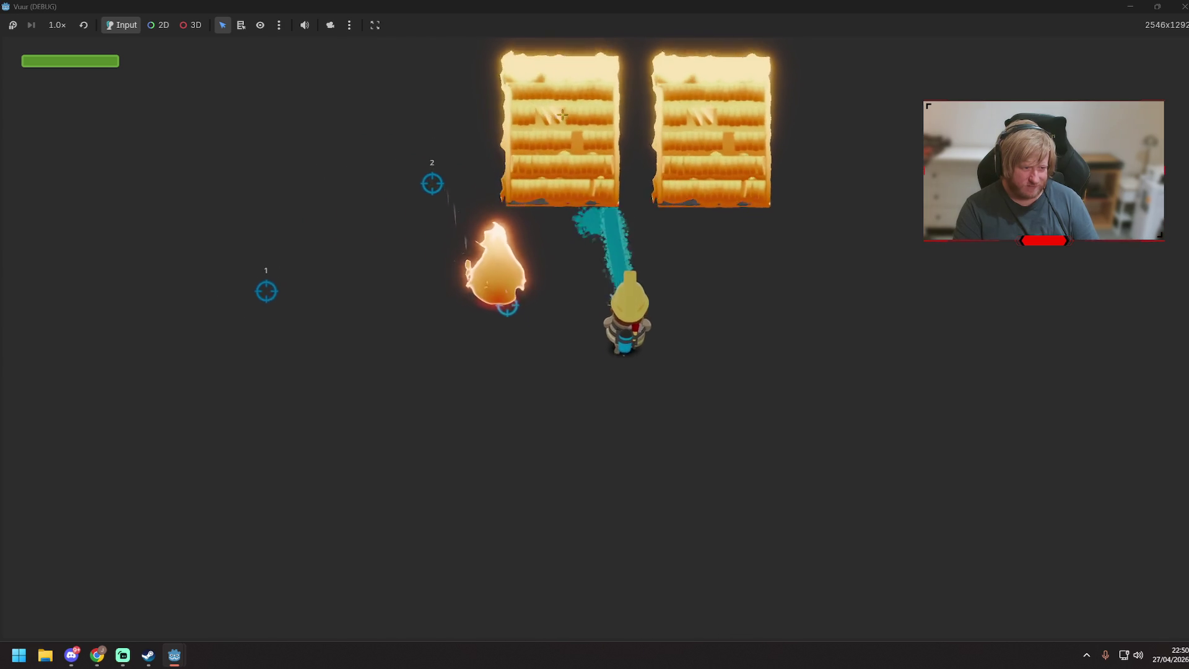
{"action": "key", "text": "d"}
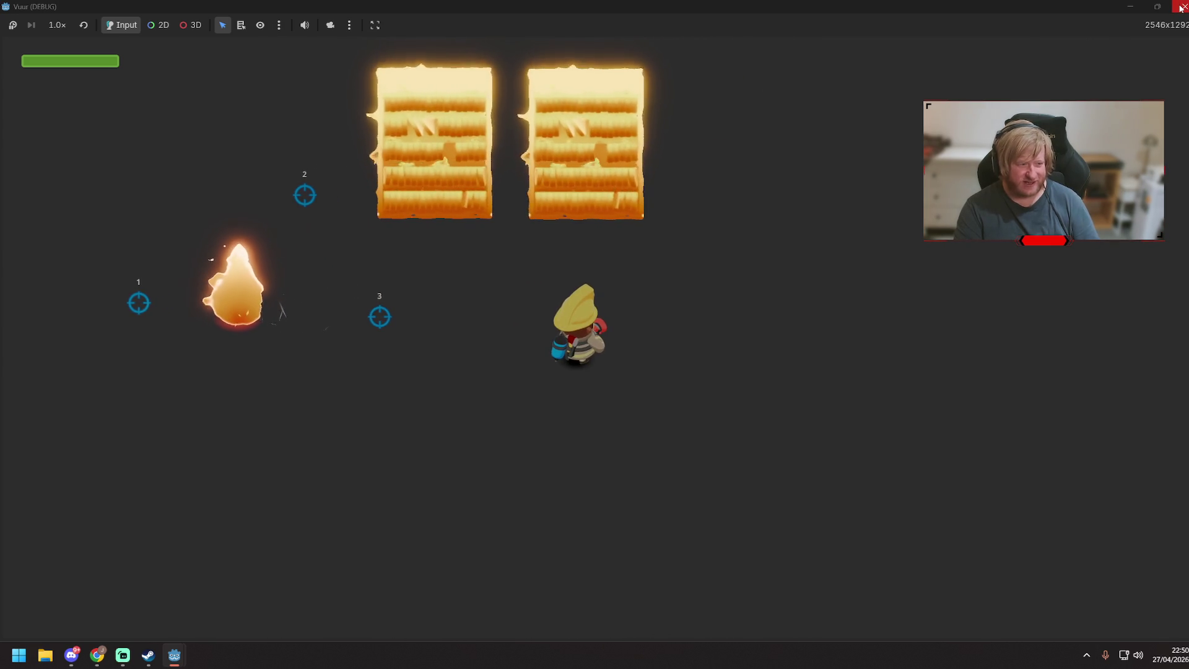
{"action": "key", "text": "F8"}
{"action": "left_click", "coordinate": [505, 221]}
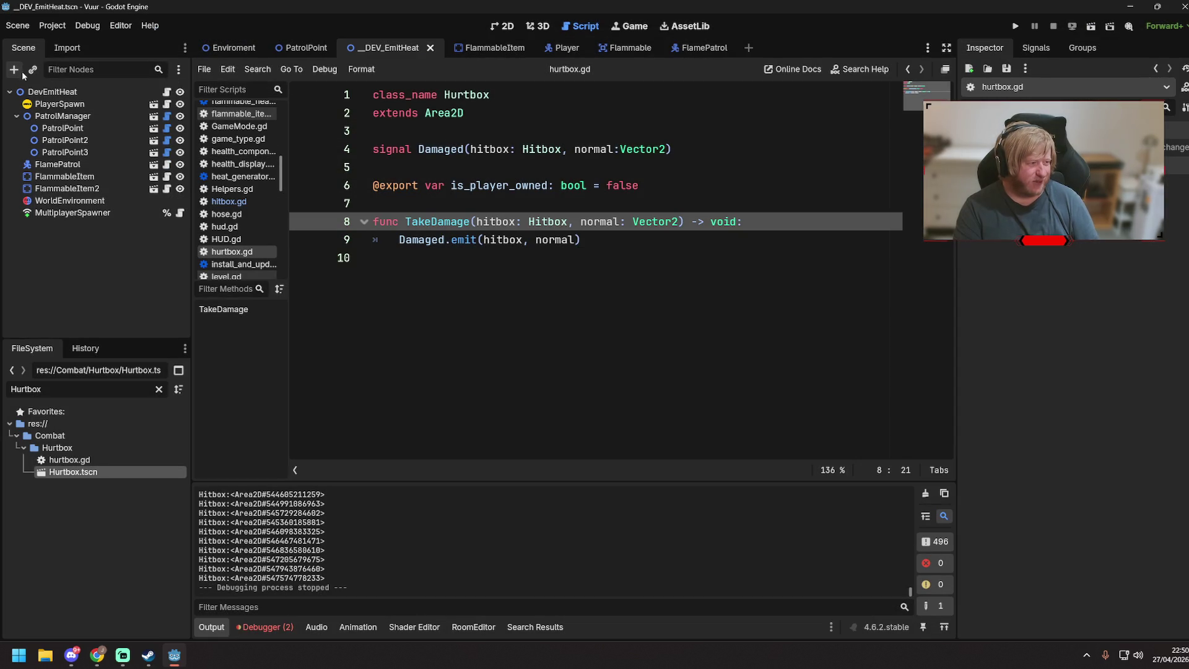
- Turn on show_debug for the Flammable node in the FlammableItem scene
{"action": "left_click", "coordinate": [154, 176]}
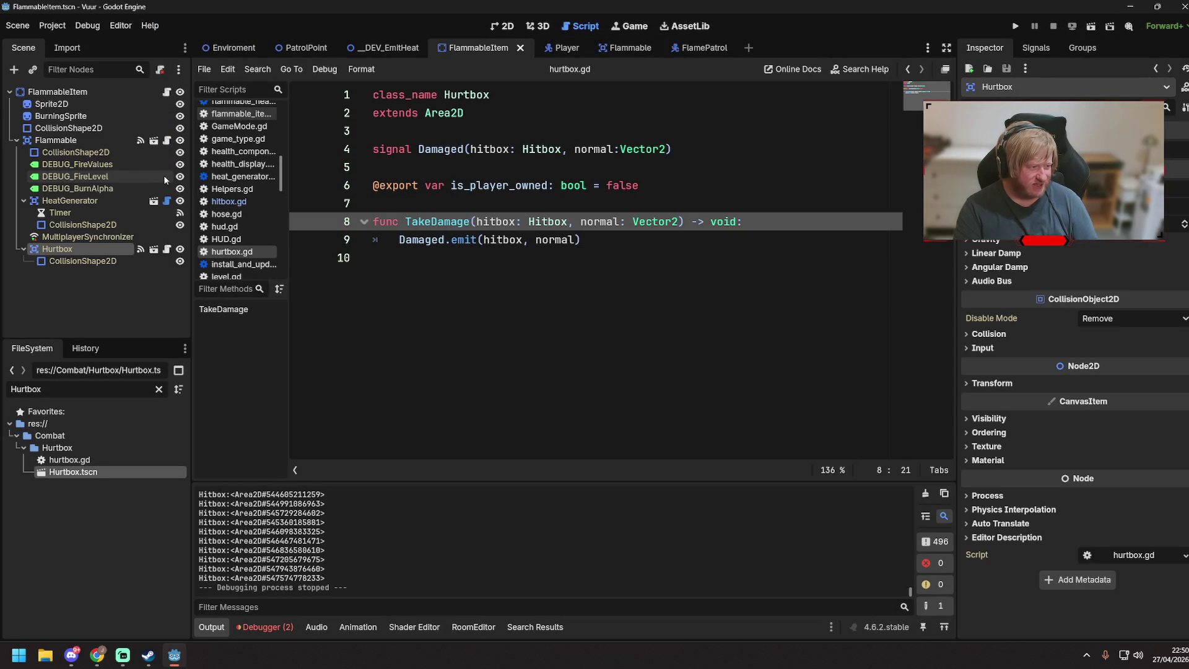
{"action": "left_click", "coordinate": [65, 93]}
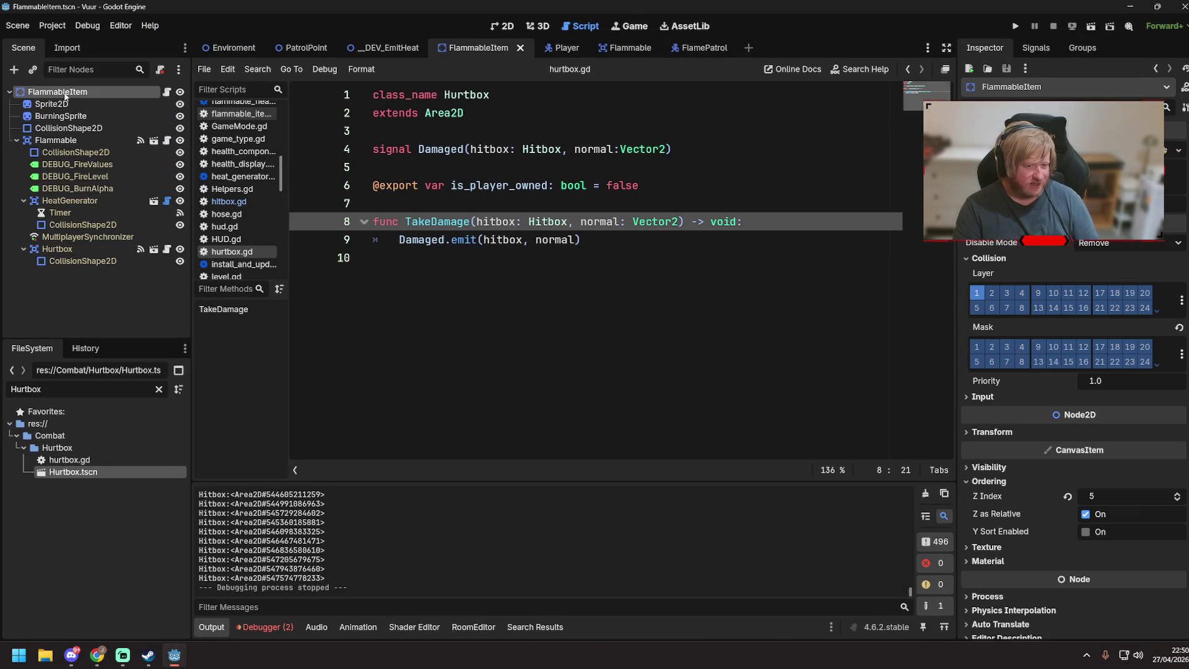
{"action": "left_click", "coordinate": [47, 141]}
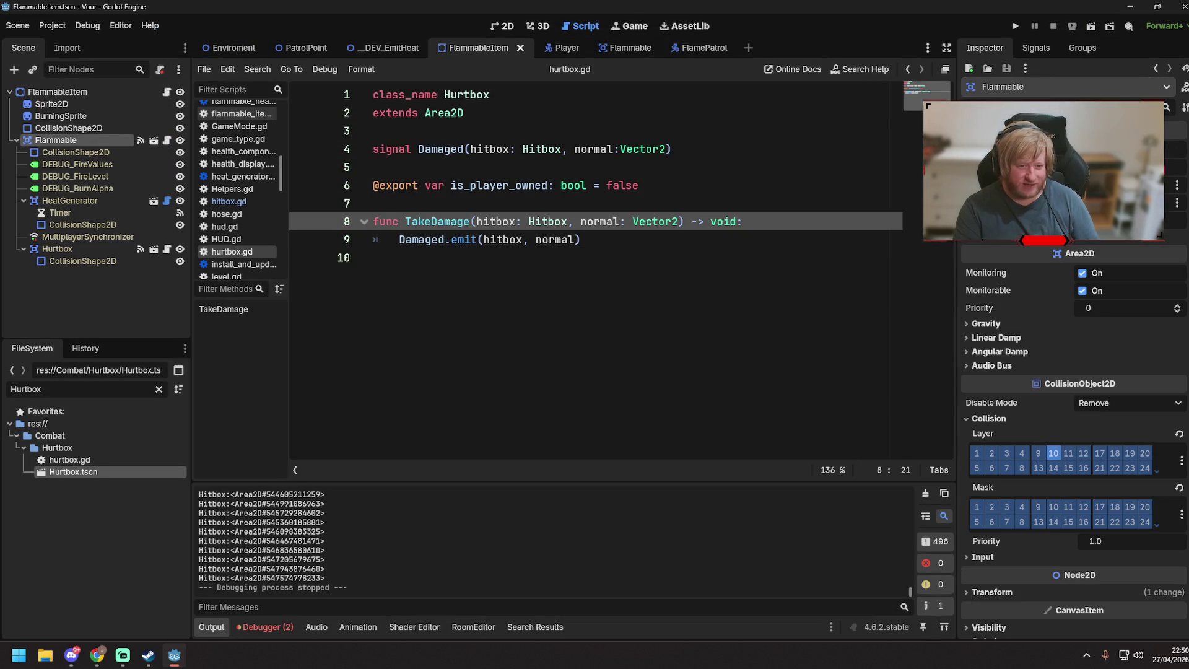
{"action": "key", "text": "Up"}
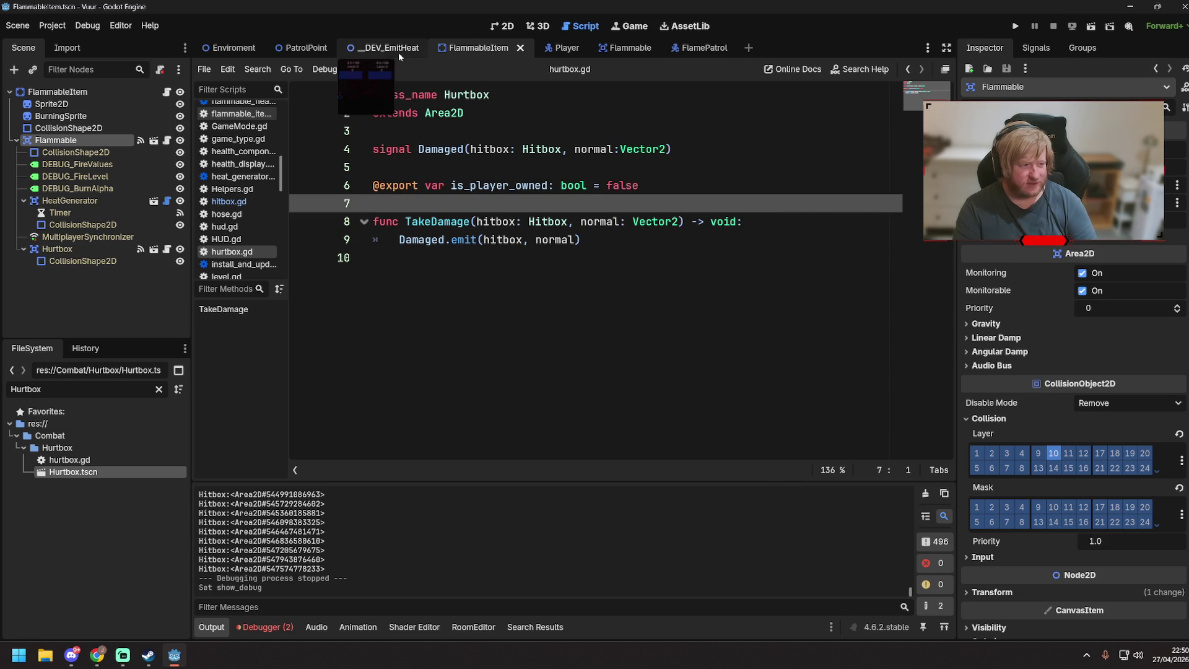
- Rerun the game and spray the bookshelf, reading 4.92/10.0 at Level 0, then return to the editor
{"action": "key", "text": "F5"}
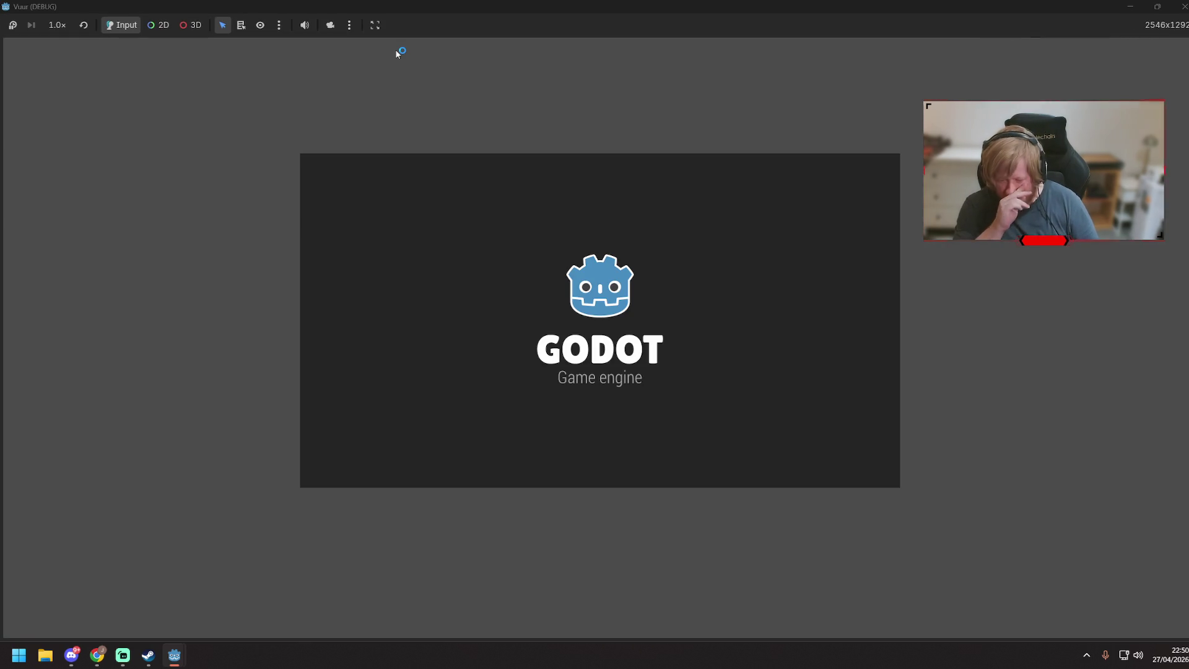
{"action": "key", "text": "d"}
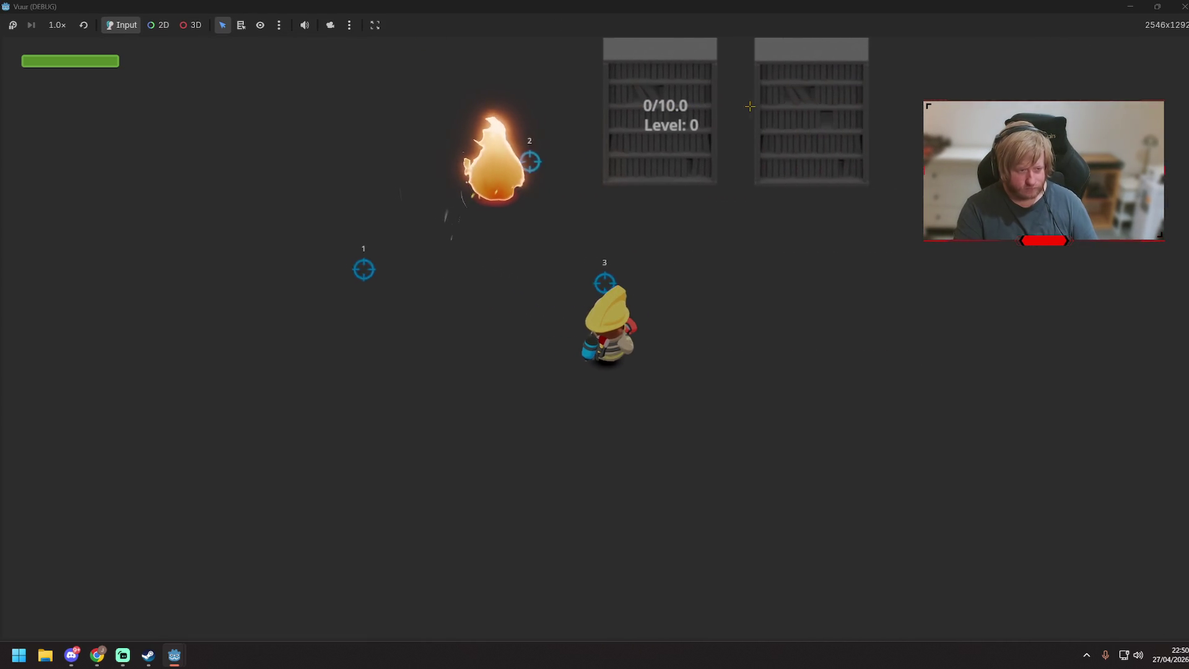
{"action": "key", "text": "d"}
{"action": "key", "text": "d"}
{"action": "mouse_move", "coordinate": [570, 122]}
{"action": "left_mouse_down"}
{"action": "mouse_move", "coordinate": [592, 133]}
{"action": "mouse_move", "coordinate": [580, 146]}
{"action": "left_mouse_up"}
{"action": "key", "text": "w"}
{"action": "key", "text": "alt+Tab"}
{"action": "left_click", "coordinate": [652, 184]}
{"action": "left_click", "coordinate": [629, 198]}
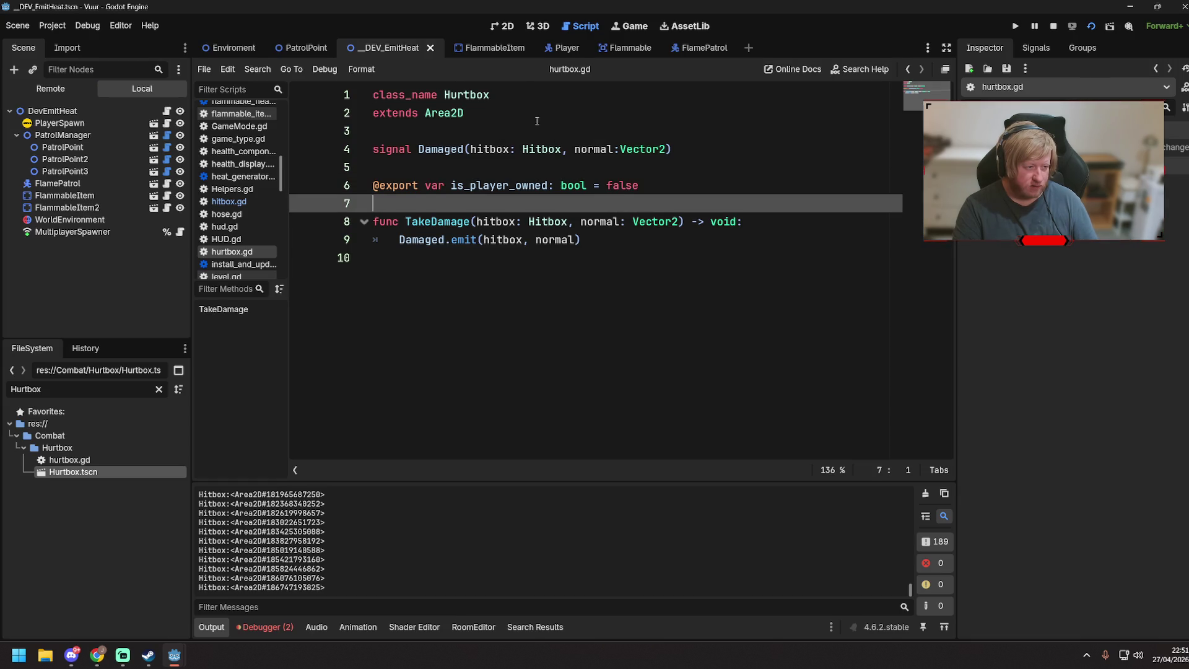
- Open flammable.gd from the Flammable scene
{"action": "left_click", "coordinate": [479, 51]}
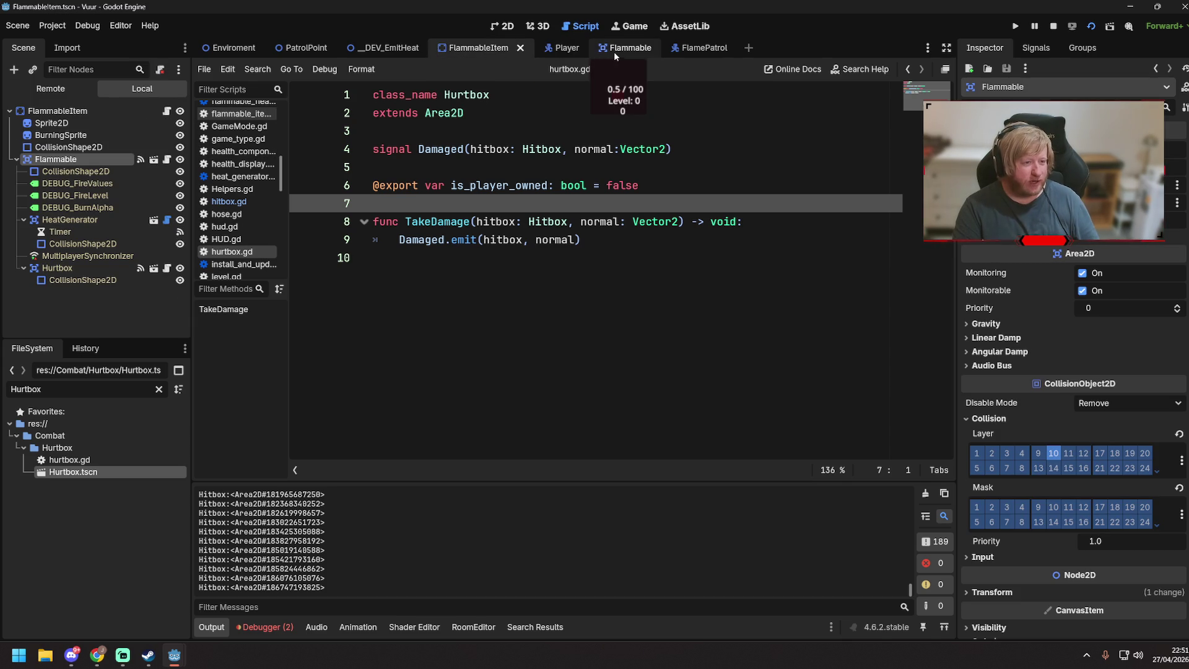
{"action": "left_click", "coordinate": [625, 52]}
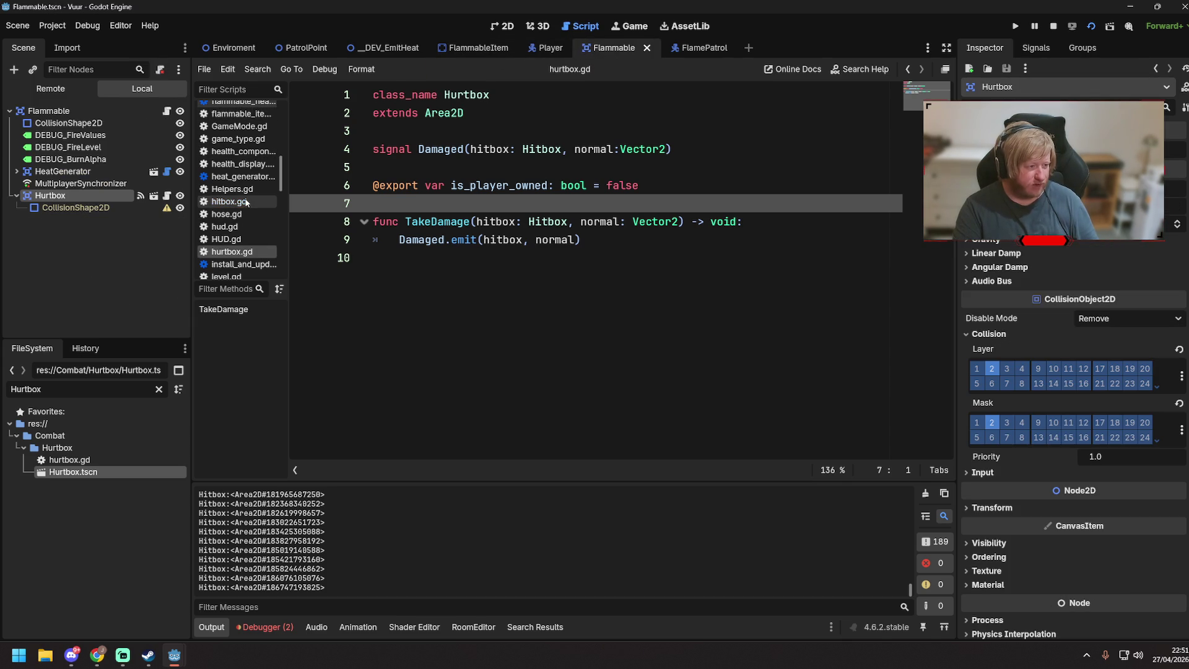
{"action": "scroll", "coordinate": [246, 202], "scroll_direction": "up", "scroll_amount": 3}
{"action": "left_click", "coordinate": [241, 176]}
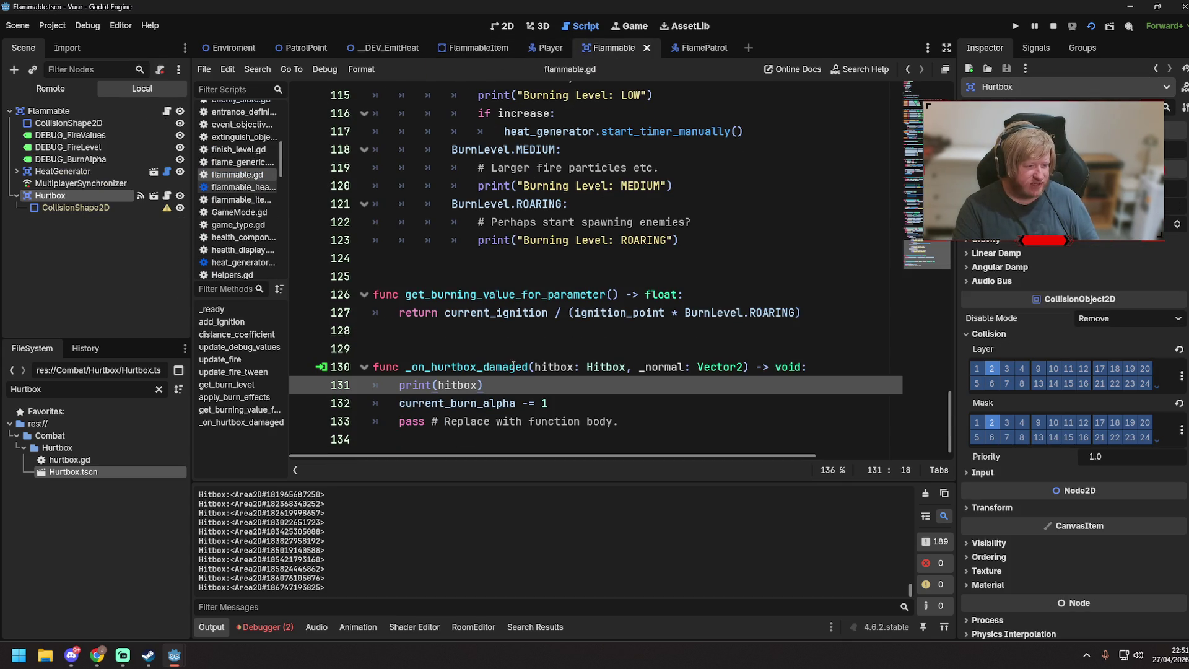
- Change line 132 to 'current_ignition -= 1', save, and bring the running game forward
{"action": "left_click", "coordinate": [524, 403]}
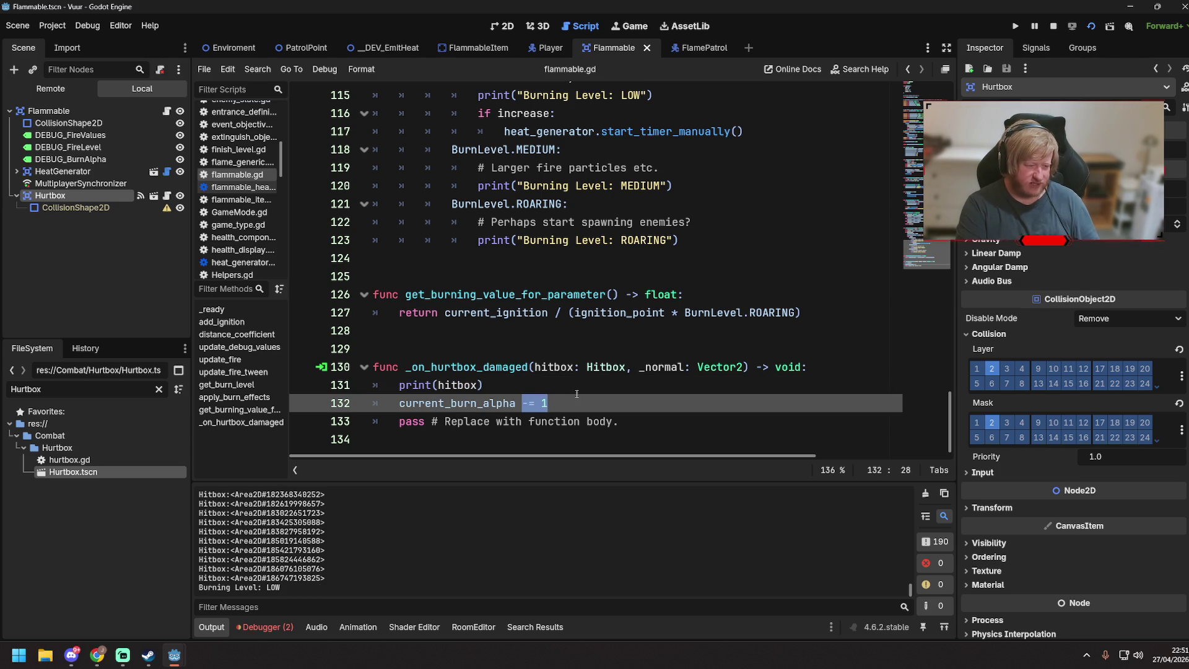
{"action": "key", "text": "BackSpace"}
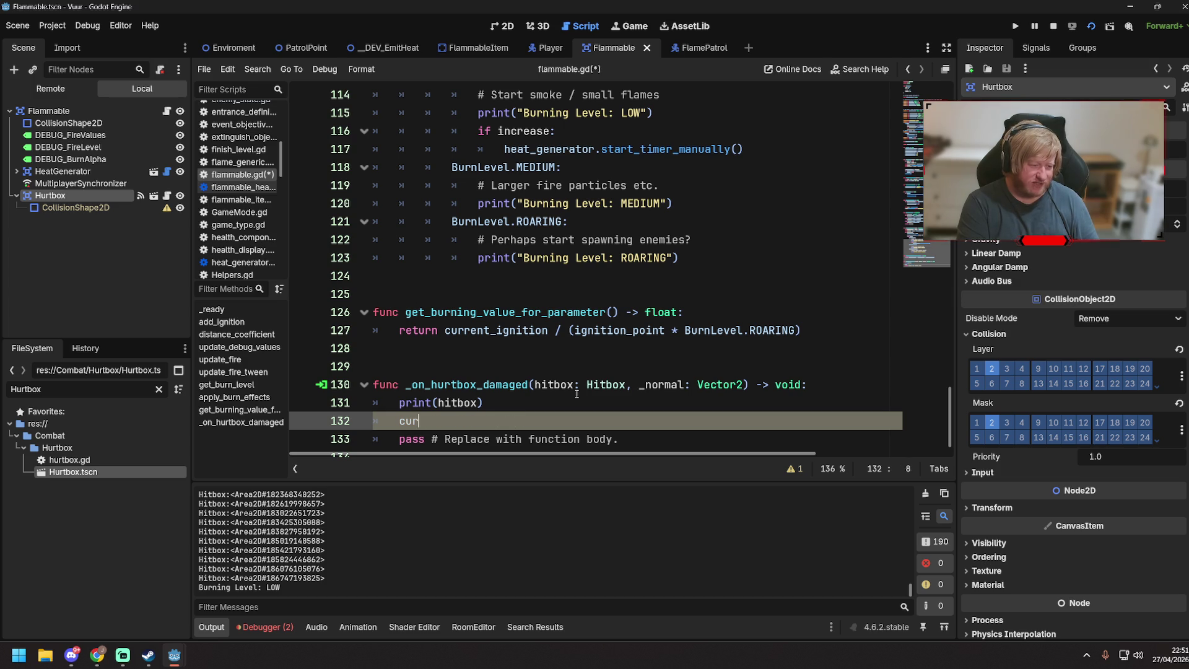
{"action": "key", "text": "BackSpace"}
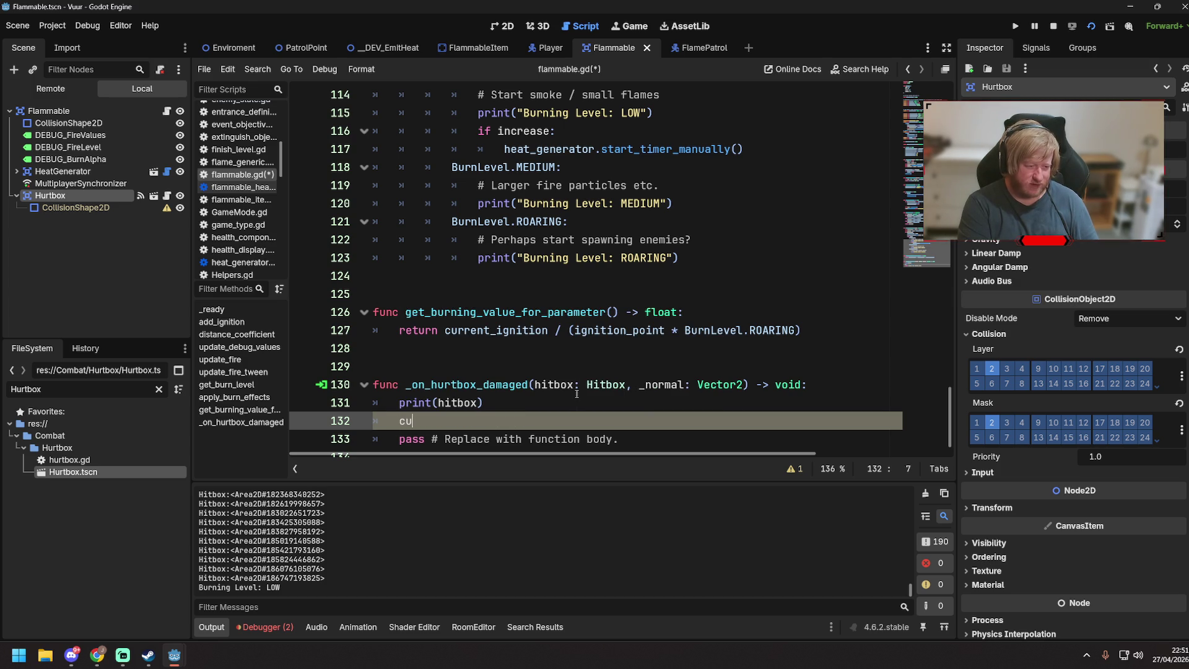
{"action": "key", "text": "Down"}
{"action": "key", "text": "Return"}
{"action": "key", "text": "ctrl+s"}
{"action": "mouse_move", "coordinate": [174, 655]}
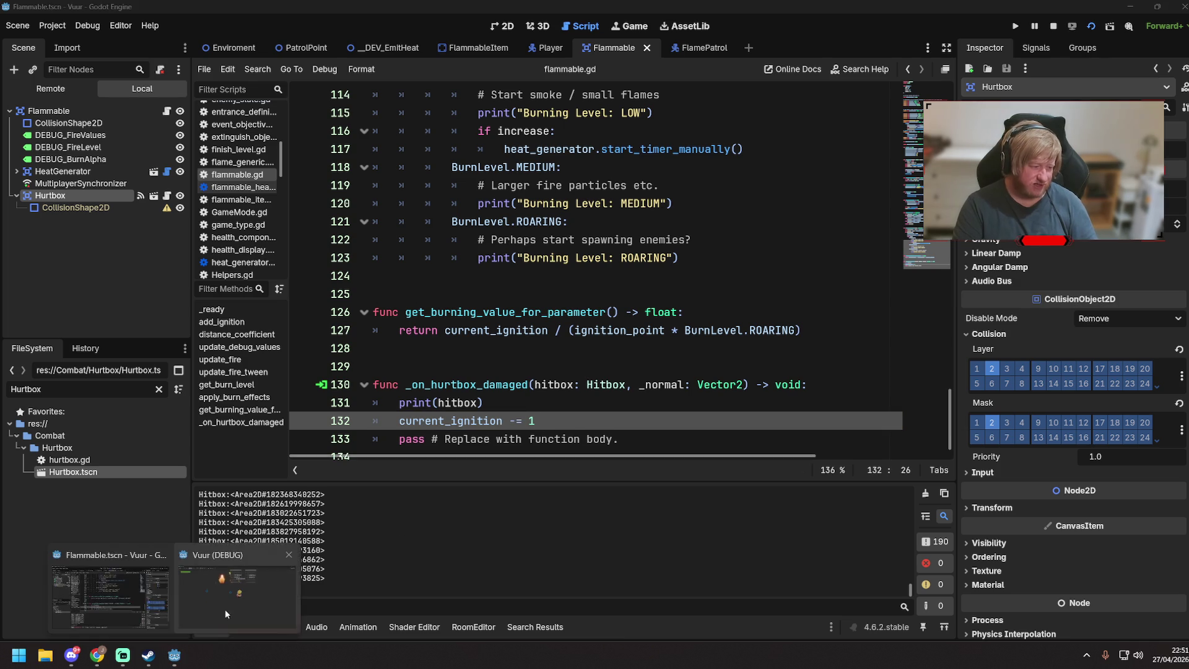
{"action": "left_click", "coordinate": [225, 608]}
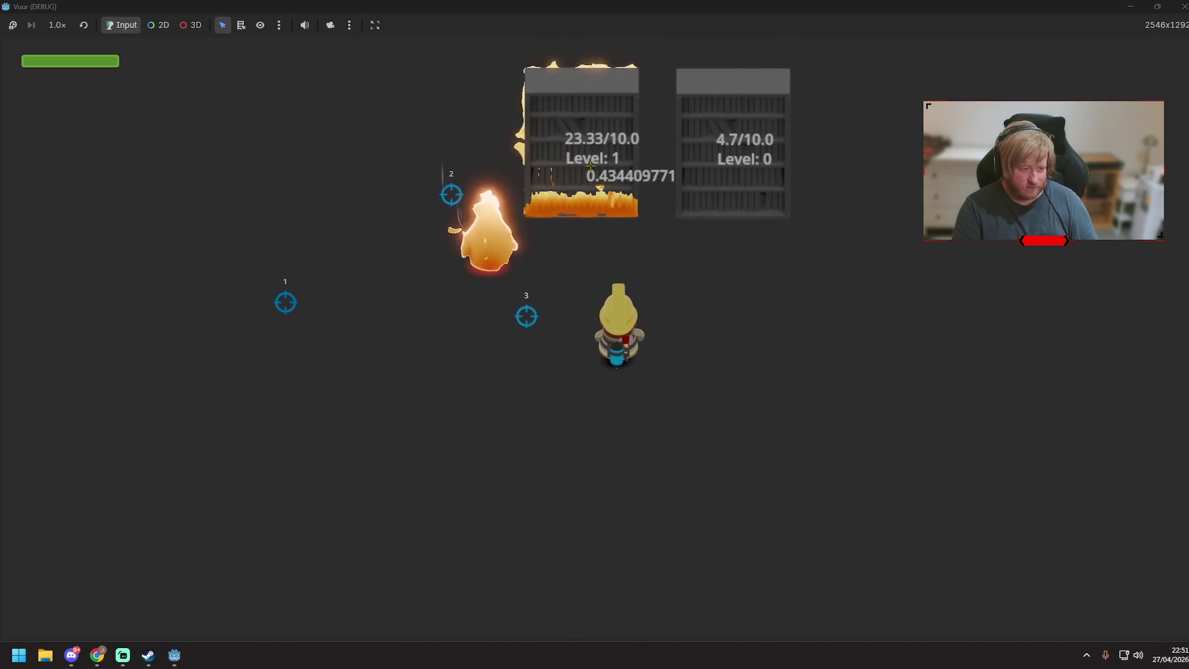
- Walk to the bookshelves and spray both down to -55.92/10.0 and -89.41/10.0, flames out
{"action": "key", "text": "d"}
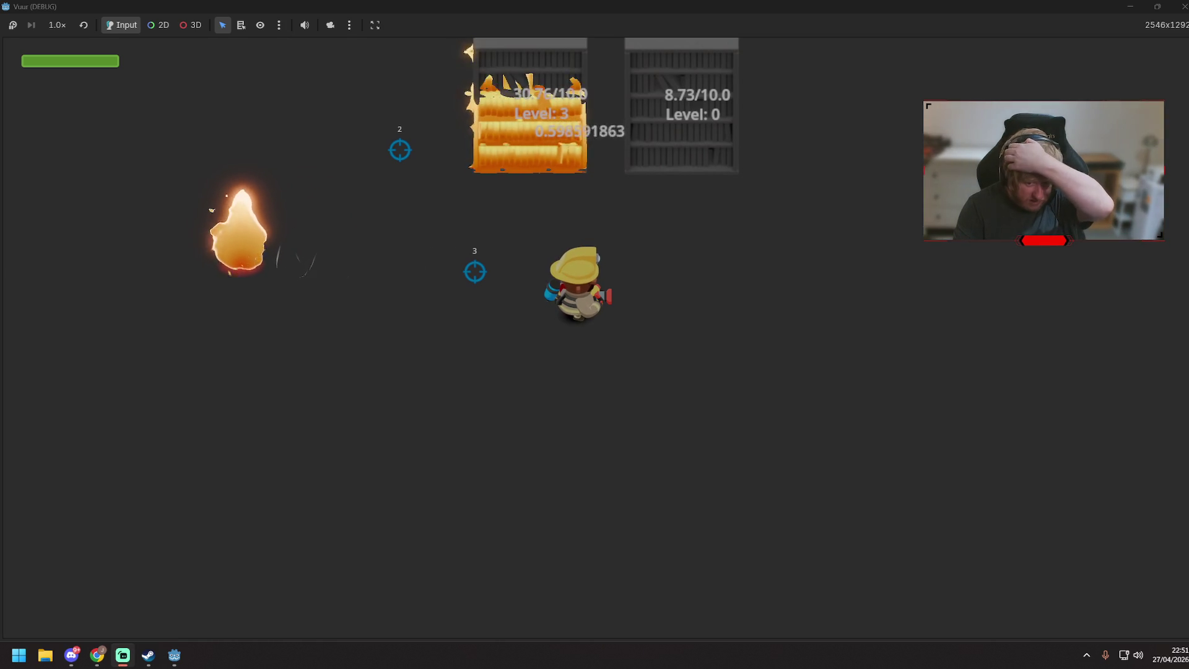
{"action": "key", "text": "w"}
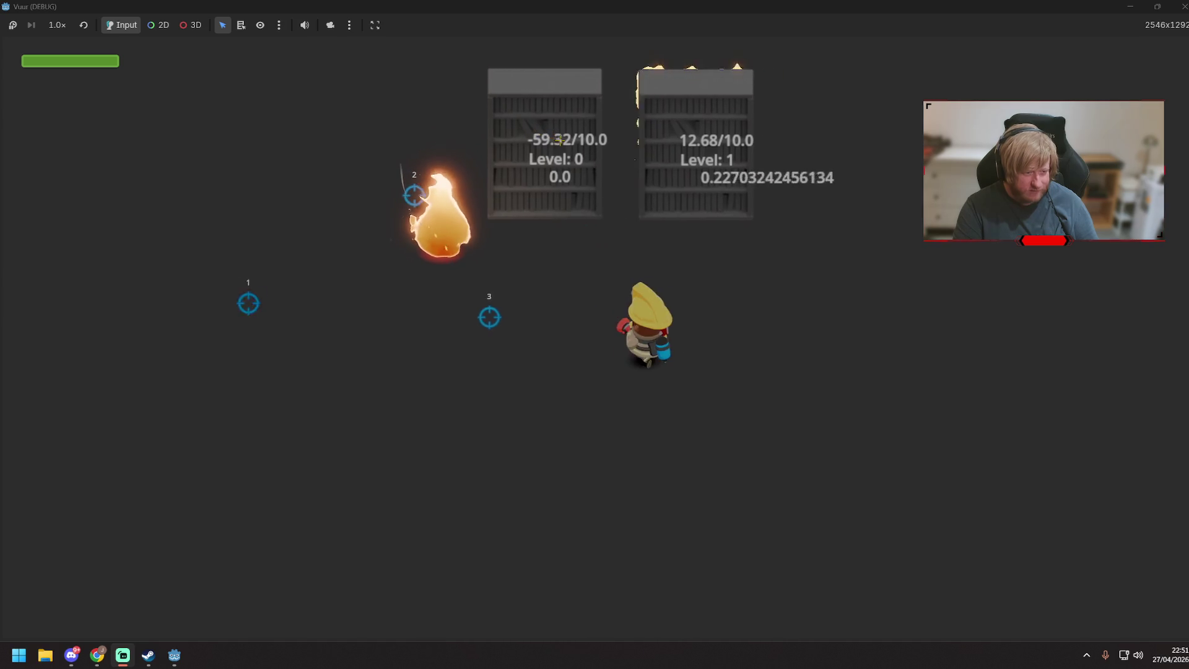
{"action": "mouse_move", "coordinate": [626, 99]}
{"action": "left_mouse_down"}
{"action": "mouse_move", "coordinate": [646, 88]}
{"action": "mouse_move", "coordinate": [588, 115]}
{"action": "left_mouse_up"}
- Walk the firefighter around the shelves a bit more, then switch back to the Godot editor
{"action": "key", "text": "a"}
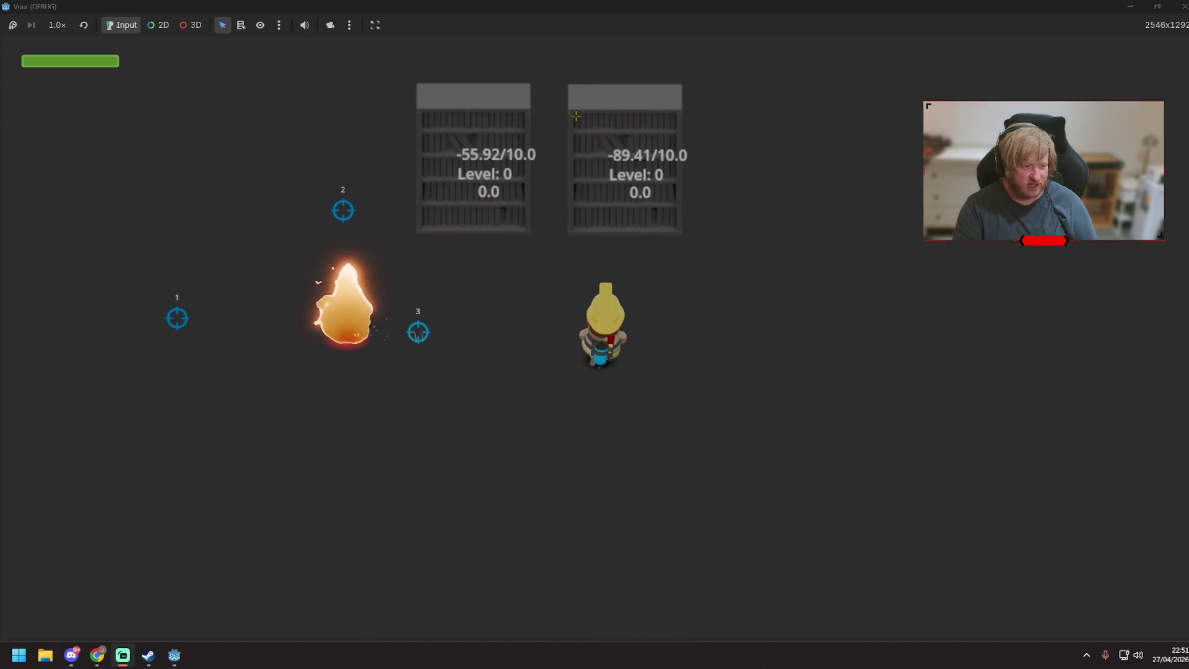
{"action": "key", "text": "d"}
{"action": "key", "text": "w"}
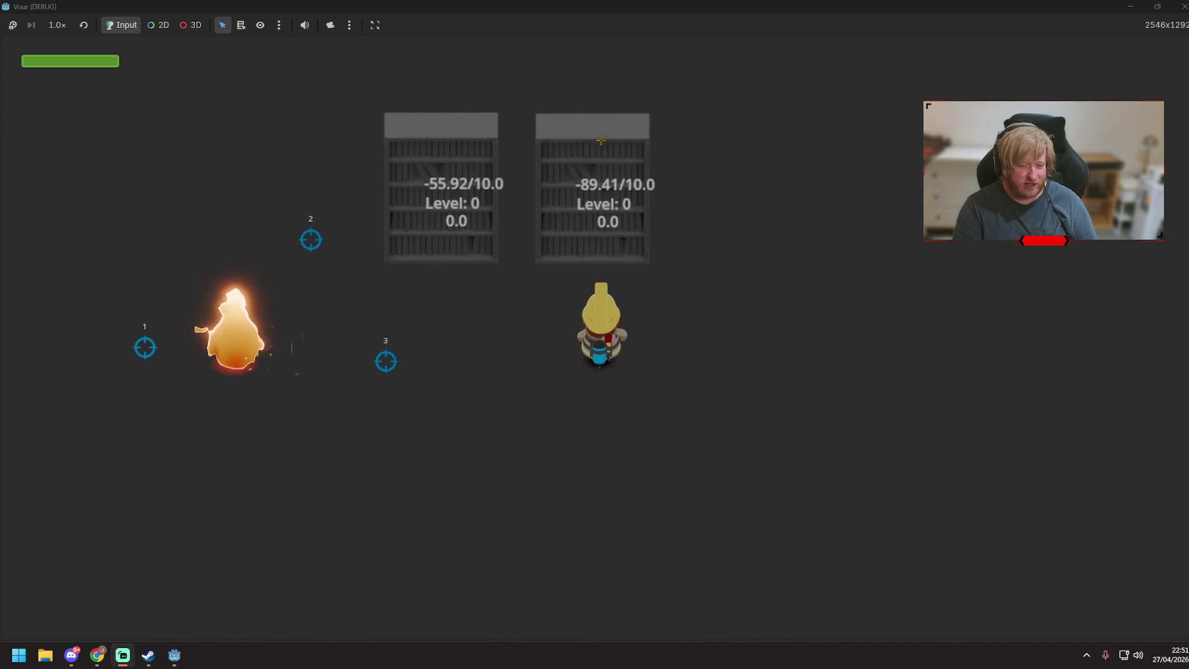
{"action": "key", "text": "s"}
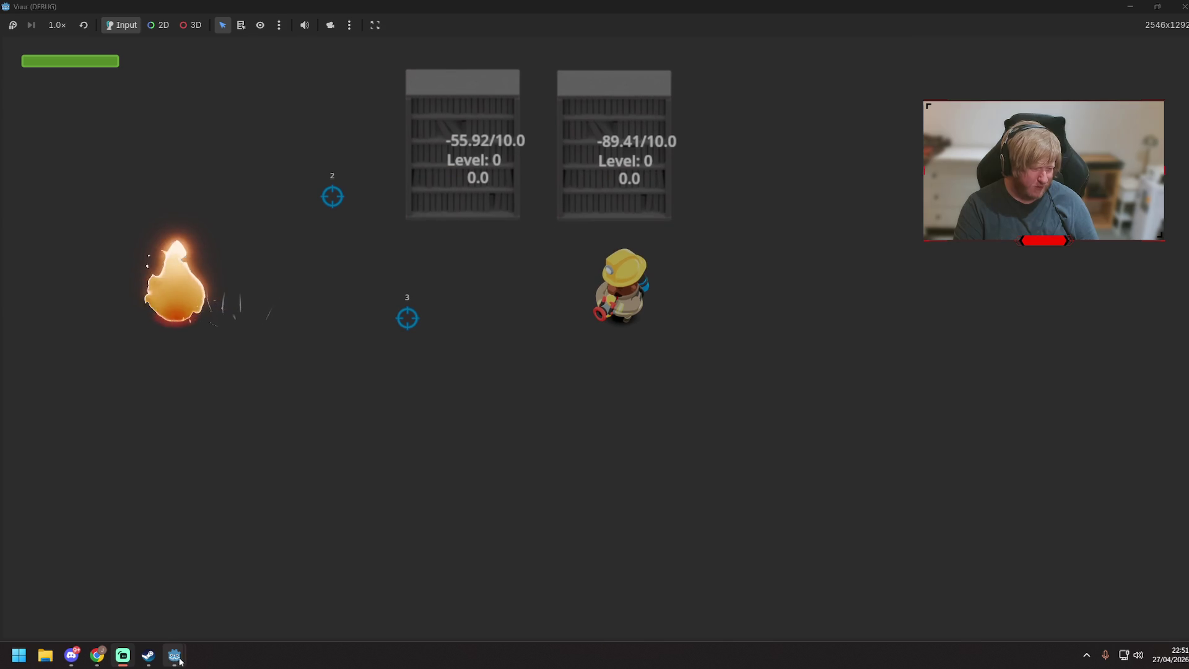
{"action": "mouse_move", "coordinate": [174, 655]}
{"action": "left_click", "coordinate": [129, 596]}
- Set the line 39 setter to 'current_ignition = clamp(_v,0,99999)', save, and rerun _DEV_EmitHeat
{"action": "scroll", "coordinate": [525, 252], "scroll_direction": "up", "scroll_amount": 20}
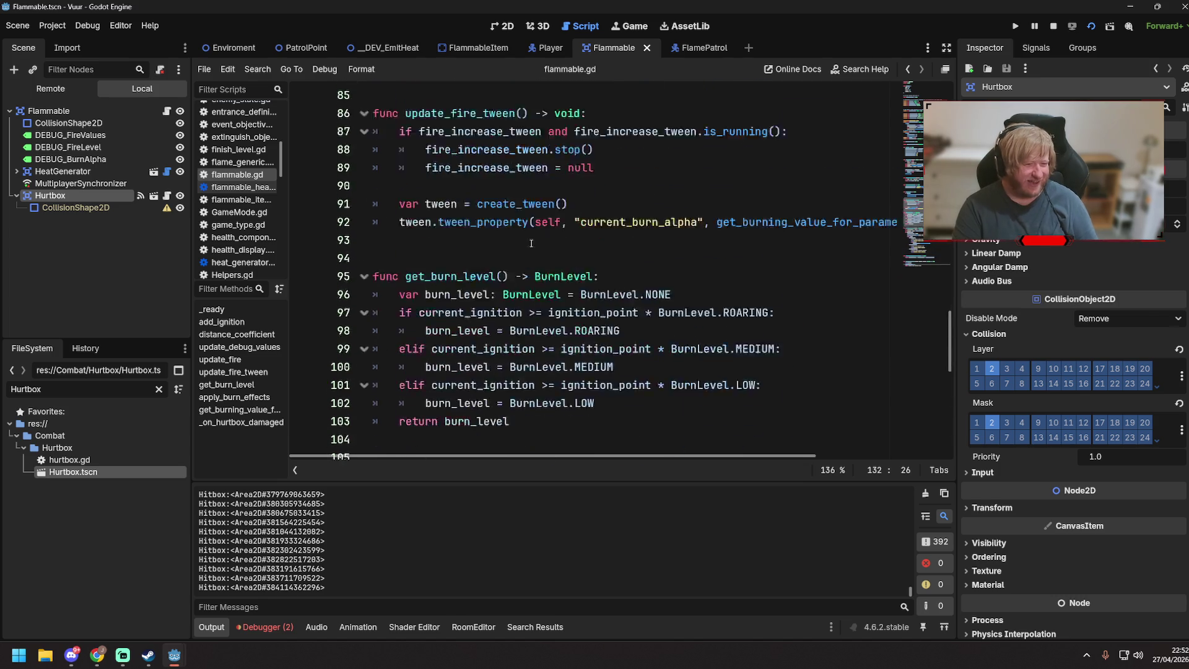
{"action": "scroll", "coordinate": [525, 252], "scroll_direction": "up", "scroll_amount": 10}
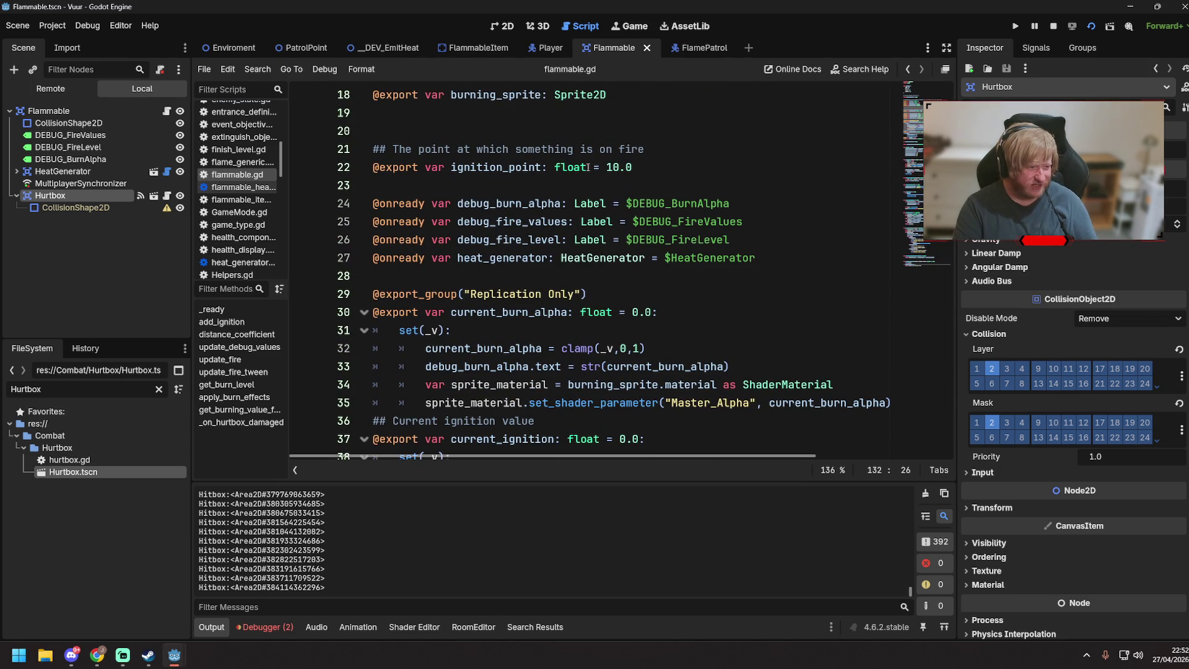
{"action": "scroll", "coordinate": [588, 167], "scroll_direction": "down", "scroll_amount": 3}
{"action": "left_click", "coordinate": [582, 314]}
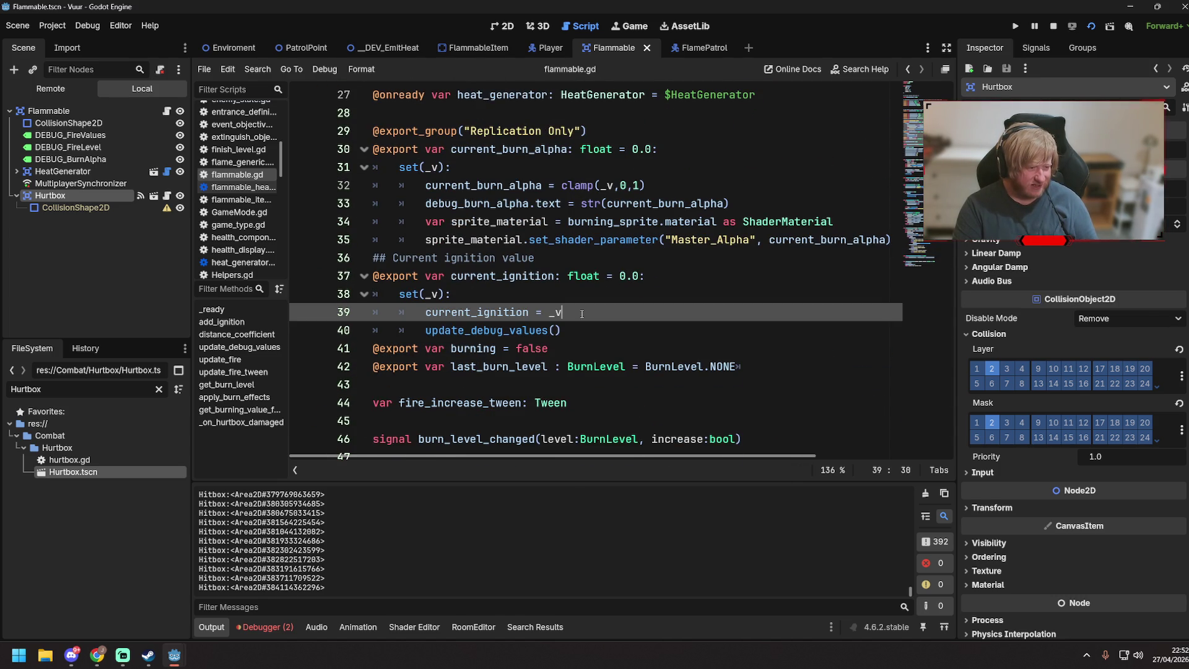
{"action": "type", "text": "clamp("}
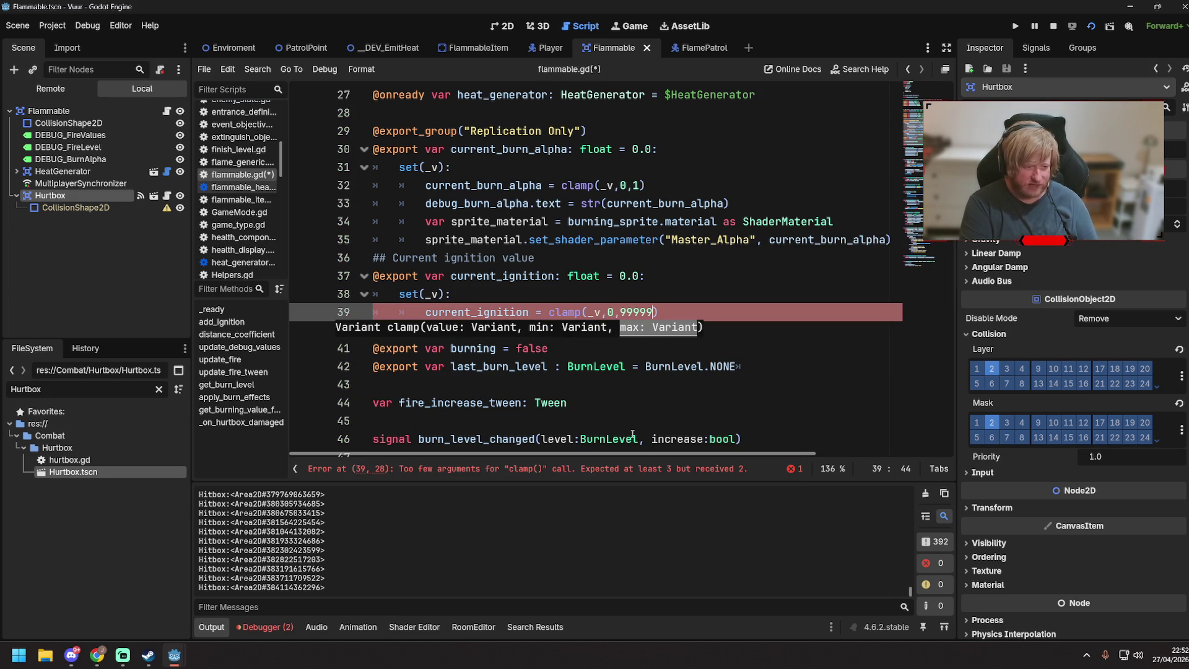
{"action": "type", "text": ")"}
{"action": "key", "text": "ctrl+s"}
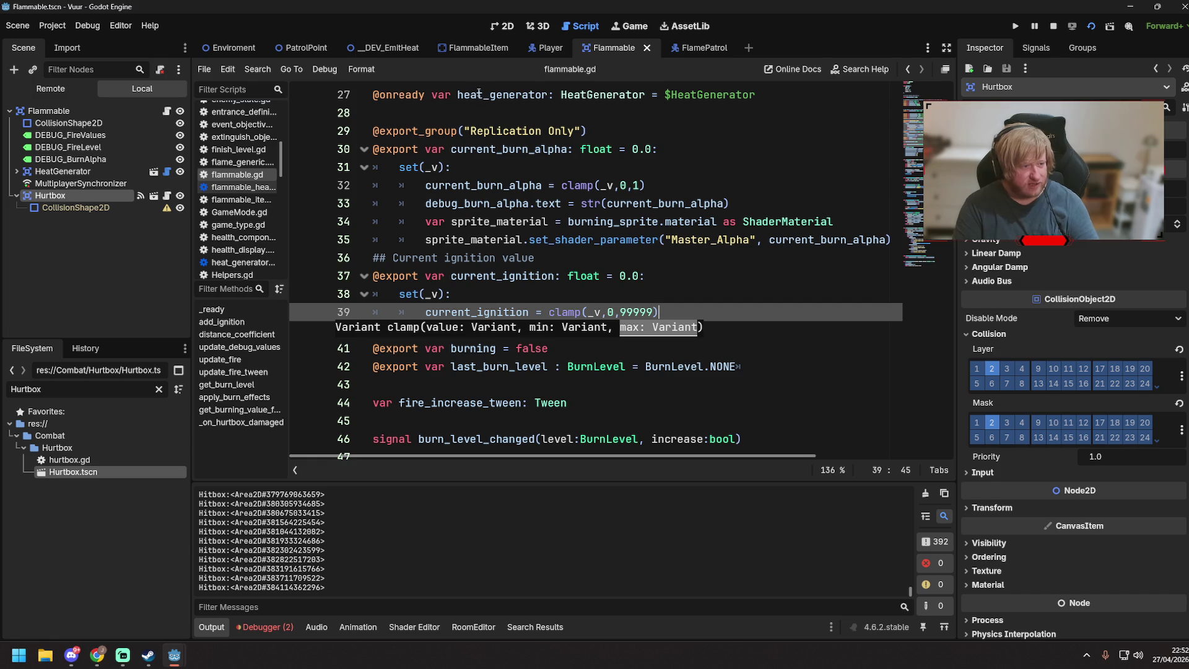
{"action": "left_click", "coordinate": [384, 47]}
{"action": "key", "text": "F6"}
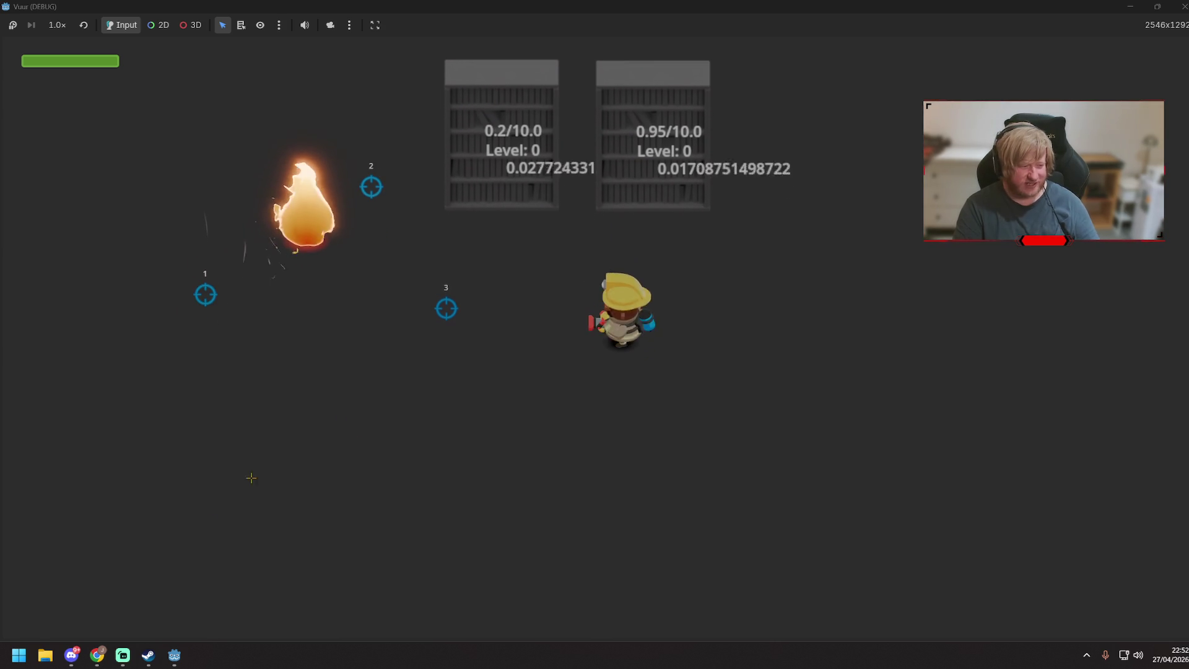
- Change line 132 to 'current_ignition -= 0.1', then return to the running game
{"action": "mouse_move", "coordinate": [179, 655]}
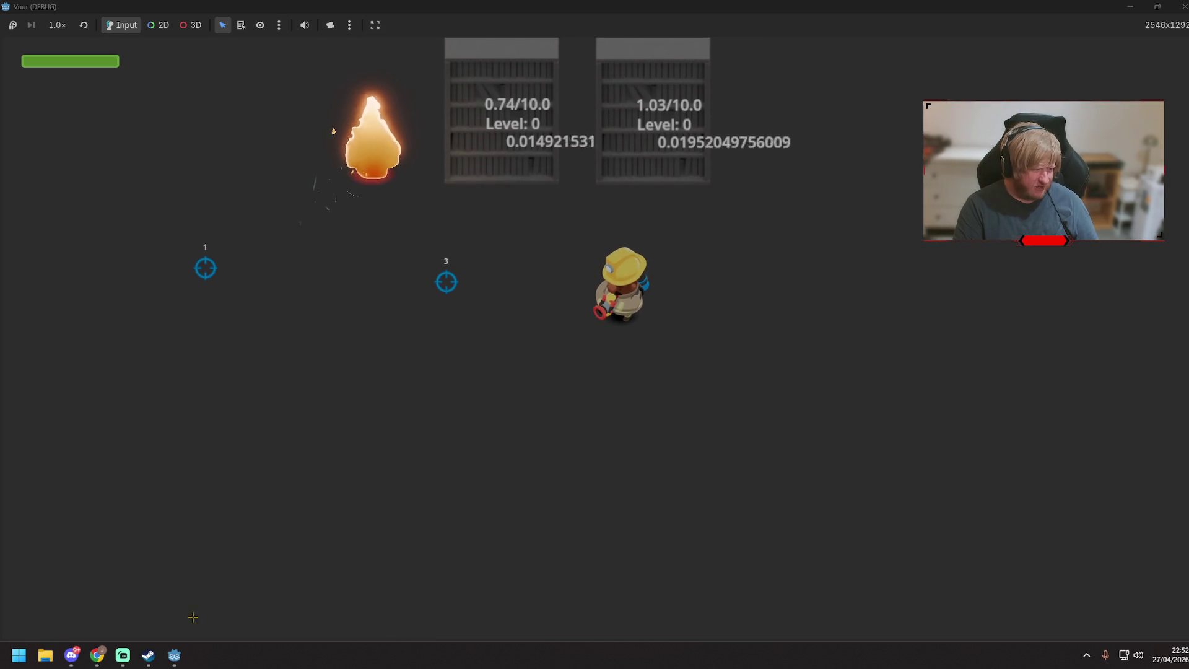
{"action": "left_click", "coordinate": [110, 592]}
{"action": "scroll", "coordinate": [622, 285], "scroll_direction": "down", "scroll_amount": 20}
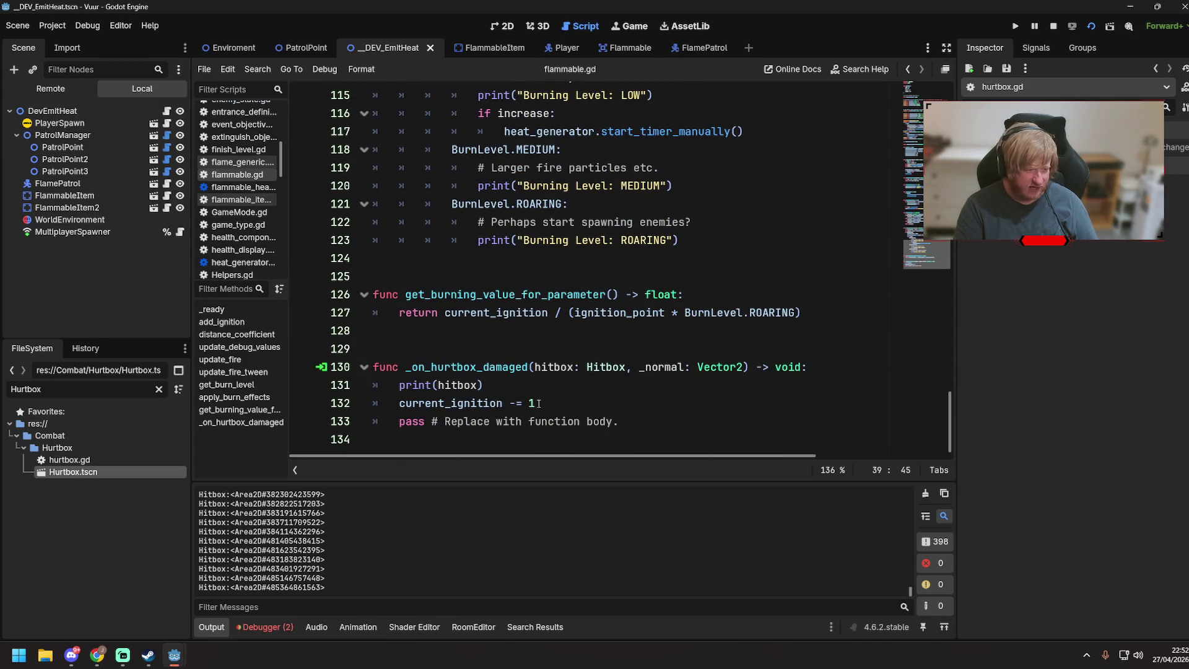
{"action": "left_click", "coordinate": [528, 404]}
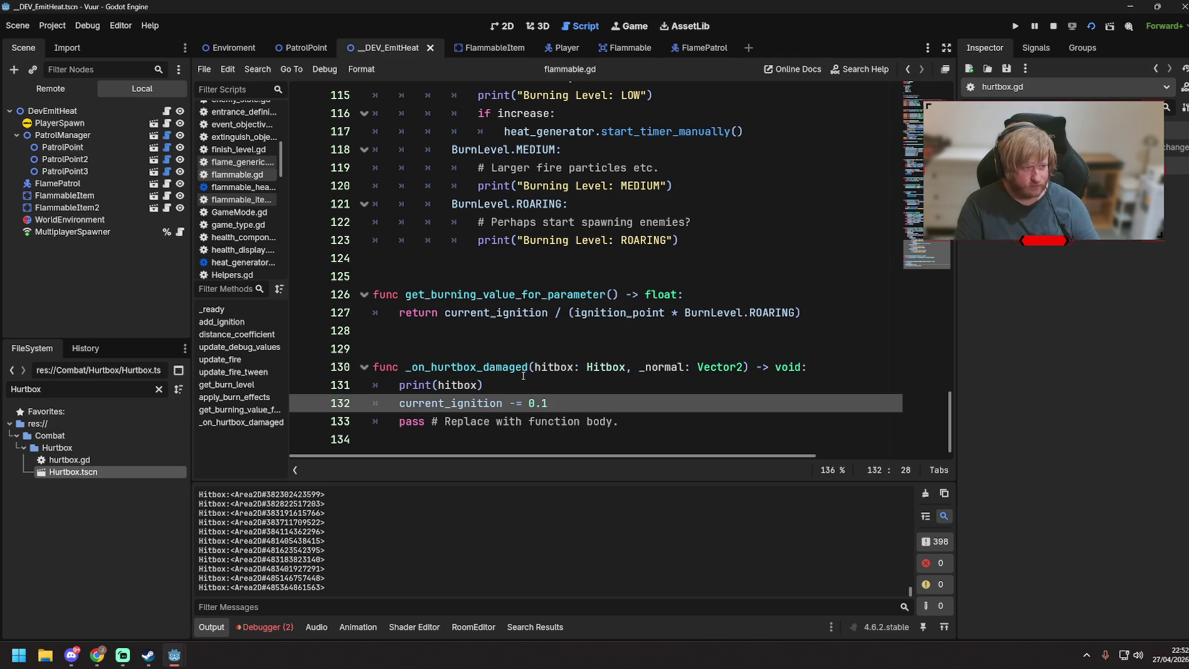
{"action": "left_click", "coordinate": [174, 659]}
{"action": "left_click", "coordinate": [238, 592]}
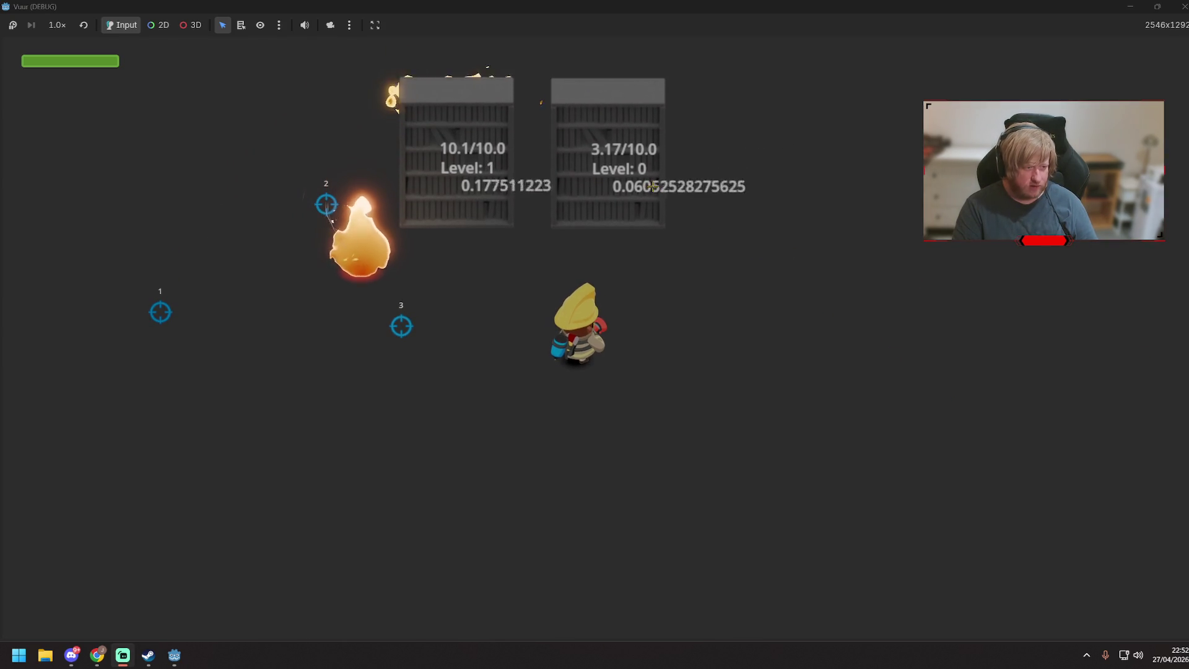
- Spray water at the left bookcase and walk the firefighter around the shelves
{"action": "left_click_drag", "start_coordinate": [528, 165], "coordinate": [522, 139]}
{"action": "key", "text": "d"}
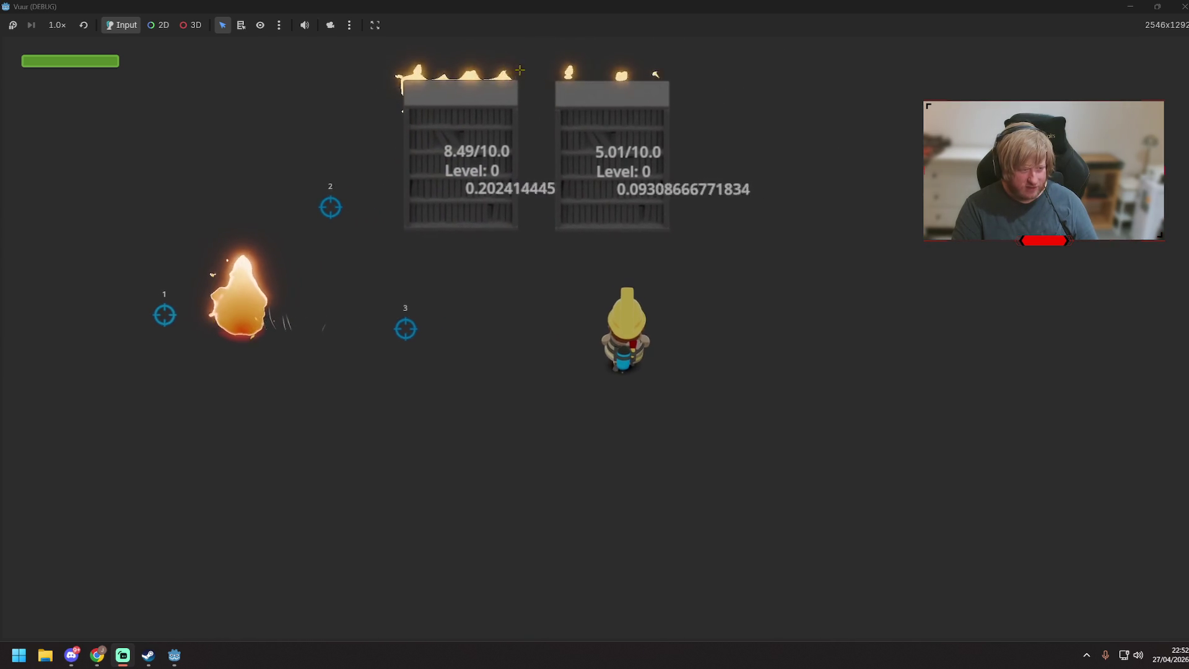
{"action": "key", "text": "s"}
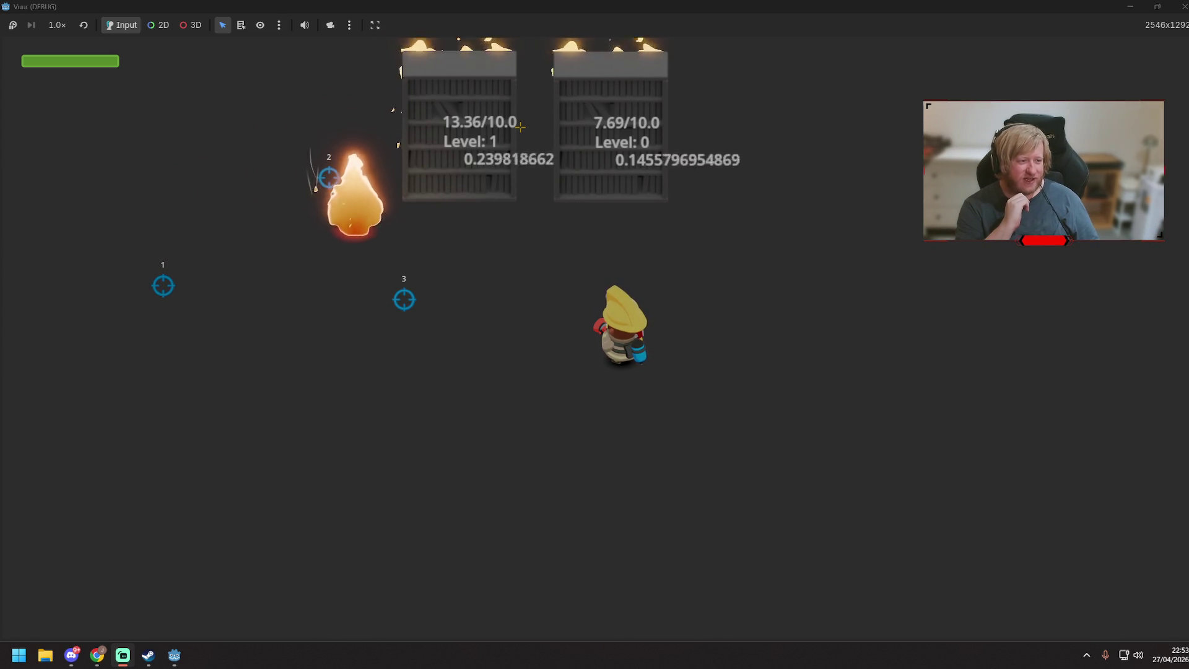
{"action": "key", "text": "w"}
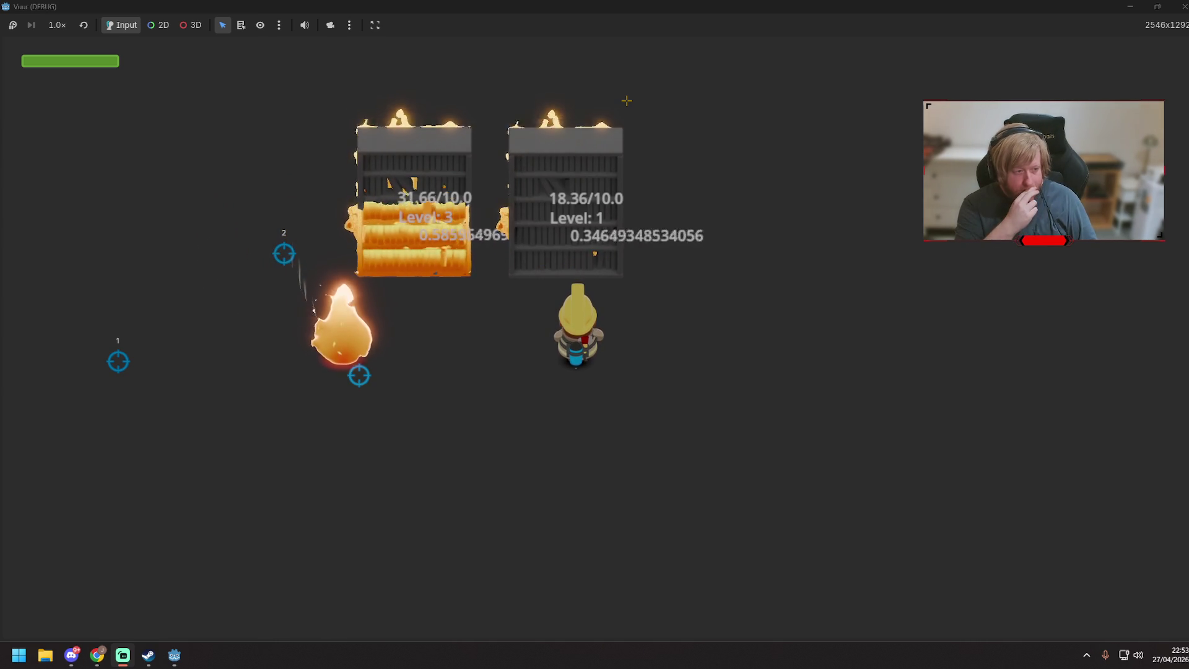
{"action": "key", "text": "a"}
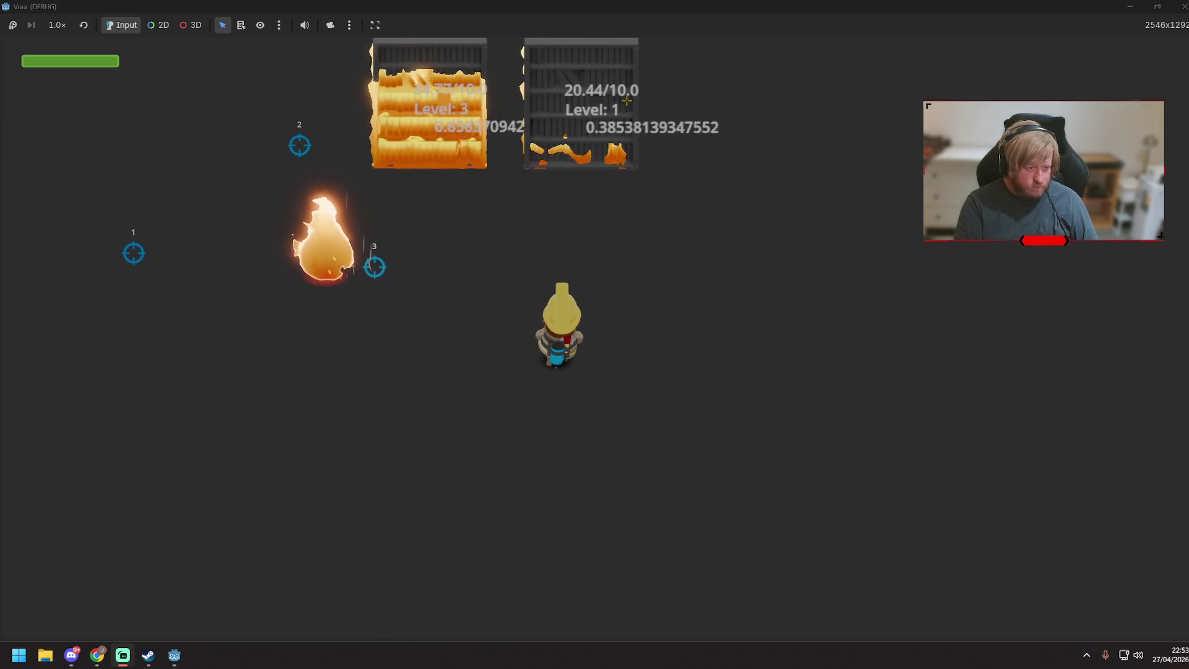
{"action": "key", "text": "d"}
{"action": "key", "text": "w"}
{"action": "key", "text": "d"}
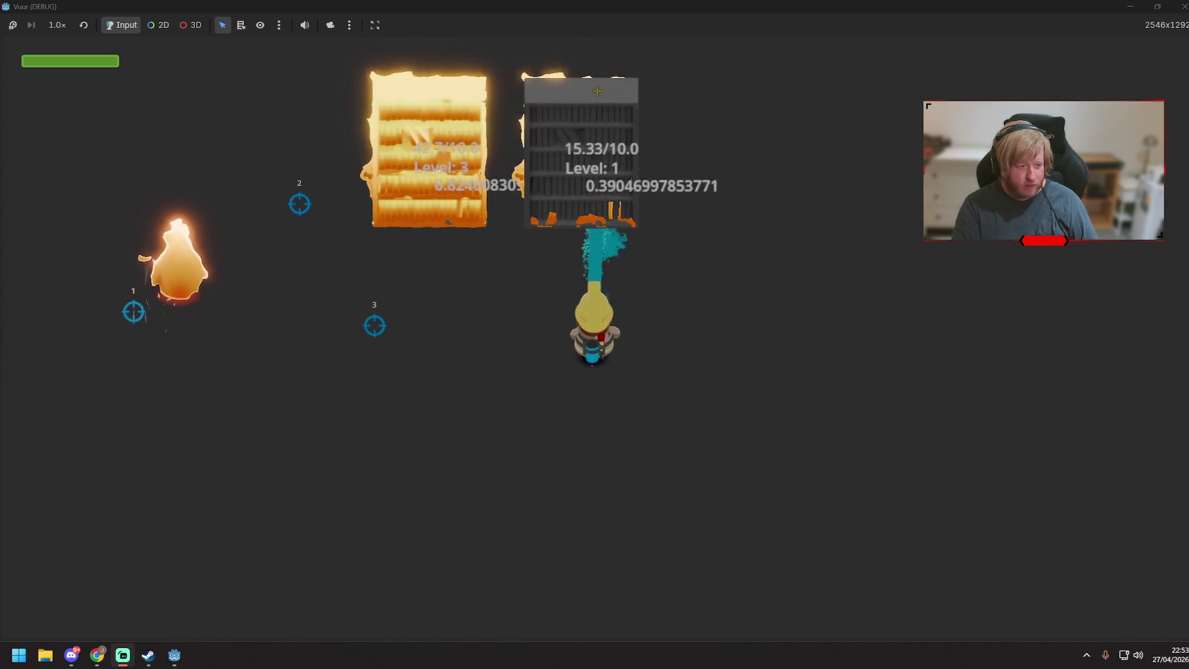
{"action": "key", "text": "s"}
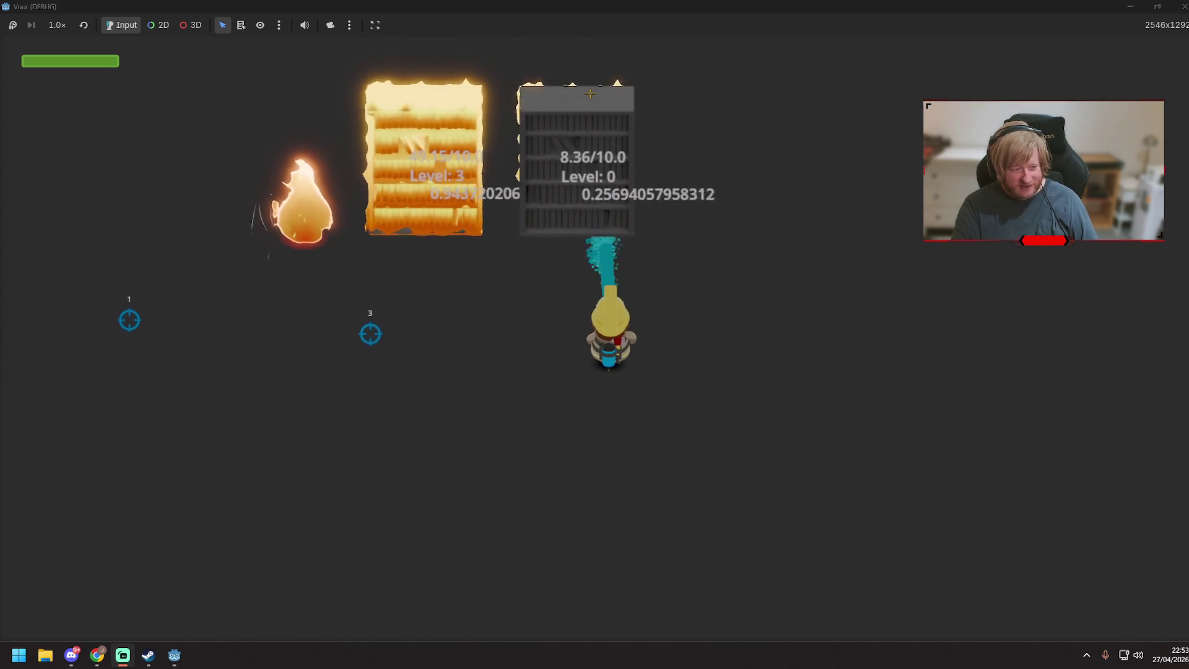
- Douse the right bookcase from 11.87 down to 0.65/10.0, then return to flammable.gd
{"action": "key", "text": "w"}
{"action": "key", "text": "d"}
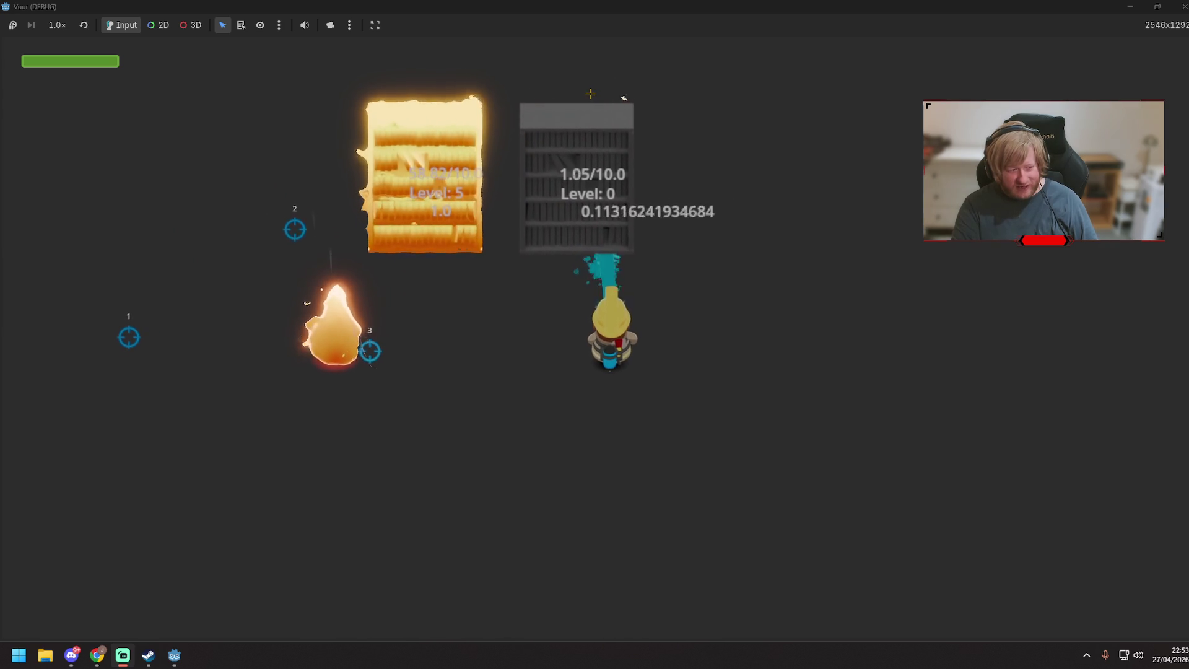
{"action": "key", "text": "w"}
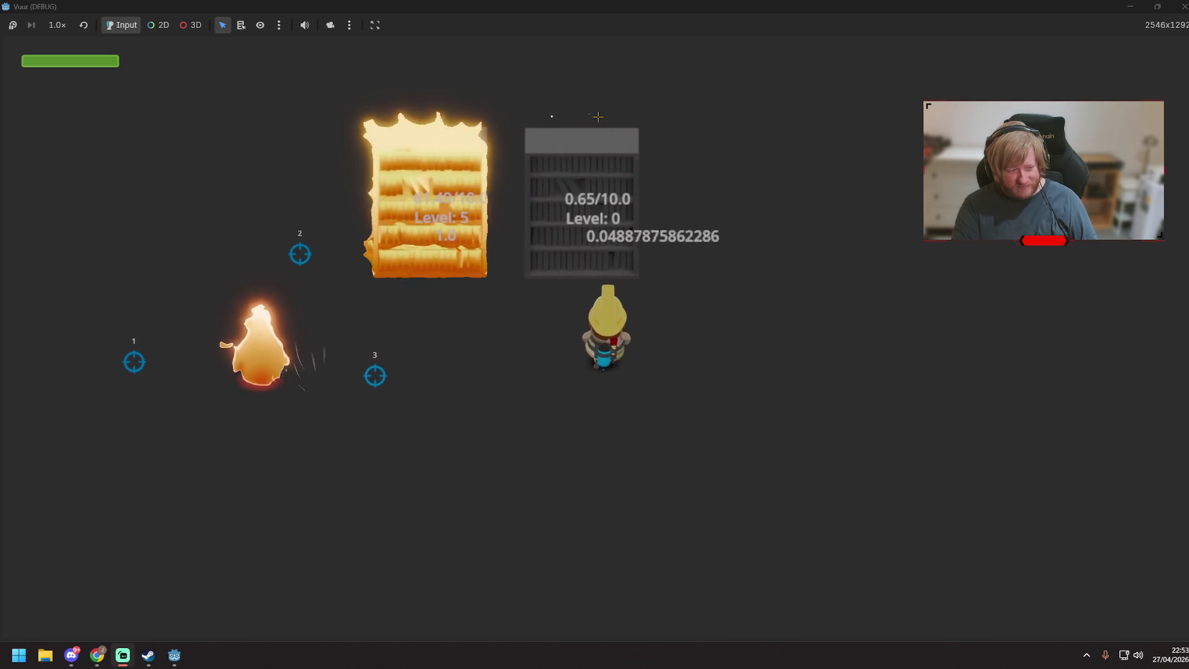
{"action": "key", "text": "a"}
{"action": "key", "text": "s"}
{"action": "key", "text": "s"}
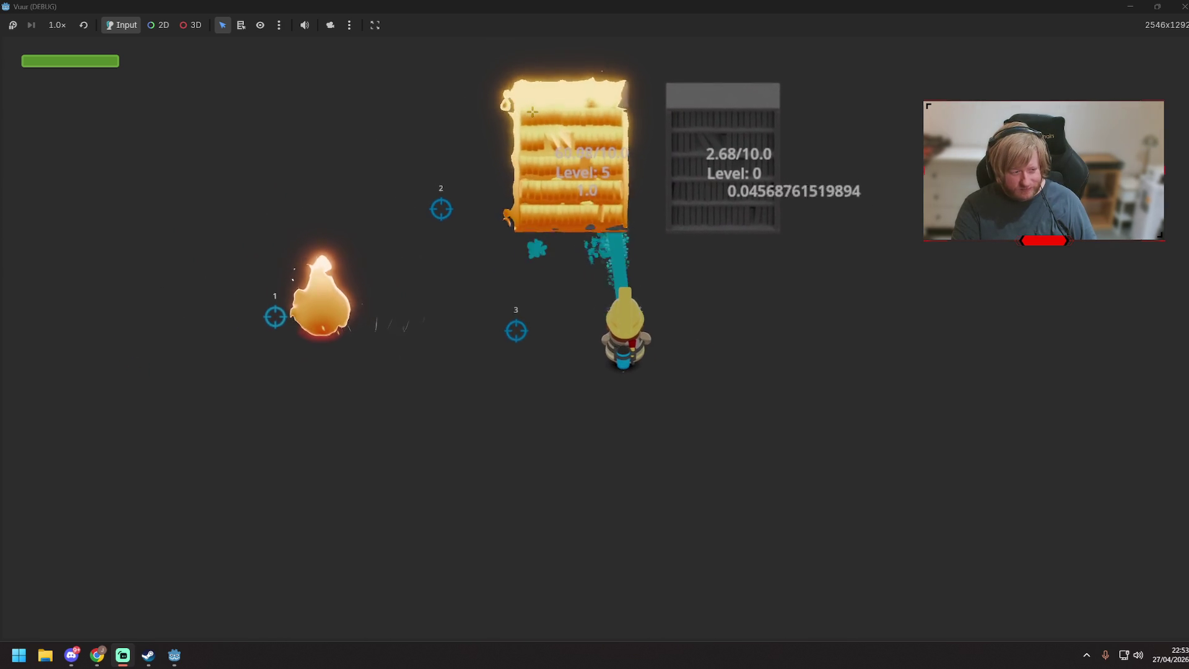
{"action": "key", "text": "d"}
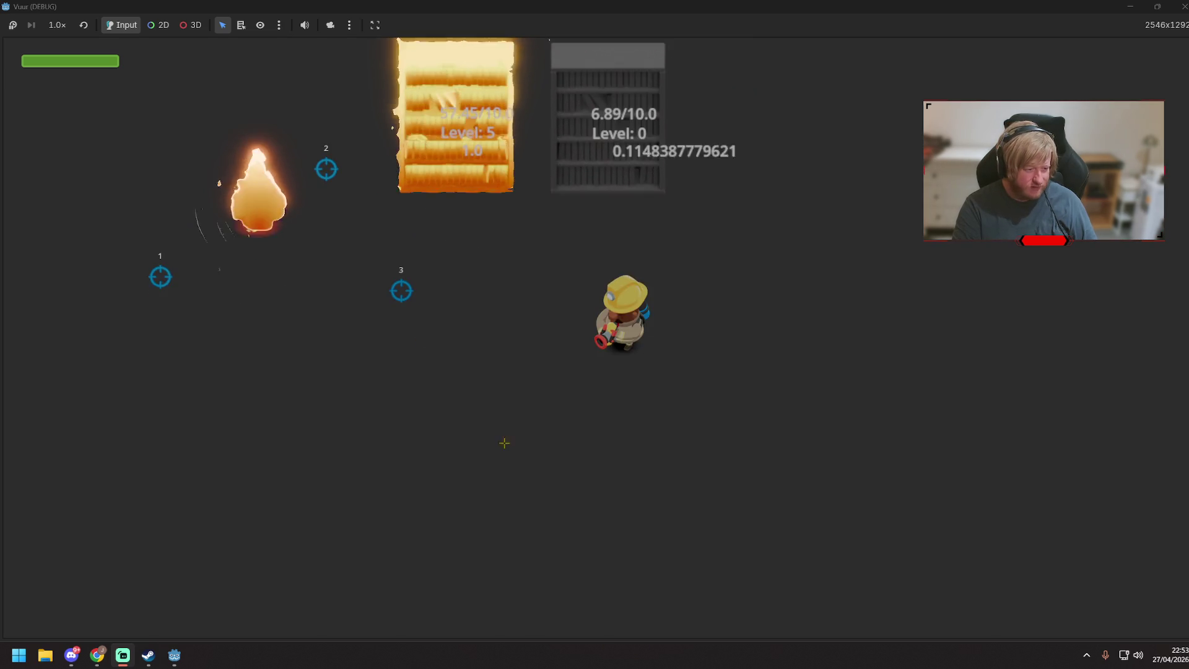
{"action": "key", "text": "alt+Tab"}
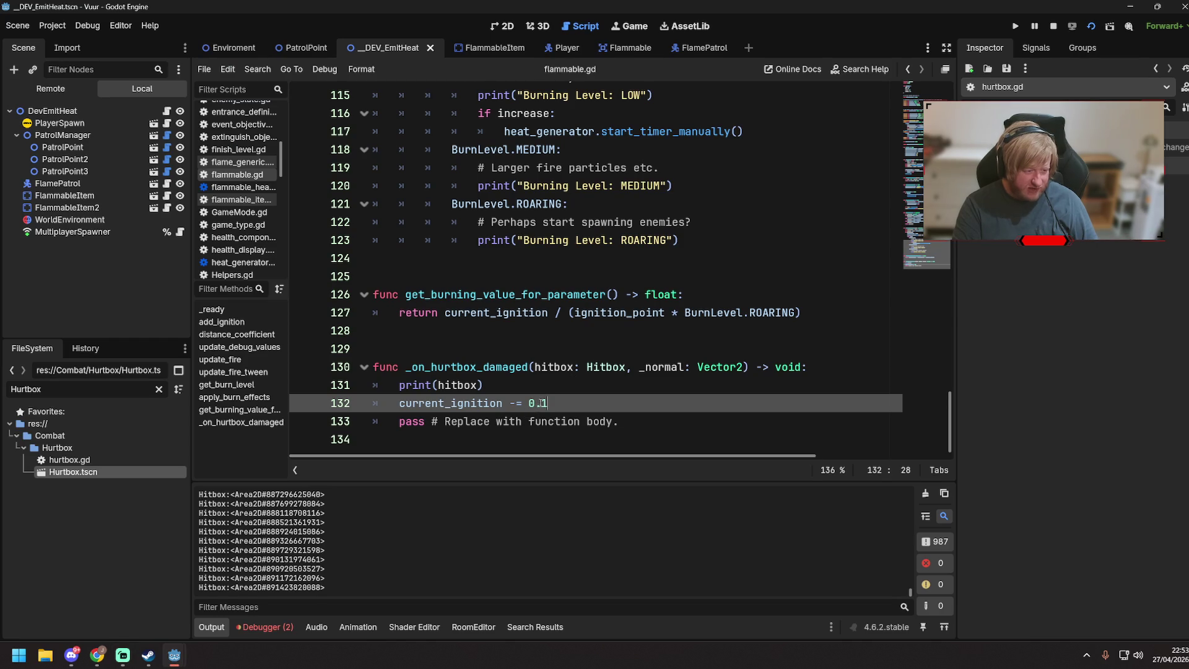
- Rerun the game and spray both burning bookshelves with water down to 0/10.0 ignition
{"action": "key", "text": "F5"}
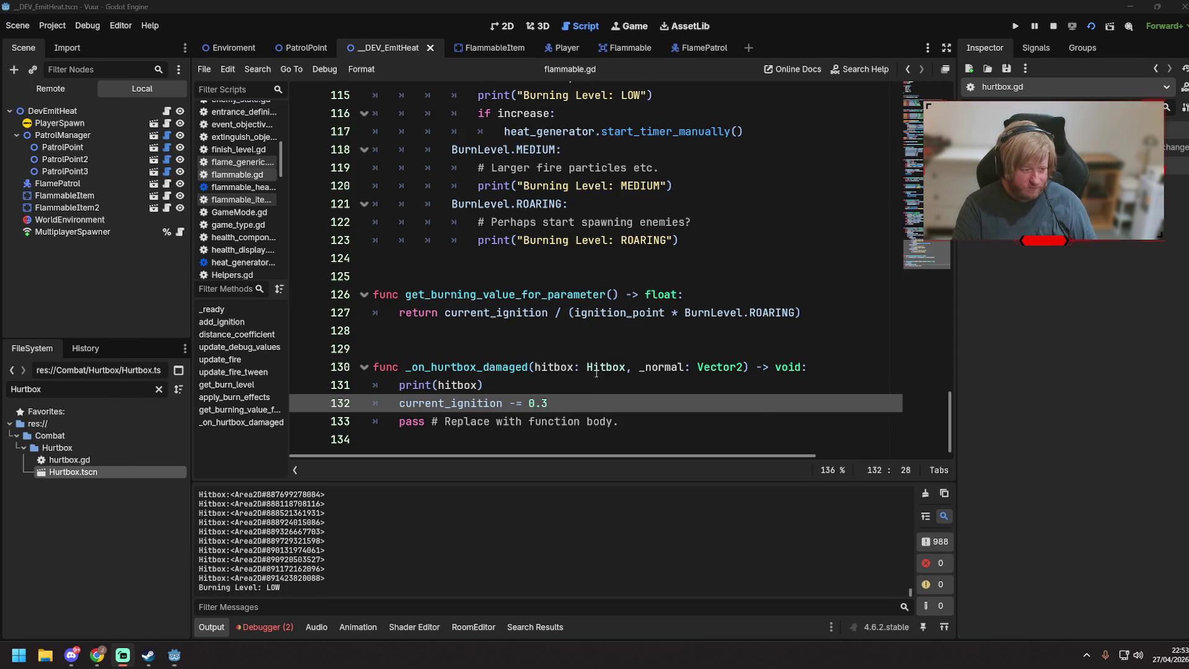
{"action": "key", "text": "alt+Tab"}
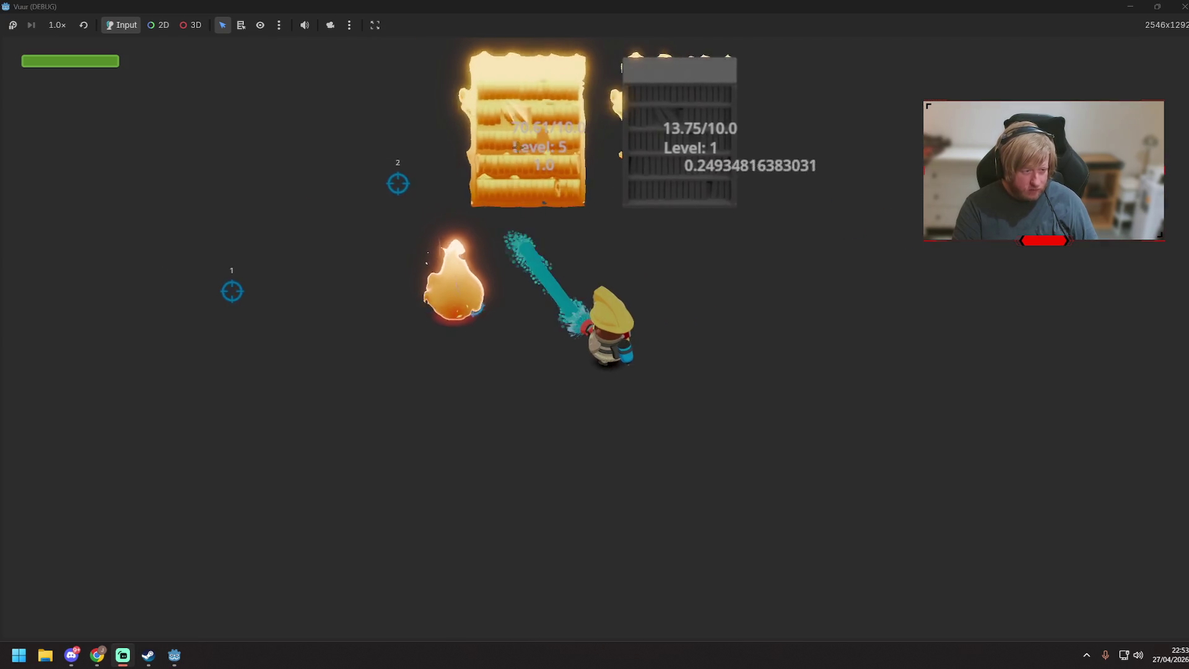
{"action": "mouse_move", "coordinate": [559, 124]}
{"action": "left_mouse_down"}
{"action": "mouse_move", "coordinate": [621, 101]}
{"action": "mouse_move", "coordinate": [555, 109]}
{"action": "mouse_move", "coordinate": [513, 90]}
{"action": "mouse_move", "coordinate": [492, 139]}
{"action": "left_mouse_up"}
{"action": "key", "text": "d"}
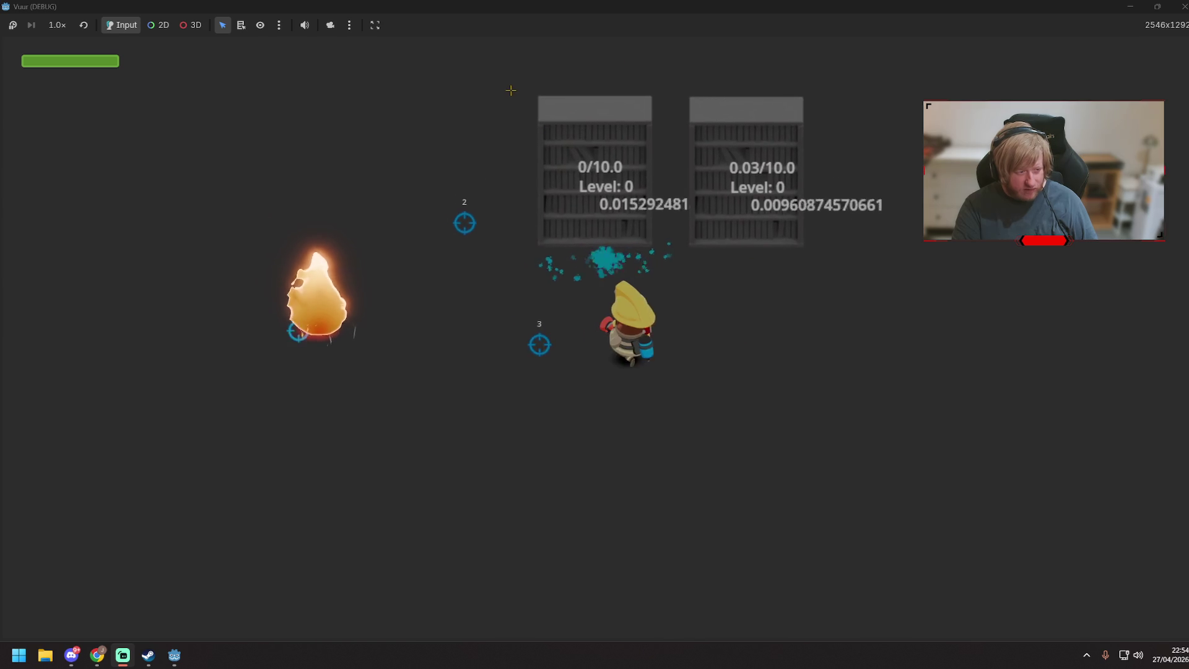
{"action": "key", "text": "d"}
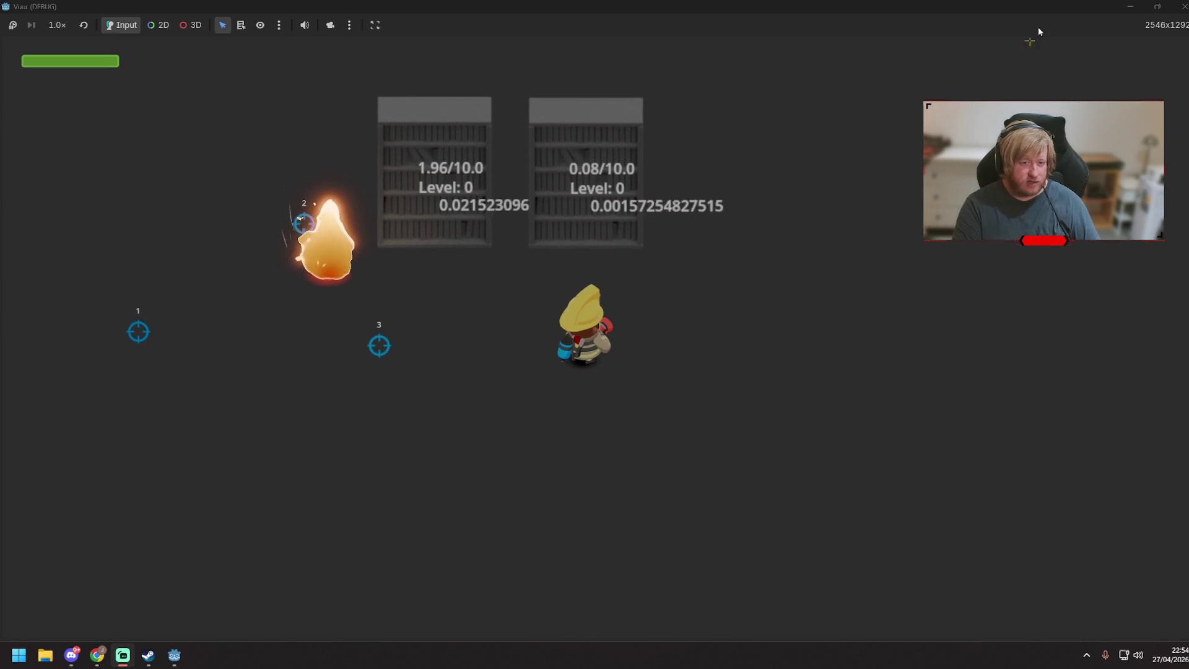
{"action": "left_click", "coordinate": [1175, 7]}
- Review the burning logic in apply_burn_effects and update_fire in flammable.gd
{"action": "left_click", "coordinate": [699, 241]}
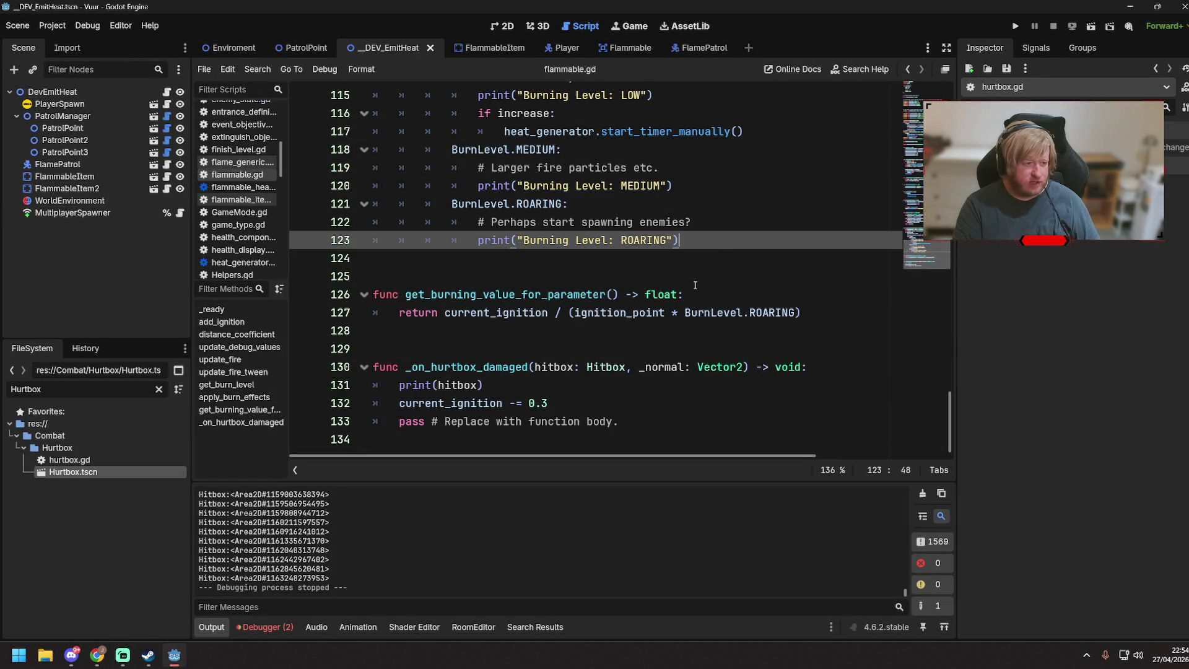
{"action": "scroll", "coordinate": [613, 251], "scroll_direction": "up", "scroll_amount": 5}
{"action": "scroll", "coordinate": [613, 251], "scroll_direction": "down", "scroll_amount": 2}
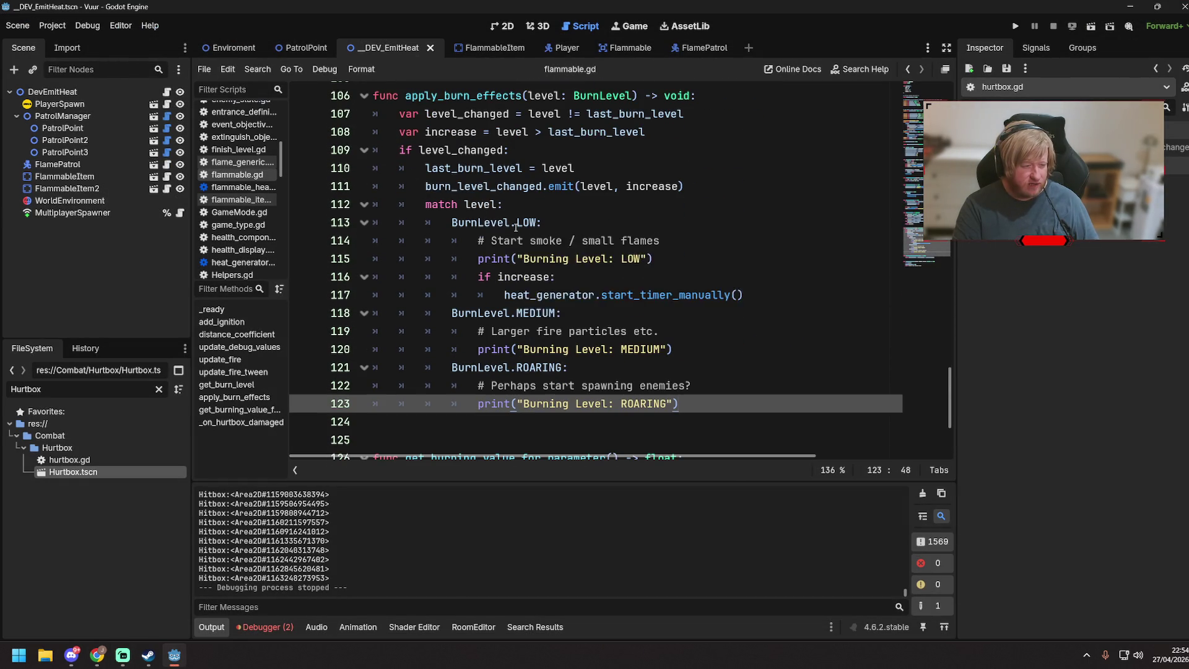
{"action": "left_click", "coordinate": [454, 279]}
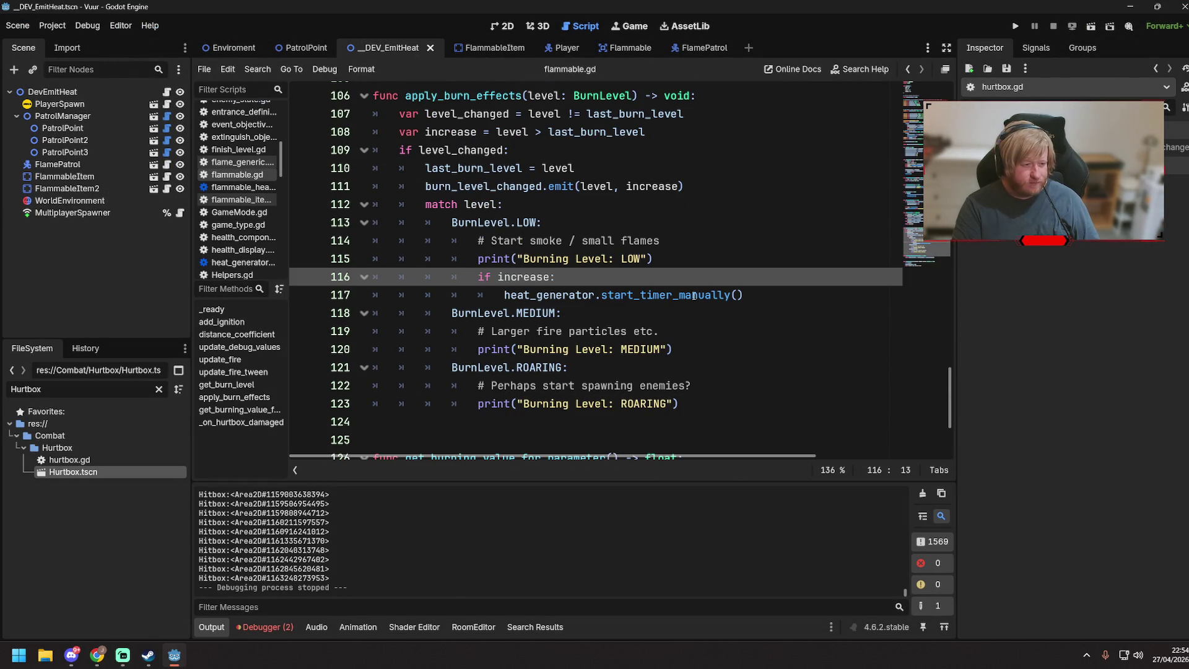
{"action": "left_click", "coordinate": [753, 298]}
{"action": "scroll", "coordinate": [650, 268], "scroll_direction": "up", "scroll_amount": 5}
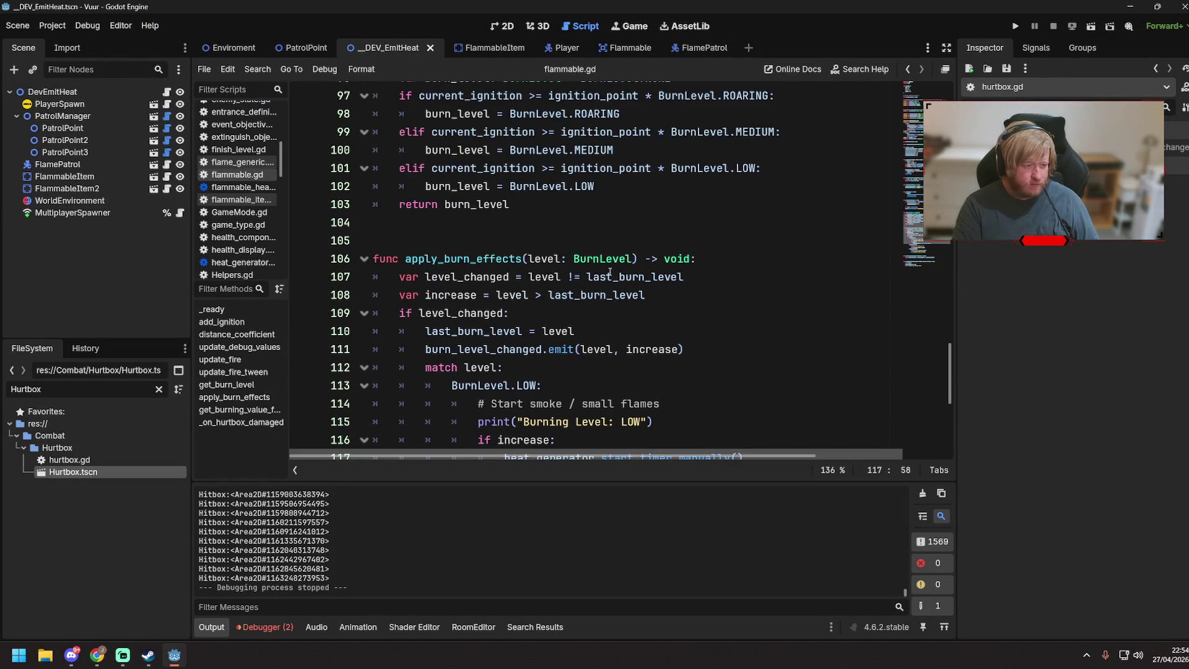
{"action": "scroll", "coordinate": [595, 265], "scroll_direction": "down", "scroll_amount": 4}
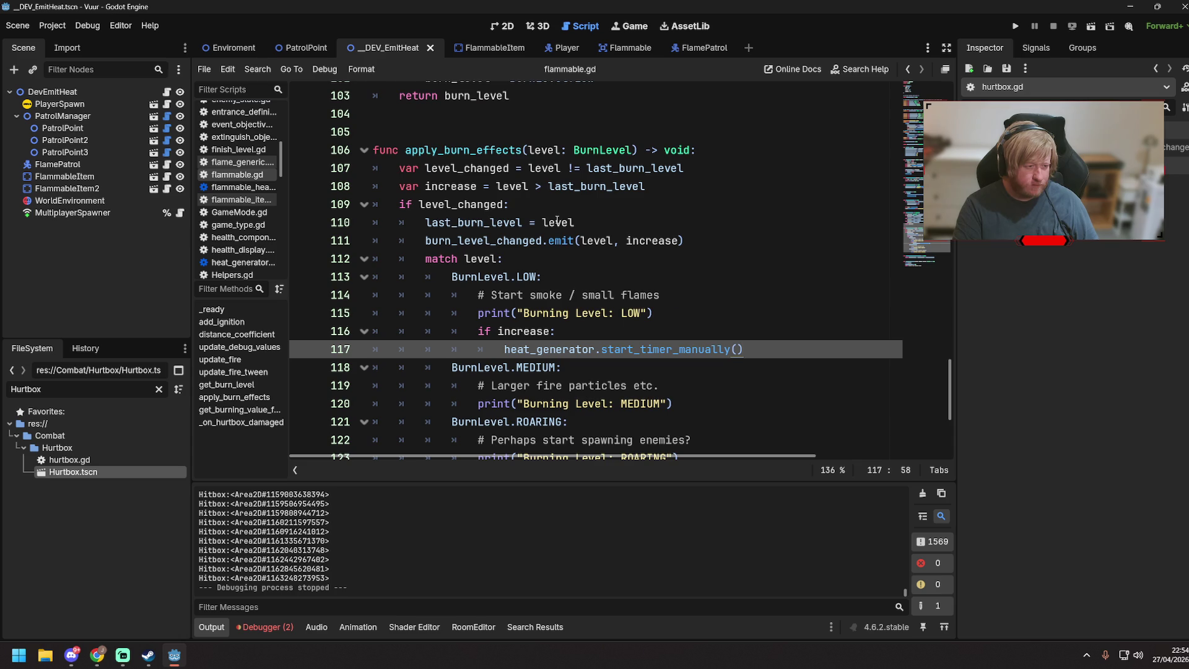
{"action": "scroll", "coordinate": [557, 220], "scroll_direction": "up", "scroll_amount": 2}
{"action": "scroll", "coordinate": [557, 220], "scroll_direction": "up", "scroll_amount": 7}
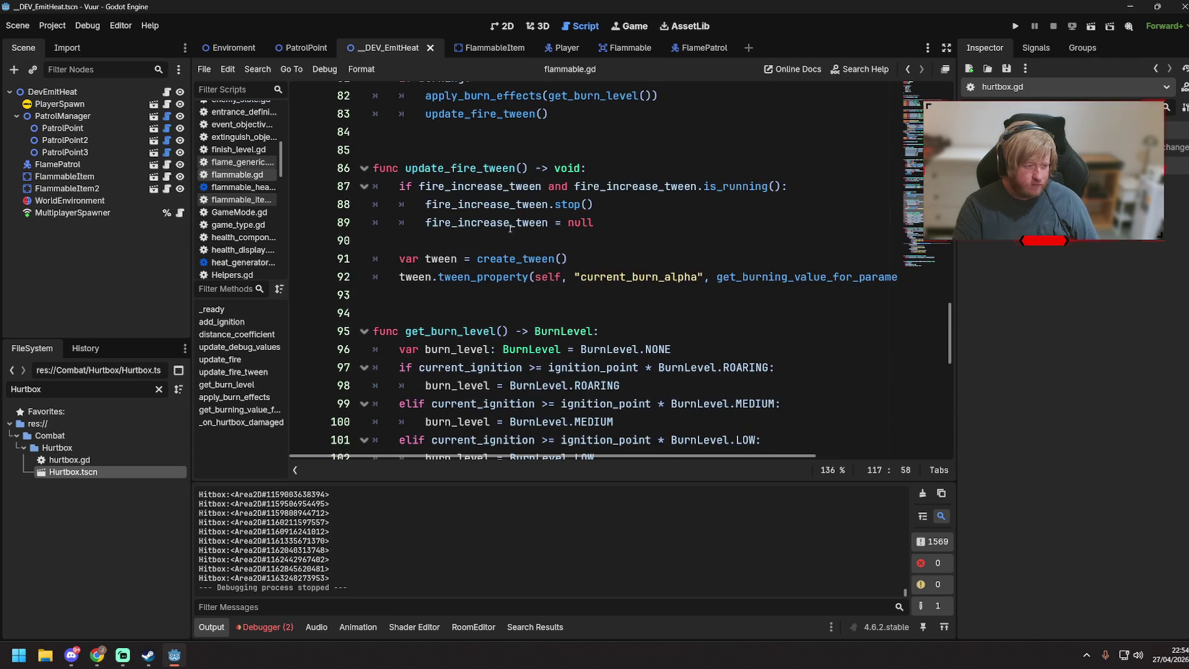
{"action": "left_click", "coordinate": [649, 186]}
- Search flammable.gd for every use of update_fire_tween
{"action": "key", "text": "ctrl+f"}
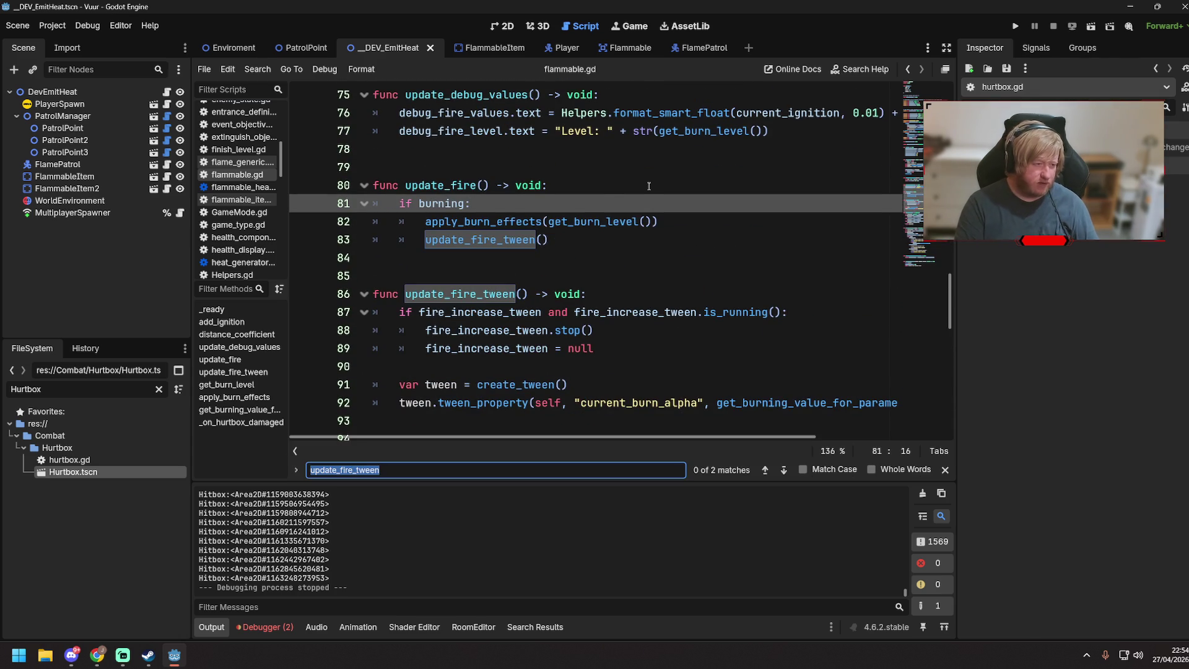
{"action": "scroll", "coordinate": [644, 192], "scroll_direction": "up", "scroll_amount": 6}
{"action": "scroll", "coordinate": [588, 226], "scroll_direction": "down", "scroll_amount": 5}
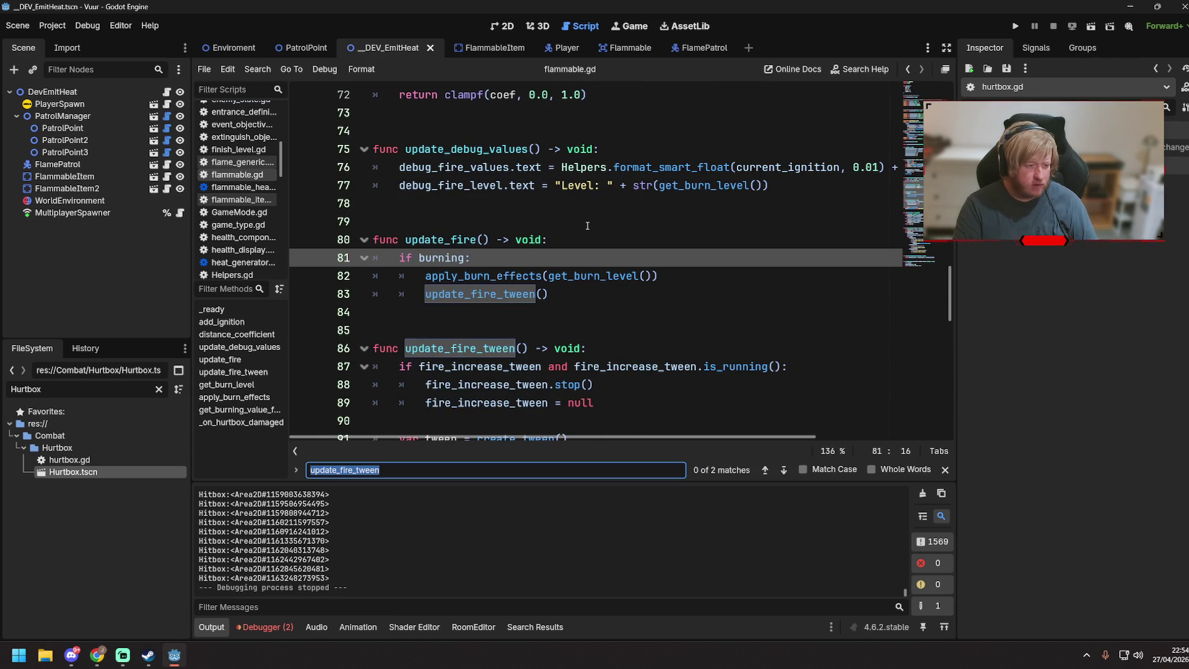
{"action": "key", "text": "Escape"}
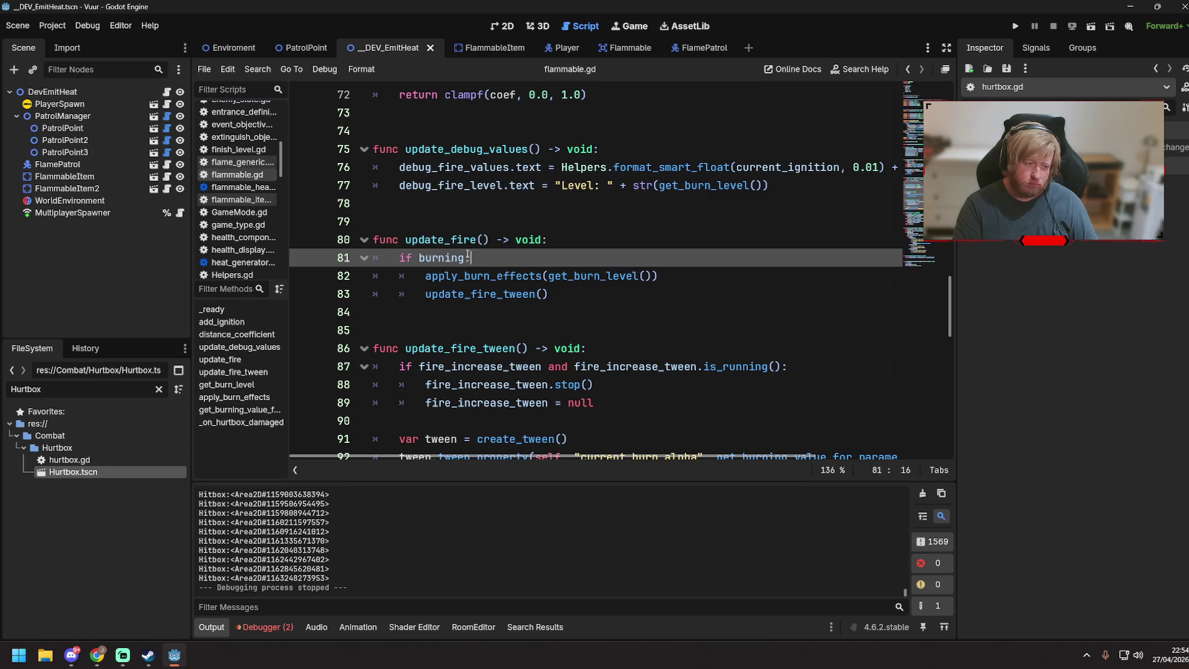
- Move up to add_ignition, placing the caret after burning = true on line 66
{"action": "scroll", "coordinate": [467, 256], "scroll_direction": "up", "scroll_amount": 6}
{"action": "scroll", "coordinate": [465, 268], "scroll_direction": "up", "scroll_amount": 1}
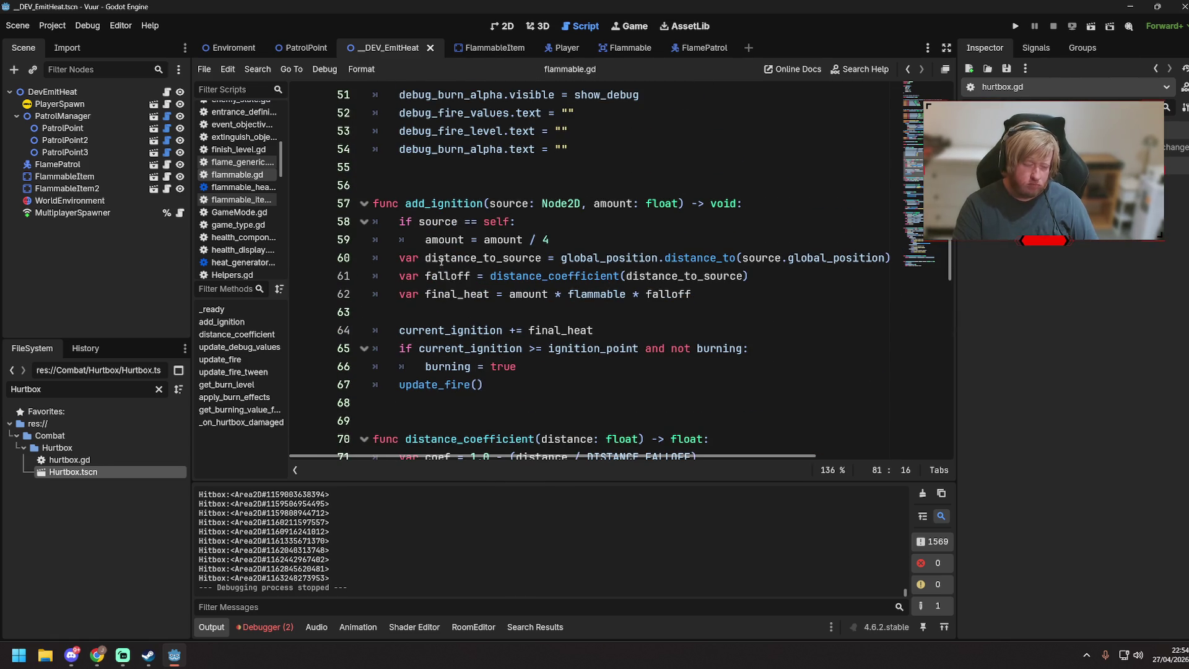
{"action": "scroll", "coordinate": [441, 261], "scroll_direction": "up", "scroll_amount": 1}
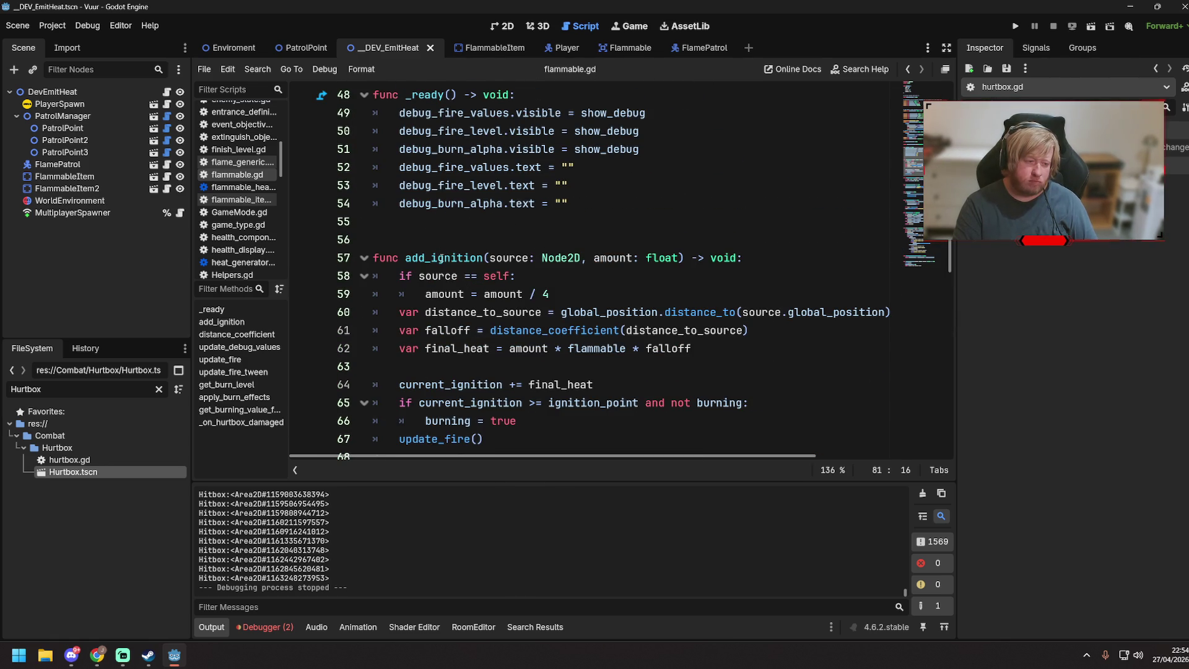
{"action": "scroll", "coordinate": [517, 289], "scroll_direction": "down", "scroll_amount": 2}
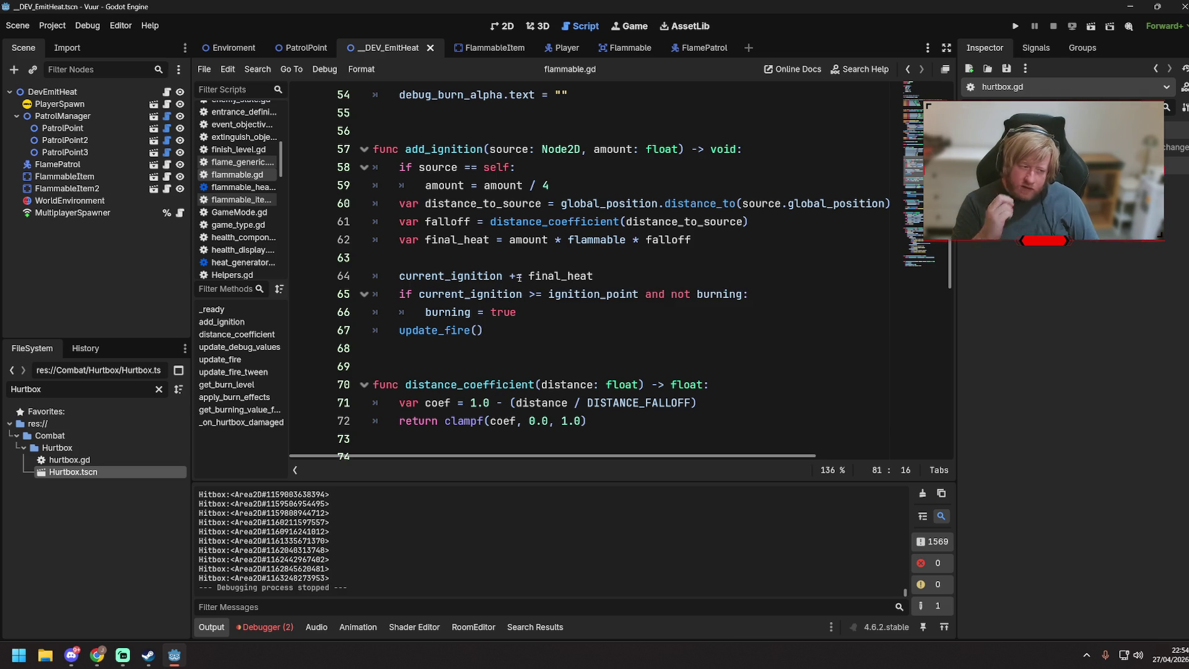
{"action": "left_click", "coordinate": [537, 312]}
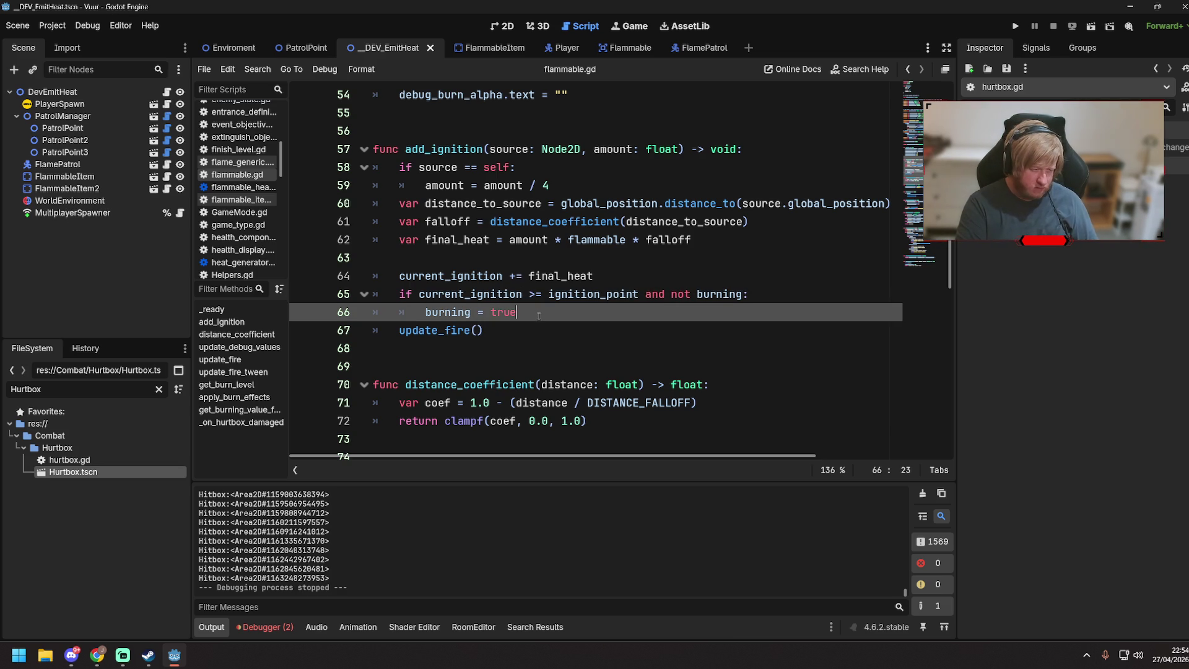
- Below burning = true on line 66, add an else: branch with burning = false, then save flammable.gd
{"action": "key", "text": "Return"}
{"action": "key", "text": "space"}
{"action": "key", "text": "BackSpace"}
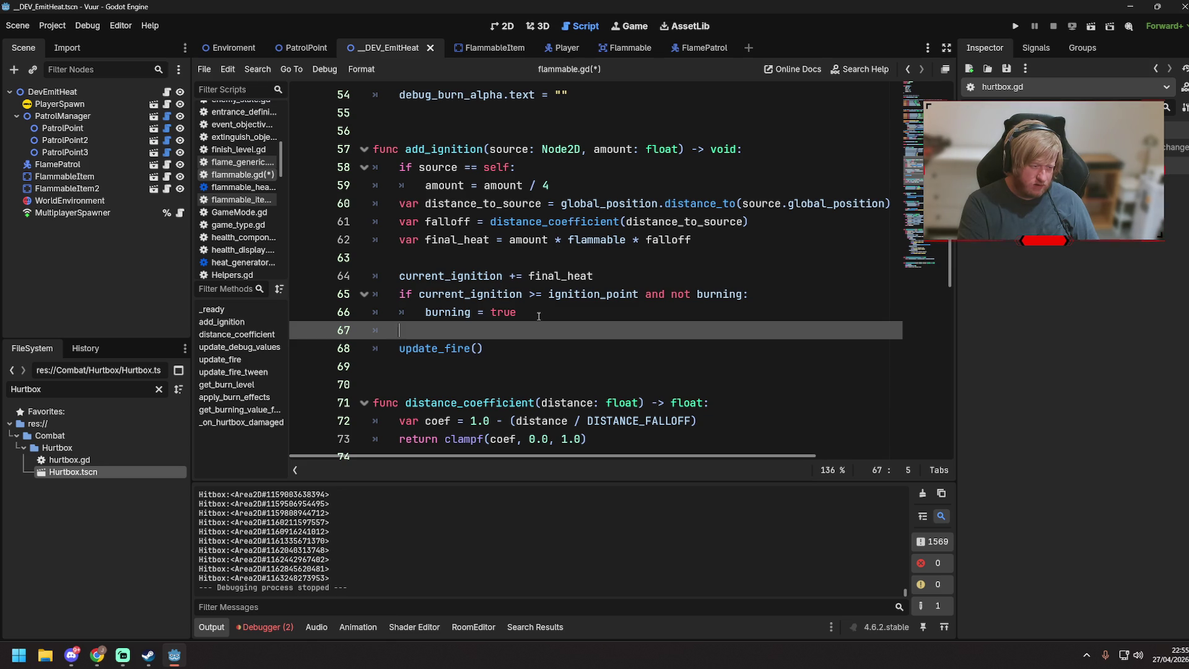
{"action": "type", "text": "else:"}
{"action": "key", "text": "Return"}
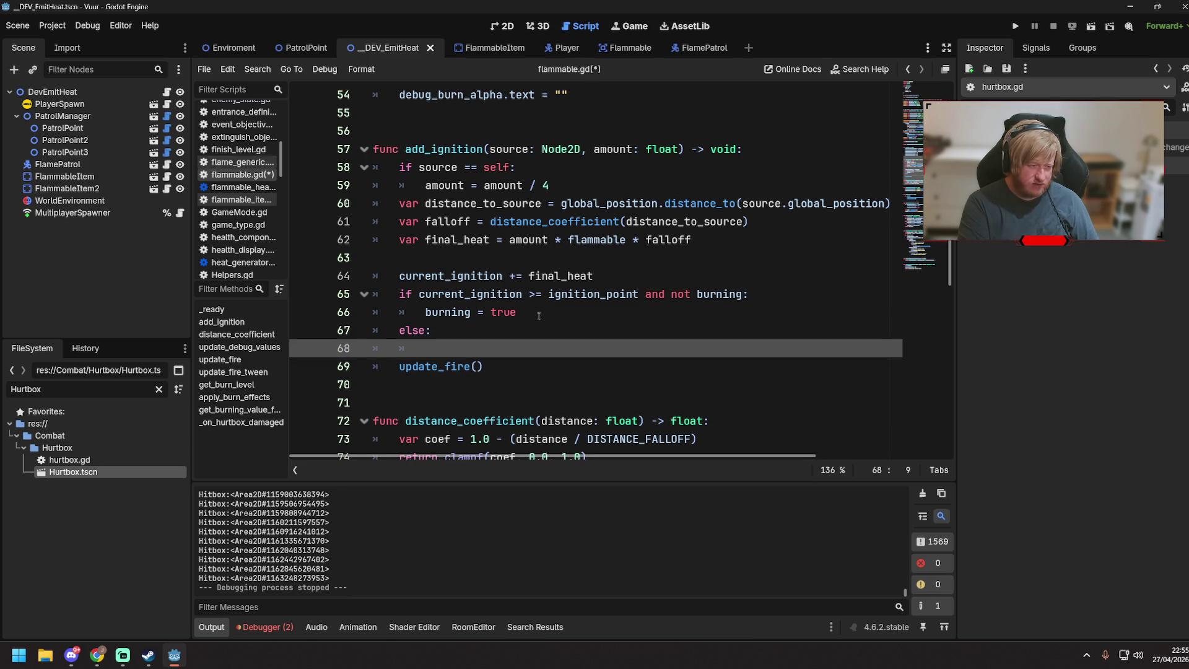
{"action": "type", "text": "burning = fa"}
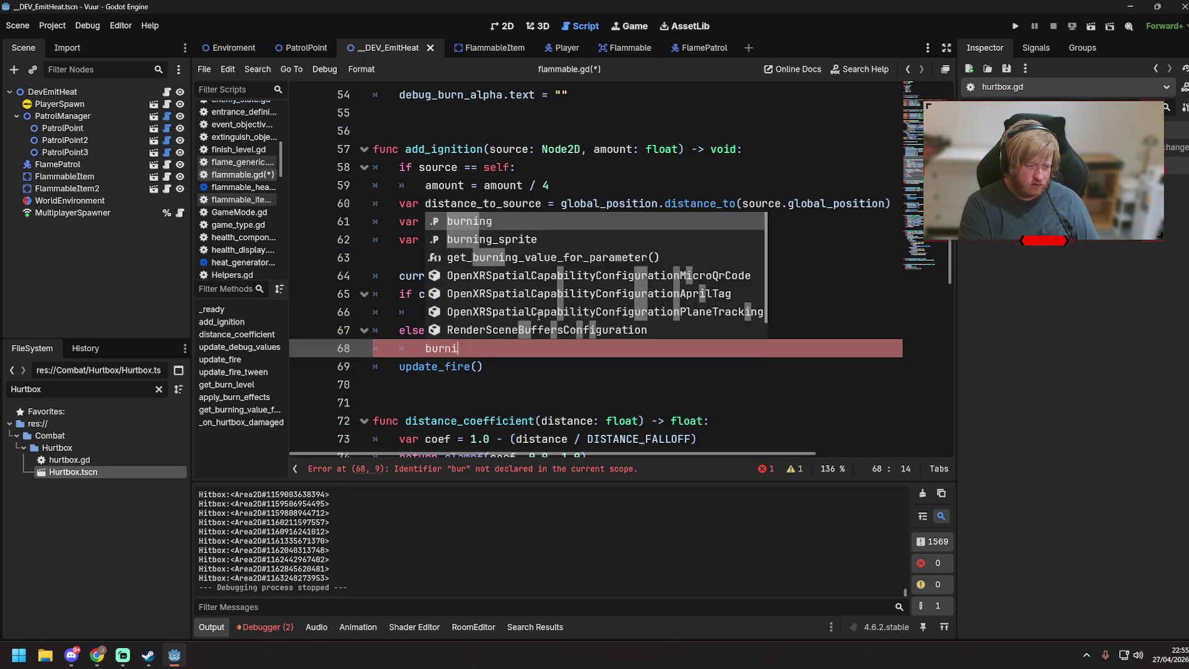
{"action": "type", "text": "lse"}
{"action": "key", "text": "ctrl+s"}
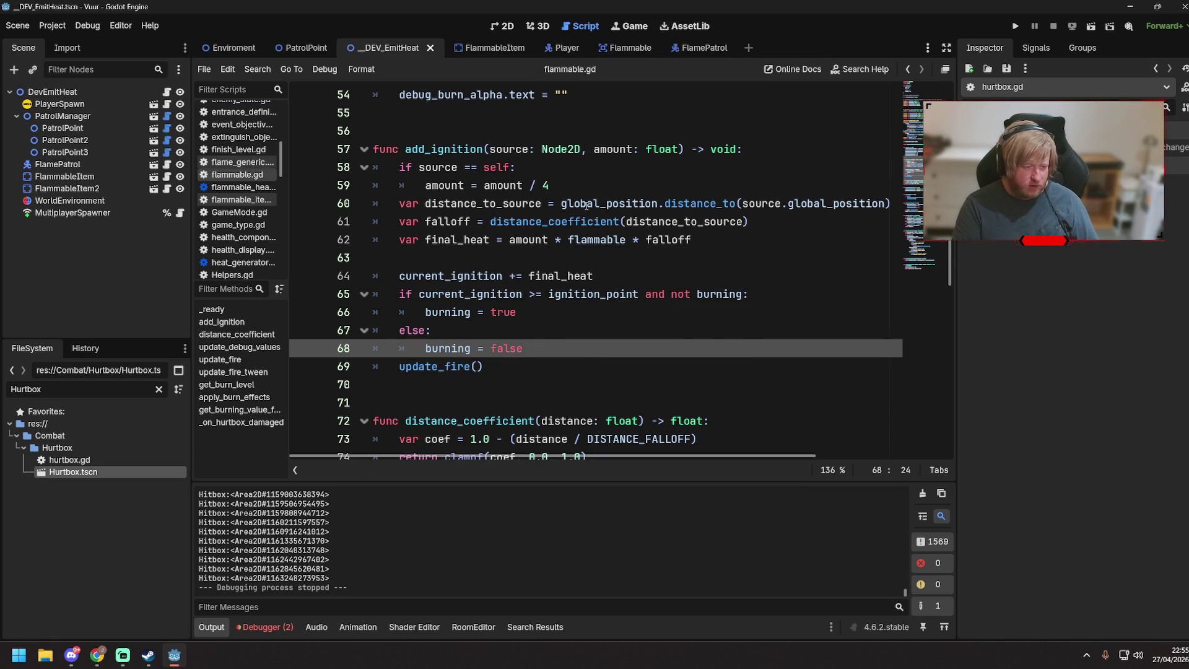
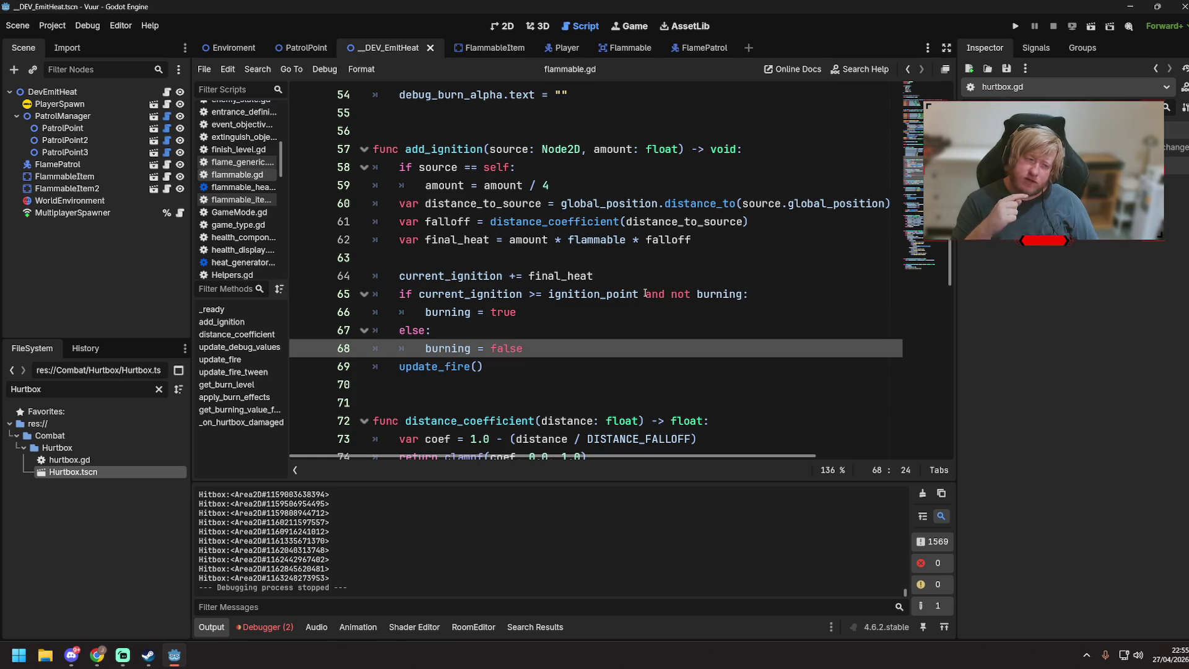
- Delete the burning if/else block from add_ignition, leaving only final_heat and update_fire(), and save
{"action": "key", "text": "shift+Up"}
{"action": "key", "text": "shift+Home"}
{"action": "key", "text": "shift+Home"}
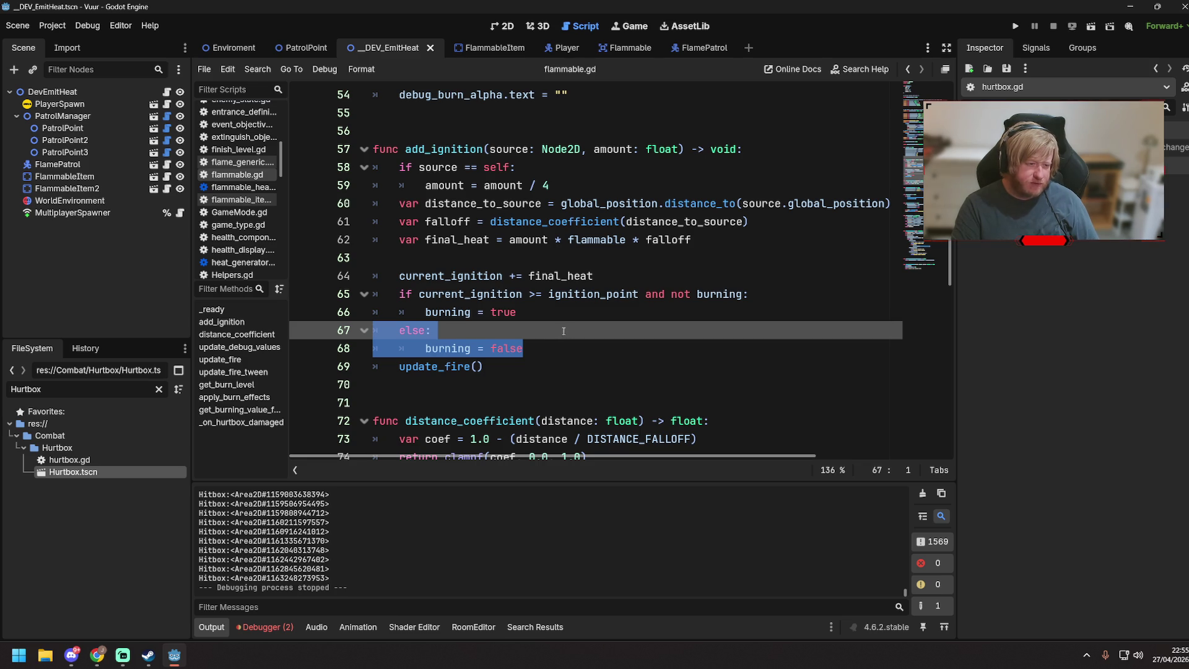
{"action": "left_click_drag", "start_coordinate": [533, 348], "coordinate": [361, 301]}
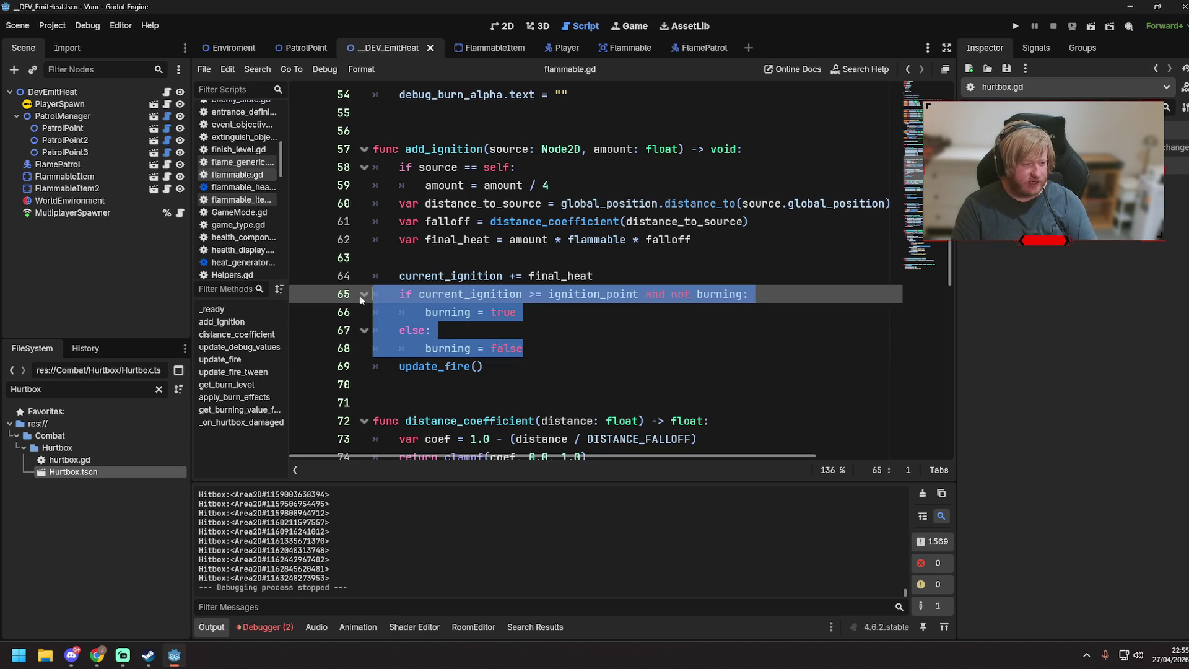
{"action": "key", "text": "BackSpace"}
{"action": "key", "text": "BackSpace"}
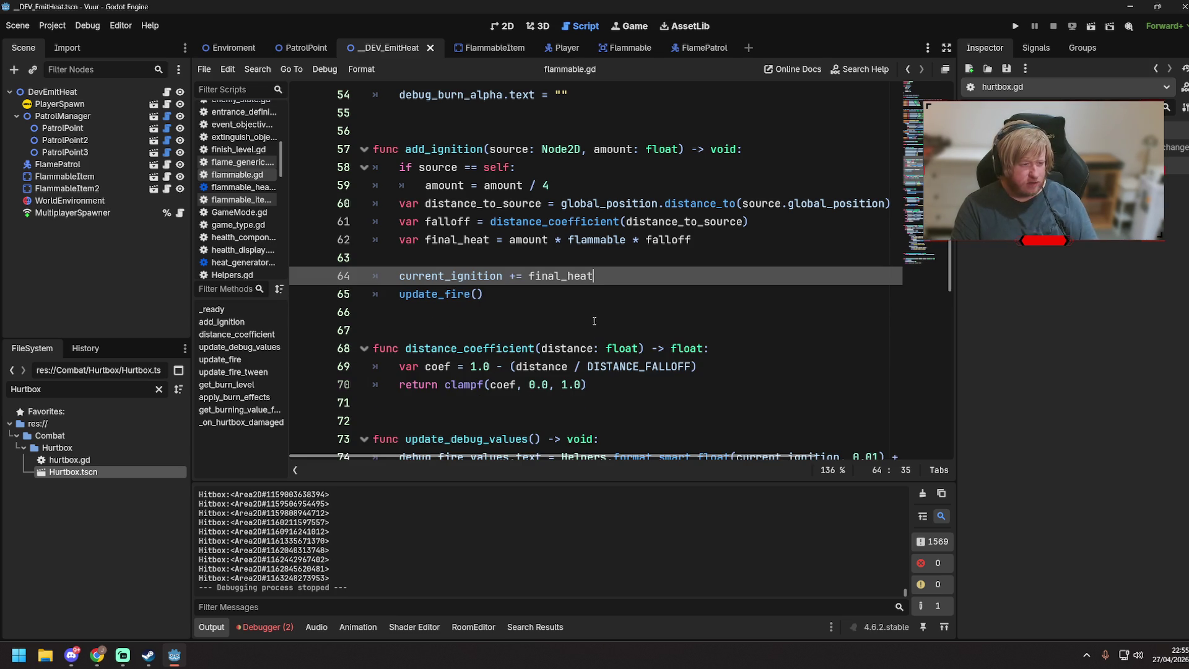
{"action": "key", "text": "ctrl+s"}
{"action": "scroll", "coordinate": [558, 291], "scroll_direction": "up", "scroll_amount": 10}
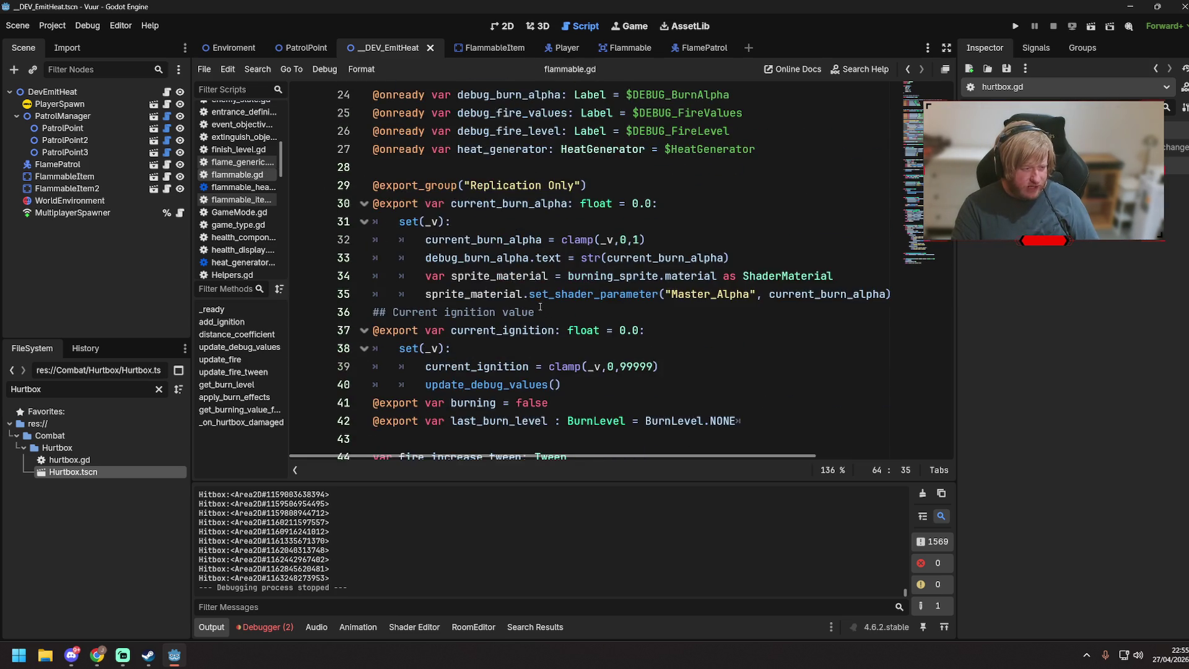
- In the current_ignition setter, add 'if burning and current_ignition < ignition_point: burning = false'
{"action": "scroll", "coordinate": [538, 308], "scroll_direction": "down", "scroll_amount": 3}
{"action": "scroll", "coordinate": [526, 298], "scroll_direction": "up", "scroll_amount": 2}
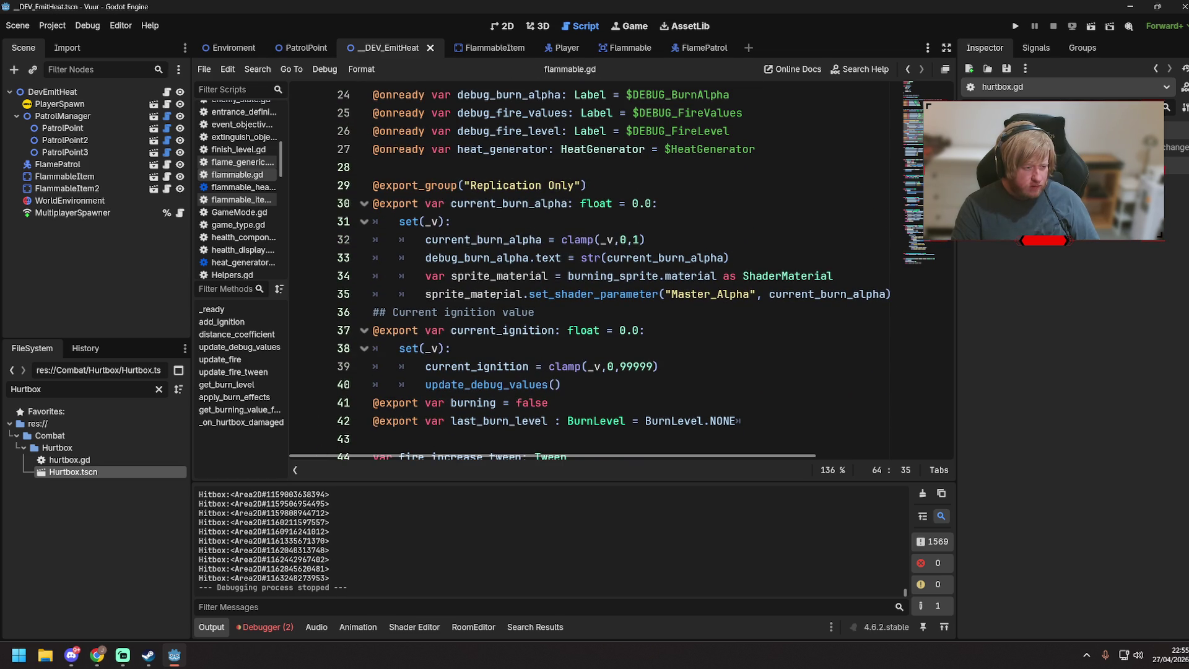
{"action": "scroll", "coordinate": [498, 303], "scroll_direction": "up", "scroll_amount": 1}
{"action": "scroll", "coordinate": [499, 322], "scroll_direction": "down", "scroll_amount": 2}
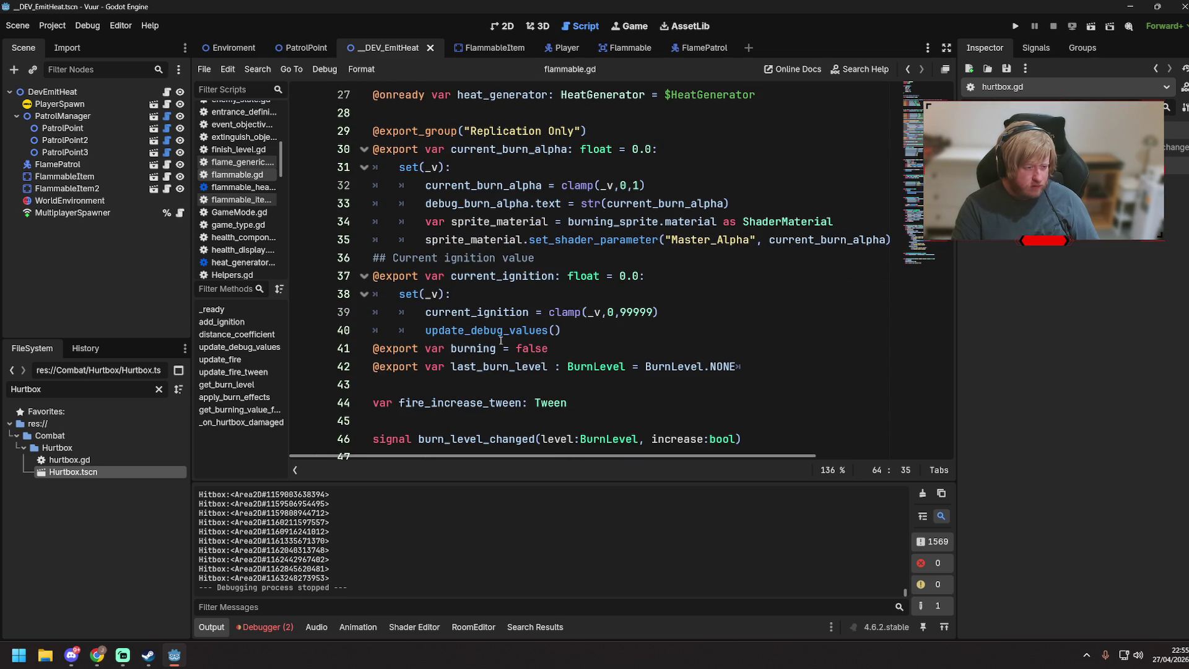
{"action": "left_click", "coordinate": [556, 350]}
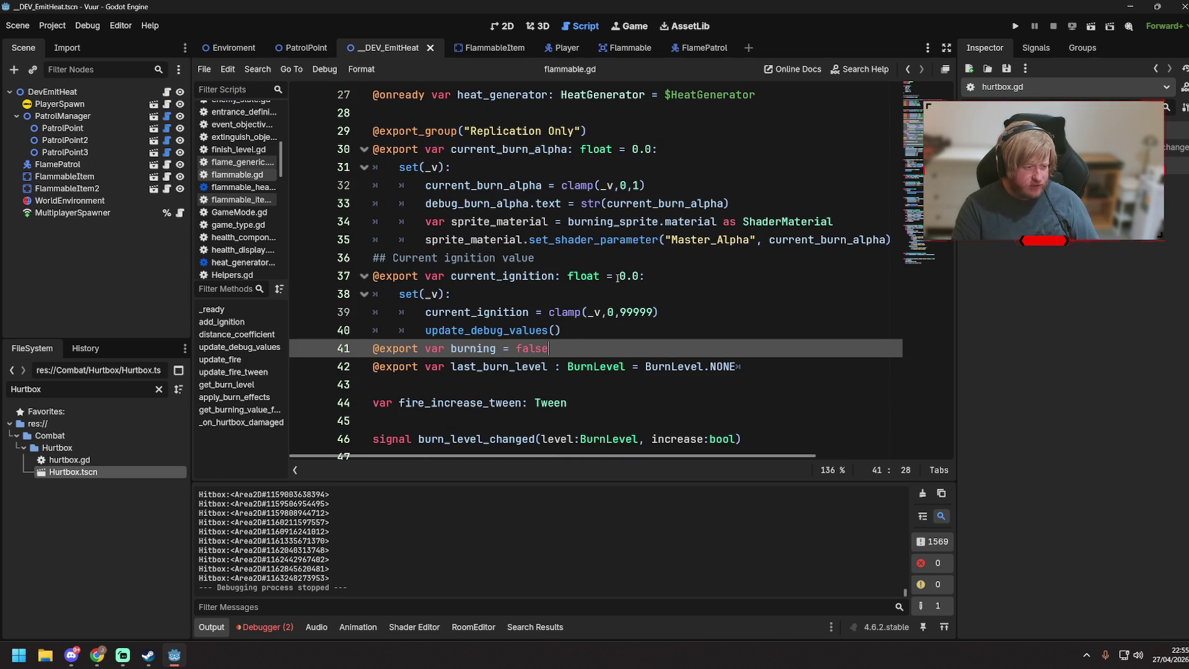
{"action": "left_click", "coordinate": [488, 292]}
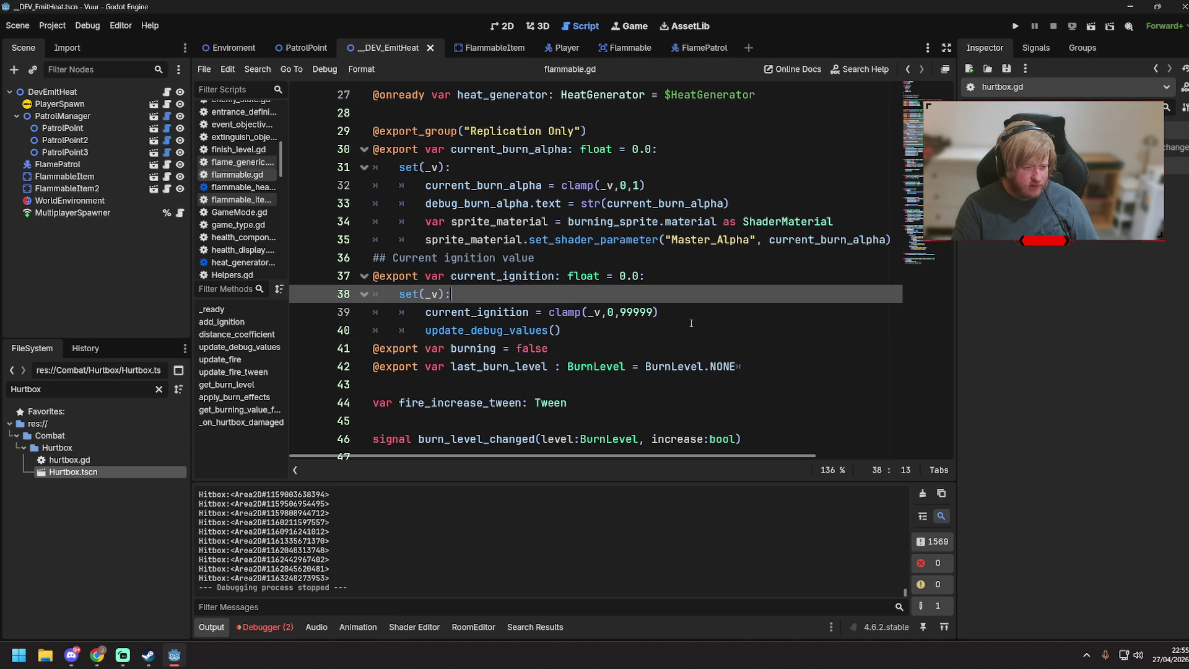
{"action": "left_click", "coordinate": [651, 329]}
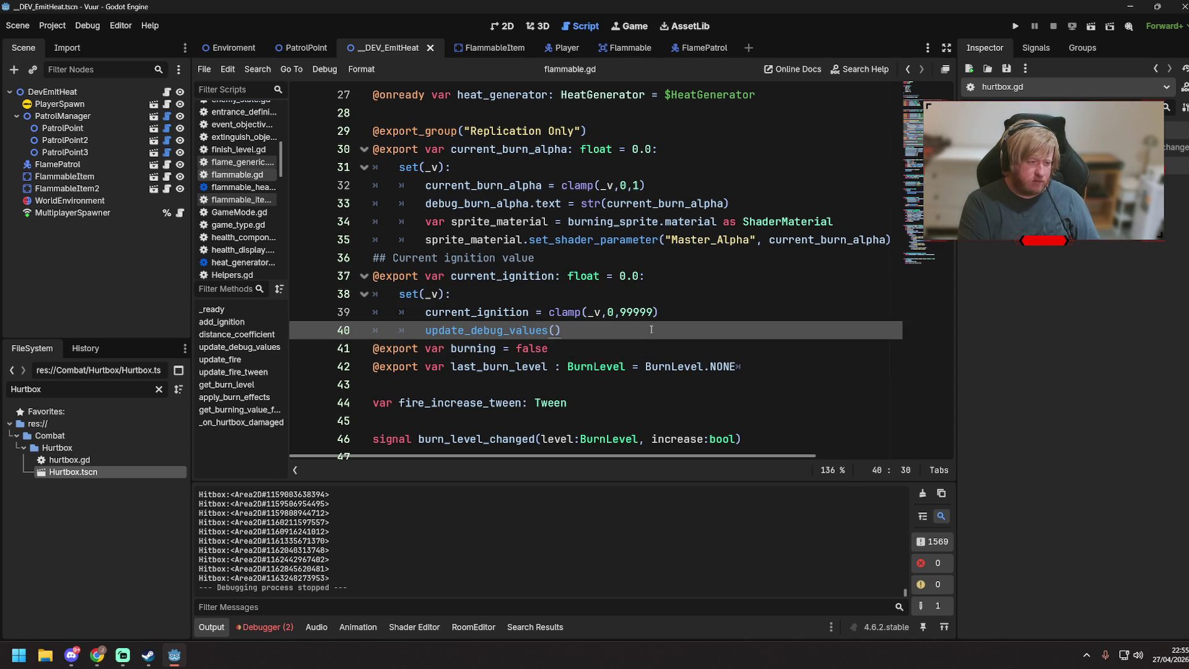
{"action": "key", "text": "Return"}
{"action": "type", "text": "if burning =="}
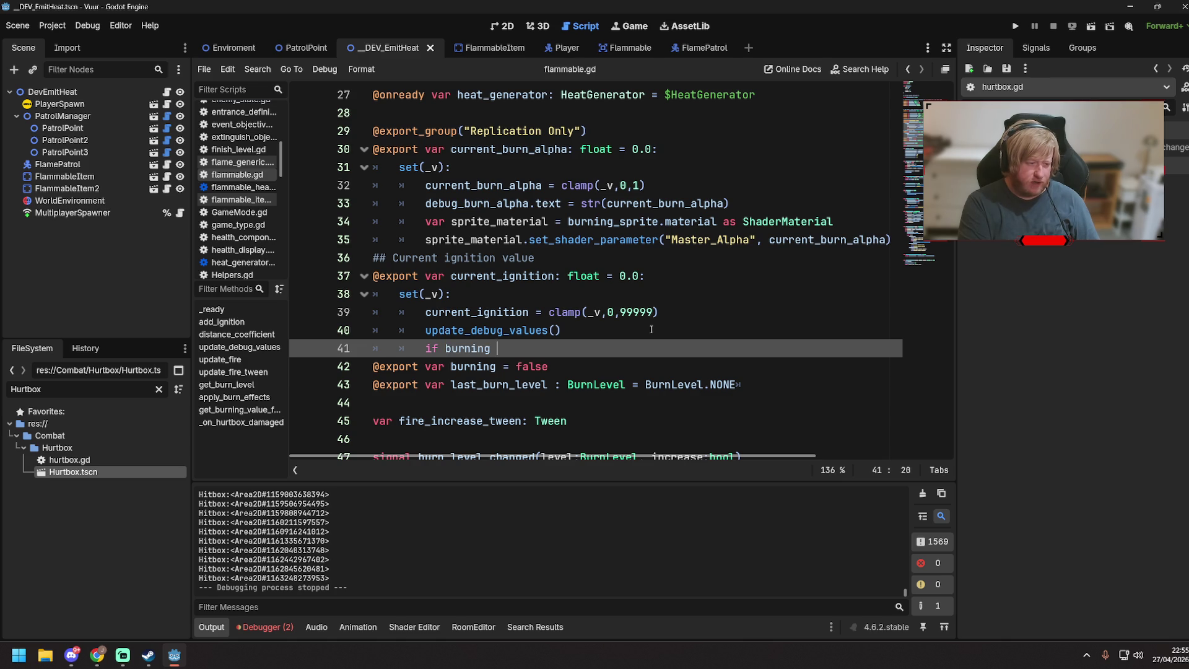
{"action": "key", "text": "BackSpace"}
{"action": "key", "text": "BackSpace"}
{"action": "key", "text": "BackSpace"}
{"action": "type", "text": ":"}
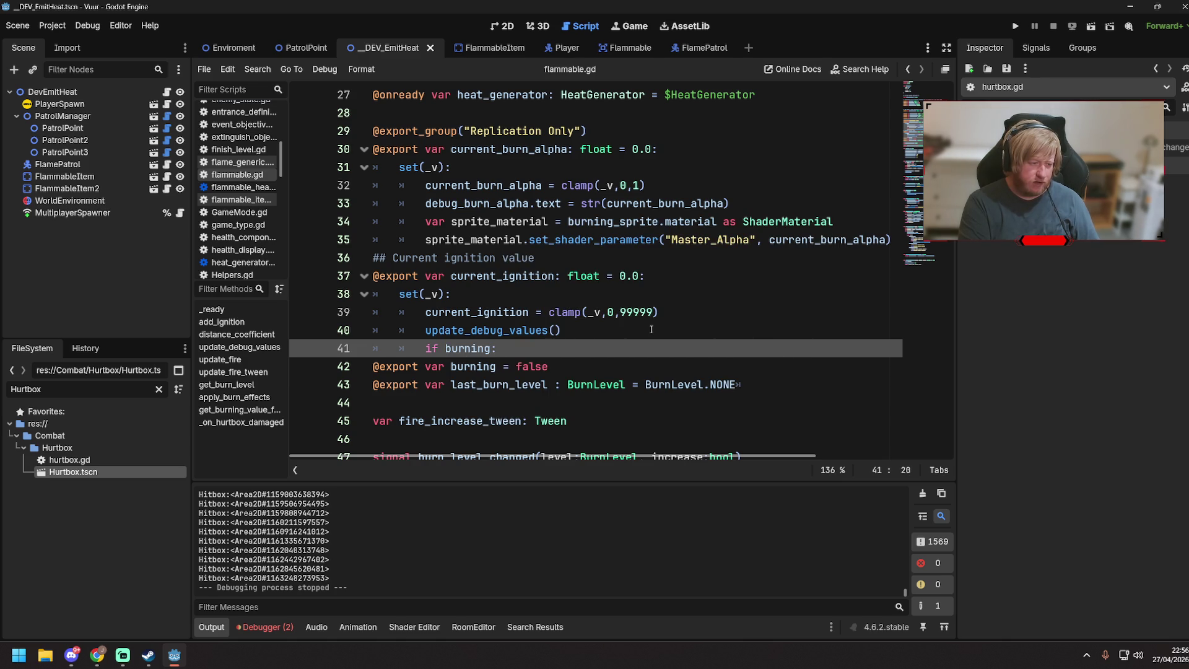
{"action": "key", "text": "Left"}
{"action": "type", "text": "and "}
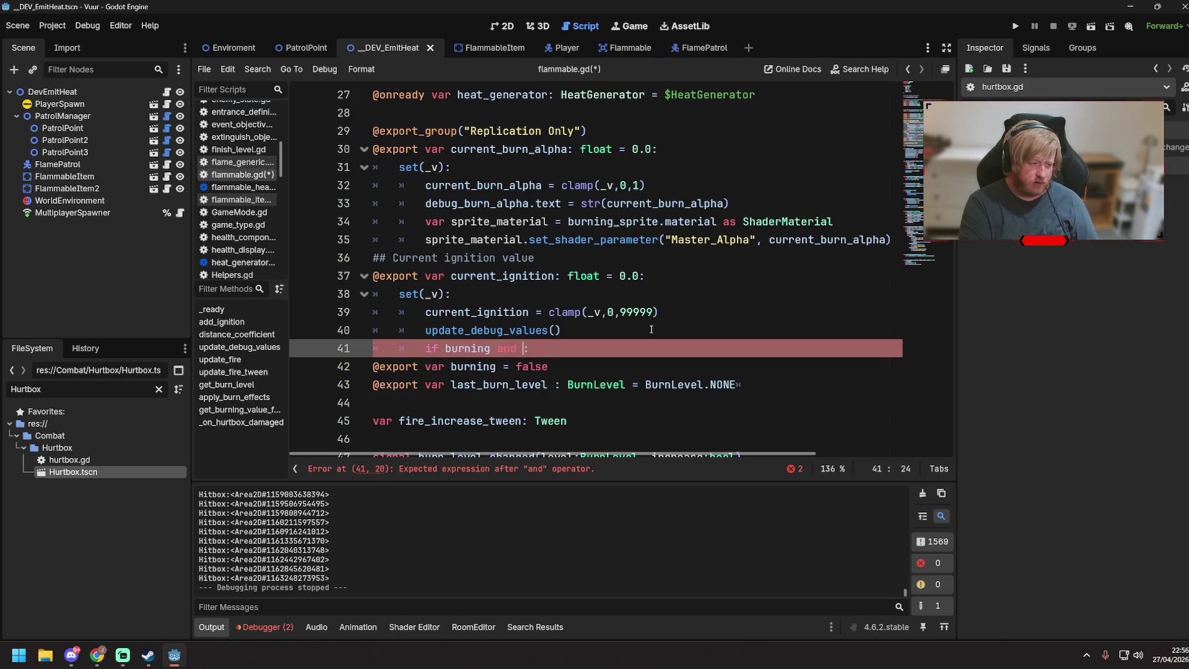
{"action": "type", "text": "ignitio"}
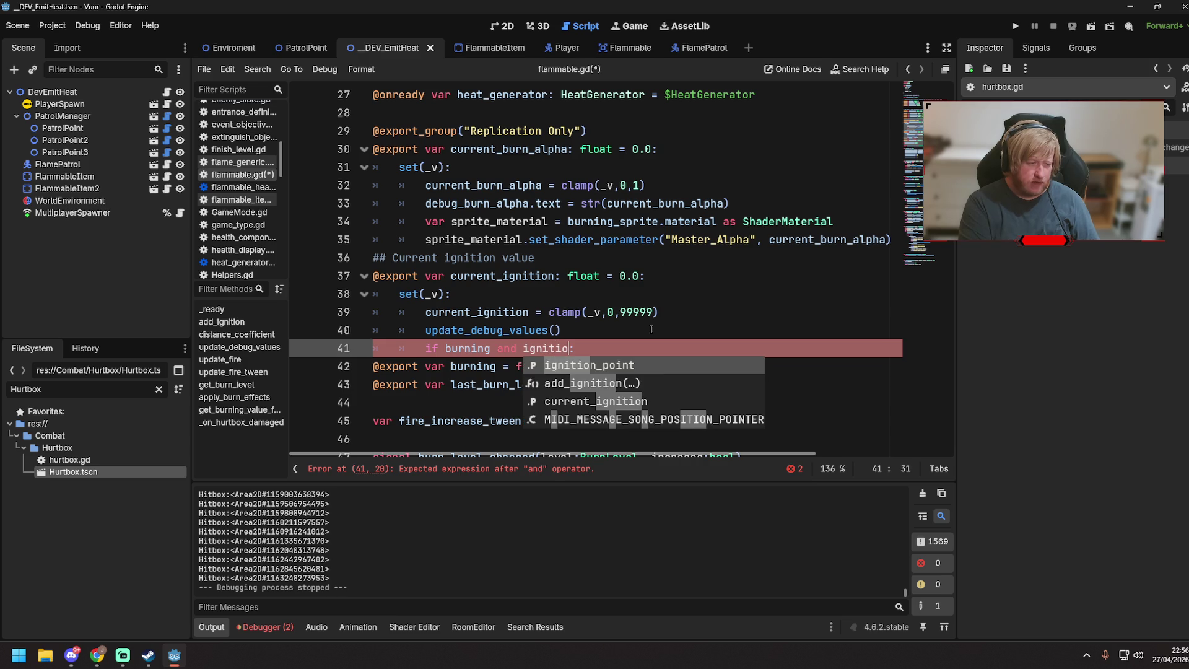
{"action": "key", "text": "BackSpace"}
{"action": "key", "text": "BackSpace"}
{"action": "key", "text": "BackSpace"}
{"action": "type", "text": "current"}
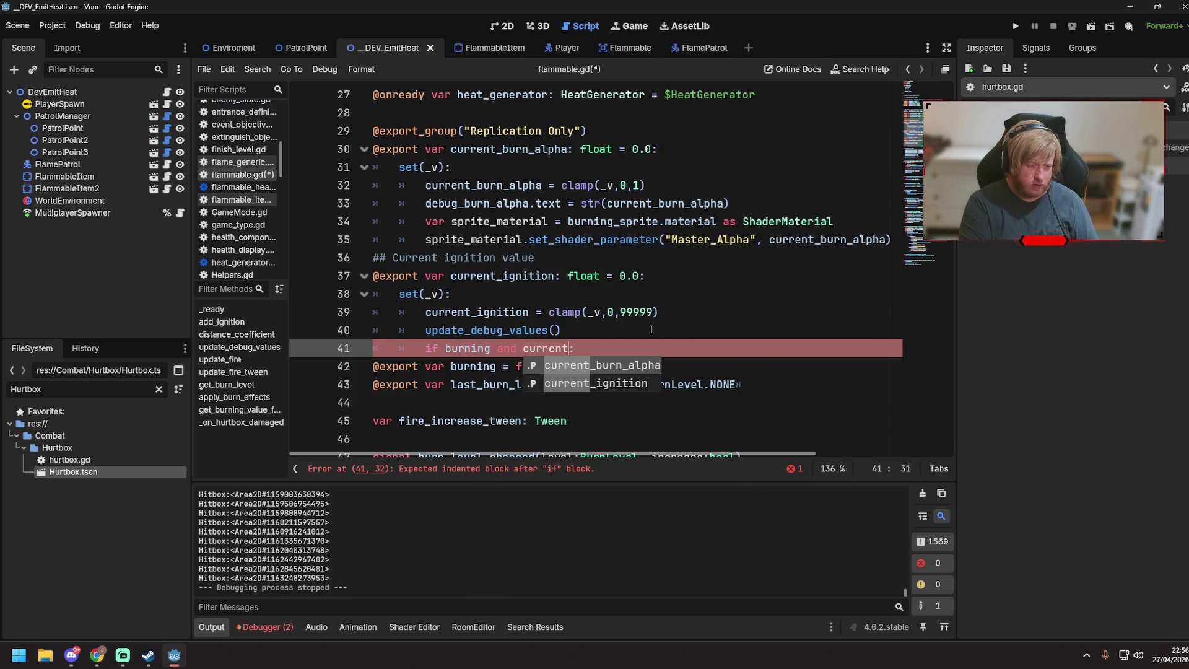
{"action": "key", "text": "Down"}
{"action": "key", "text": "Return"}
{"action": "type", "text": "< "}
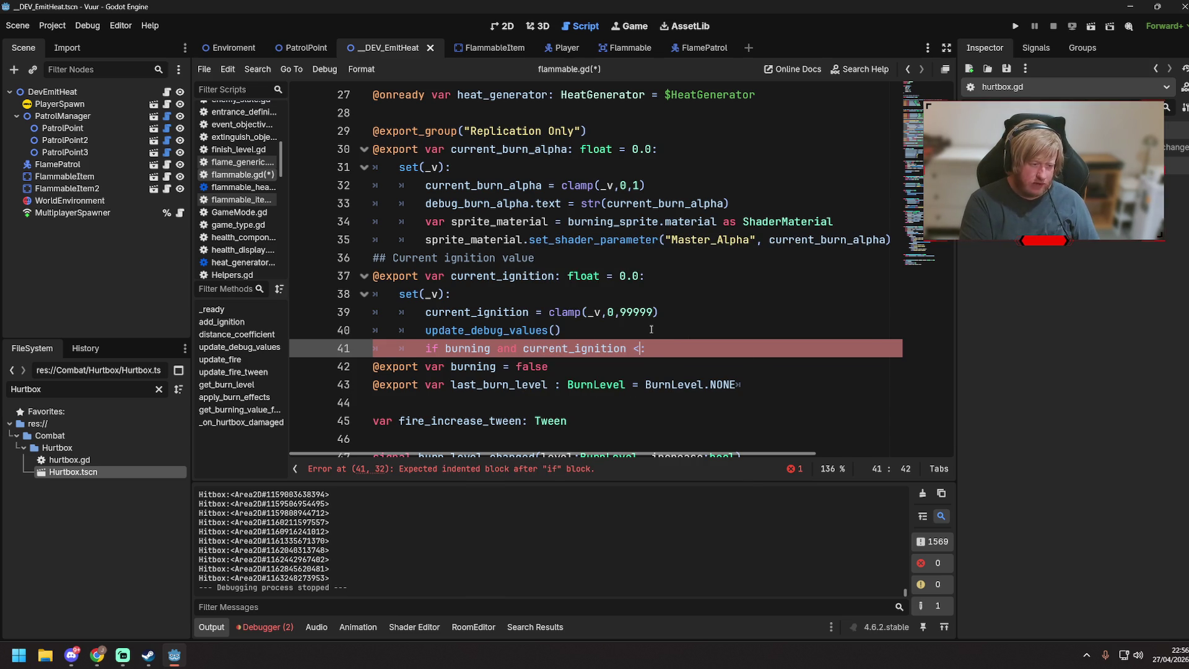
{"action": "type", "text": "ignit"}
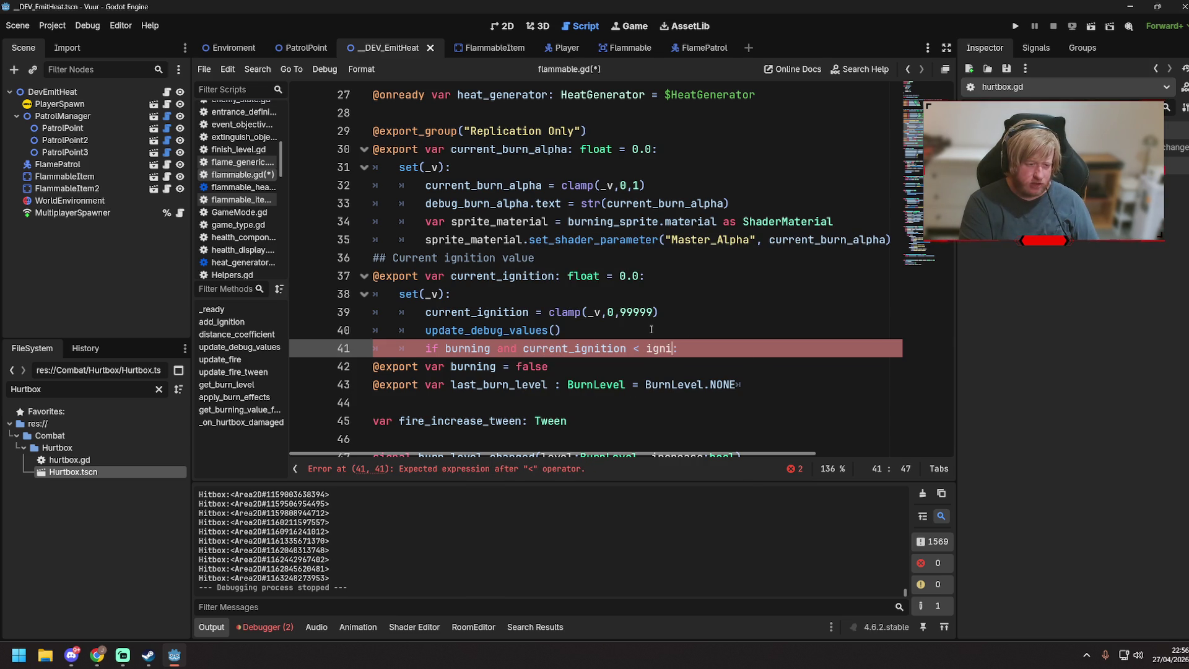
{"action": "key", "text": "Return"}
{"action": "key", "text": "Return"}
{"action": "type", "text": "burning = false"}
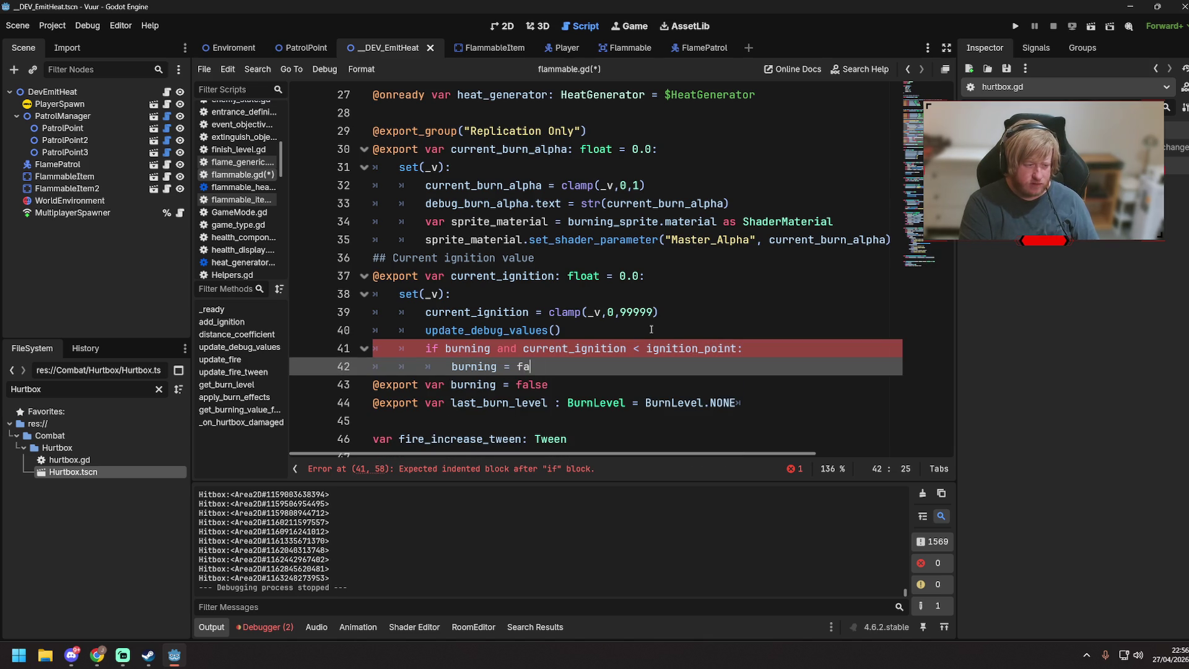
- Add 'elif not burning and current_ignition > ignition_point: burning = true' and save flammable.gd
{"action": "key", "text": "Return"}
{"action": "type", "text": "elif "}
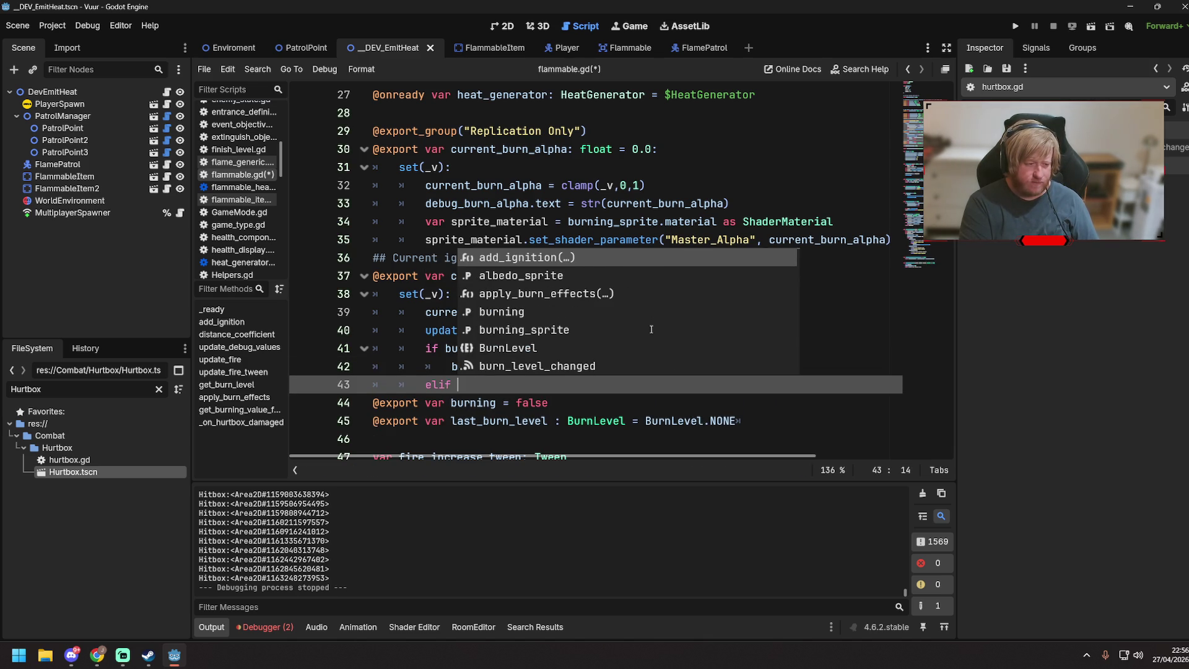
{"action": "type", "text": "not burning and "}
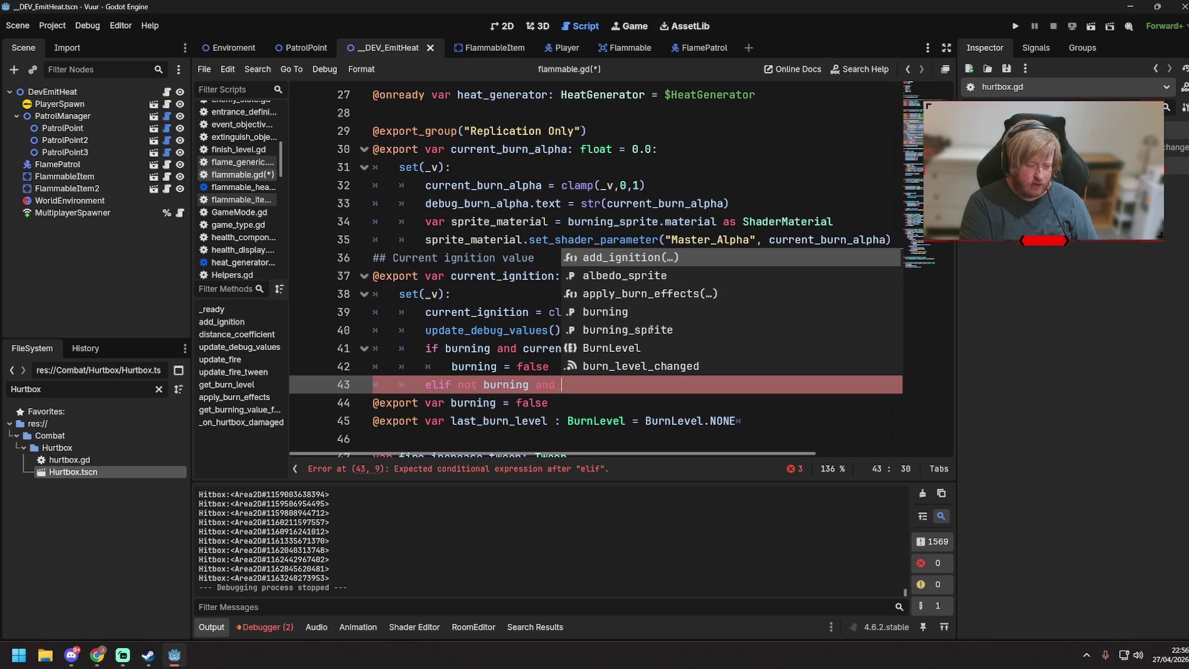
{"action": "type", "text": "current"}
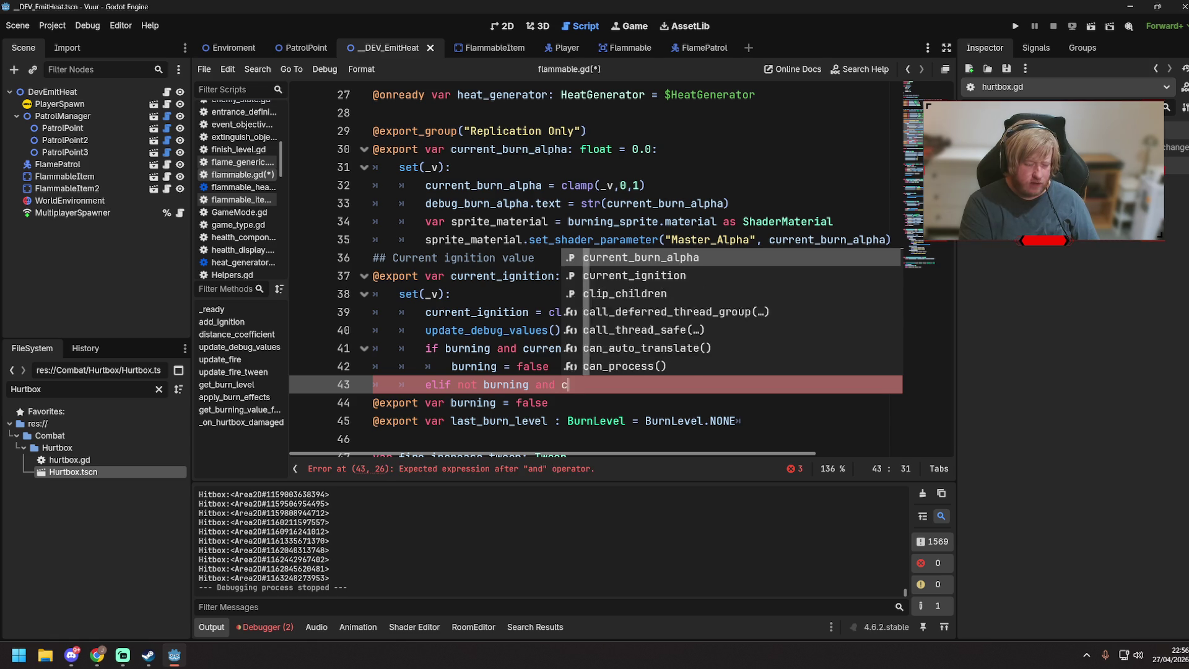
{"action": "key", "text": "Down"}
{"action": "key", "text": "Return"}
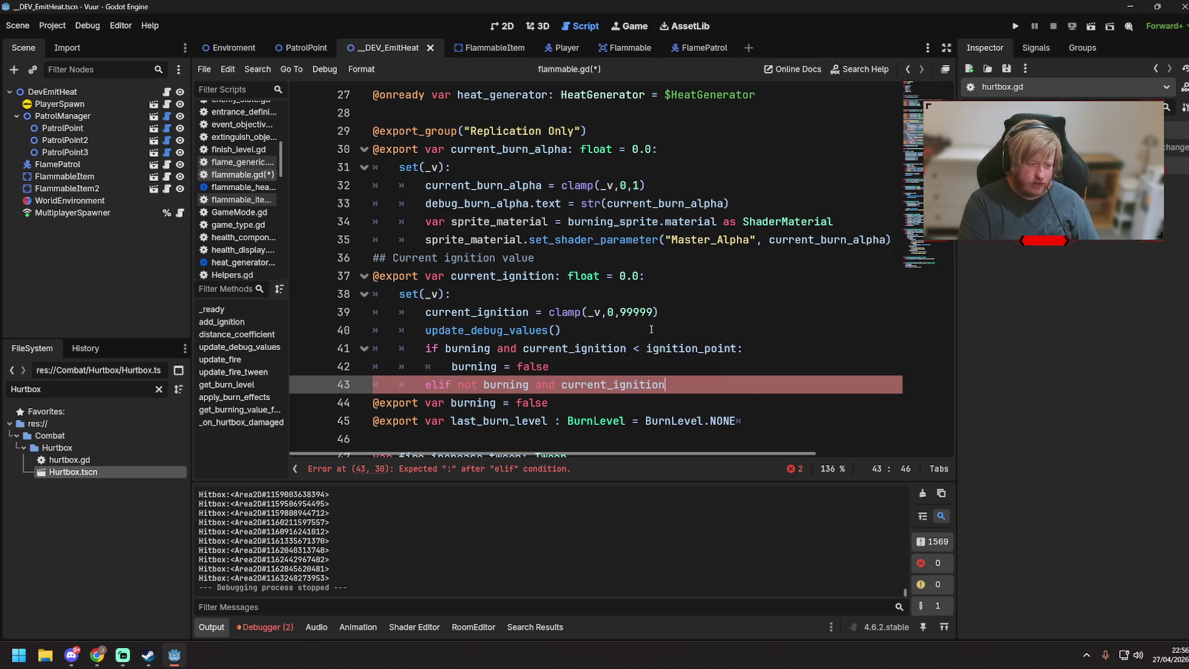
{"action": "type", "text": "> ignition"}
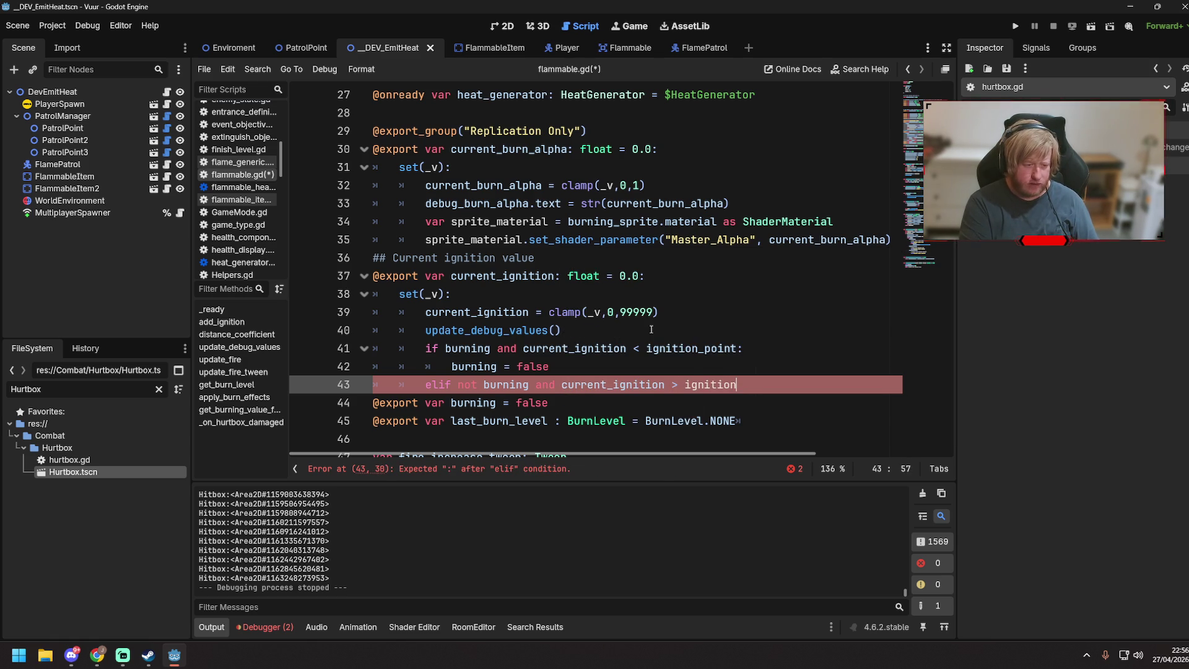
{"action": "key", "text": "Return"}
{"action": "type", "text": ":"}
{"action": "key", "text": "Return"}
{"action": "type", "text": "bur"}
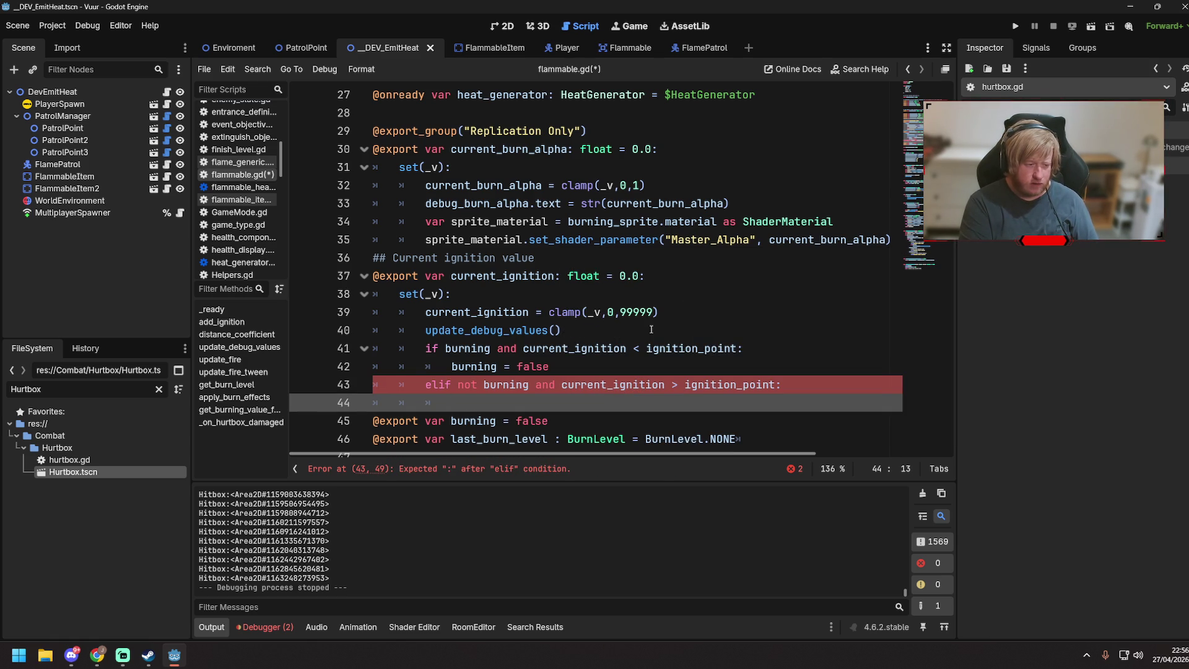
{"action": "type", "text": "ning = true"}
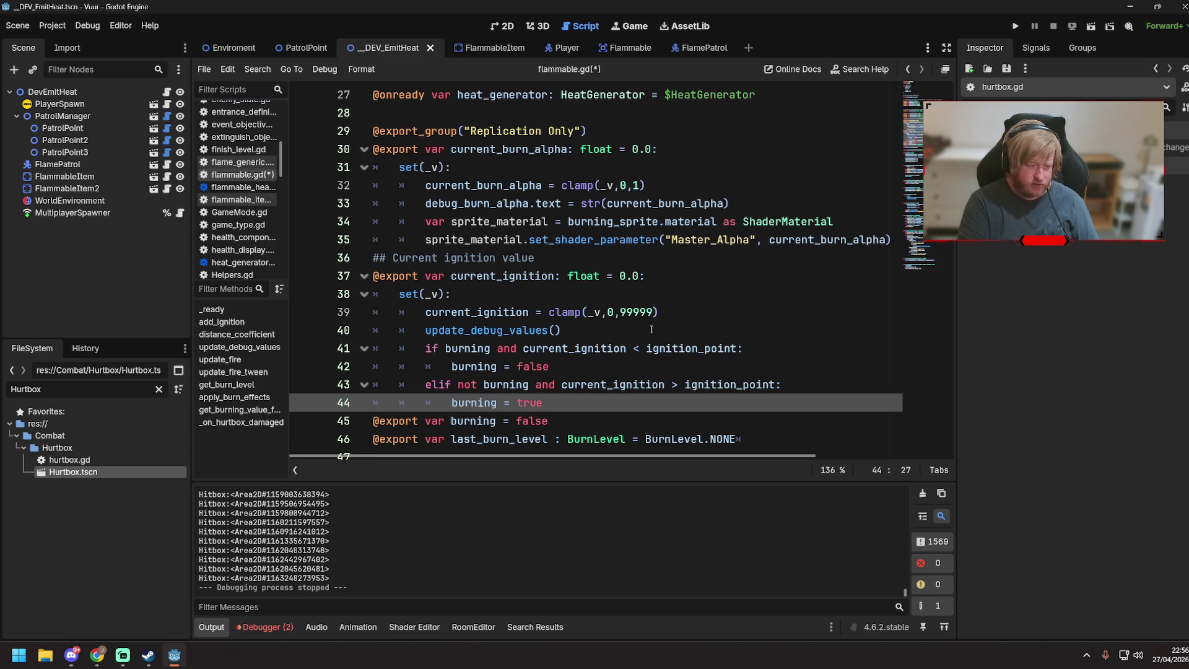
{"action": "key", "text": "Return"}
{"action": "key", "text": "ctrl+s"}
{"action": "scroll", "coordinate": [651, 329], "scroll_direction": "down", "scroll_amount": 10}
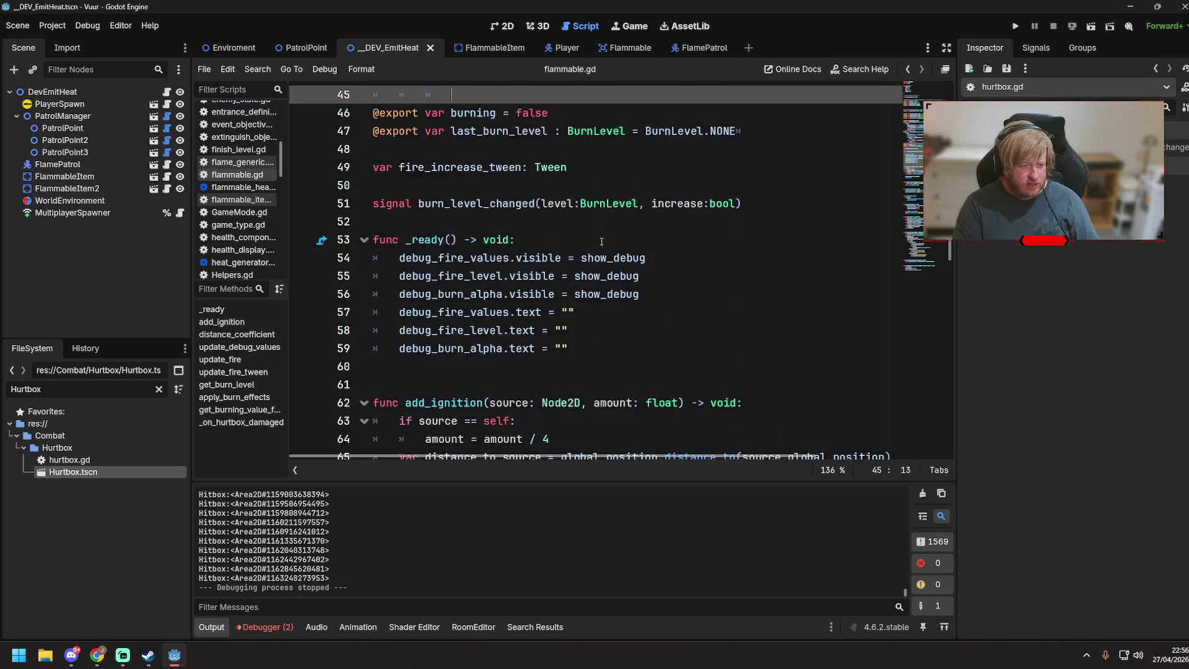
{"action": "scroll", "coordinate": [548, 227], "scroll_direction": "up", "scroll_amount": 3}
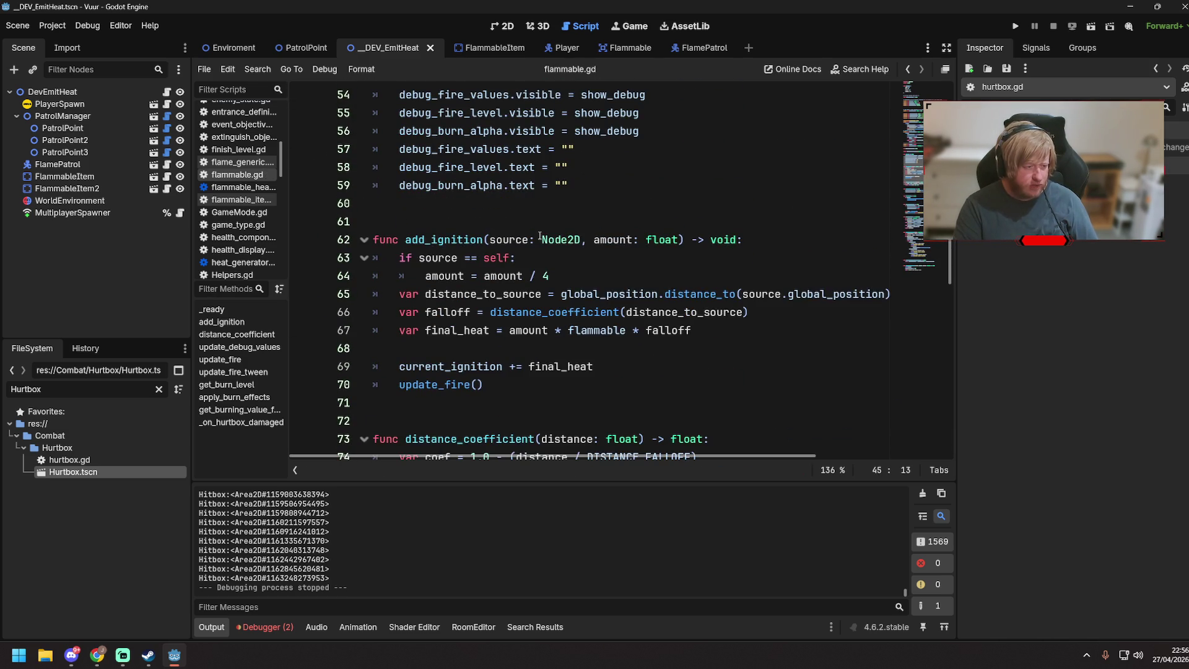
{"action": "left_click", "coordinate": [557, 348]}
{"action": "key", "text": "BackSpace"}
{"action": "left_click", "coordinate": [560, 348]}
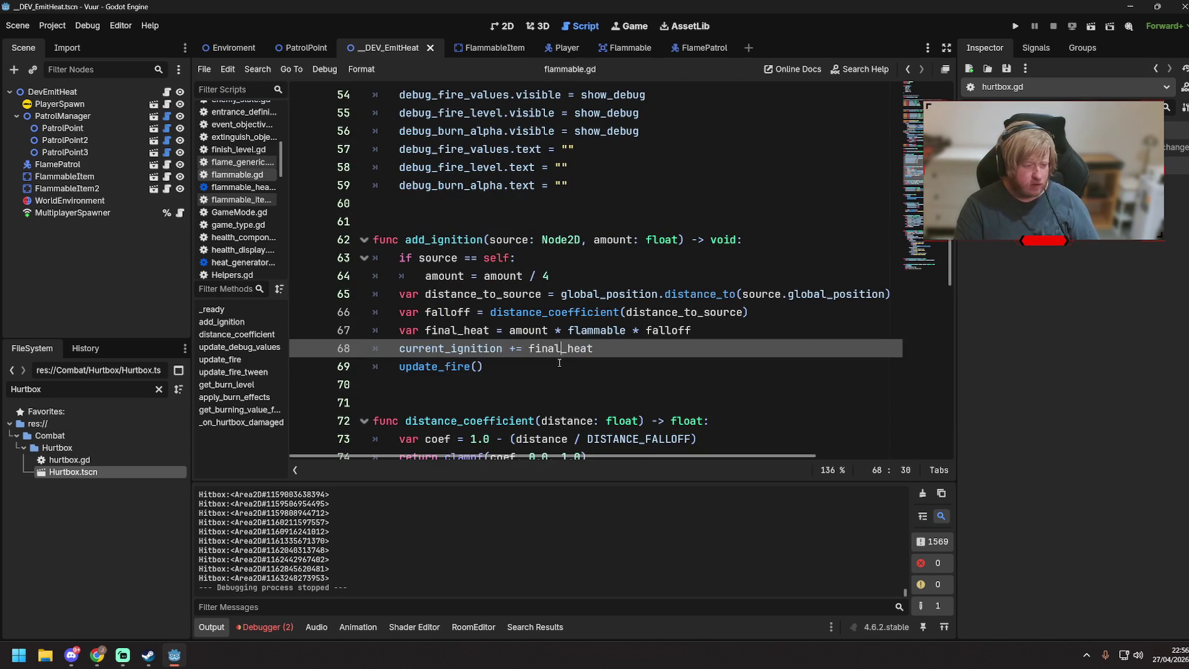
{"action": "left_click", "coordinate": [560, 363]}
{"action": "key", "text": "ctrl+s"}
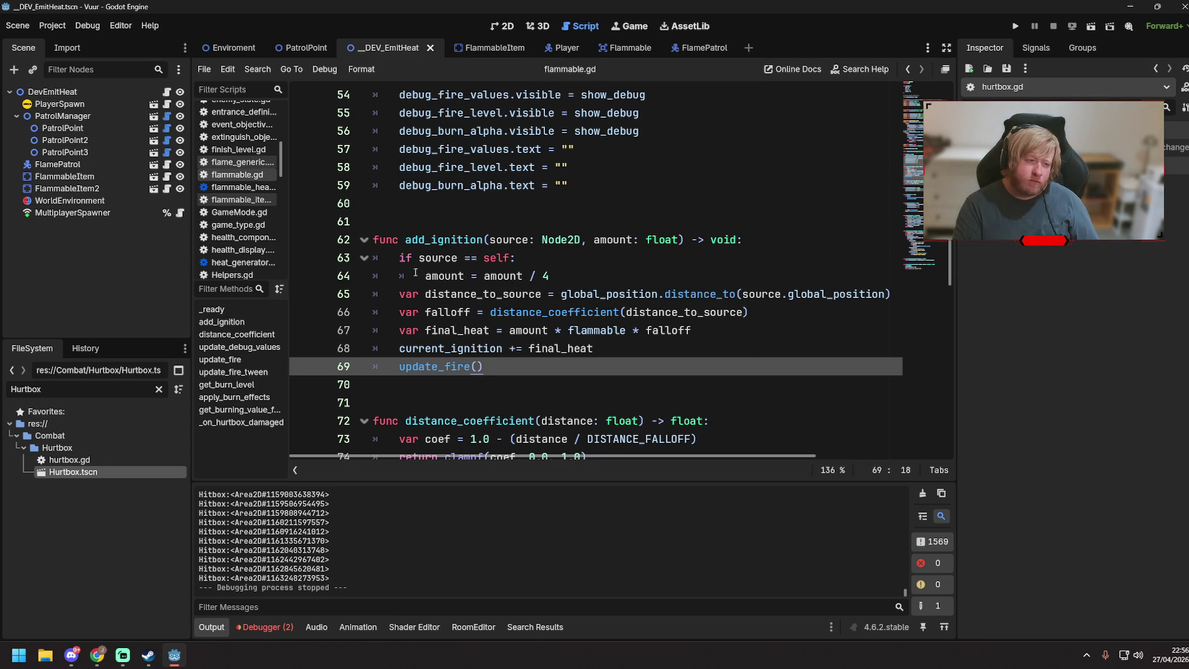
{"action": "scroll", "coordinate": [415, 273], "scroll_direction": "up", "scroll_amount": 3}
{"action": "scroll", "coordinate": [509, 288], "scroll_direction": "down", "scroll_amount": 6}
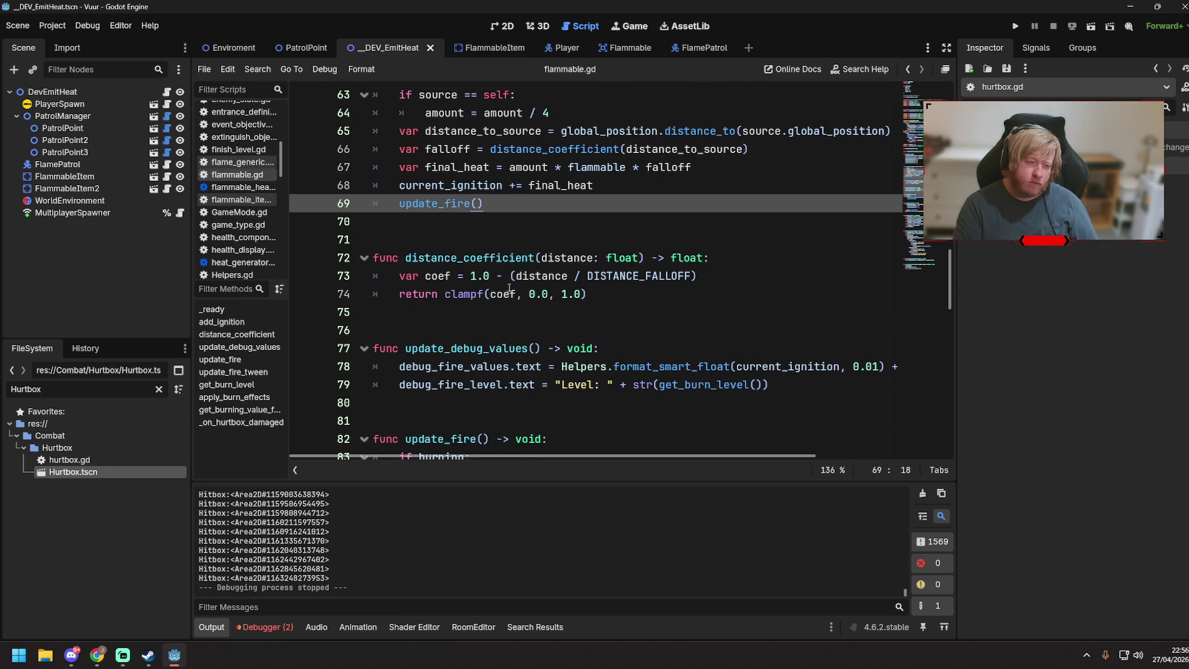
{"action": "scroll", "coordinate": [510, 291], "scroll_direction": "up", "scroll_amount": 10}
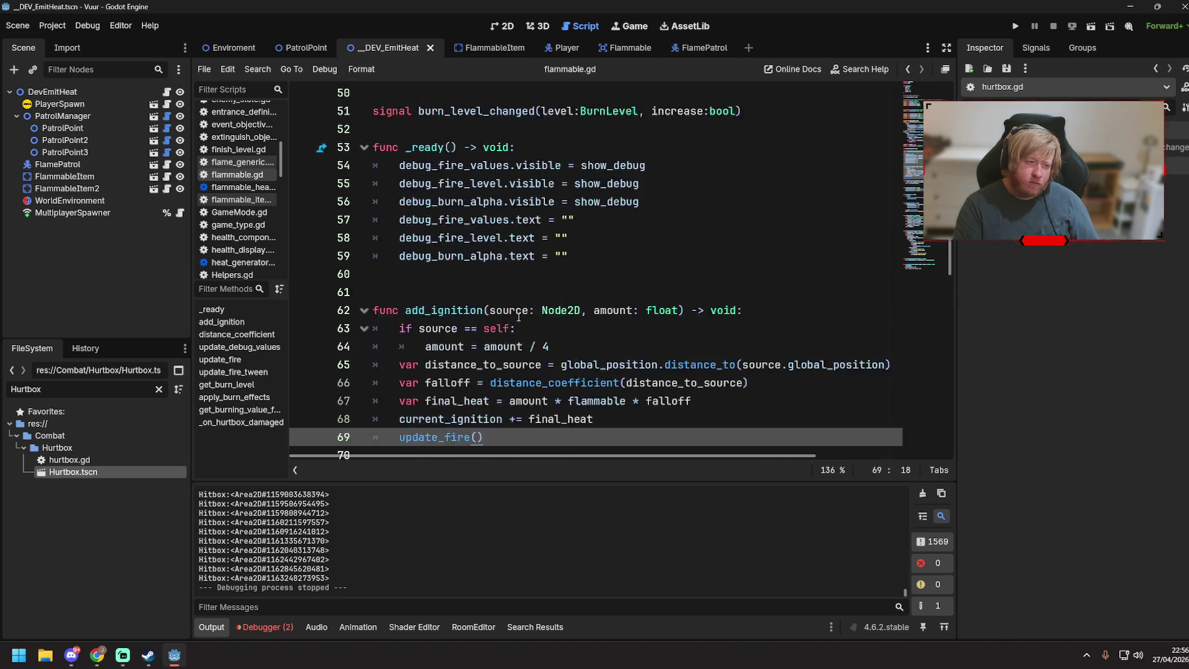
{"action": "scroll", "coordinate": [519, 317], "scroll_direction": "down", "scroll_amount": 14}
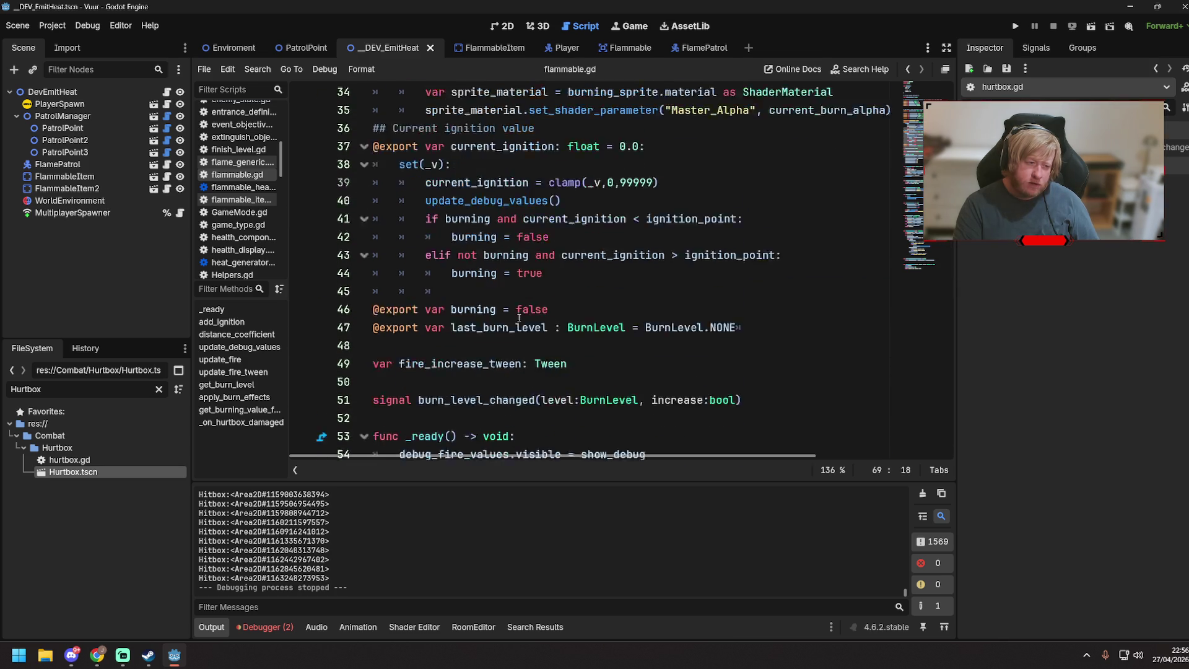
{"action": "scroll", "coordinate": [519, 317], "scroll_direction": "down", "scroll_amount": 5}
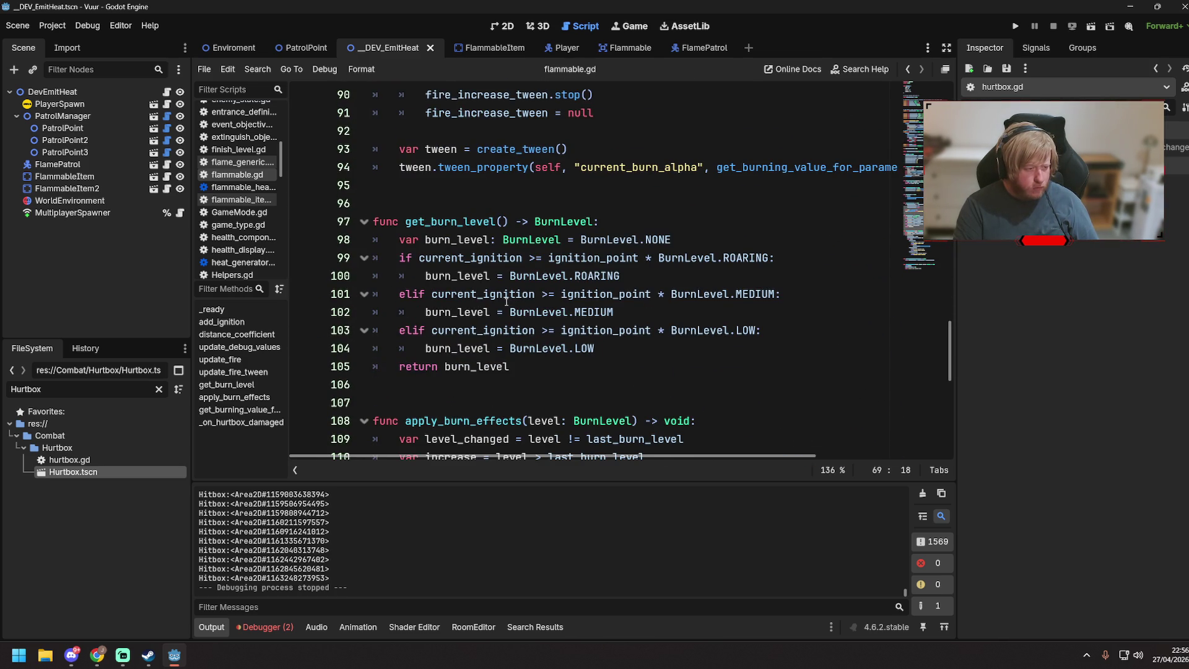
{"action": "scroll", "coordinate": [506, 302], "scroll_direction": "down", "scroll_amount": 2}
{"action": "scroll", "coordinate": [504, 307], "scroll_direction": "up", "scroll_amount": 12}
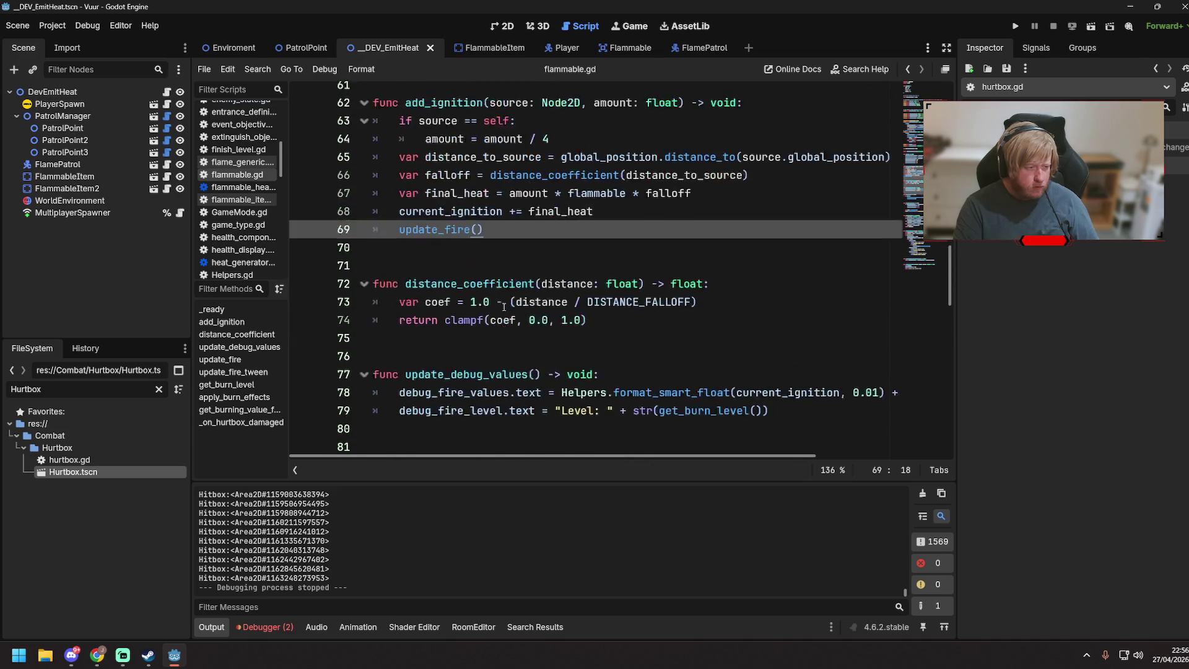
{"action": "scroll", "coordinate": [503, 306], "scroll_direction": "up", "scroll_amount": 2}
{"action": "key", "text": "ctrl+s"}
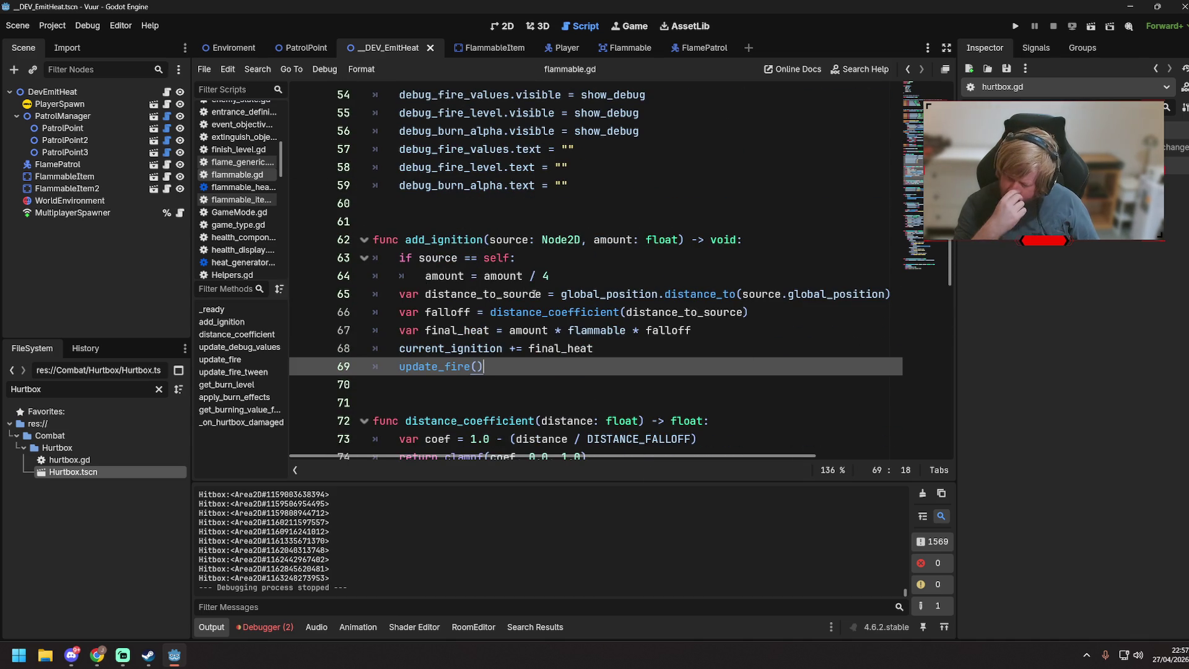
{"action": "scroll", "coordinate": [534, 294], "scroll_direction": "up", "scroll_amount": 4}
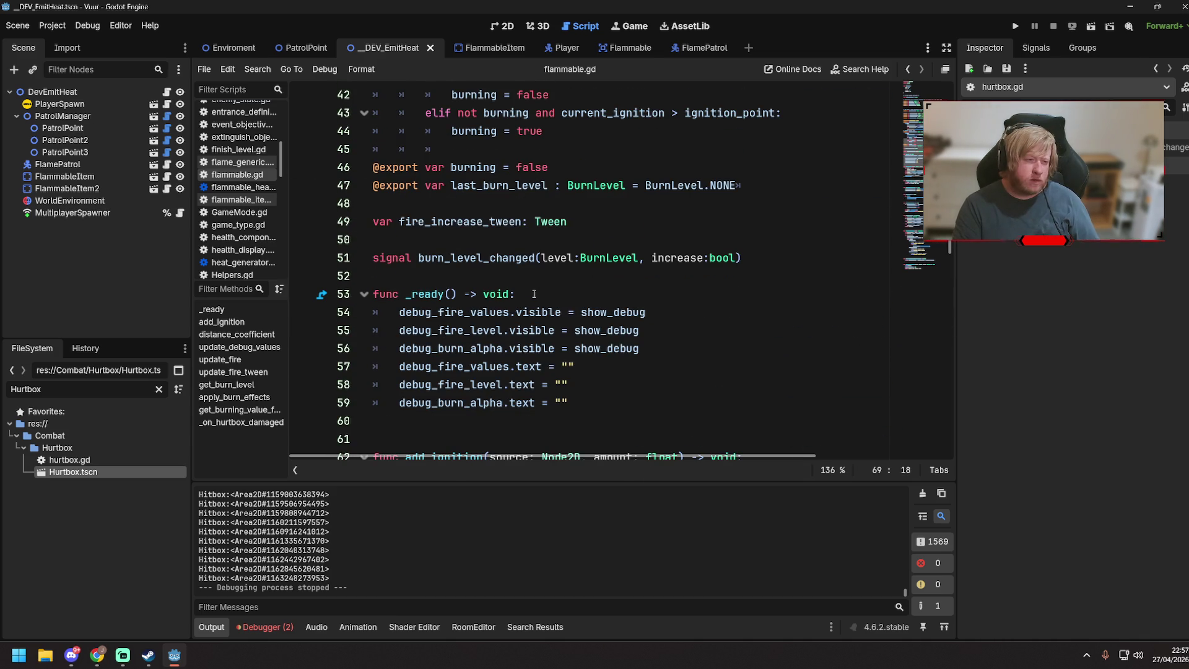
{"action": "scroll", "coordinate": [552, 288], "scroll_direction": "down", "scroll_amount": 14}
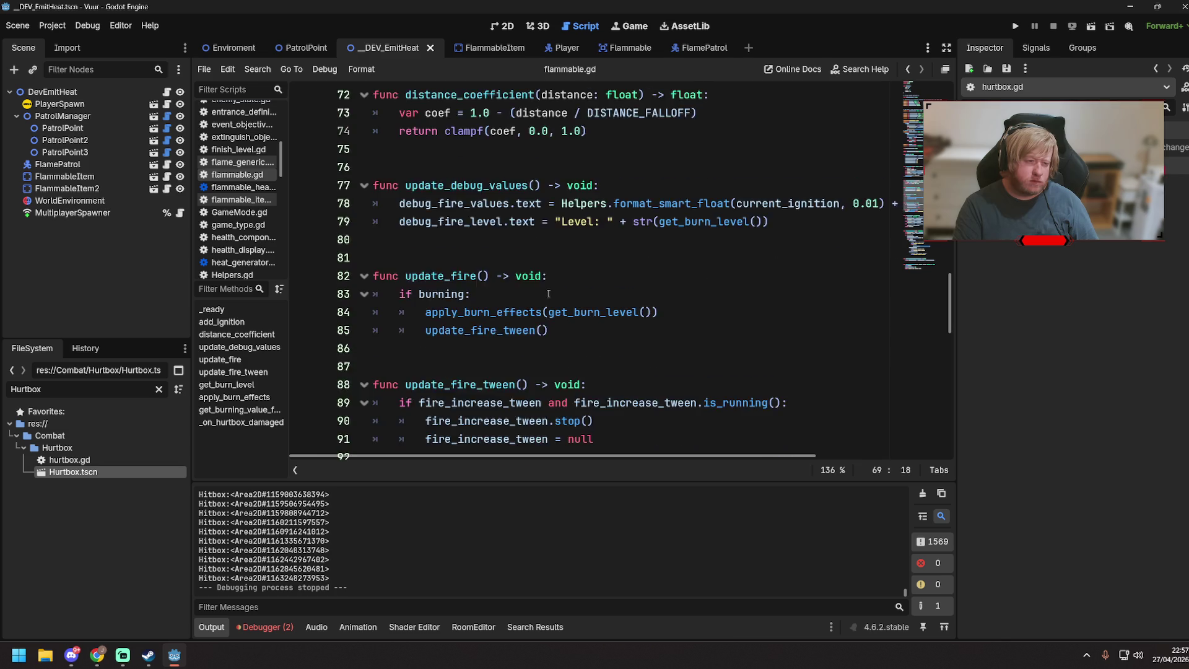
{"action": "scroll", "coordinate": [548, 295], "scroll_direction": "down", "scroll_amount": 13}
{"action": "scroll", "coordinate": [532, 295], "scroll_direction": "up", "scroll_amount": 16}
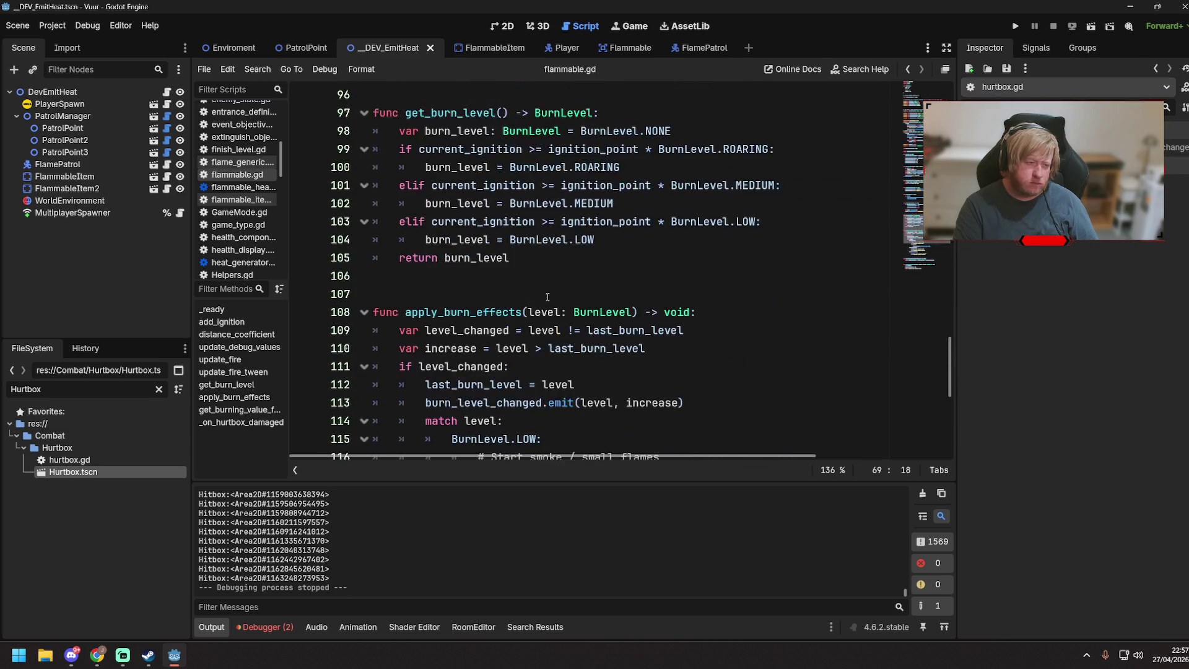
{"action": "scroll", "coordinate": [532, 295], "scroll_direction": "up", "scroll_amount": 3}
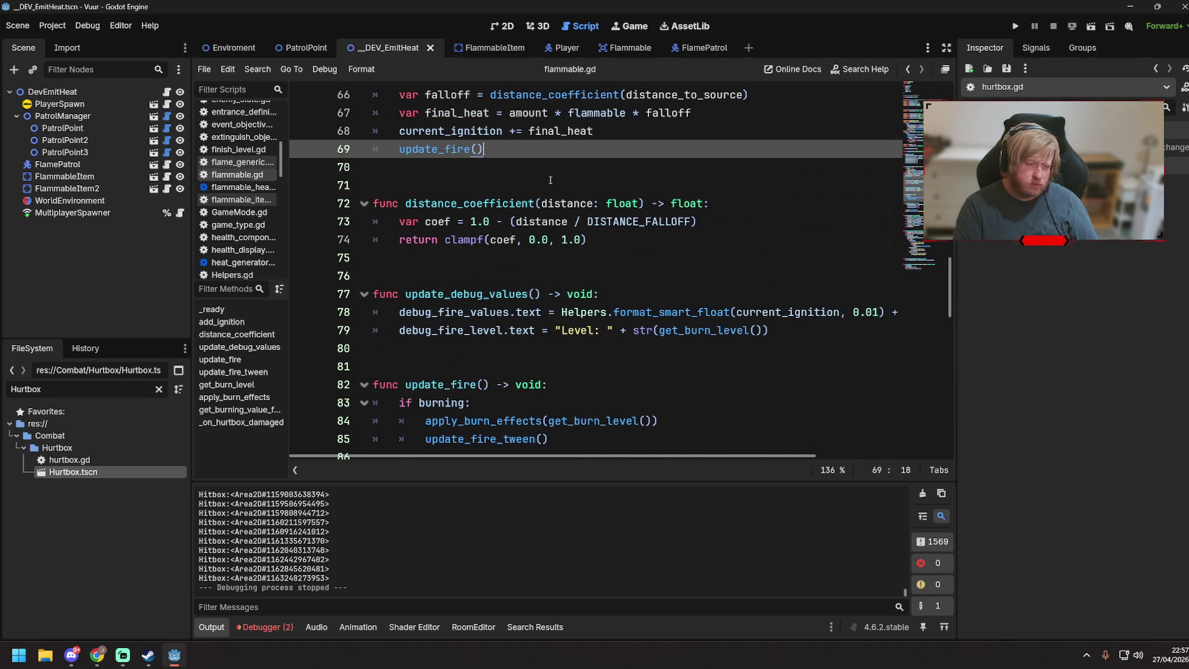
{"action": "left_click", "coordinate": [601, 252]}
{"action": "scroll", "coordinate": [601, 252], "scroll_direction": "down", "scroll_amount": 2}
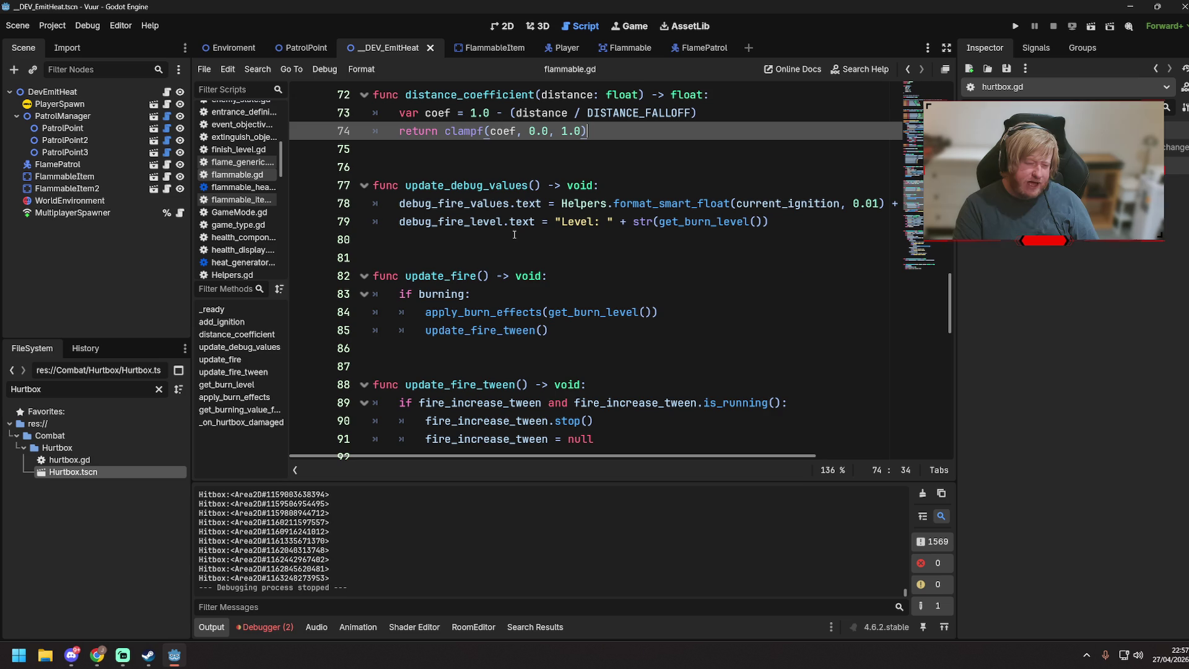
{"action": "mouse_move", "coordinate": [499, 228]}
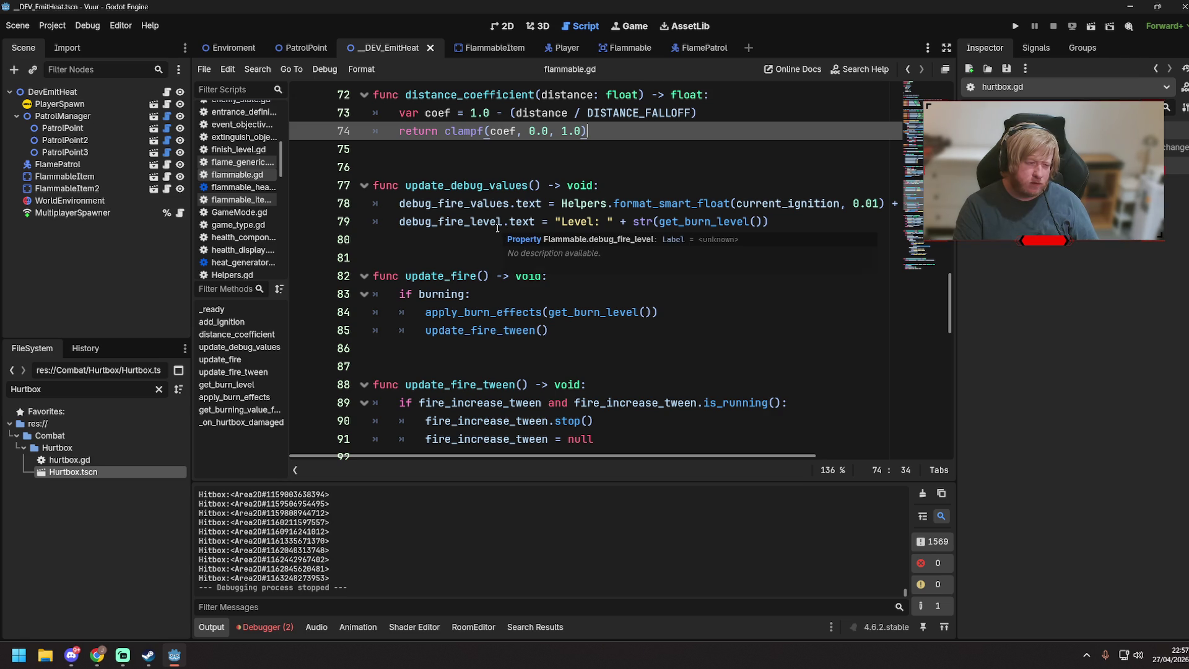
{"action": "scroll", "coordinate": [568, 279], "scroll_direction": "up", "scroll_amount": 15}
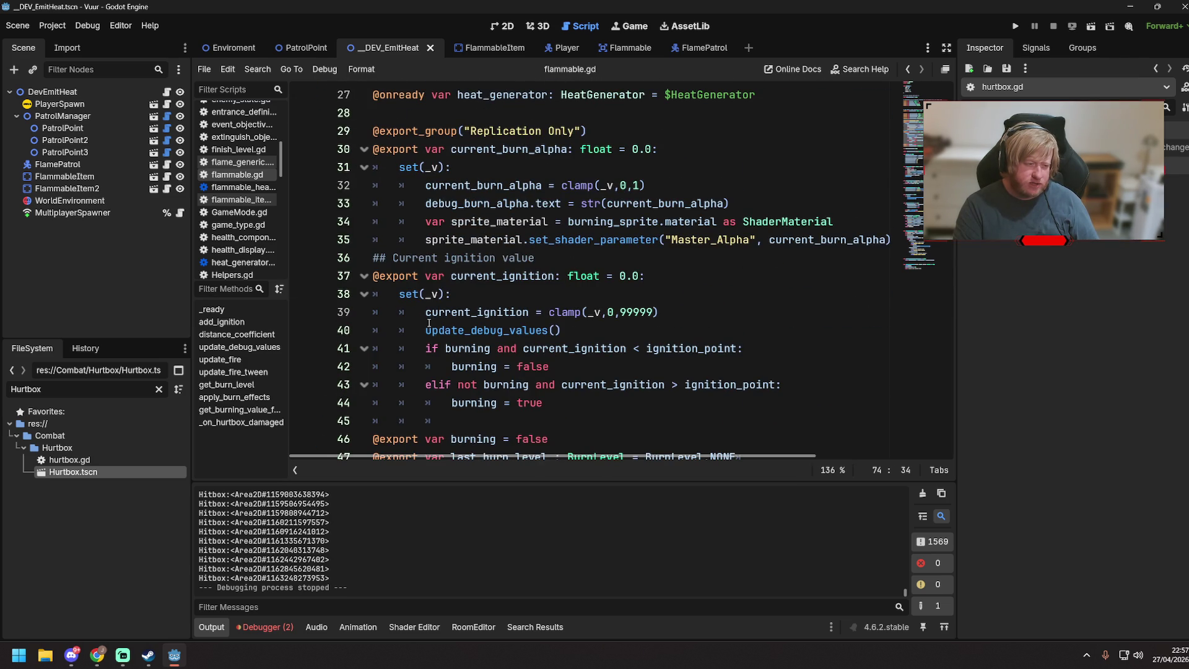
{"action": "left_click_drag", "start_coordinate": [425, 313], "coordinate": [659, 313]}
{"action": "left_click", "coordinate": [674, 320]}
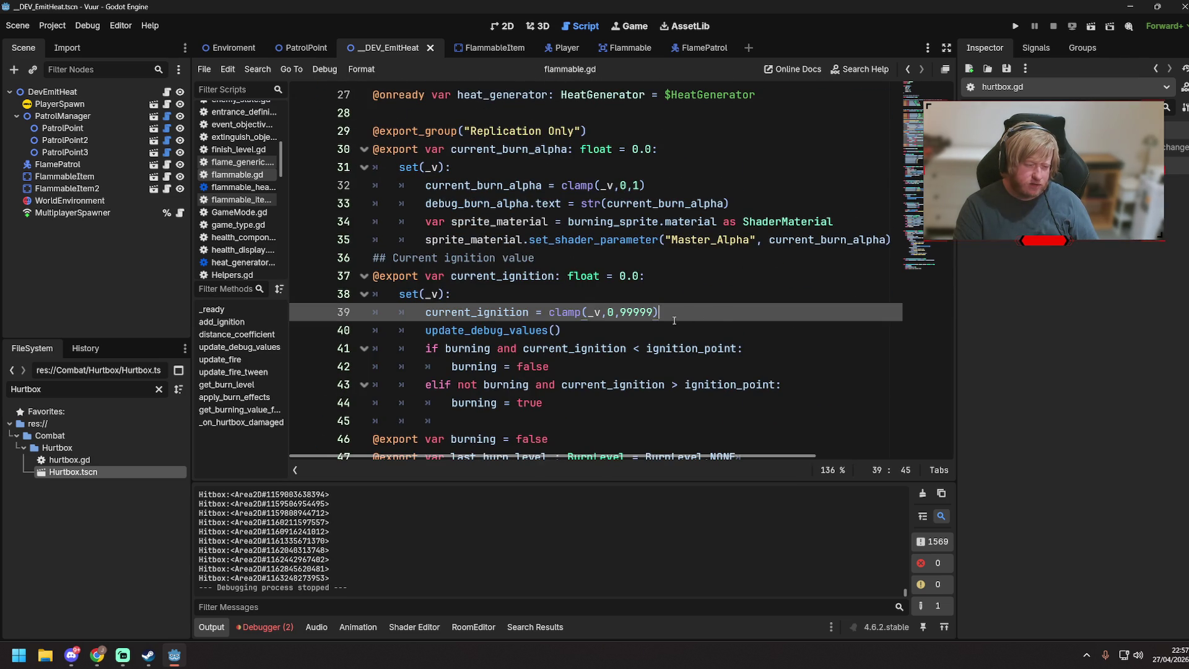
{"action": "left_click", "coordinate": [575, 403]}
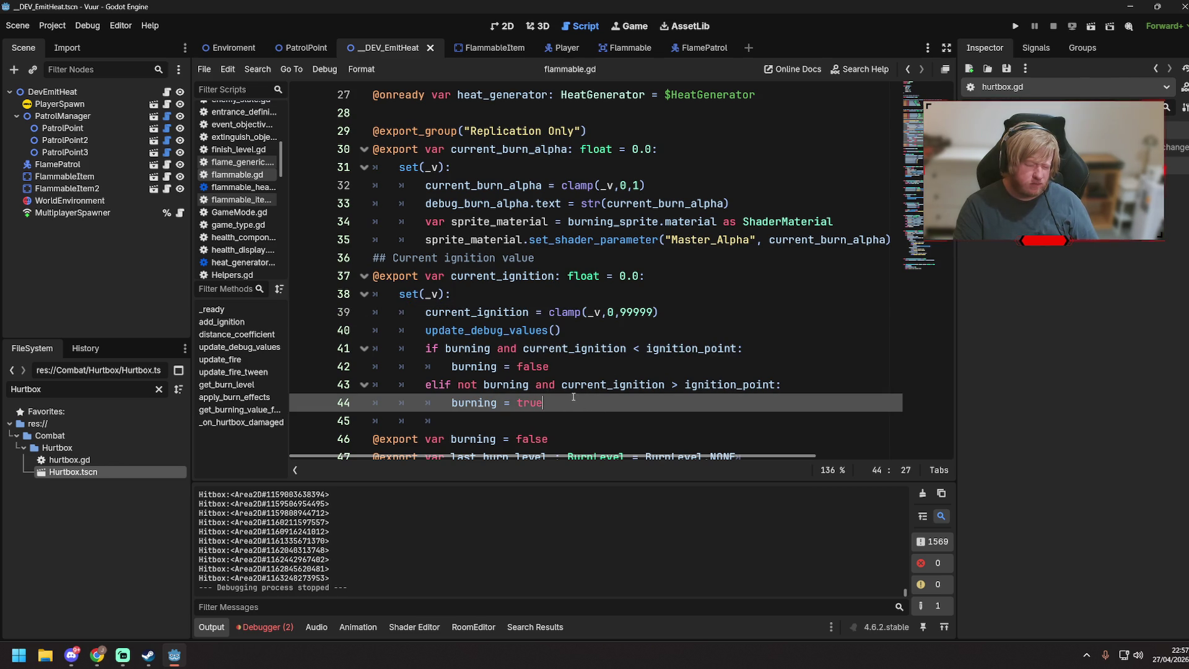
{"action": "scroll", "coordinate": [572, 397], "scroll_direction": "down", "scroll_amount": 10}
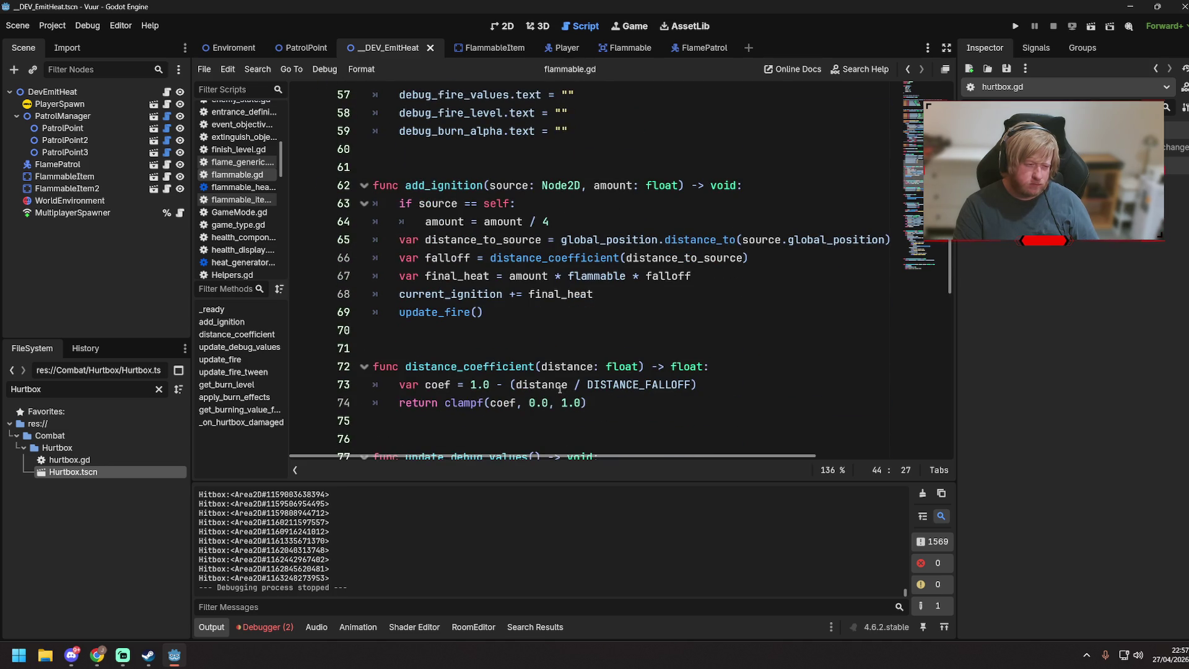
{"action": "scroll", "coordinate": [559, 388], "scroll_direction": "down", "scroll_amount": 4}
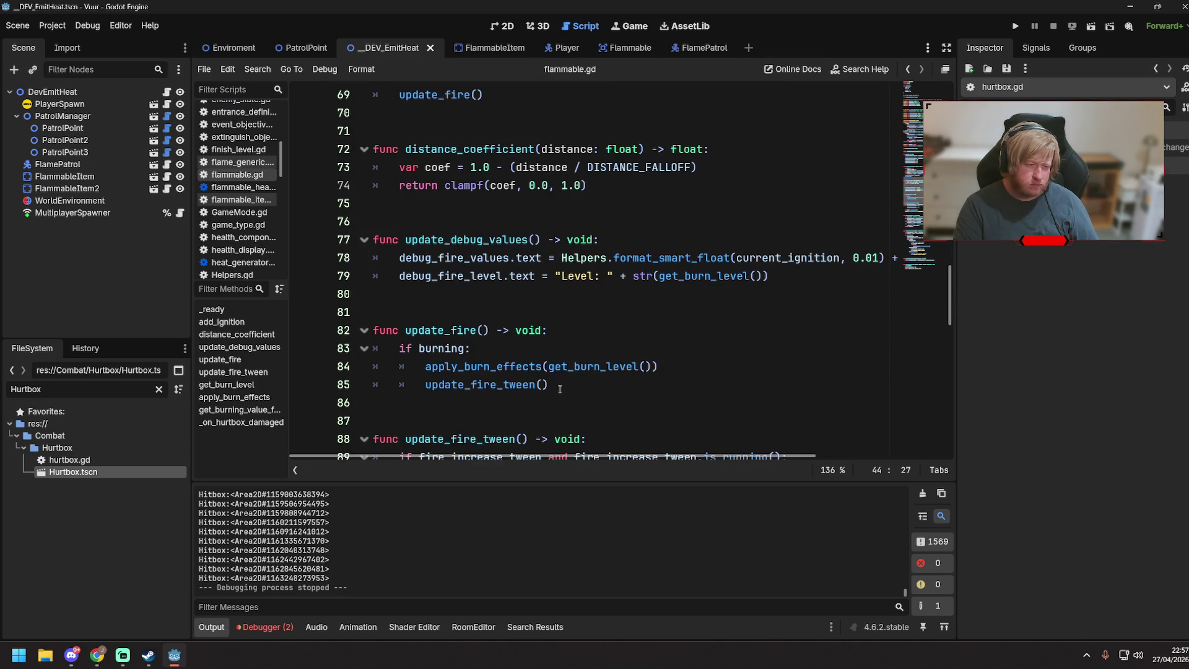
{"action": "scroll", "coordinate": [560, 388], "scroll_direction": "down", "scroll_amount": 3}
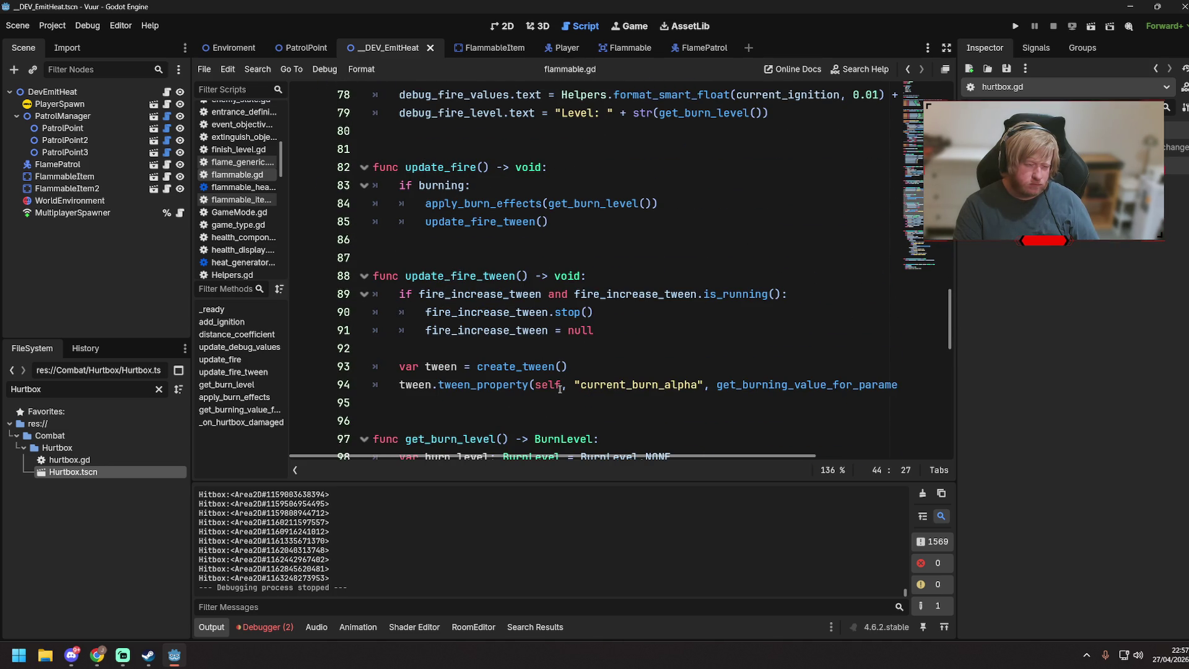
{"action": "scroll", "coordinate": [560, 388], "scroll_direction": "down", "scroll_amount": 7}
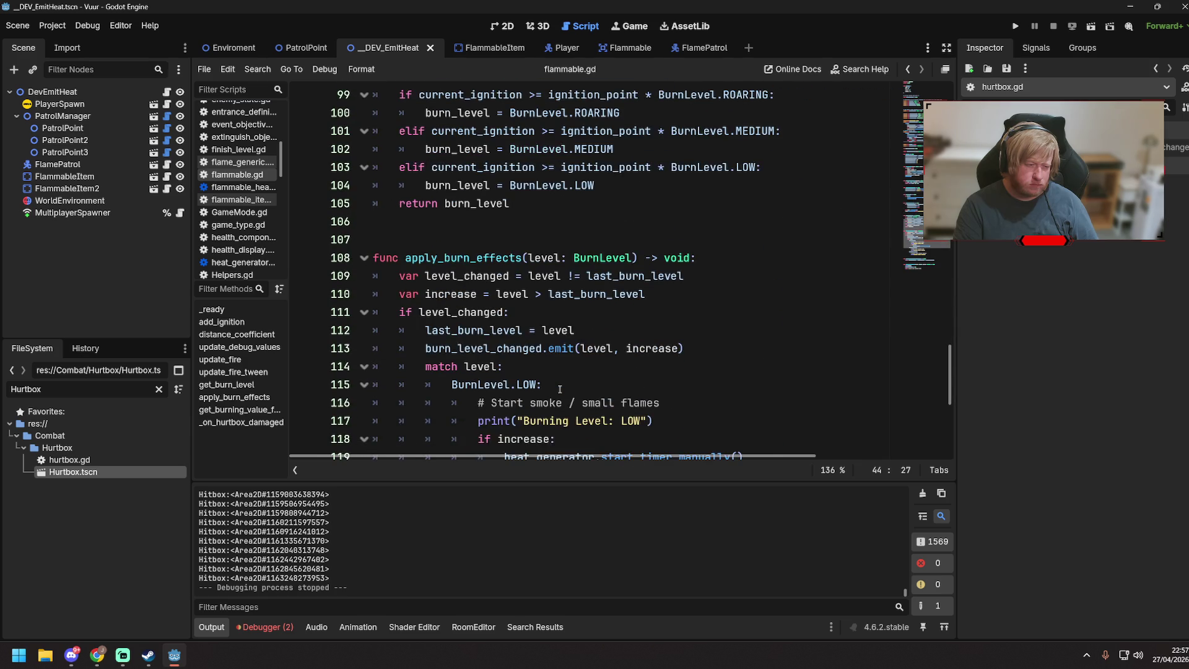
{"action": "scroll", "coordinate": [560, 389], "scroll_direction": "down", "scroll_amount": 2}
{"action": "scroll", "coordinate": [560, 388], "scroll_direction": "down", "scroll_amount": 1}
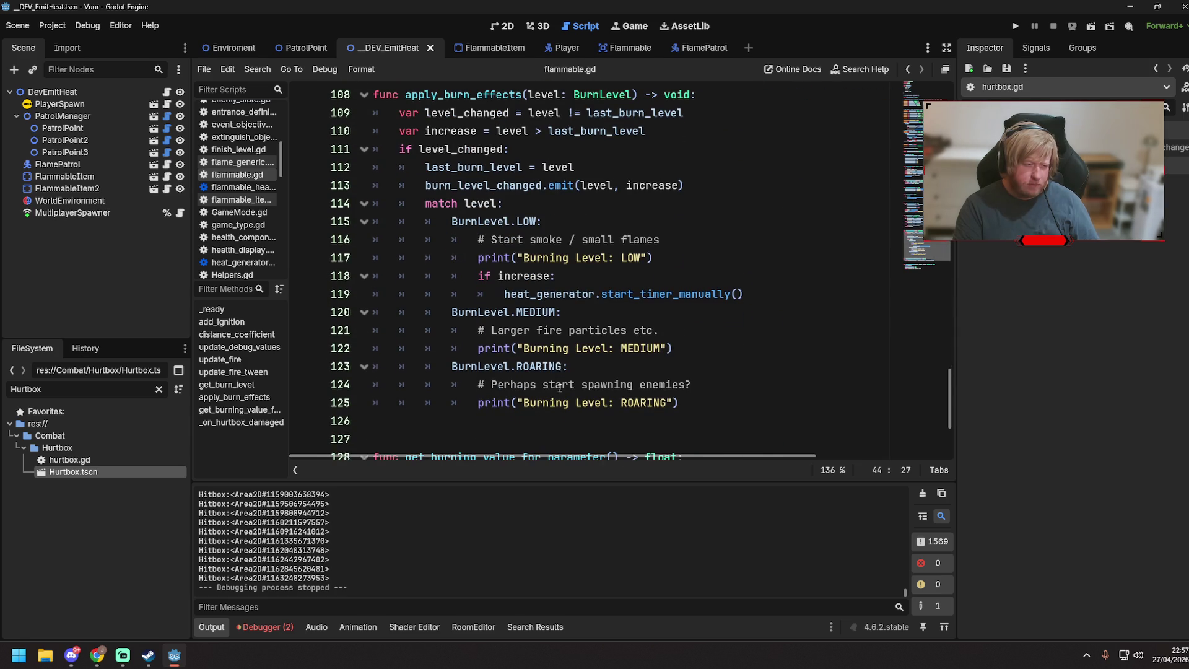
{"action": "mouse_move", "coordinate": [499, 149]}
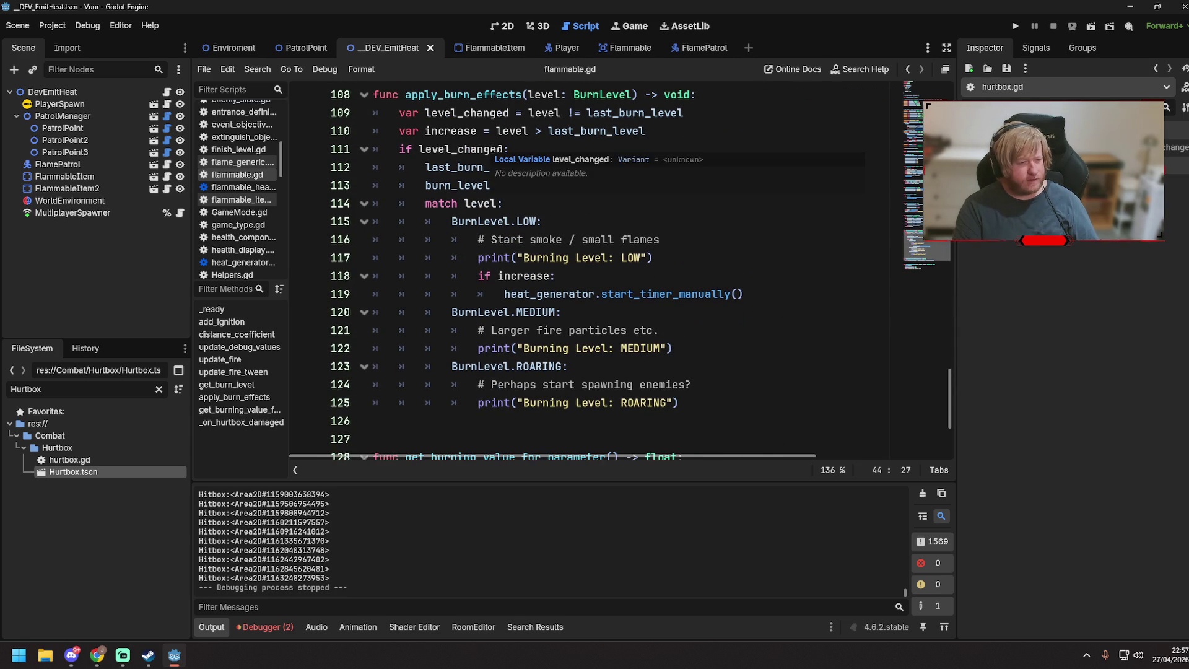
{"action": "left_click", "coordinate": [537, 149]}
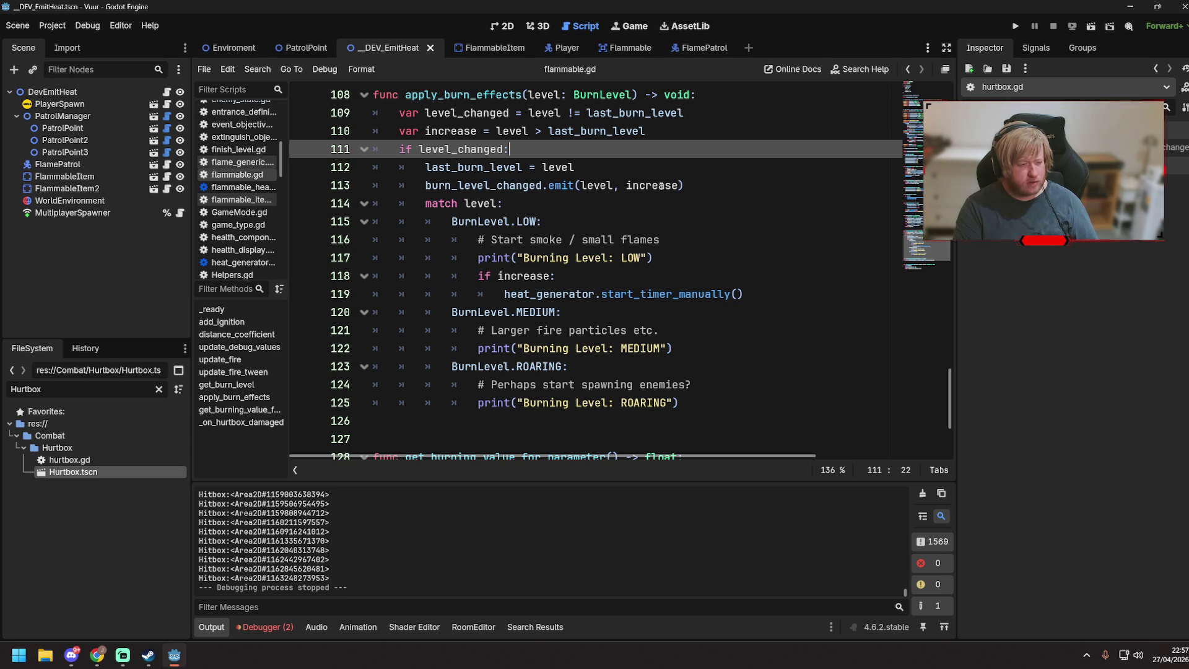
{"action": "left_click", "coordinate": [727, 188]}
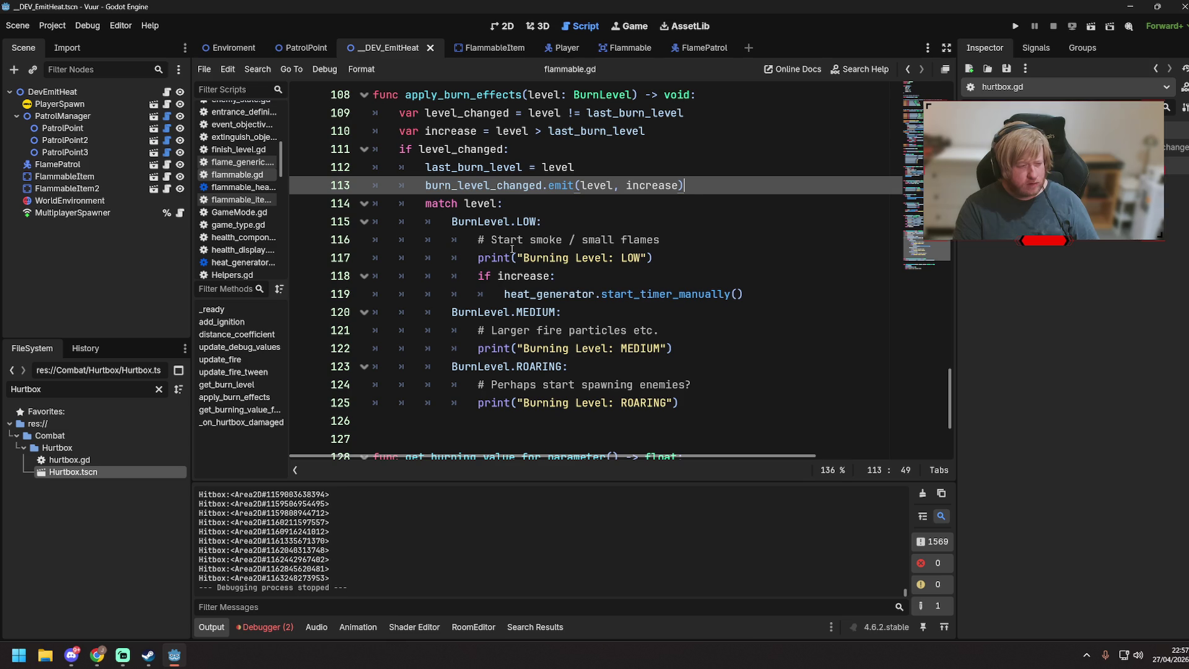
{"action": "mouse_move", "coordinate": [516, 252]}
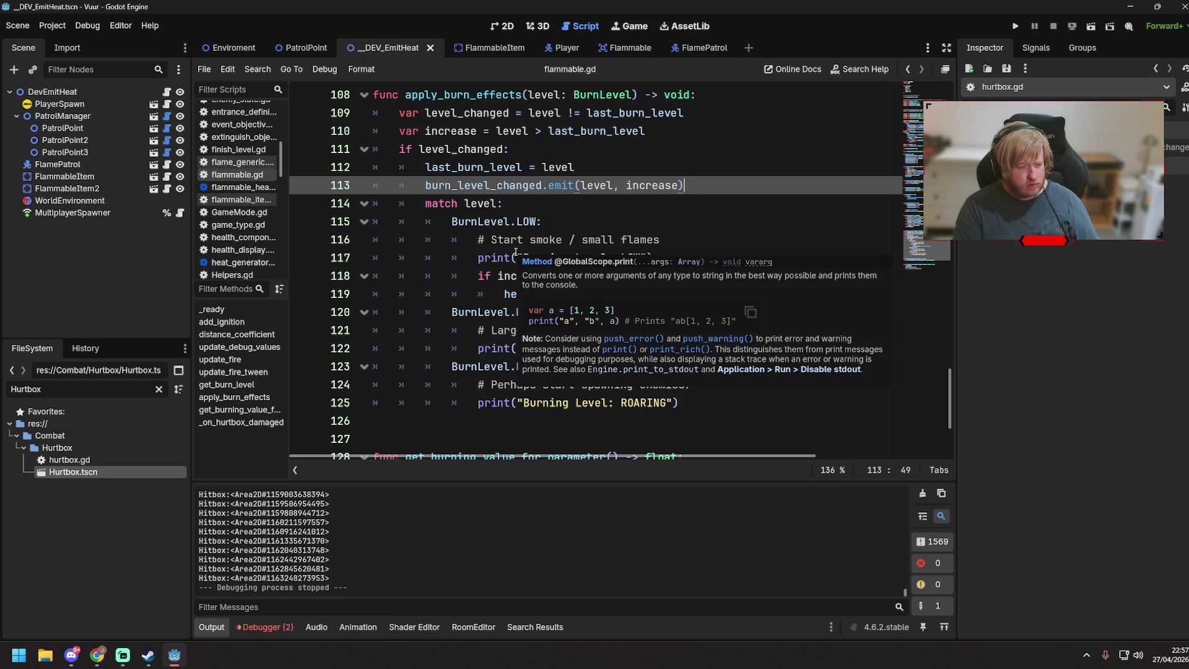
{"action": "left_click", "coordinate": [704, 244]}
{"action": "left_click", "coordinate": [700, 257]}
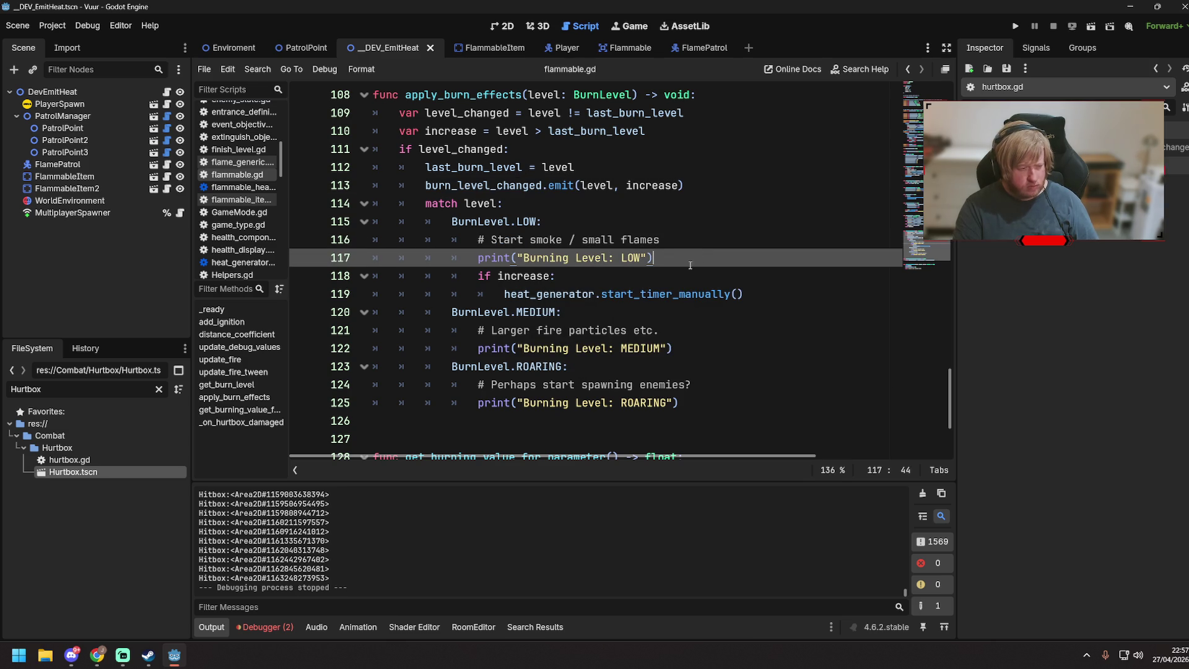
{"action": "scroll", "coordinate": [667, 286], "scroll_direction": "up", "scroll_amount": 20}
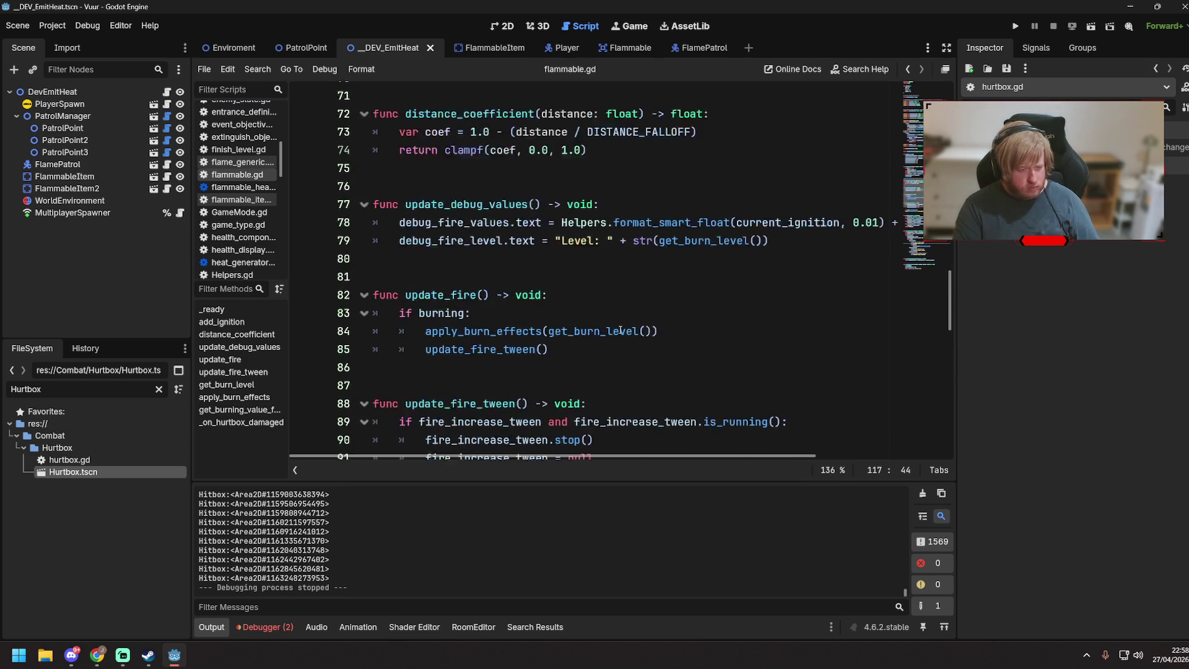
{"action": "scroll", "coordinate": [620, 324], "scroll_direction": "up", "scroll_amount": 10}
{"action": "scroll", "coordinate": [607, 310], "scroll_direction": "down", "scroll_amount": 5}
{"action": "mouse_move", "coordinate": [607, 310]}
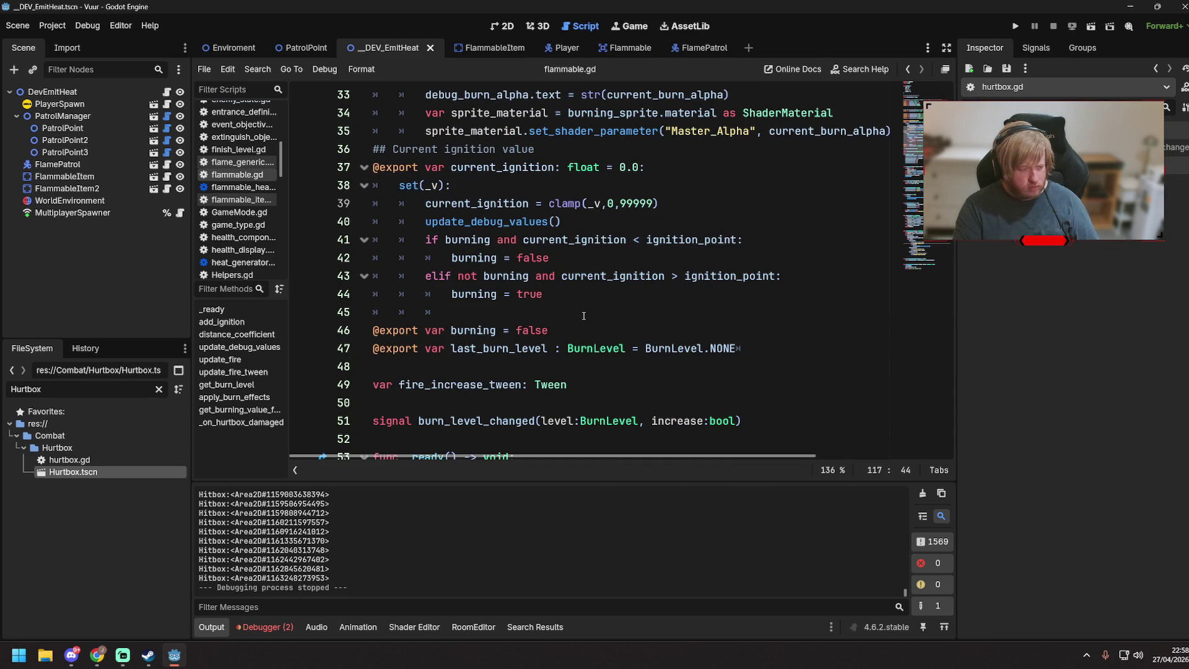
{"action": "left_click", "coordinate": [570, 277]}
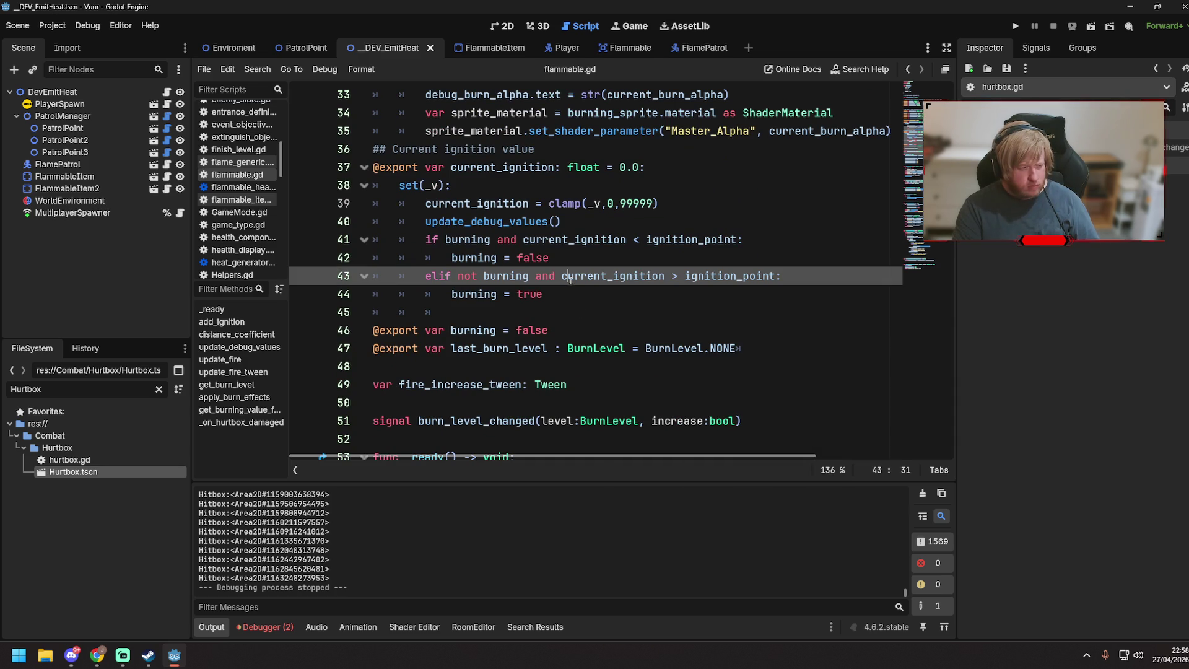
{"action": "key", "text": "ctrl+f"}
{"action": "type", "text": "current_burn_"}
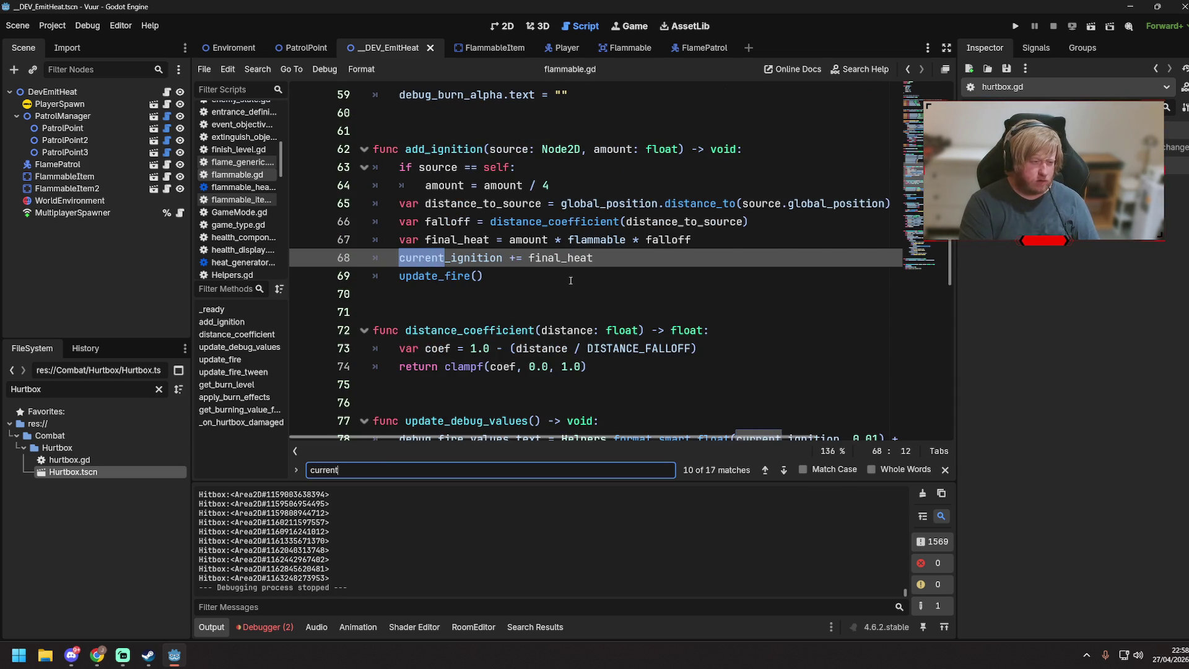
{"action": "type", "text": "alpha"}
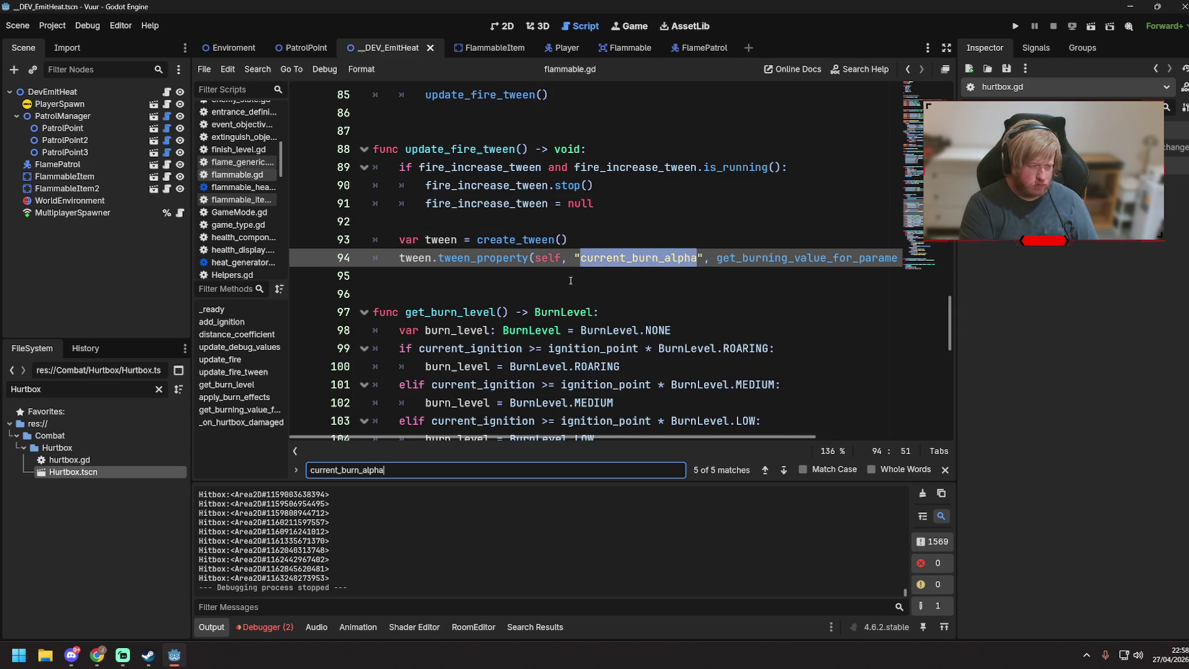
{"action": "key", "text": "Return"}
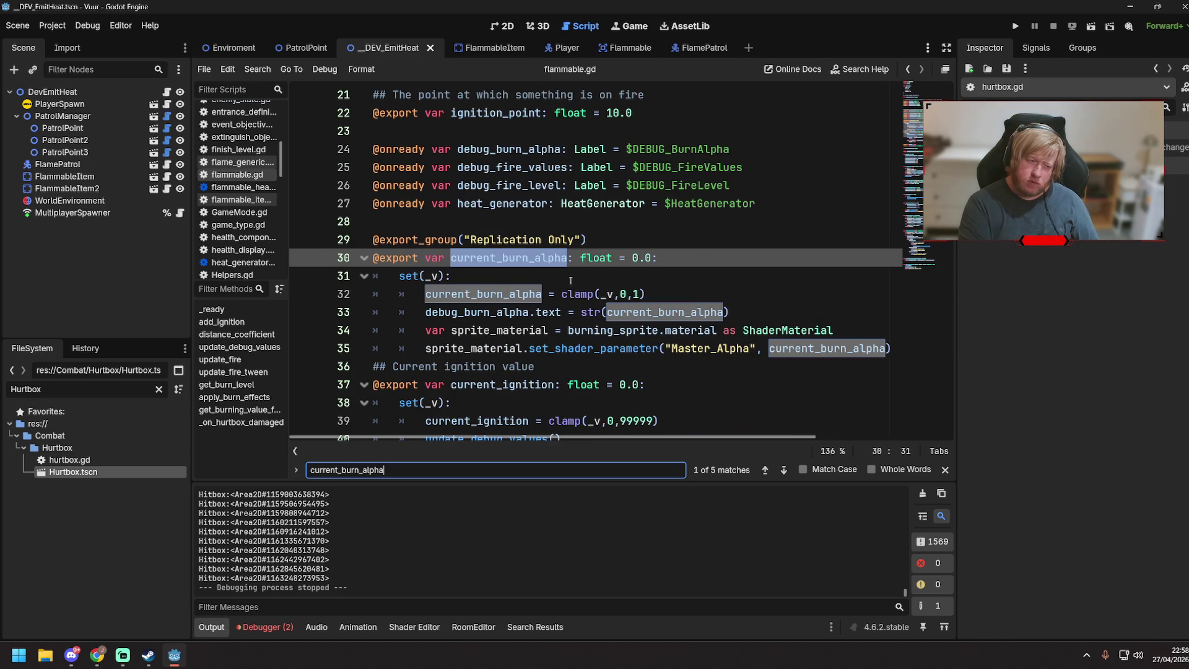
{"action": "key", "text": "Return"}
{"action": "key", "text": "Return"}
{"action": "key", "text": "Return"}
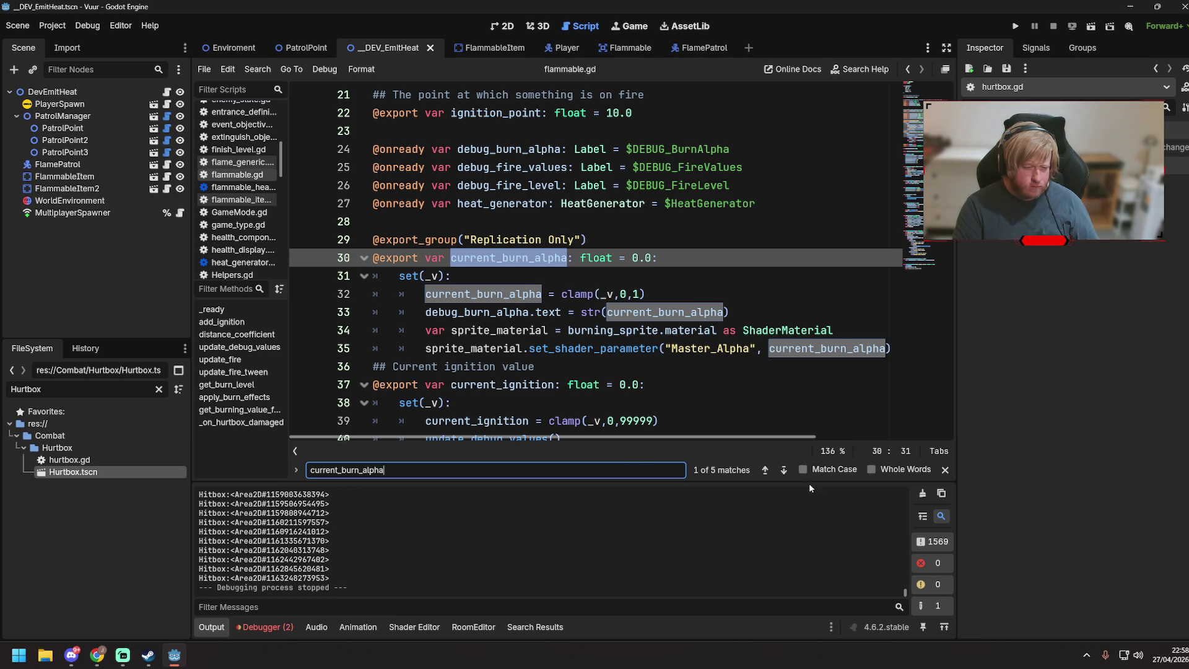
{"action": "left_click", "coordinate": [783, 472]}
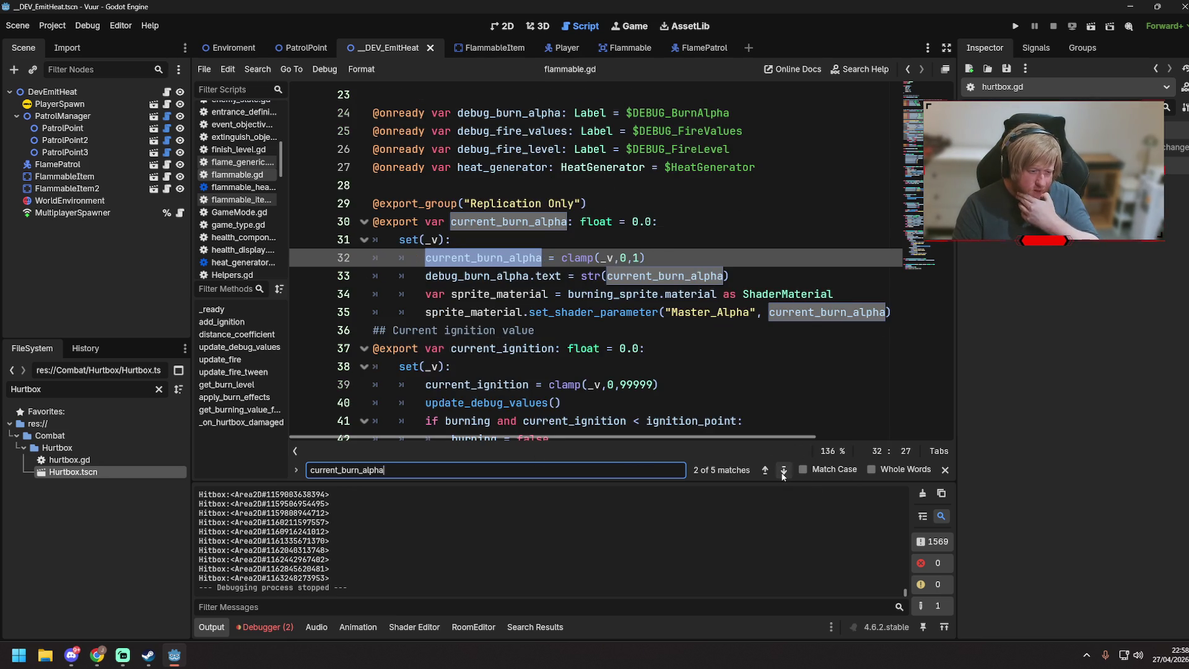
{"action": "left_click", "coordinate": [784, 472]}
{"action": "left_click", "coordinate": [783, 472]}
{"action": "left_click", "coordinate": [784, 472]}
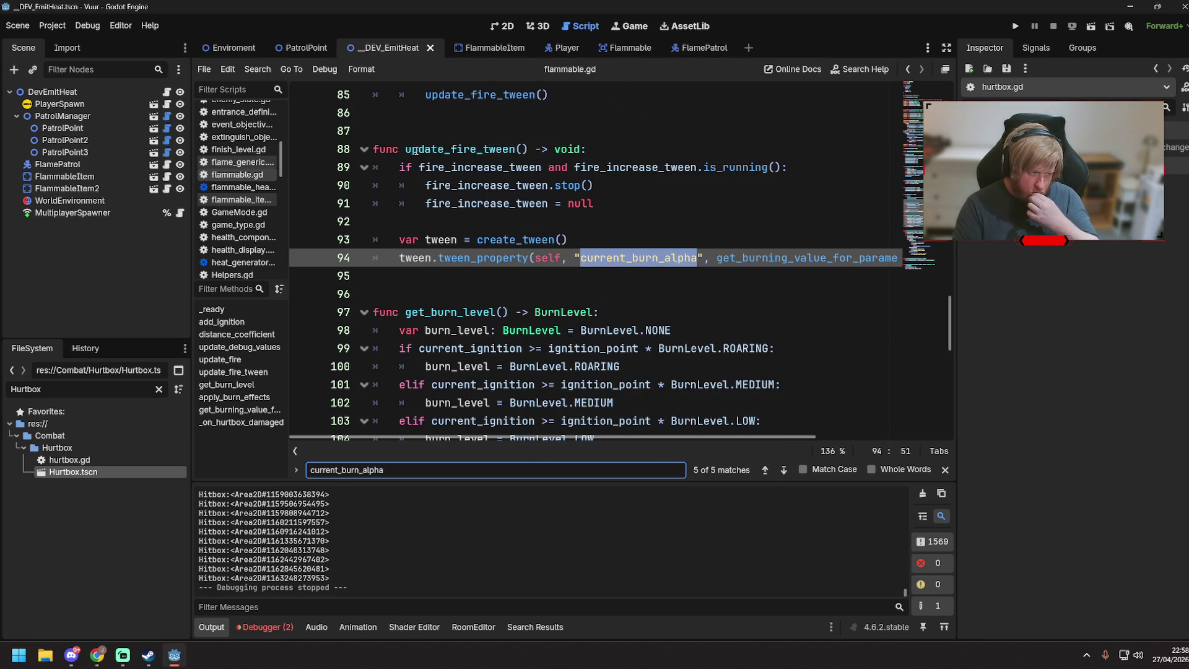
{"action": "left_click_drag", "start_coordinate": [405, 148], "coordinate": [529, 149]}
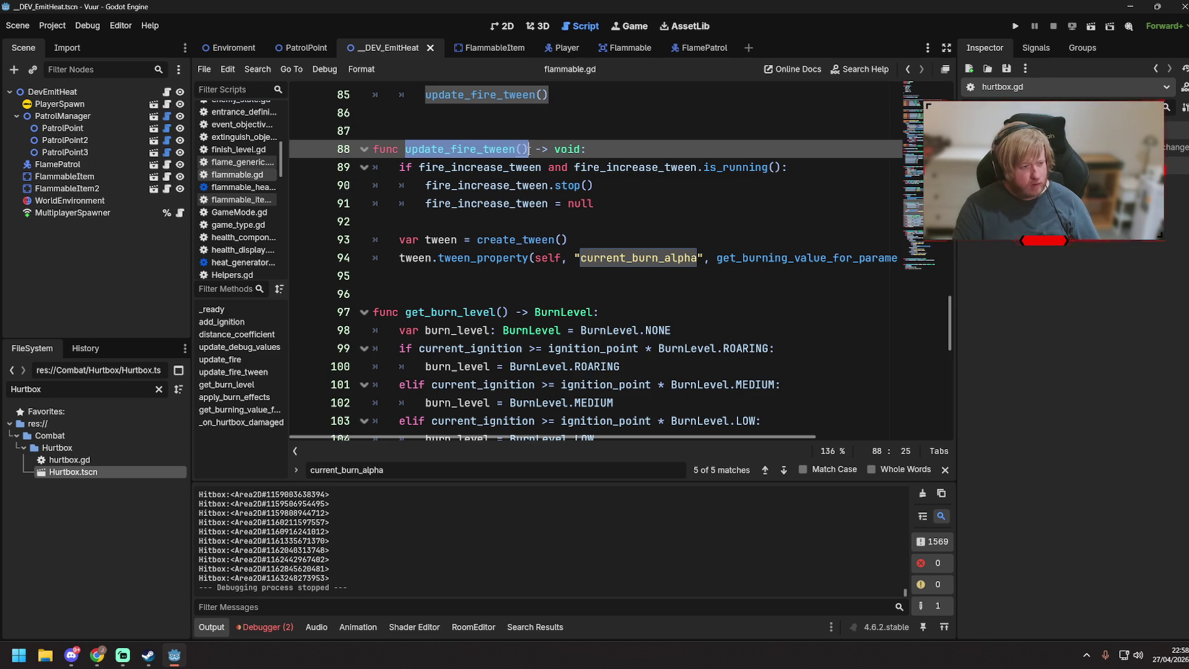
{"action": "scroll", "coordinate": [571, 263], "scroll_direction": "up", "scroll_amount": 1}
{"action": "scroll", "coordinate": [535, 233], "scroll_direction": "up", "scroll_amount": 3}
{"action": "left_click", "coordinate": [588, 255]}
{"action": "scroll", "coordinate": [545, 263], "scroll_direction": "up", "scroll_amount": 15}
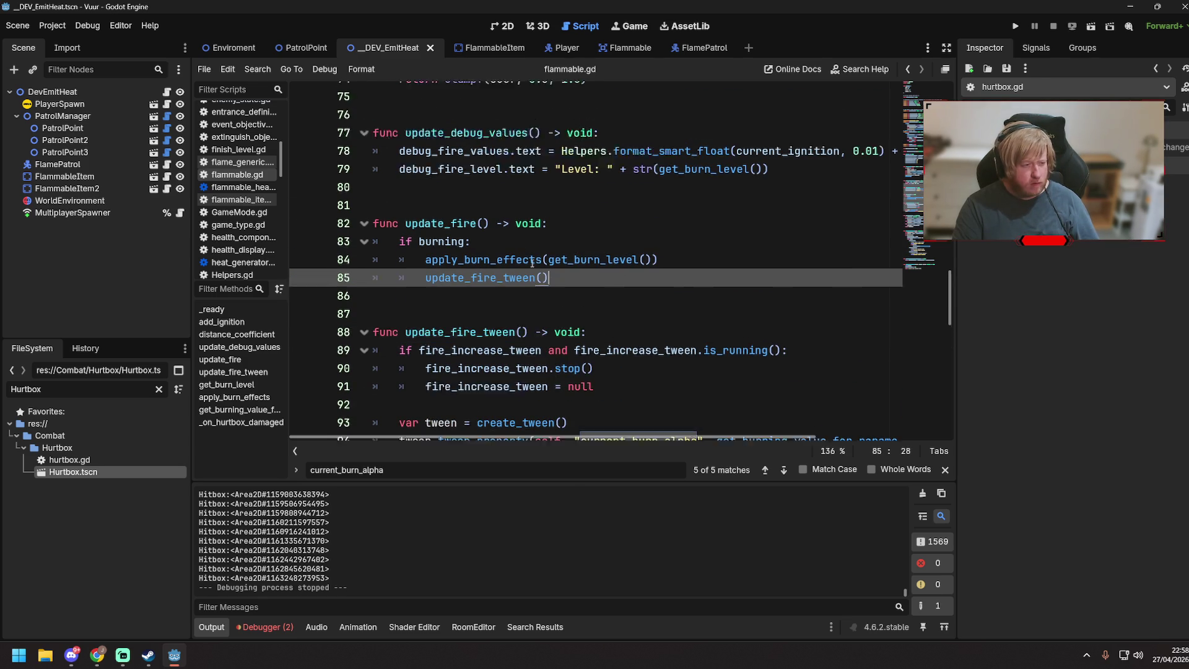
{"action": "scroll", "coordinate": [506, 271], "scroll_direction": "up", "scroll_amount": 3}
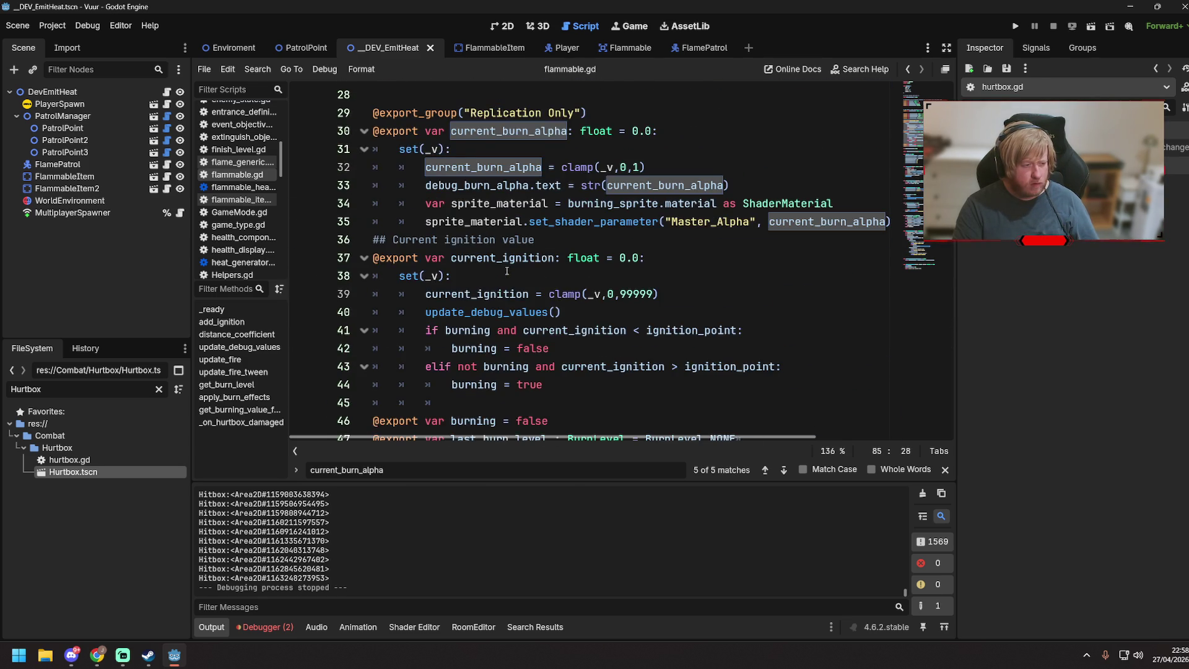
{"action": "scroll", "coordinate": [522, 280], "scroll_direction": "down", "scroll_amount": 3}
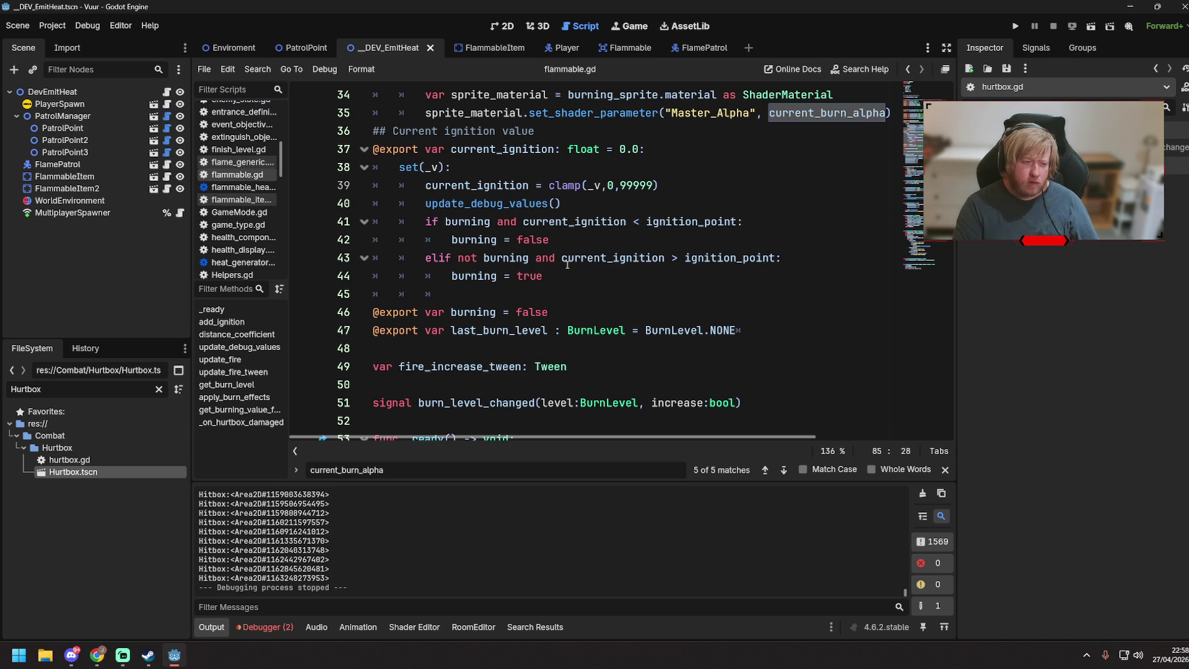
{"action": "scroll", "coordinate": [568, 264], "scroll_direction": "up", "scroll_amount": 1}
{"action": "scroll", "coordinate": [568, 266], "scroll_direction": "down", "scroll_amount": 1}
{"action": "left_click", "coordinate": [573, 236]}
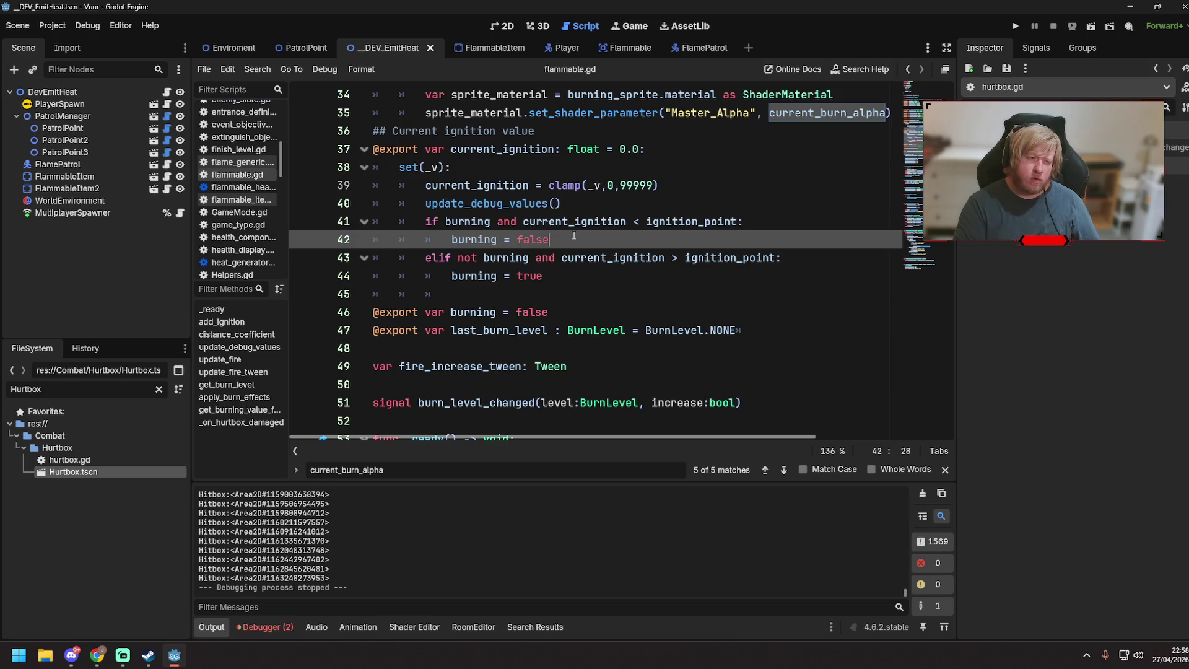
- Add an update_fire_tween() call after update_debug_values() in the current_ignition setter and save
{"action": "key", "text": "Up"}
{"action": "key", "text": "Up"}
{"action": "key", "text": "End"}
{"action": "key", "text": "Return"}
{"action": "type", "text": "update_fire_tween()"}
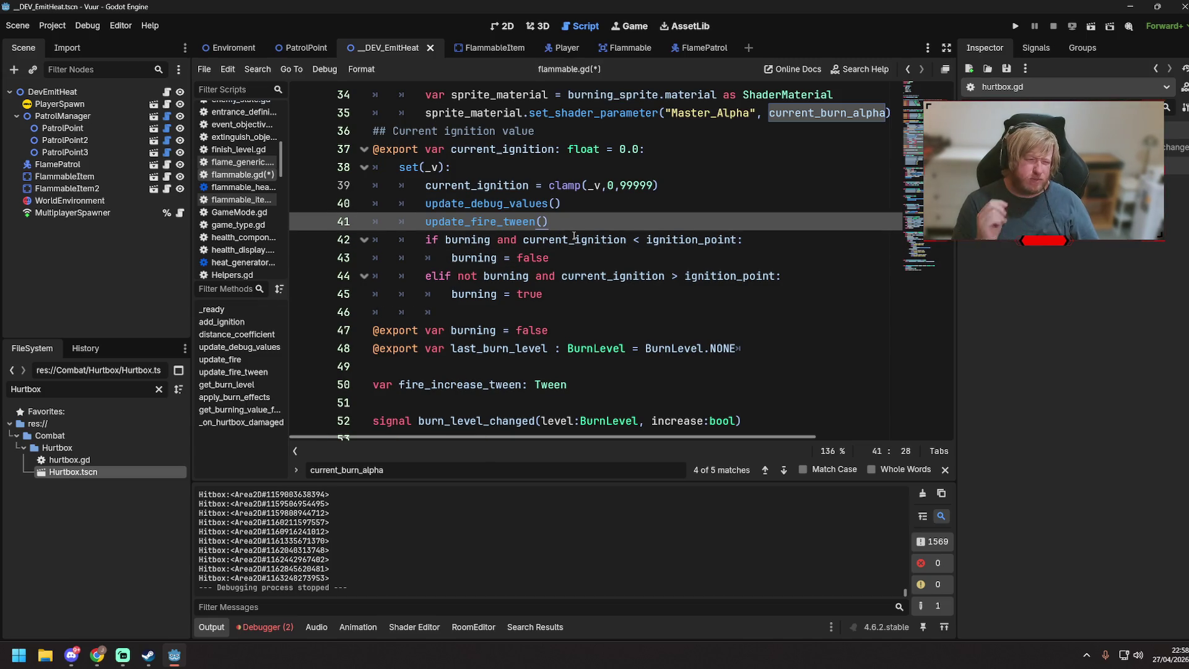
{"action": "key", "text": "ctrl+s"}
- Delete the update_fire_tween() call from update_fire and save flammable.gd
{"action": "scroll", "coordinate": [582, 266], "scroll_direction": "down", "scroll_amount": 10}
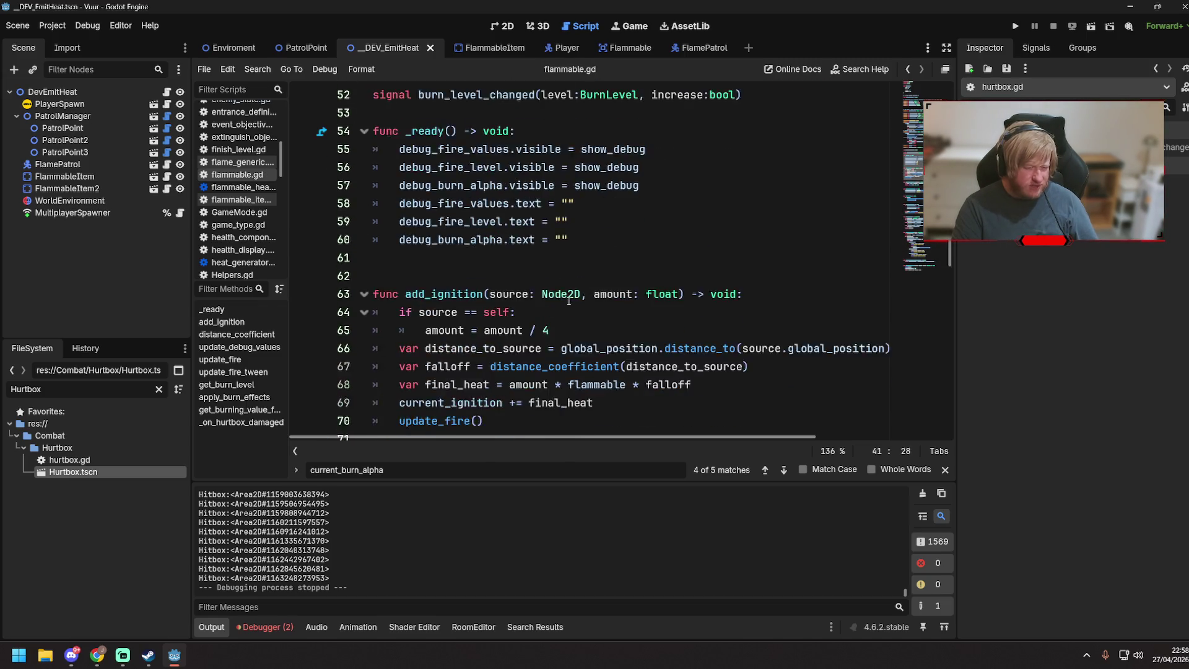
{"action": "scroll", "coordinate": [590, 289], "scroll_direction": "down", "scroll_amount": 7}
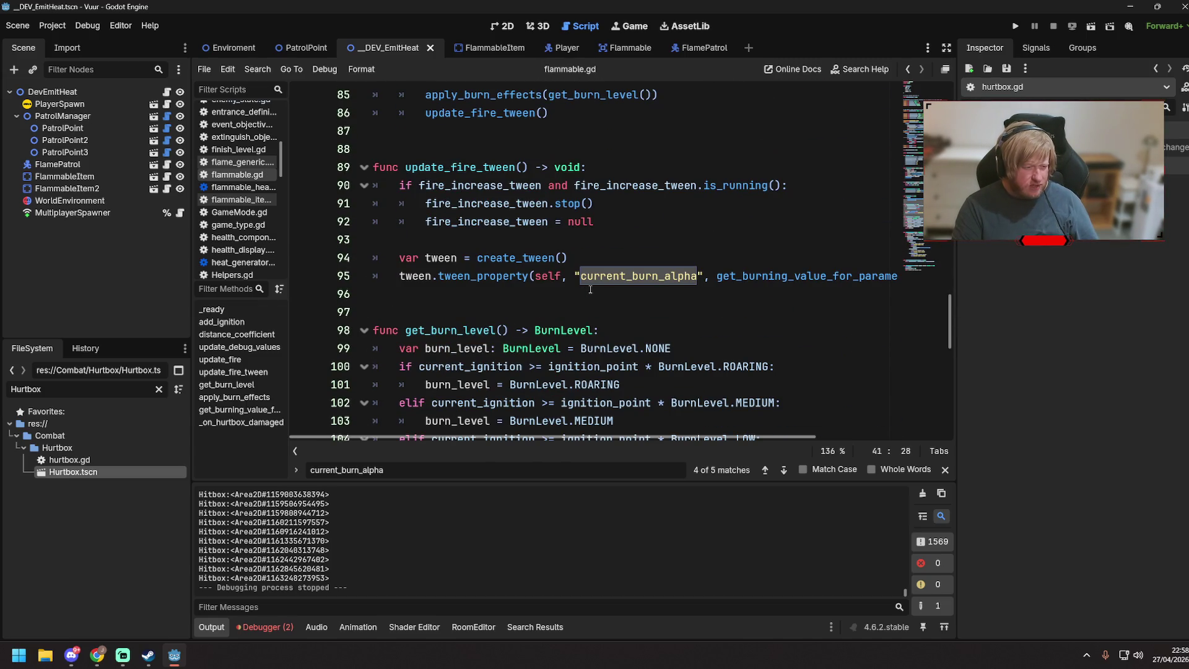
{"action": "scroll", "coordinate": [499, 253], "scroll_direction": "up", "scroll_amount": 3}
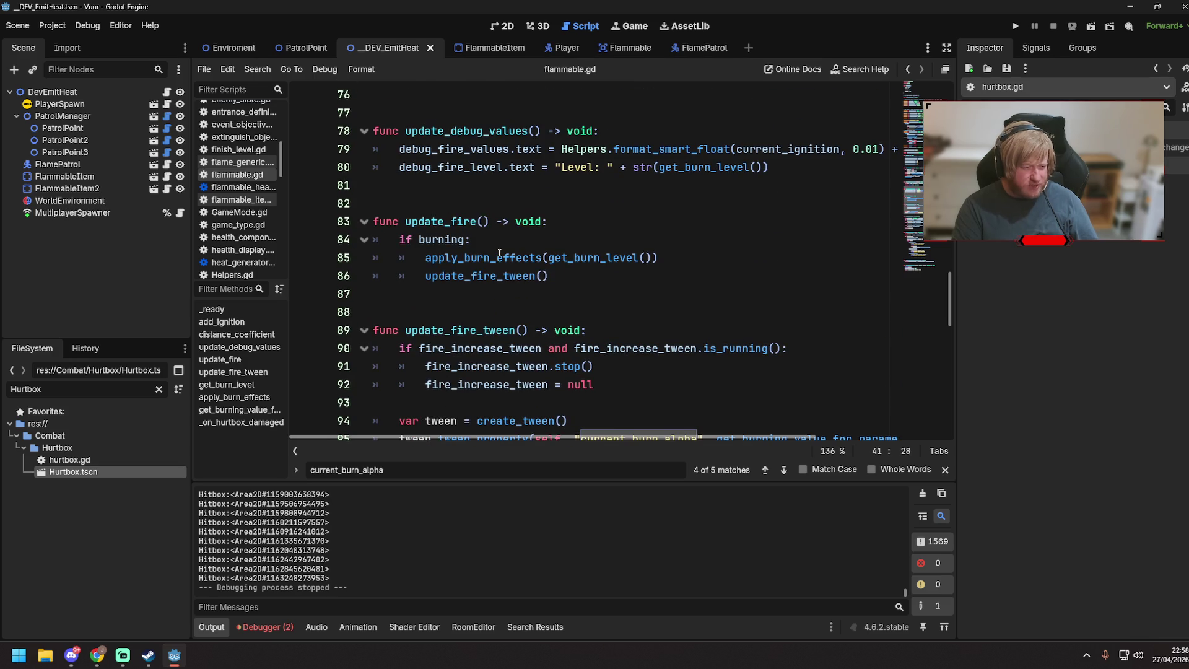
{"action": "scroll", "coordinate": [567, 274], "scroll_direction": "down", "scroll_amount": 4}
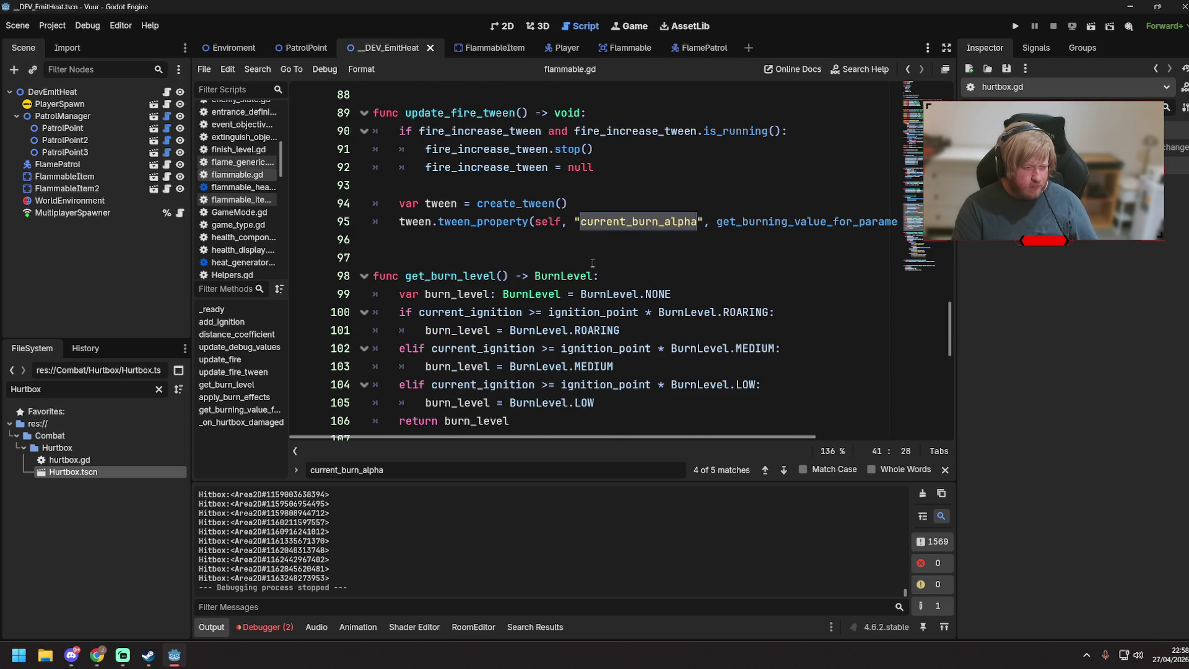
{"action": "scroll", "coordinate": [592, 263], "scroll_direction": "up", "scroll_amount": 4}
{"action": "left_click_drag", "start_coordinate": [551, 276], "coordinate": [295, 270]}
{"action": "key", "text": "BackSpace"}
{"action": "key", "text": "BackSpace"}
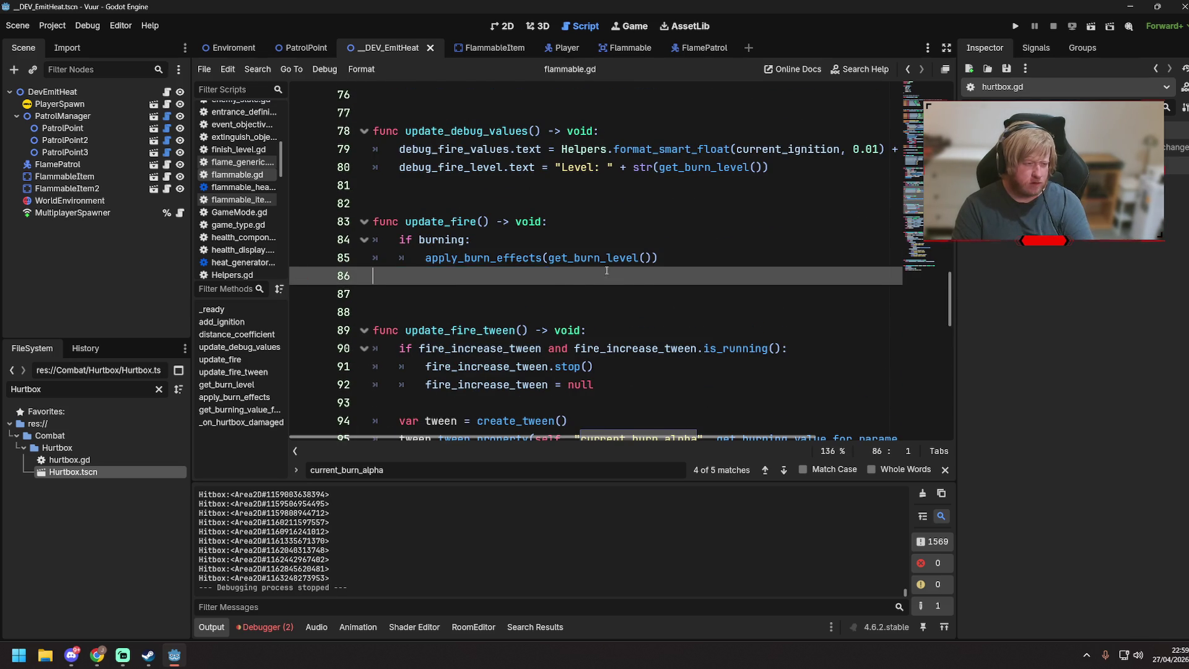
{"action": "key", "text": "ctrl+s"}
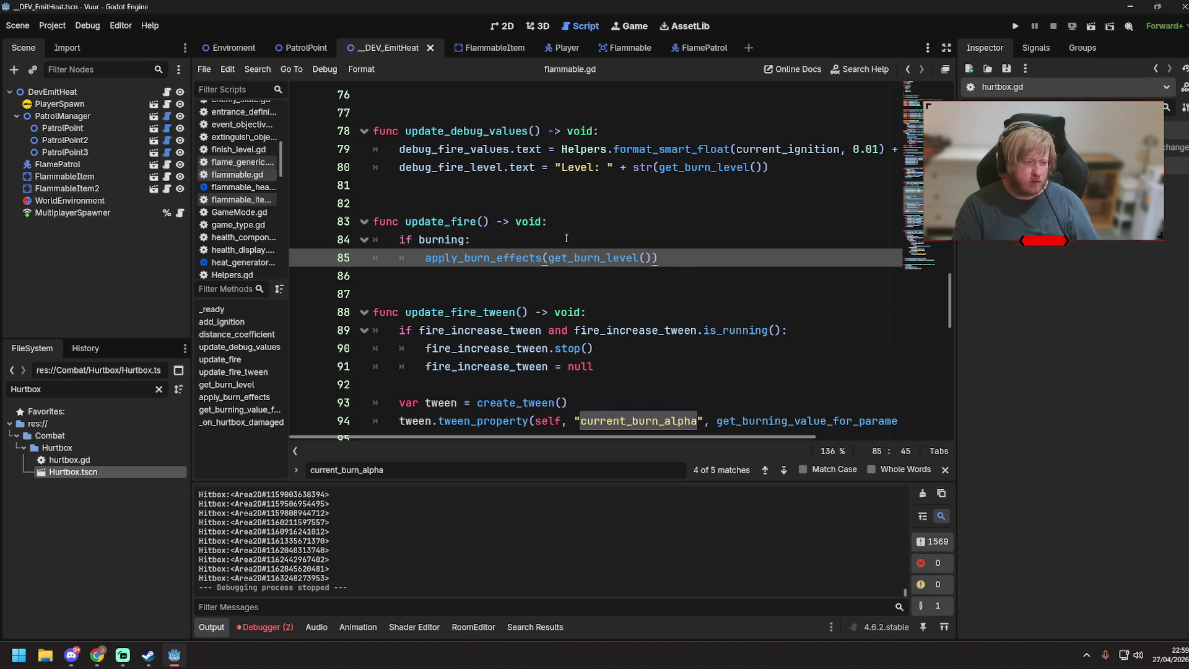
{"action": "key", "text": "Up"}
{"action": "key", "text": "Up"}
{"action": "key", "text": "F5"}
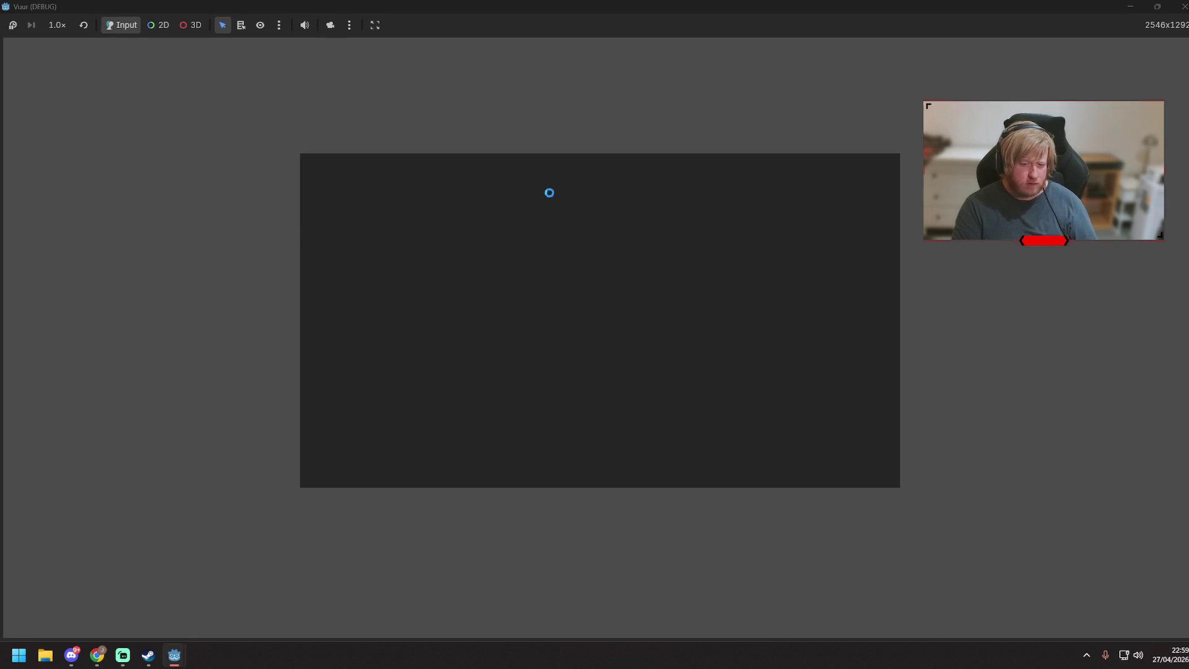
{"action": "key", "text": "d"}
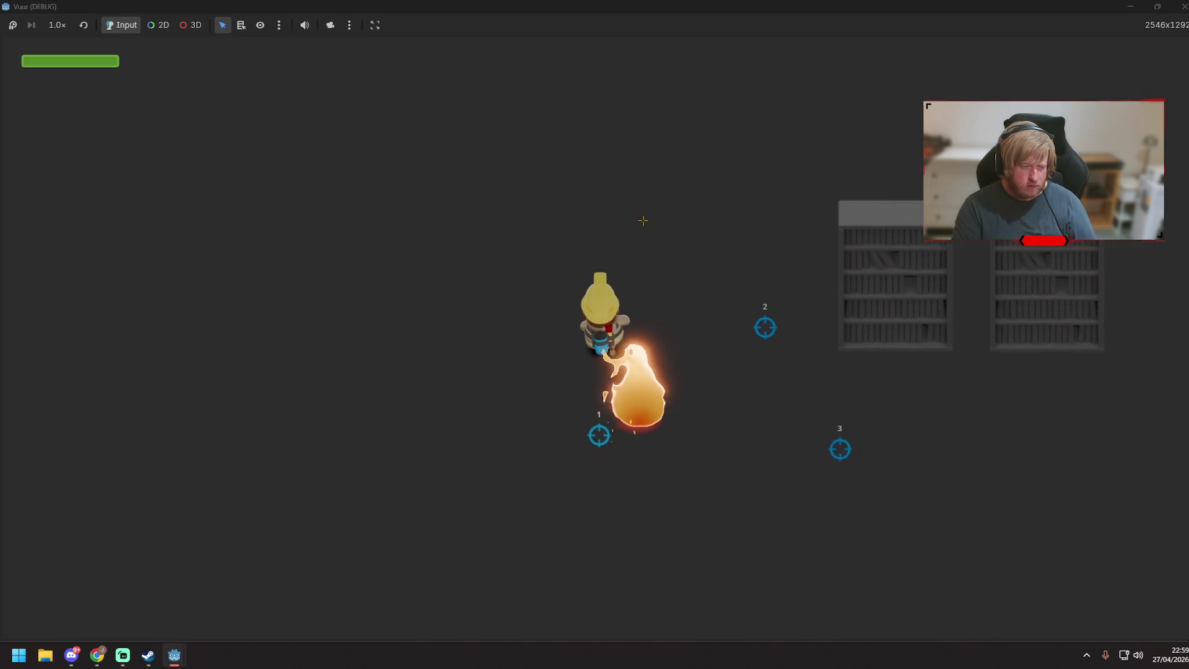
{"action": "key", "text": "s"}
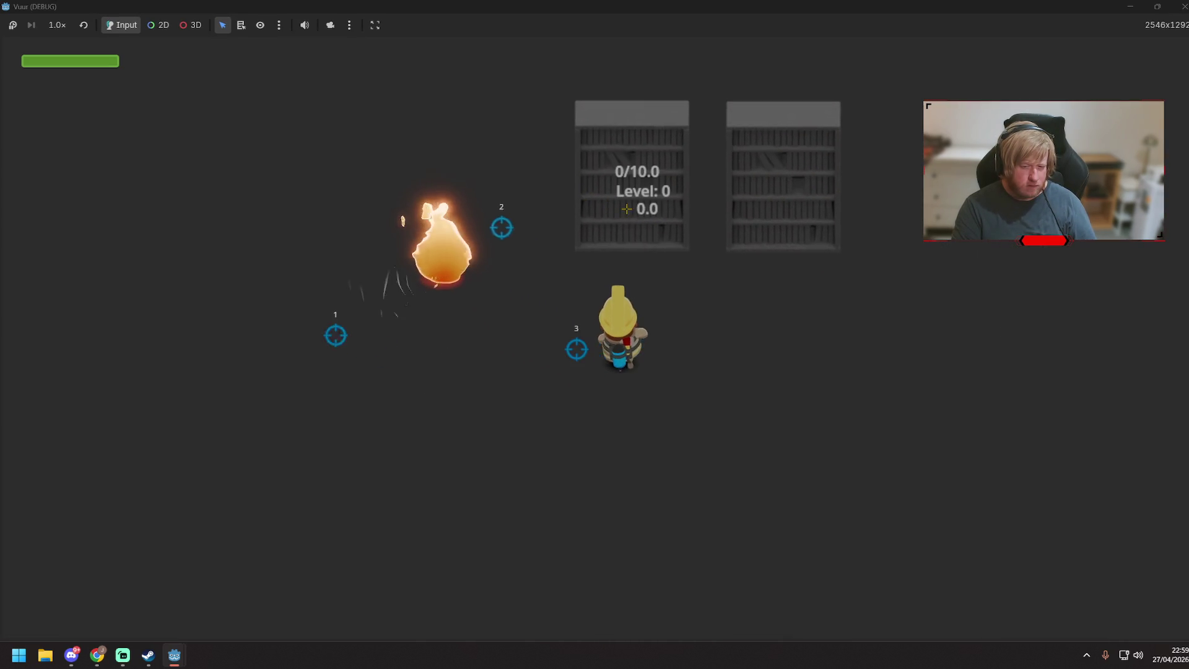
{"action": "key", "text": "d"}
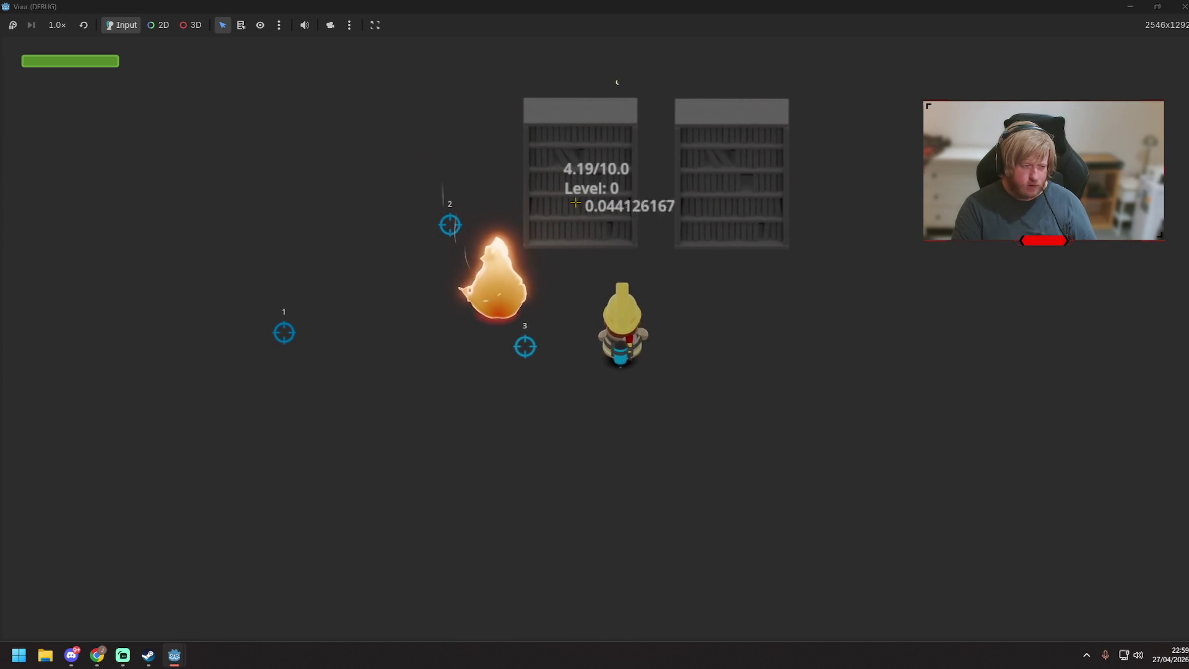
{"action": "key", "text": "d"}
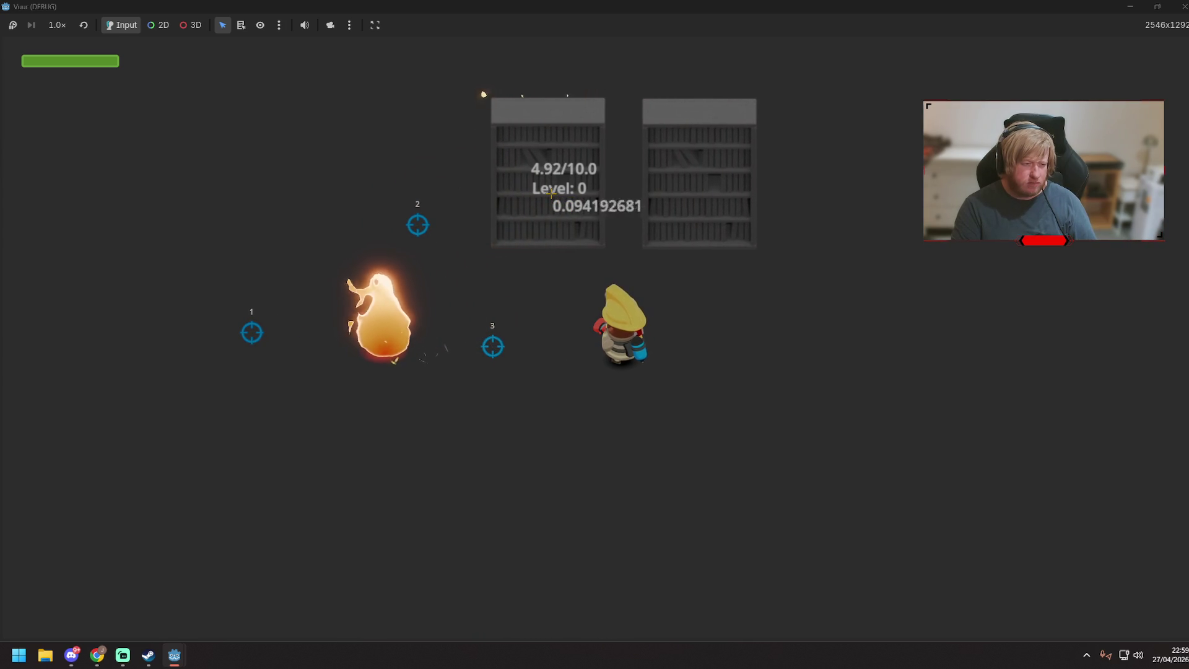
{"action": "key", "text": "a"}
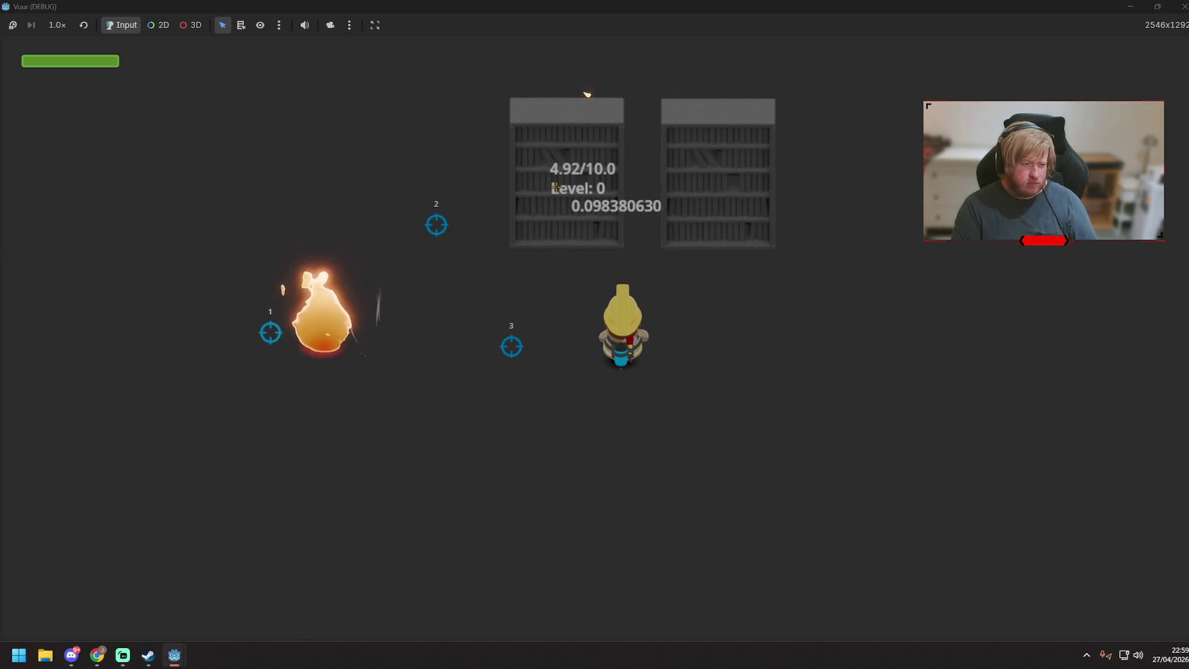
{"action": "key", "text": "w"}
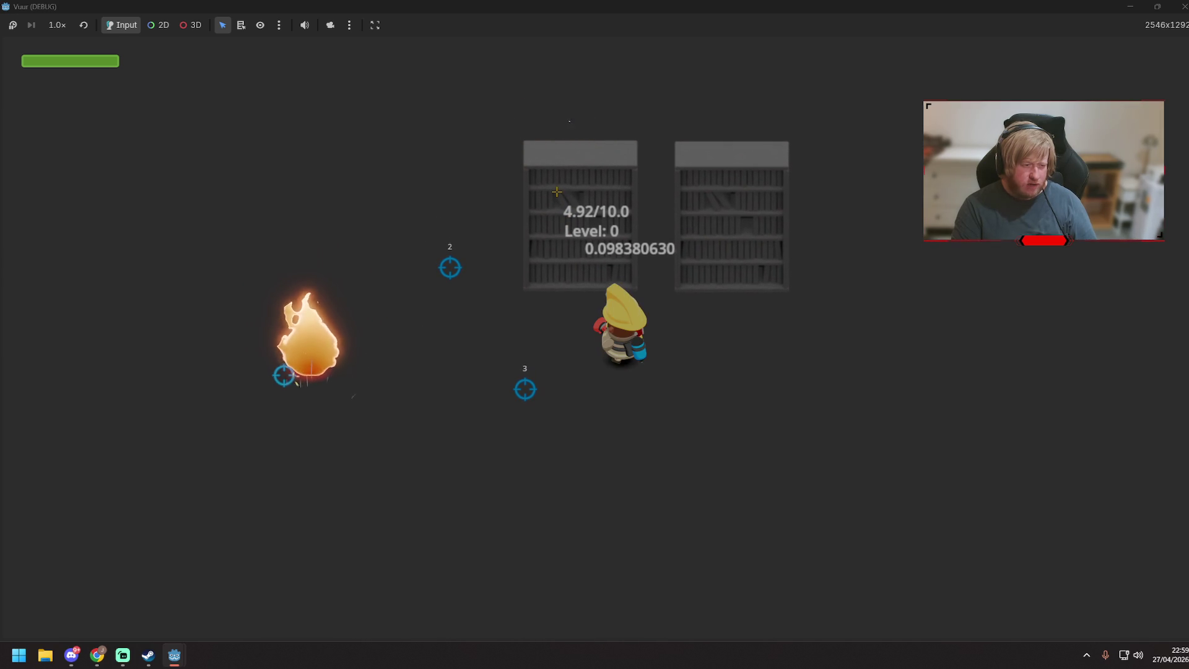
{"action": "key", "text": "d"}
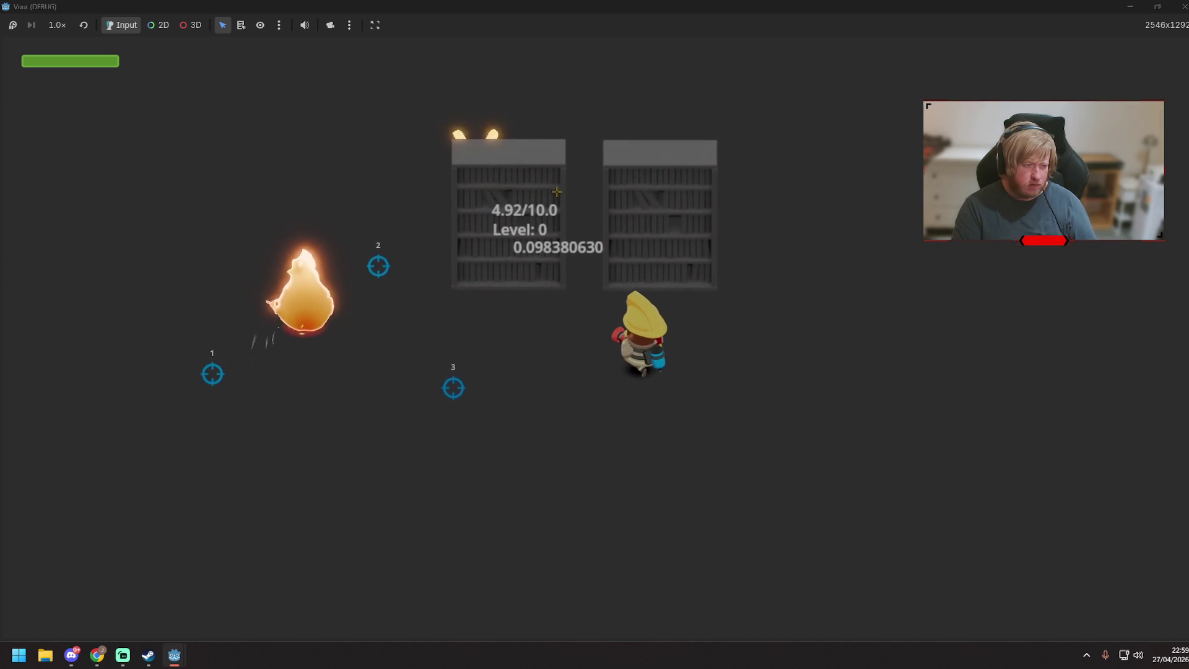
{"action": "key", "text": "s"}
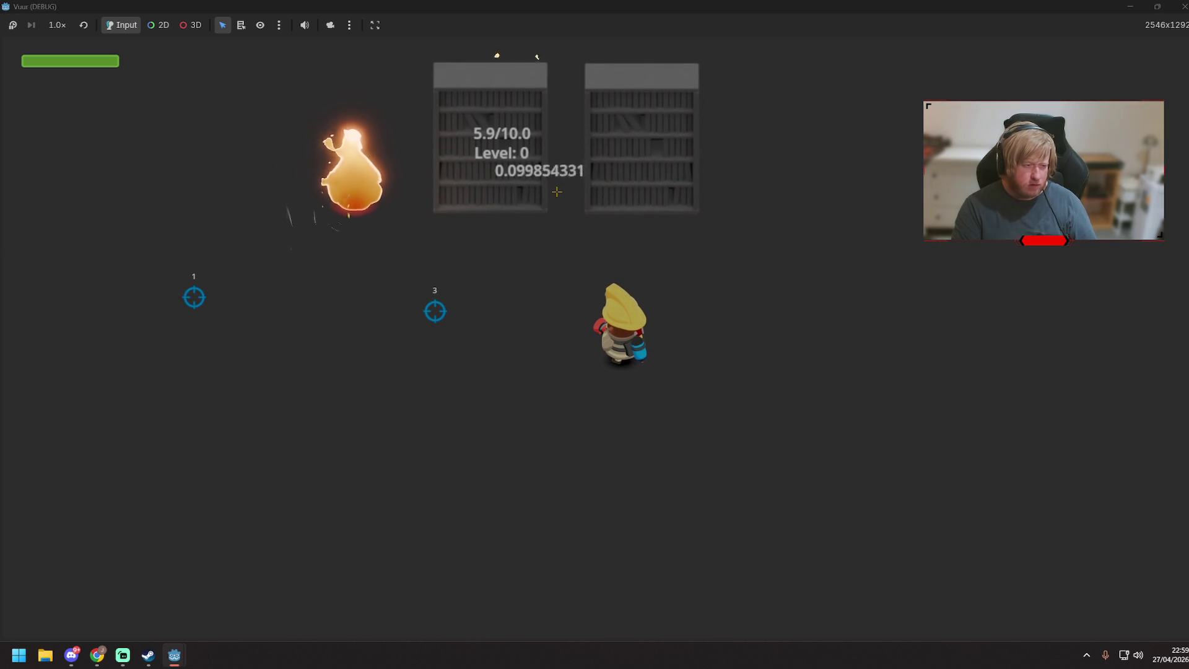
{"action": "key", "text": "w"}
{"action": "key", "text": "a"}
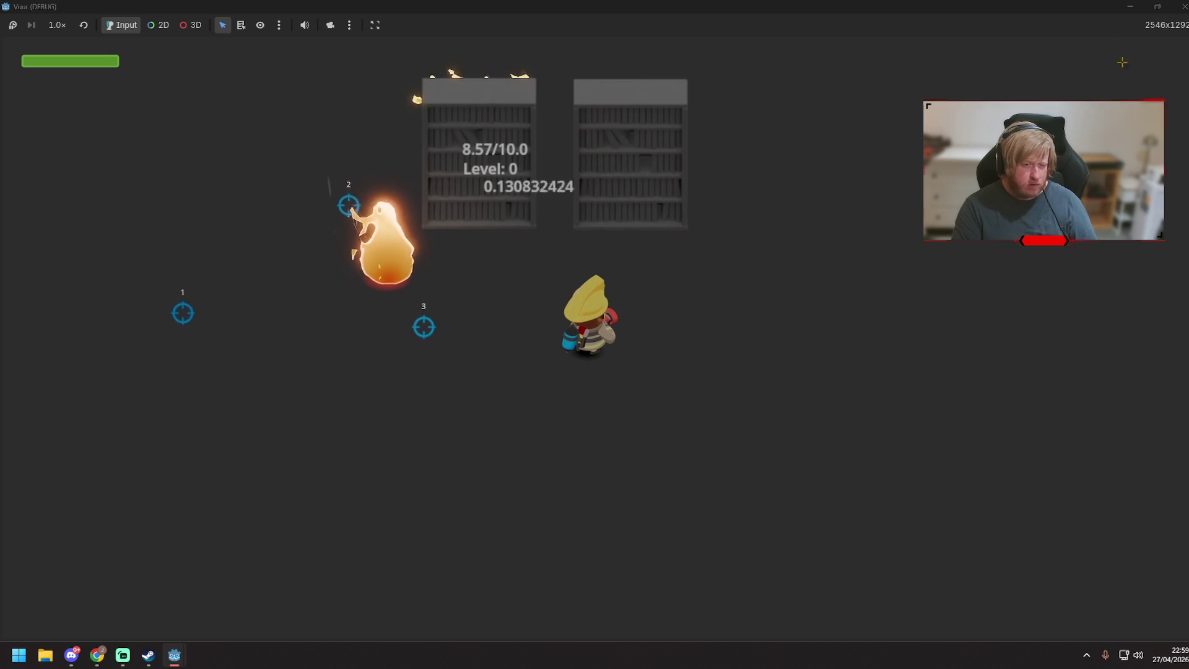
{"action": "key", "text": "F8"}
{"action": "left_click", "coordinate": [620, 240]}
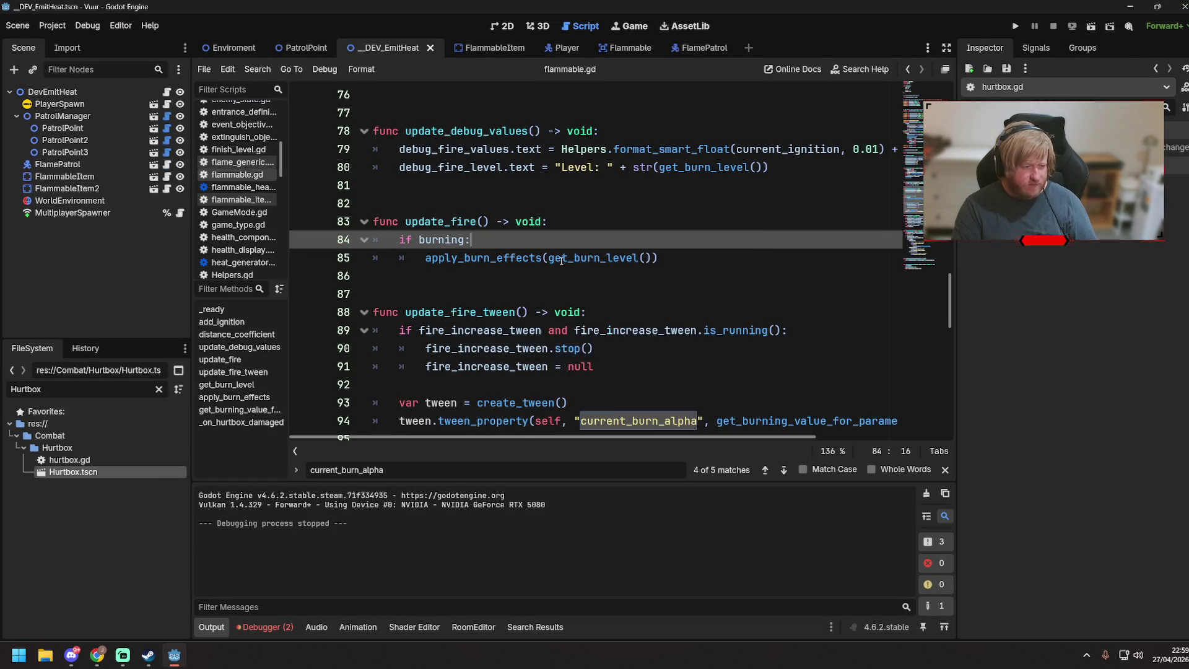
{"action": "scroll", "coordinate": [546, 257], "scroll_direction": "down", "scroll_amount": 3}
{"action": "left_click", "coordinate": [608, 205]}
{"action": "scroll", "coordinate": [468, 259], "scroll_direction": "up", "scroll_amount": 12}
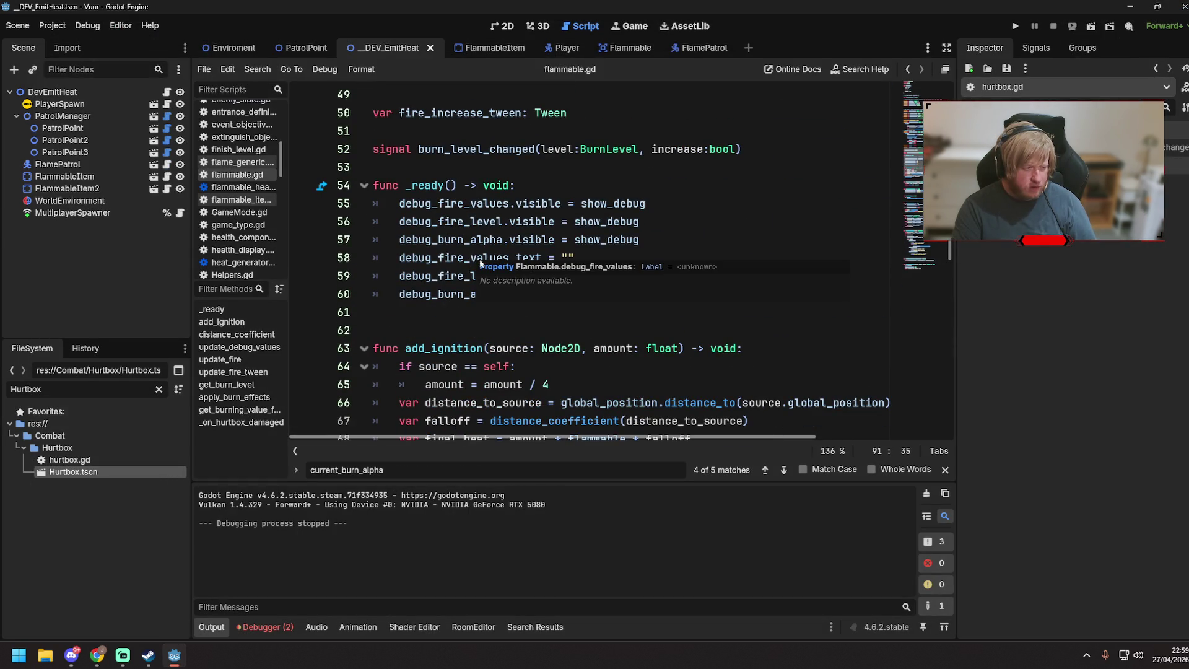
- Review the current_ignition setter around burning = true, then relaunch the game
{"action": "scroll", "coordinate": [482, 260], "scroll_direction": "up", "scroll_amount": 5}
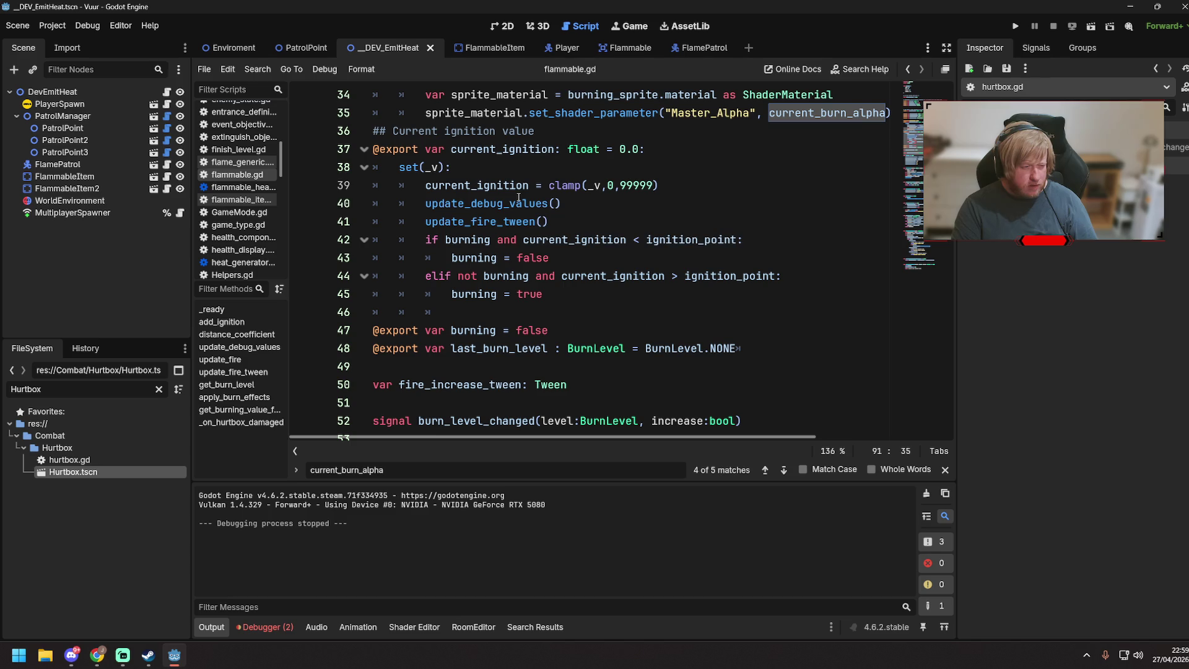
{"action": "left_click", "coordinate": [598, 277]}
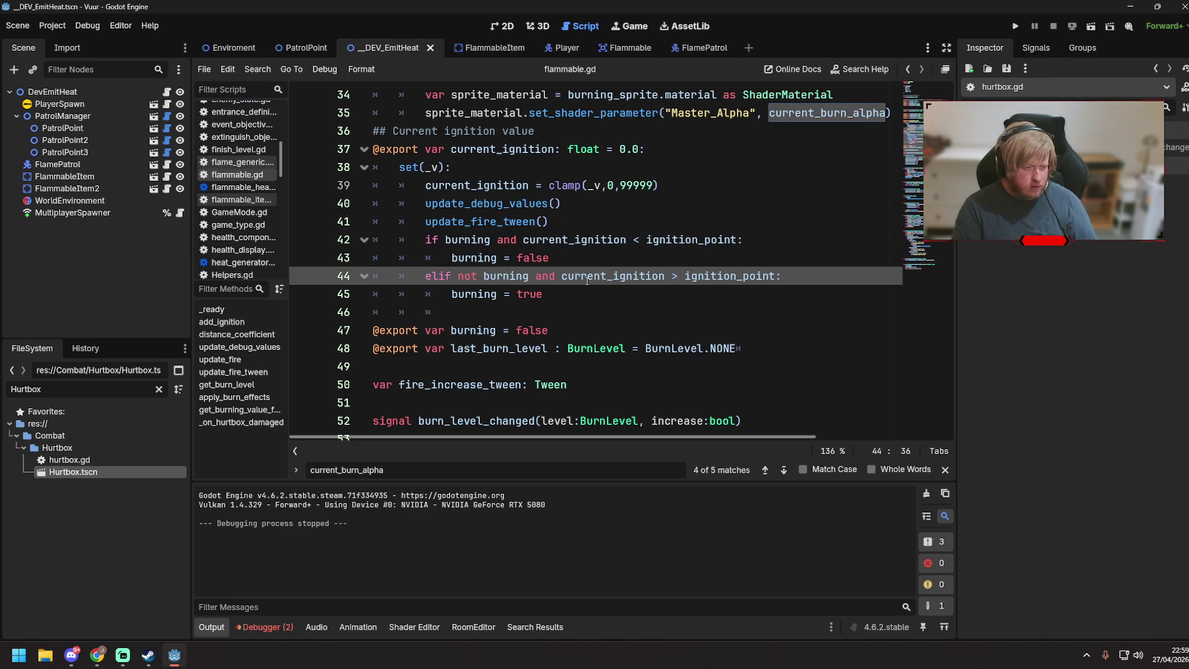
{"action": "scroll", "coordinate": [587, 280], "scroll_direction": "up", "scroll_amount": 4}
{"action": "scroll", "coordinate": [570, 279], "scroll_direction": "down", "scroll_amount": 20}
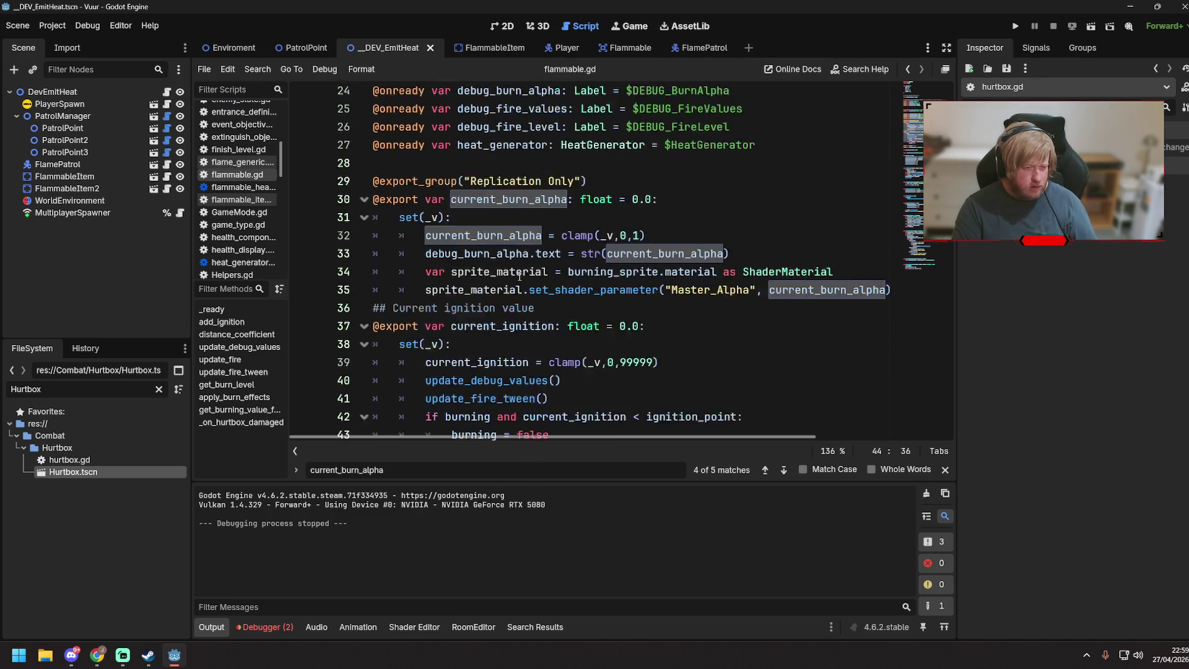
{"action": "scroll", "coordinate": [523, 284], "scroll_direction": "down", "scroll_amount": 6}
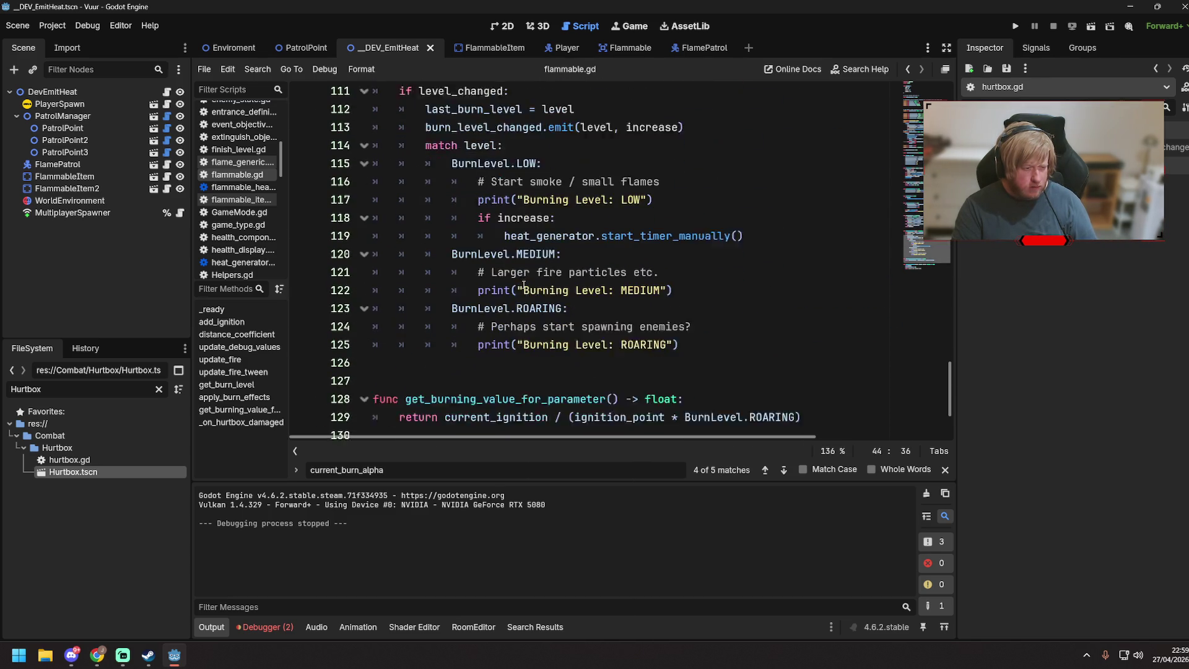
{"action": "scroll", "coordinate": [505, 322], "scroll_direction": "up", "scroll_amount": 20}
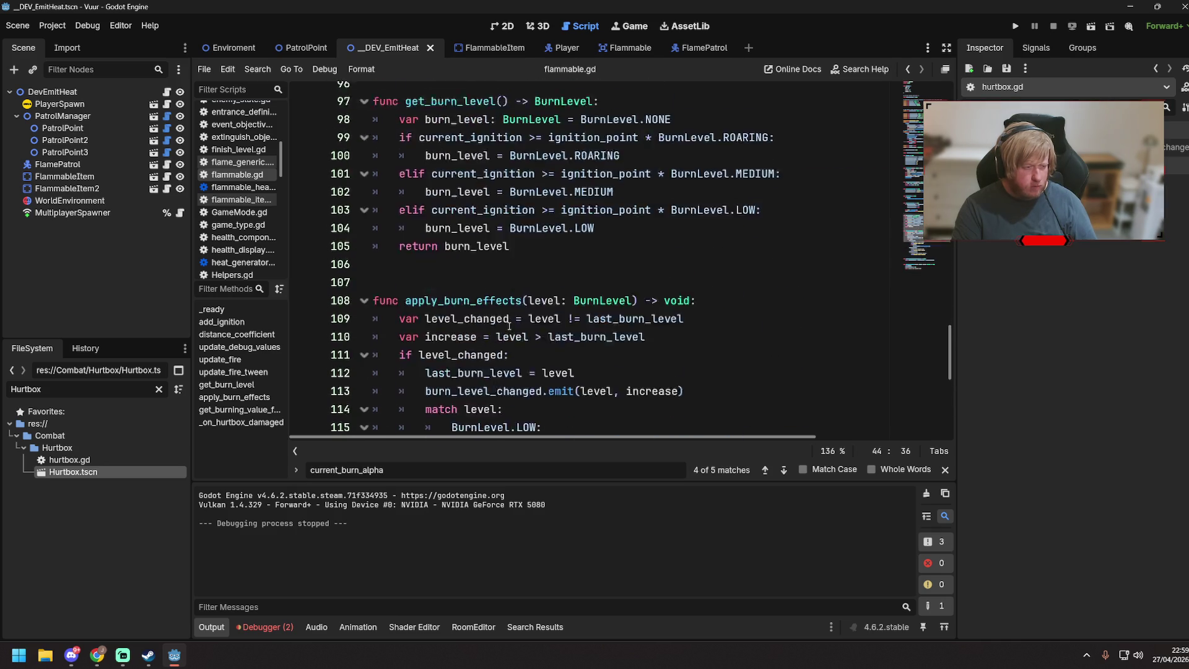
{"action": "scroll", "coordinate": [509, 326], "scroll_direction": "up", "scroll_amount": 2}
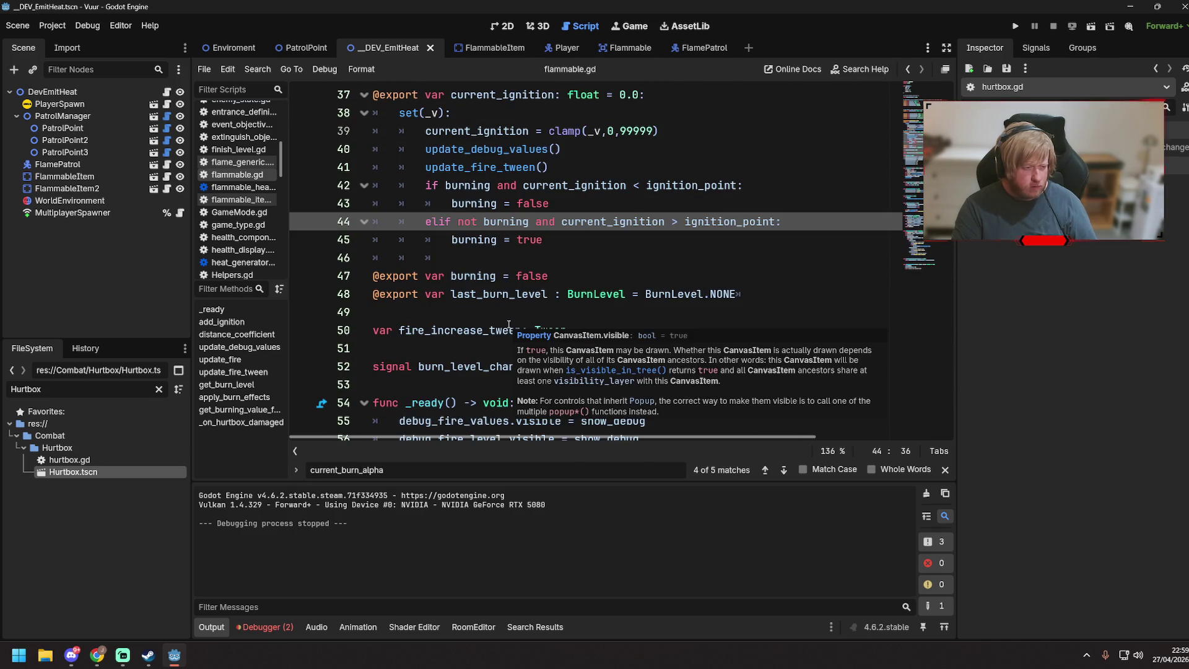
{"action": "left_click", "coordinate": [545, 240]}
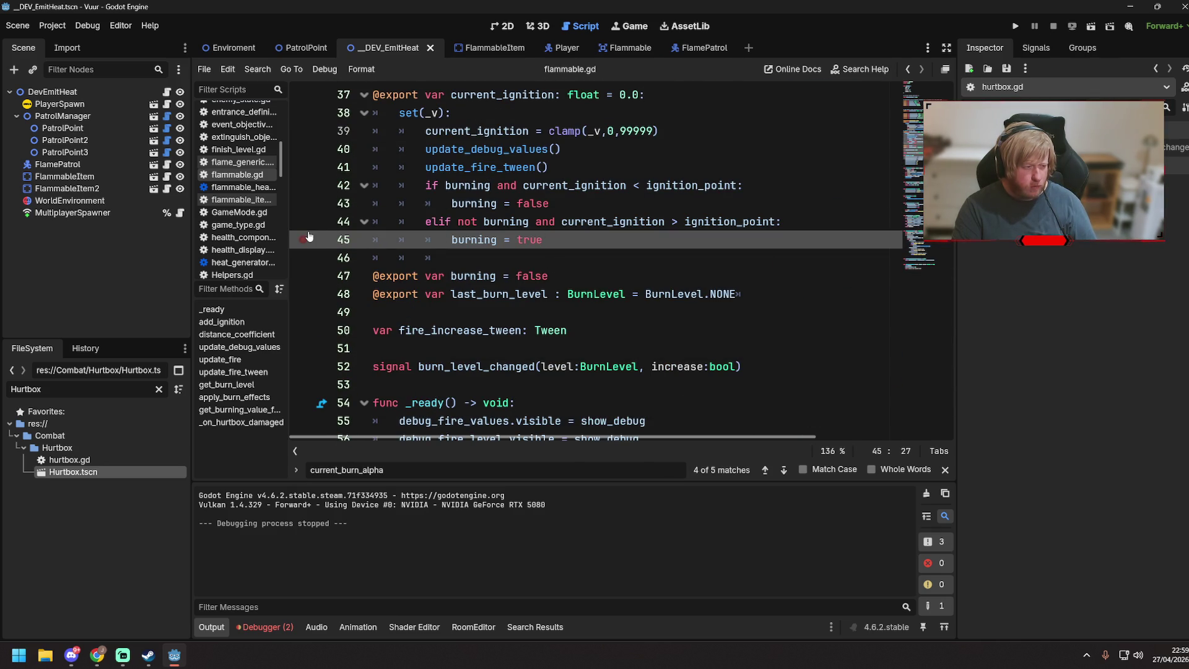
{"action": "key", "text": "F6"}
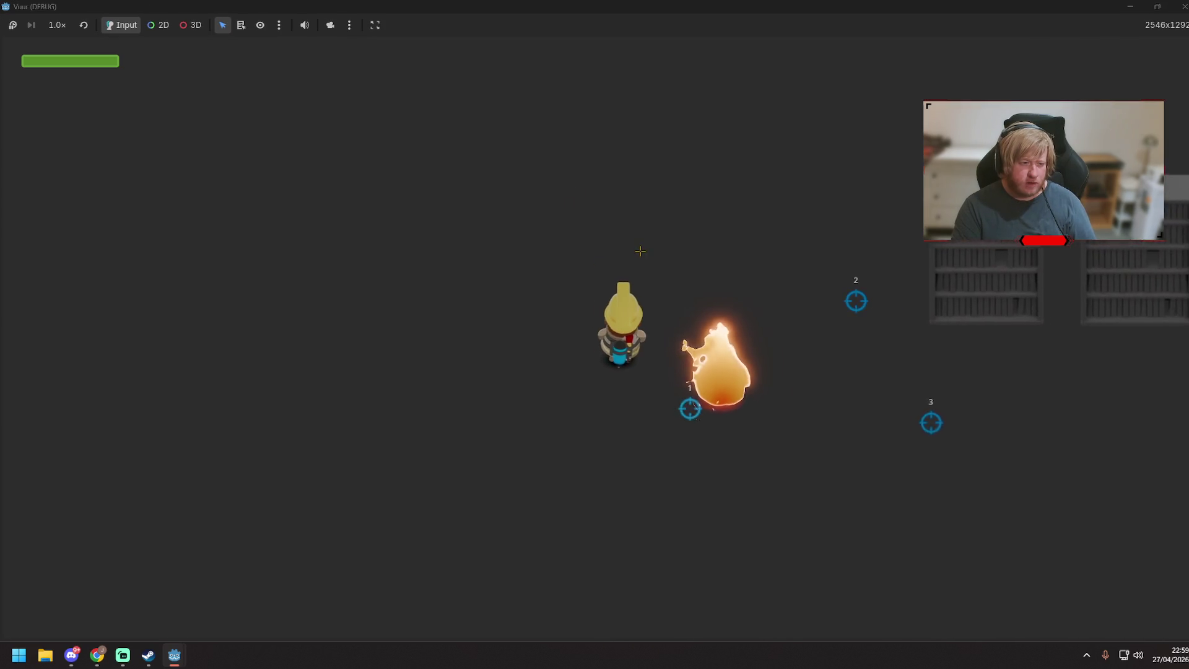
- Walk to the flame and spray the extinguisher until the line 45 breakpoint pauses, then step over
{"action": "key", "text": "d"}
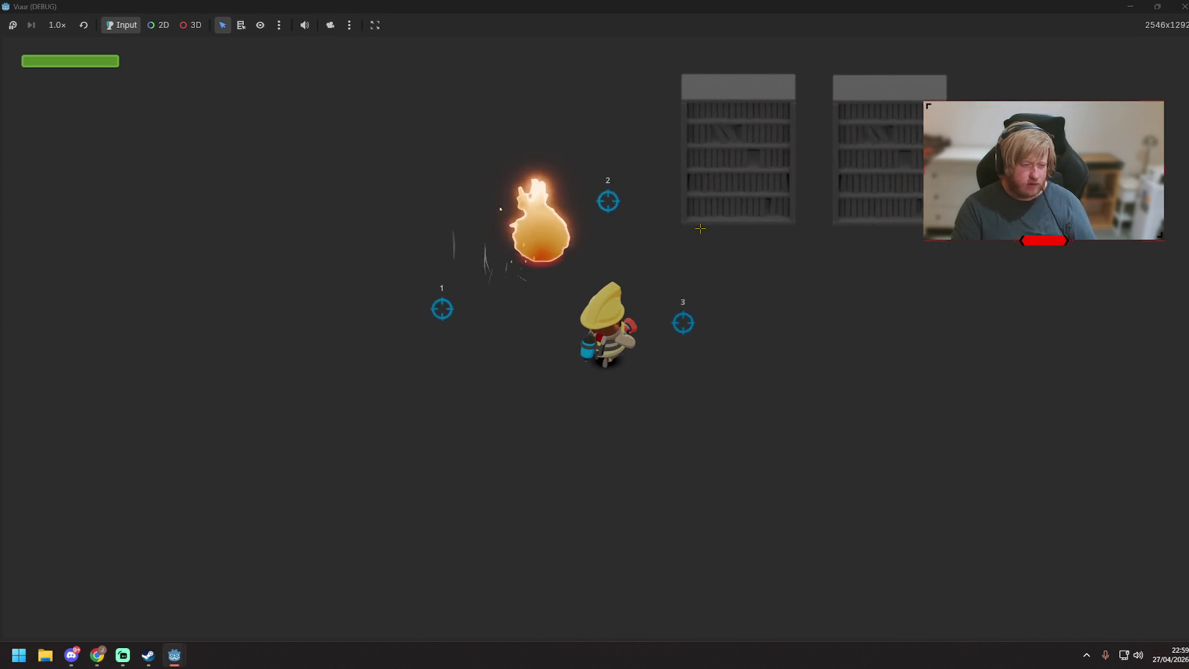
{"action": "key", "text": "w"}
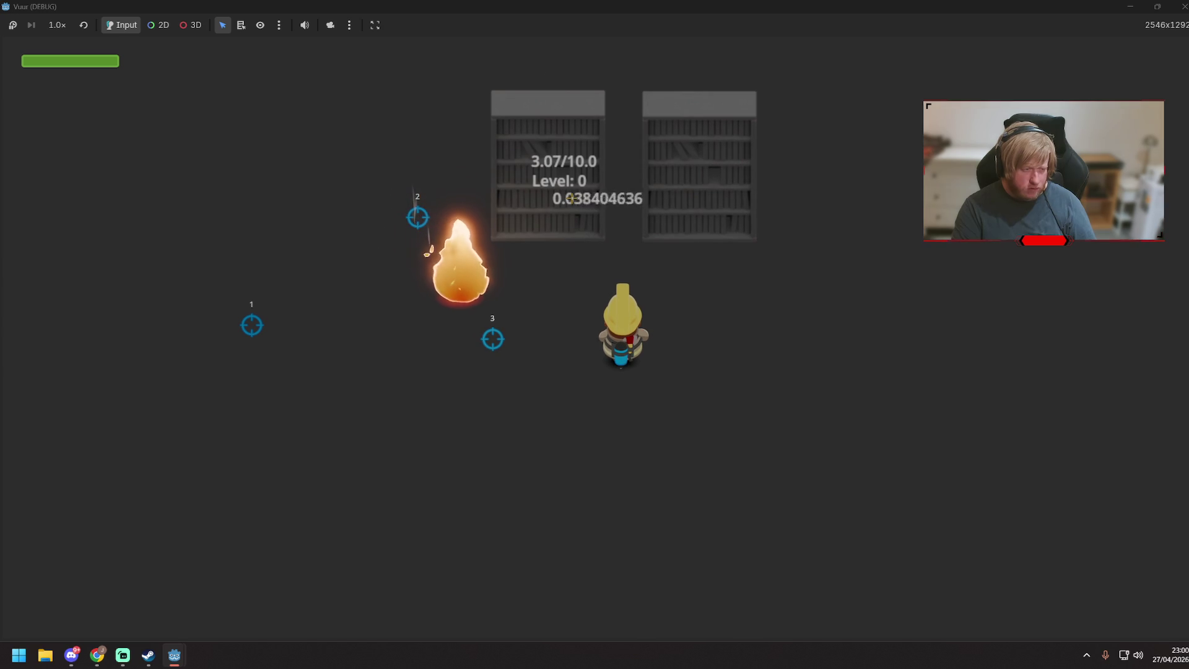
{"action": "left_click", "coordinate": [553, 122]}
{"action": "key", "text": "a"}
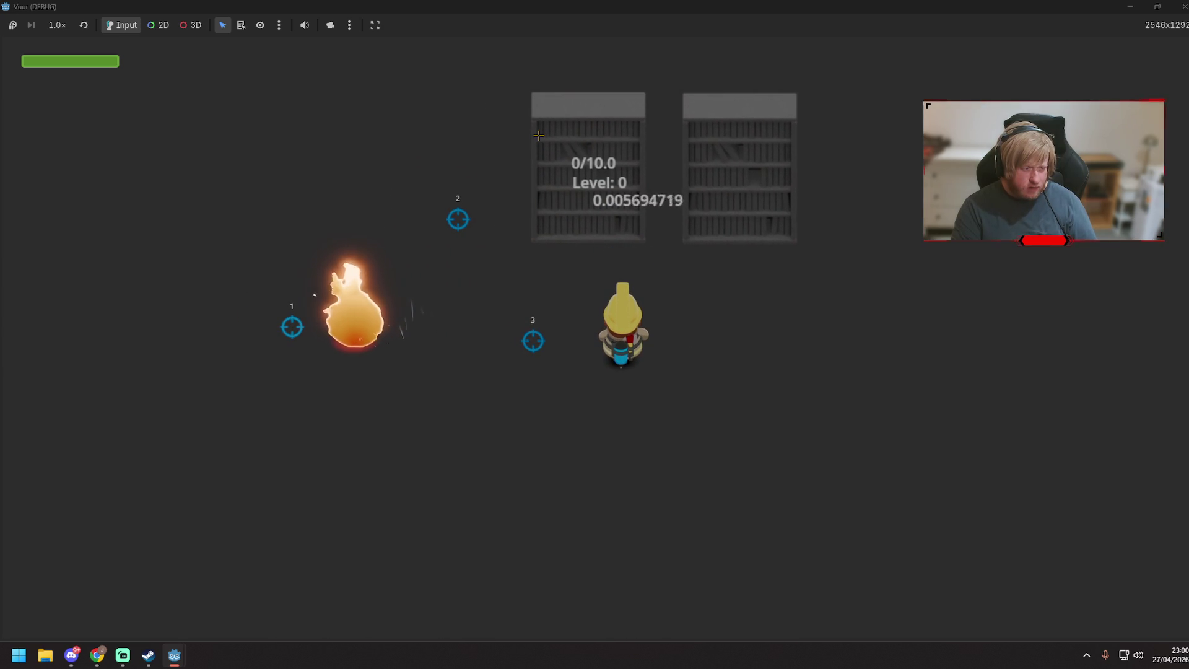
{"action": "key", "text": "d"}
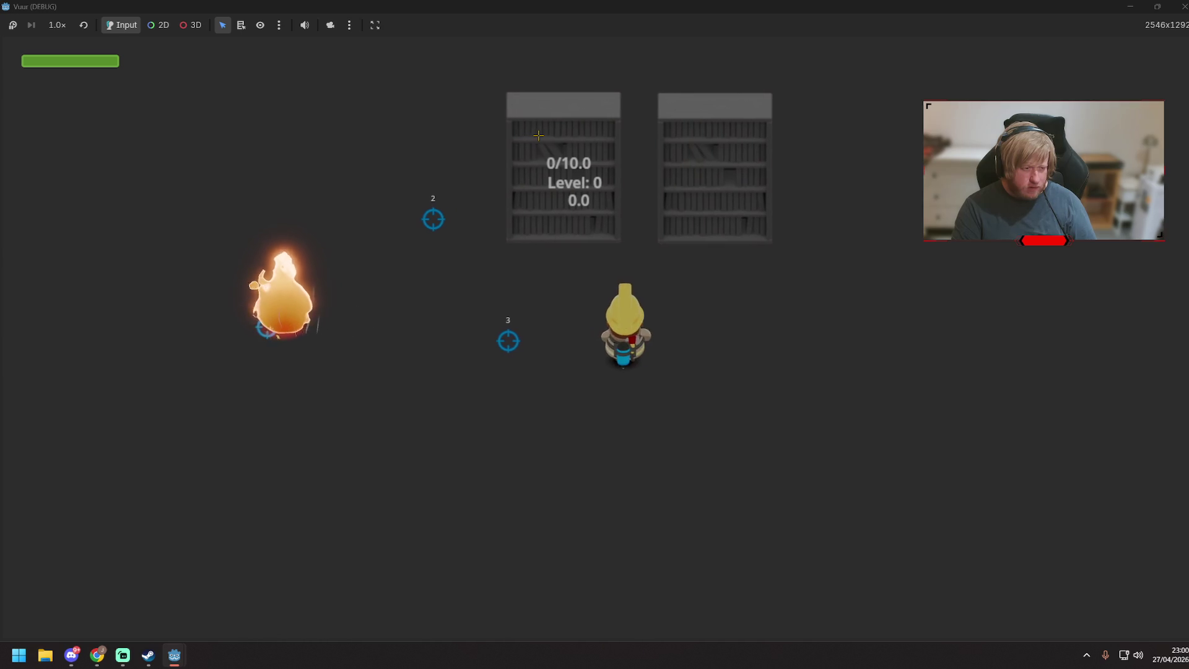
{"action": "key", "text": "d"}
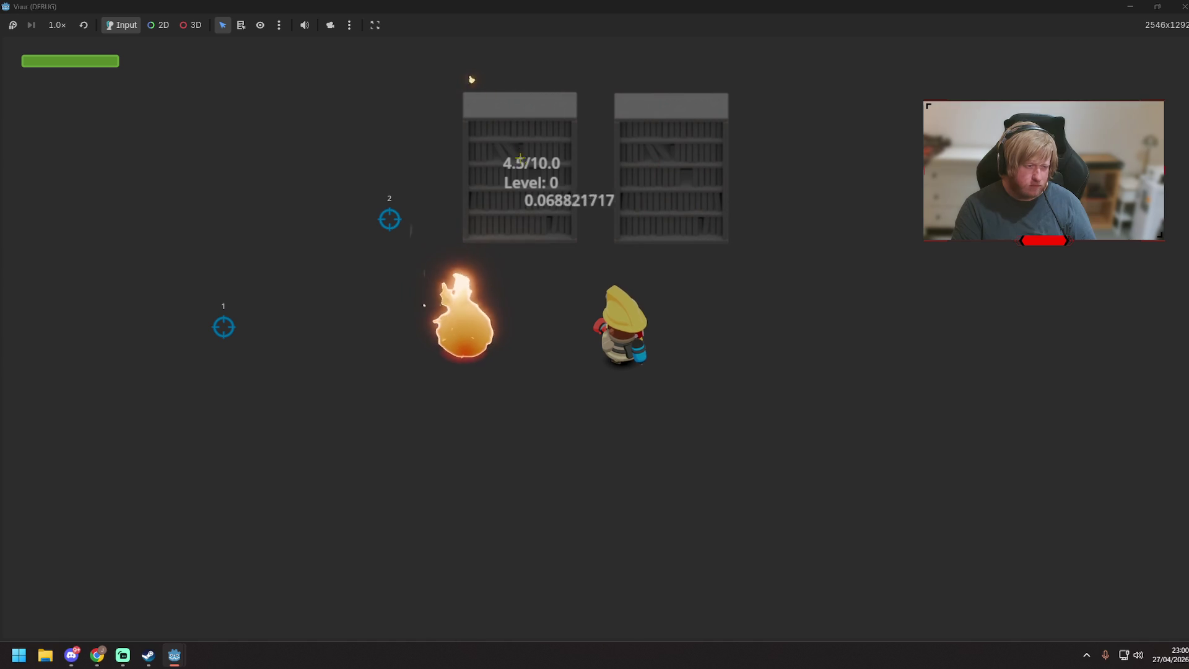
{"action": "key", "text": "F10"}
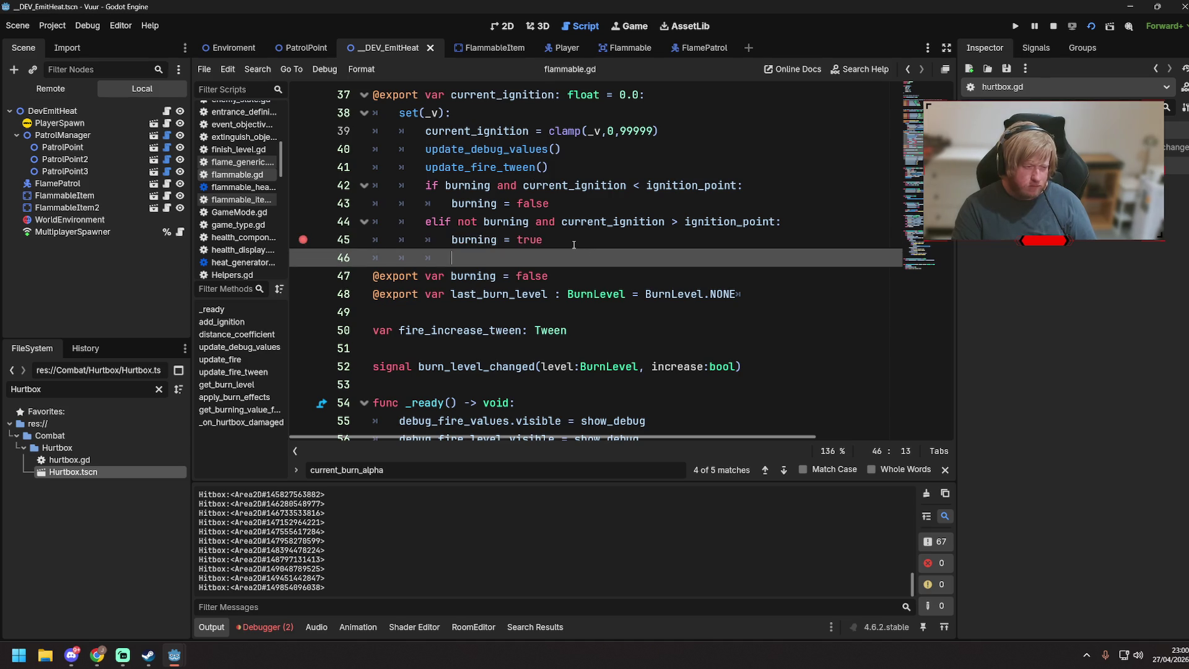
- Scroll through add_ignition, update_fire, update_fire_tween and the current_burn_alpha setter until line 45 pauses again
{"action": "scroll", "coordinate": [516, 254], "scroll_direction": "down", "scroll_amount": 7}
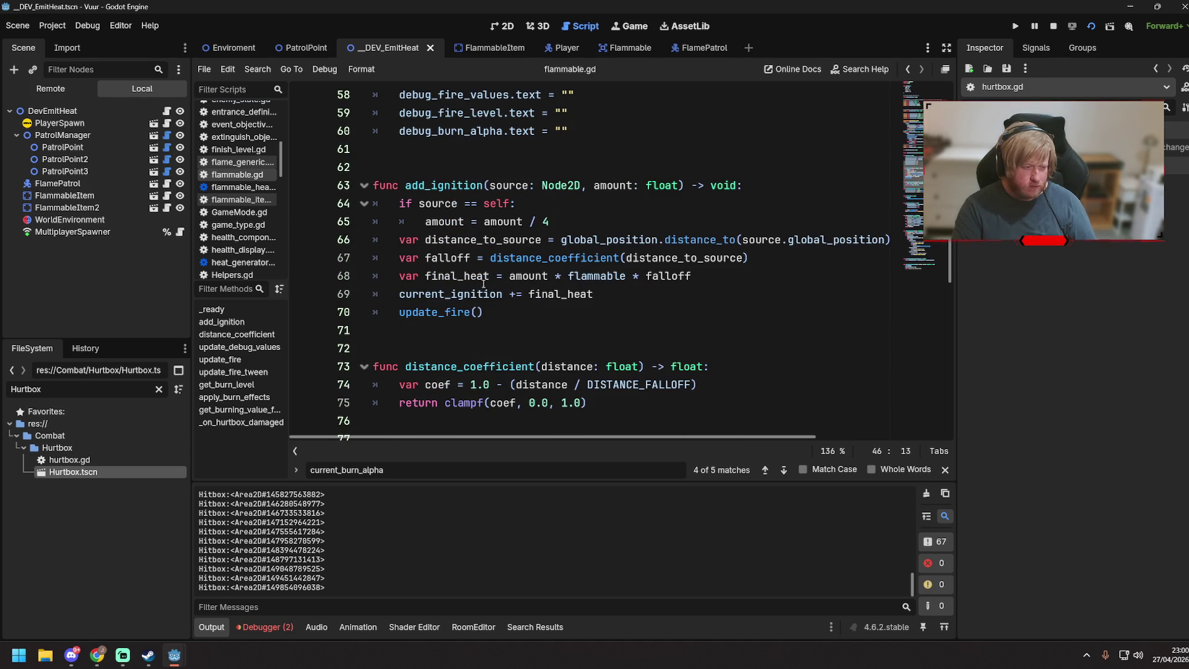
{"action": "left_click_drag", "start_coordinate": [401, 312], "coordinate": [469, 311]}
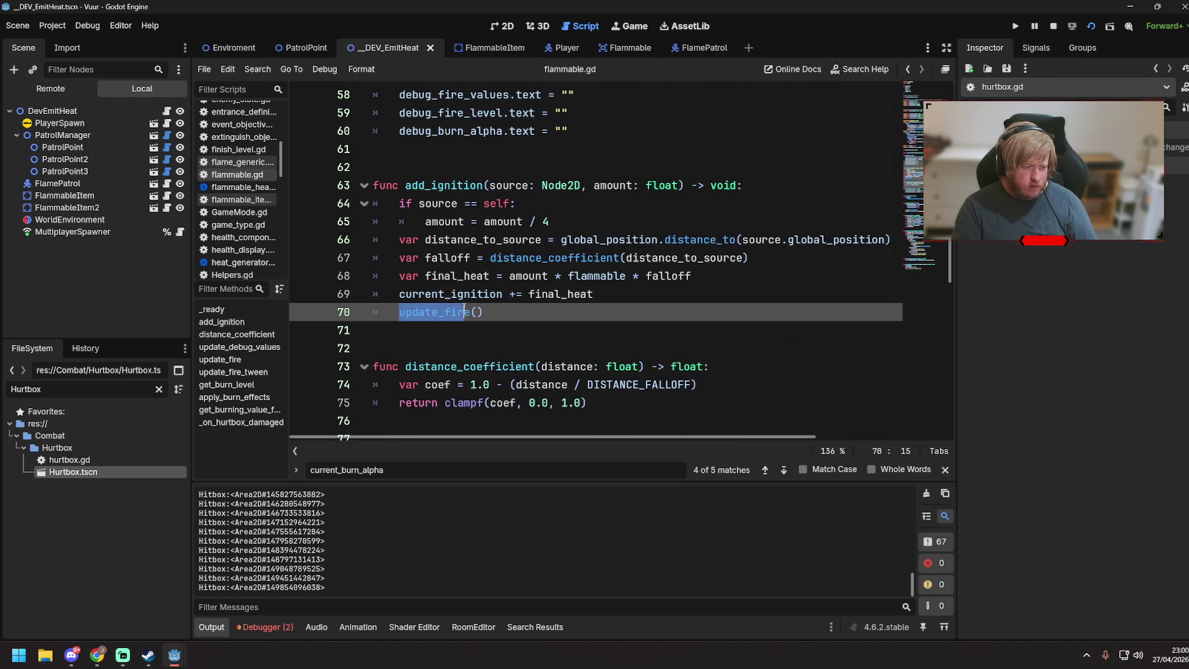
{"action": "scroll", "coordinate": [577, 294], "scroll_direction": "down", "scroll_amount": 2}
{"action": "scroll", "coordinate": [578, 294], "scroll_direction": "down", "scroll_amount": 4}
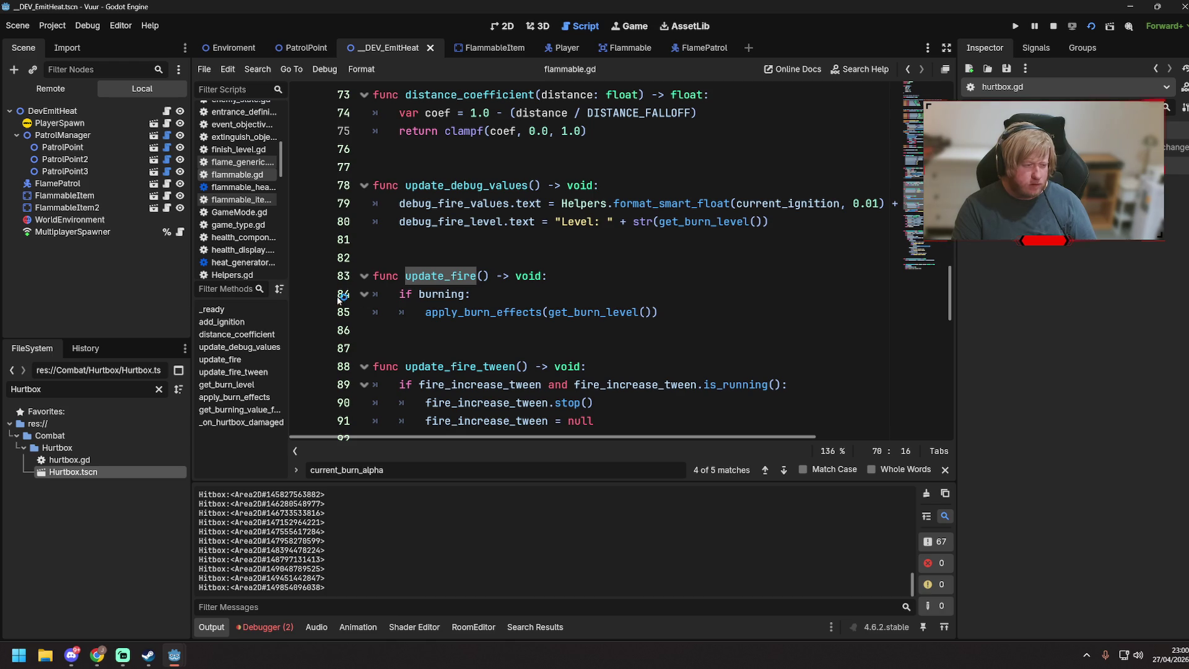
{"action": "scroll", "coordinate": [612, 313], "scroll_direction": "down", "scroll_amount": 5}
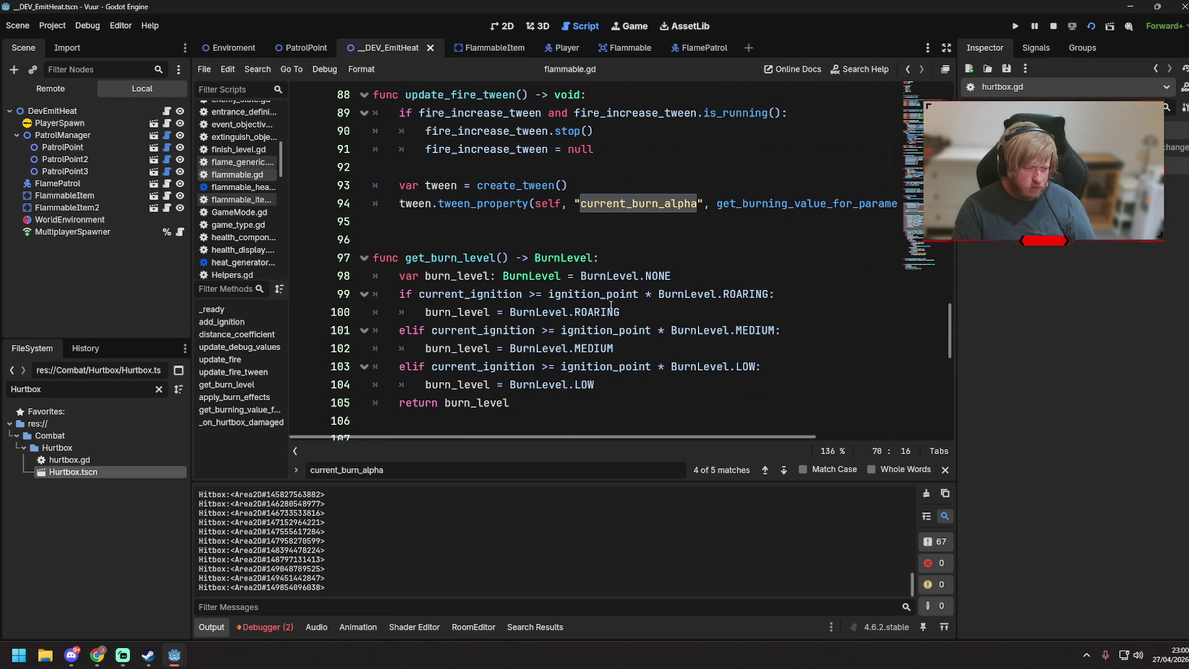
{"action": "scroll", "coordinate": [612, 313], "scroll_direction": "down", "scroll_amount": 3}
{"action": "scroll", "coordinate": [578, 294], "scroll_direction": "up", "scroll_amount": 20}
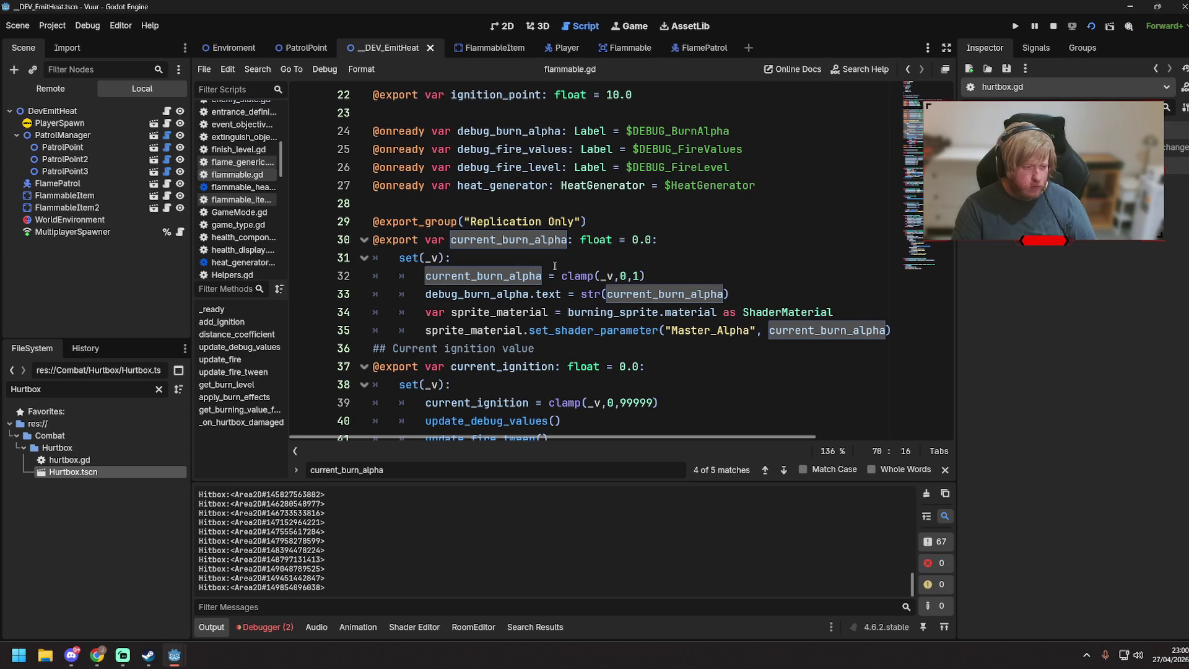
{"action": "scroll", "coordinate": [493, 256], "scroll_direction": "up", "scroll_amount": 2}
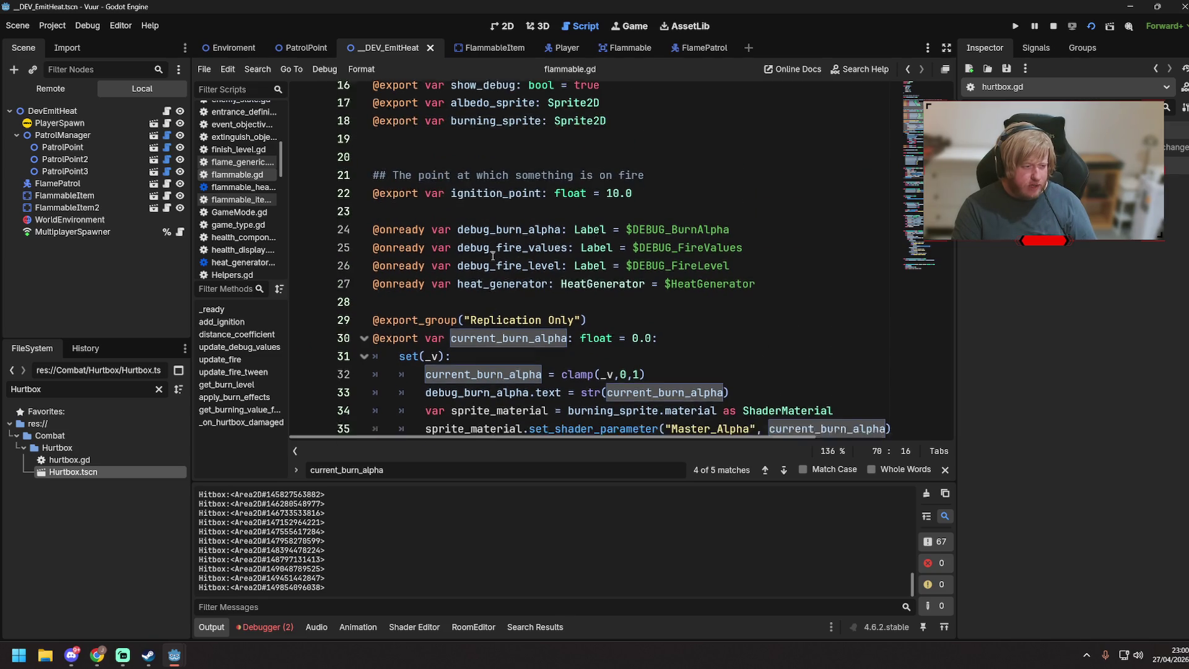
{"action": "scroll", "coordinate": [492, 259], "scroll_direction": "down", "scroll_amount": 3}
{"action": "scroll", "coordinate": [494, 258], "scroll_direction": "down", "scroll_amount": 2}
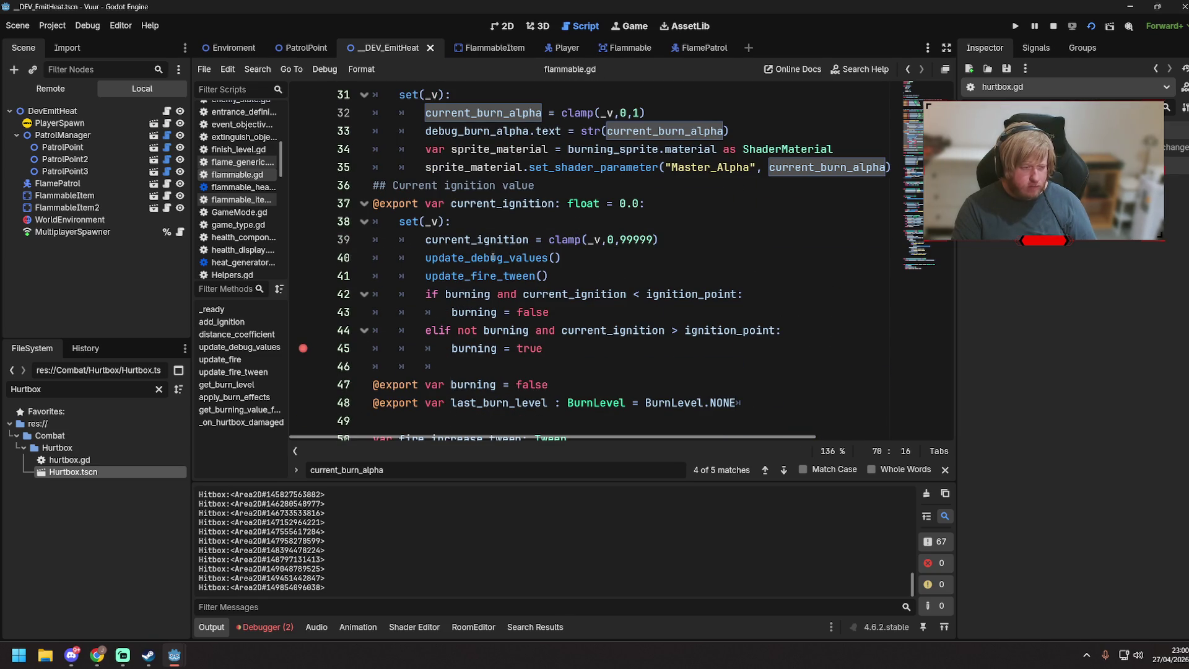
{"action": "scroll", "coordinate": [493, 256], "scroll_direction": "up", "scroll_amount": 1}
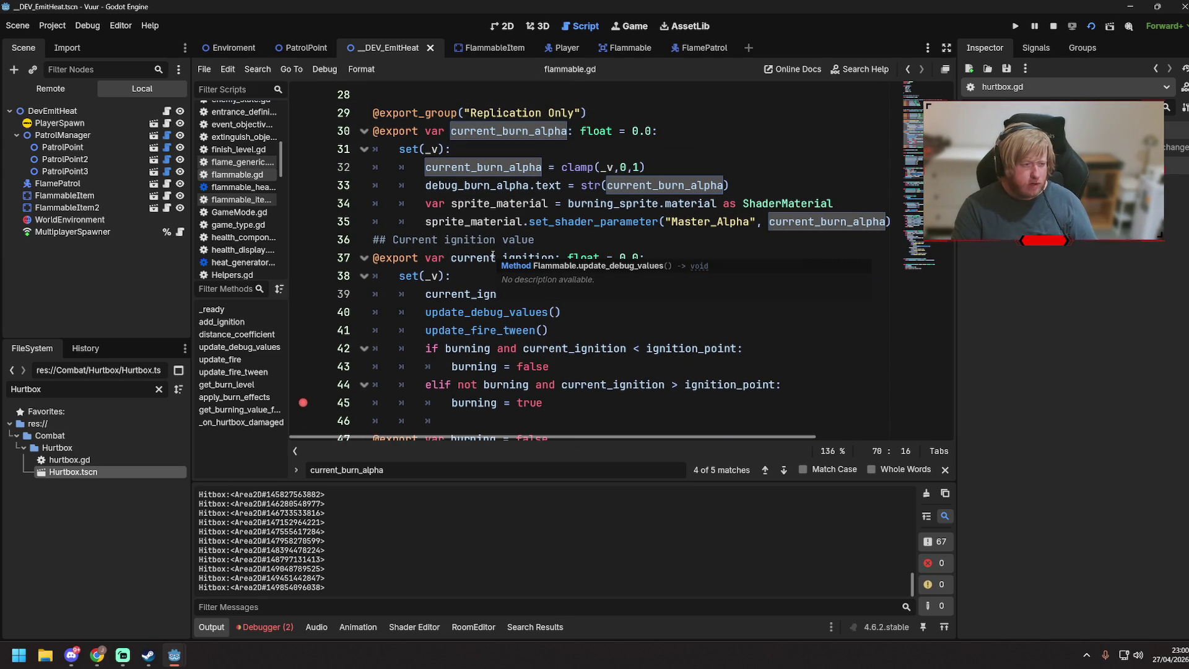
{"action": "scroll", "coordinate": [493, 256], "scroll_direction": "down", "scroll_amount": 3}
{"action": "scroll", "coordinate": [552, 265], "scroll_direction": "down", "scroll_amount": 3}
{"action": "scroll", "coordinate": [552, 265], "scroll_direction": "up", "scroll_amount": 3}
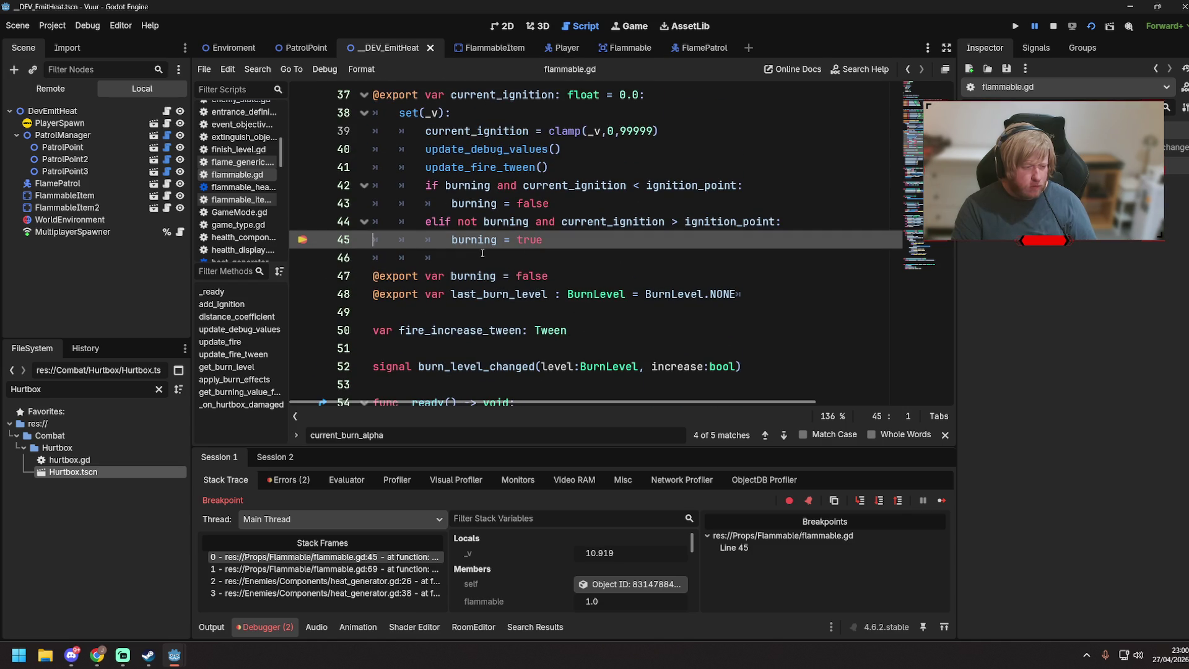
- Resume the paused game and remove the breakpoint on line 45 (burning = true)
{"action": "key", "text": "F12"}
{"action": "left_click_drag", "start_coordinate": [455, 236], "coordinate": [548, 241]}
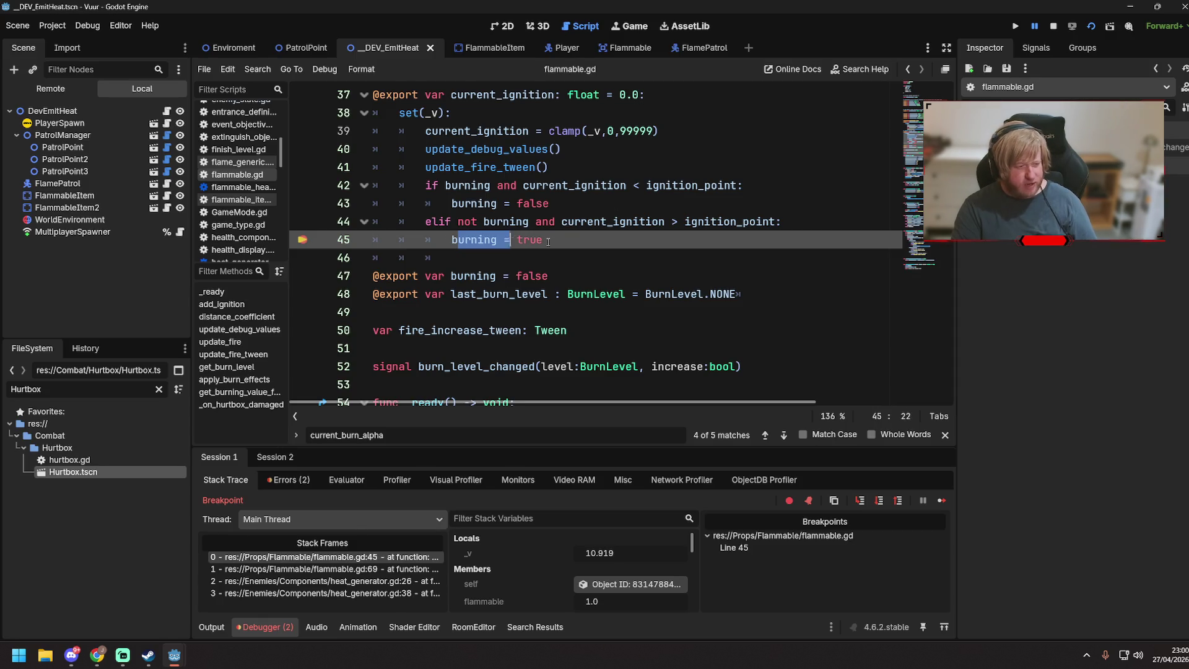
{"action": "left_click", "coordinate": [561, 239]}
{"action": "scroll", "coordinate": [434, 266], "scroll_direction": "up", "scroll_amount": 3}
{"action": "scroll", "coordinate": [322, 291], "scroll_direction": "down", "scroll_amount": 2}
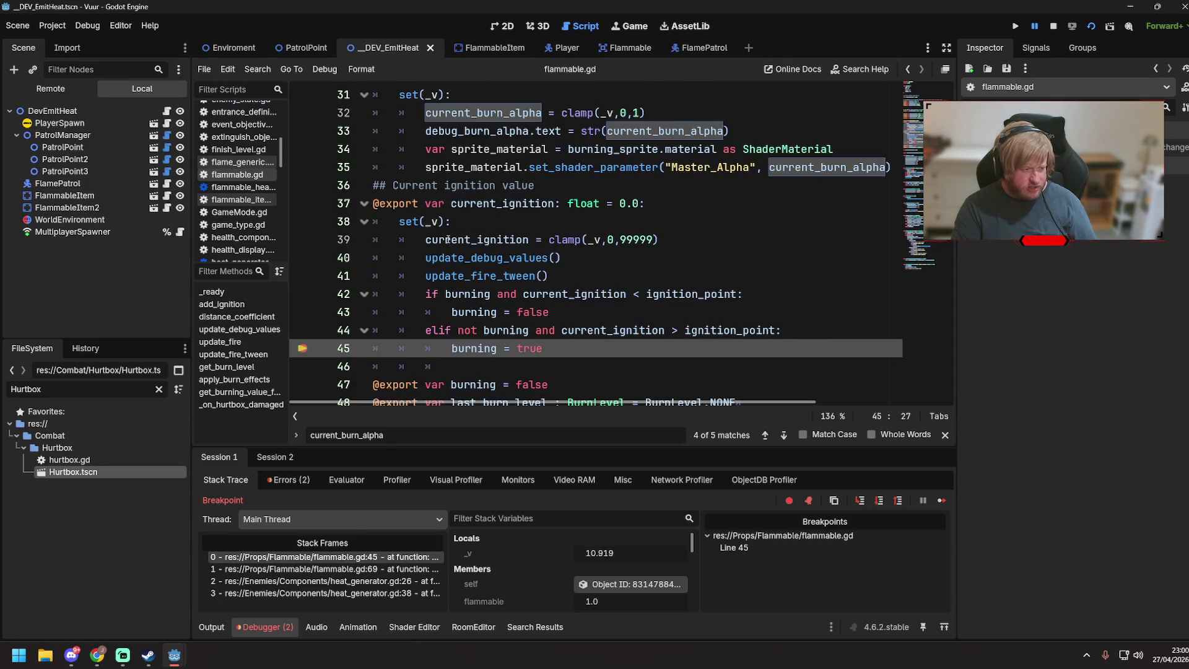
{"action": "left_click", "coordinate": [302, 293]}
{"action": "scroll", "coordinate": [514, 264], "scroll_direction": "up", "scroll_amount": 2}
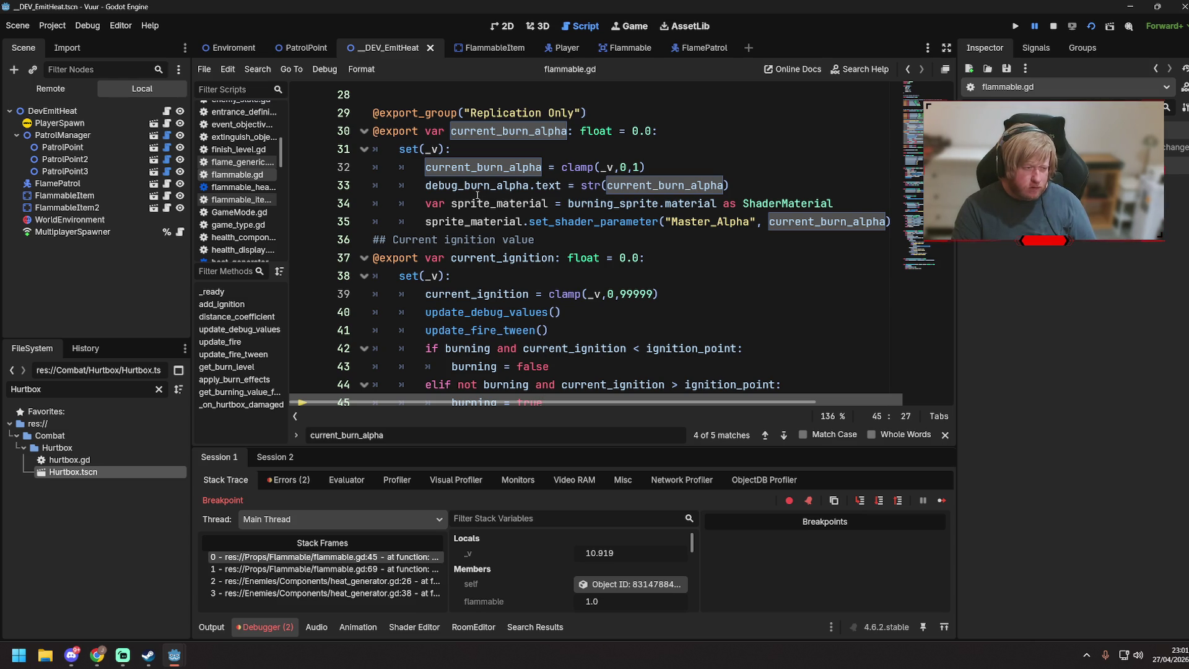
- Search the script for update_fire_tween and select its call on line 41
{"action": "left_click", "coordinate": [426, 167]}
{"action": "left_click", "coordinate": [644, 264]}
{"action": "key", "text": "ctrl+f"}
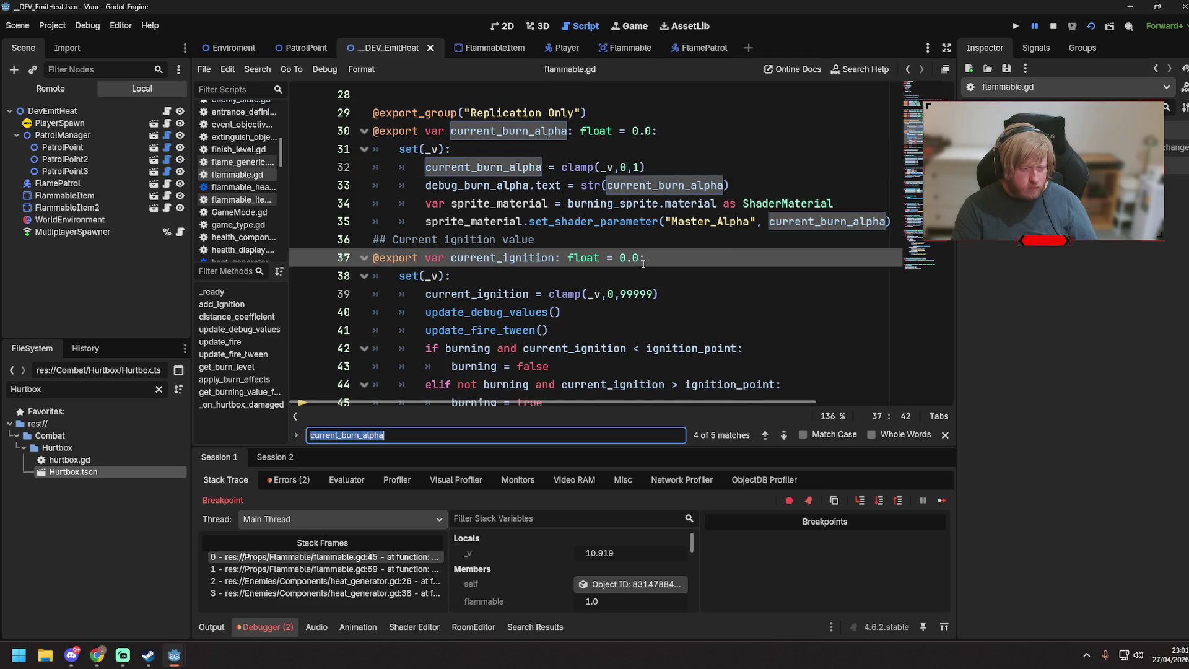
{"action": "key", "text": "Return"}
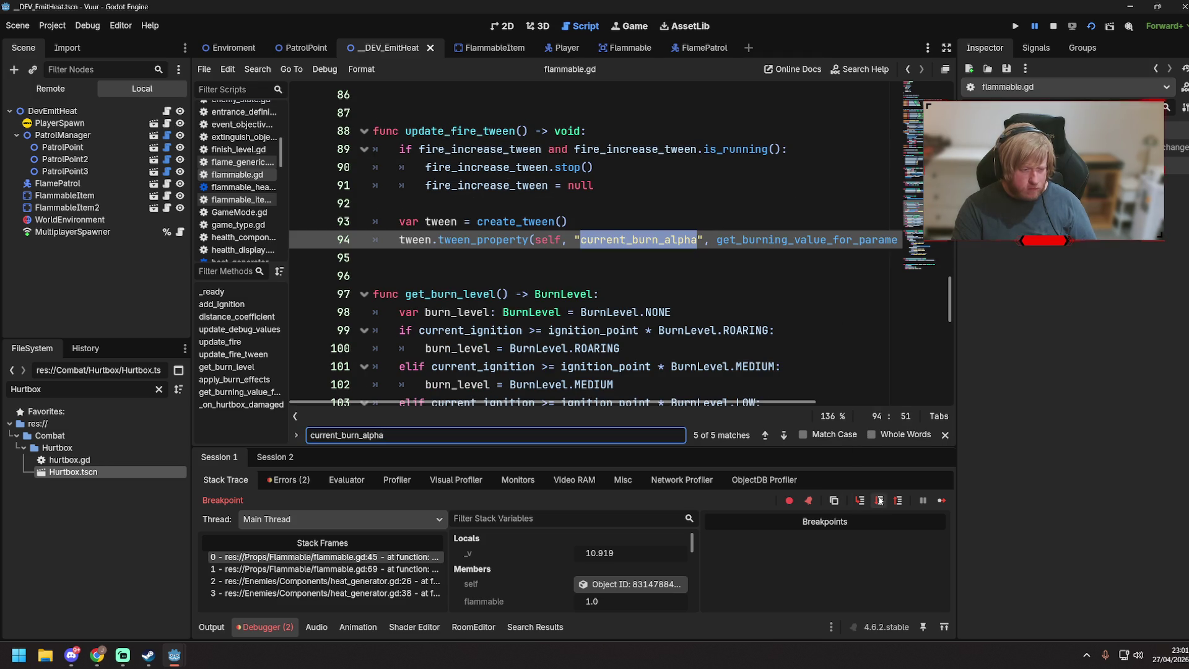
{"action": "left_click_drag", "start_coordinate": [406, 132], "coordinate": [529, 132]}
{"action": "key", "text": "ctrl+c"}
{"action": "left_click", "coordinate": [717, 190]}
{"action": "key", "text": "ctrl+f"}
{"action": "key", "text": "ctrl+v"}
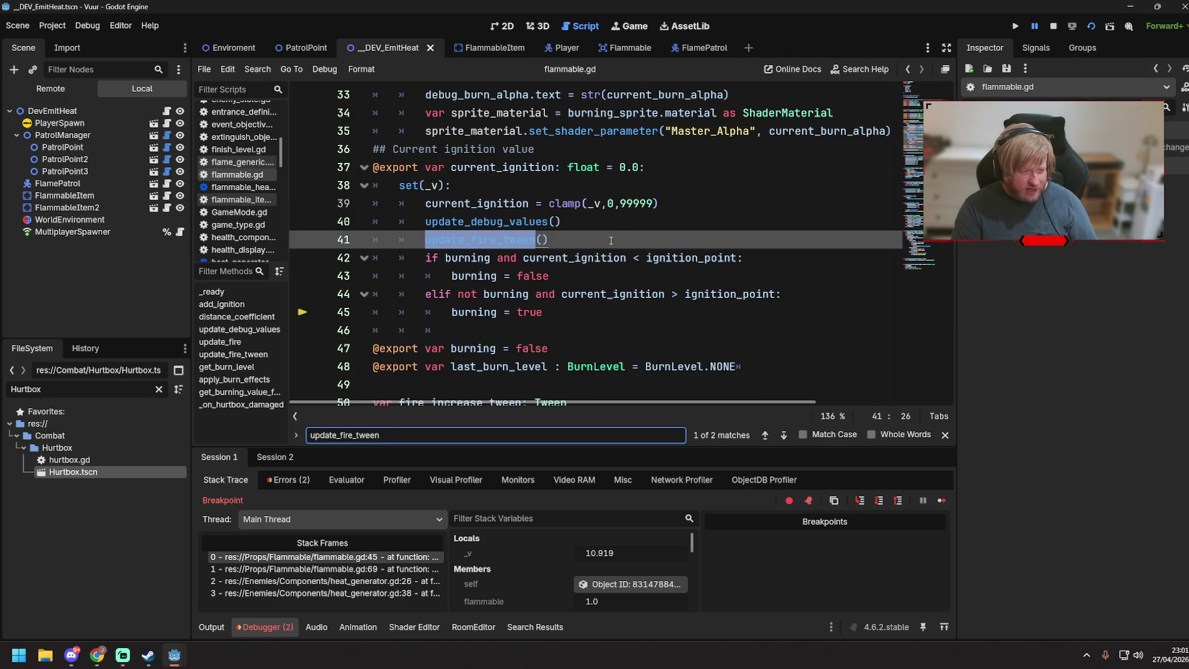
{"action": "left_click", "coordinate": [560, 238]}
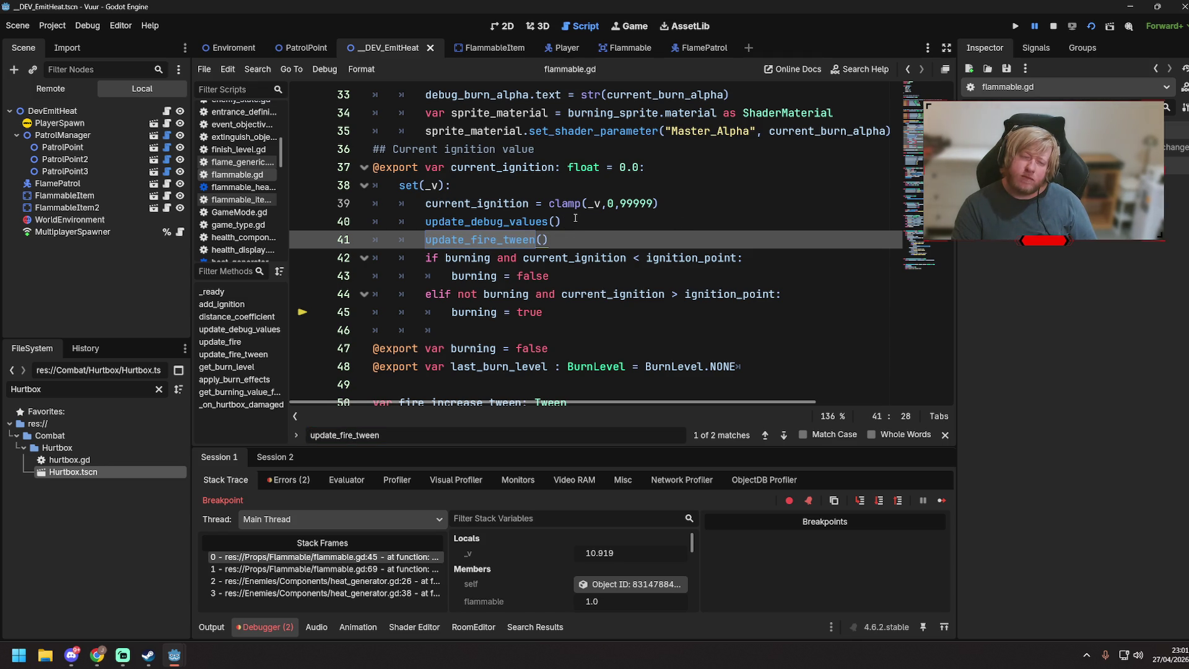
{"action": "left_click", "coordinate": [428, 241], "text": "shift"}
- Move the update_fire_tween() call from line 41 to after both burning = false and burning = true
{"action": "key", "text": "BackSpace"}
{"action": "left_click", "coordinate": [382, 238], "text": "shift"}
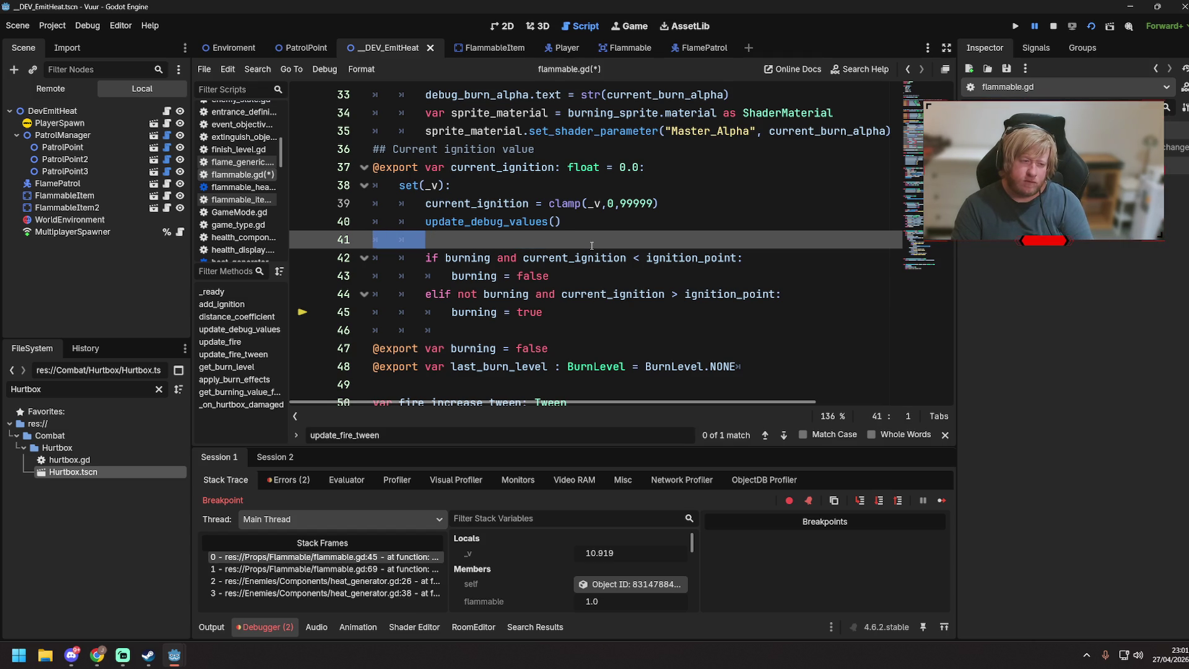
{"action": "key", "text": "BackSpace"}
{"action": "key", "text": "BackSpace"}
{"action": "left_click", "coordinate": [569, 258]}
{"action": "key", "text": "Return"}
{"action": "type", "text": "update_fire_tween()"}
{"action": "left_click", "coordinate": [562, 306]}
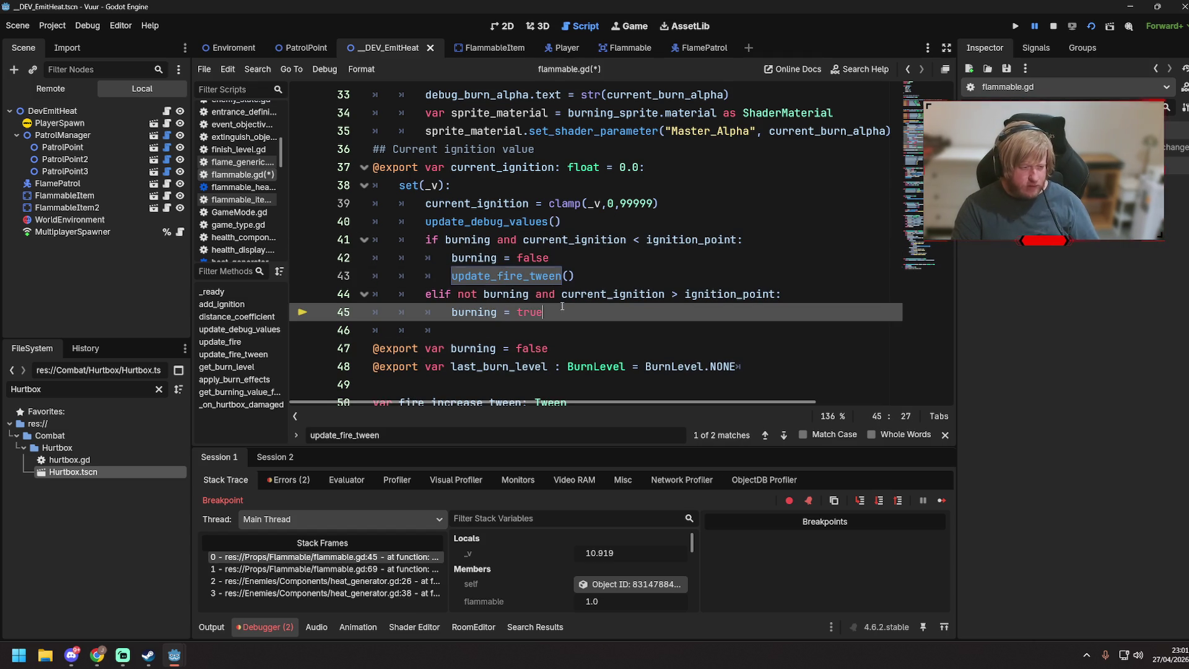
{"action": "key", "text": "Return"}
{"action": "type", "text": "update_fire_tween()"}
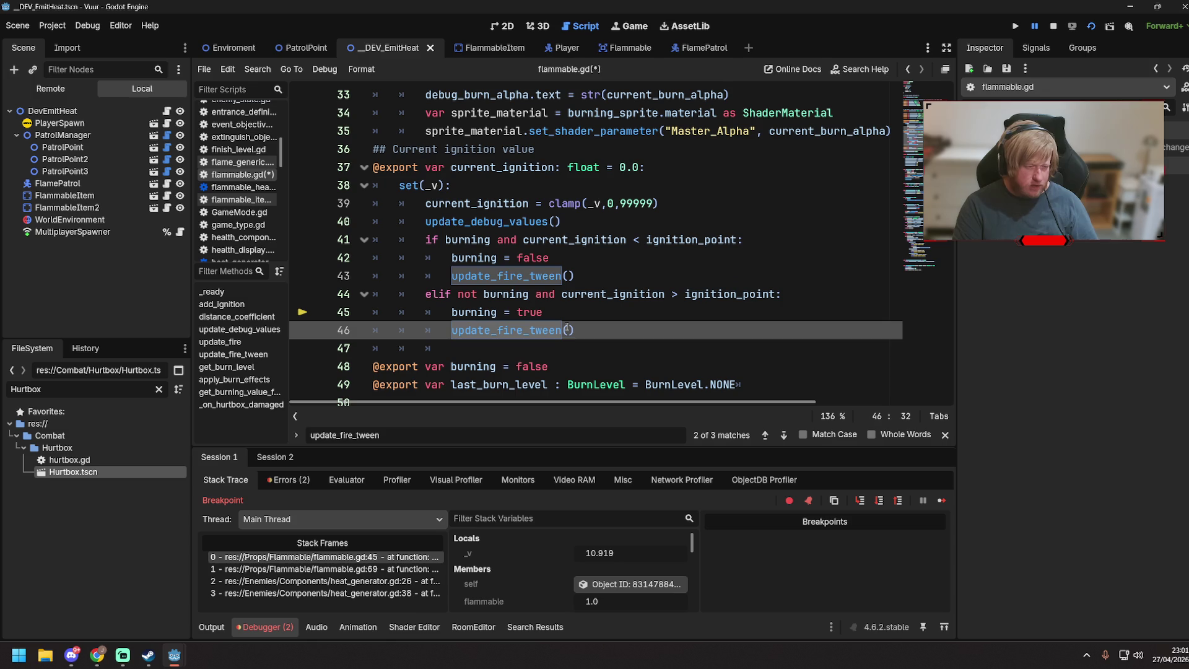
- Jump to the update_fire definition, then save and rerun the game with F5
{"action": "scroll", "coordinate": [569, 321], "scroll_direction": "down", "scroll_amount": 9}
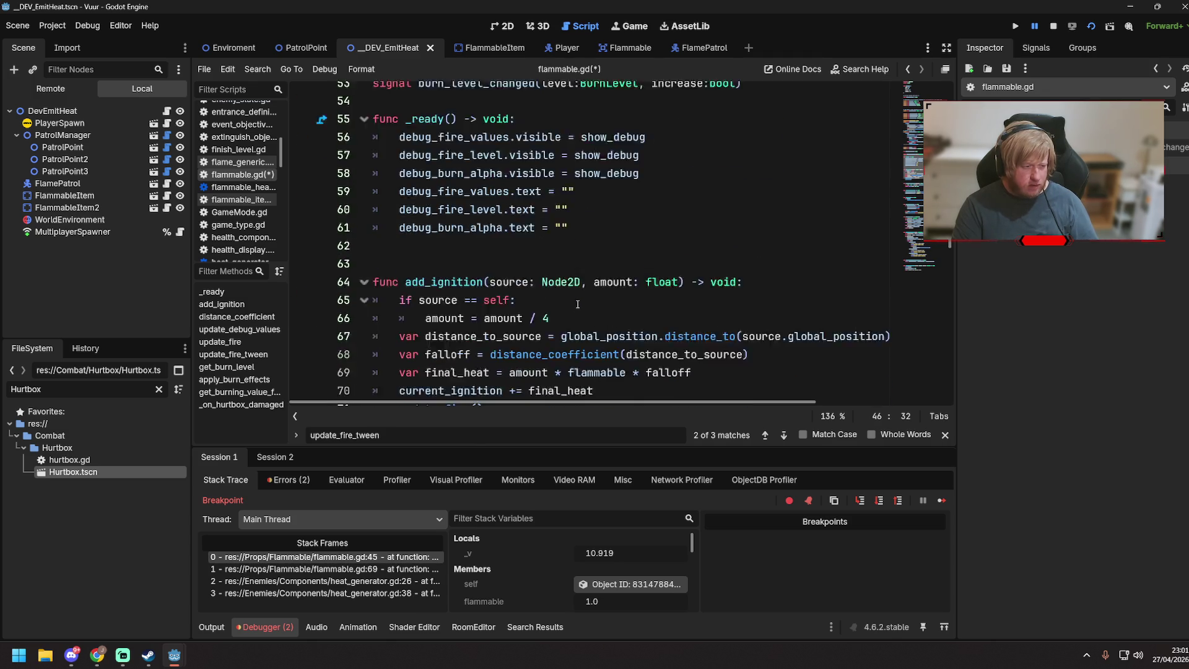
{"action": "scroll", "coordinate": [567, 300], "scroll_direction": "down", "scroll_amount": 2}
{"action": "left_click", "coordinate": [453, 185], "text": "ctrl"}
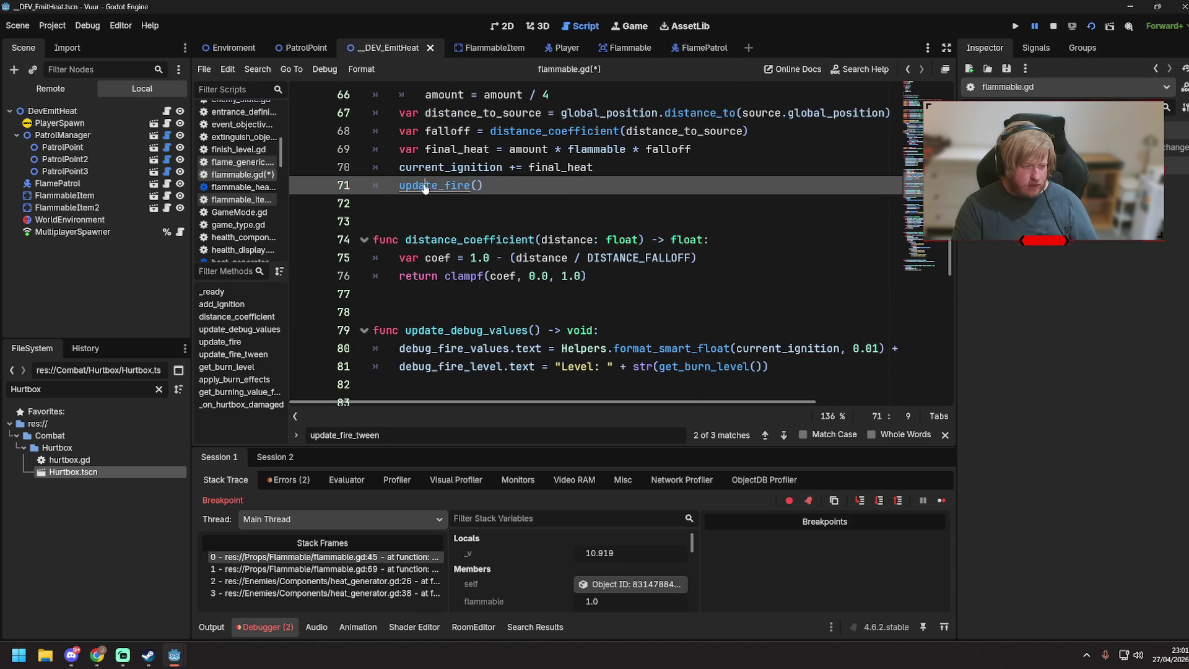
{"action": "left_click", "coordinate": [683, 277]}
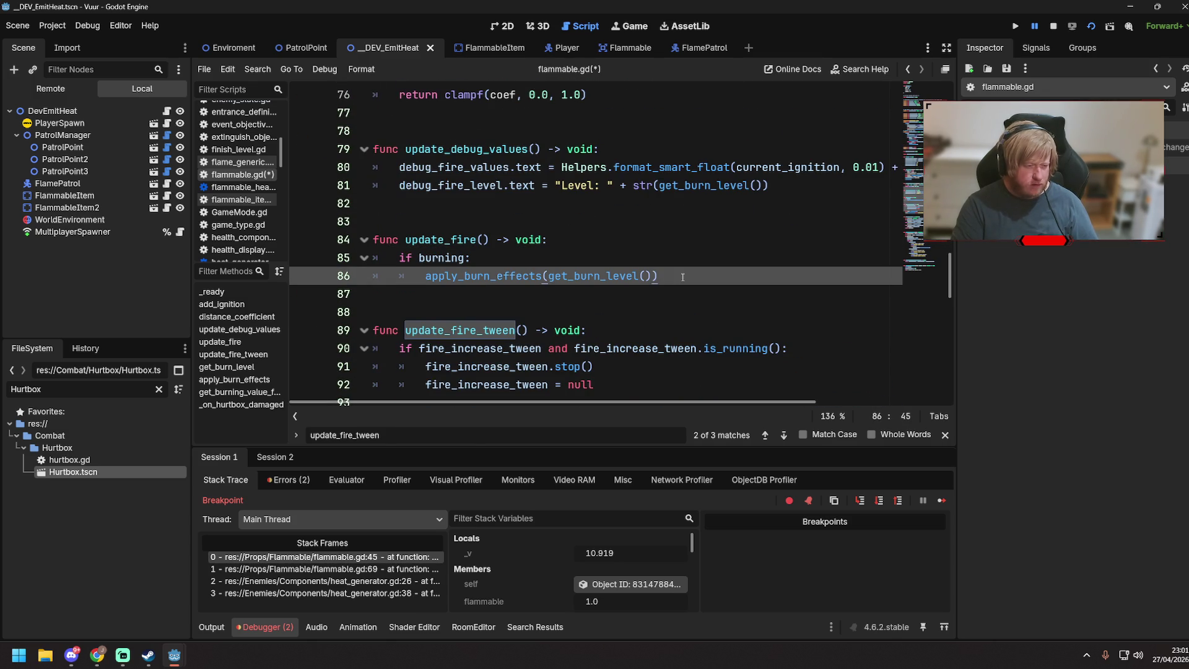
{"action": "key", "text": "Up"}
{"action": "key", "text": "F5"}
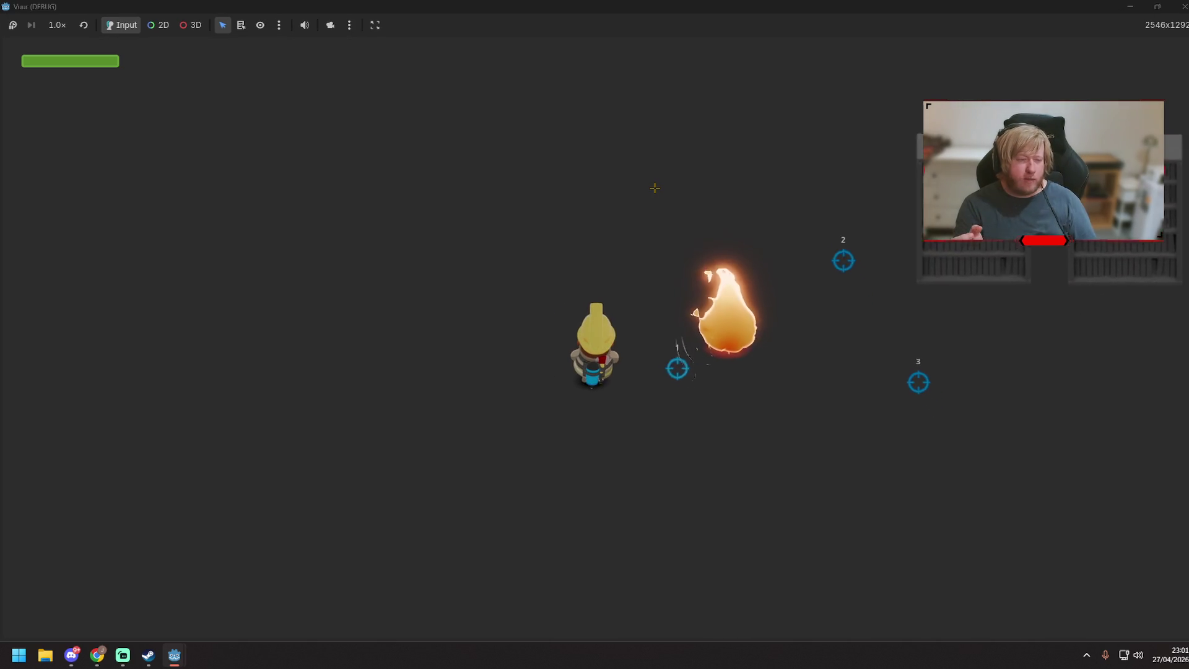
- Walk the player around the room and over to the burning bookshelves
{"action": "key", "text": "d"}
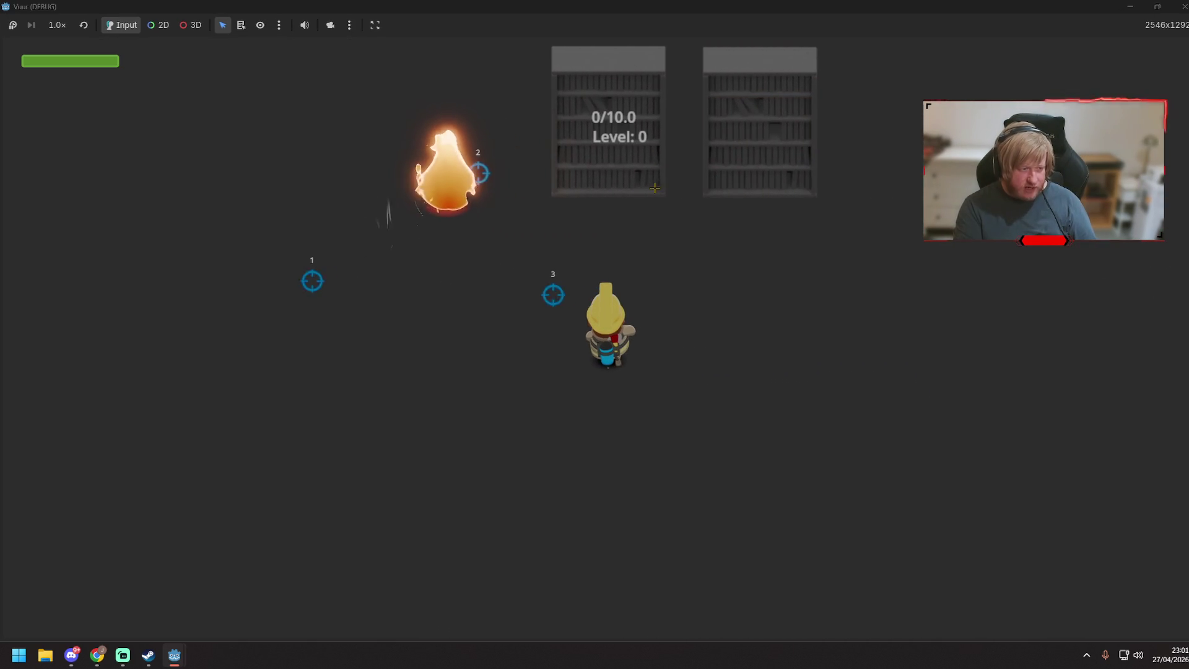
{"action": "key", "text": "a"}
{"action": "key", "text": "w"}
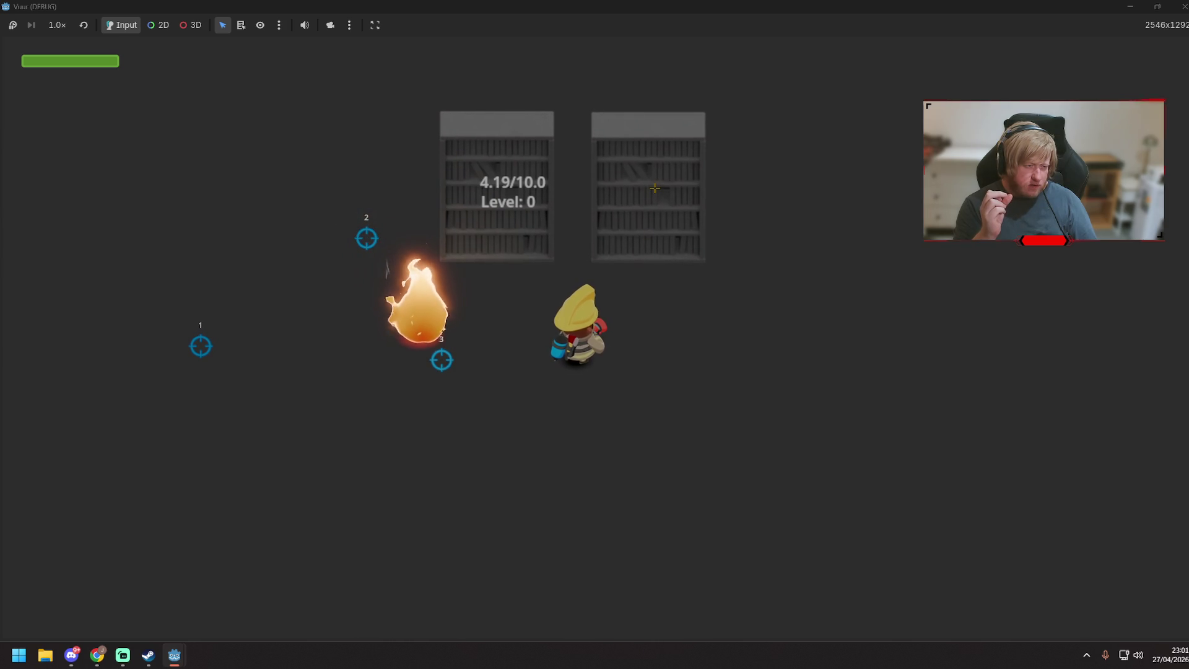
{"action": "key", "text": "d"}
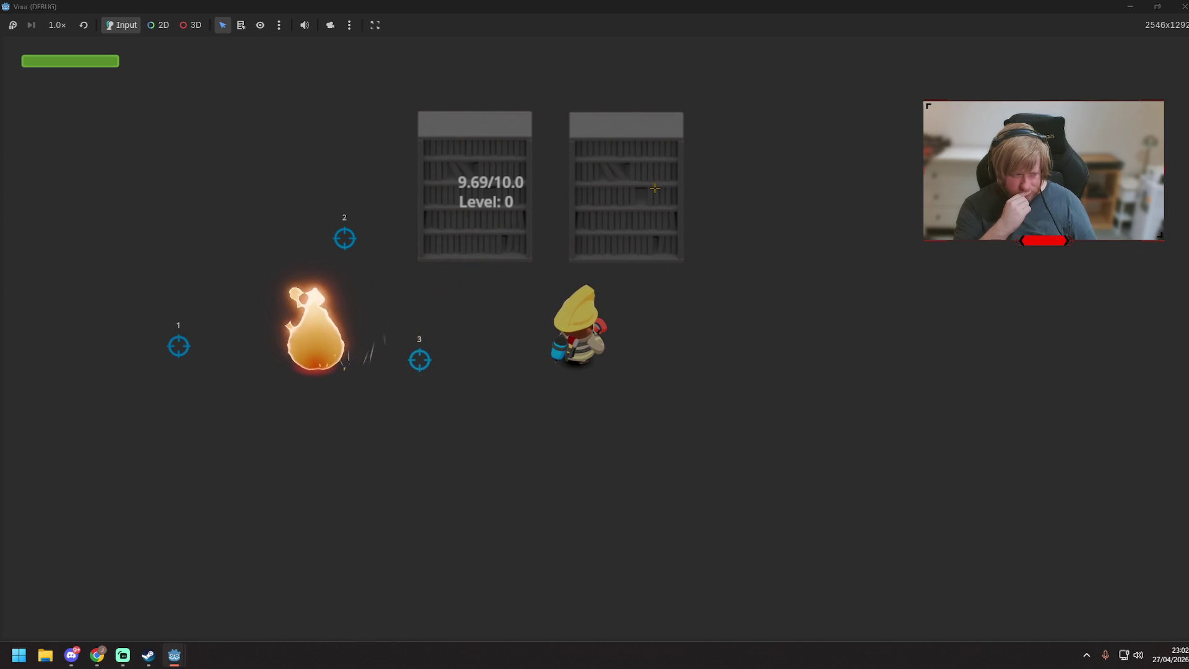
{"action": "key", "text": "d"}
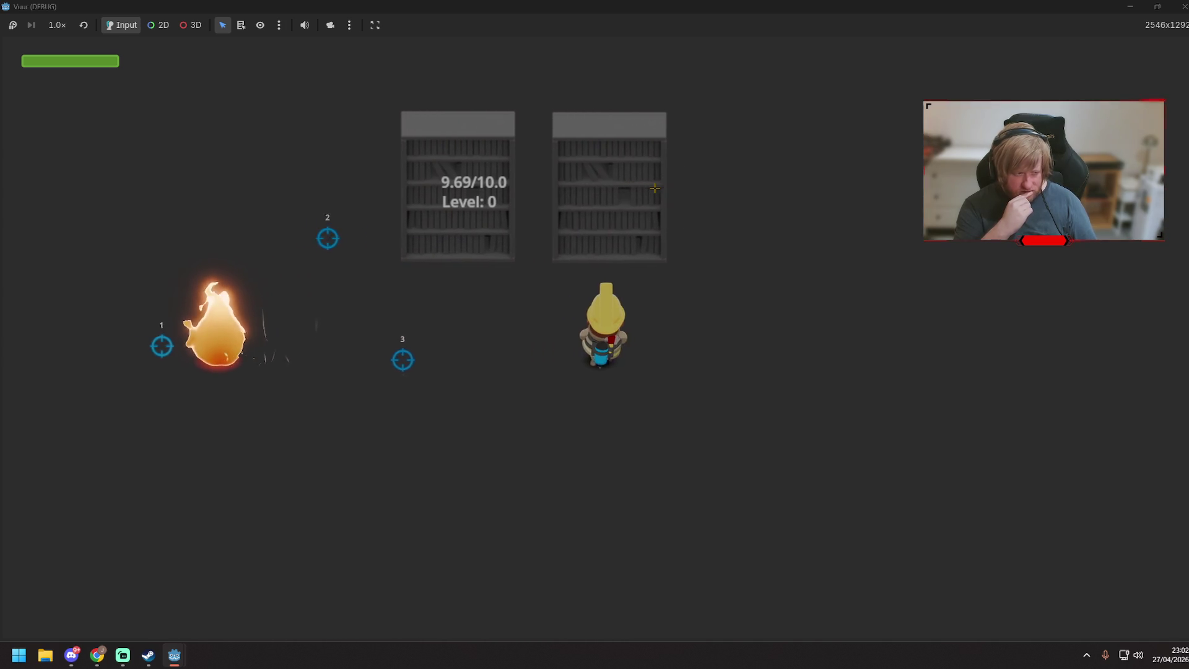
{"action": "key", "text": "a"}
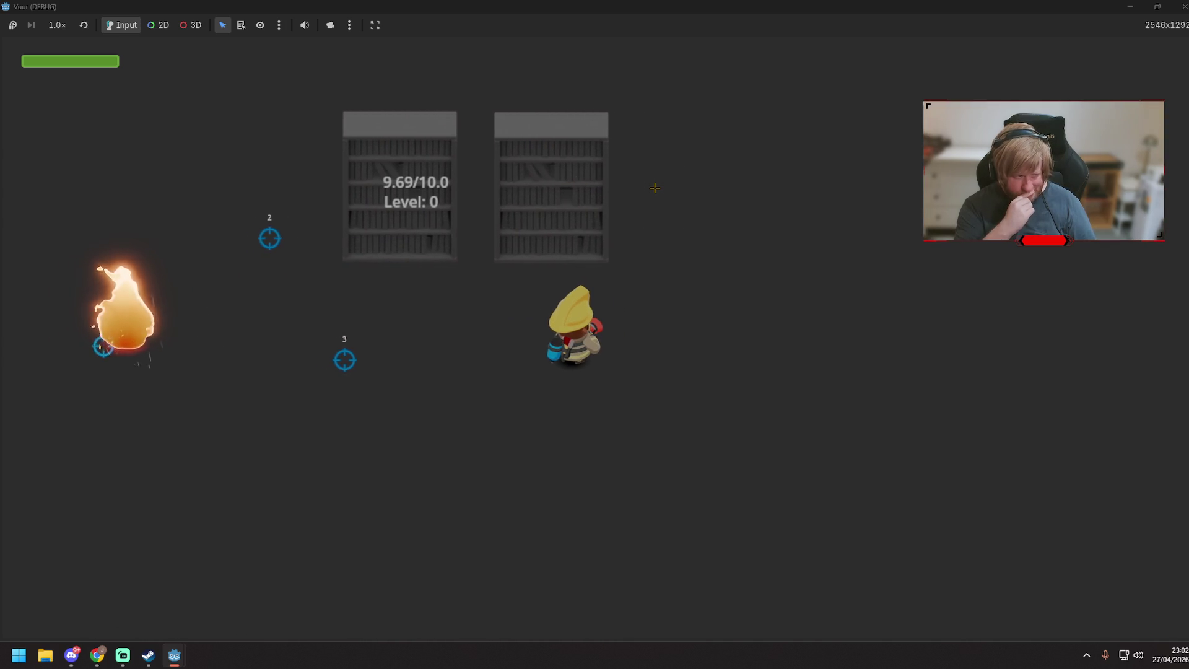
{"action": "key", "text": "a"}
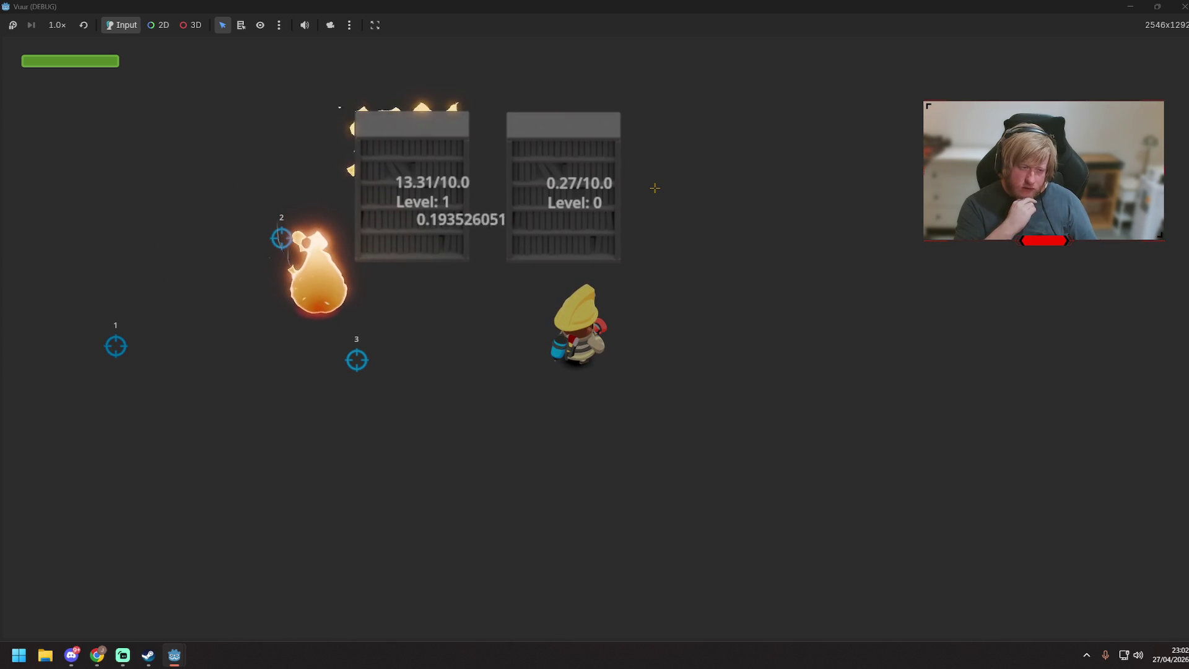
{"action": "key", "text": "a"}
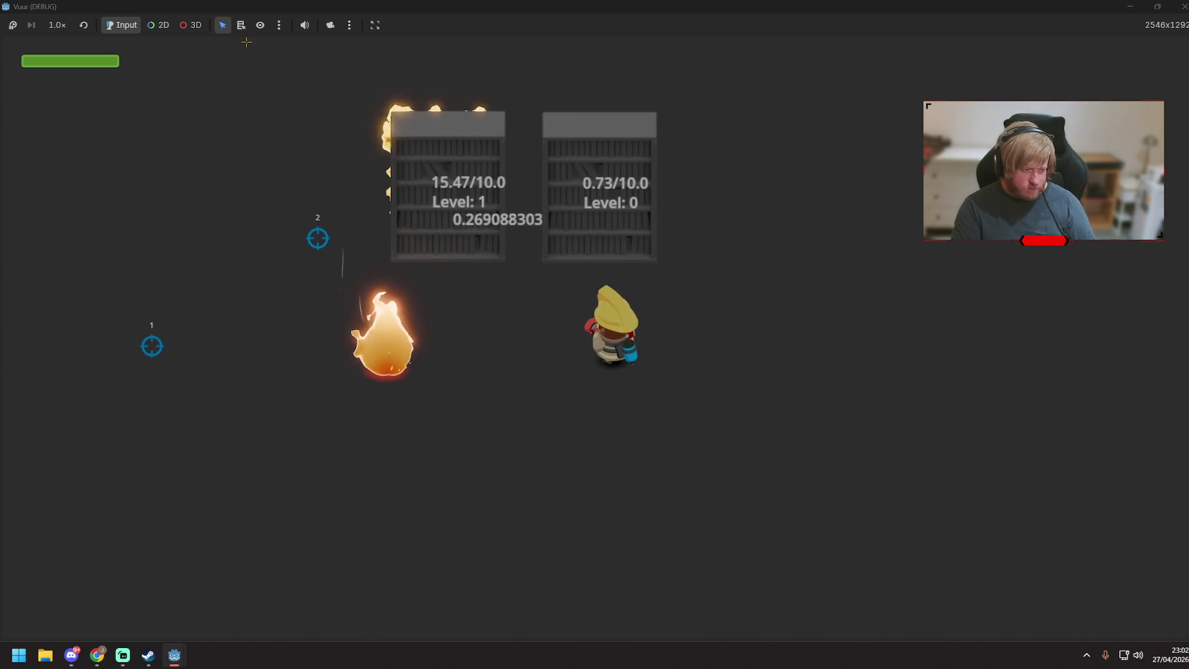
{"action": "key", "text": "s"}
{"action": "key", "text": "a"}
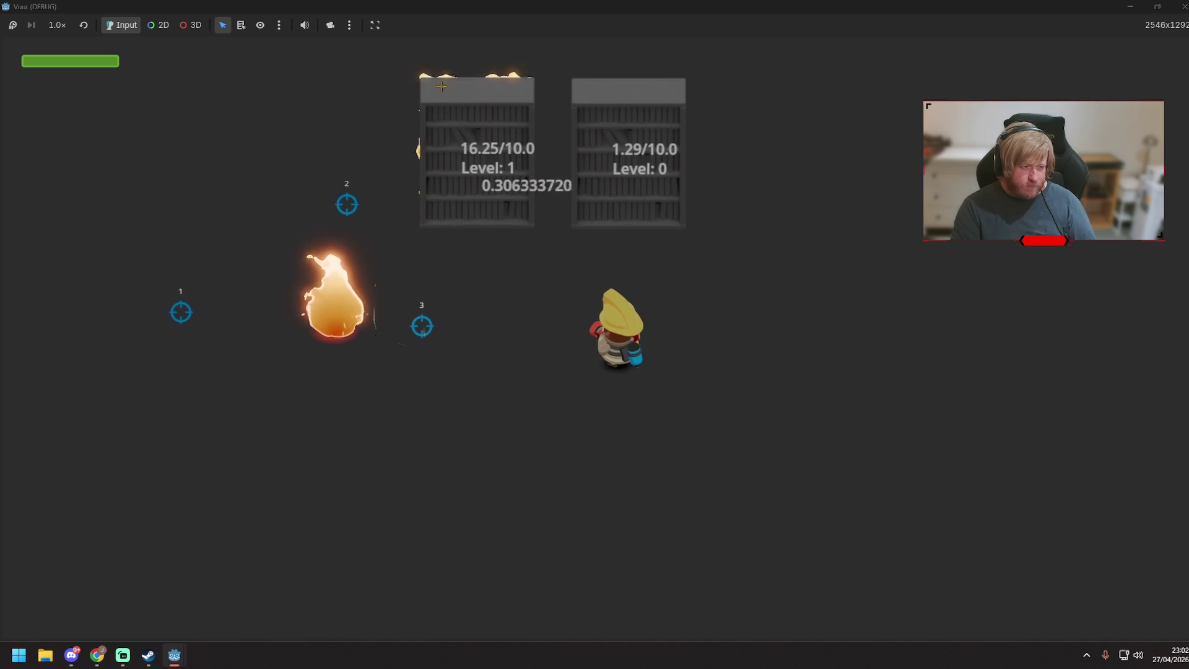
{"action": "key", "text": "w"}
{"action": "key", "text": "d"}
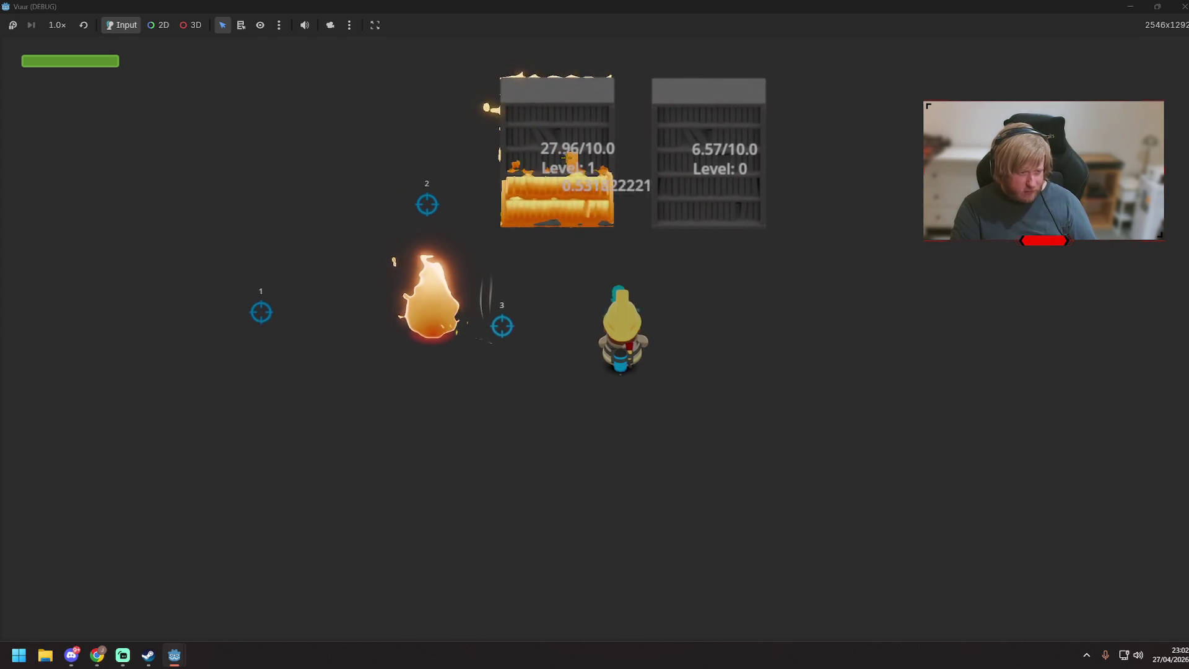
- Spray water on the burning left shelf until it is out, then stop the game
{"action": "left_click", "coordinate": [558, 153]}
{"action": "mouse_move", "coordinate": [559, 154]}
{"action": "left_mouse_down"}
{"action": "mouse_move", "coordinate": [545, 142]}
{"action": "mouse_move", "coordinate": [471, 248]}
{"action": "mouse_move", "coordinate": [526, 217]}
{"action": "left_mouse_up"}
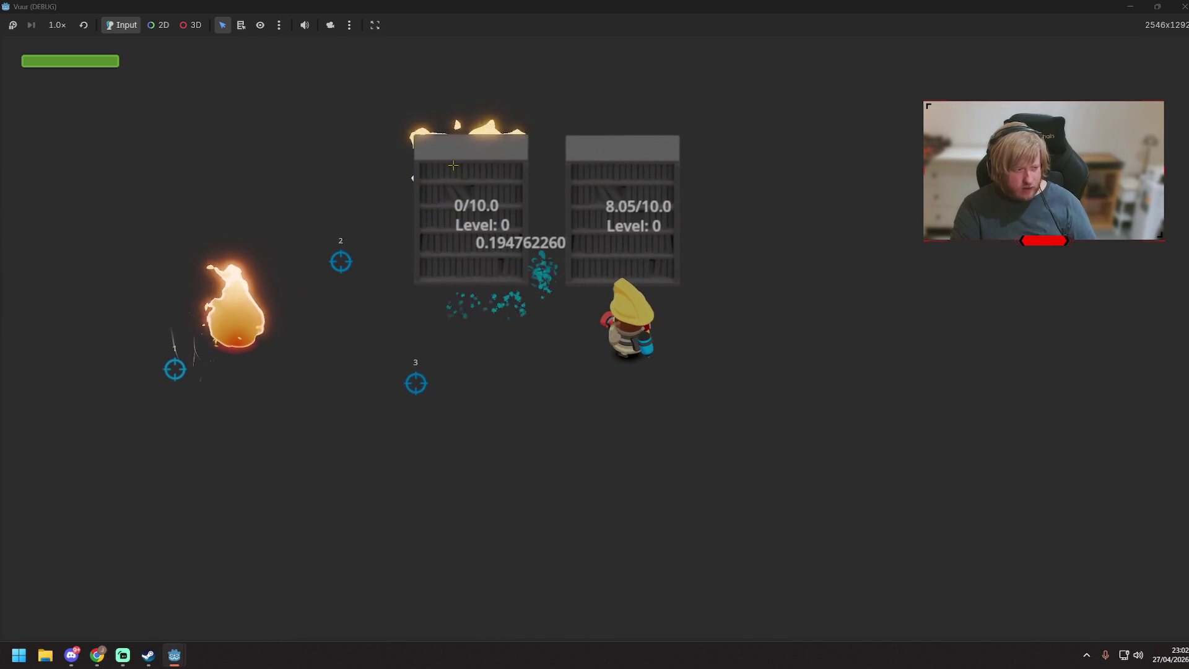
{"action": "key", "text": "F8"}
{"action": "left_click", "coordinate": [638, 259]}
{"action": "scroll", "coordinate": [638, 259], "scroll_direction": "up", "scroll_amount": 10}
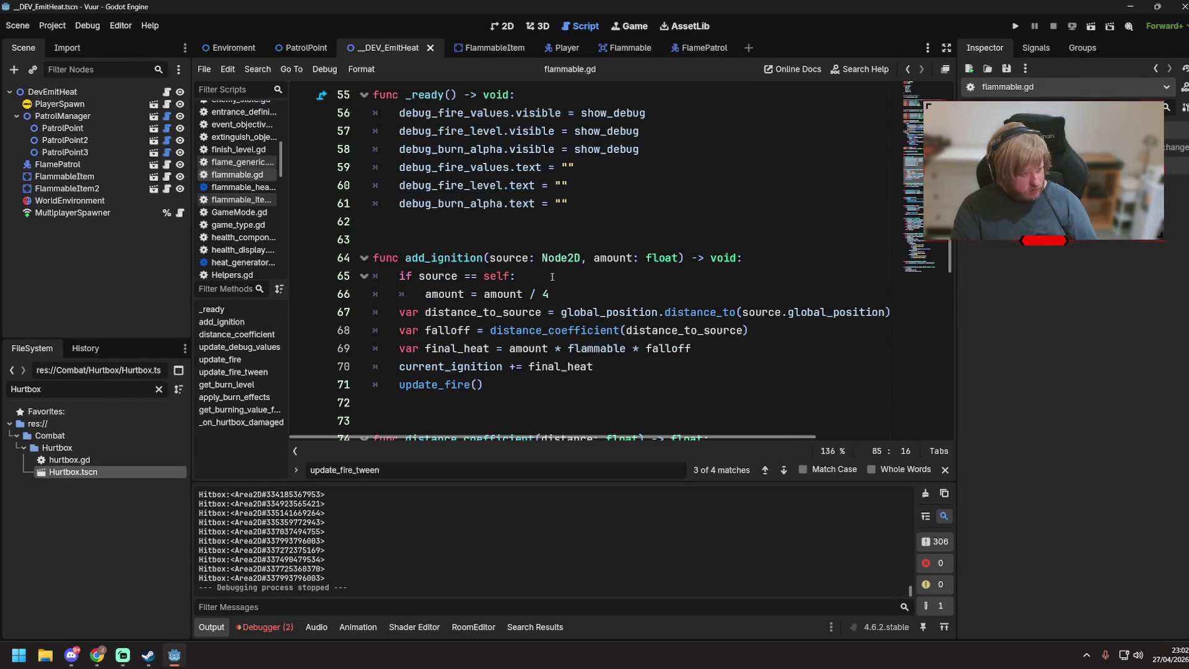
- Set a breakpoint on line 43, the update_fire_tween() call following burning = false
{"action": "scroll", "coordinate": [541, 275], "scroll_direction": "up", "scroll_amount": 3}
{"action": "left_click", "coordinate": [594, 299]}
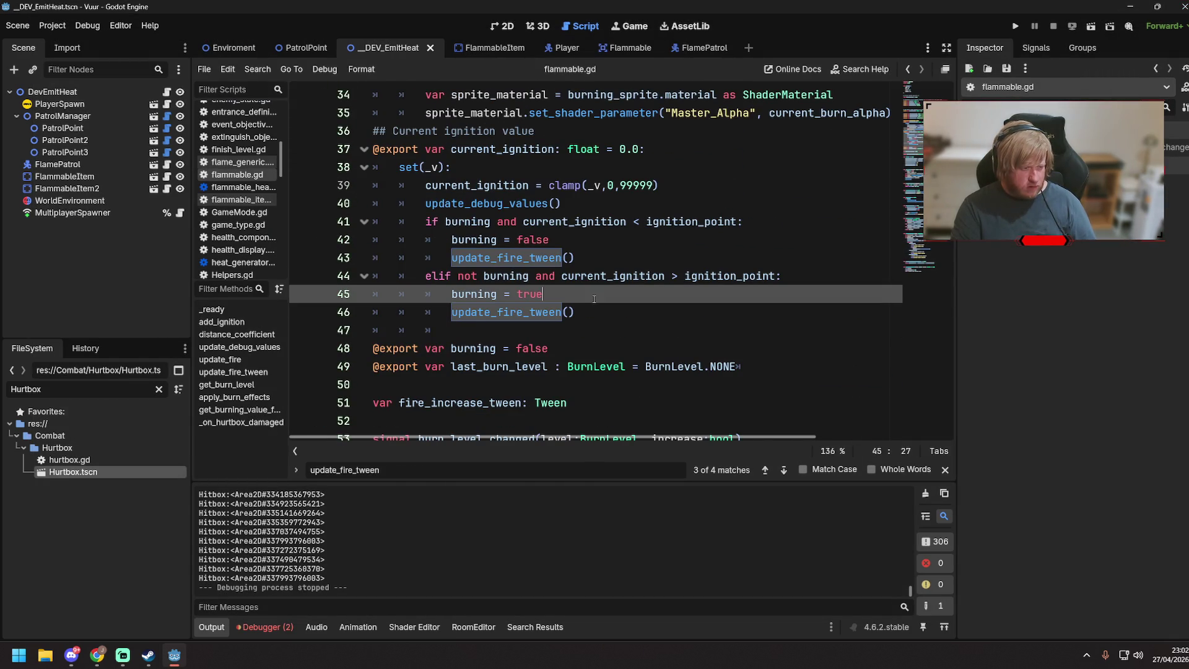
{"action": "left_click", "coordinate": [622, 250]}
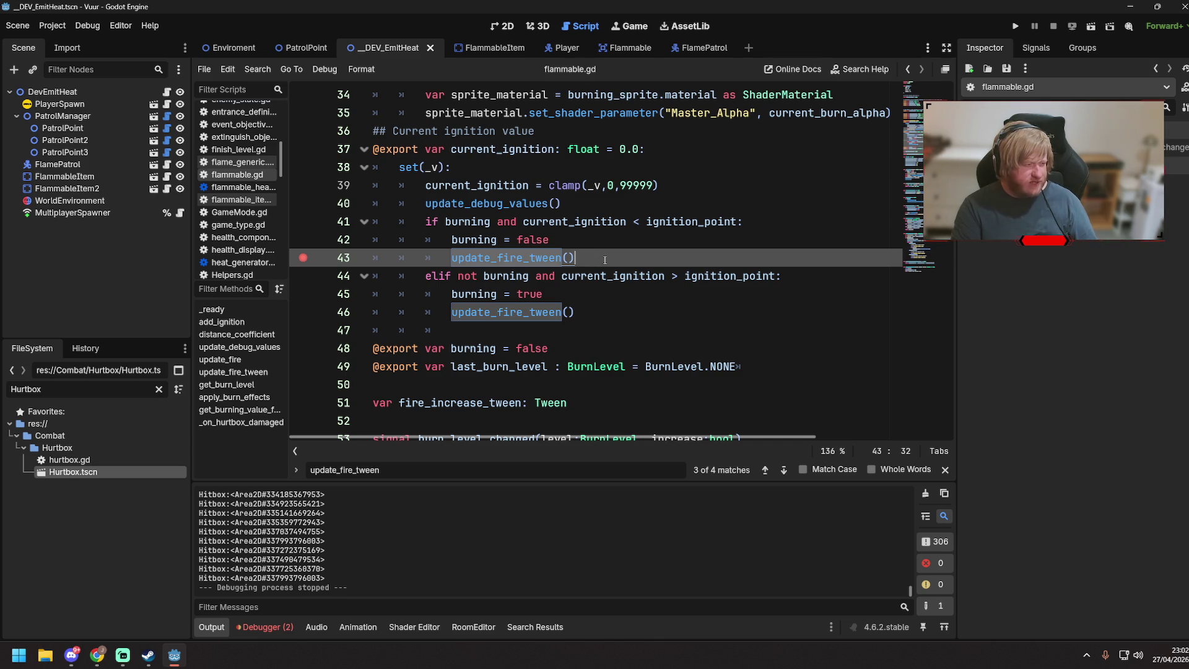
{"action": "scroll", "coordinate": [605, 259], "scroll_direction": "down", "scroll_amount": 12}
{"action": "scroll", "coordinate": [674, 292], "scroll_direction": "down", "scroll_amount": 3}
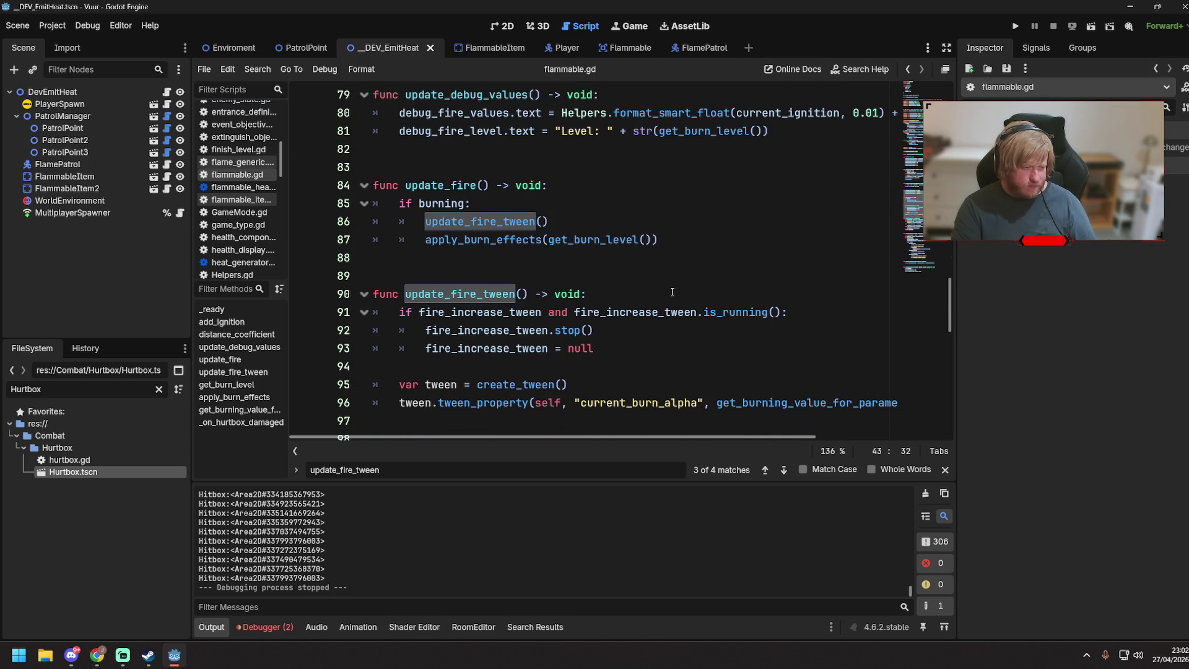
{"action": "scroll", "coordinate": [668, 289], "scroll_direction": "up", "scroll_amount": 16}
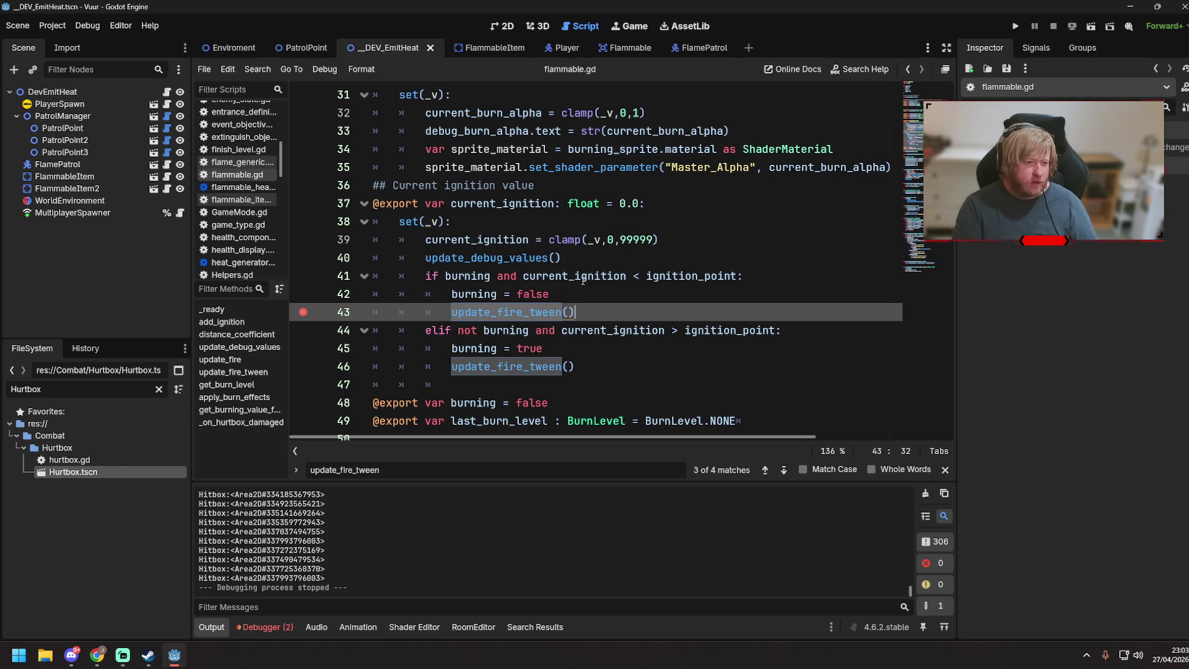
- Search flammable.gd for heat_gener and jump to start_timer_manually's definition in heat_generator.gd
{"action": "key", "text": "ctrl+f"}
{"action": "type", "text": "heat_gener"}
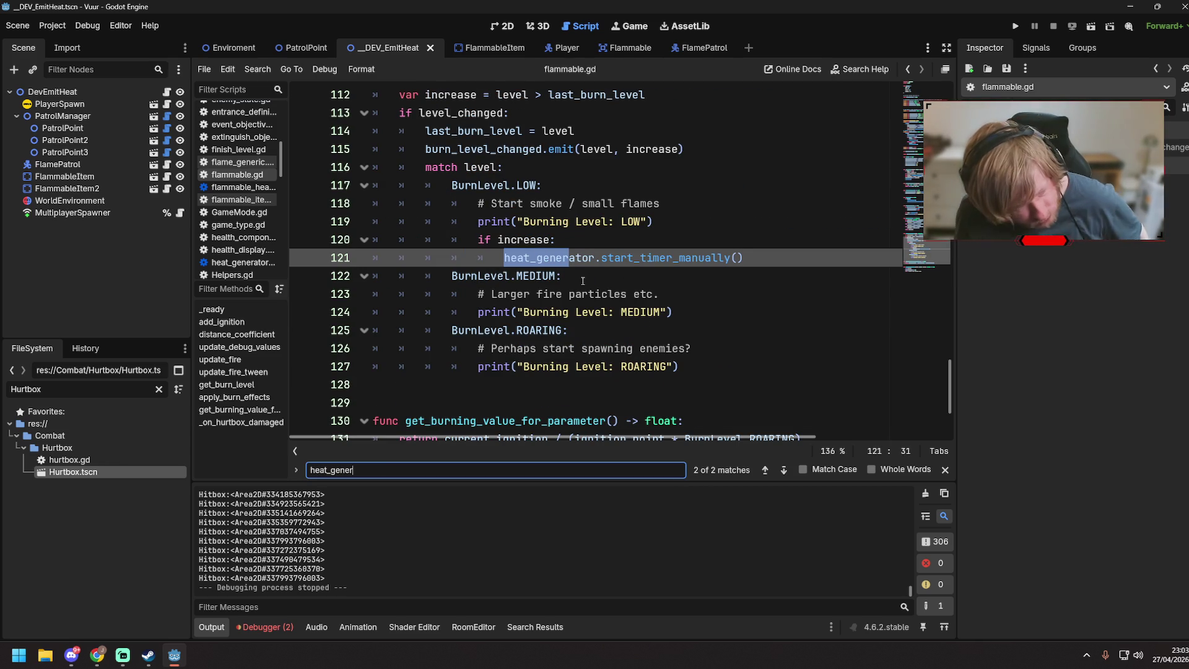
{"action": "left_click", "coordinate": [639, 259]}
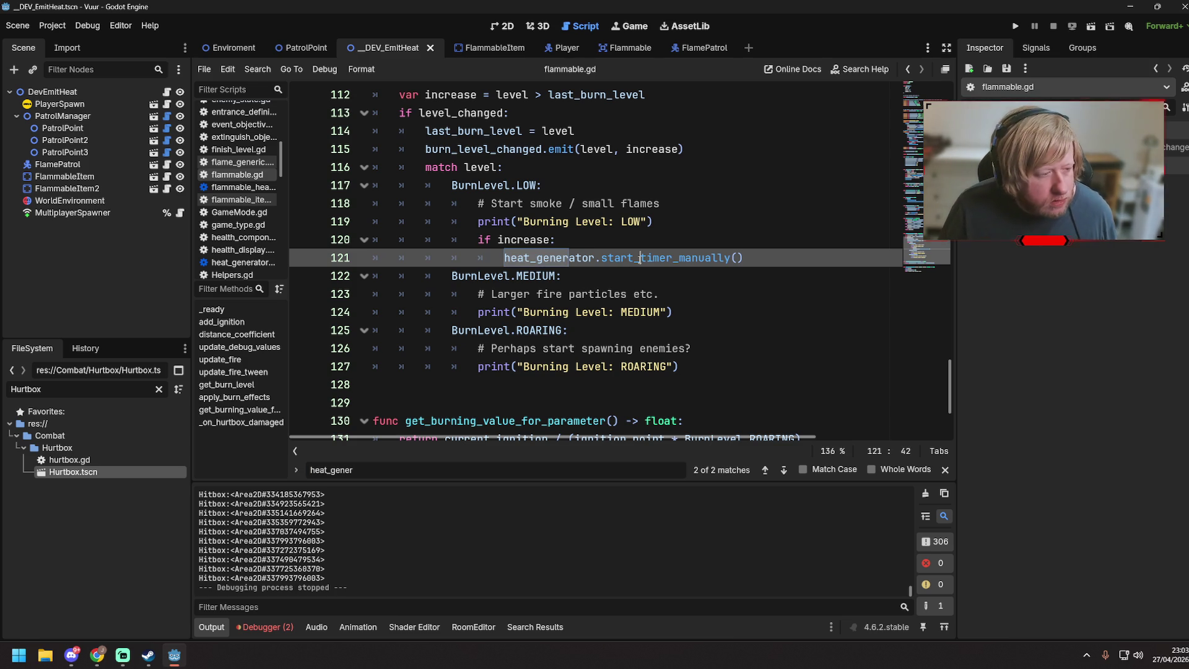
{"action": "left_click", "coordinate": [652, 258], "text": "ctrl"}
- Add a stop_timer_manually() function calling timer.stop(), save heat_generator.gd, and return to flammable.gd
{"action": "left_click", "coordinate": [507, 417]}
{"action": "key", "text": "Return"}
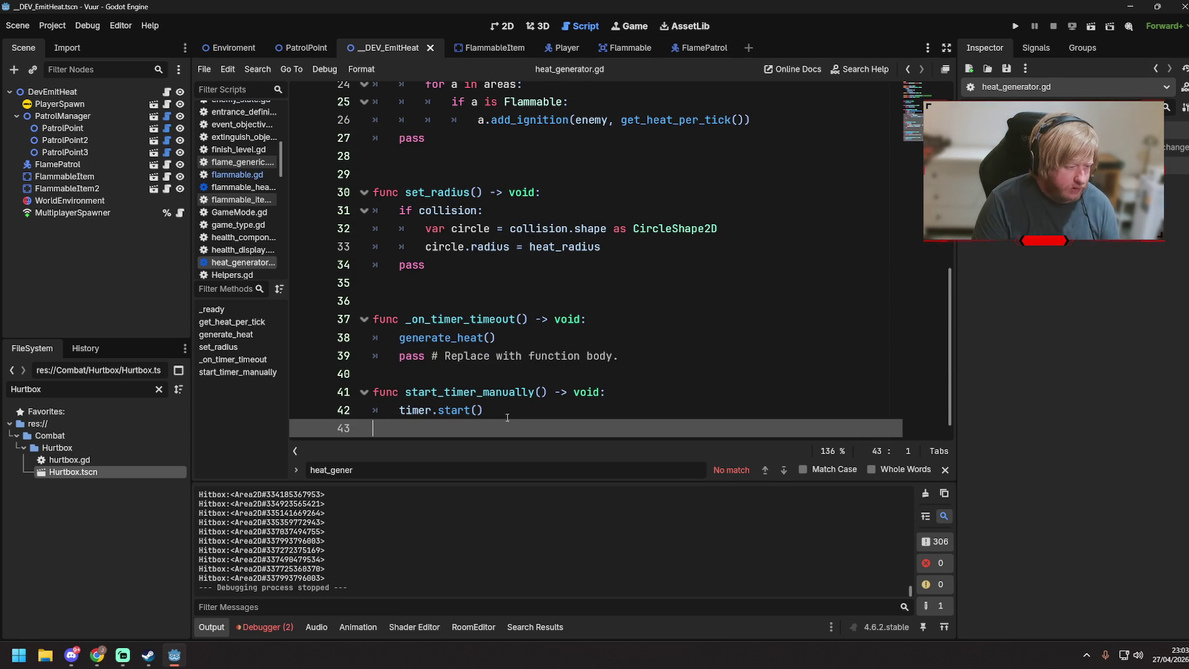
{"action": "key", "text": "Return"}
{"action": "type", "text": "fu"}
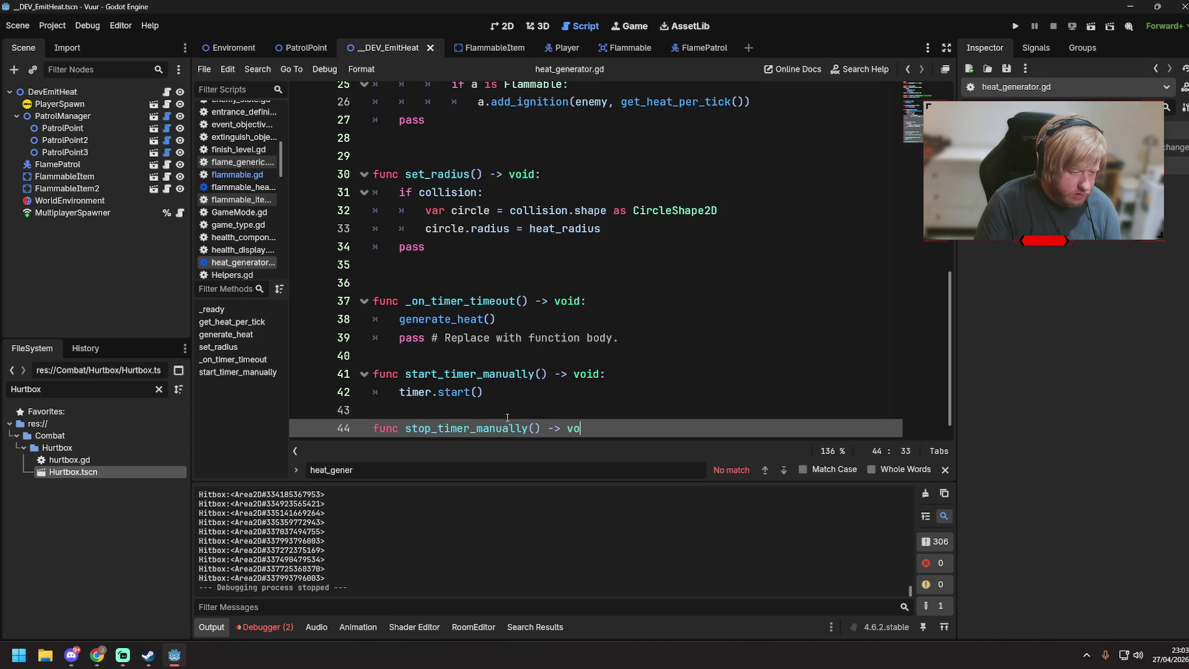
{"action": "key", "text": "Return"}
{"action": "type", "text": ".stop()"}
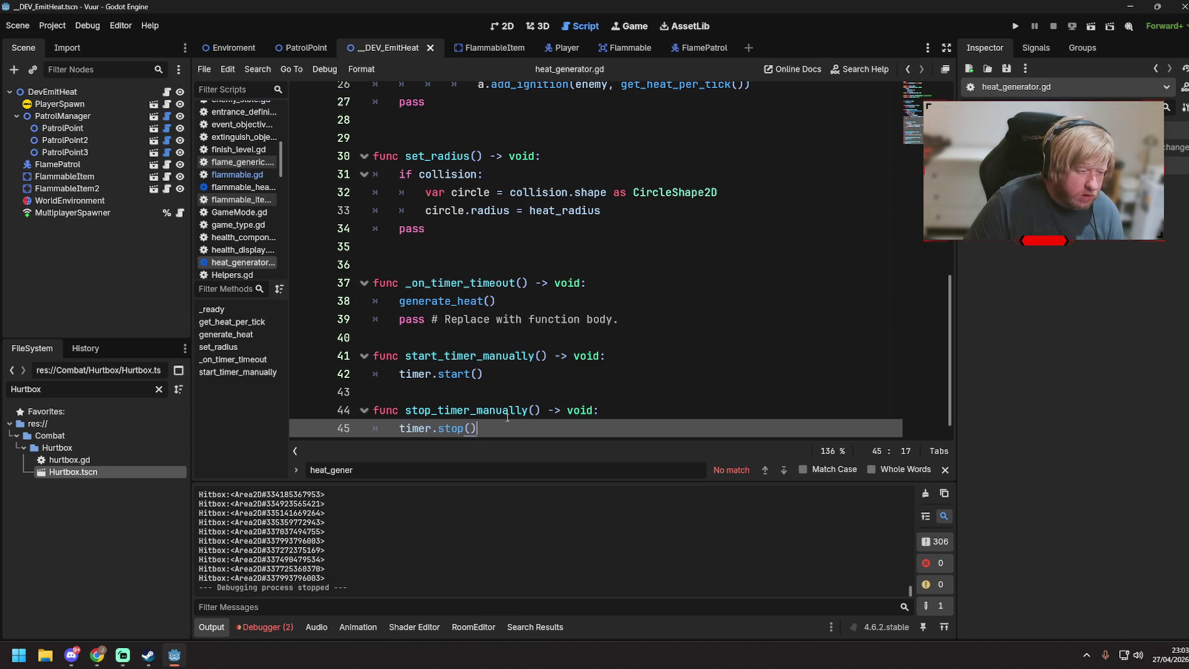
{"action": "key", "text": "ctrl+s"}
{"action": "left_click_drag", "start_coordinate": [405, 410], "coordinate": [537, 411]}
{"action": "left_click", "coordinate": [216, 177]}
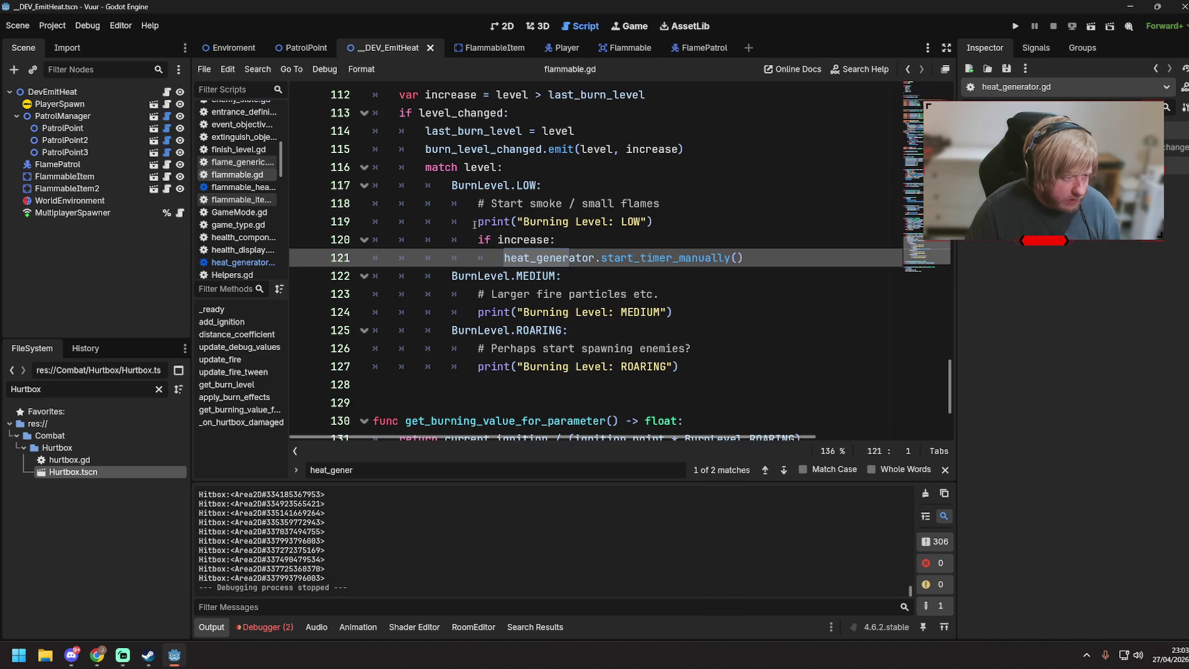
{"action": "scroll", "coordinate": [650, 275], "scroll_direction": "up", "scroll_amount": 5}
{"action": "scroll", "coordinate": [569, 323], "scroll_direction": "down", "scroll_amount": 4}
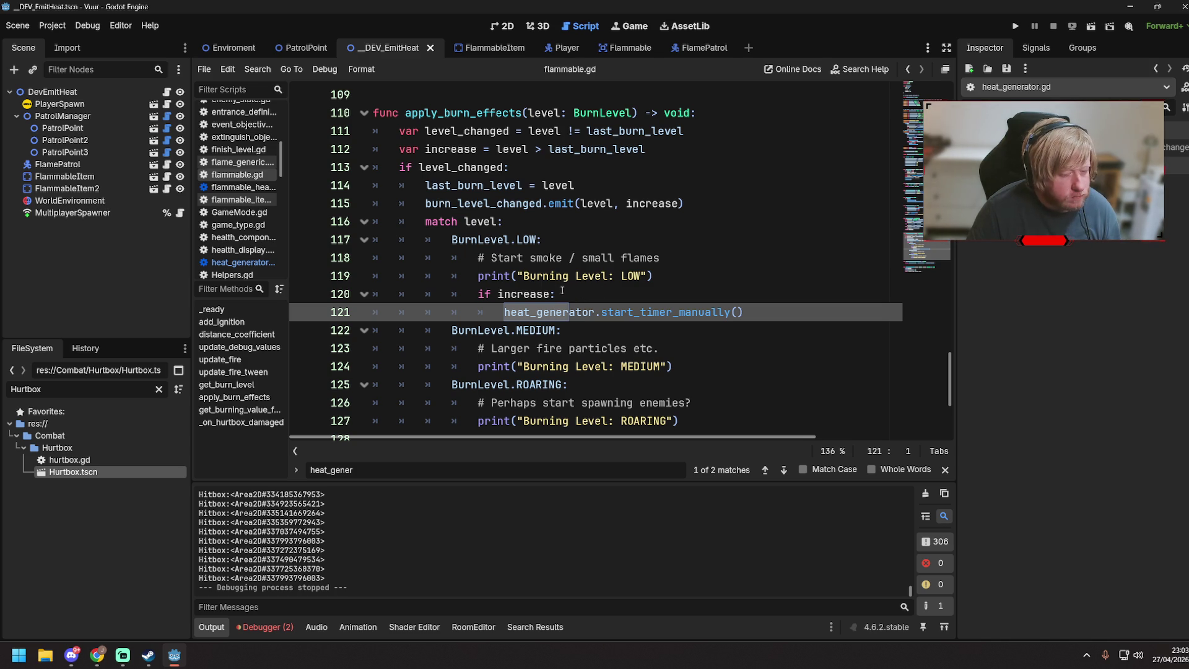
{"action": "scroll", "coordinate": [565, 292], "scroll_direction": "up", "scroll_amount": 20}
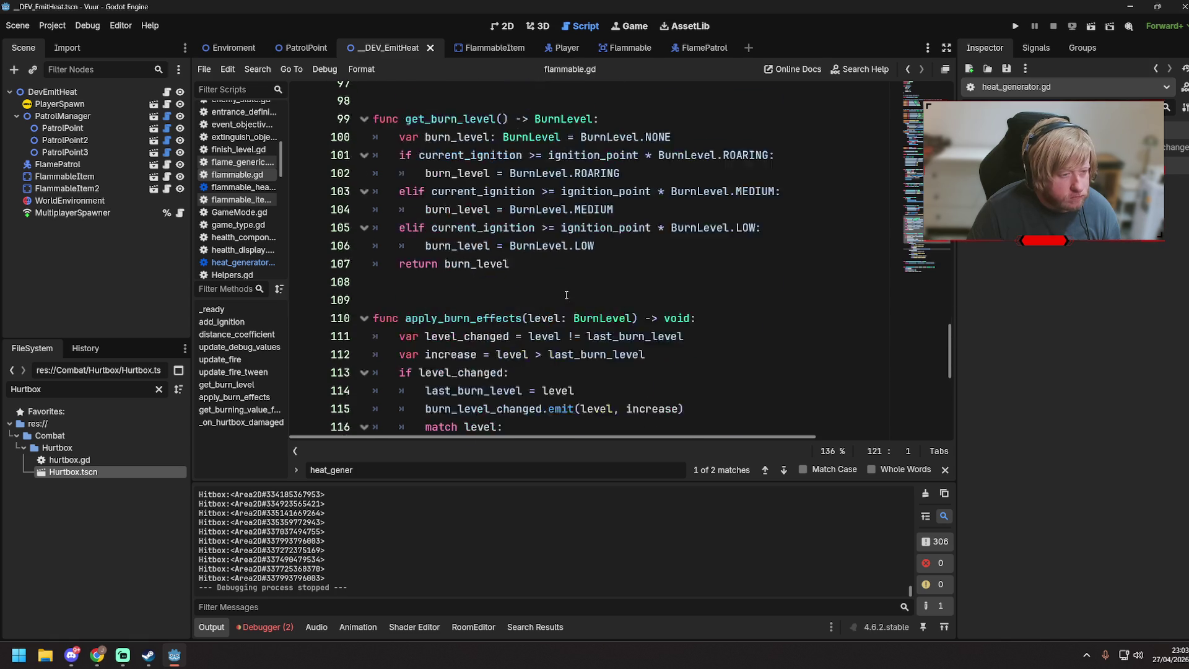
{"action": "scroll", "coordinate": [558, 308], "scroll_direction": "up", "scroll_amount": 1}
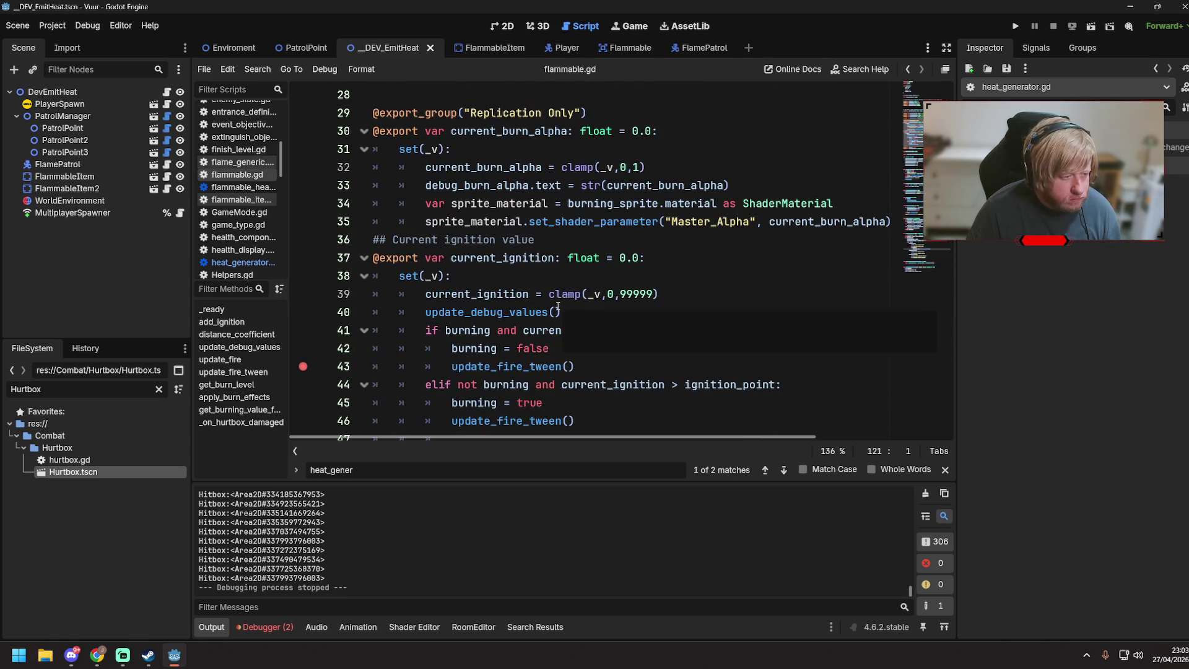
{"action": "left_click", "coordinate": [586, 366]}
{"action": "scroll", "coordinate": [582, 363], "scroll_direction": "up", "scroll_amount": 8}
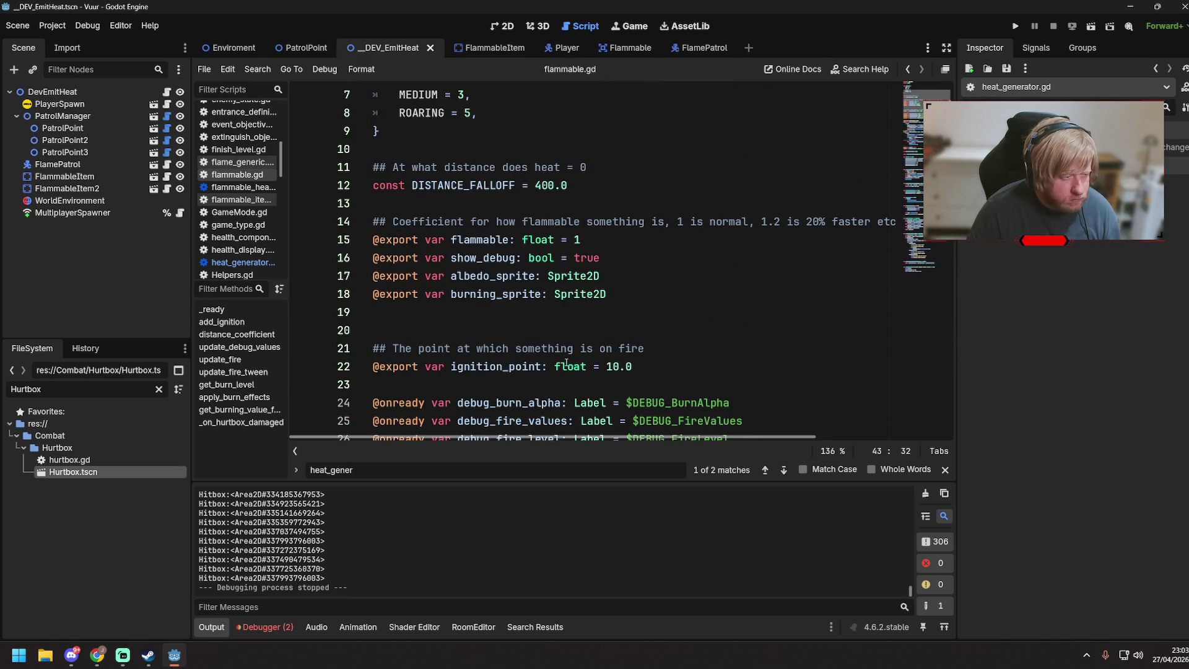
{"action": "scroll", "coordinate": [570, 345], "scroll_direction": "down", "scroll_amount": 8}
{"action": "scroll", "coordinate": [571, 346], "scroll_direction": "down", "scroll_amount": 20}
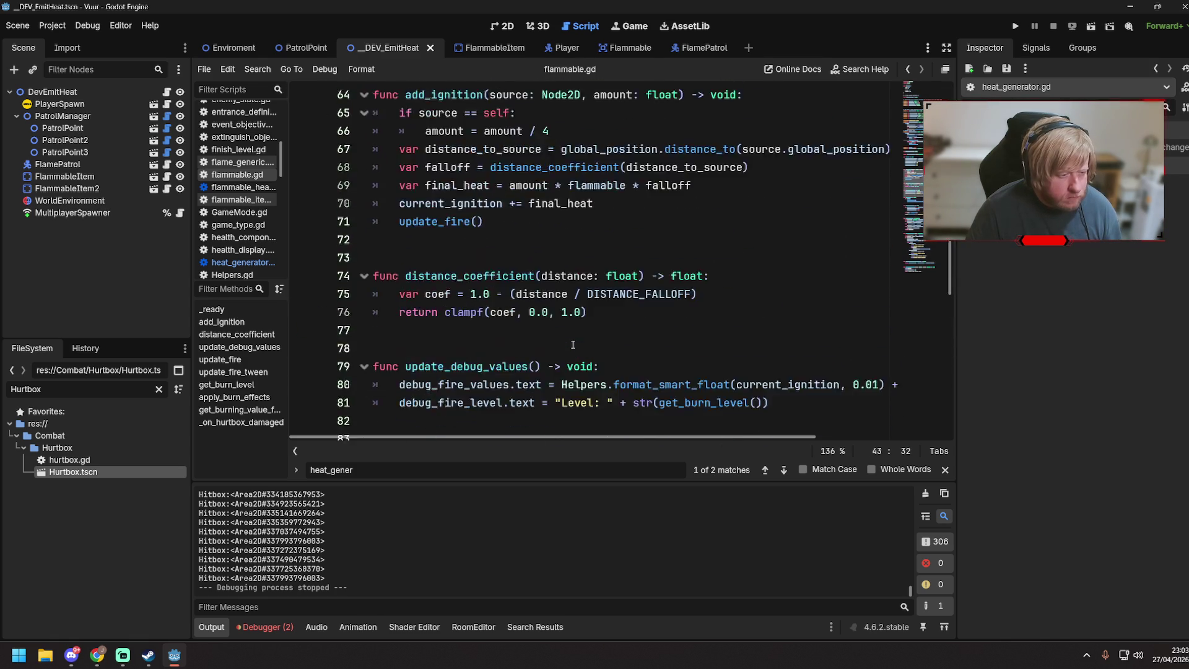
{"action": "scroll", "coordinate": [570, 341], "scroll_direction": "down", "scroll_amount": 1}
{"action": "scroll", "coordinate": [568, 341], "scroll_direction": "up", "scroll_amount": 1}
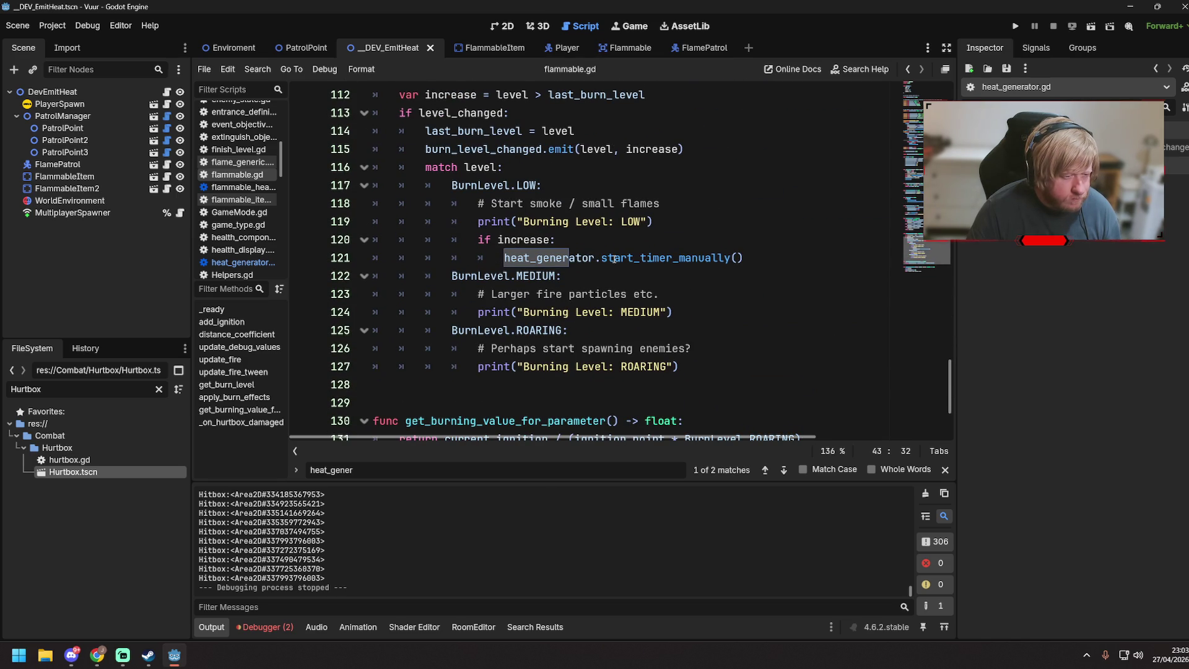
{"action": "left_click", "coordinate": [752, 257]}
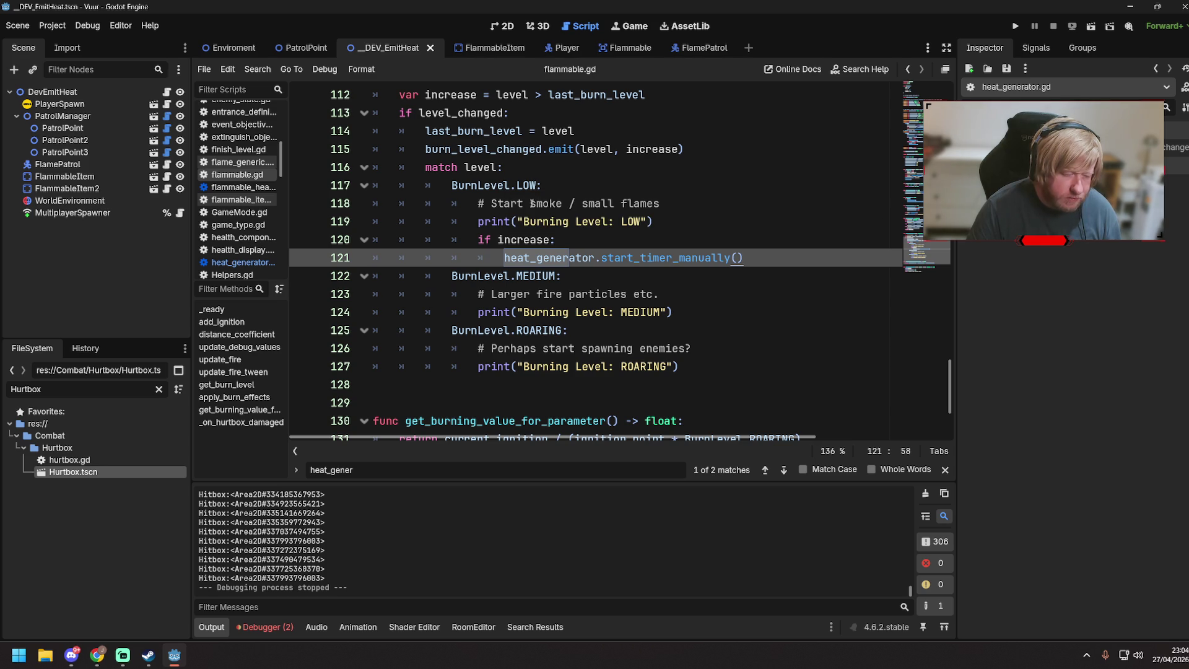
{"action": "left_click", "coordinate": [523, 169]}
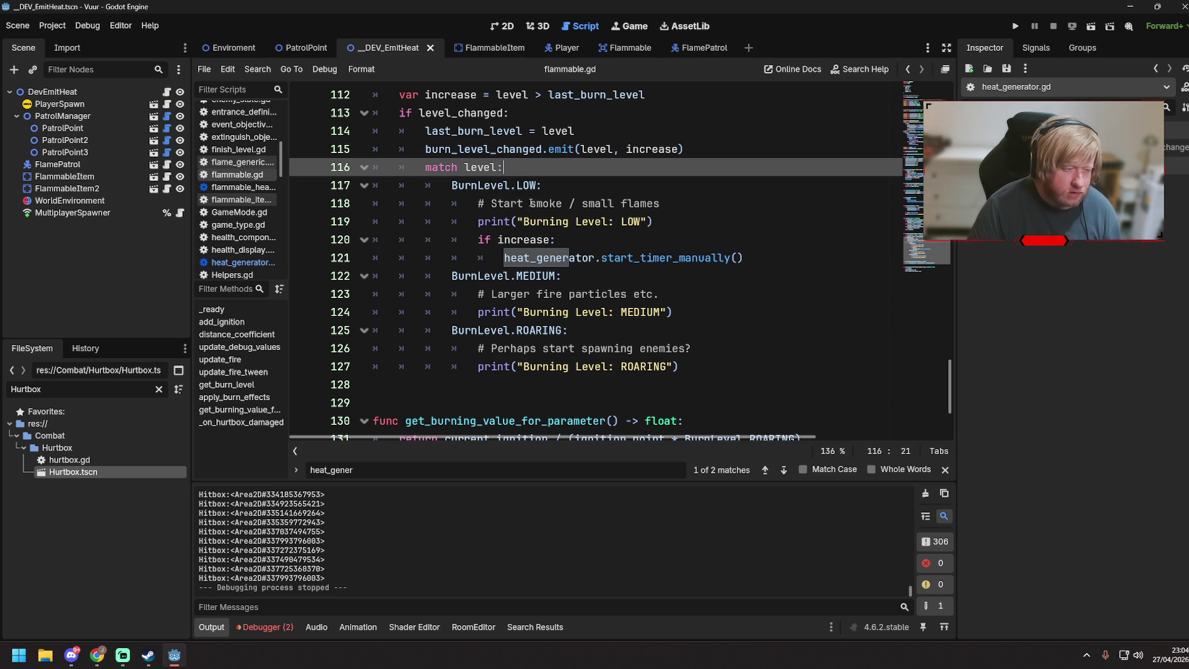
- Add a BurnLevel.NONE case that calls stop_timer_manually() under an 'if decrease:' check, and save
{"action": "key", "text": "Return"}
{"action": "type", "text": "rnLevel.NON"}
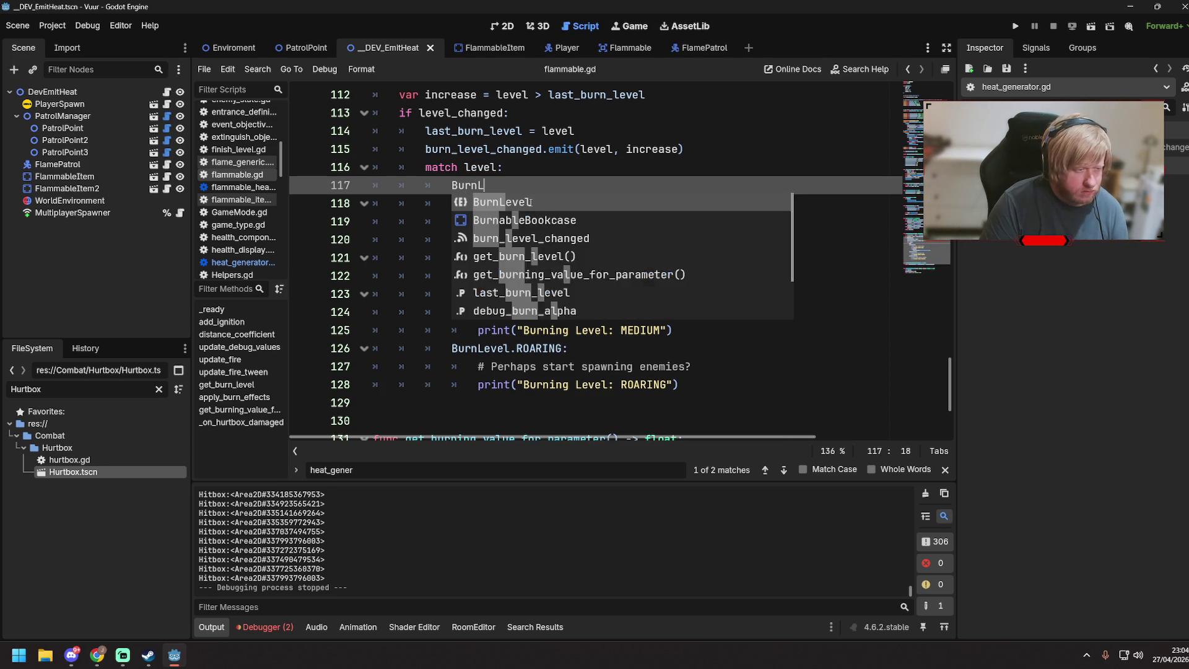
{"action": "key", "text": "Return"}
{"action": "key", "text": "Return"}
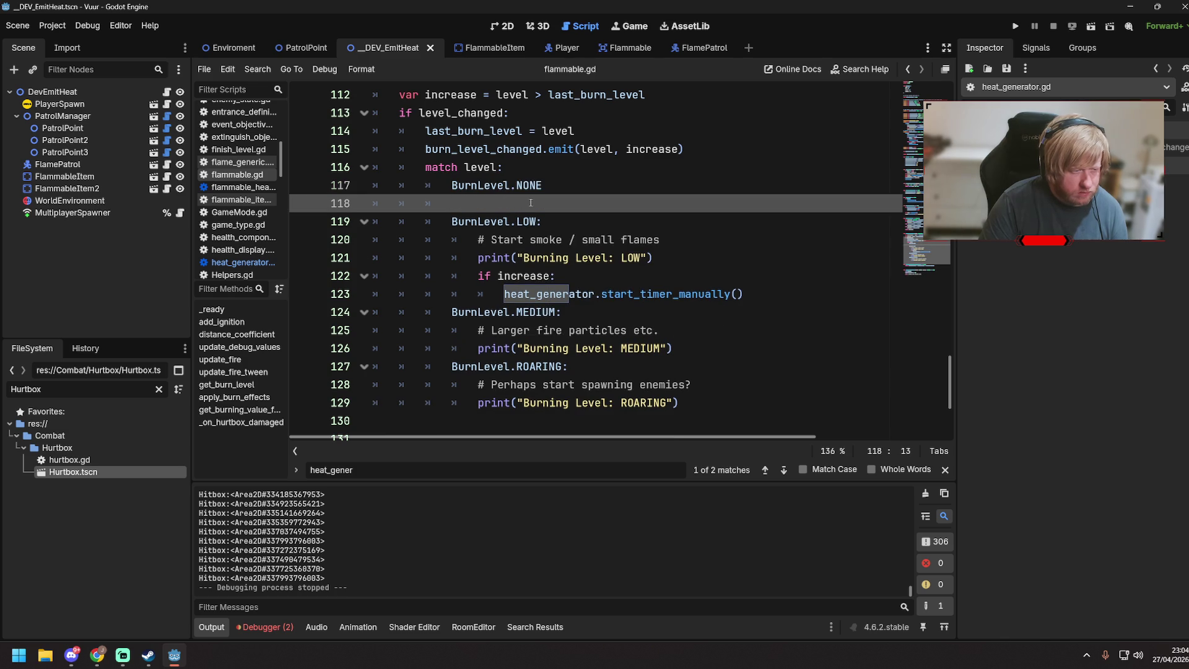
{"action": "key", "text": "BackSpace"}
{"action": "key", "text": "BackSpace"}
{"action": "key", "text": "BackSpace"}
{"action": "type", "text": ":"}
{"action": "key", "text": "Return"}
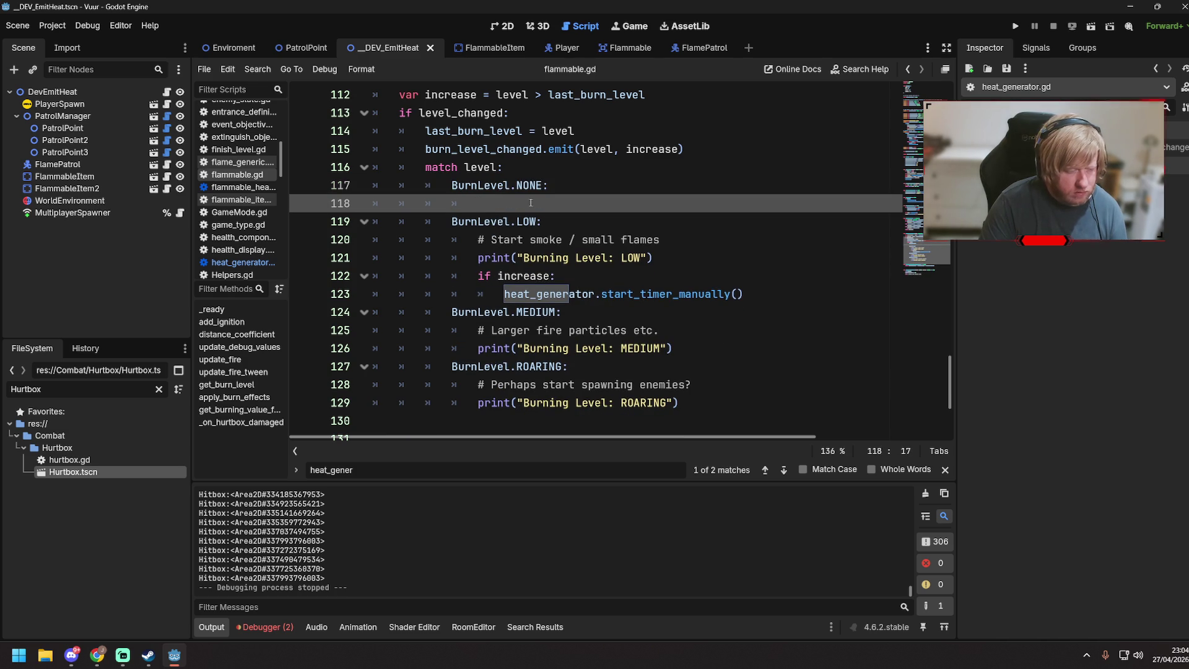
{"action": "type", "text": "decrease"}
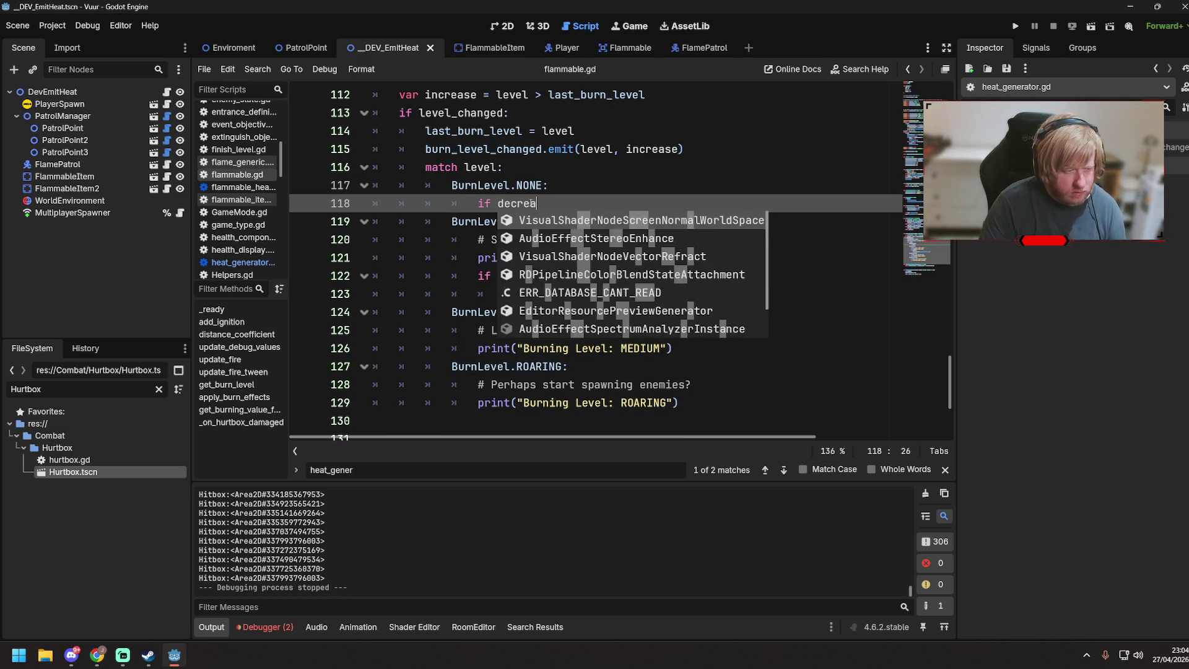
{"action": "type", "text": ":"}
{"action": "key", "text": "Return"}
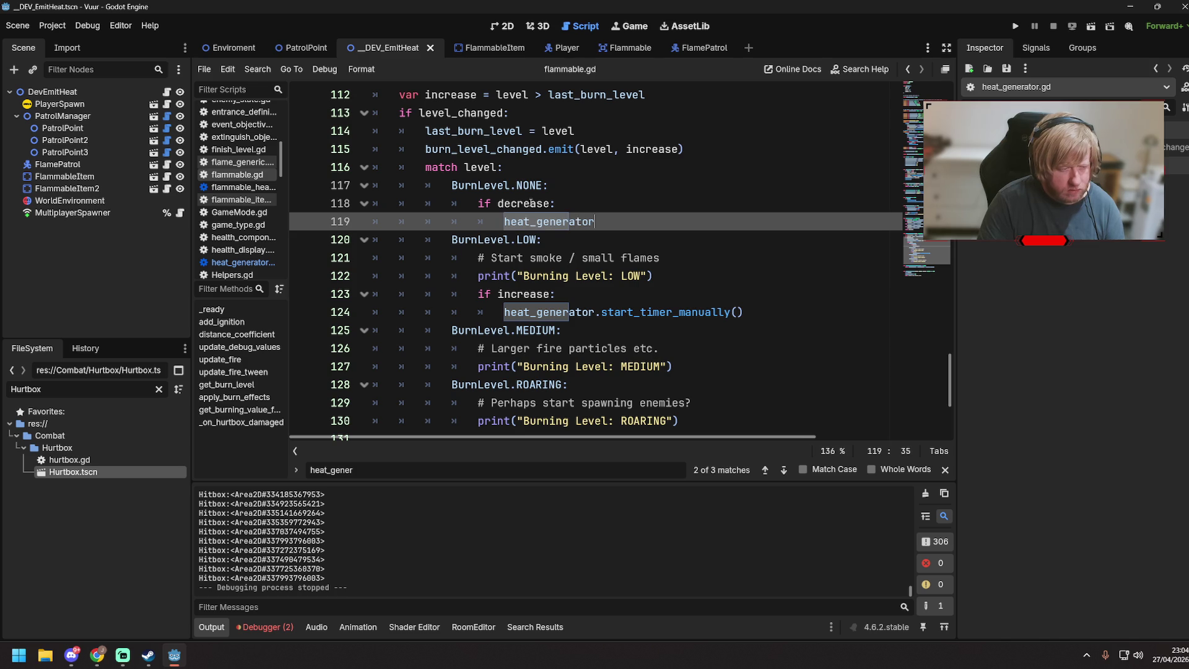
{"action": "type", "text": "stop_timer_manually()"}
{"action": "key", "text": "ctrl+s"}
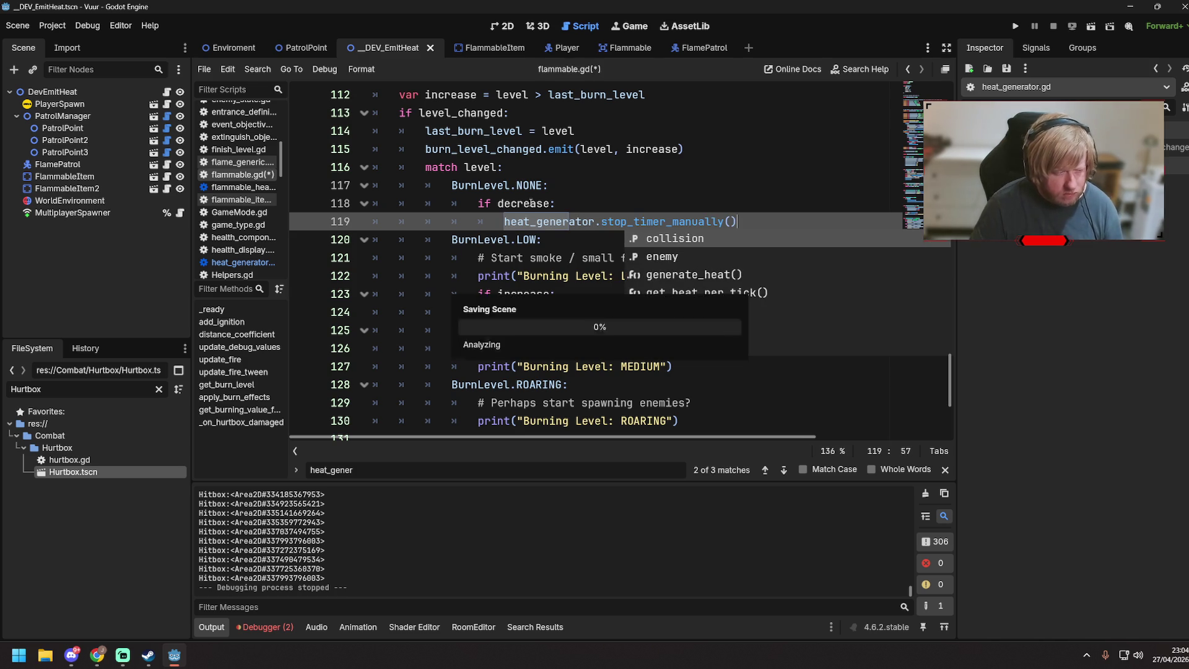
- Return to the error-flagged if decrease line in the BurnLevel.NONE branch
{"action": "left_click", "coordinate": [568, 210]}
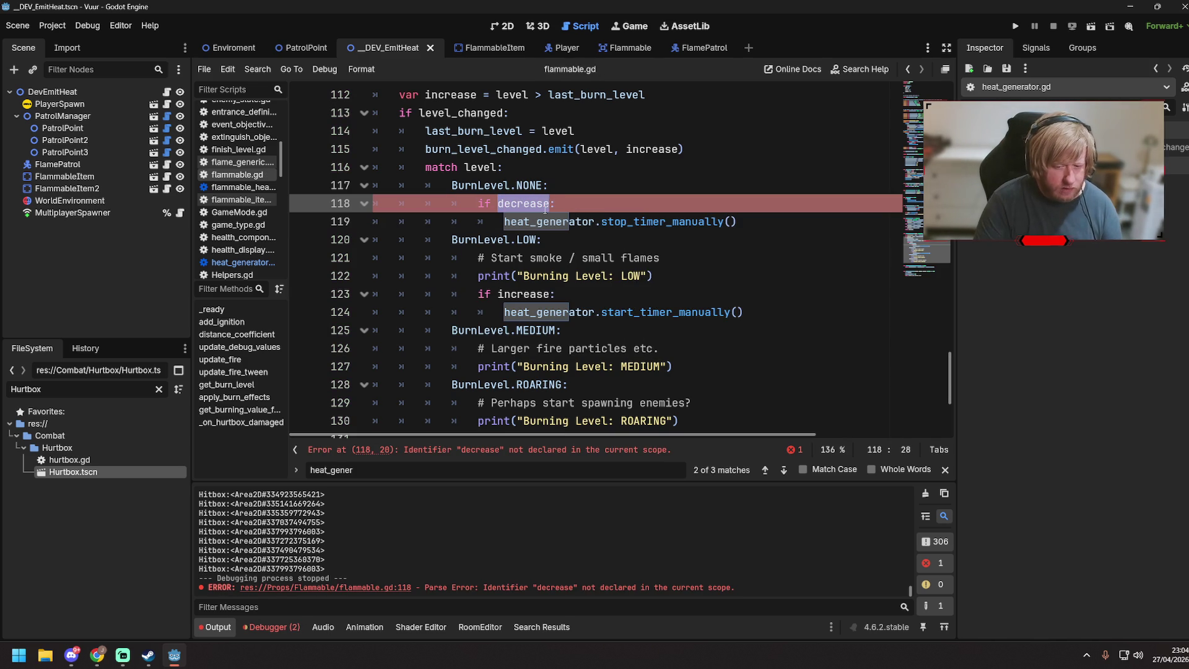
{"action": "key", "text": "Escape"}
{"action": "key", "text": "Up"}
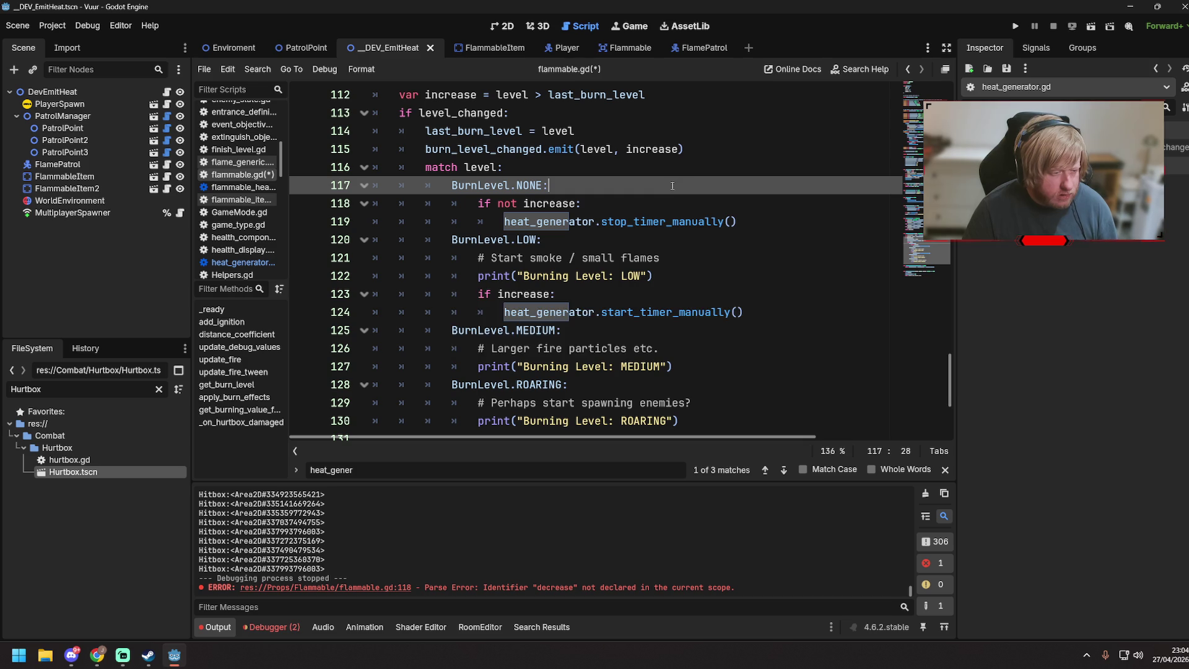
{"action": "scroll", "coordinate": [617, 245], "scroll_direction": "up", "scroll_amount": 4}
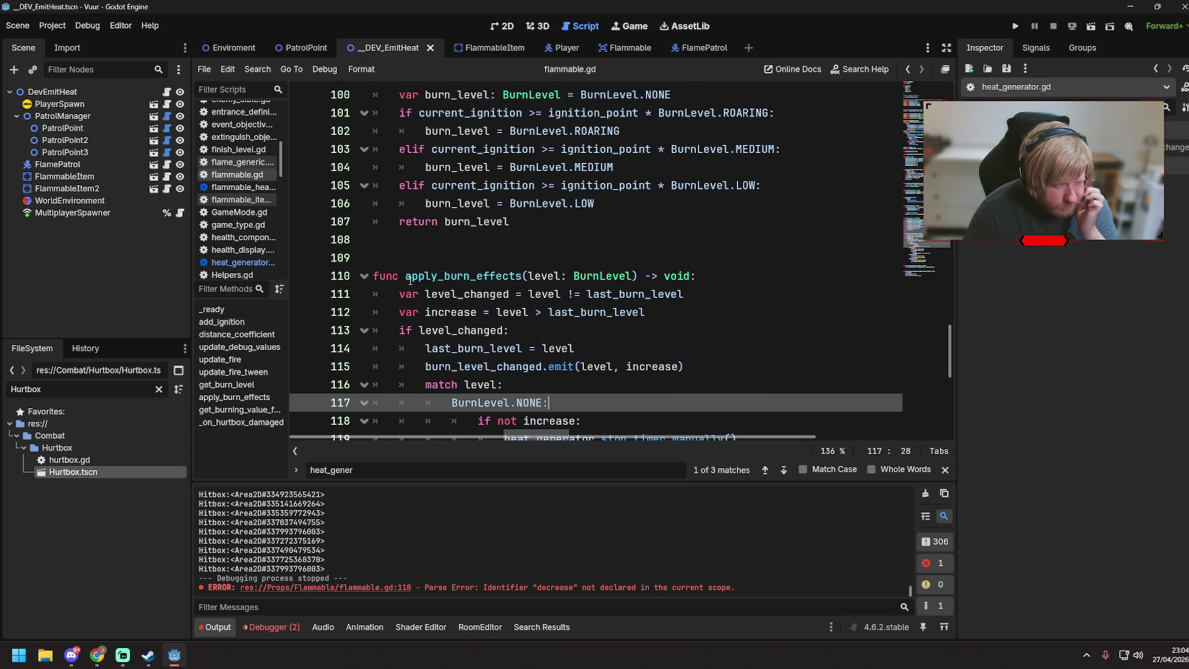
- Delete the 'if burning:' line in update_fire and unindent its body
{"action": "scroll", "coordinate": [409, 275], "scroll_direction": "up", "scroll_amount": 5}
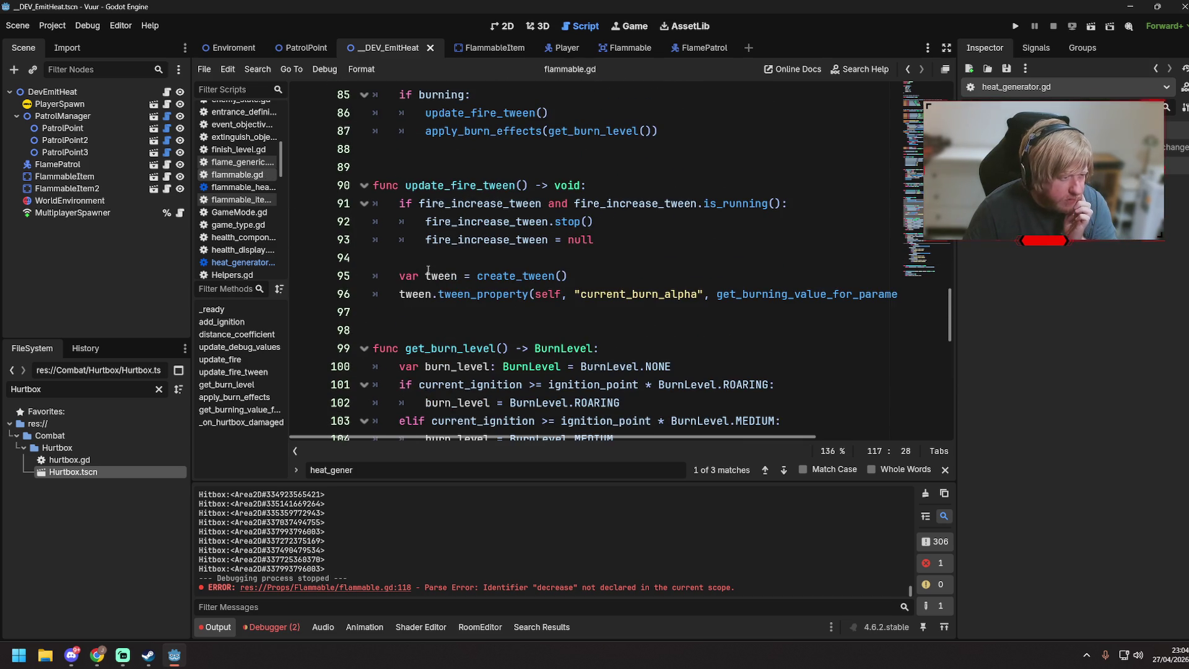
{"action": "scroll", "coordinate": [428, 270], "scroll_direction": "up", "scroll_amount": 2}
{"action": "left_click", "coordinate": [347, 204]}
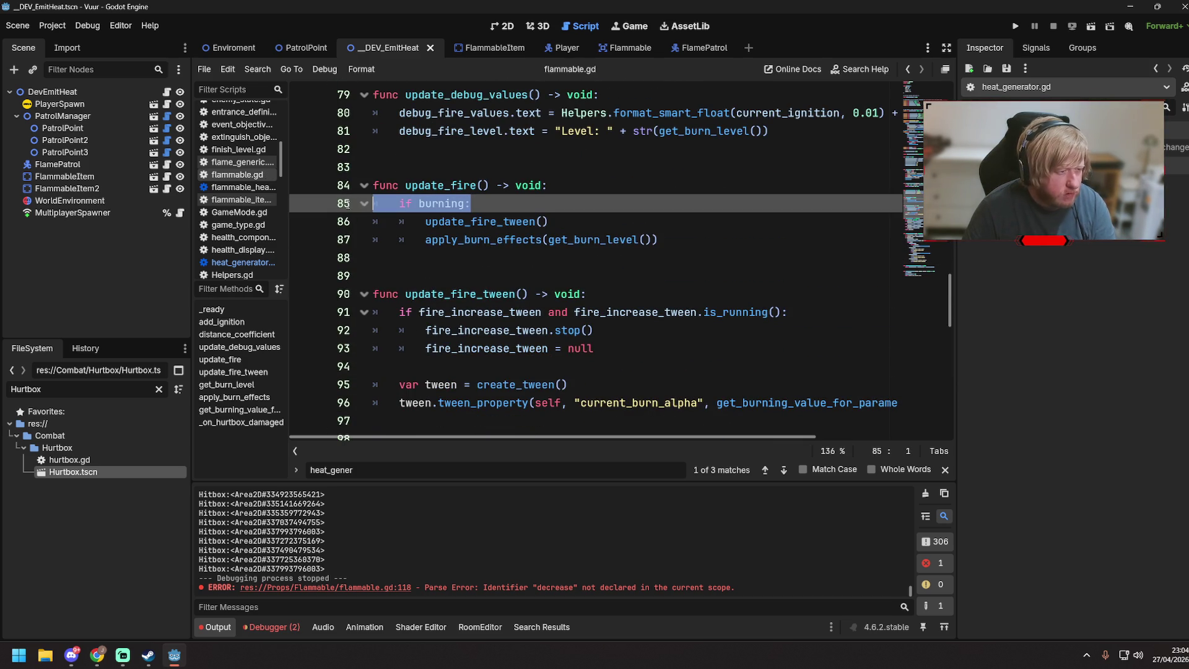
{"action": "key", "text": "BackSpace"}
{"action": "key", "text": "BackSpace"}
{"action": "left_click", "coordinate": [424, 204]}
{"action": "key", "text": "BackSpace"}
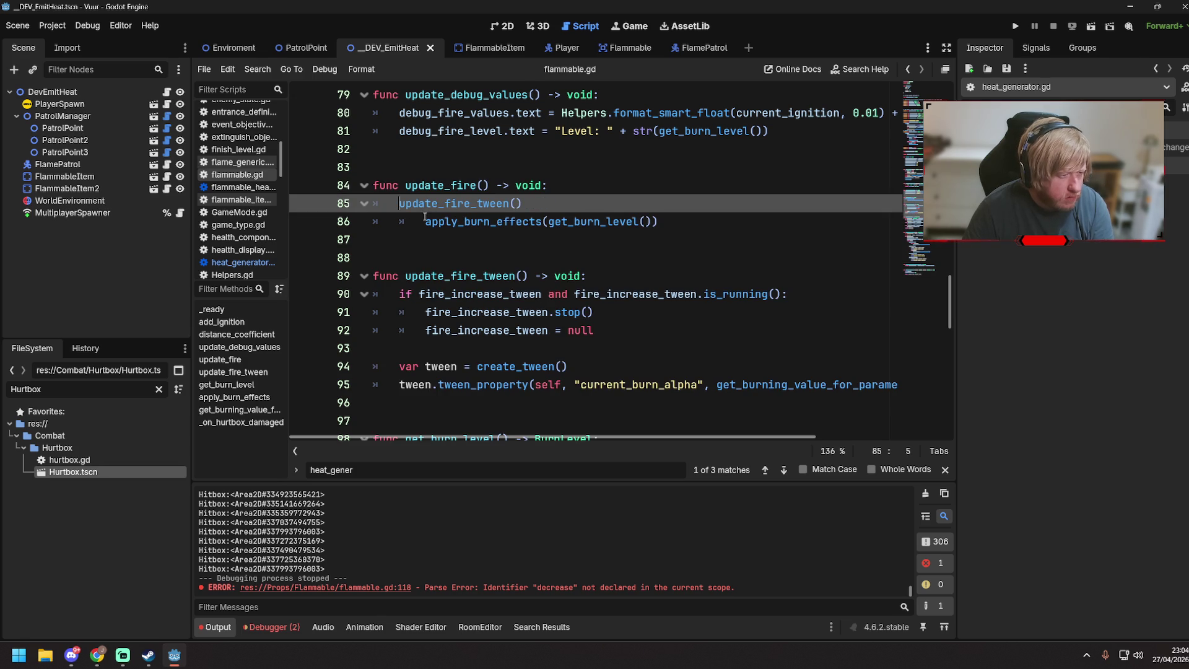
{"action": "left_click", "coordinate": [425, 221]}
{"action": "scroll", "coordinate": [423, 223], "scroll_direction": "up", "scroll_amount": 4}
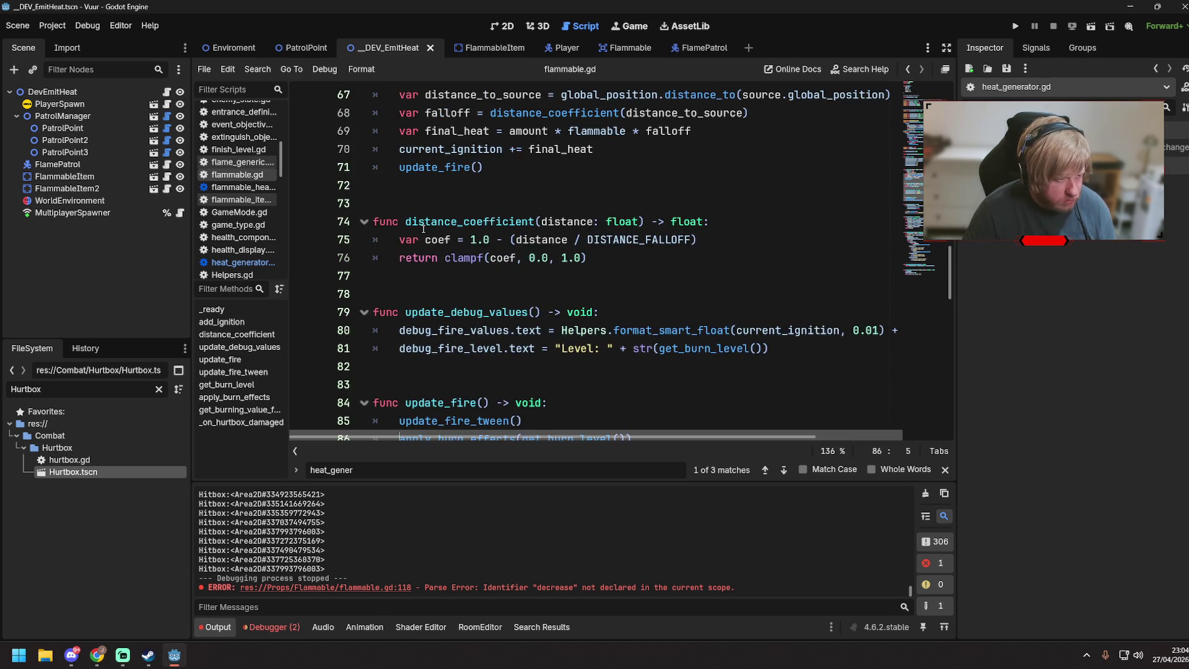
{"action": "scroll", "coordinate": [423, 229], "scroll_direction": "down", "scroll_amount": 3}
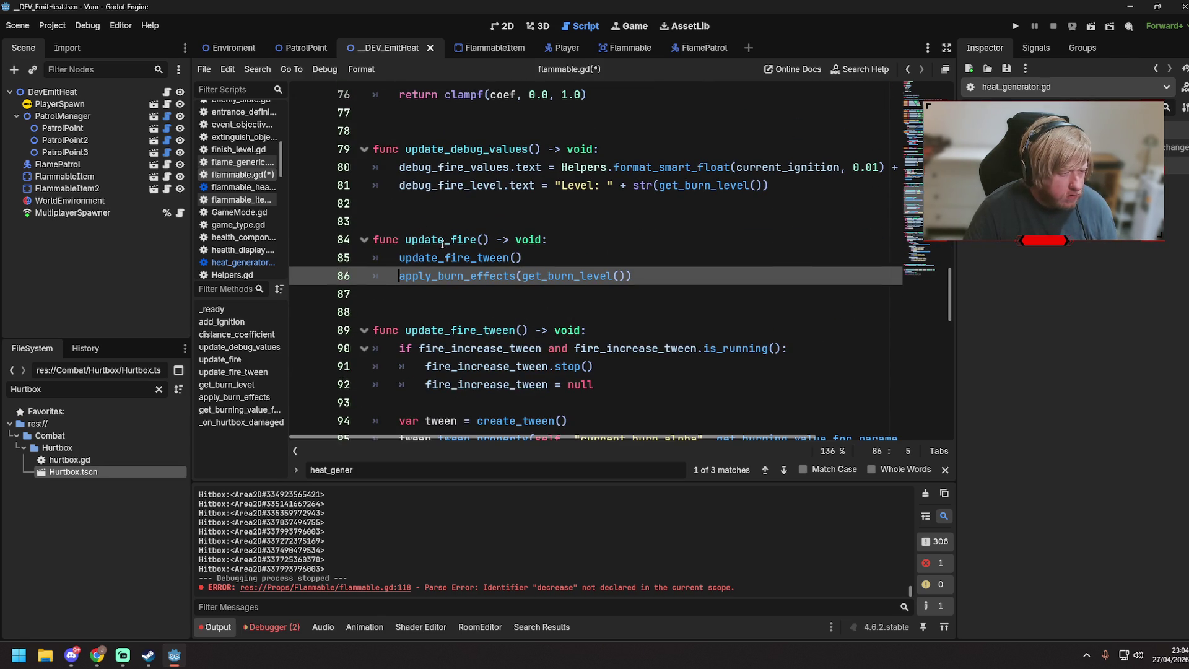
- Put only update_fire_tween() under a new 'if burning:' check, leave apply_burn_effects unconditional, and save
{"action": "left_click", "coordinate": [570, 242]}
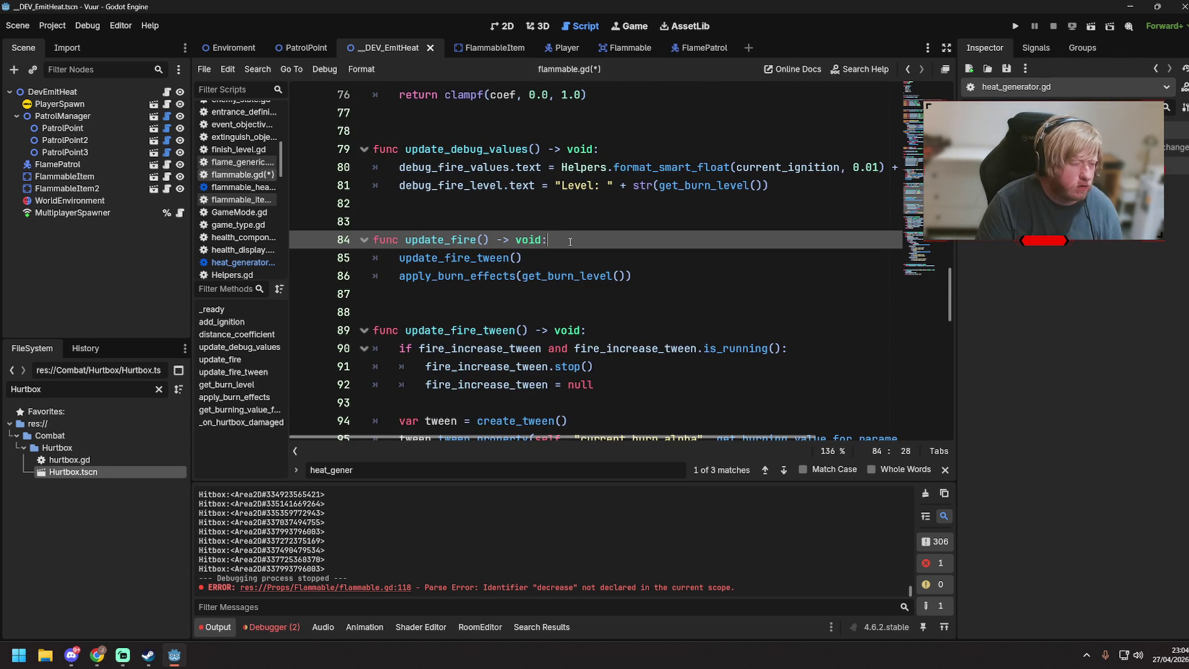
{"action": "key", "text": "Return"}
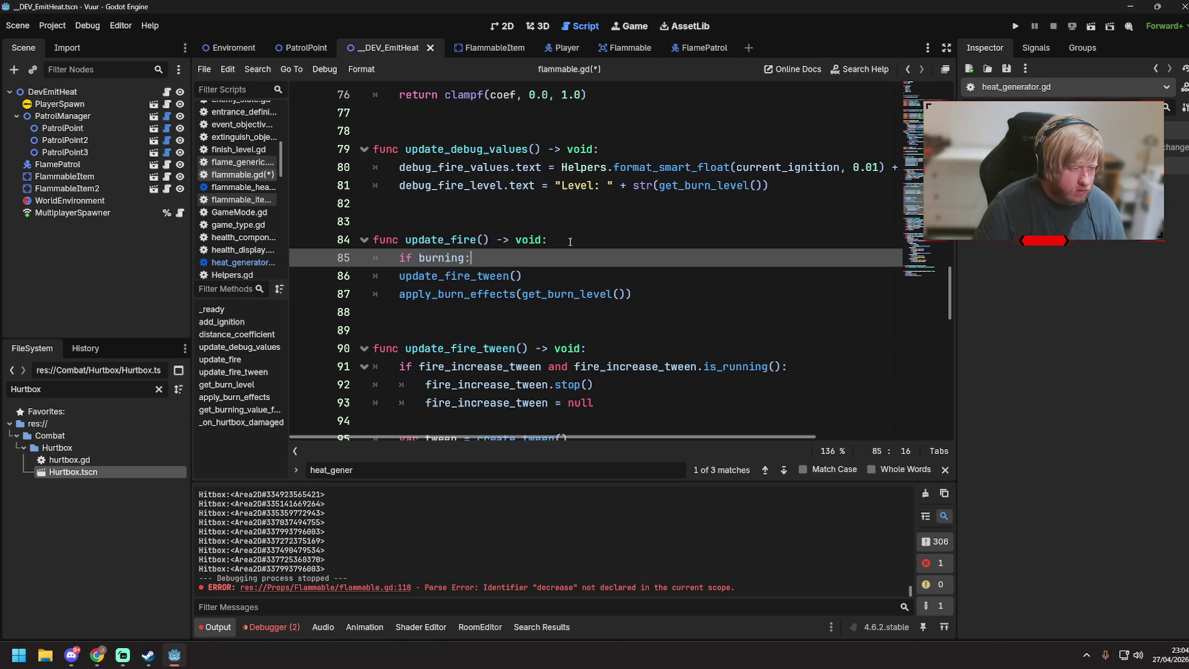
{"action": "left_click", "coordinate": [397, 276]}
{"action": "key", "text": "Tab"}
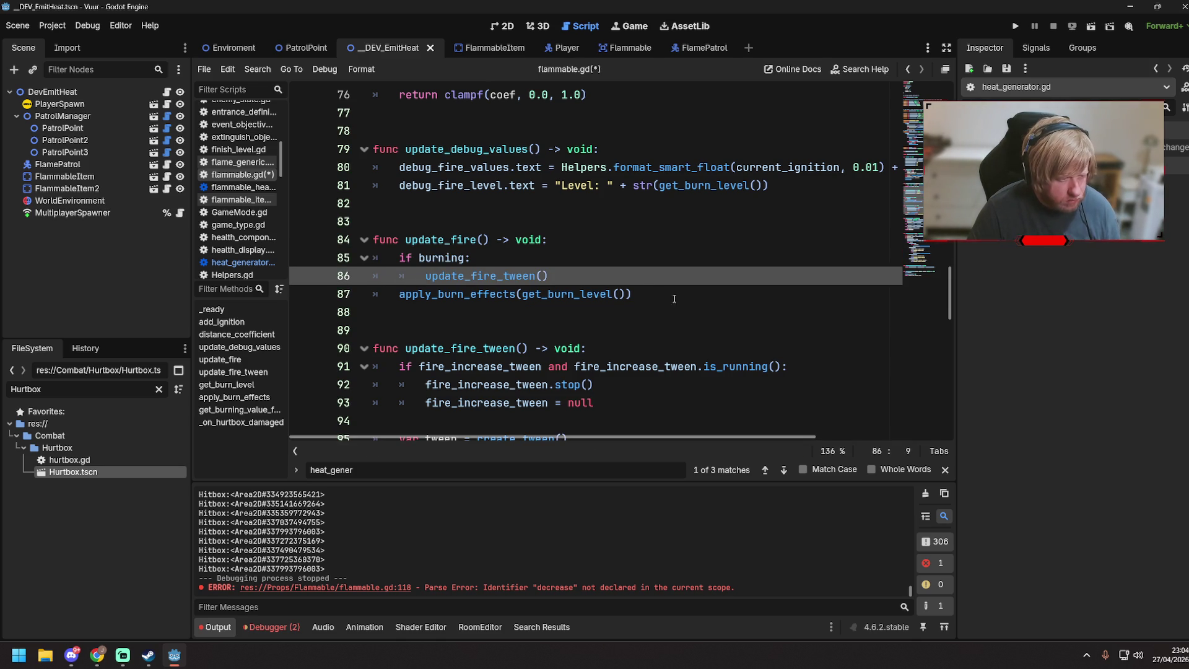
{"action": "left_click", "coordinate": [634, 293]}
{"action": "scroll", "coordinate": [560, 284], "scroll_direction": "up", "scroll_amount": 1}
{"action": "key", "text": "ctrl+s"}
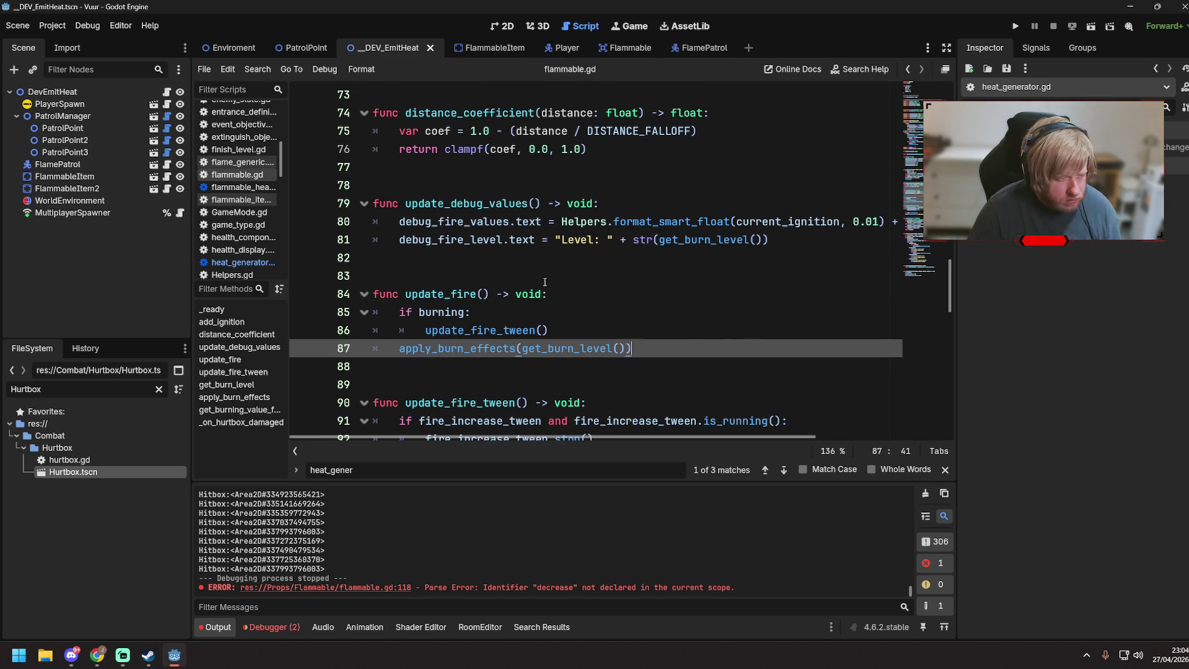
{"action": "scroll", "coordinate": [532, 291], "scroll_direction": "up", "scroll_amount": 3}
{"action": "scroll", "coordinate": [519, 294], "scroll_direction": "up", "scroll_amount": 3}
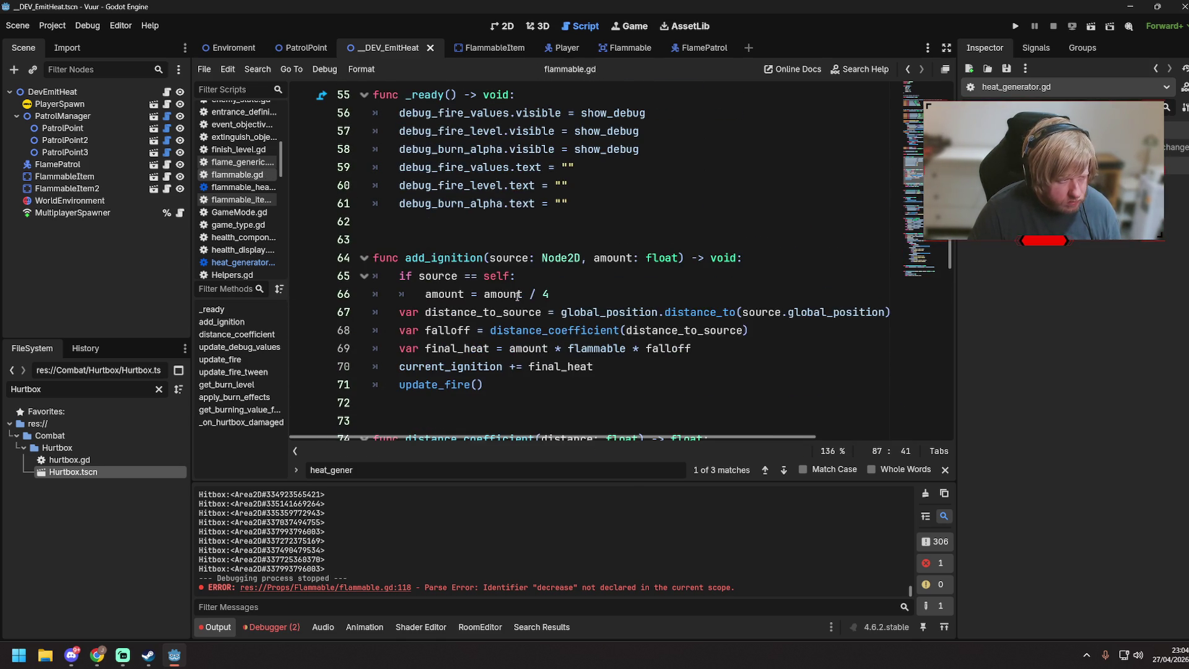
{"action": "scroll", "coordinate": [557, 291], "scroll_direction": "down", "scroll_amount": 8}
{"action": "left_click", "coordinate": [662, 286]}
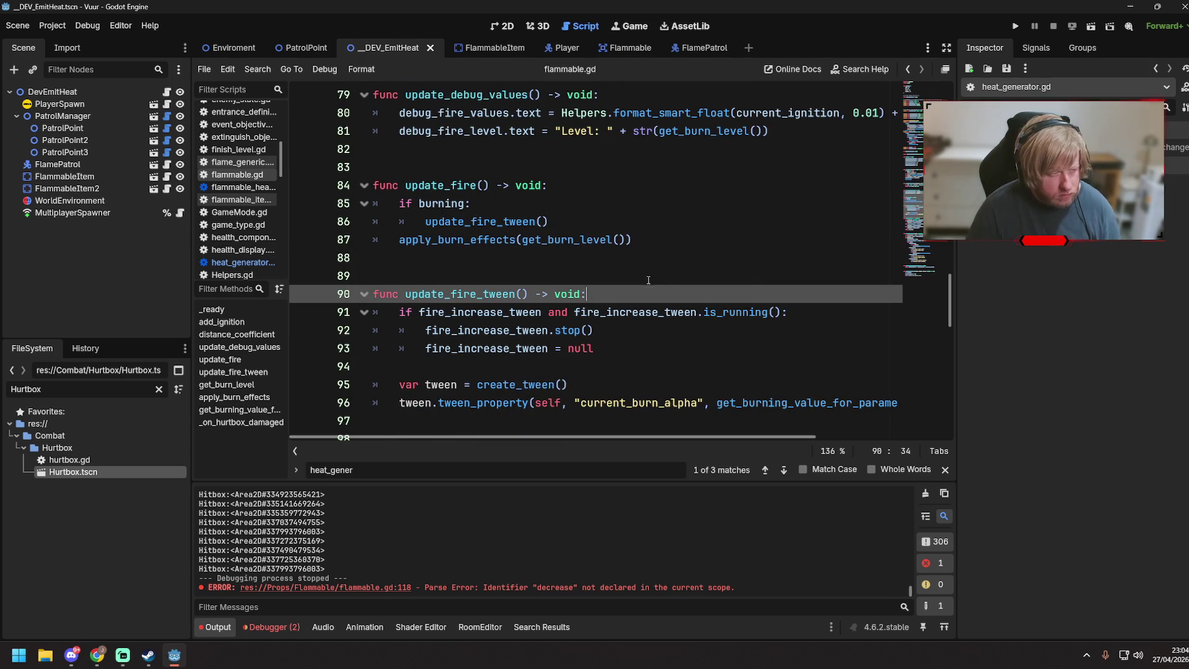
- Run the game, walk the firefighter near the flame to heat a bookshelf to 9.69/10.0, then return
{"action": "key", "text": "F5"}
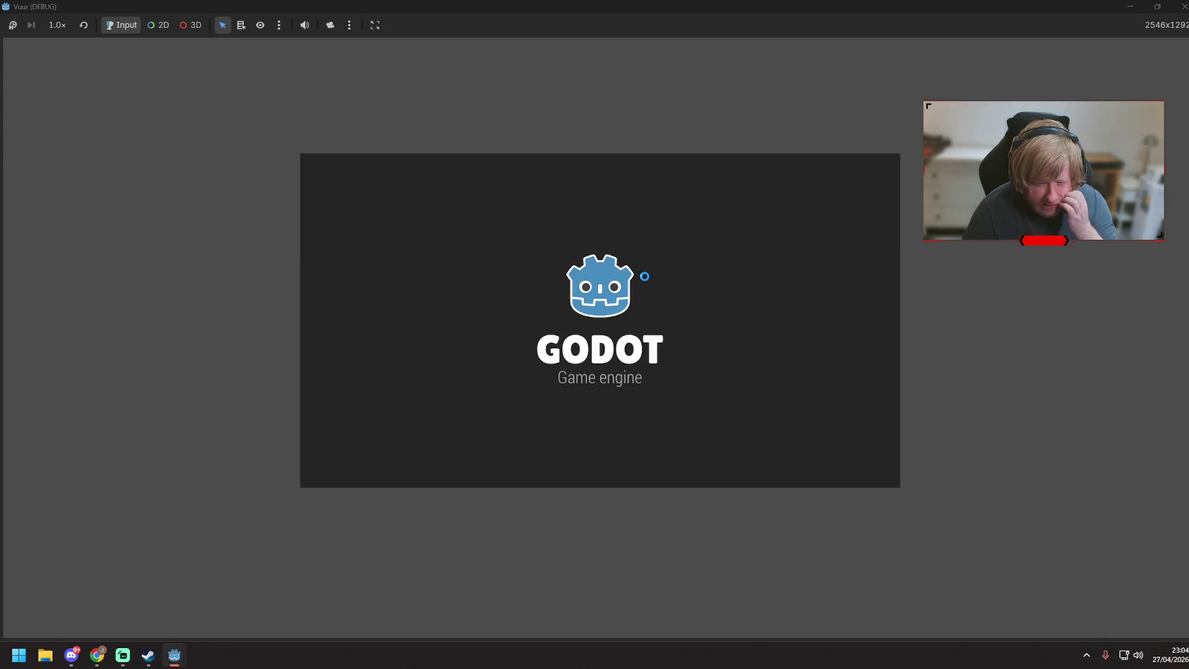
{"action": "key", "text": "d"}
{"action": "key", "text": "s"}
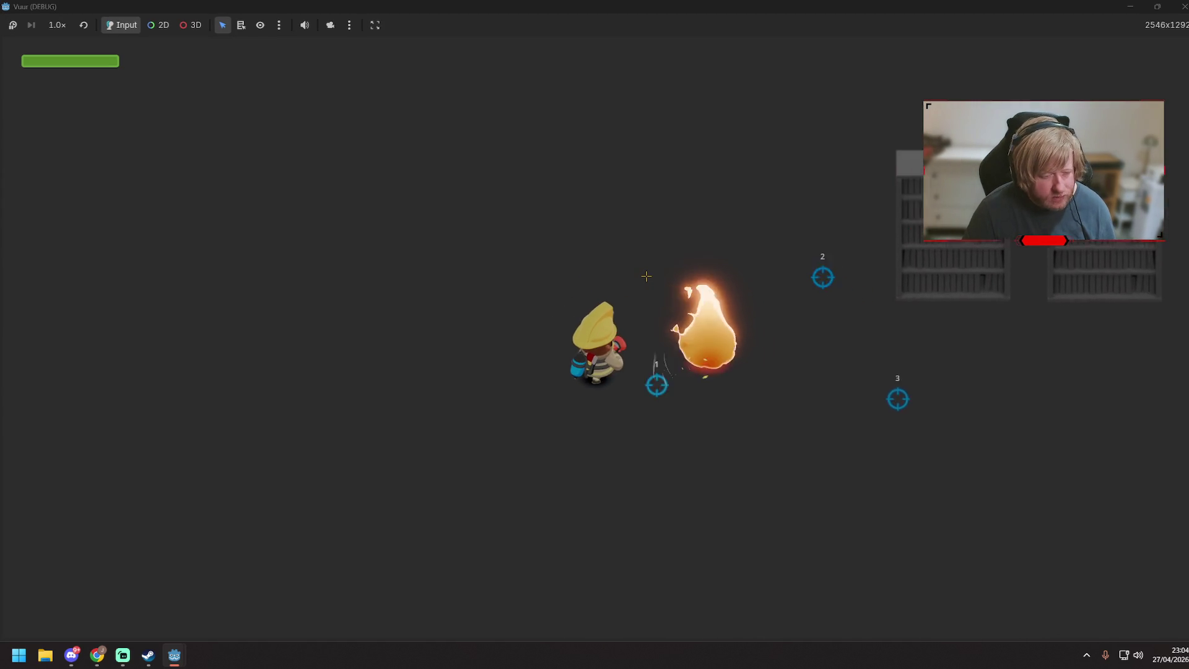
{"action": "key", "text": "d"}
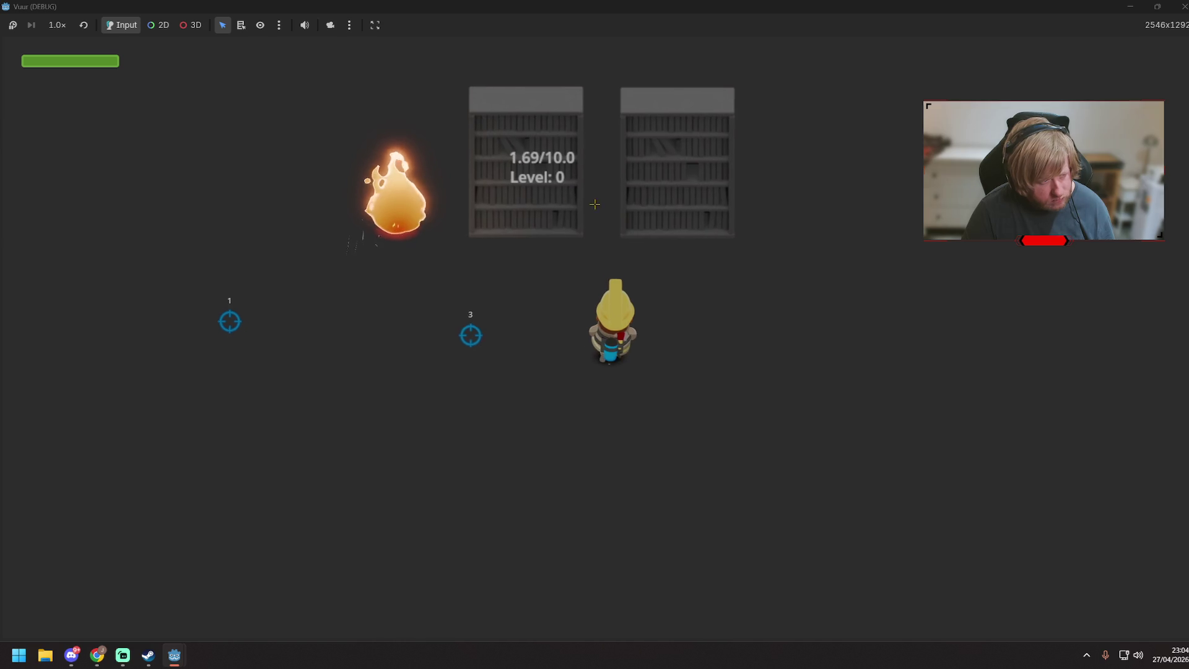
{"action": "key", "text": "w"}
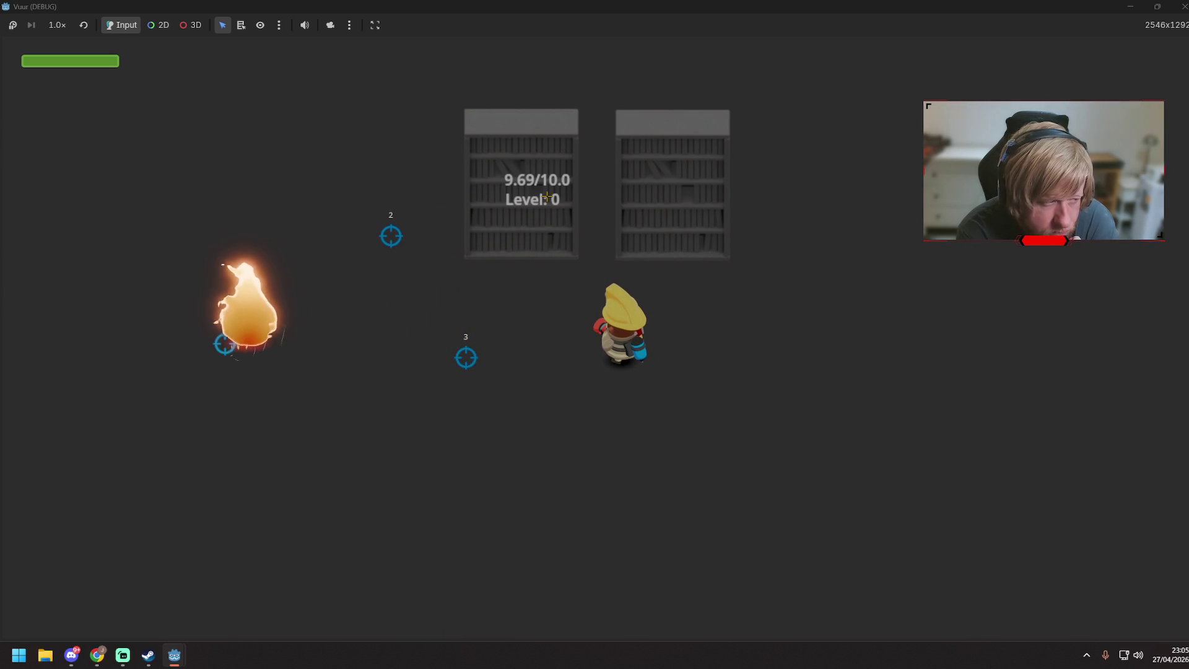
{"action": "key", "text": "F8"}
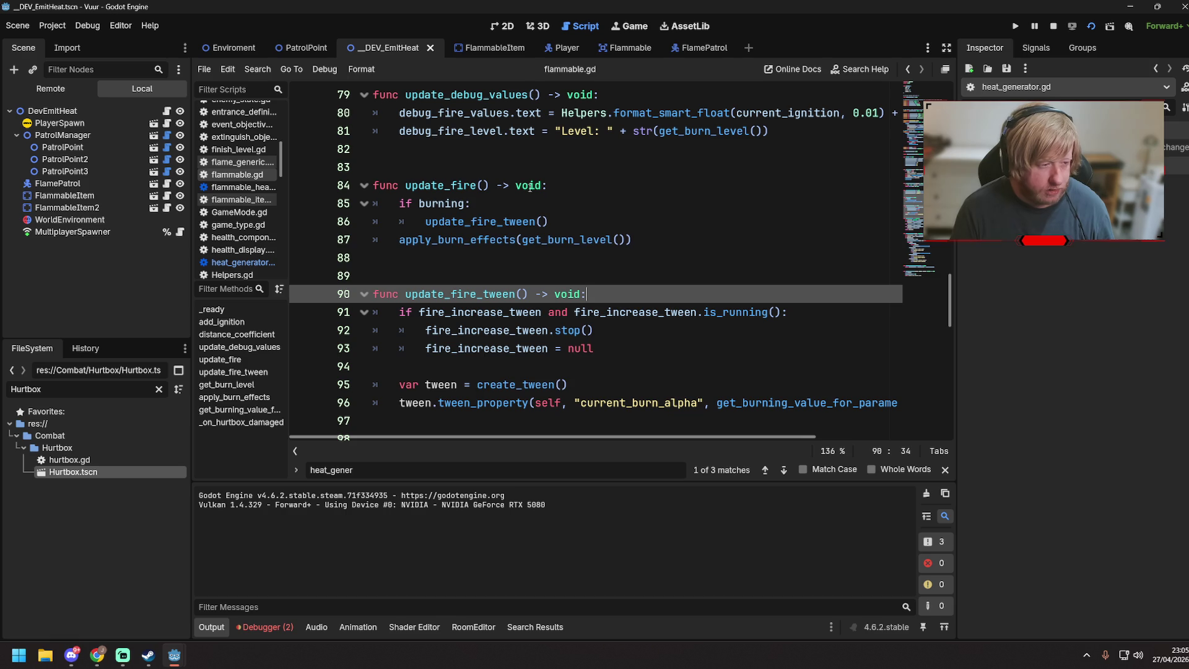
- Return to the game and spray the burning bookshelf until the debugger halts at line 43
{"action": "scroll", "coordinate": [517, 307], "scroll_direction": "down", "scroll_amount": 10}
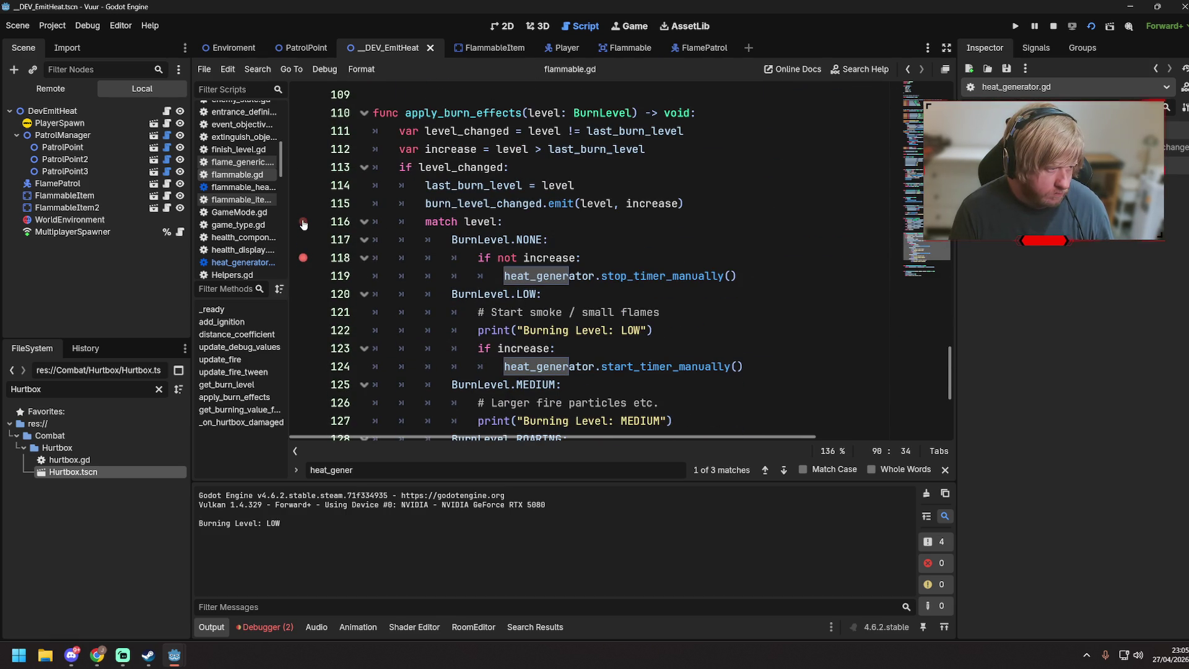
{"action": "key", "text": "F12"}
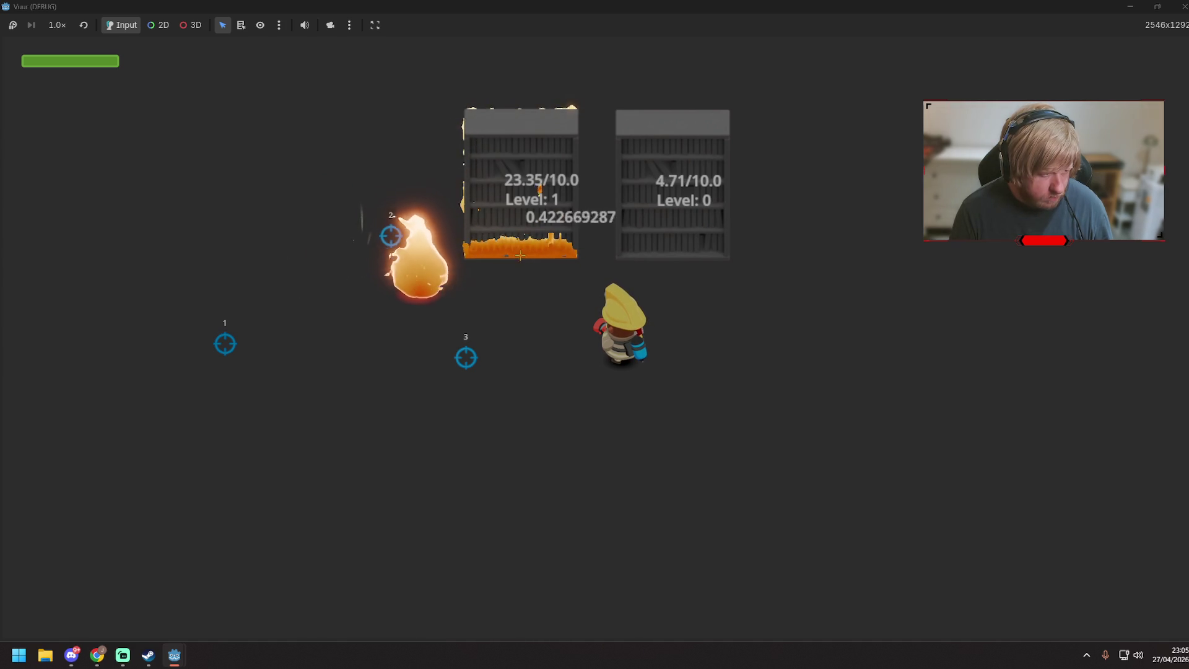
{"action": "left_click_drag", "start_coordinate": [518, 220], "coordinate": [516, 185]}
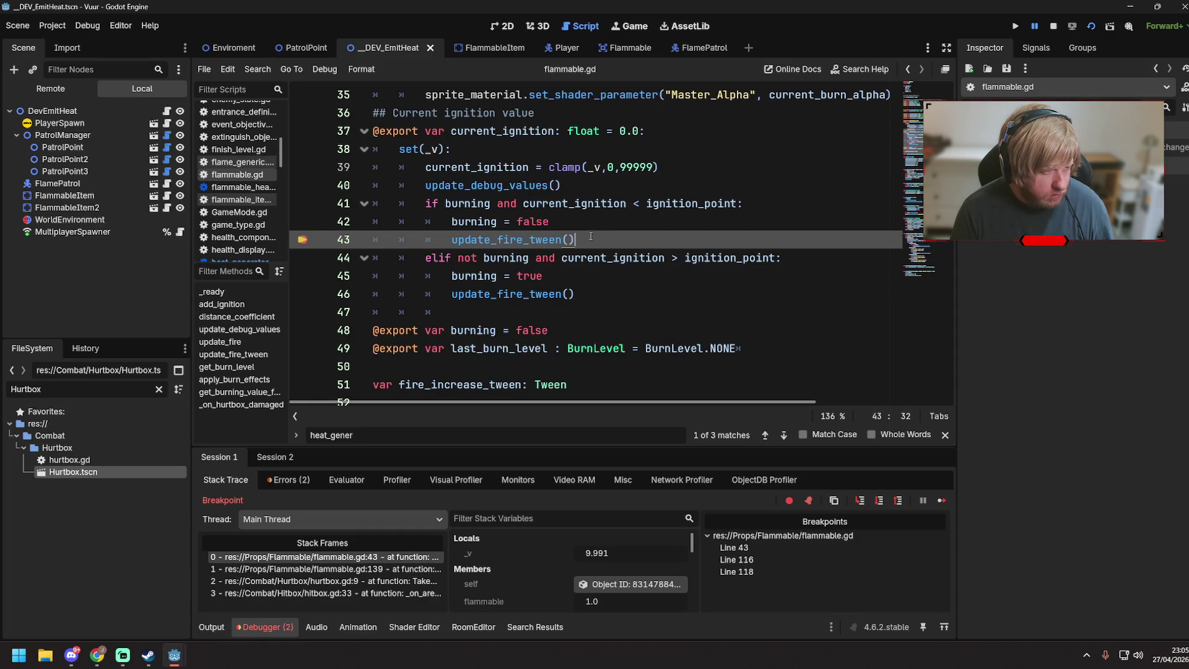
- Remove the tween suffix from the update_fire calls on lines 43 and 46, and save flammable.gd
{"action": "scroll", "coordinate": [558, 242], "scroll_direction": "down", "scroll_amount": 7}
{"action": "scroll", "coordinate": [532, 244], "scroll_direction": "up", "scroll_amount": 8}
{"action": "scroll", "coordinate": [509, 249], "scroll_direction": "down", "scroll_amount": 5}
{"action": "scroll", "coordinate": [509, 248], "scroll_direction": "down", "scroll_amount": 6}
{"action": "scroll", "coordinate": [396, 261], "scroll_direction": "up", "scroll_amount": 1}
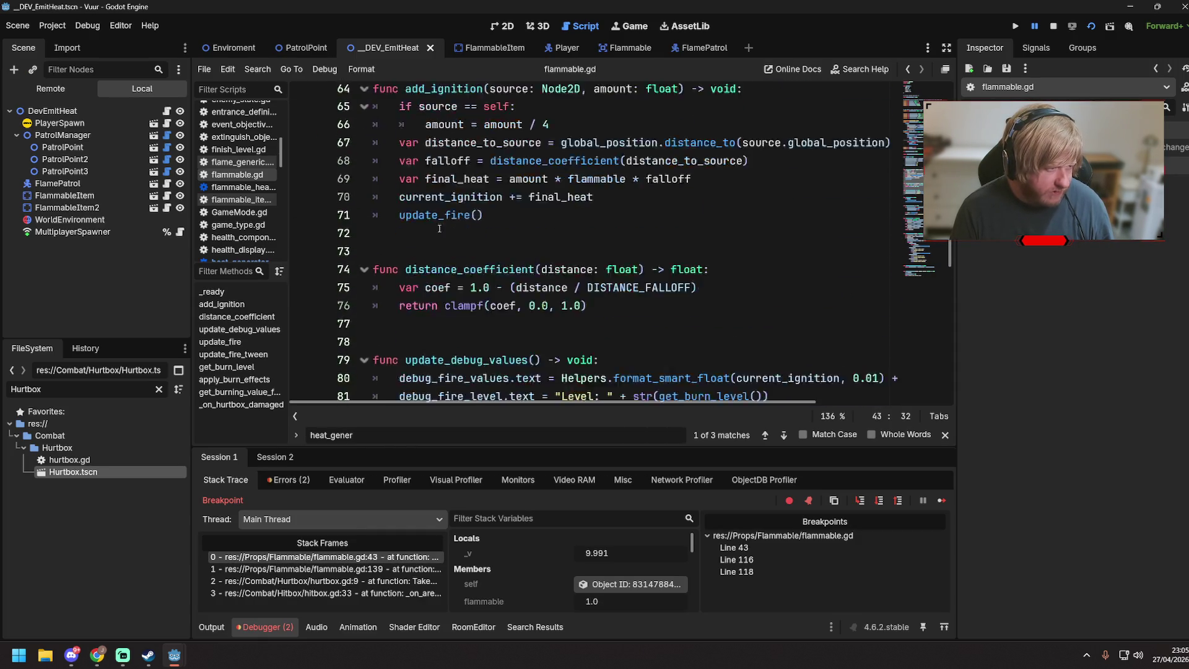
{"action": "left_click_drag", "start_coordinate": [396, 260], "coordinate": [464, 260]}
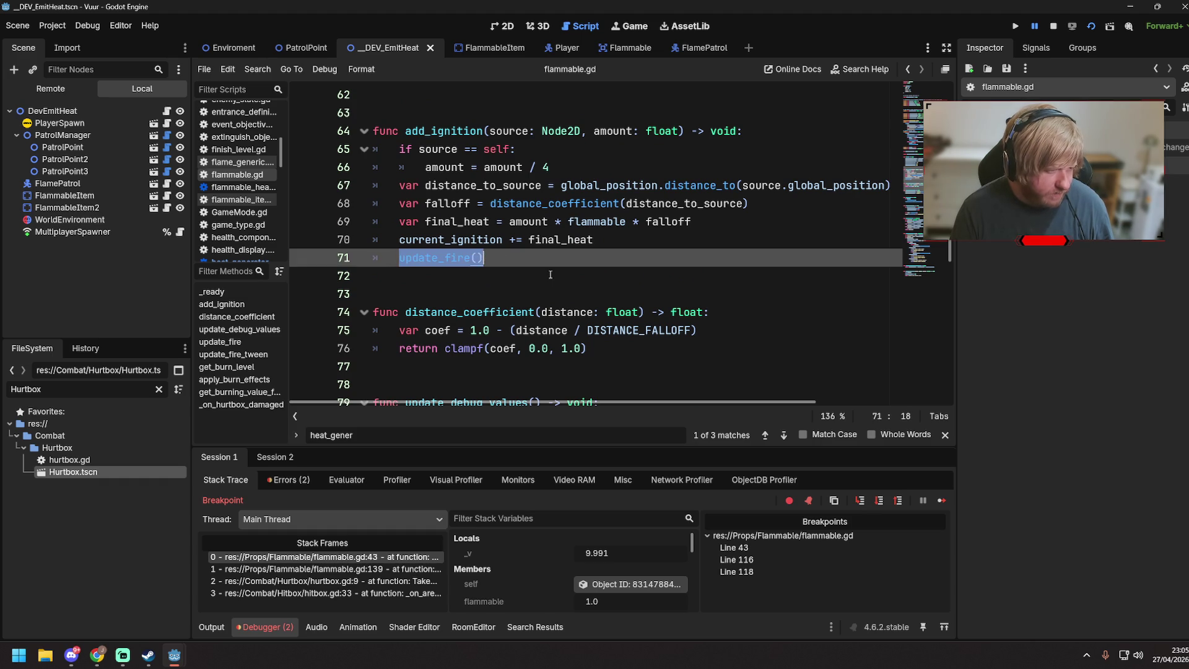
{"action": "scroll", "coordinate": [550, 274], "scroll_direction": "down", "scroll_amount": 5}
{"action": "scroll", "coordinate": [526, 282], "scroll_direction": "up", "scroll_amount": 4}
{"action": "scroll", "coordinate": [495, 285], "scroll_direction": "down", "scroll_amount": 2}
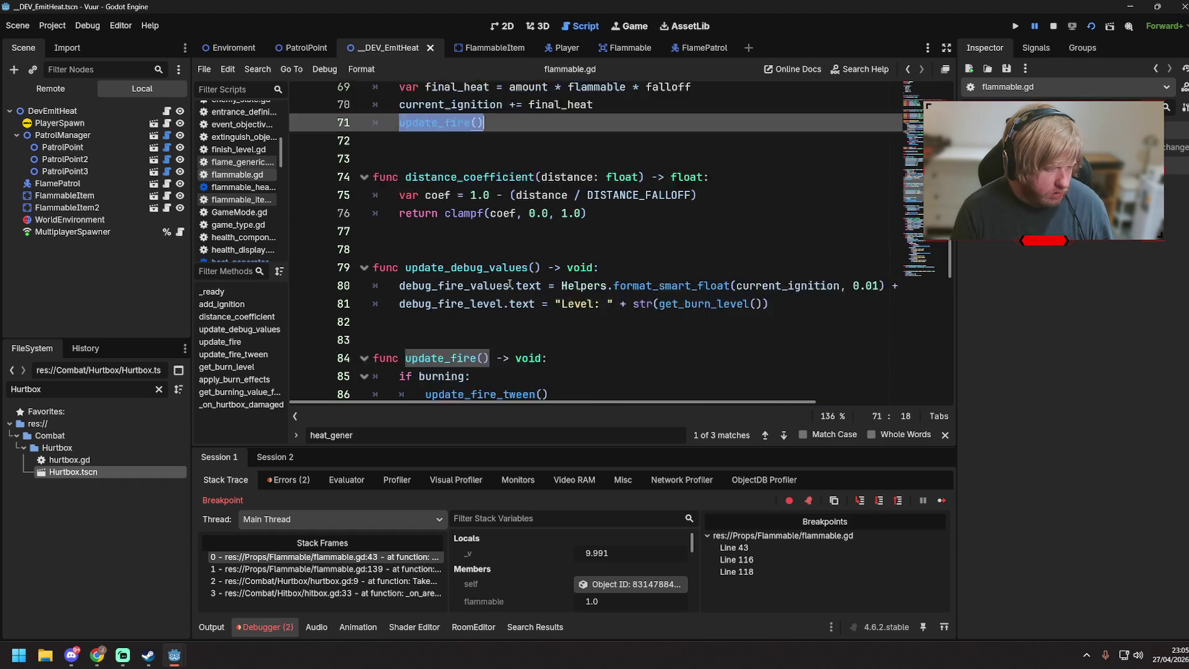
{"action": "scroll", "coordinate": [487, 291], "scroll_direction": "up", "scroll_amount": 14}
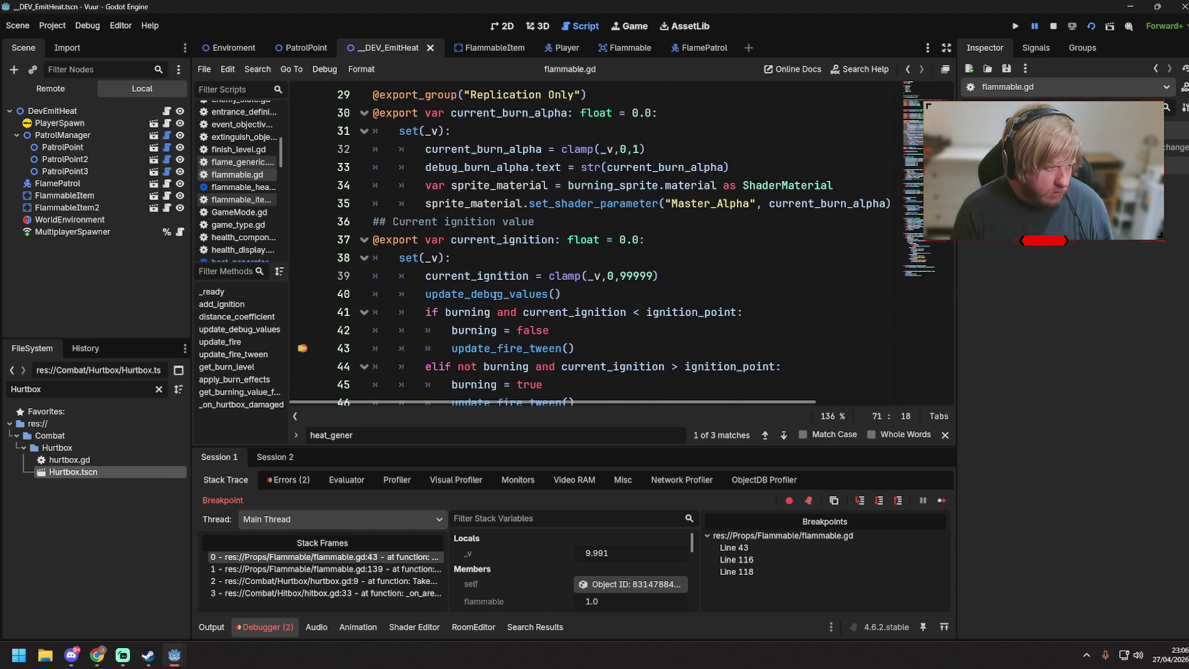
{"action": "scroll", "coordinate": [489, 286], "scroll_direction": "down", "scroll_amount": 1}
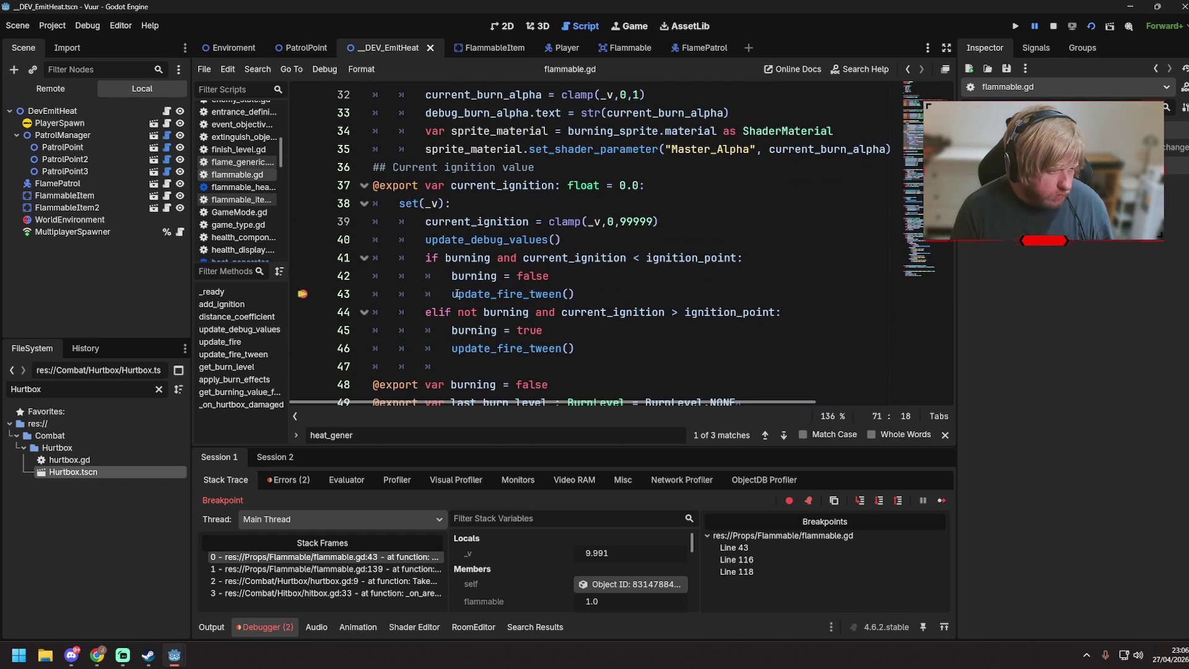
{"action": "left_click_drag", "start_coordinate": [520, 294], "coordinate": [548, 295]}
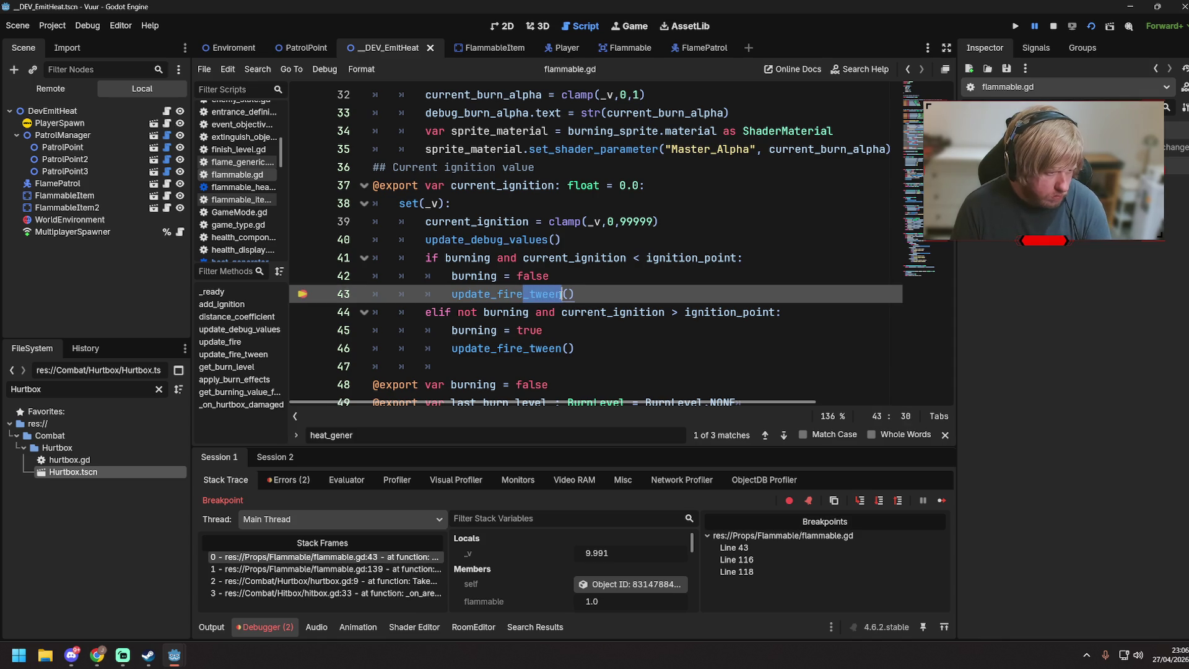
{"action": "left_click_drag", "start_coordinate": [524, 351], "coordinate": [556, 348]}
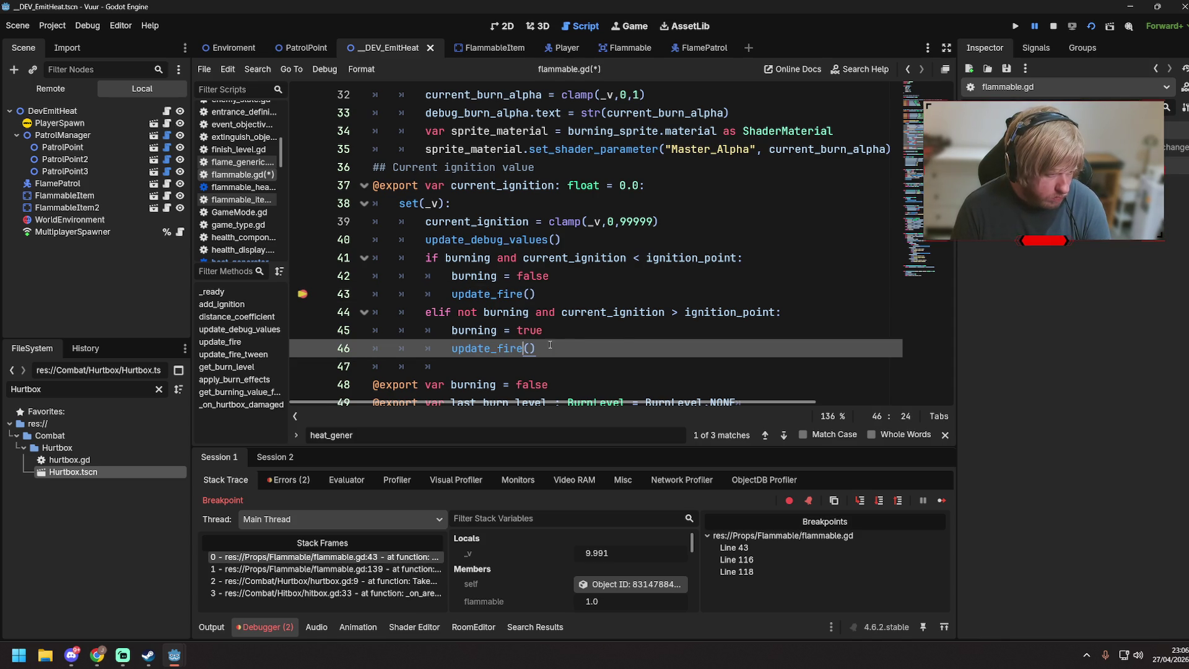
{"action": "left_click", "coordinate": [582, 329]}
{"action": "key", "text": "ctrl+s"}
- Delete 'if burning:' so update_fire always calls update_fire_tween(), save, and resume the game
{"action": "scroll", "coordinate": [556, 280], "scroll_direction": "down", "scroll_amount": 11}
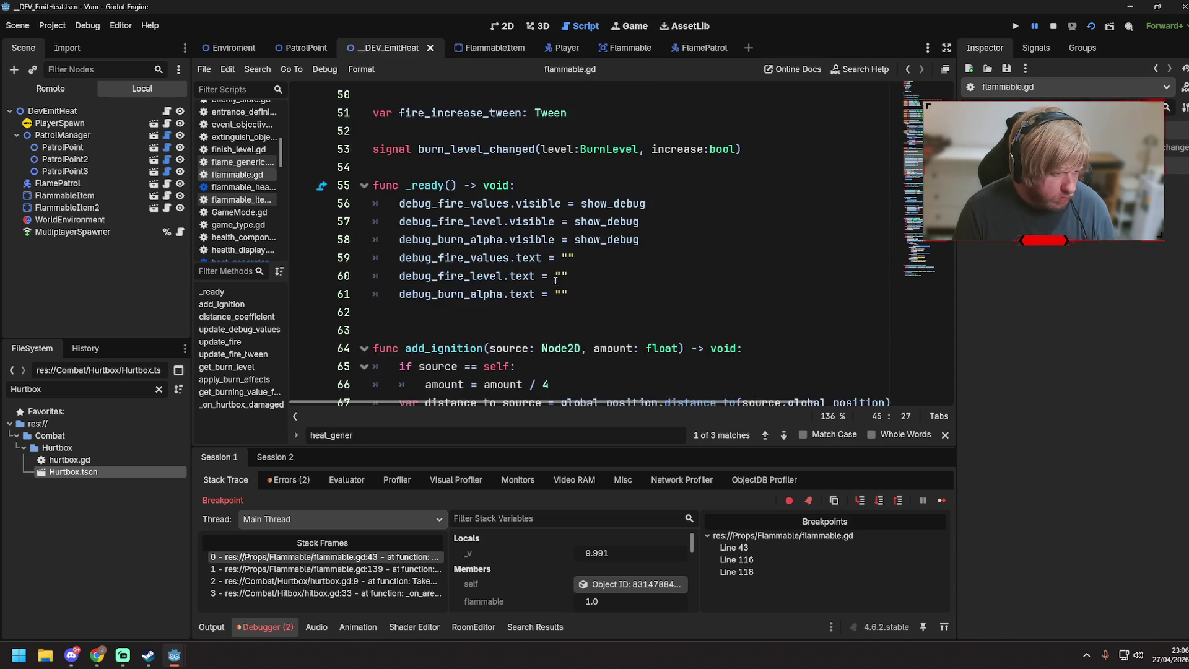
{"action": "scroll", "coordinate": [556, 280], "scroll_direction": "down", "scroll_amount": 10}
{"action": "scroll", "coordinate": [547, 277], "scroll_direction": "up", "scroll_amount": 3}
{"action": "scroll", "coordinate": [546, 277], "scroll_direction": "up", "scroll_amount": 3}
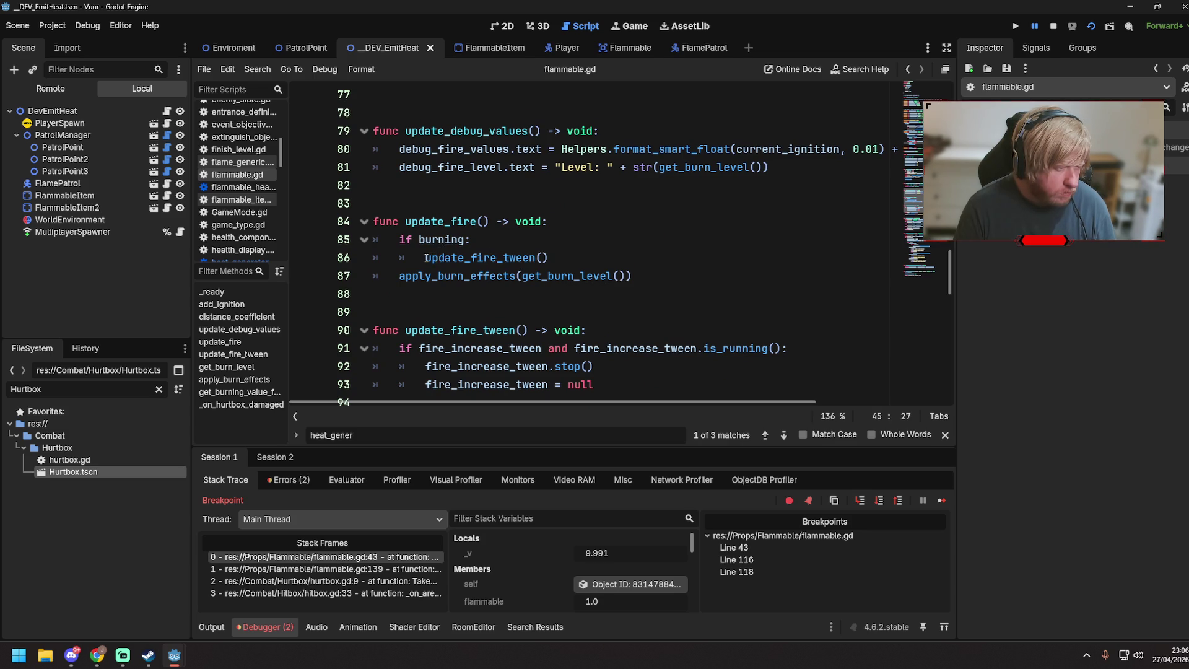
{"action": "left_click", "coordinate": [425, 258]}
{"action": "key", "text": "BackSpace"}
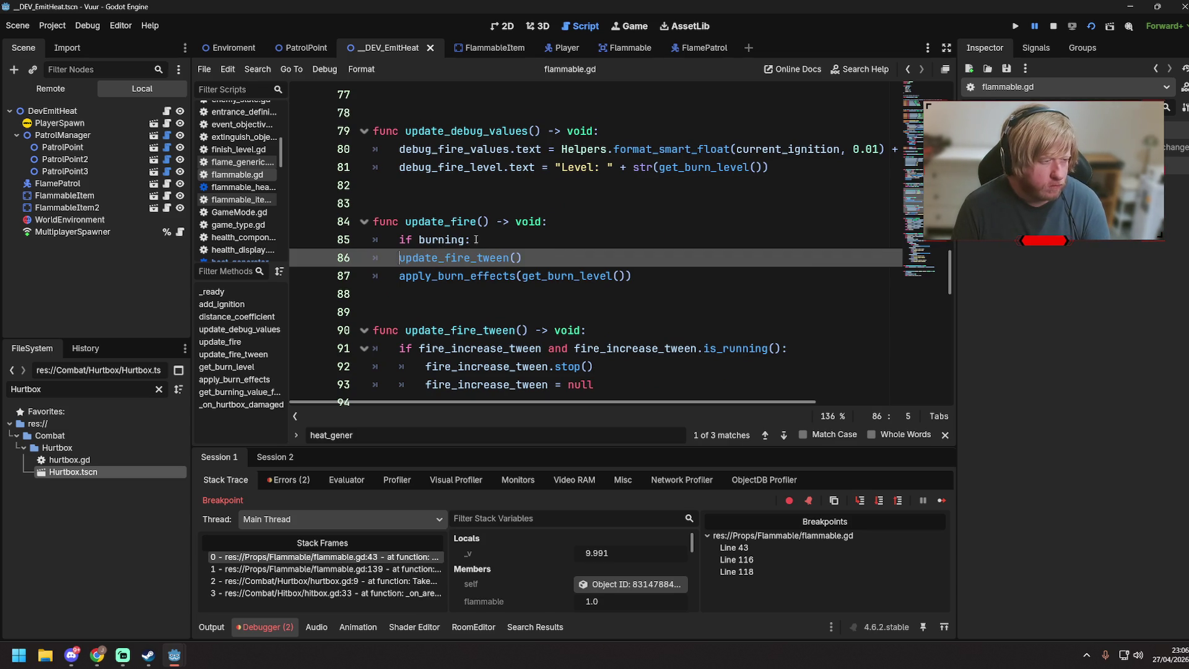
{"action": "left_click_drag", "start_coordinate": [472, 240], "coordinate": [358, 236]}
{"action": "key", "text": "BackSpace"}
{"action": "key", "text": "BackSpace"}
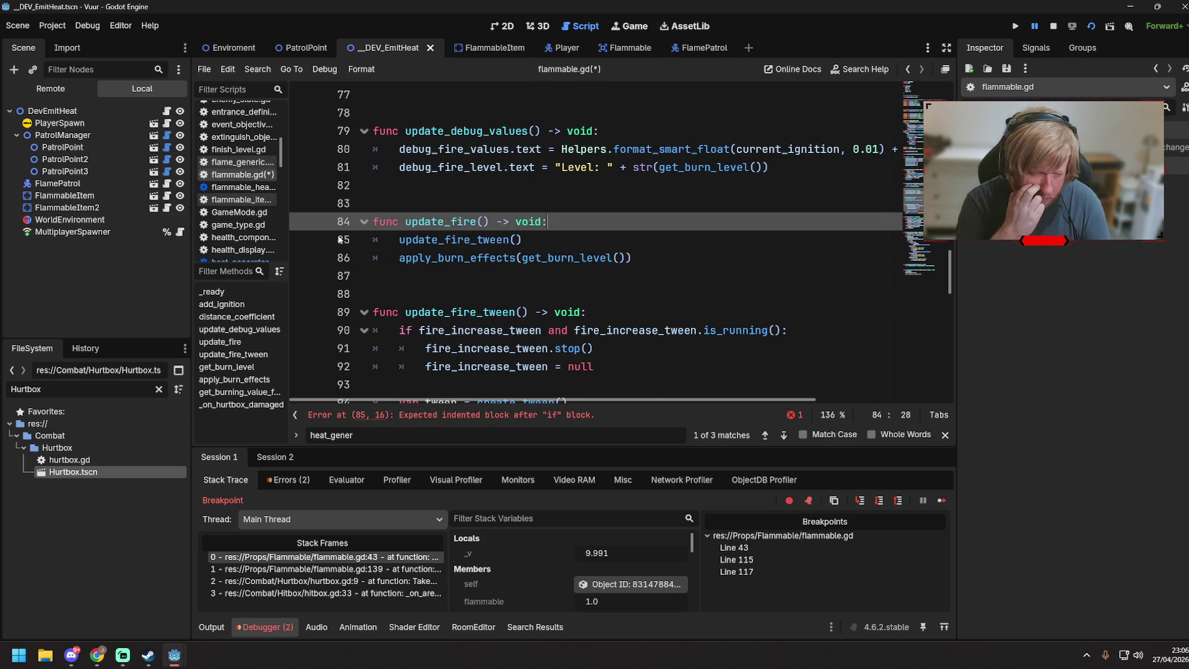
{"action": "key", "text": "ctrl+s"}
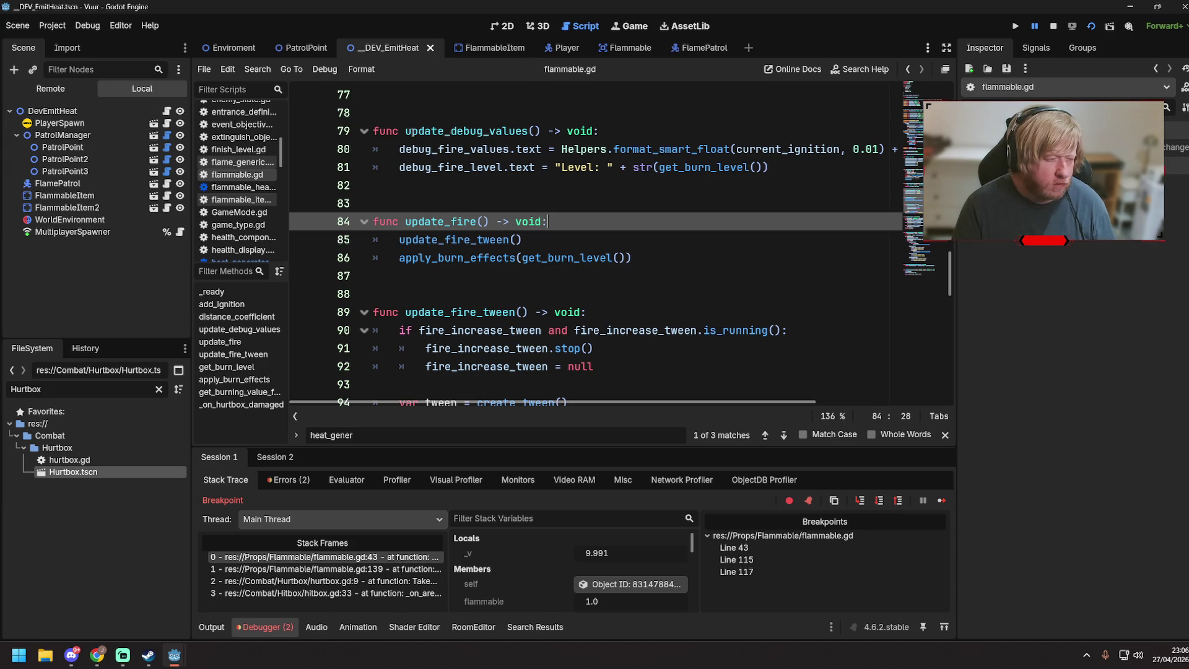
{"action": "key", "text": "F12"}
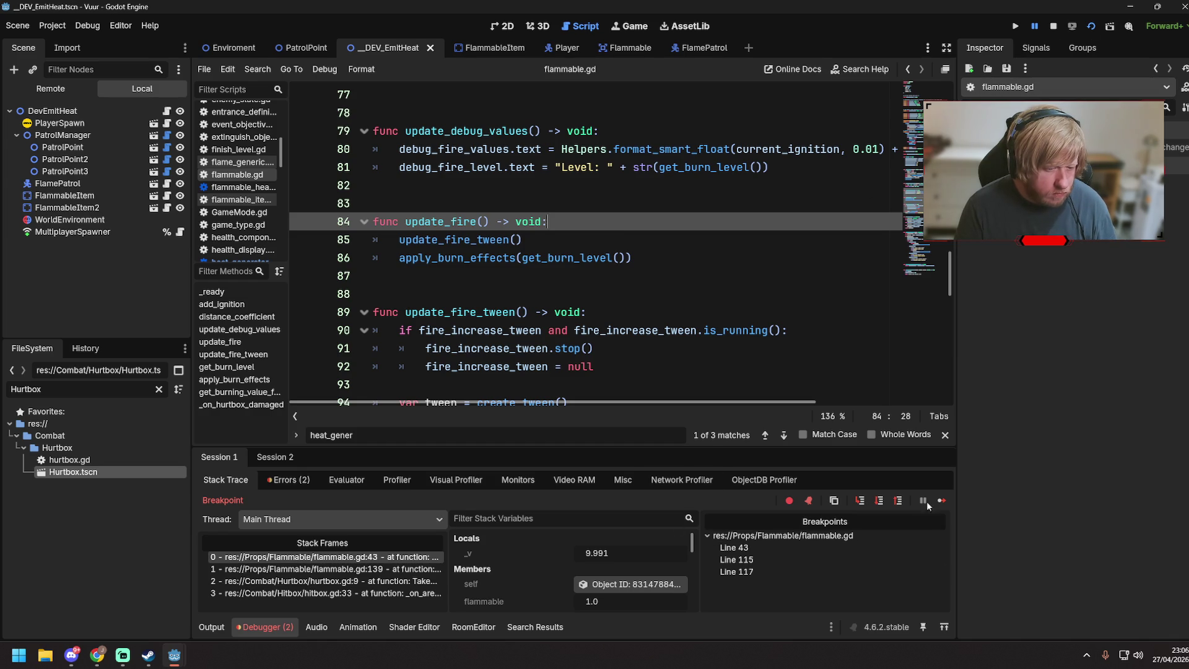
- Step through the line 115–118 breakpoints, undo back to the if burning version, and resume
{"action": "left_click", "coordinate": [941, 501]}
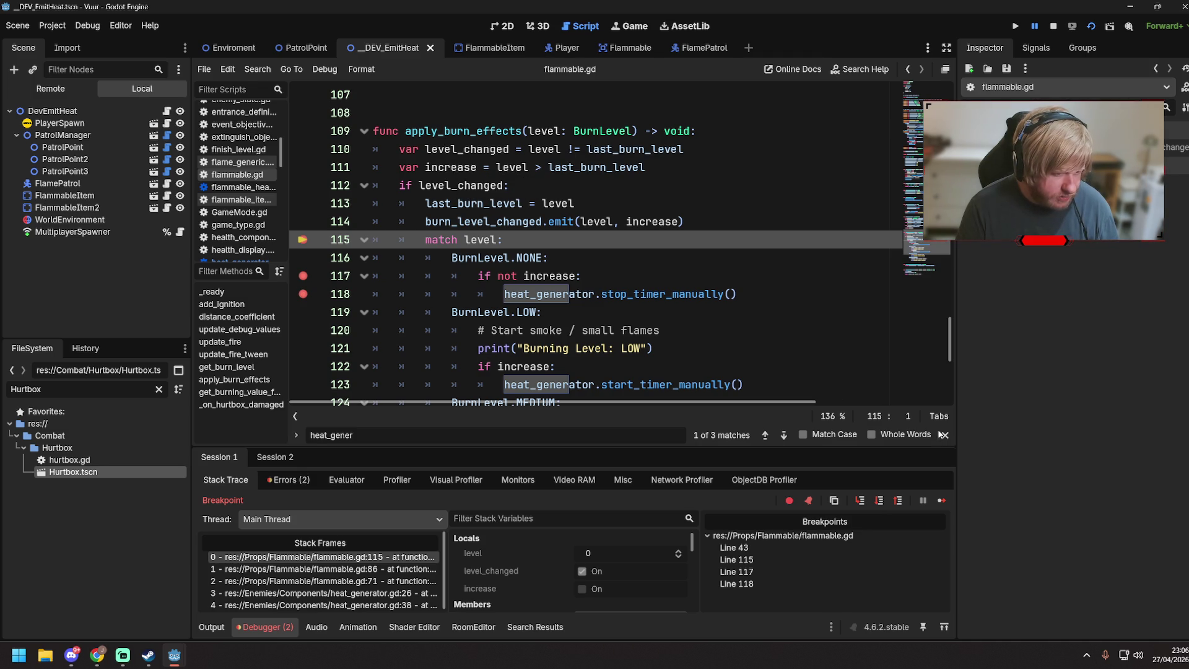
{"action": "left_click", "coordinate": [942, 503]}
{"action": "left_click", "coordinate": [945, 503]}
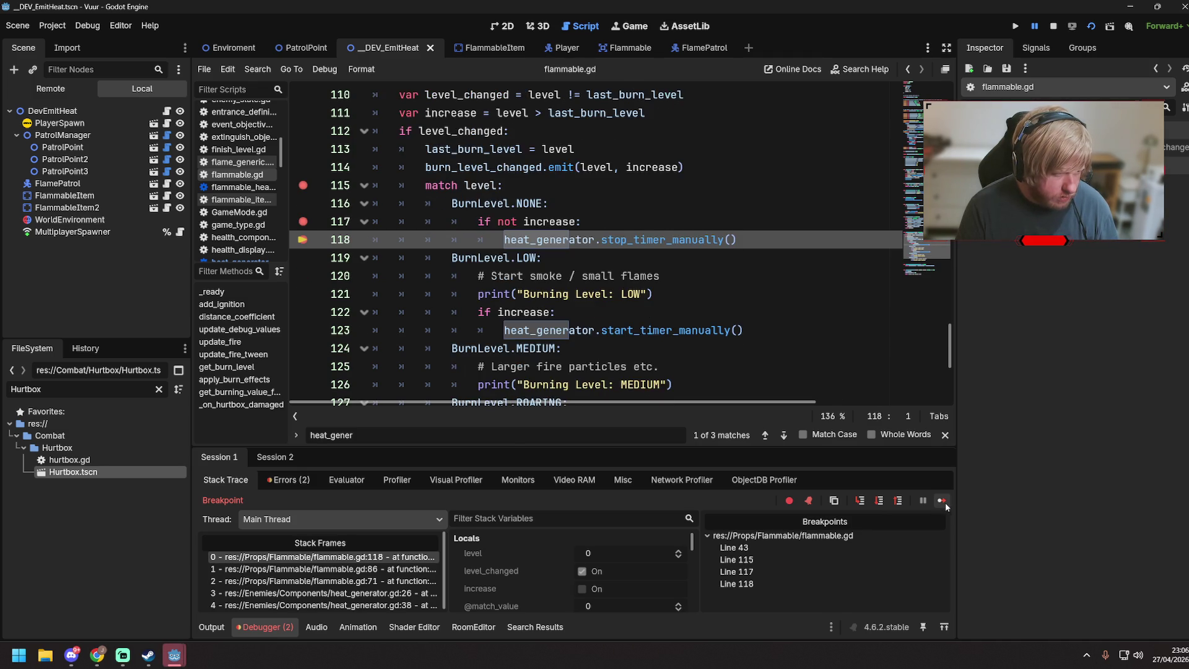
{"action": "left_click", "coordinate": [945, 503]}
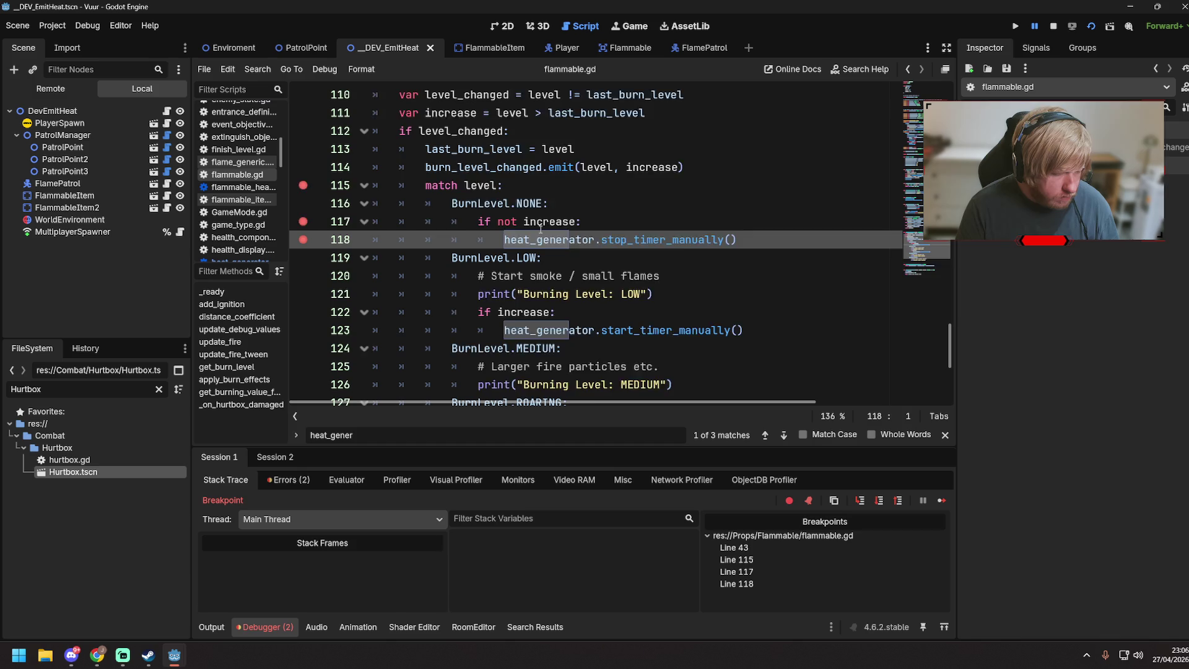
{"action": "key", "text": "ctrl+z"}
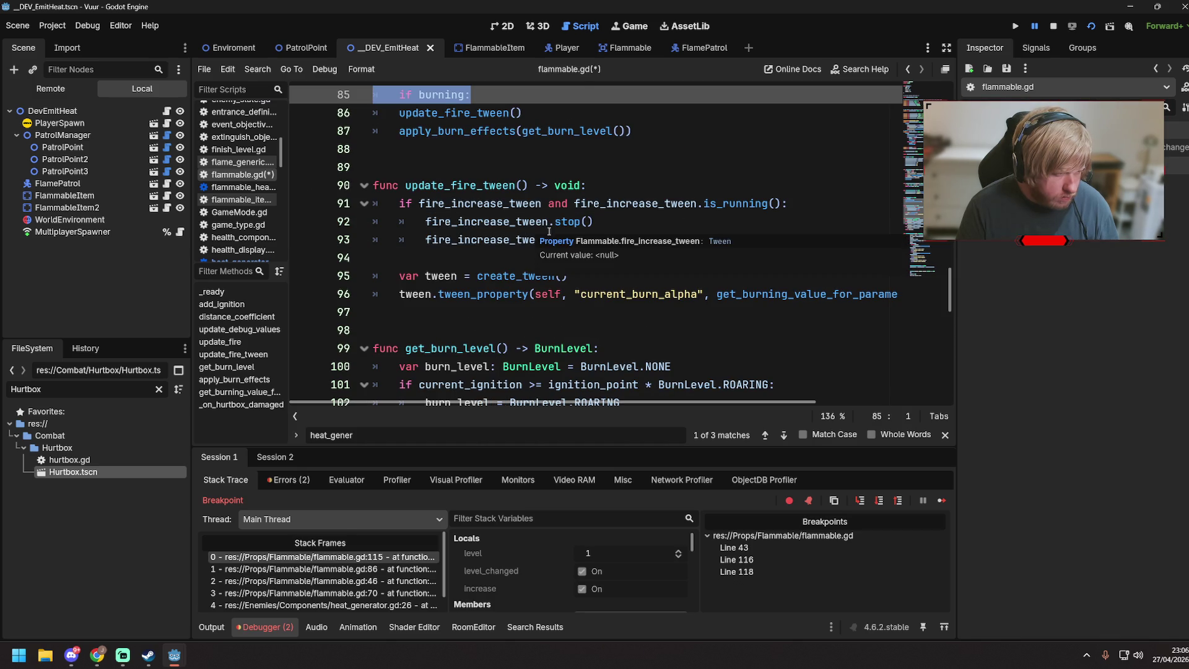
{"action": "key", "text": "F12"}
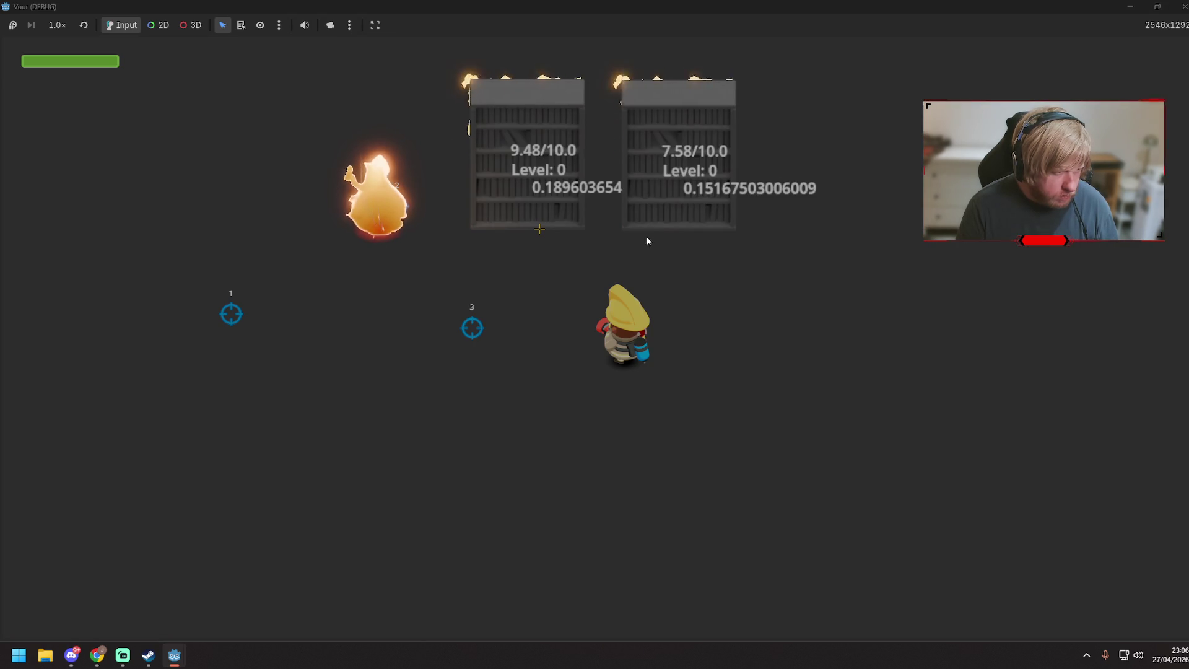
- Remove the leftover 'if burning:' line from update_fire, save flammable.gd, and continue the game
{"action": "key", "text": "alt+Tab"}
{"action": "left_click", "coordinate": [534, 152]}
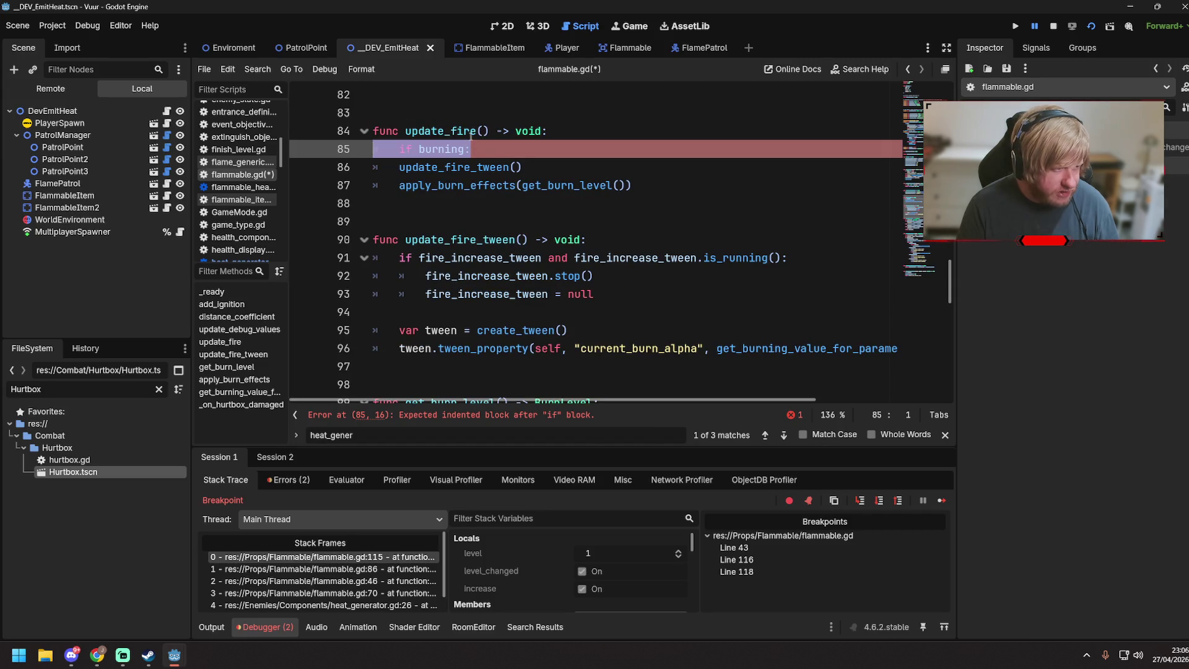
{"action": "key", "text": "shift+Up"}
{"action": "key", "text": "BackSpace"}
{"action": "key", "text": "BackSpace"}
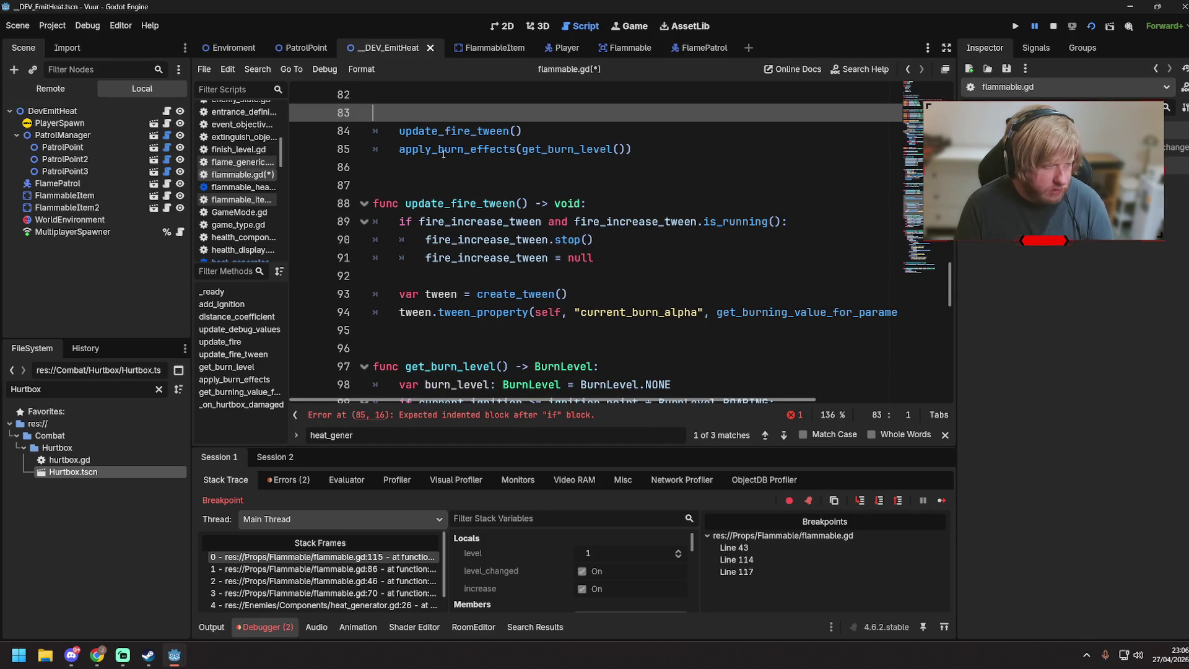
{"action": "key", "text": "ctrl+z"}
{"action": "key", "text": "shift+Up"}
{"action": "key", "text": "BackSpace"}
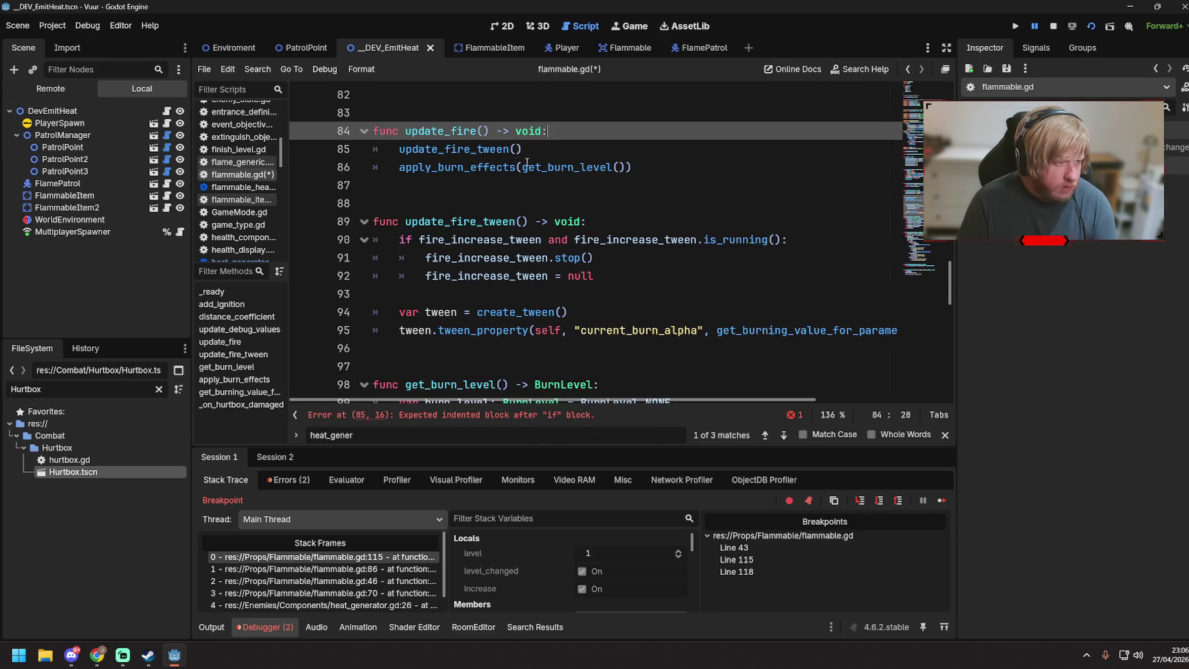
{"action": "key", "text": "Down"}
{"action": "key", "text": "ctrl+s"}
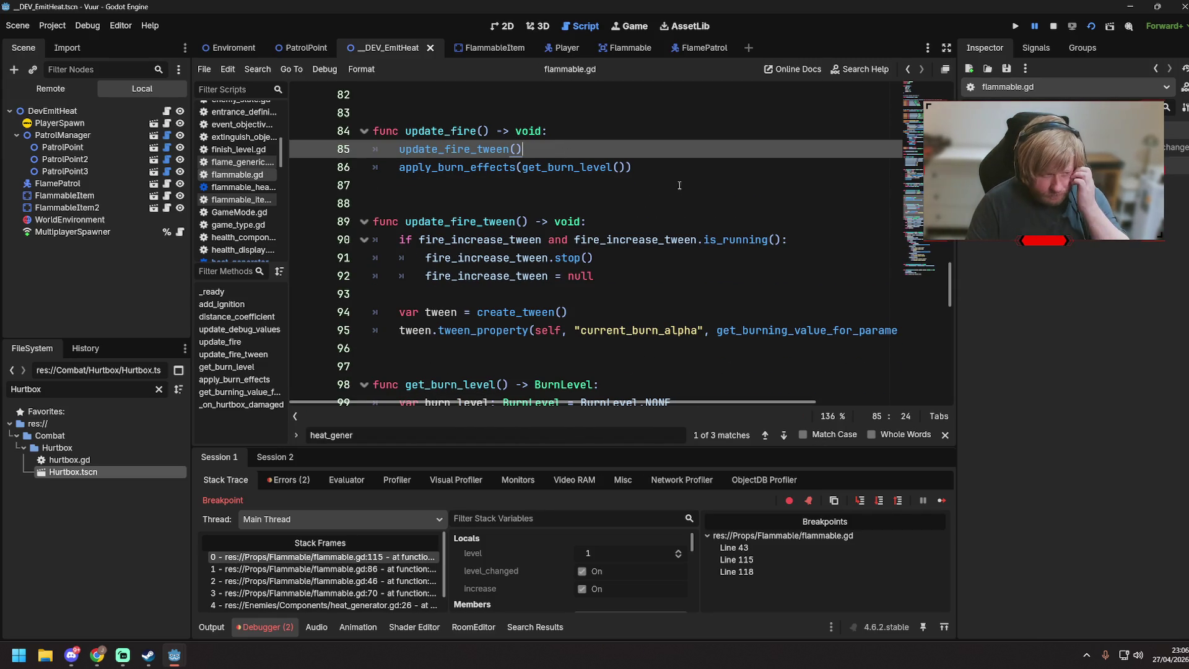
{"action": "left_click", "coordinate": [697, 160]}
{"action": "key", "text": "ctrl+s"}
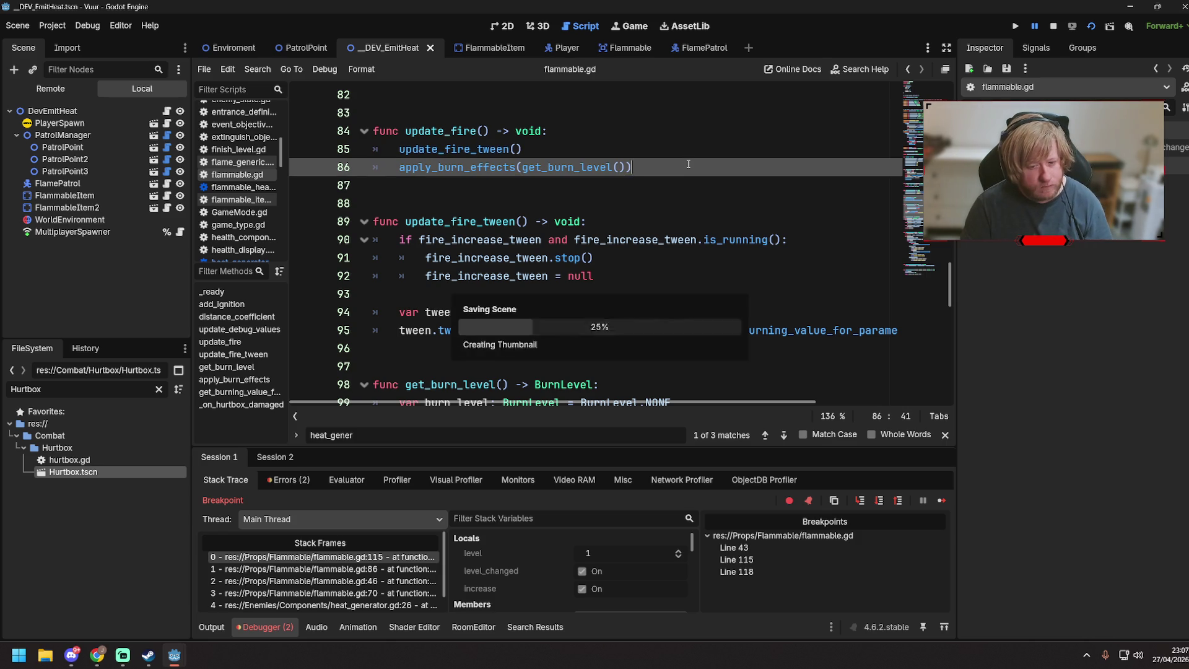
{"action": "left_click", "coordinate": [941, 501]}
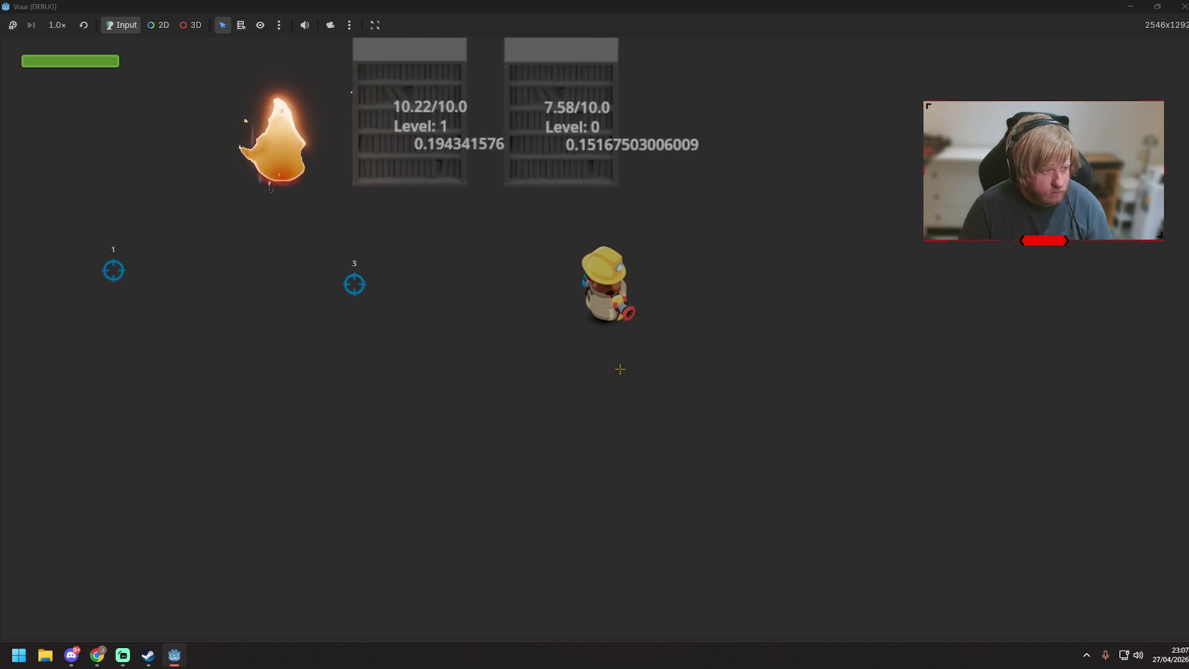
- Spray the burning bookshelf and continue past the line 115 and 118 breakpoints
{"action": "key", "text": "s"}
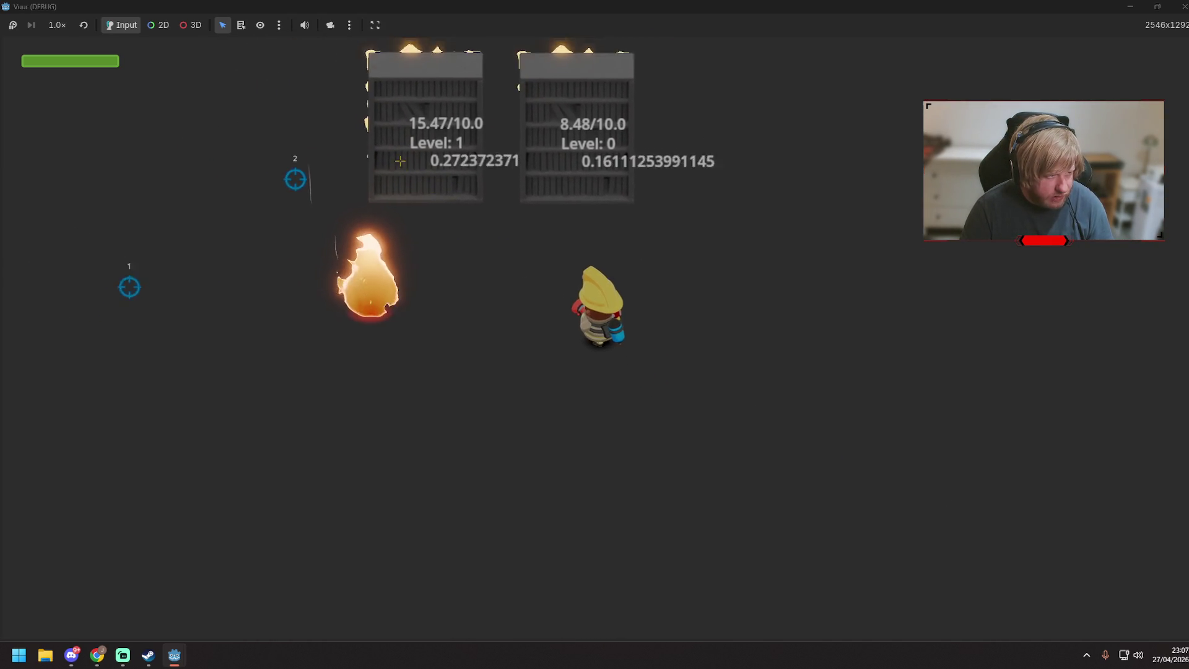
{"action": "left_click", "coordinate": [398, 196]}
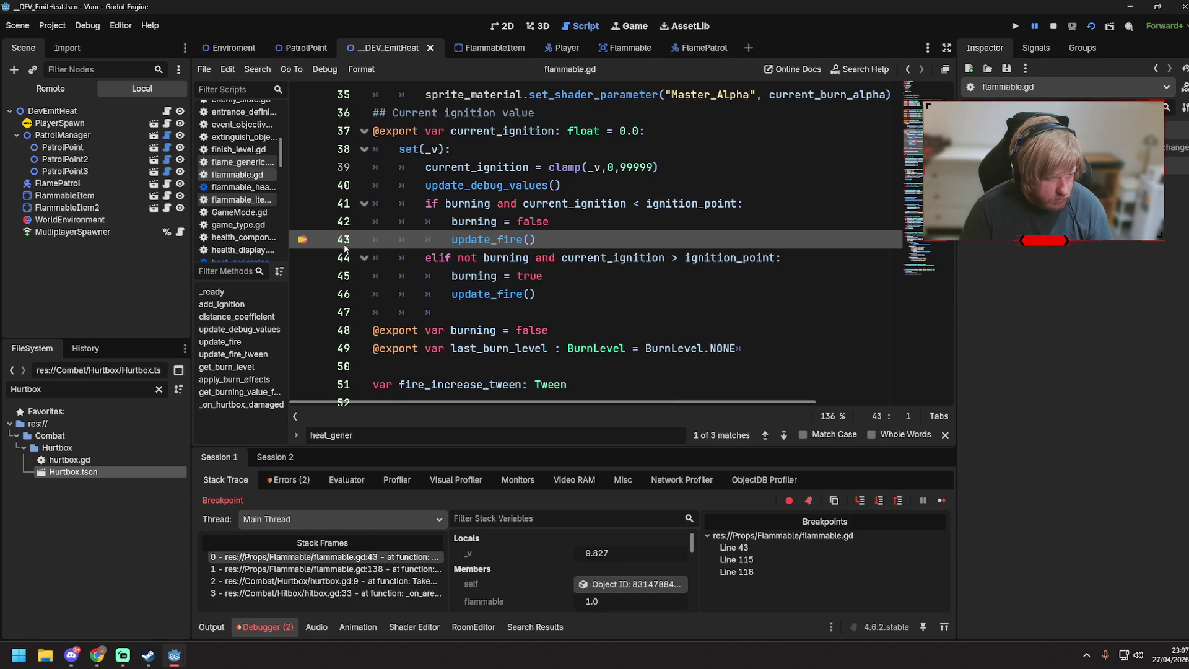
{"action": "left_click", "coordinate": [946, 499]}
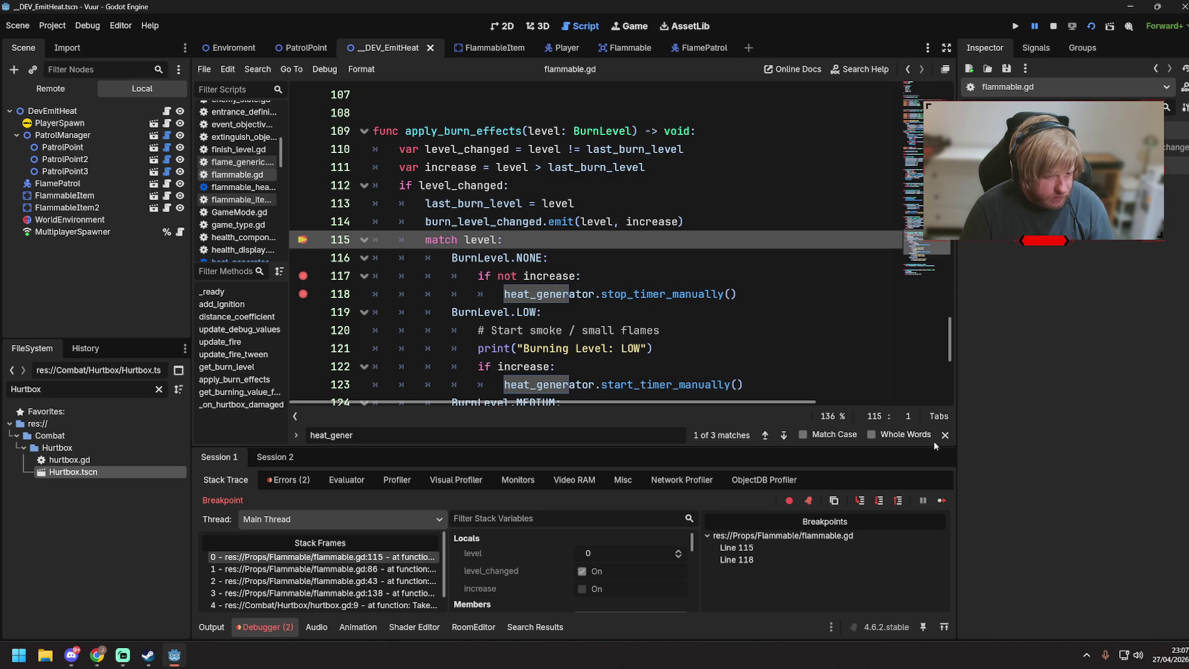
{"action": "left_click", "coordinate": [942, 503]}
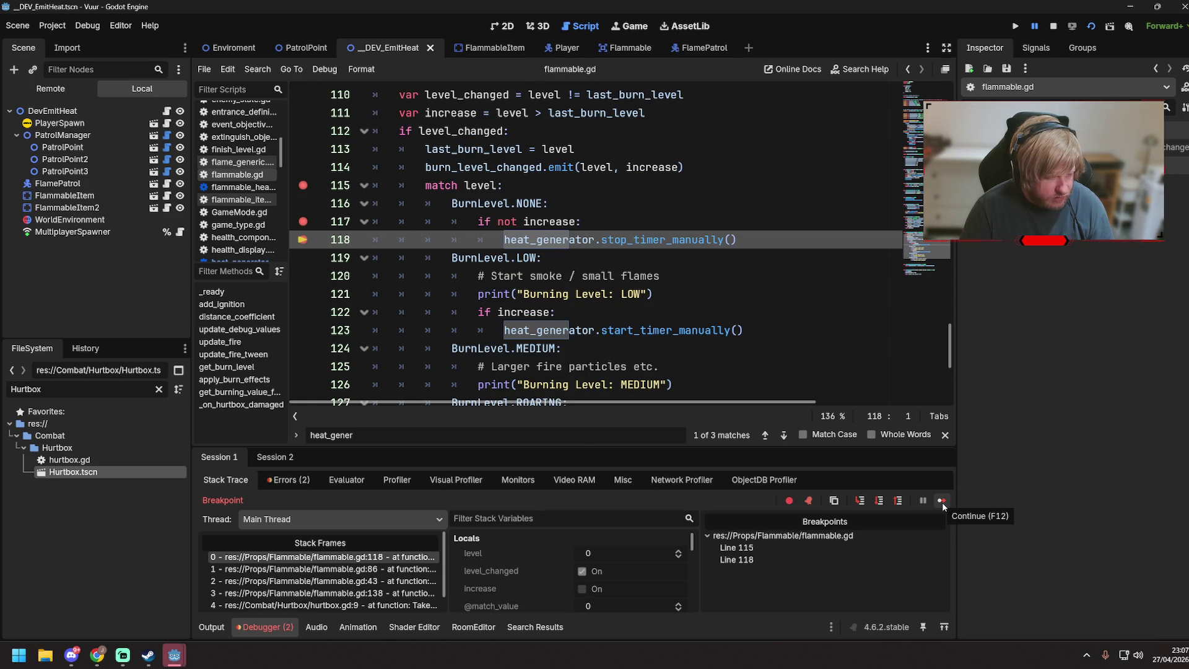
{"action": "left_click", "coordinate": [942, 502]}
- Hose the left bookshelf down to 3.36/10.0, then return to flammable.gd's apply_burn_effects
{"action": "key", "text": "w"}
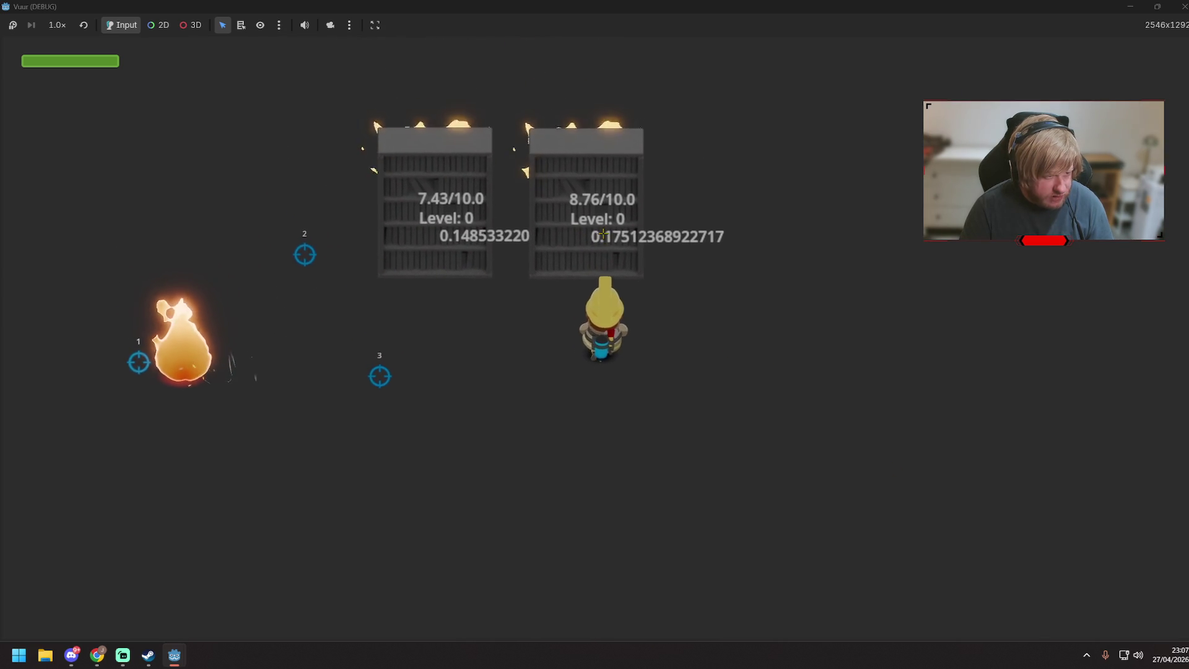
{"action": "key", "text": "a"}
{"action": "key", "text": "s"}
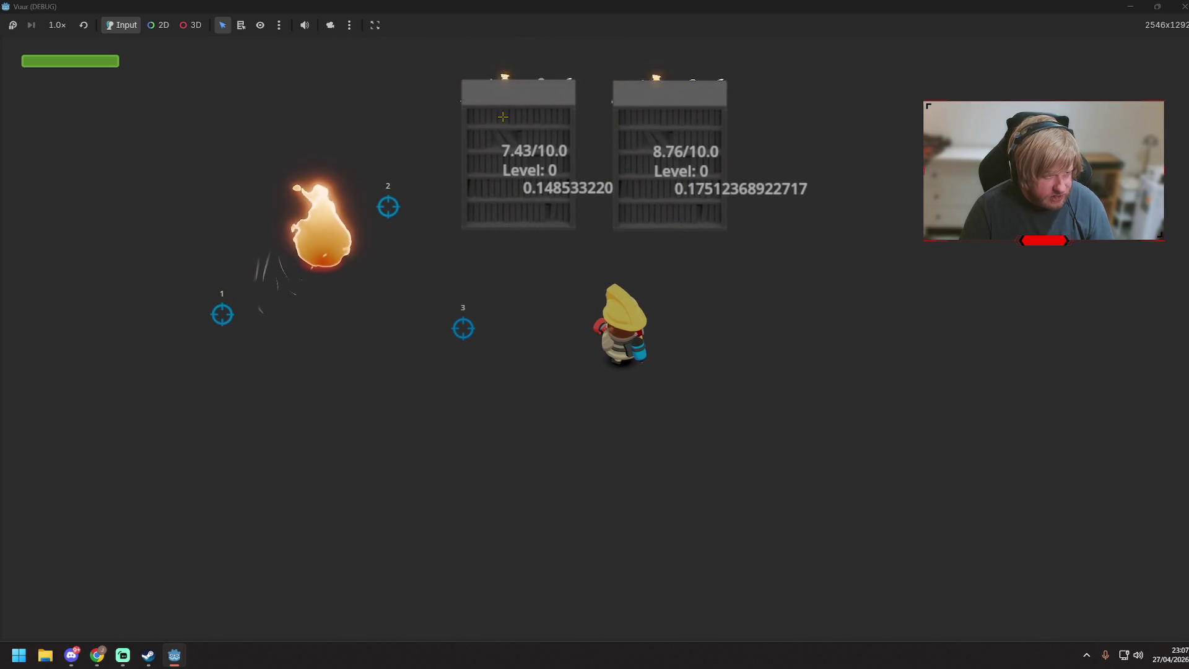
{"action": "left_click_drag", "start_coordinate": [502, 117], "coordinate": [489, 129]}
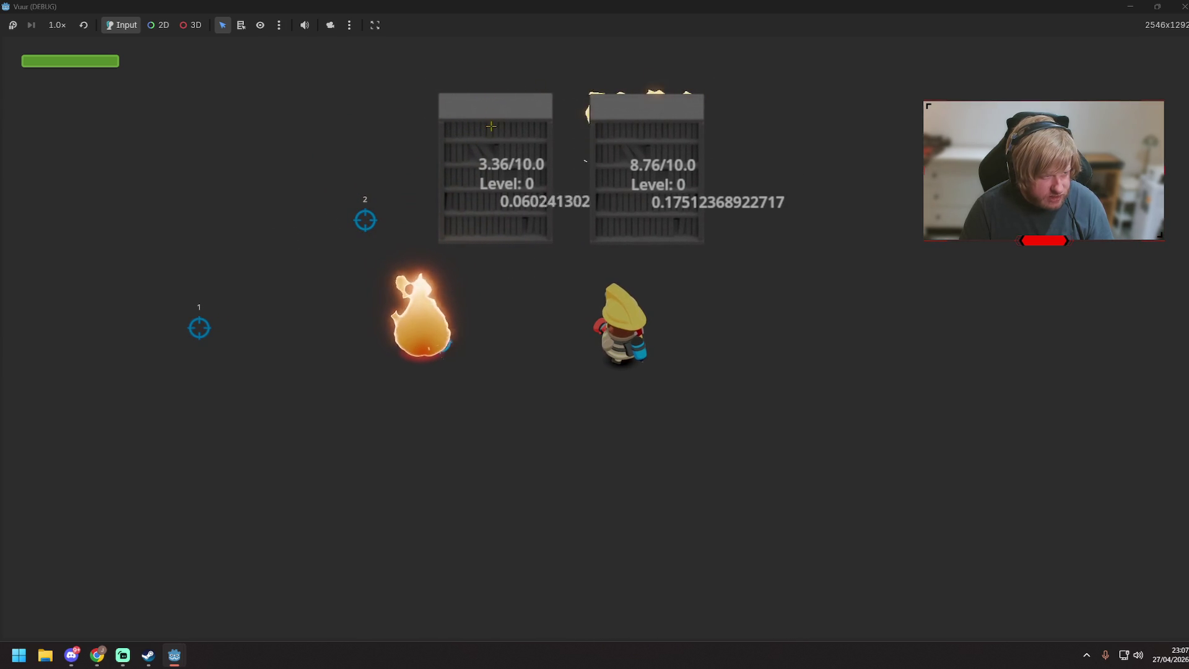
{"action": "mouse_move", "coordinate": [173, 661]}
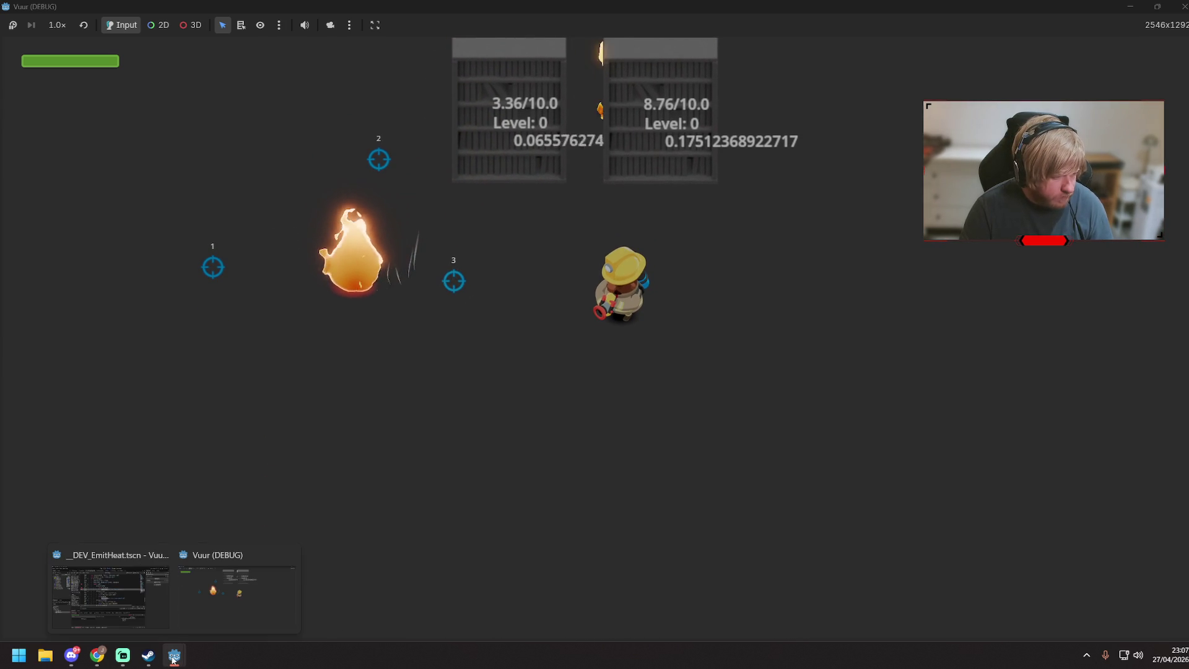
{"action": "left_click", "coordinate": [224, 609]}
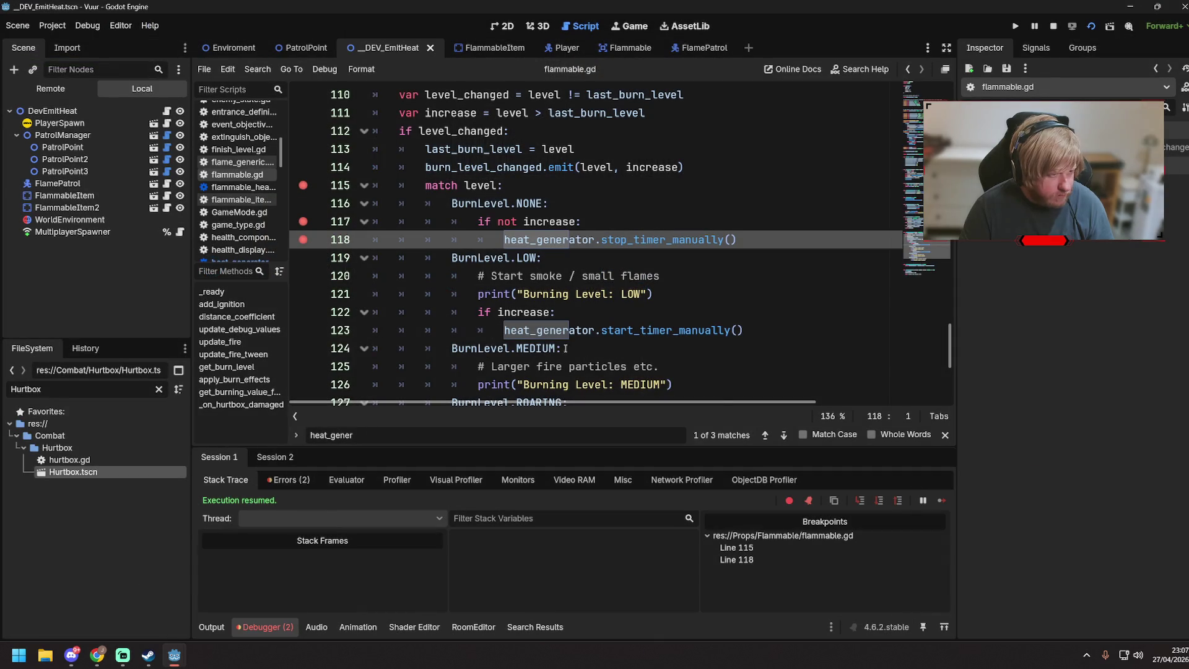
{"action": "scroll", "coordinate": [737, 250], "scroll_direction": "down", "scroll_amount": 3}
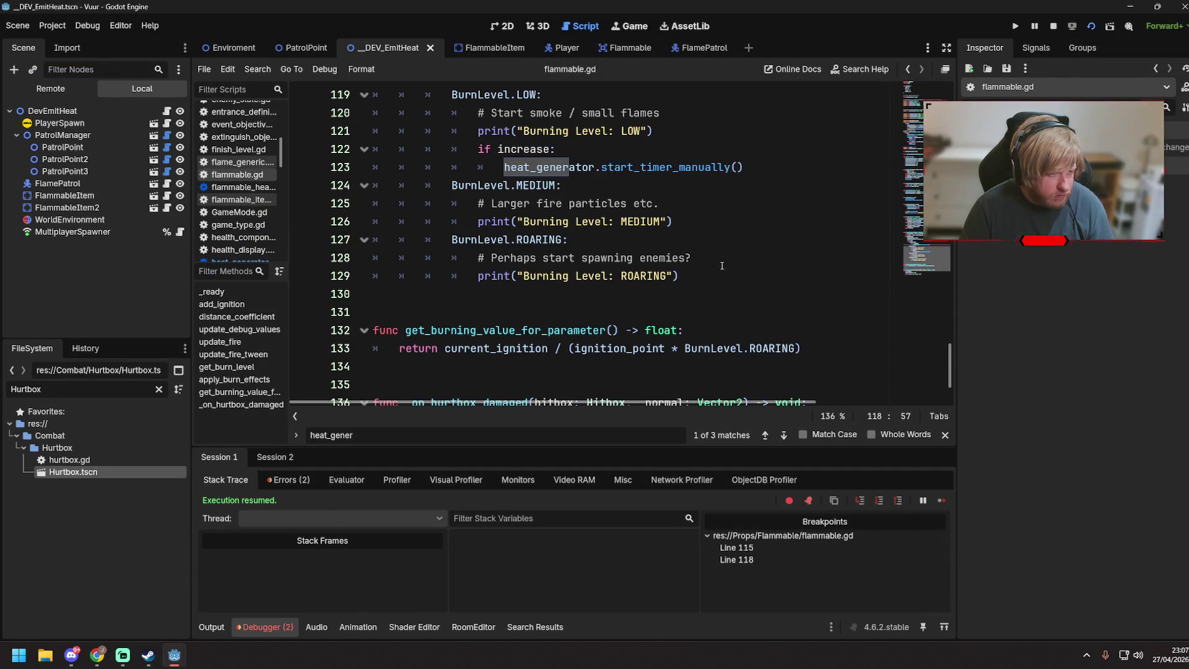
{"action": "scroll", "coordinate": [668, 273], "scroll_direction": "up", "scroll_amount": 5}
{"action": "scroll", "coordinate": [623, 280], "scroll_direction": "up", "scroll_amount": 5}
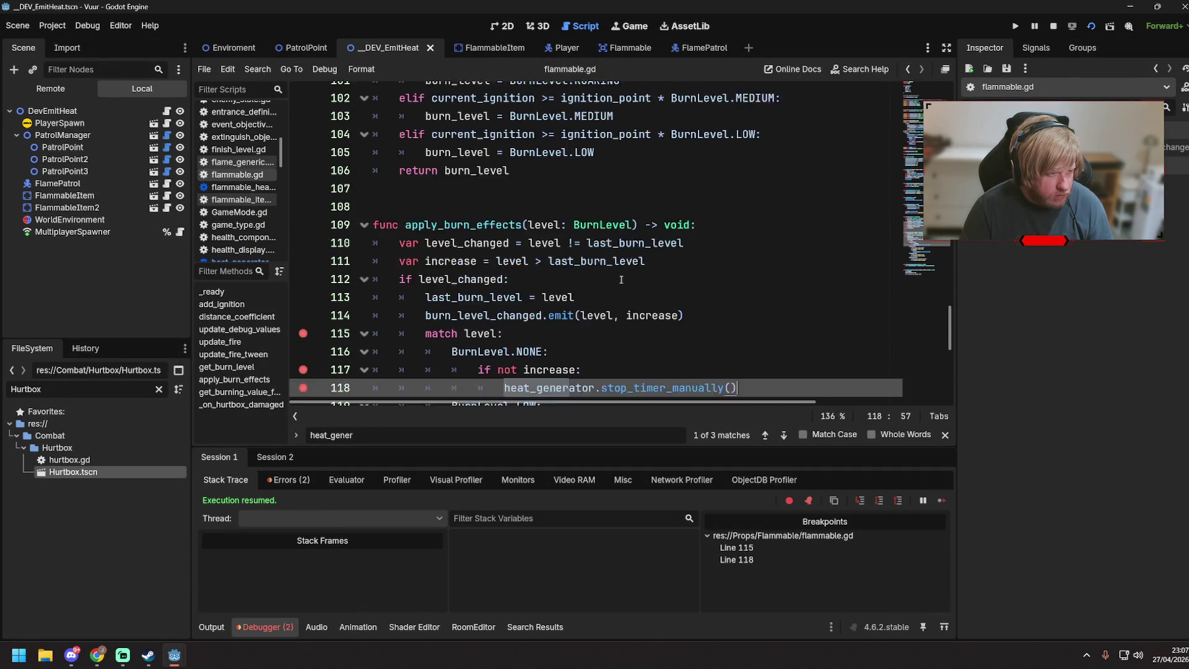
- Remove the breakpoints on lines 115 and 118 in flammable.gd
{"action": "scroll", "coordinate": [612, 283], "scroll_direction": "up", "scroll_amount": 1}
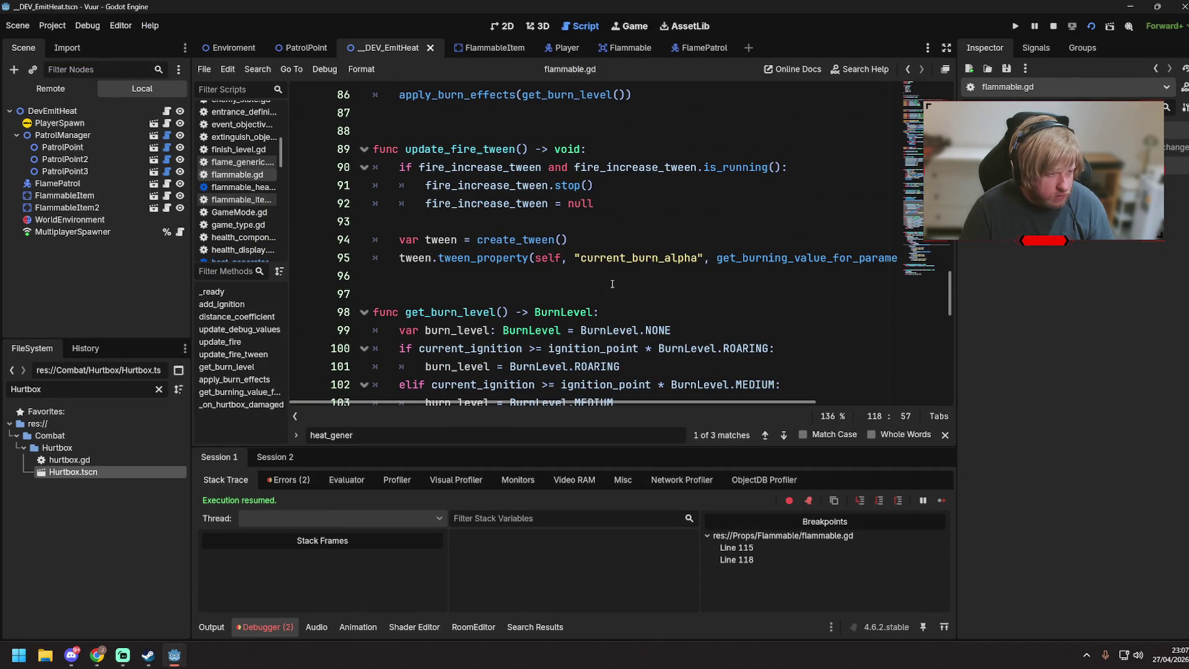
{"action": "scroll", "coordinate": [612, 284], "scroll_direction": "up", "scroll_amount": 3}
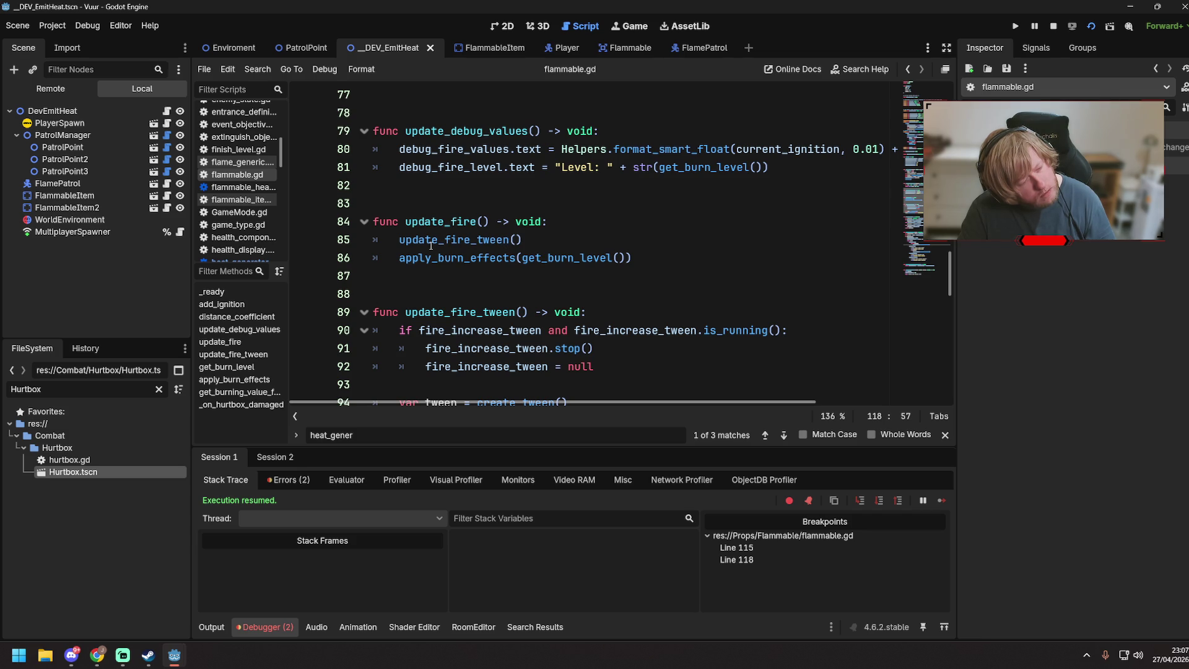
{"action": "scroll", "coordinate": [431, 245], "scroll_direction": "down", "scroll_amount": 15}
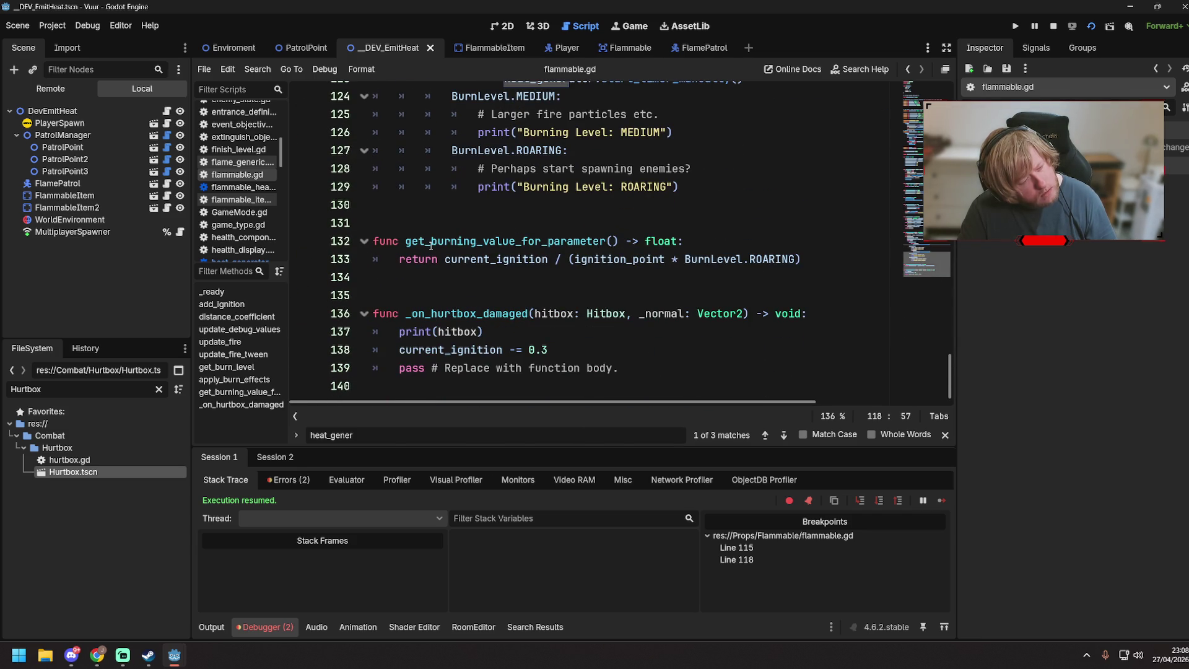
{"action": "left_click", "coordinate": [644, 370]}
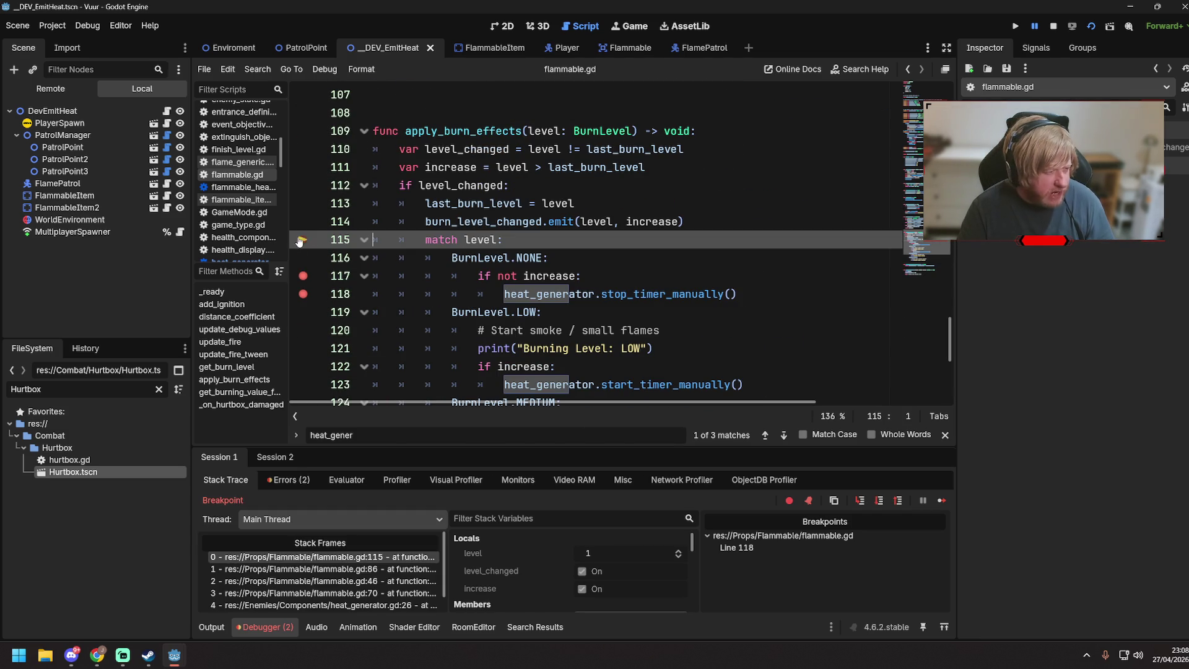
{"action": "left_click", "coordinate": [304, 296]}
{"action": "left_click", "coordinate": [596, 330]}
{"action": "scroll", "coordinate": [596, 329], "scroll_direction": "down", "scroll_amount": 5}
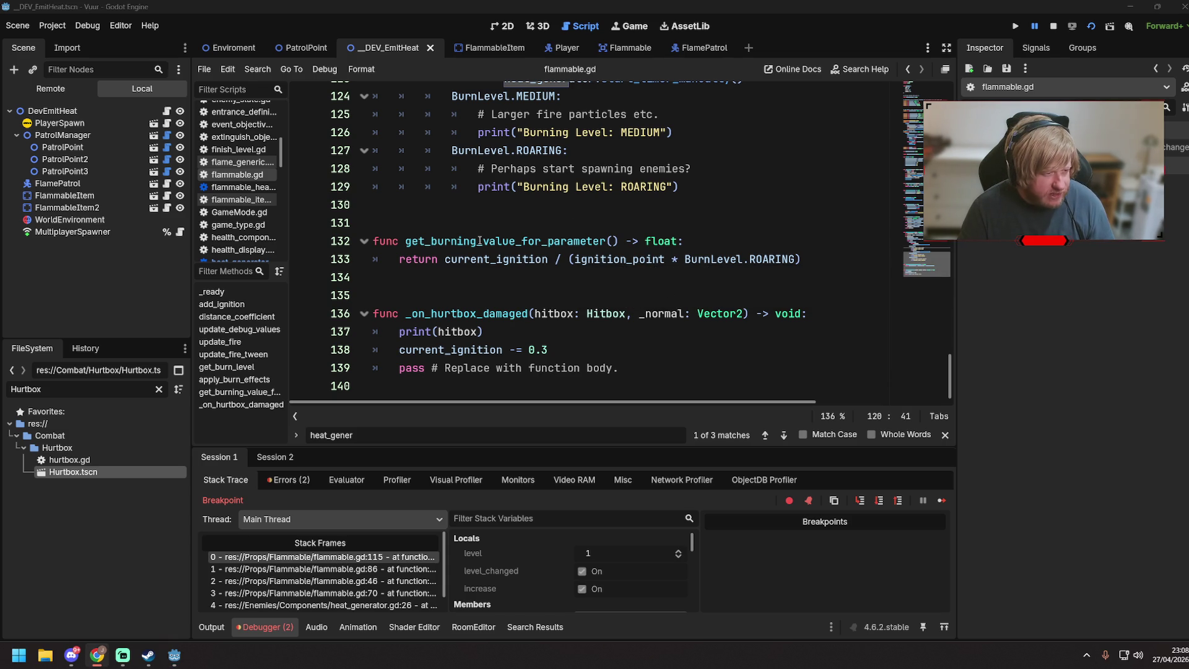
- Confirm ignition_point is 10.0 on line 133, then open the Windows Start menu
{"action": "mouse_move", "coordinate": [590, 258]}
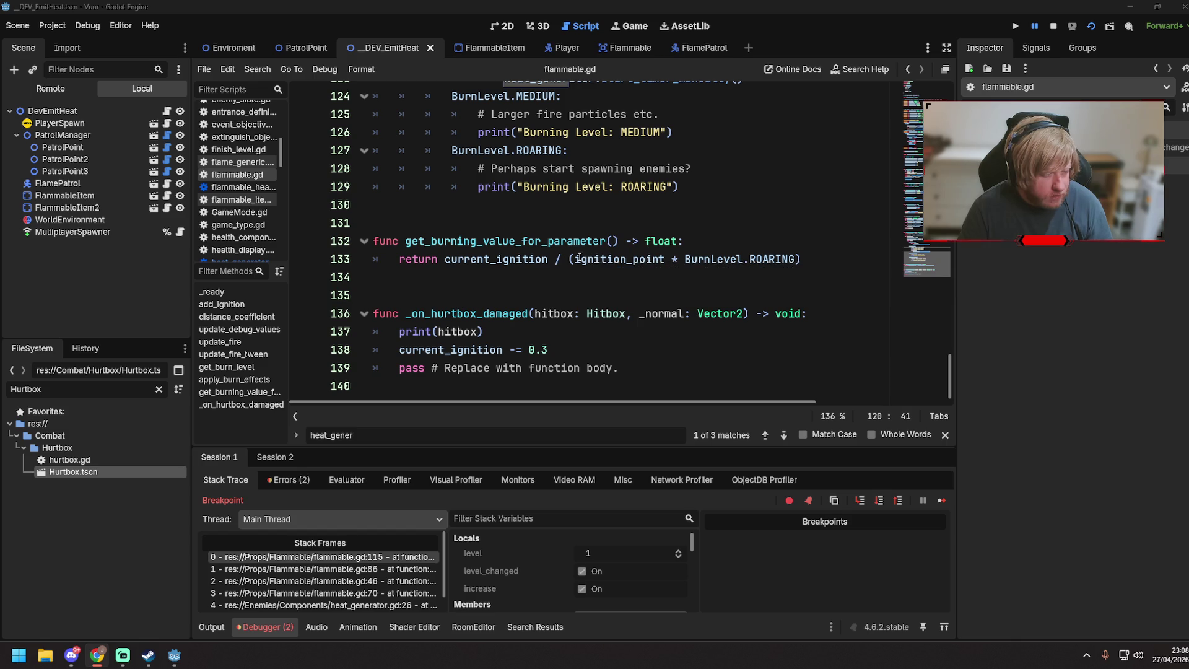
{"action": "left_click", "coordinate": [578, 258]}
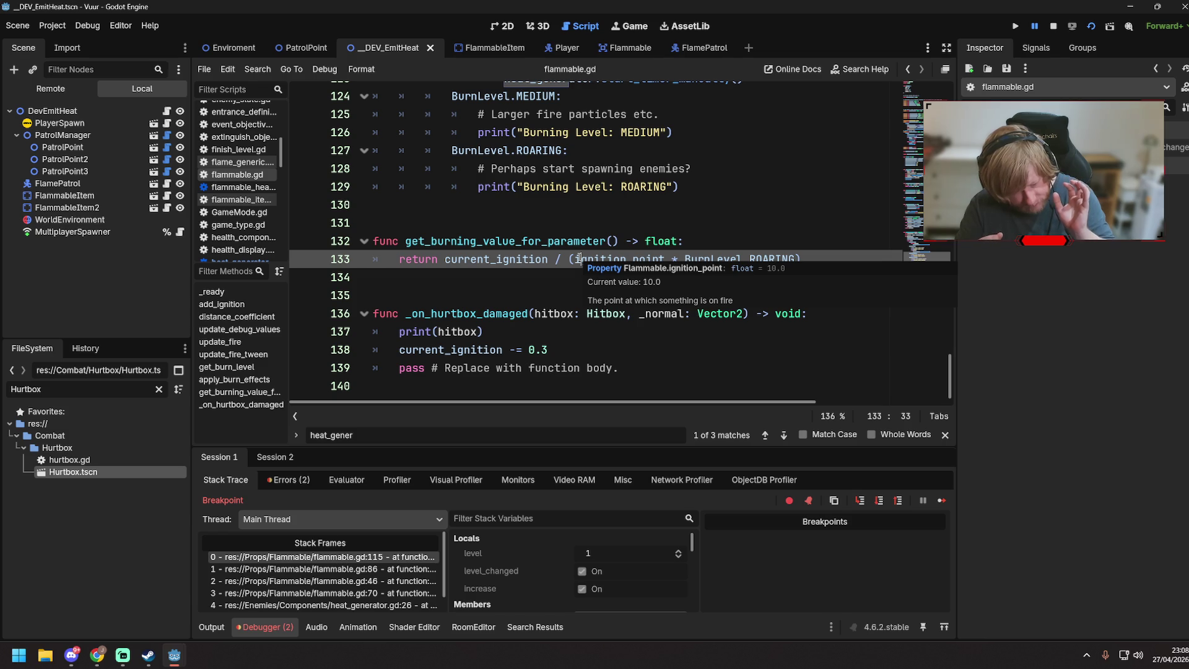
{"action": "left_click", "coordinate": [9, 659]}
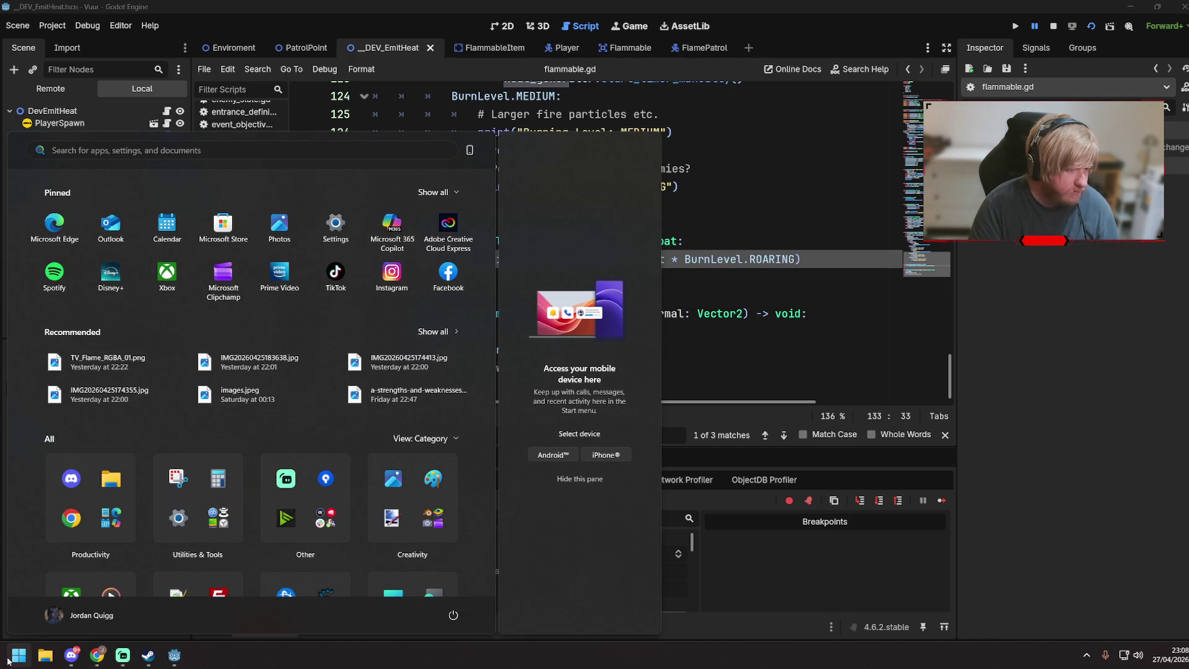
- Launch Microsoft Paint from Windows search
{"action": "type", "text": "paint"}
{"action": "key", "text": "Down"}
{"action": "key", "text": "Return"}
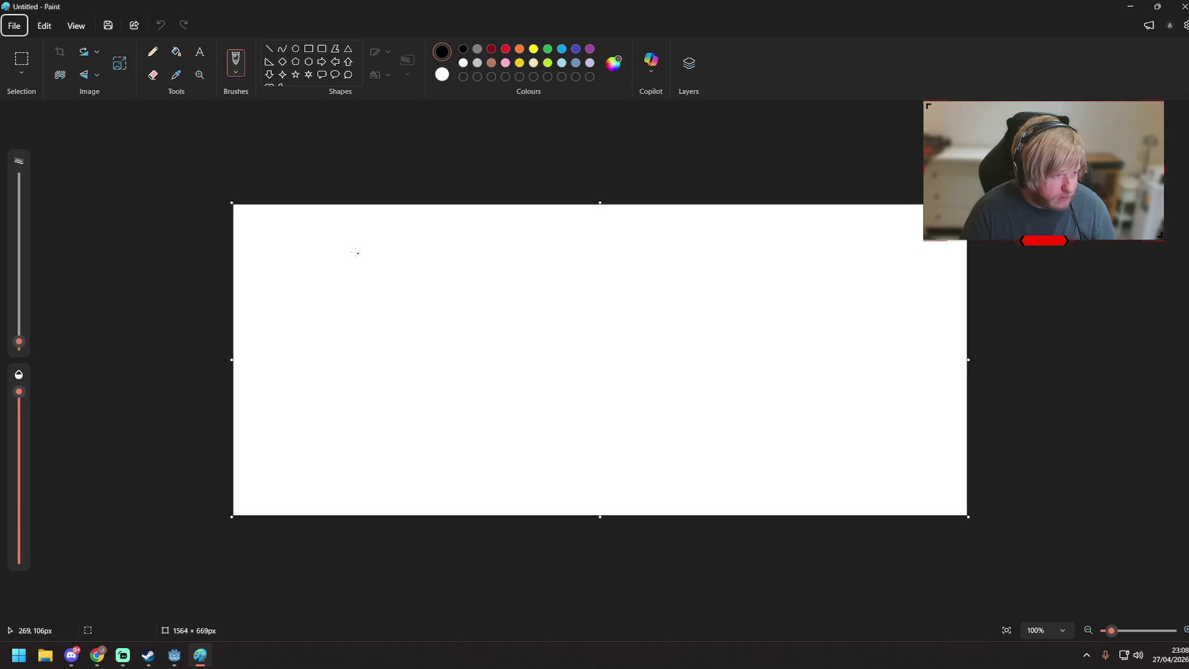
- Pencil a 0 and a 1 above a long double-headed arrow on the canvas
{"action": "mouse_move", "coordinate": [356, 252]}
{"action": "left_mouse_down"}
{"action": "mouse_move", "coordinate": [353, 277]}
{"action": "mouse_move", "coordinate": [358, 251]}
{"action": "left_mouse_up"}
{"action": "left_click_drag", "start_coordinate": [722, 248], "coordinate": [724, 289]}
{"action": "left_click_drag", "start_coordinate": [330, 299], "coordinate": [723, 291]}
{"action": "left_click_drag", "start_coordinate": [410, 295], "coordinate": [425, 312]}
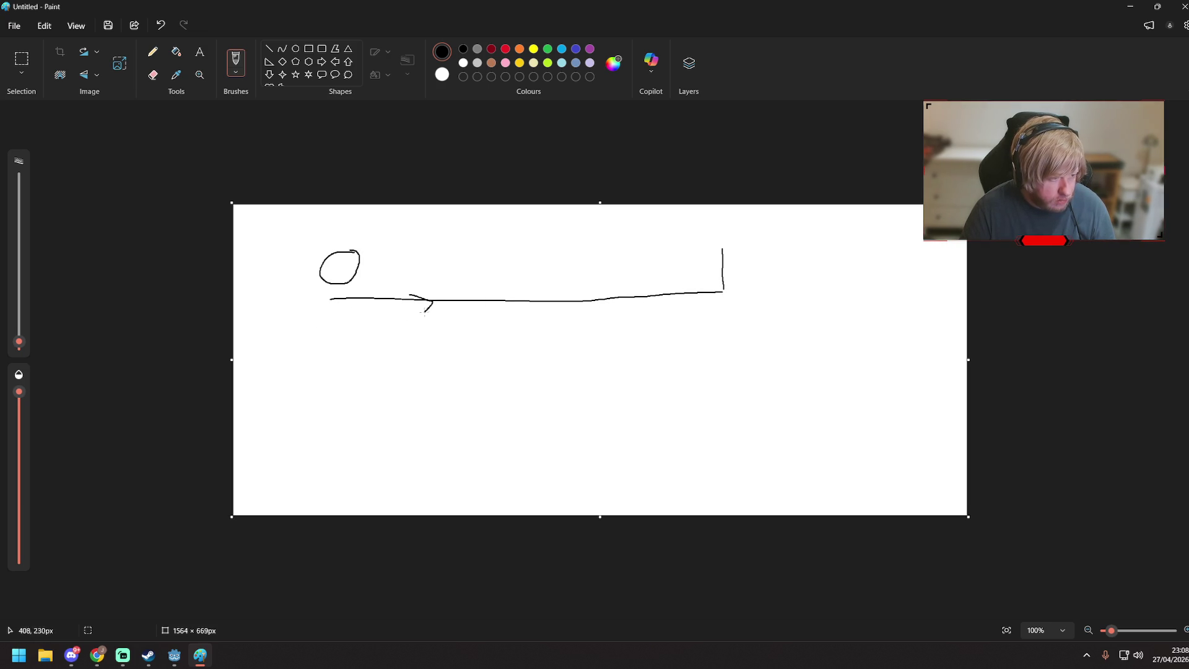
{"action": "left_click_drag", "start_coordinate": [611, 294], "coordinate": [631, 309]}
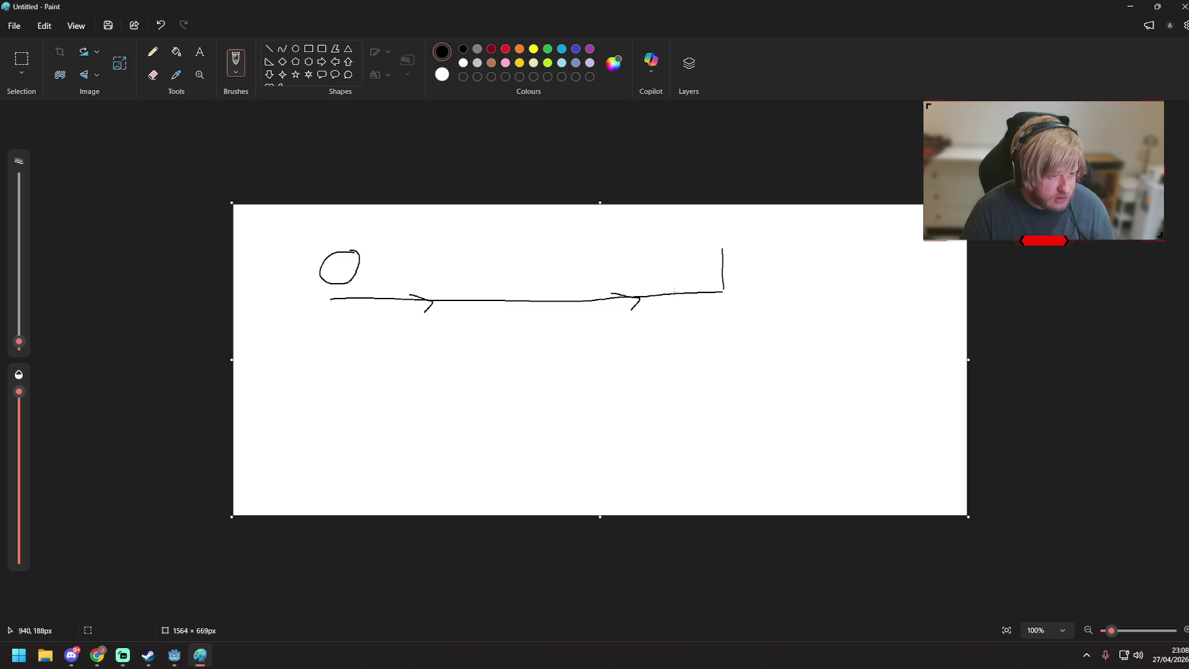
{"action": "key", "text": "ctrl+z"}
{"action": "key", "text": "ctrl+z"}
{"action": "key", "text": "ctrl+z"}
{"action": "left_click_drag", "start_coordinate": [723, 248], "coordinate": [733, 280]}
{"action": "mouse_move", "coordinate": [332, 317]}
{"action": "left_mouse_down"}
{"action": "mouse_move", "coordinate": [749, 313]}
{"action": "mouse_move", "coordinate": [718, 322]}
{"action": "left_mouse_up"}
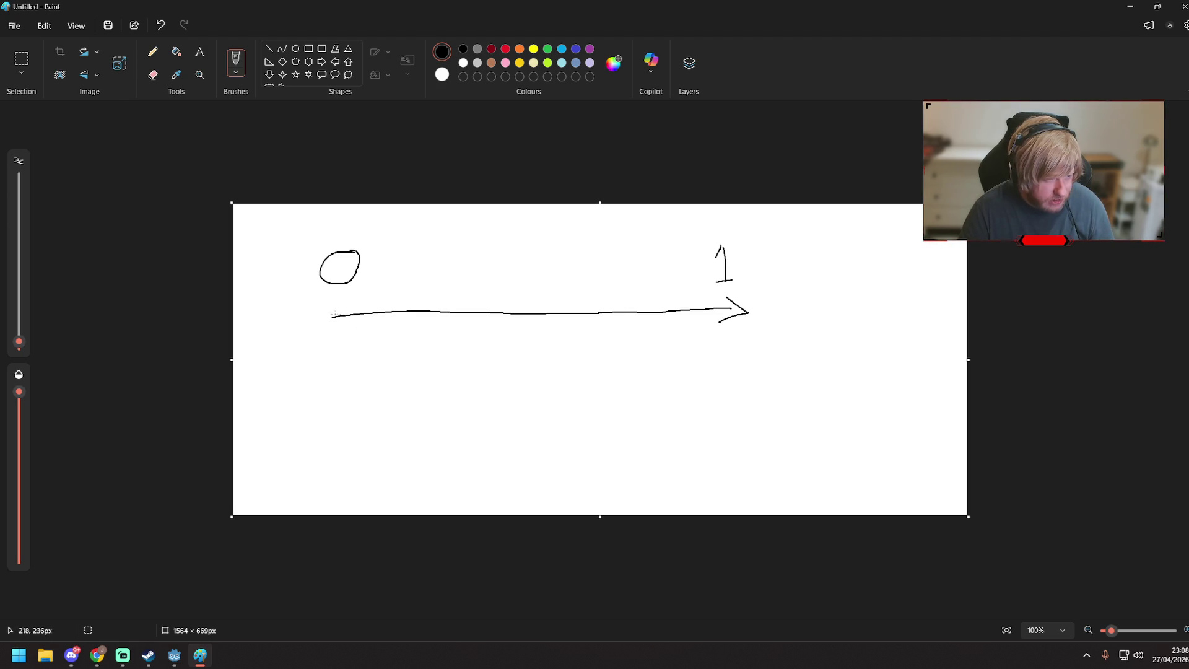
{"action": "left_click_drag", "start_coordinate": [332, 306], "coordinate": [336, 326]}
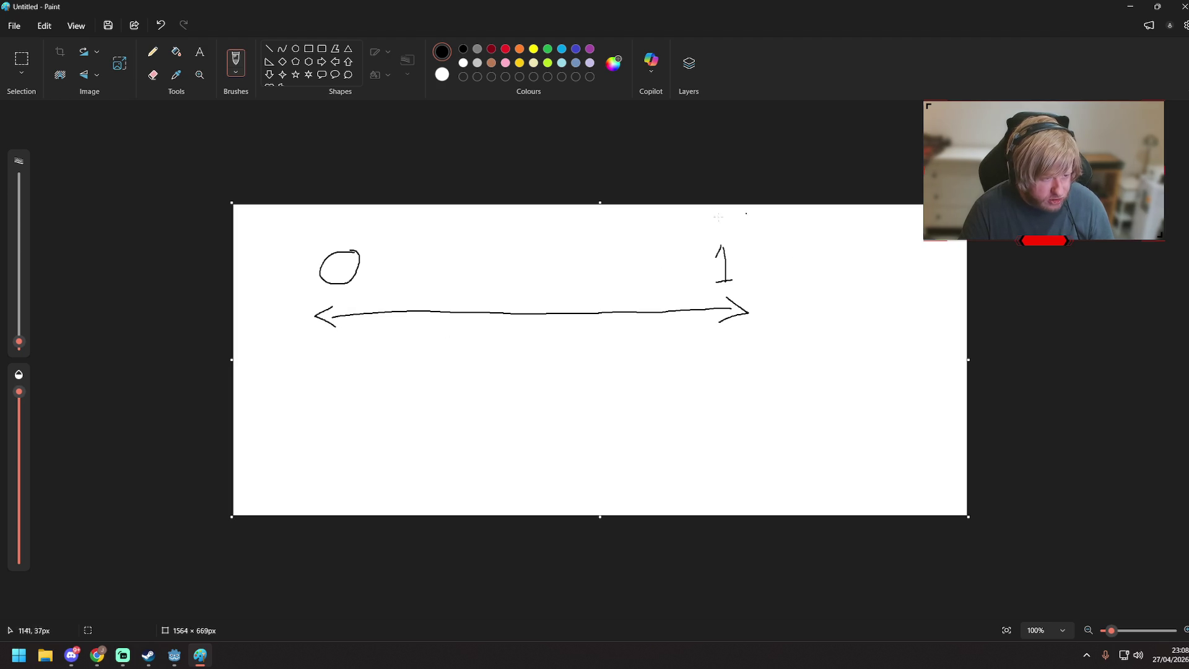
- After checking the Godot script, write 50 and 10 under the arrow's ends
{"action": "key", "text": "alt+Tab"}
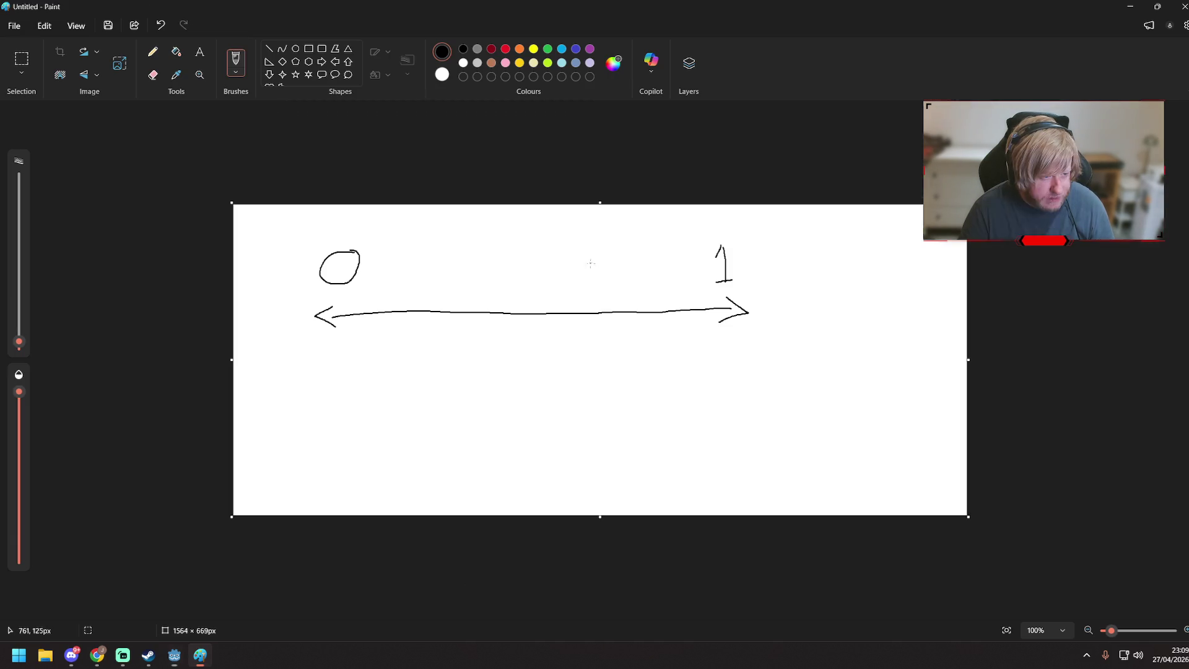
{"action": "key", "text": "alt+Tab"}
{"action": "mouse_move", "coordinate": [725, 341]}
{"action": "left_mouse_down"}
{"action": "mouse_move", "coordinate": [712, 352]}
{"action": "mouse_move", "coordinate": [722, 372]}
{"action": "mouse_move", "coordinate": [705, 374]}
{"action": "mouse_move", "coordinate": [735, 374]}
{"action": "mouse_move", "coordinate": [745, 347]}
{"action": "left_mouse_up"}
{"action": "mouse_move", "coordinate": [324, 345]}
{"action": "left_mouse_down"}
{"action": "mouse_move", "coordinate": [322, 372]}
{"action": "mouse_move", "coordinate": [334, 345]}
{"action": "mouse_move", "coordinate": [351, 374]}
{"action": "mouse_move", "coordinate": [336, 341]}
{"action": "left_mouse_up"}
{"action": "key", "text": "ctrl+z"}
- Return to flammable.gd in Godot with the caret at the end of the return line
{"action": "key", "text": "alt+Tab"}
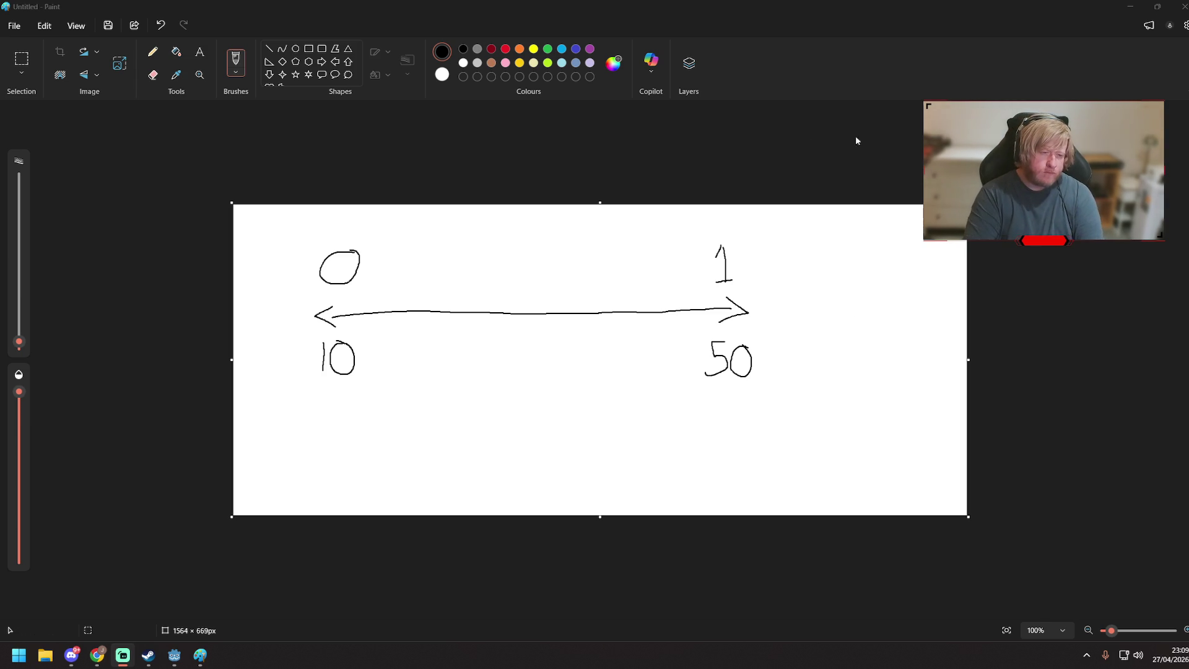
{"action": "key", "text": "alt+Tab"}
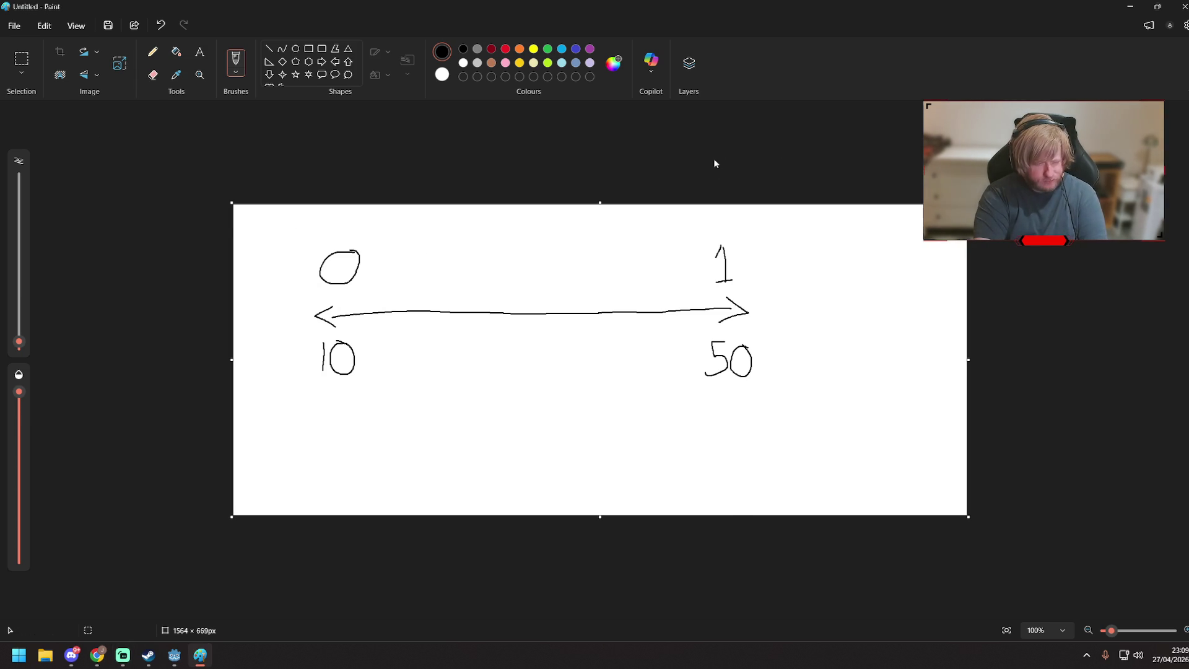
{"action": "key", "text": "alt+Tab"}
{"action": "left_click", "coordinate": [734, 187]}
{"action": "left_click", "coordinate": [803, 258]}
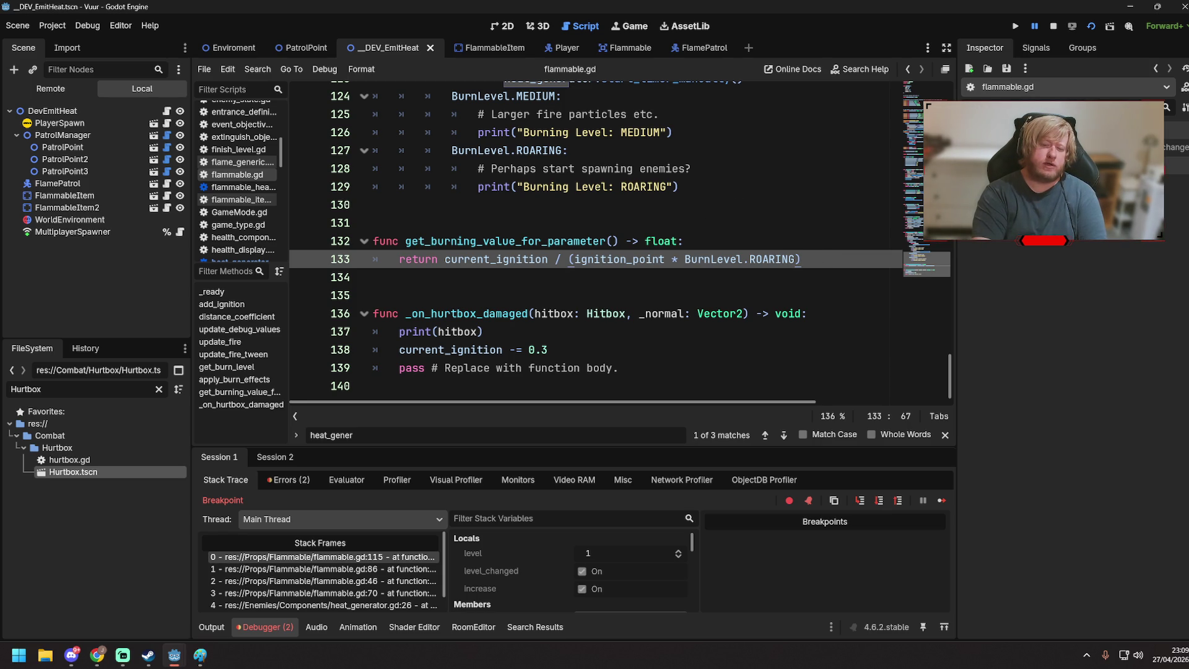
{"action": "key", "text": "alt+Tab"}
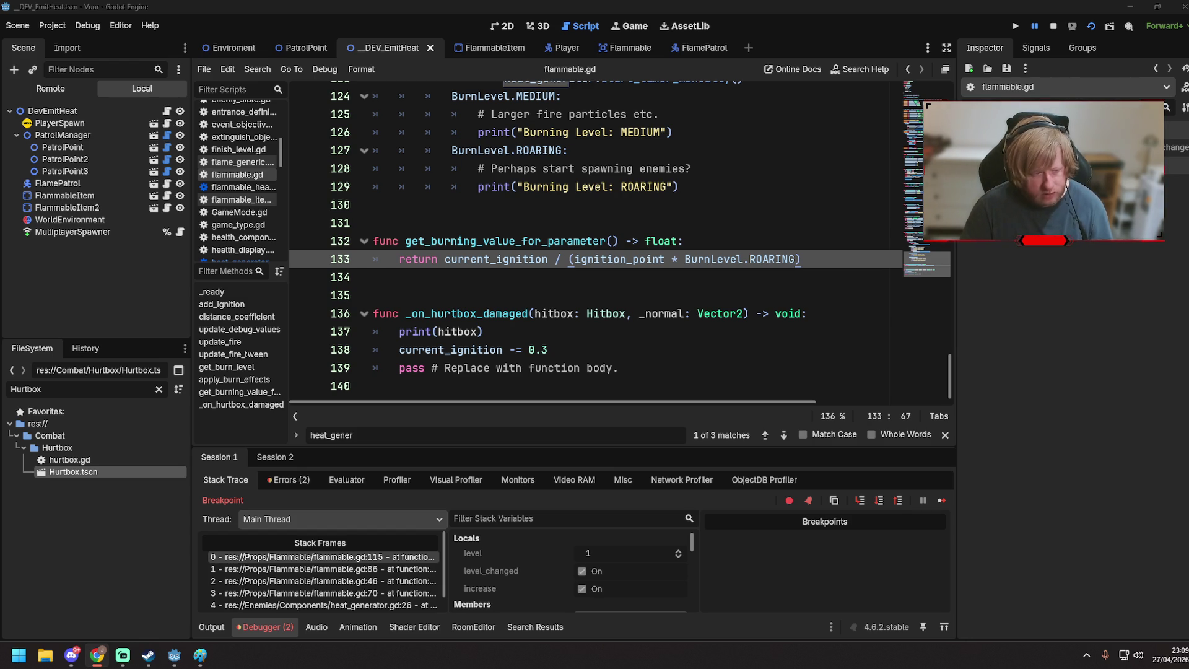
{"action": "key", "text": "alt+Tab"}
{"action": "key", "text": "shift+Up"}
{"action": "key", "text": "shift+Home"}
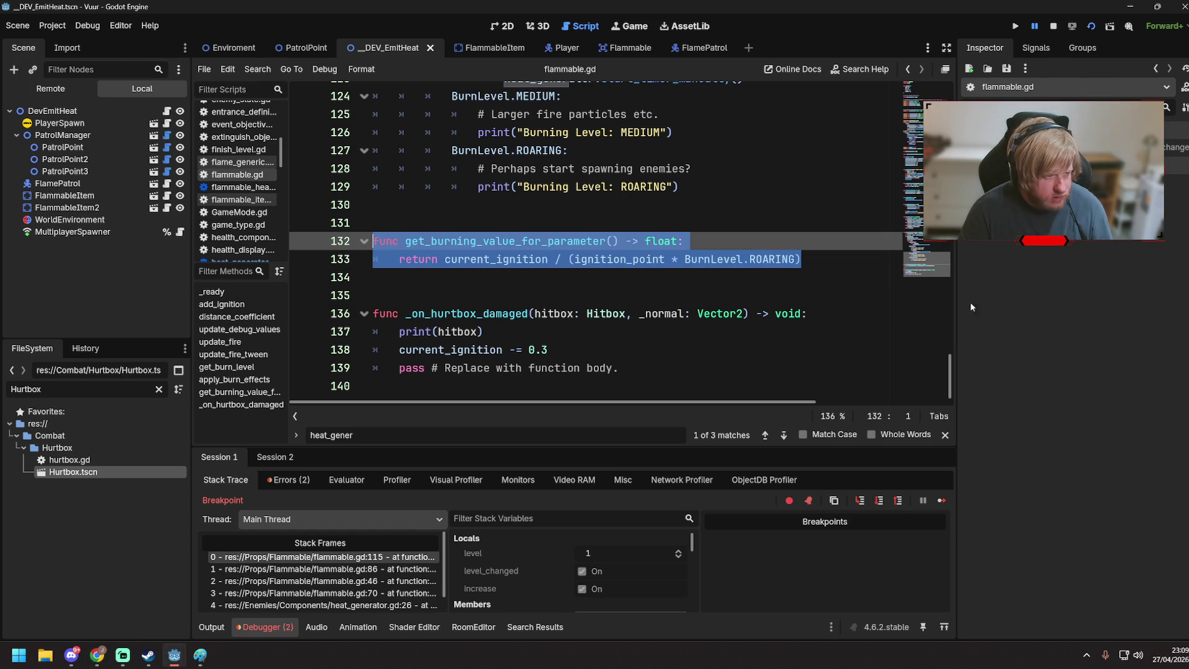
{"action": "key", "text": "alt+Tab"}
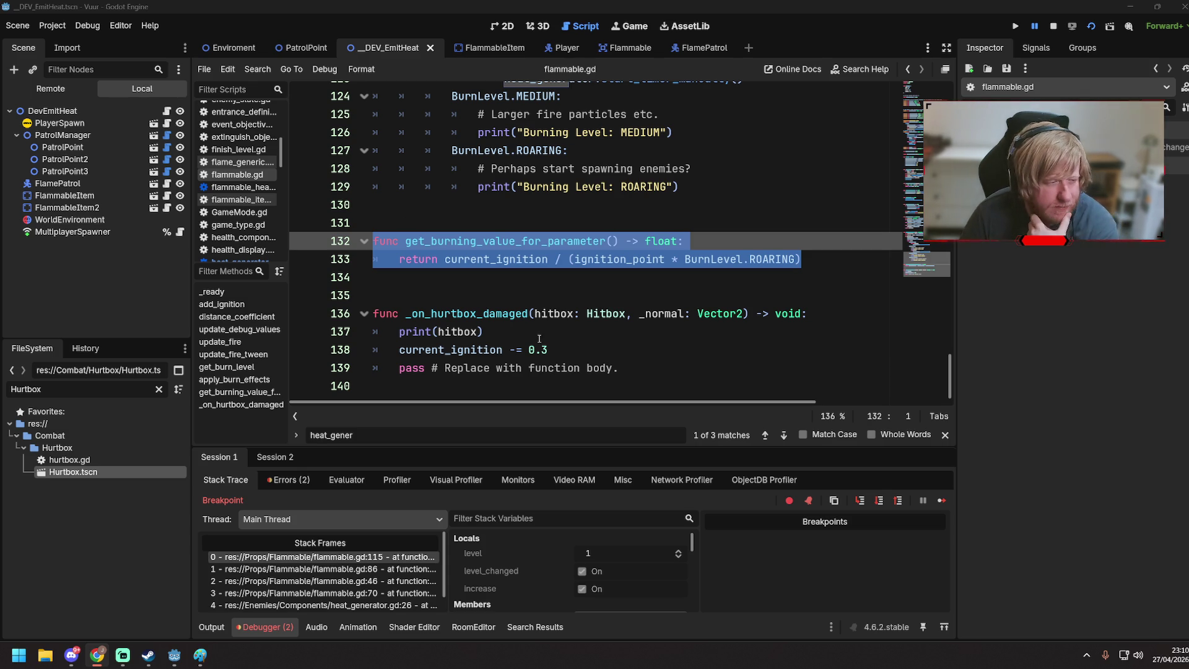
{"action": "left_click", "coordinate": [727, 248]}
- Add a new line under the function header and paste a remap return statement from the browser
{"action": "key", "text": "Return"}
{"action": "type", "text": "remap()"}
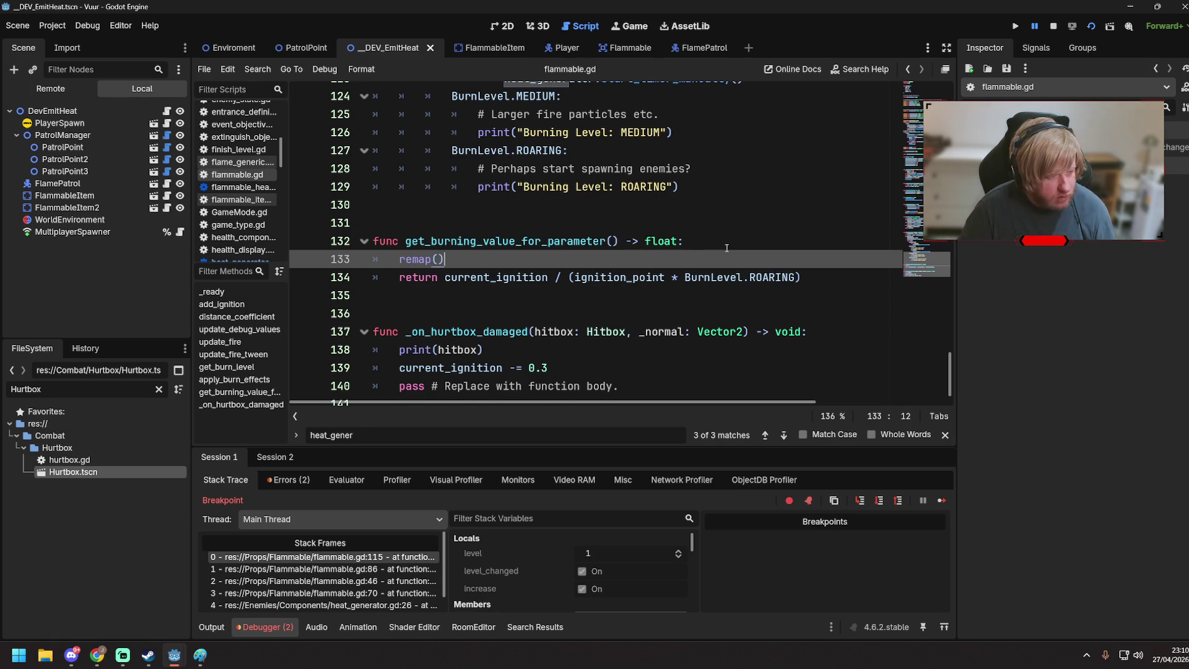
{"action": "key", "text": "BackSpace"}
{"action": "key", "text": "BackSpace"}
{"action": "key", "text": "BackSpace"}
{"action": "key", "text": "BackSpace"}
{"action": "key", "text": "BackSpace"}
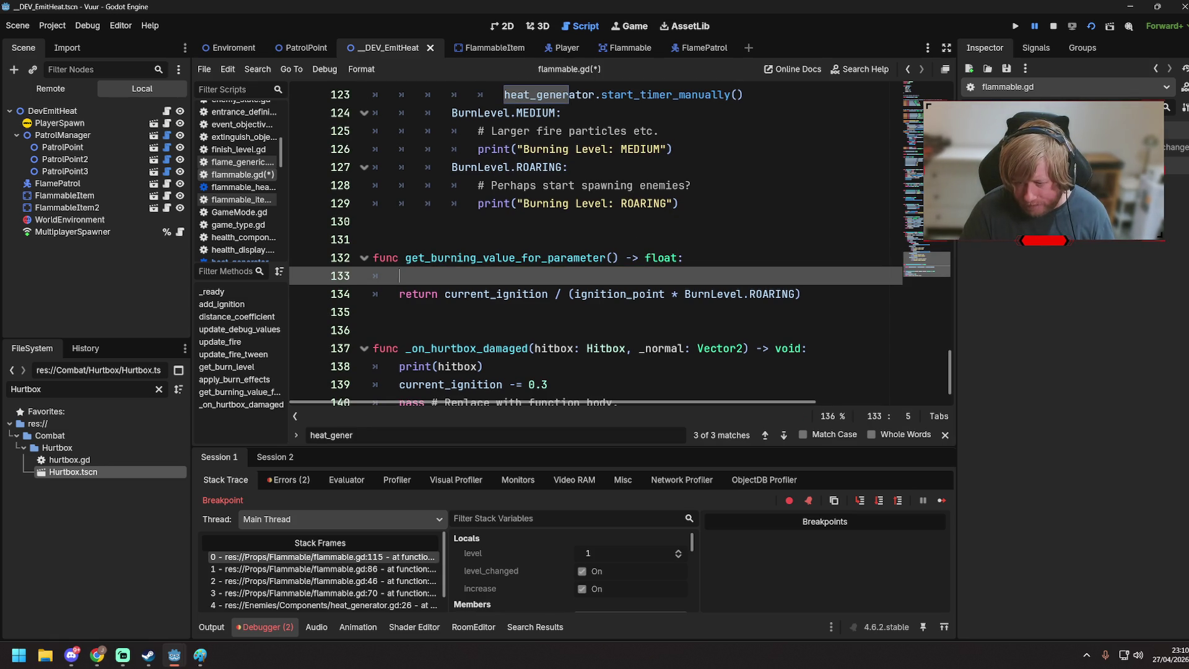
{"action": "key", "text": "alt+Tab"}
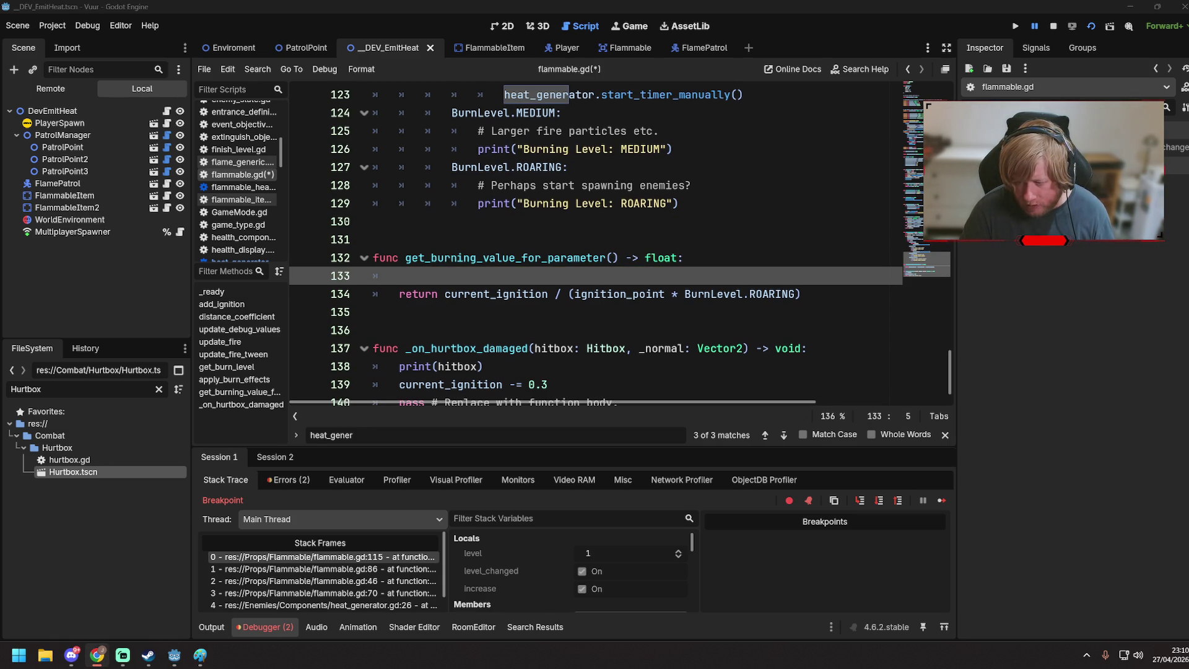
{"action": "key", "text": "alt+Tab"}
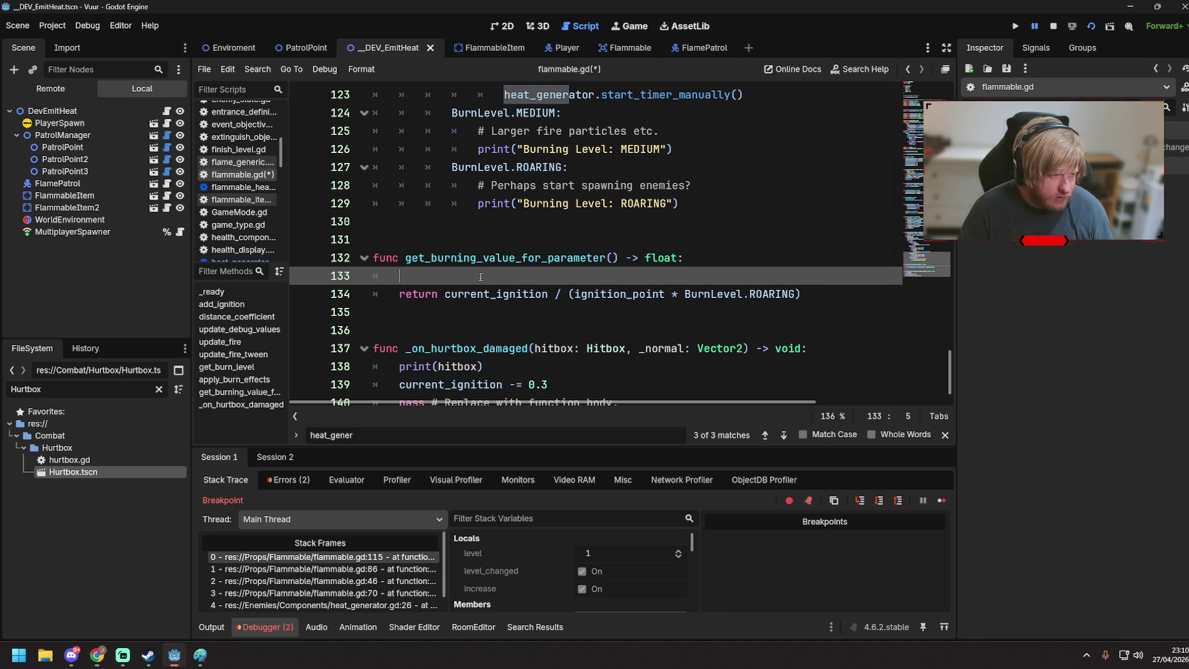
{"action": "type", "text": "return remap(current_ignition, start_point, end_point, 0.0, 1.0)"}
{"action": "key", "text": "alt+Tab"}
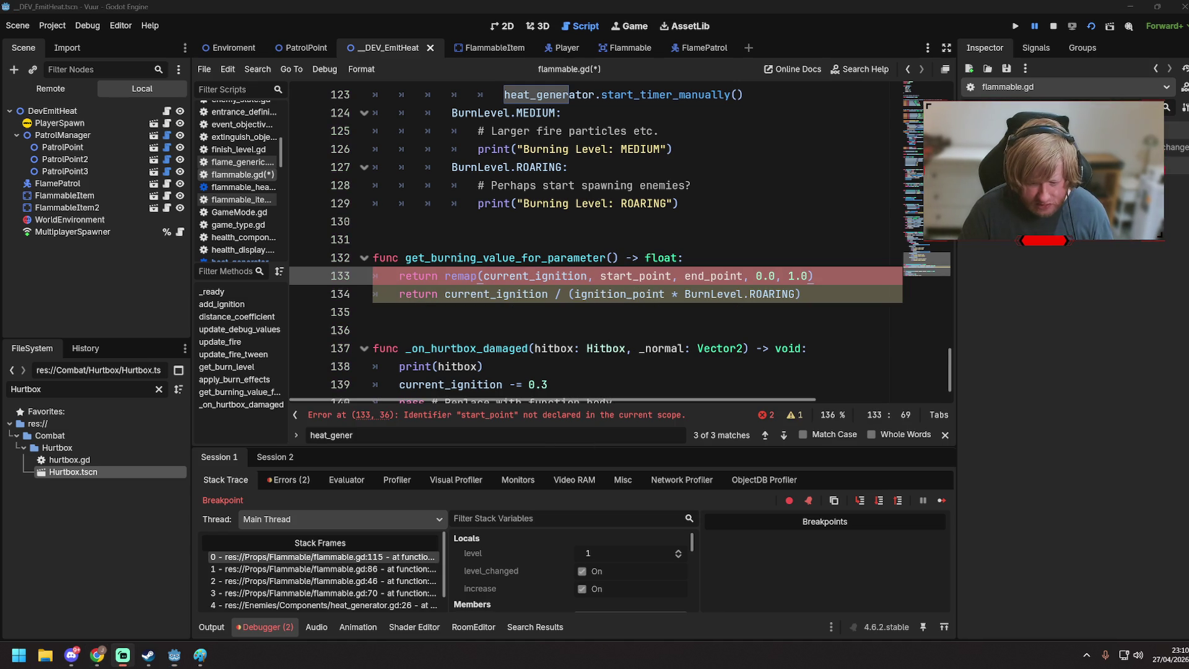
{"action": "left_click", "coordinate": [484, 276]}
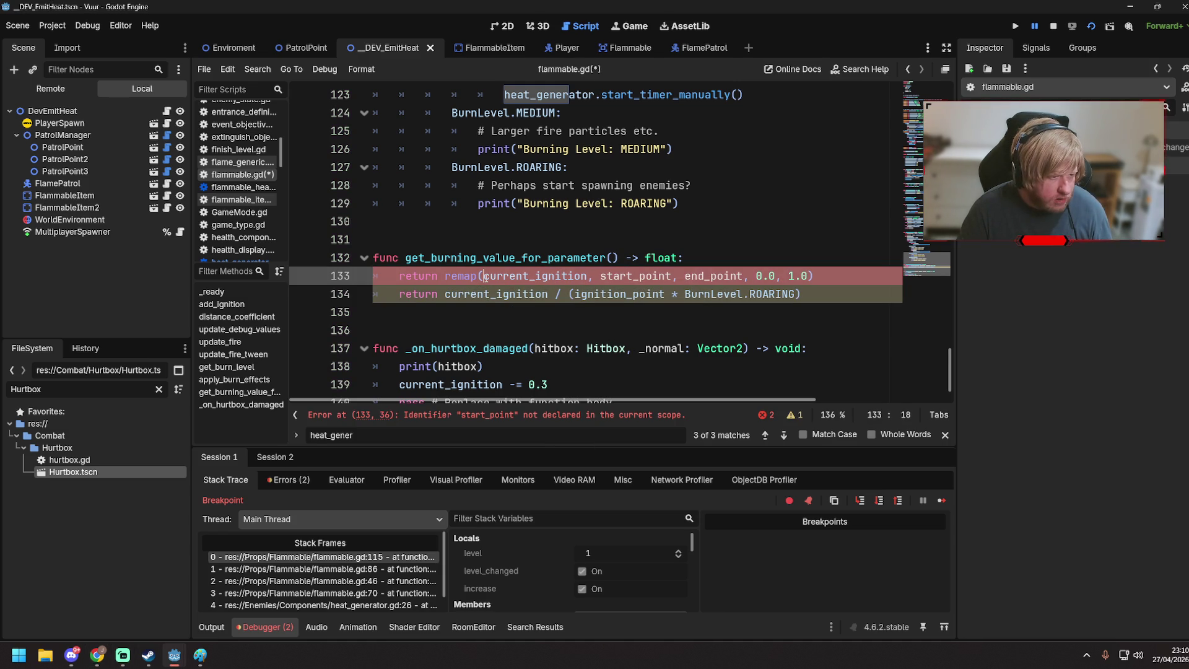
- Replace remap's start_point argument with ignition_point
{"action": "left_click_drag", "start_coordinate": [601, 275], "coordinate": [675, 276]}
{"action": "key", "text": "alt+Tab"}
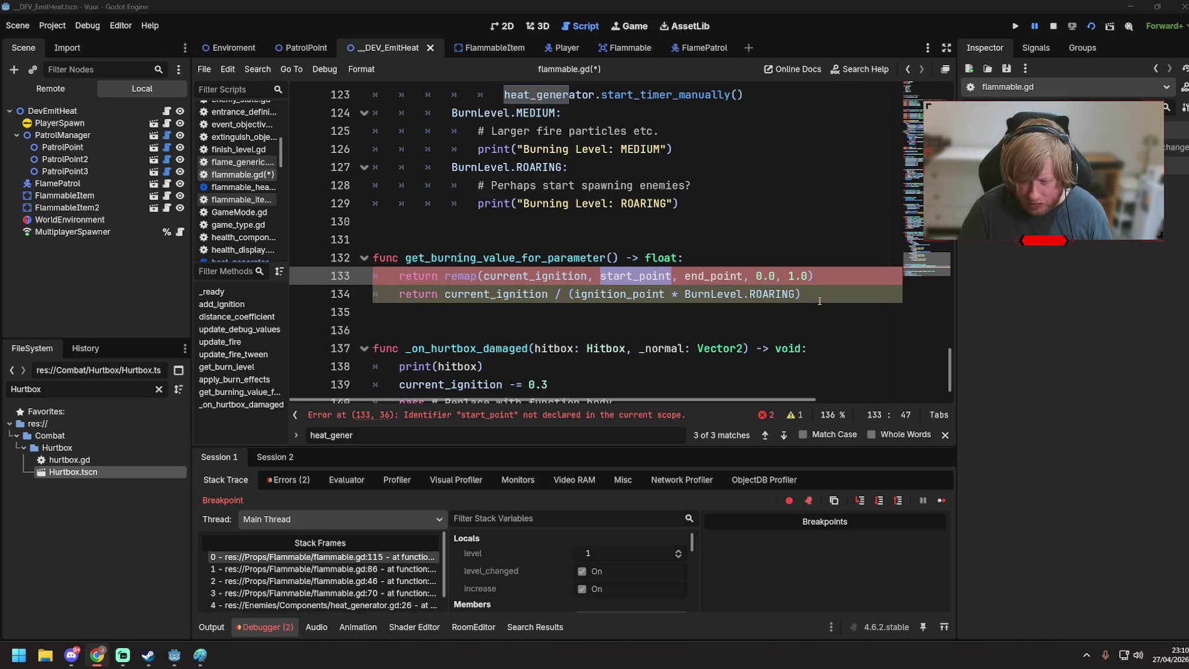
{"action": "left_click", "coordinate": [712, 314]}
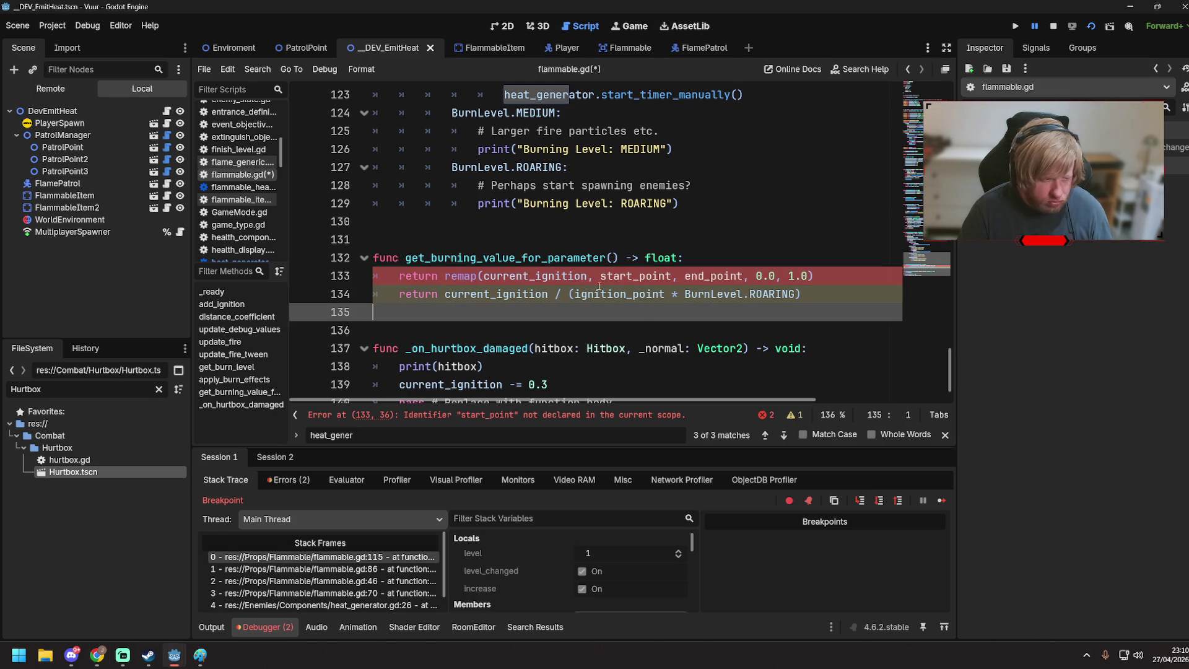
{"action": "left_click_drag", "start_coordinate": [601, 275], "coordinate": [672, 276]}
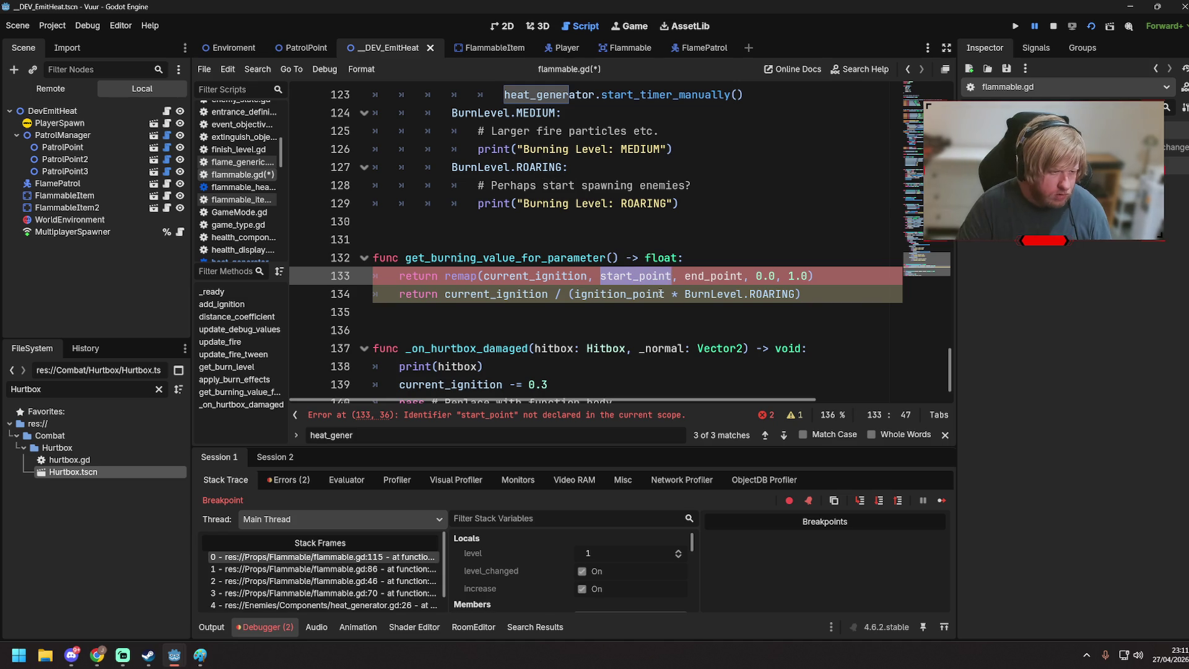
{"action": "type", "text": "ignition_point"}
{"action": "left_click", "coordinate": [529, 221]}
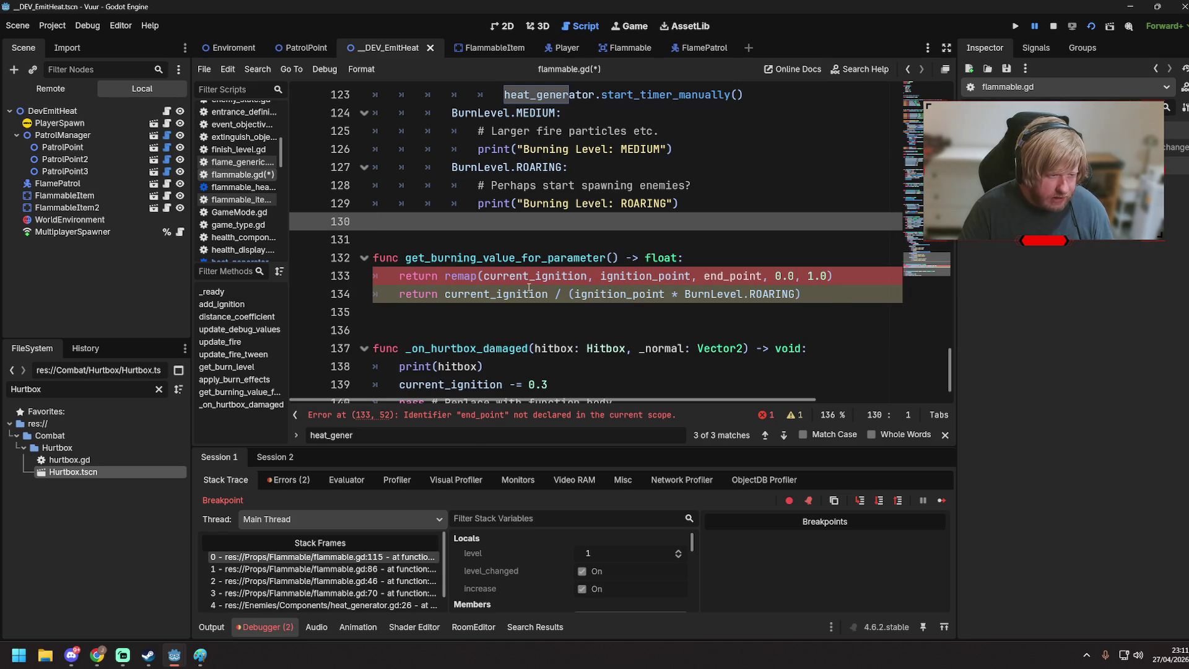
- Move ignition_point * BurnLevel.ROARING into end_point and delete the old return line
{"action": "left_click_drag", "start_coordinate": [569, 295], "coordinate": [815, 296]}
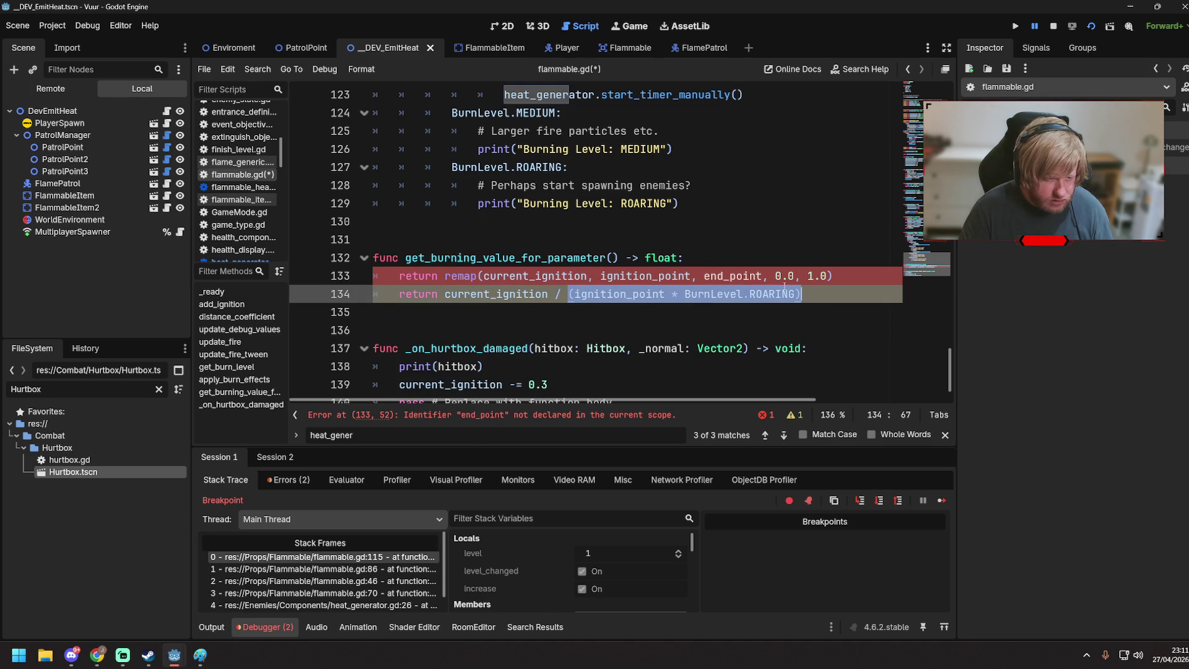
{"action": "key", "text": "ctrl+x"}
{"action": "double_click", "coordinate": [721, 276]}
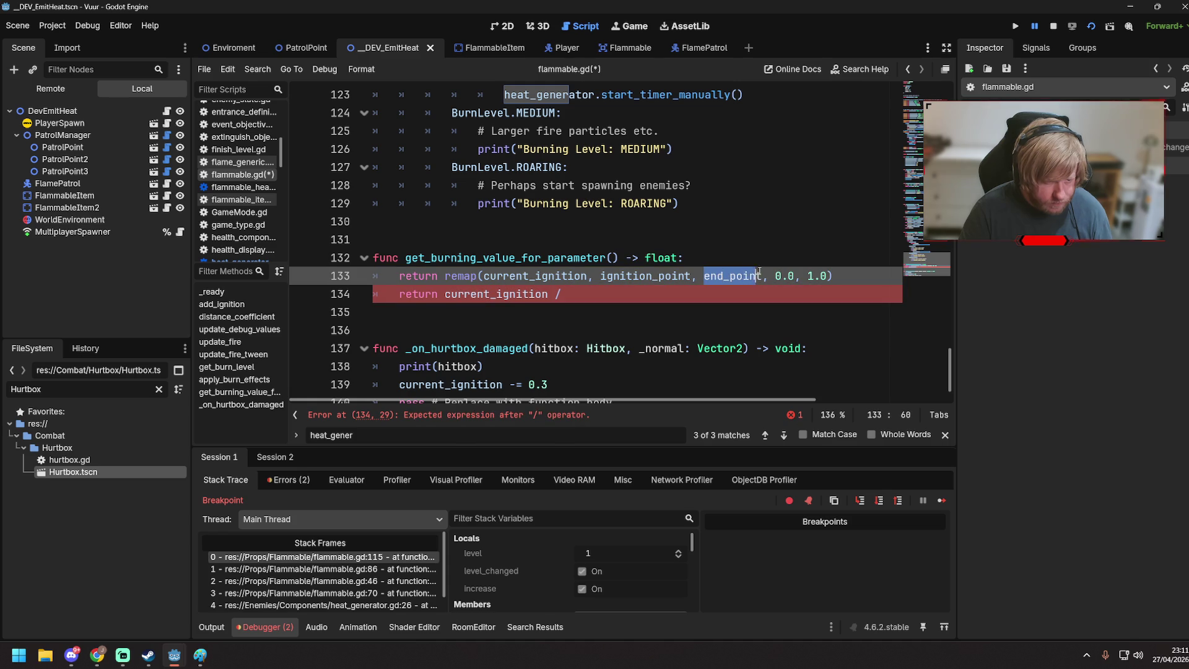
{"action": "key", "text": "ctrl+v"}
{"action": "left_click_drag", "start_coordinate": [626, 290], "coordinate": [302, 300]}
{"action": "key", "text": "BackSpace"}
{"action": "key", "text": "BackSpace"}
{"action": "key", "text": "shift+Home"}
{"action": "key", "text": "shift+Home"}
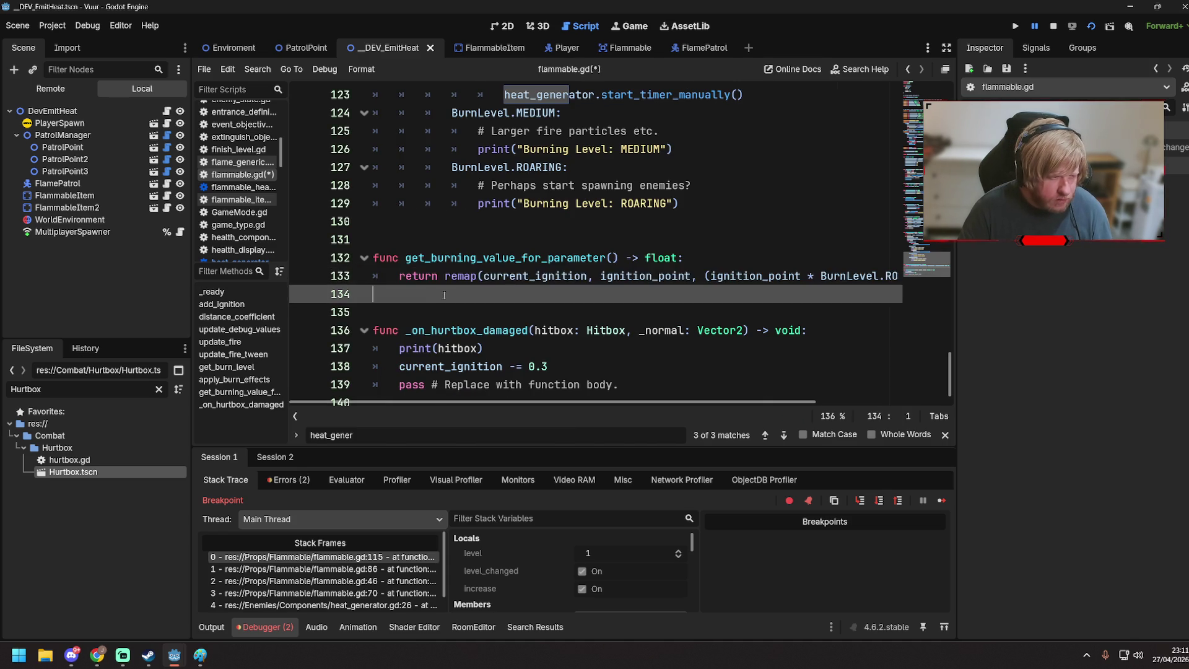
- Save flammable.gd with the new remap return line
{"action": "left_click", "coordinate": [477, 275]}
{"action": "key", "text": "ctrl+s"}
{"action": "mouse_move", "coordinate": [459, 277]}
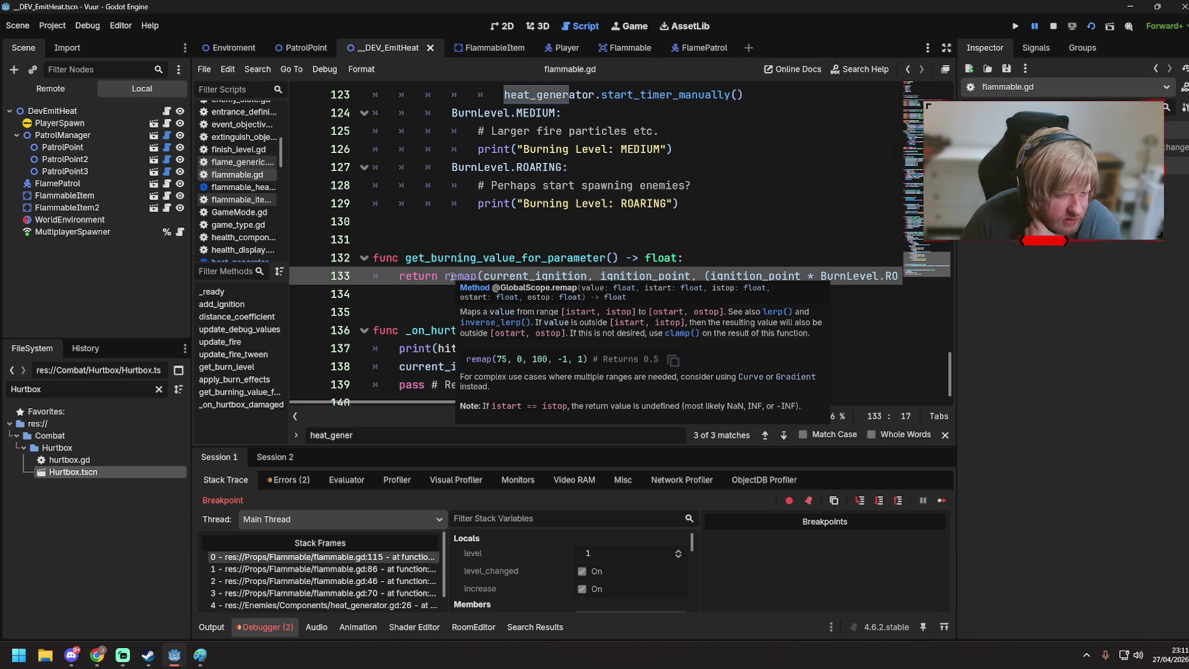
{"action": "left_click", "coordinate": [451, 258]}
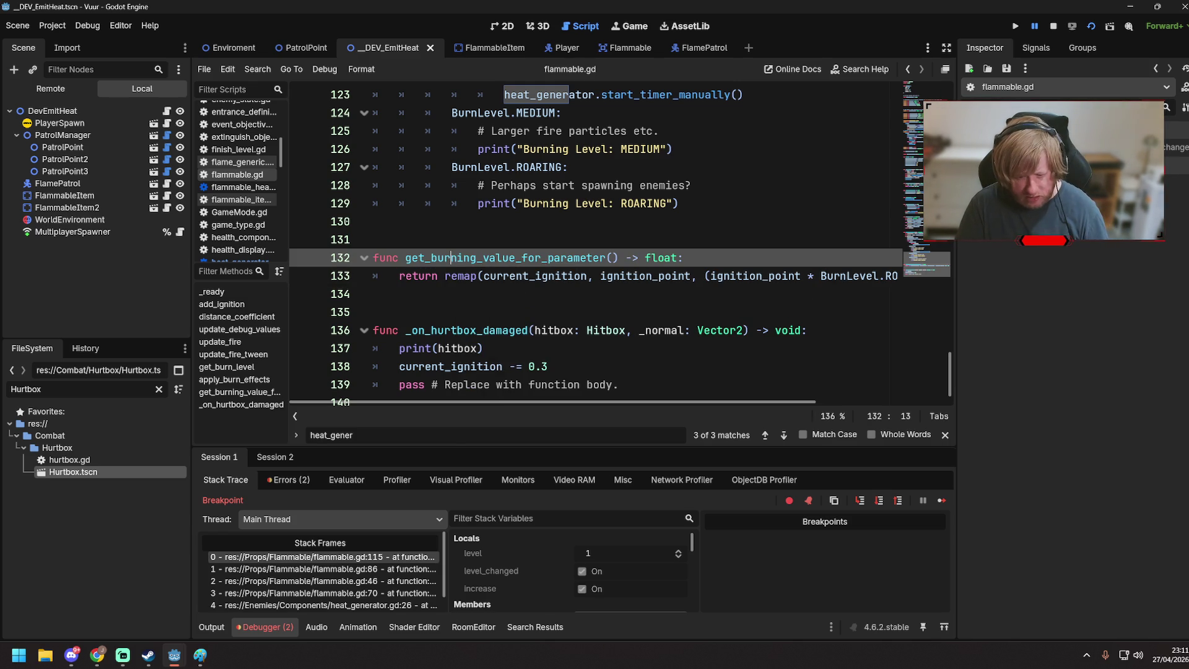
- Run the game with F5 to test the change
{"action": "key", "text": "alt+Tab"}
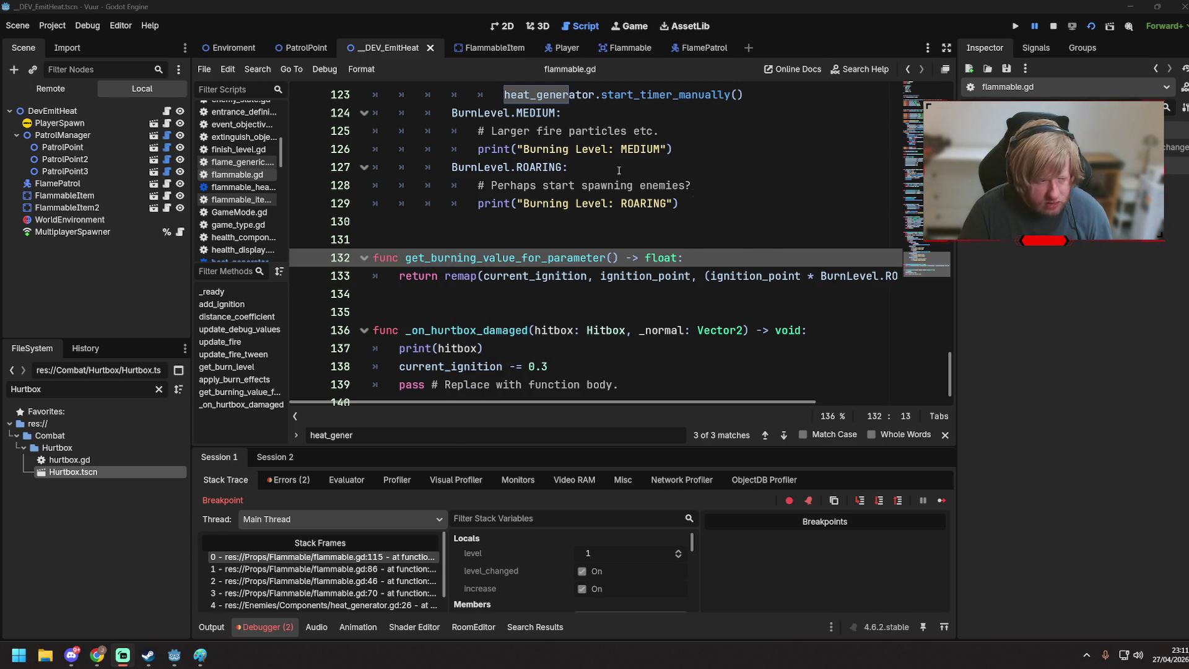
{"action": "left_click", "coordinate": [619, 170]}
{"action": "left_click", "coordinate": [496, 237]}
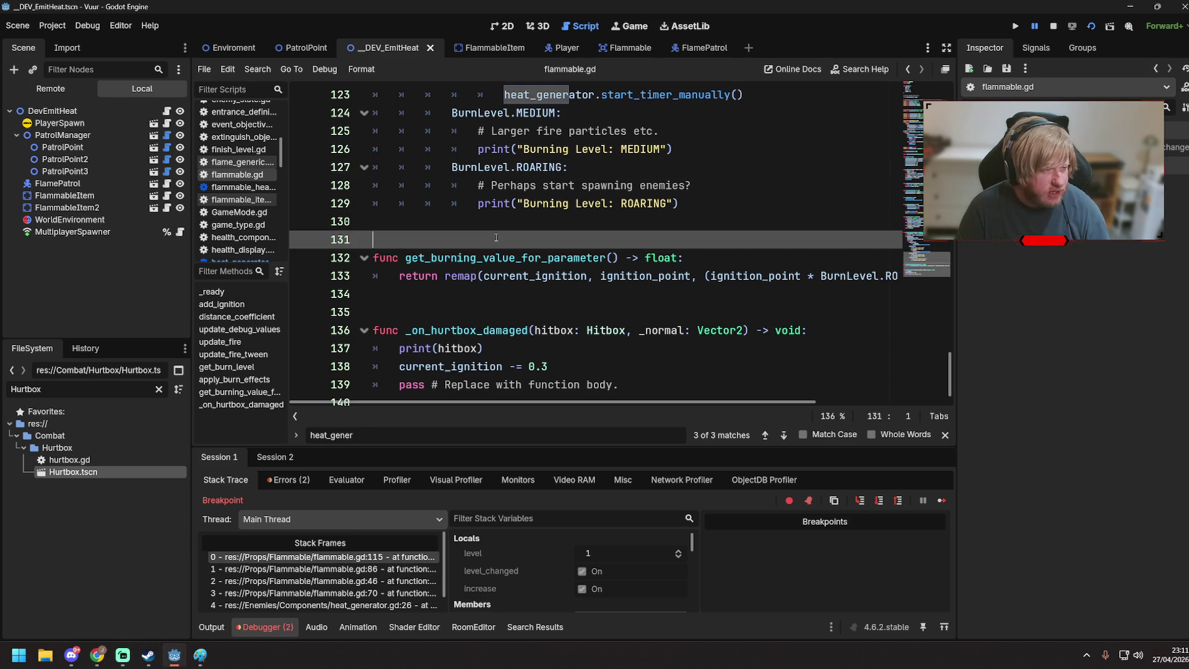
{"action": "key", "text": "F5"}
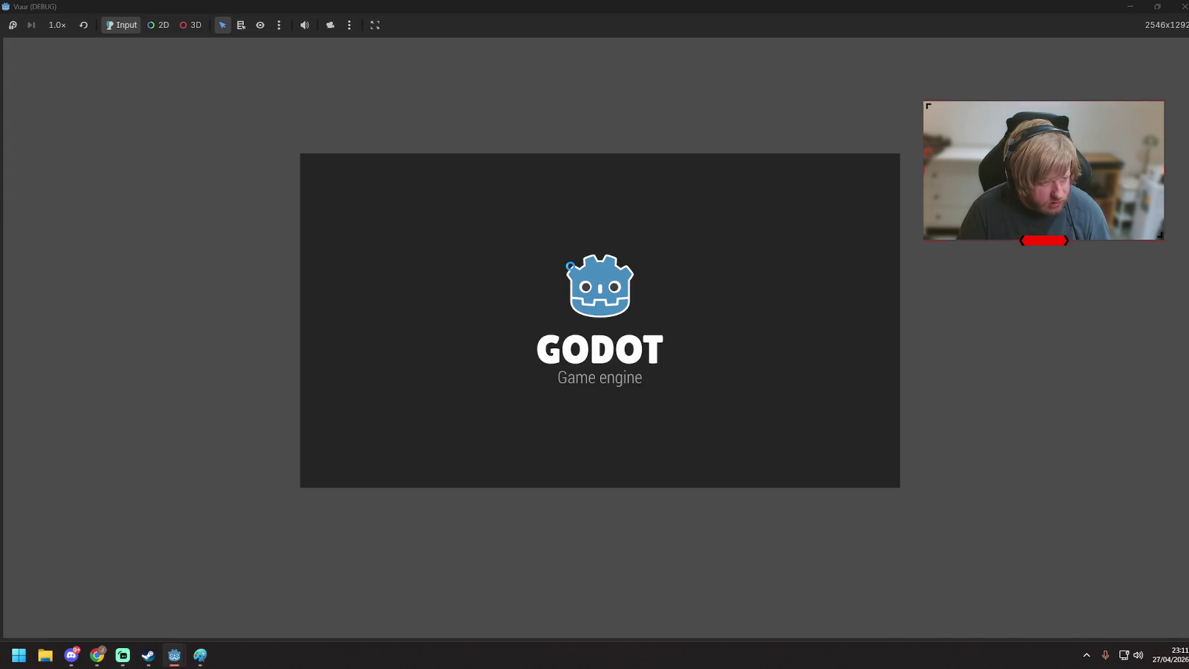
- Walk the player right and forward toward the burning bookshelf
{"action": "key", "text": "d"}
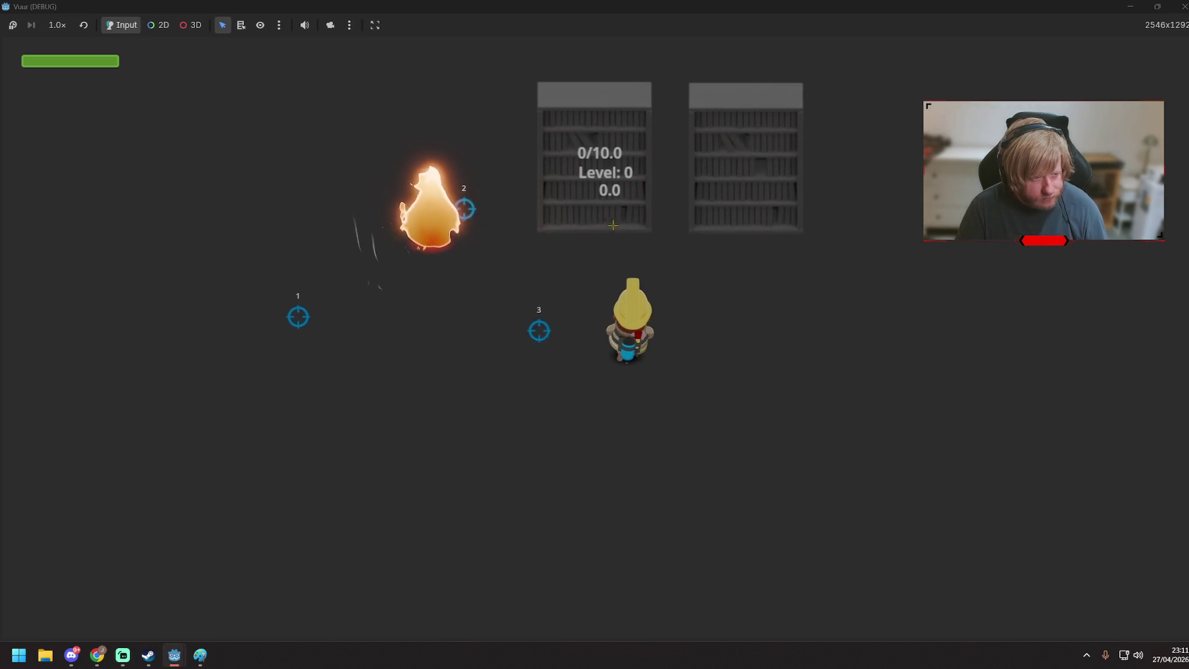
{"action": "key", "text": "w"}
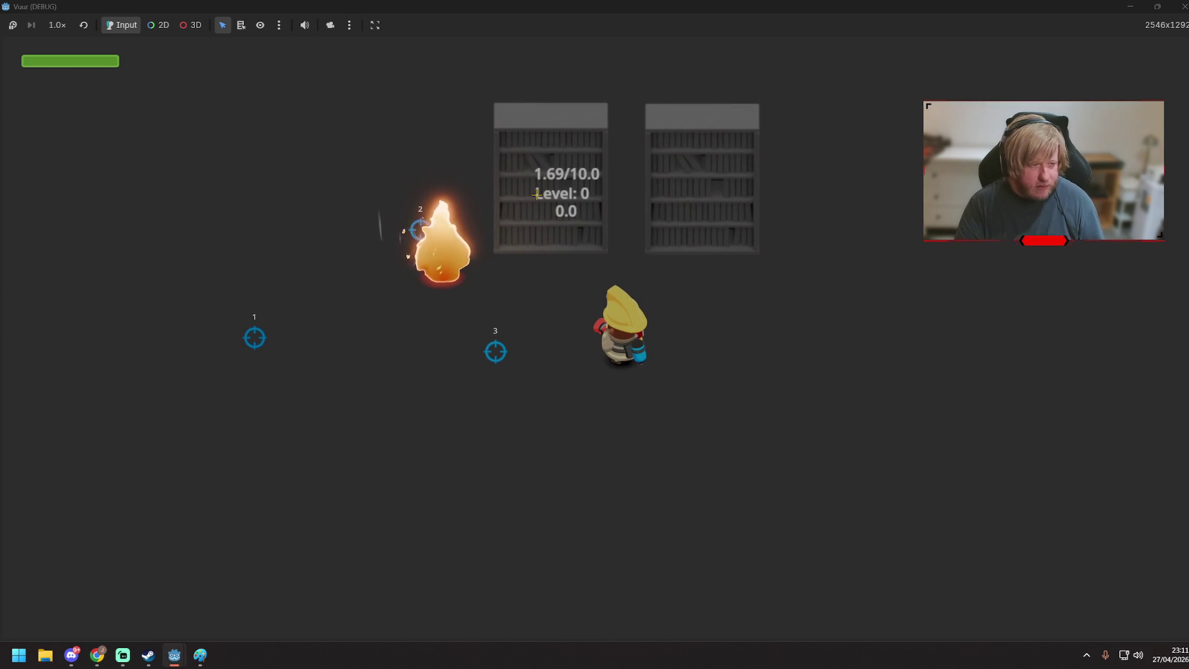